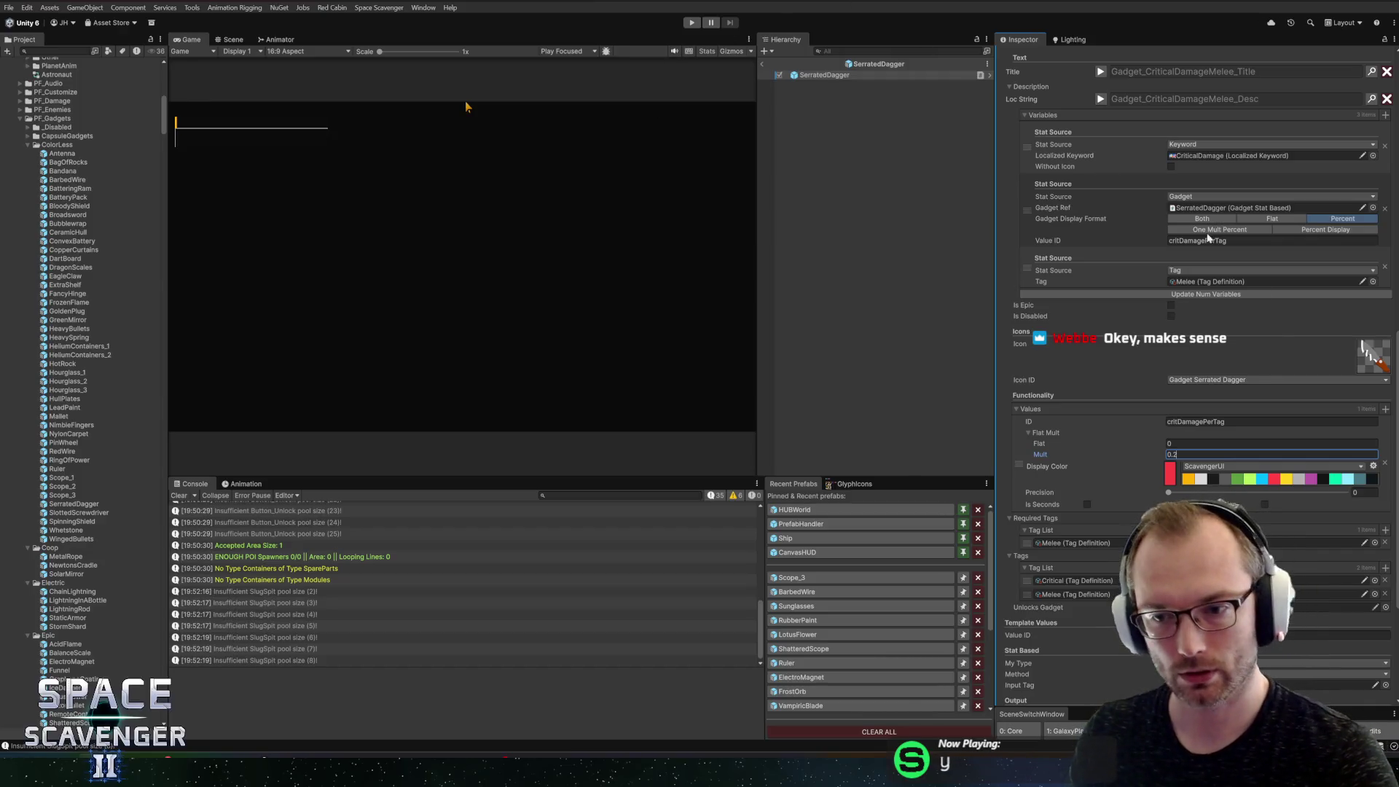
Step: Set SerratedDagger's critDamagePerTag Mult to 0.3 and BarbedWire's damage Mult to 0.4, then open Broadsword
{"action": "double_click", "coordinate": [1373, 454]}
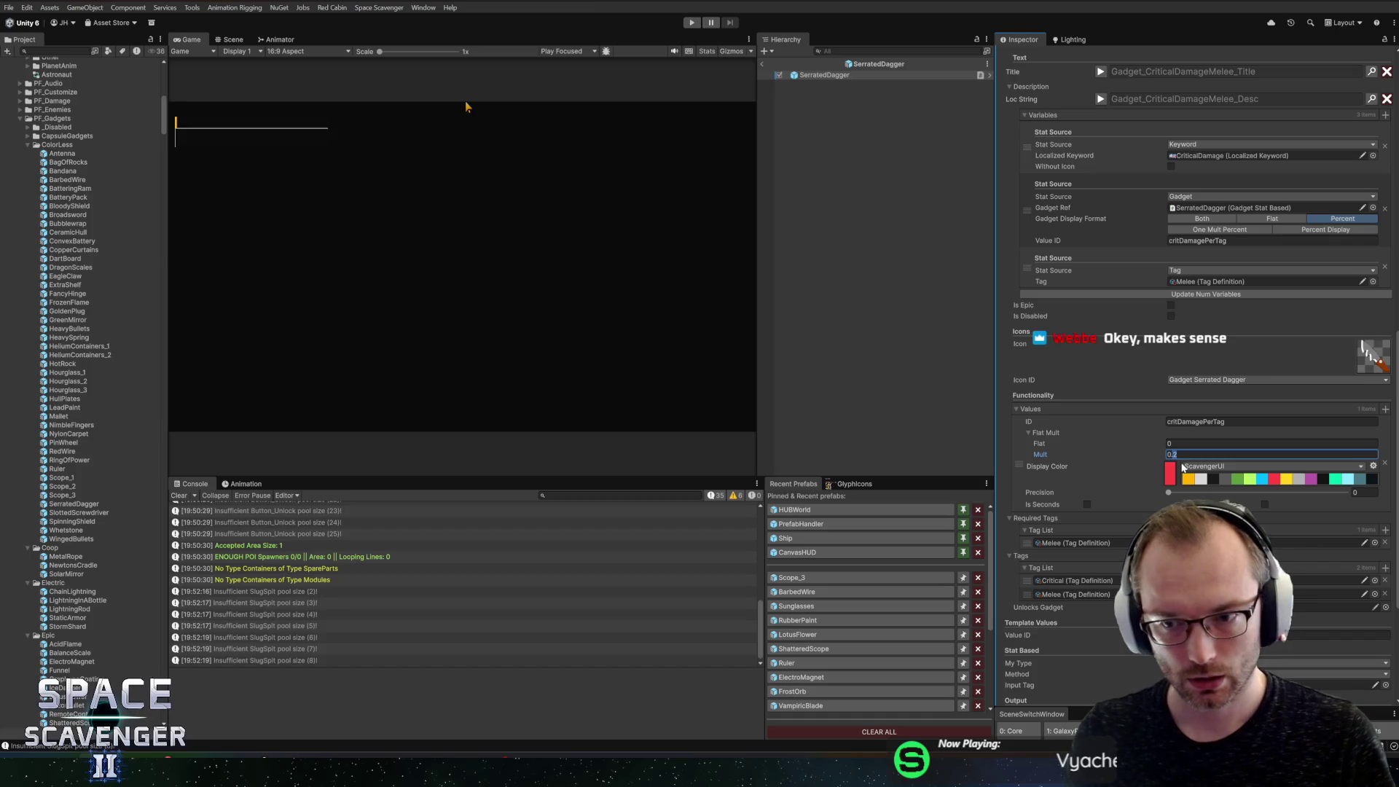
{"action": "type", "text": "0.3"}
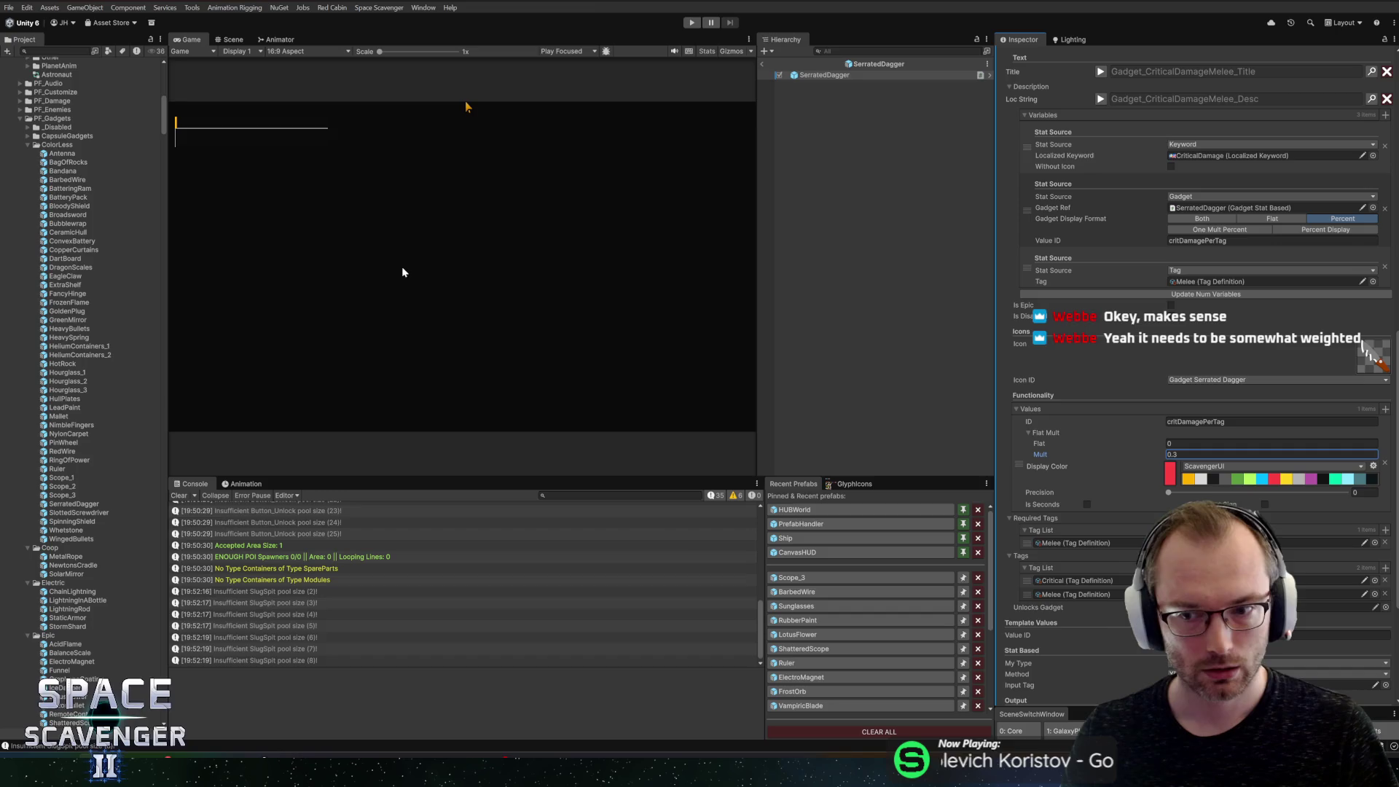
{"action": "double_click", "coordinate": [55, 182]}
{"action": "left_click", "coordinate": [1276, 445]}
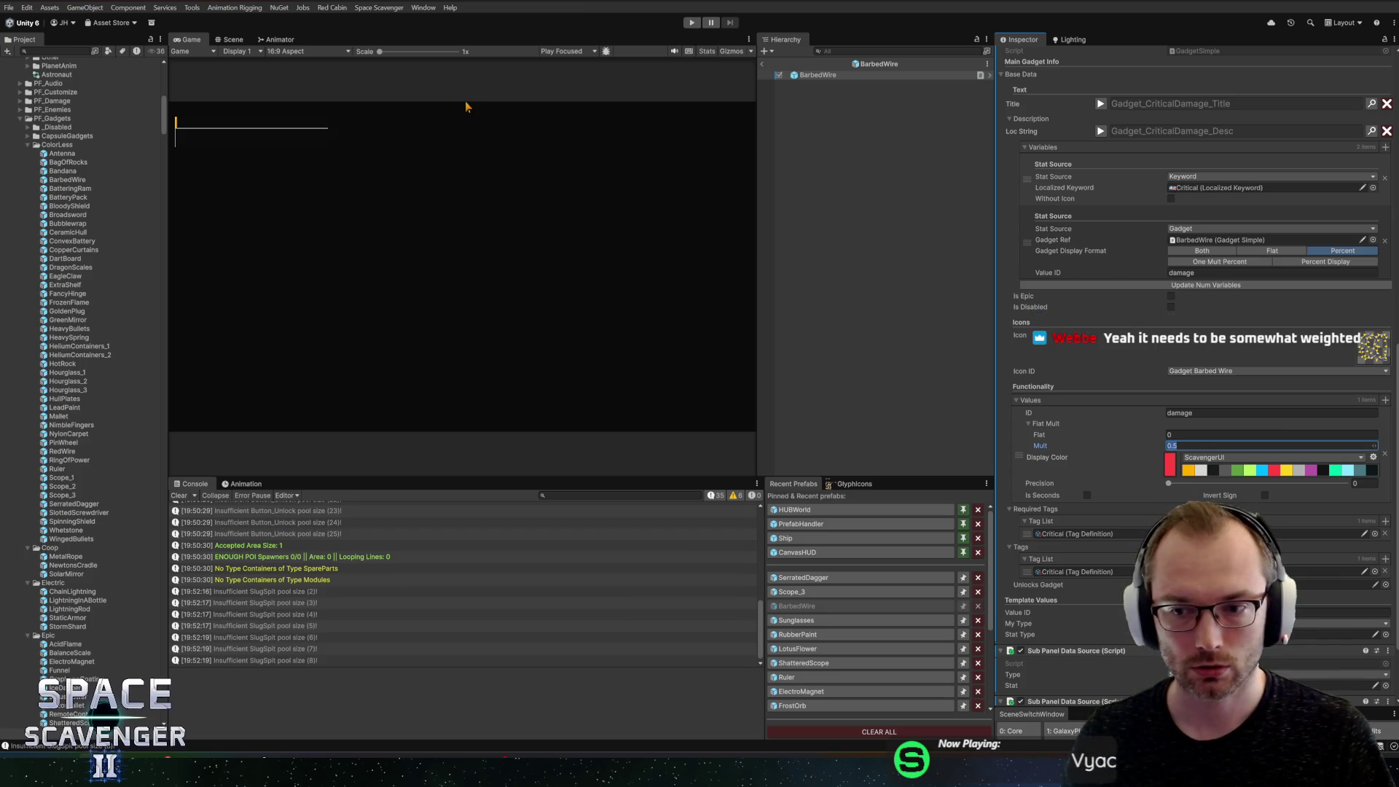
{"action": "type", "text": "0.4"}
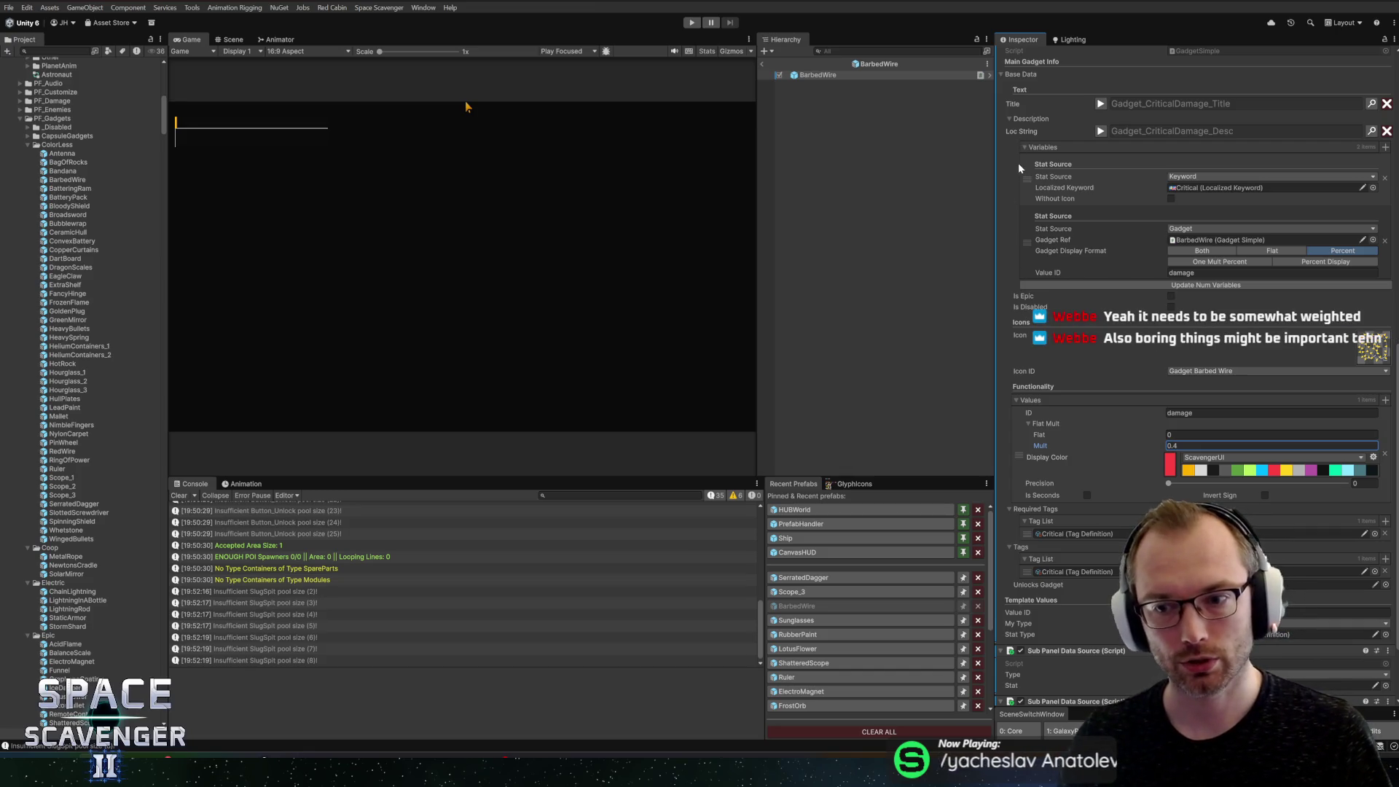
{"action": "scroll", "coordinate": [1097, 425], "scroll_direction": "down", "scroll_amount": 3}
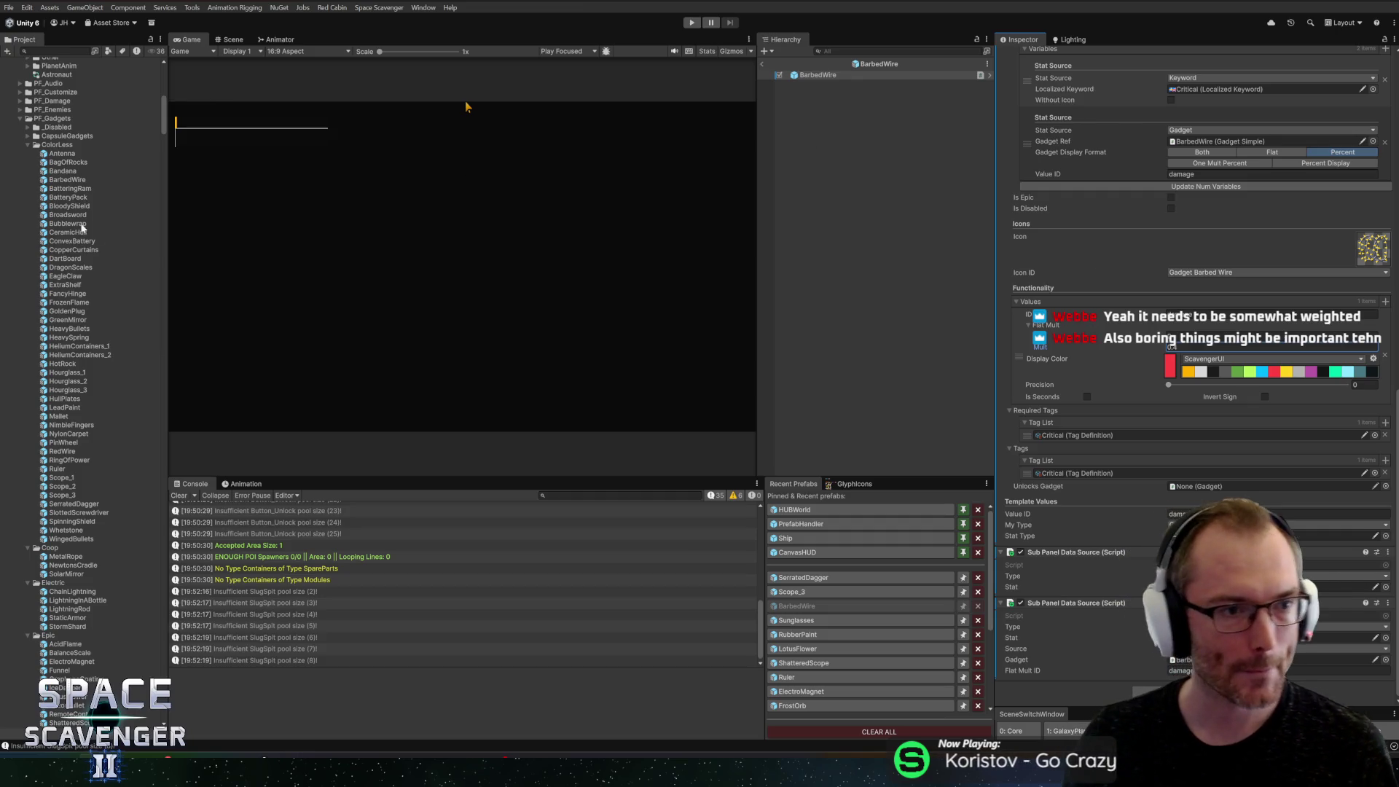
{"action": "double_click", "coordinate": [46, 215]}
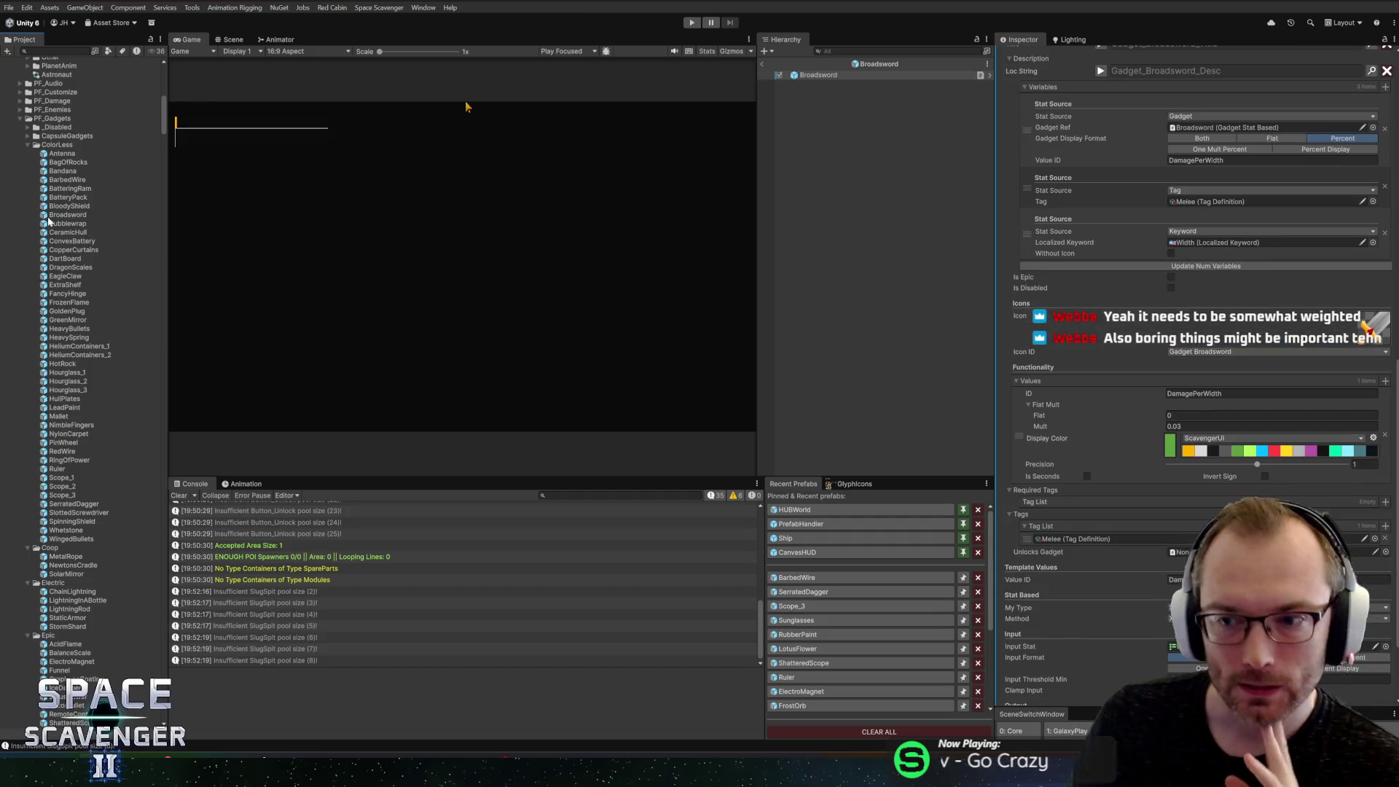
Step: Give Broadsword's DamagePerWidth value a 0.05 Mult and lime display colour, and save the prefab
{"action": "left_click", "coordinate": [1175, 426]}
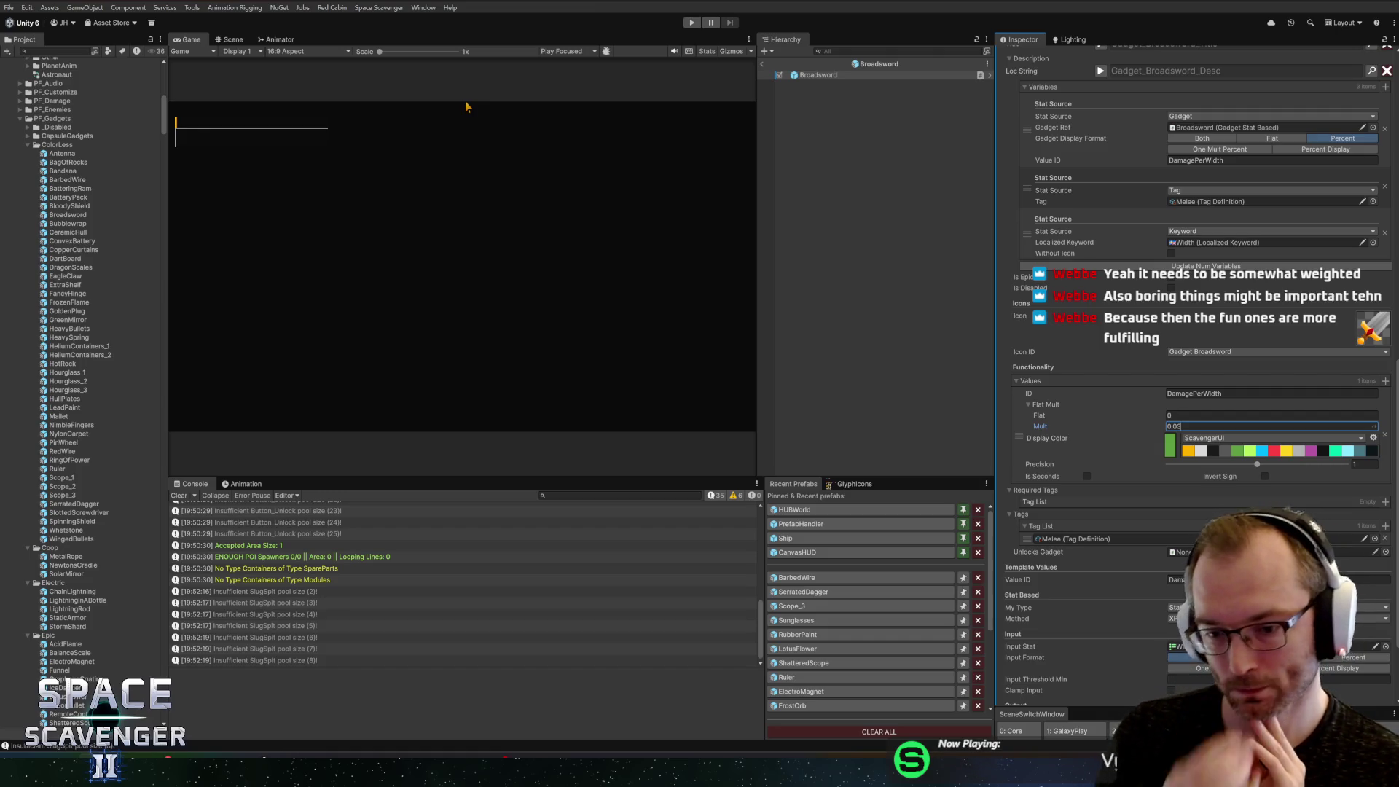
{"action": "scroll", "coordinate": [1125, 466], "scroll_direction": "down", "scroll_amount": 3}
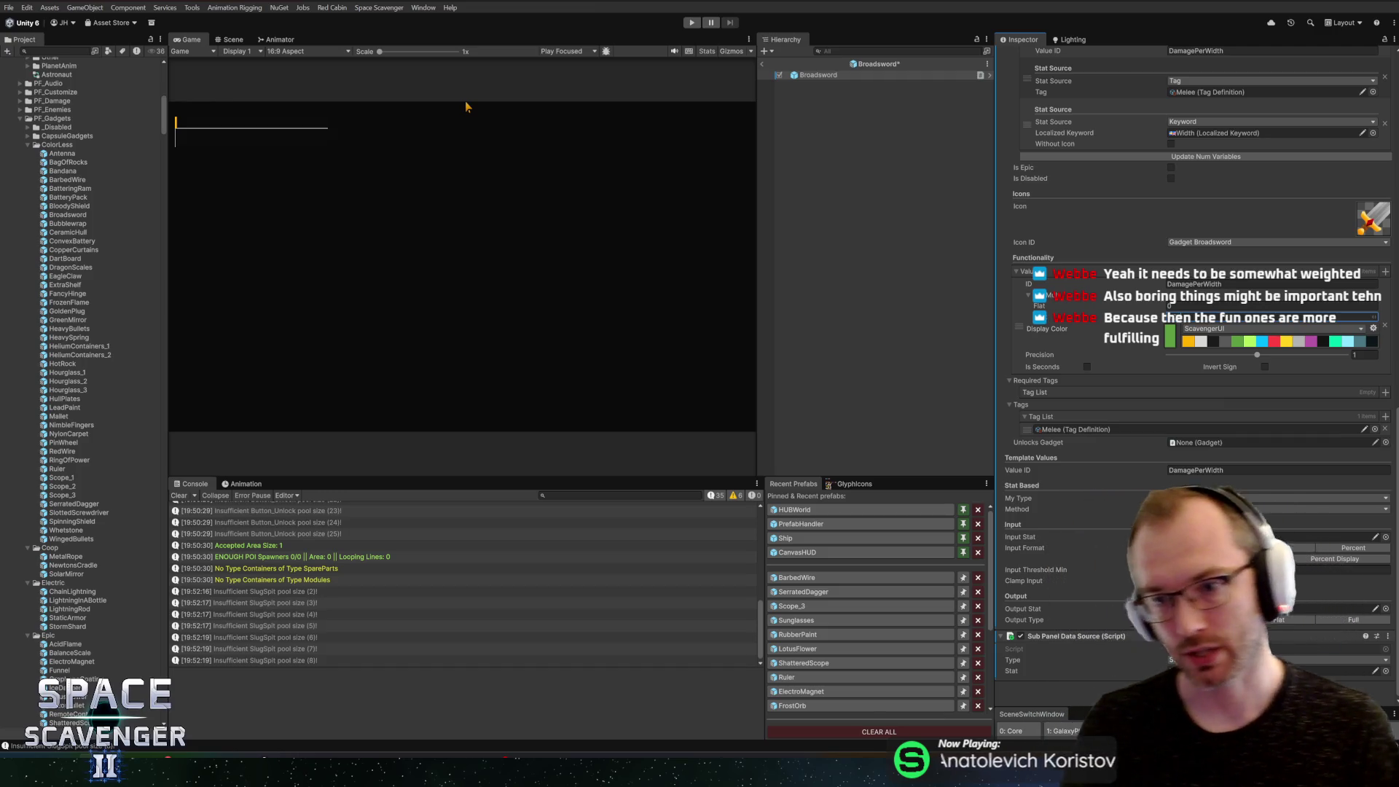
{"action": "left_click", "coordinate": [1247, 342]}
{"action": "key", "text": "ctrl+s"}
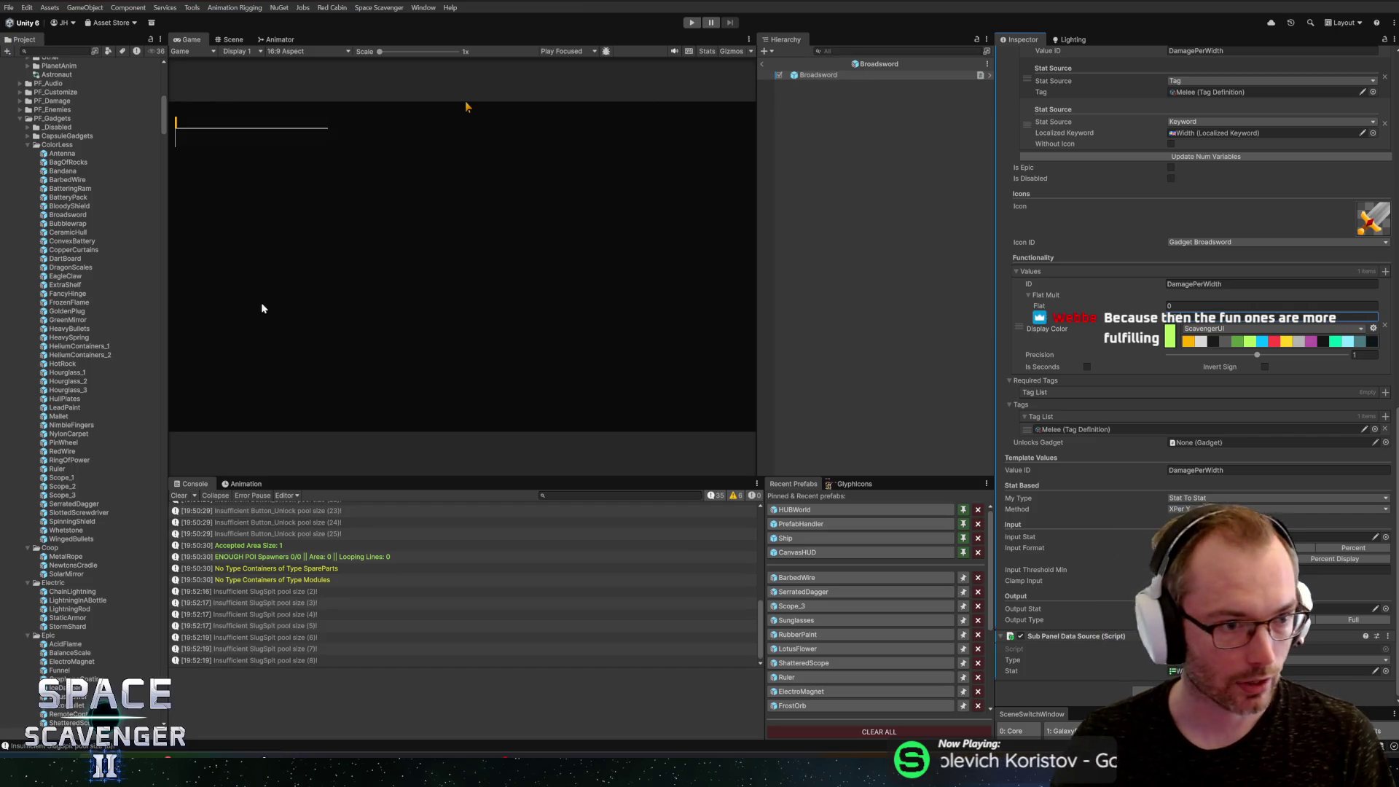
Step: Inspect the PinWheel prefab's input threshold minimum setting for comparison
{"action": "double_click", "coordinate": [58, 444]}
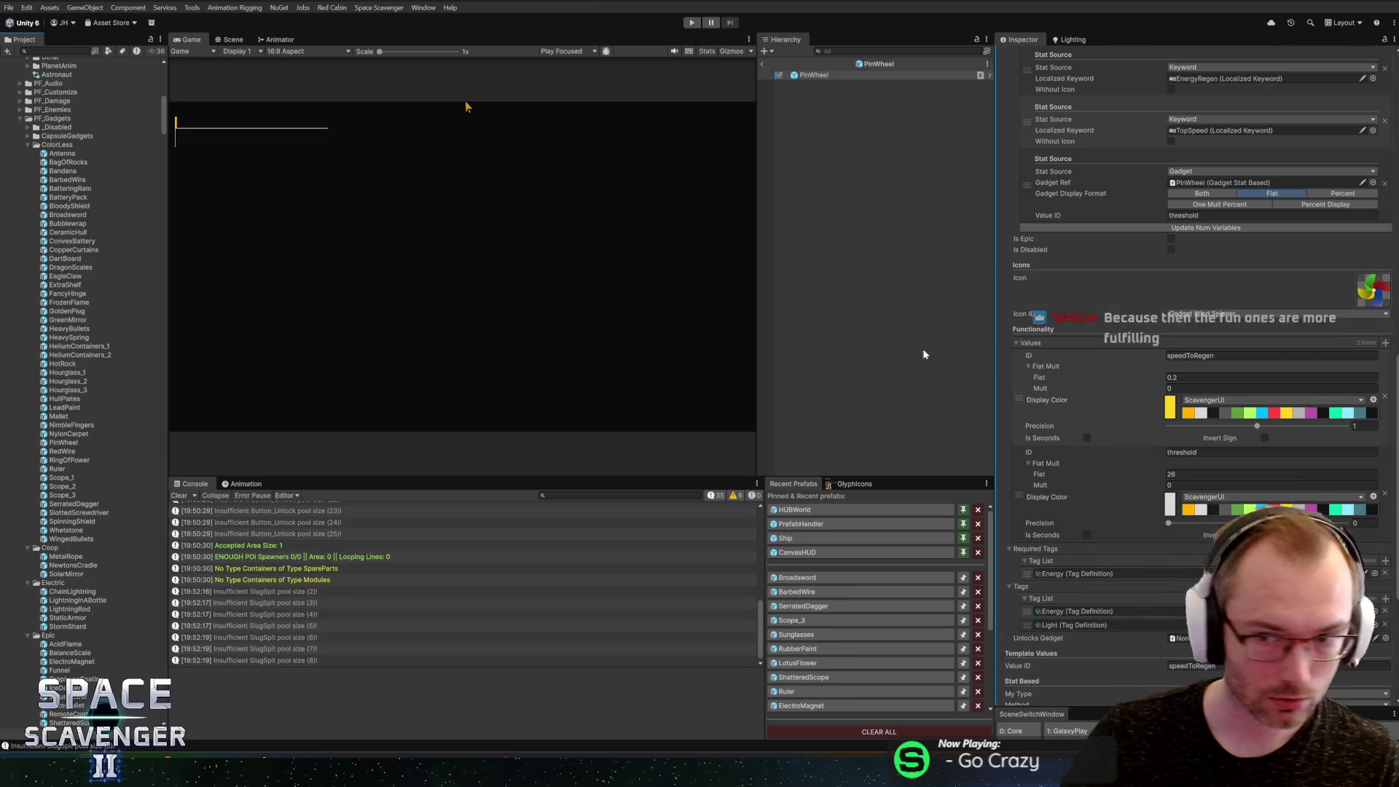
{"action": "scroll", "coordinate": [1196, 364], "scroll_direction": "down", "scroll_amount": 5}
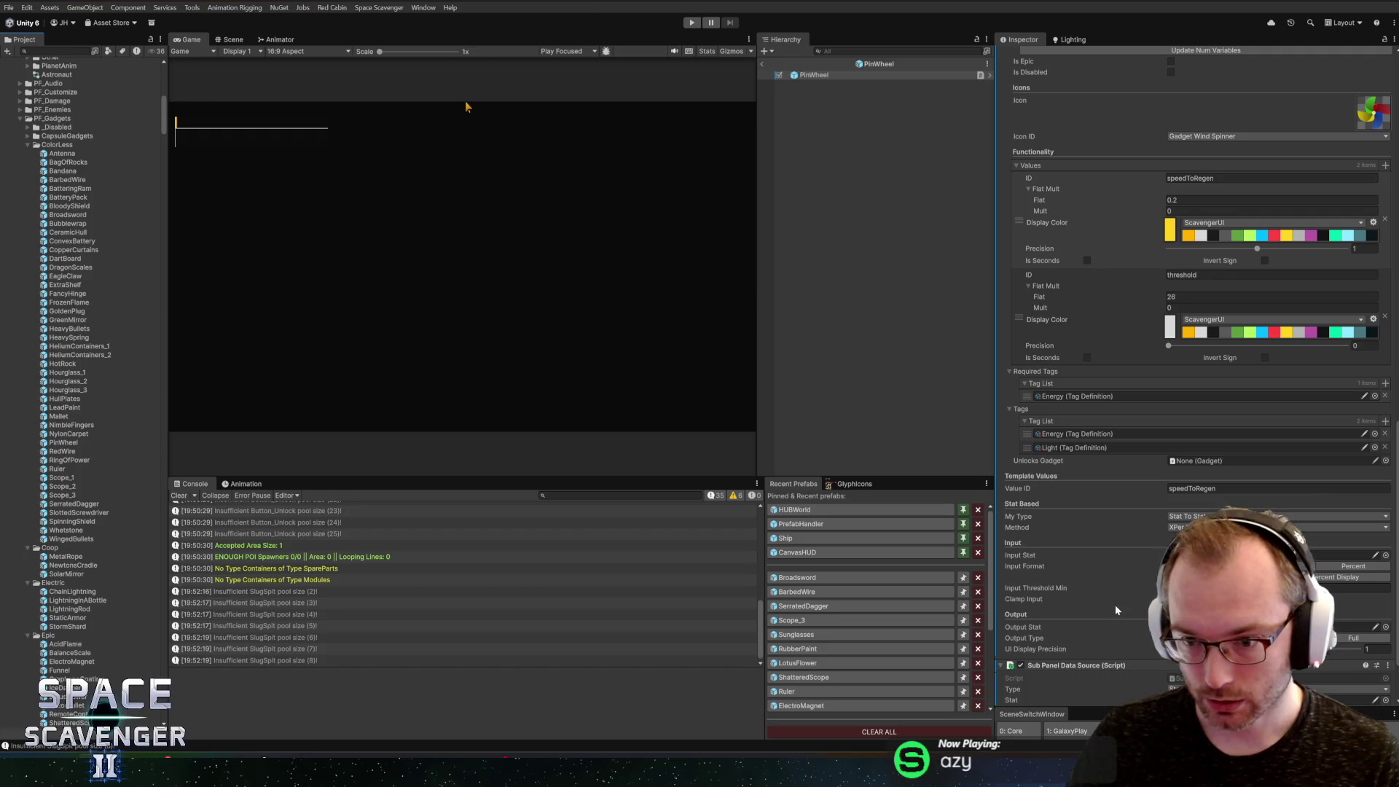
{"action": "left_click", "coordinate": [1143, 590]}
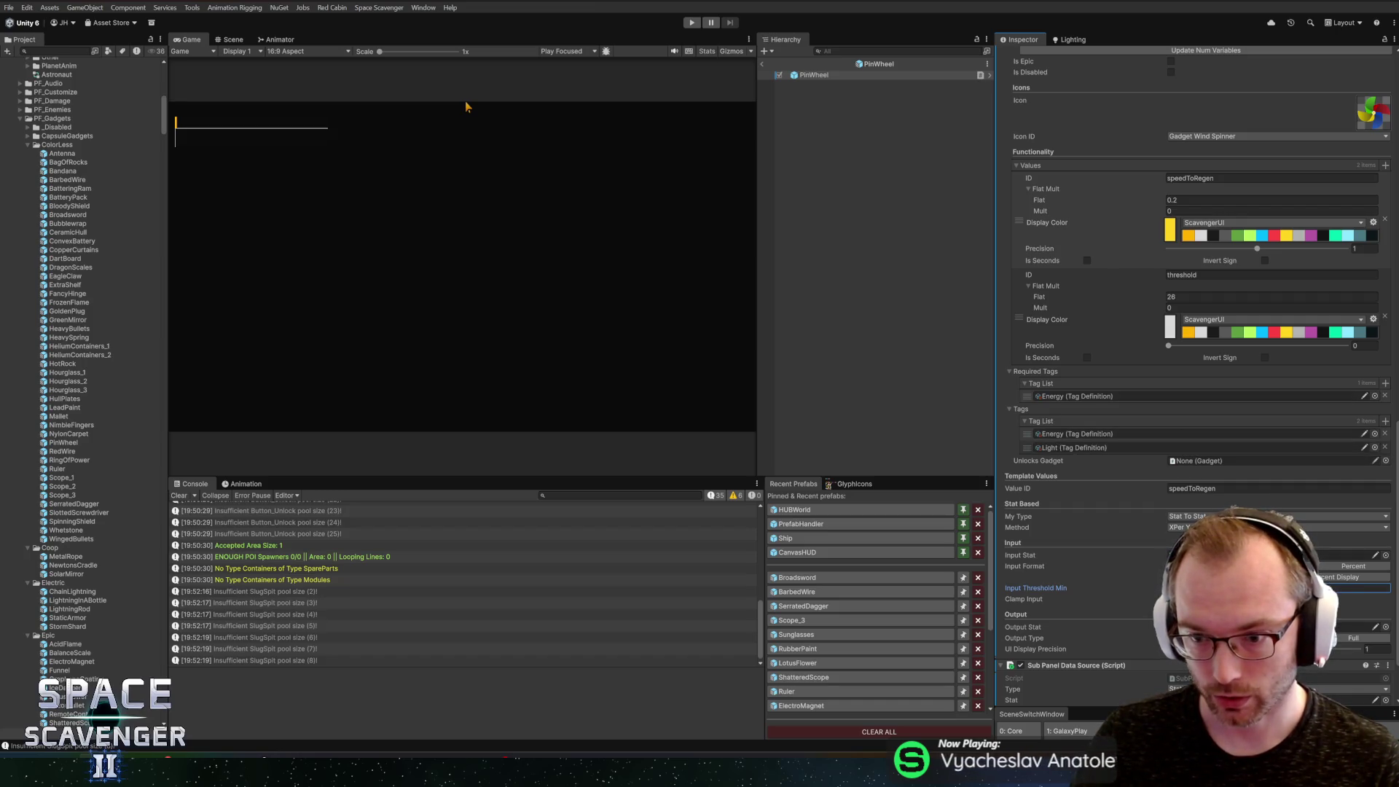
Step: In Broadsword, add a white-coloured value named threshold and use it as the input threshold minimum
{"action": "left_click", "coordinate": [798, 577]}
{"action": "scroll", "coordinate": [1096, 548], "scroll_direction": "down", "scroll_amount": 3}
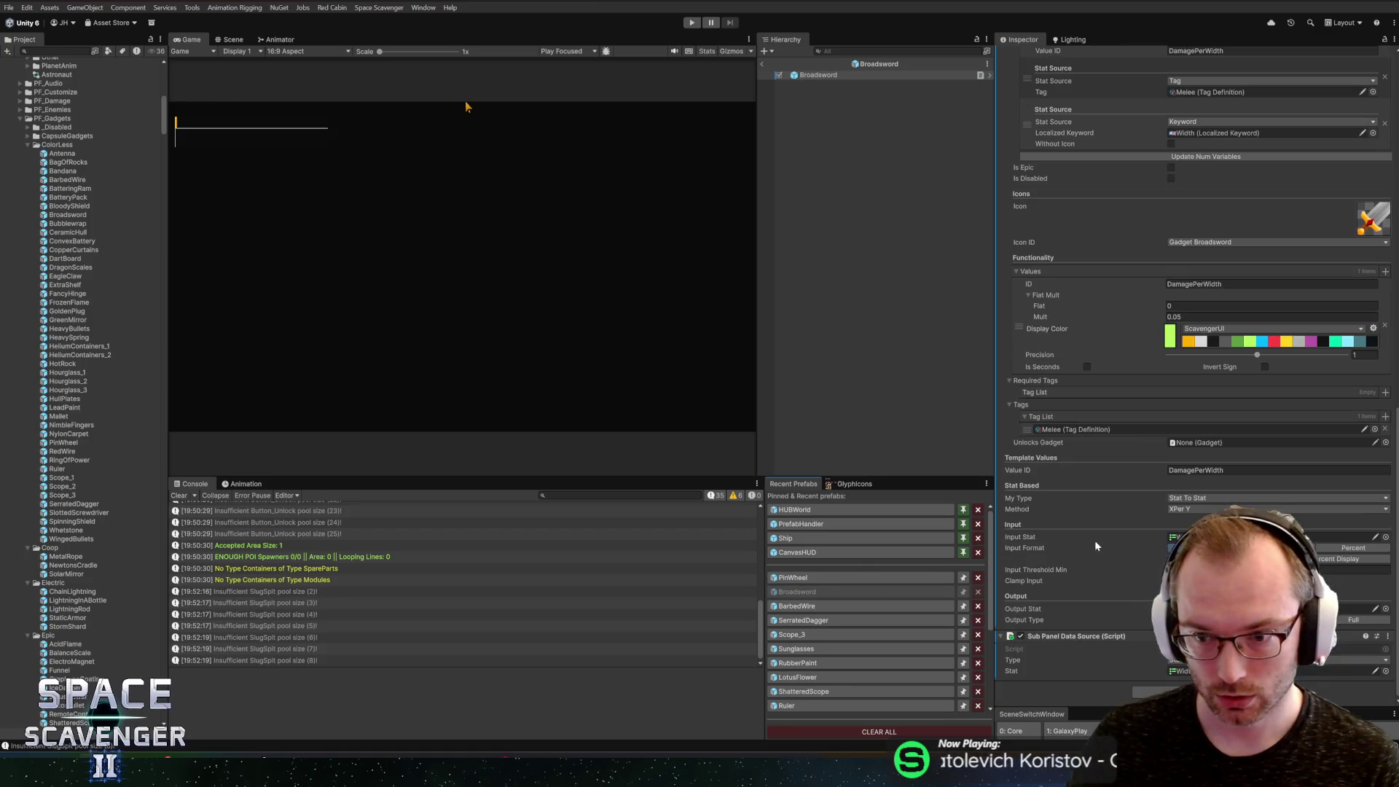
{"action": "left_click", "coordinate": [1334, 570]}
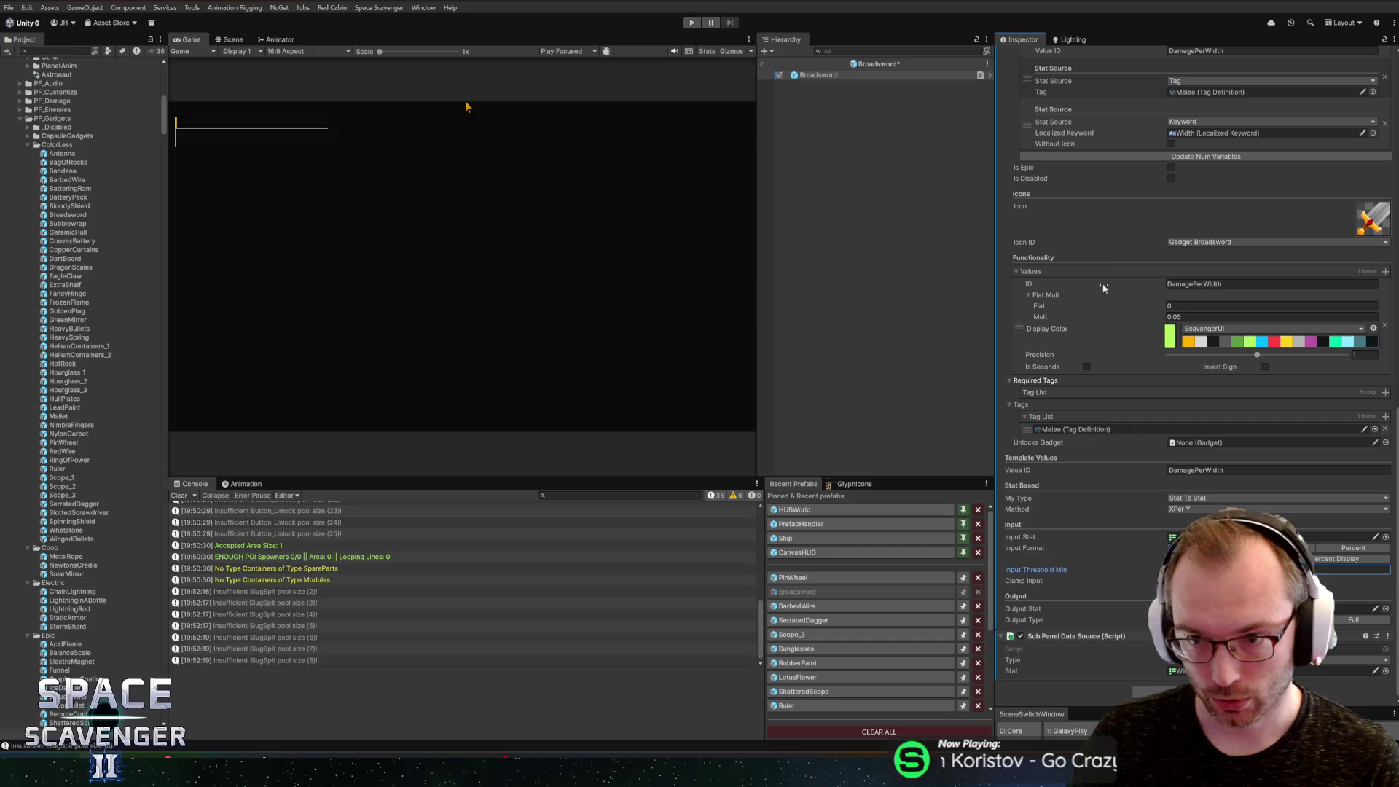
{"action": "left_click", "coordinate": [1386, 271]}
{"action": "left_click", "coordinate": [1195, 381]}
{"action": "type", "text": "threshold"}
{"action": "left_click", "coordinate": [1197, 438]}
{"action": "left_click", "coordinate": [1246, 402]}
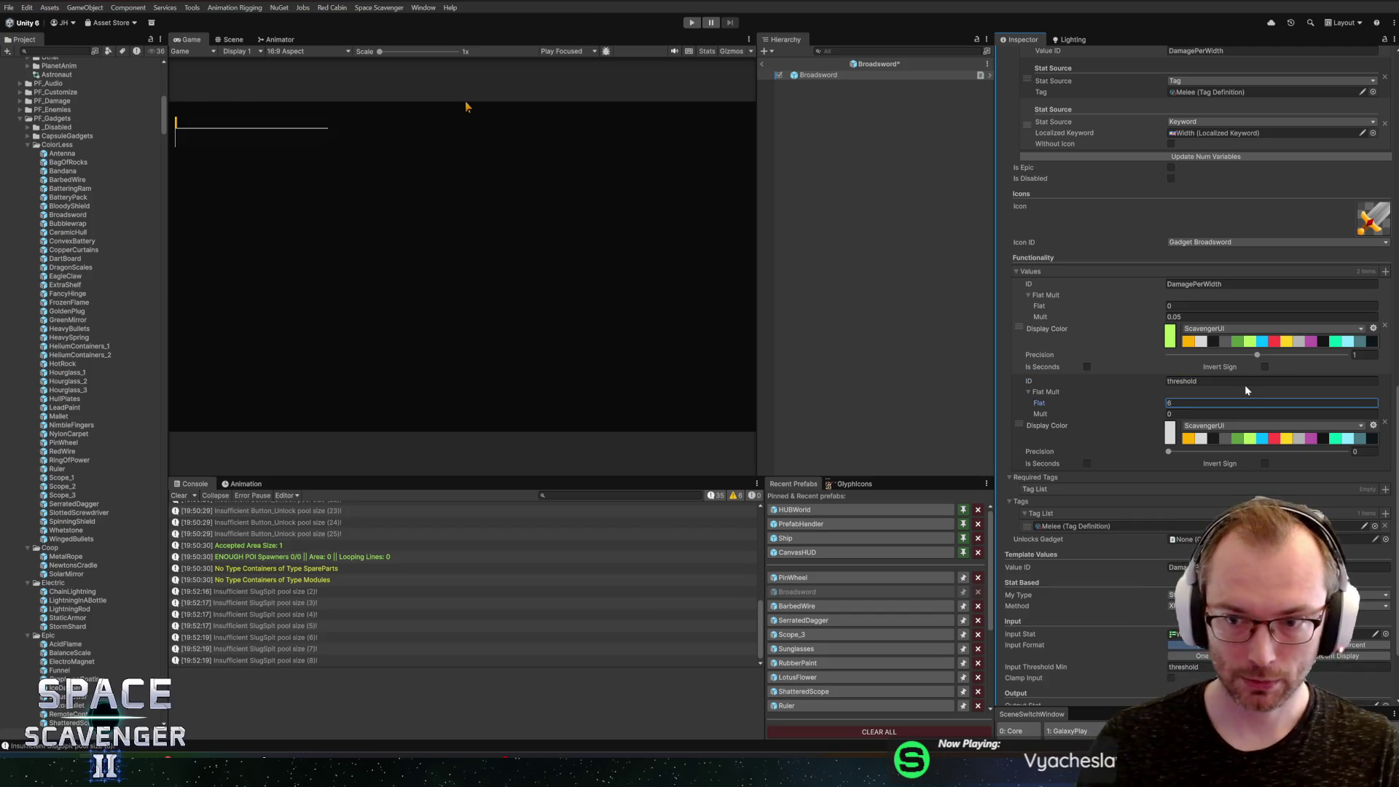
{"action": "double_click", "coordinate": [1191, 405]}
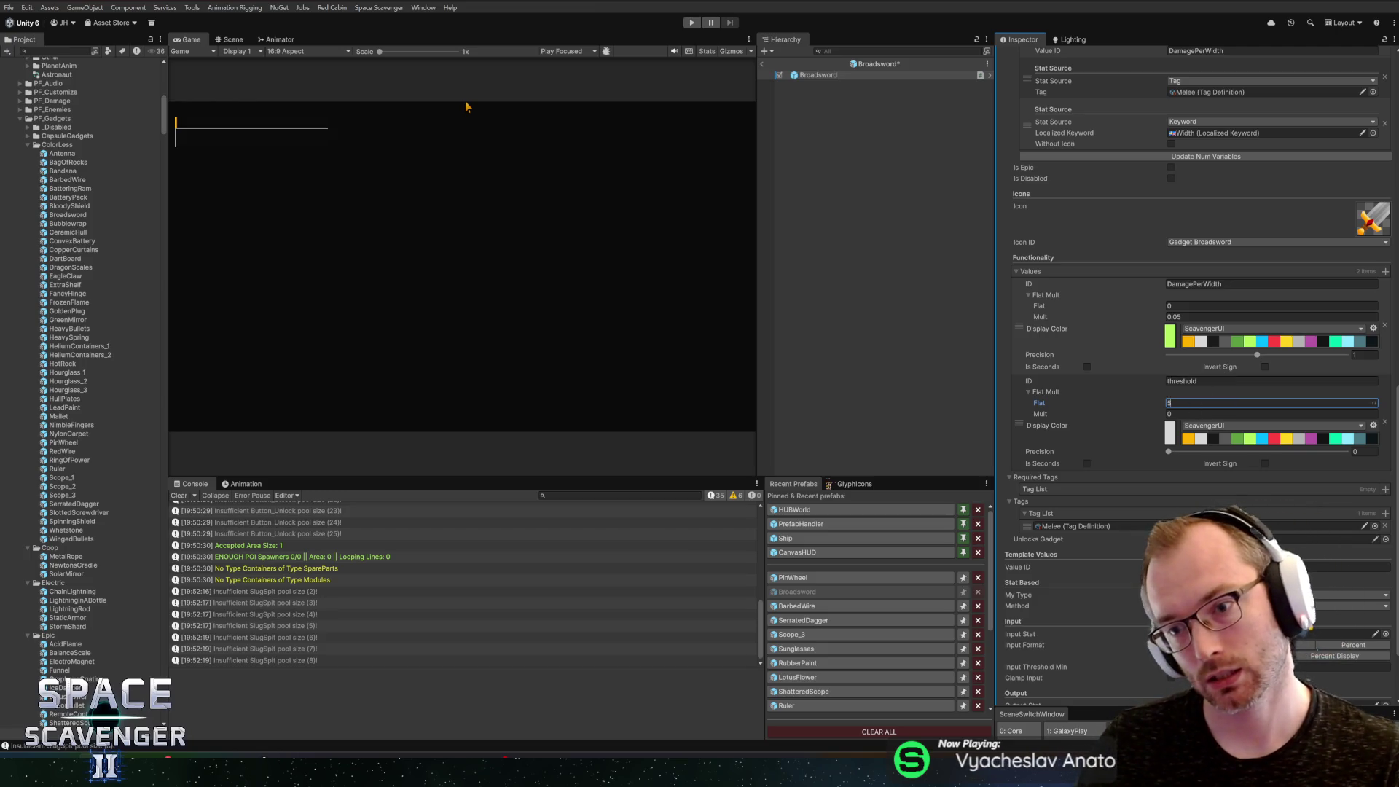
{"action": "scroll", "coordinate": [1123, 274], "scroll_direction": "up", "scroll_amount": 3}
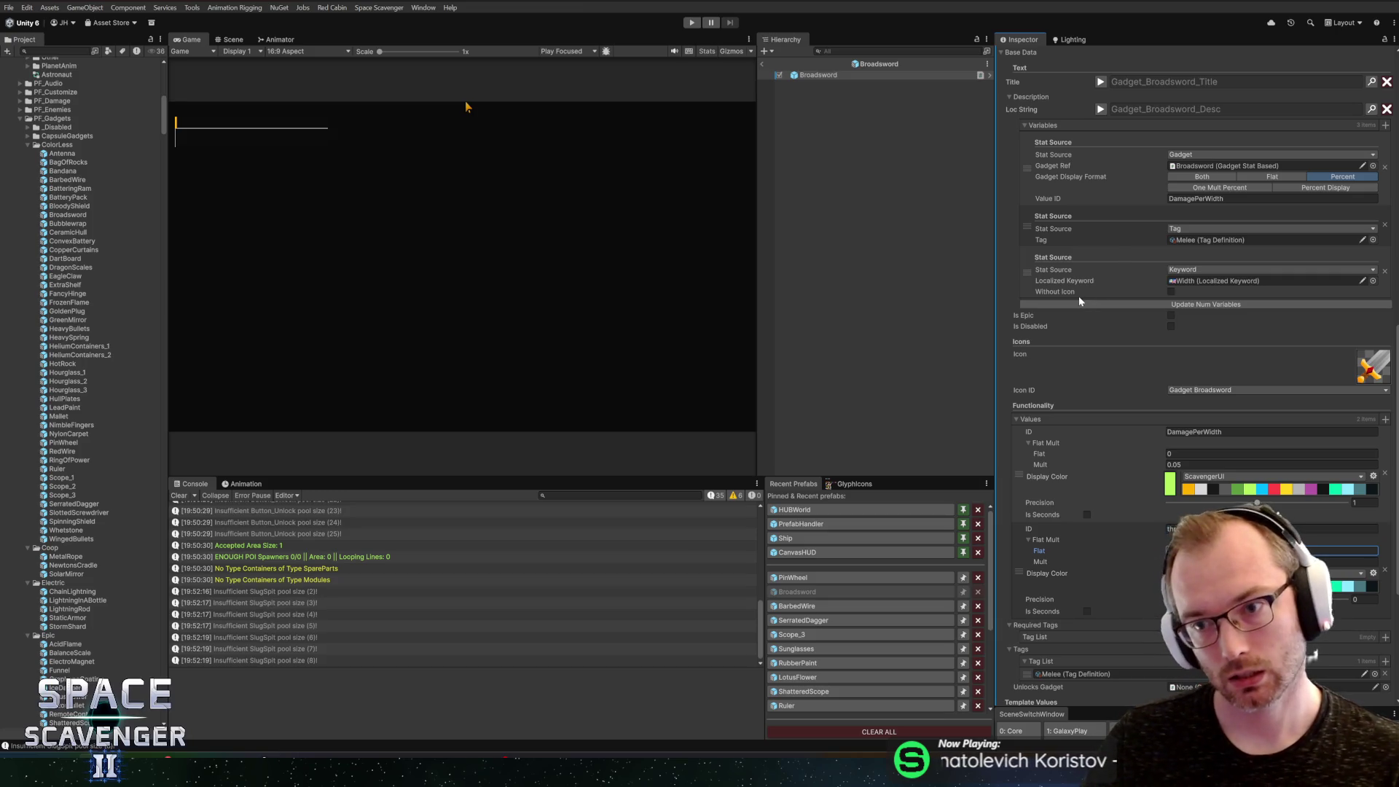
{"action": "scroll", "coordinate": [1116, 282], "scroll_direction": "up", "scroll_amount": 1}
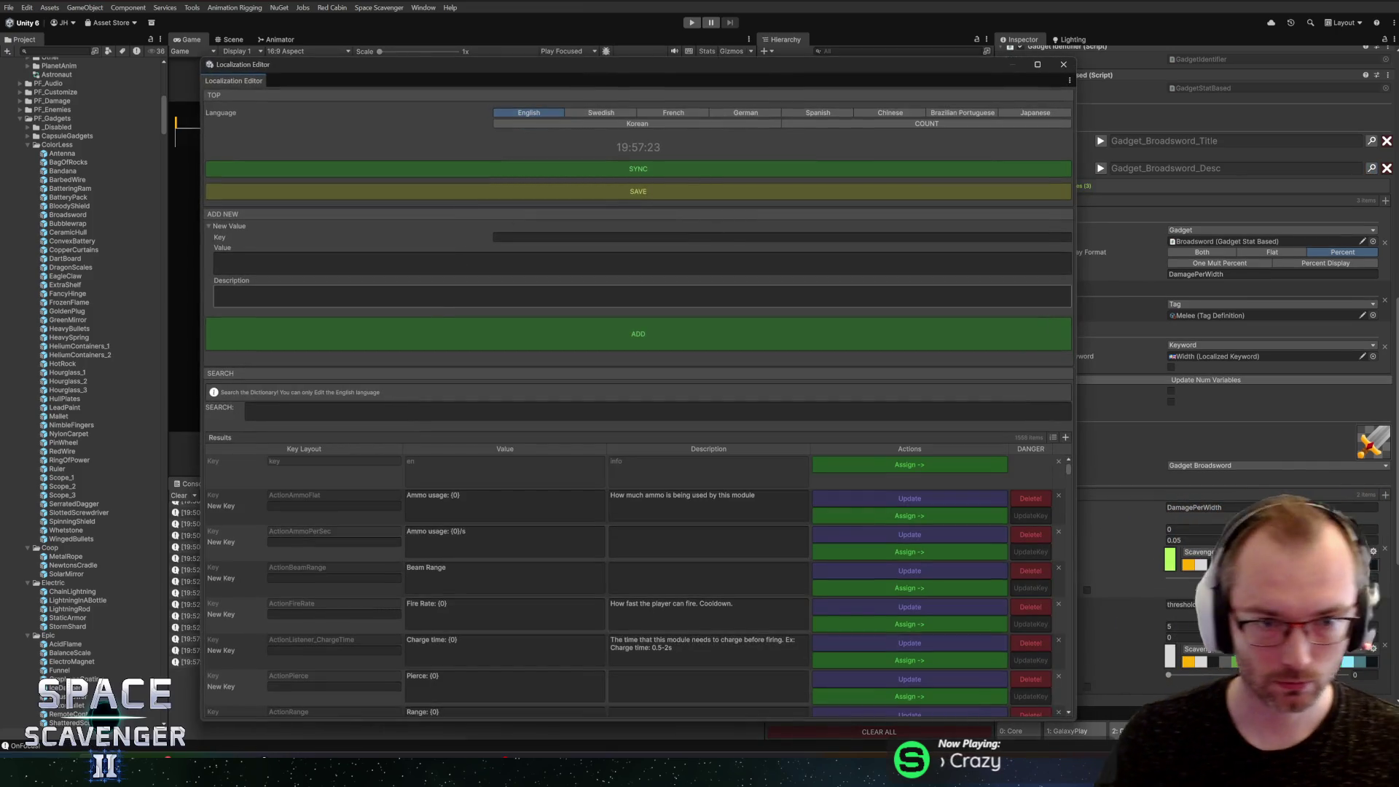
Step: Enter 'broadswor' in the Localization Editor's Description field, then move the window and enlarge it
{"action": "type", "text": "roadswor"}
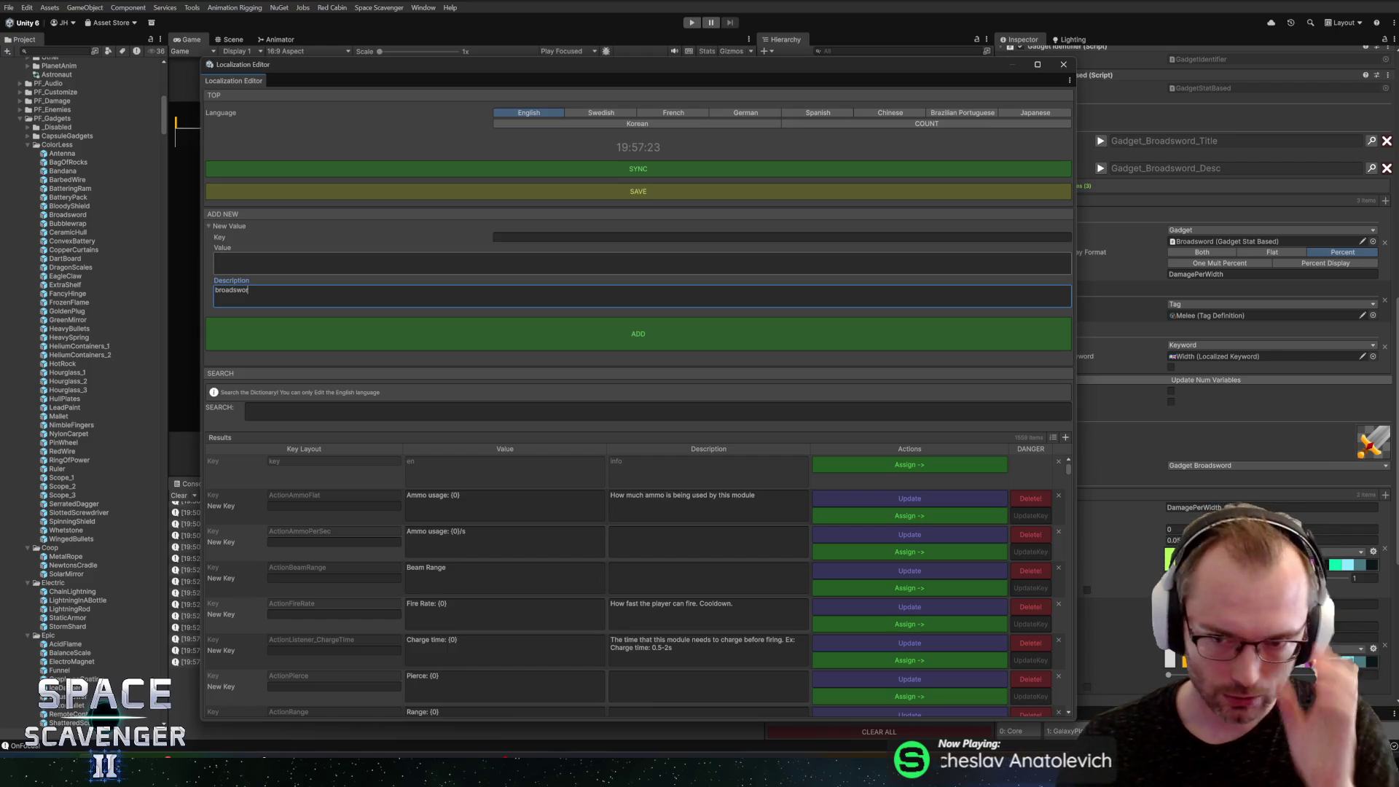
{"action": "mouse_move", "coordinate": [401, 62]}
{"action": "left_mouse_down"}
{"action": "mouse_move", "coordinate": [391, 33]}
{"action": "mouse_move", "coordinate": [350, 21]}
{"action": "left_mouse_up"}
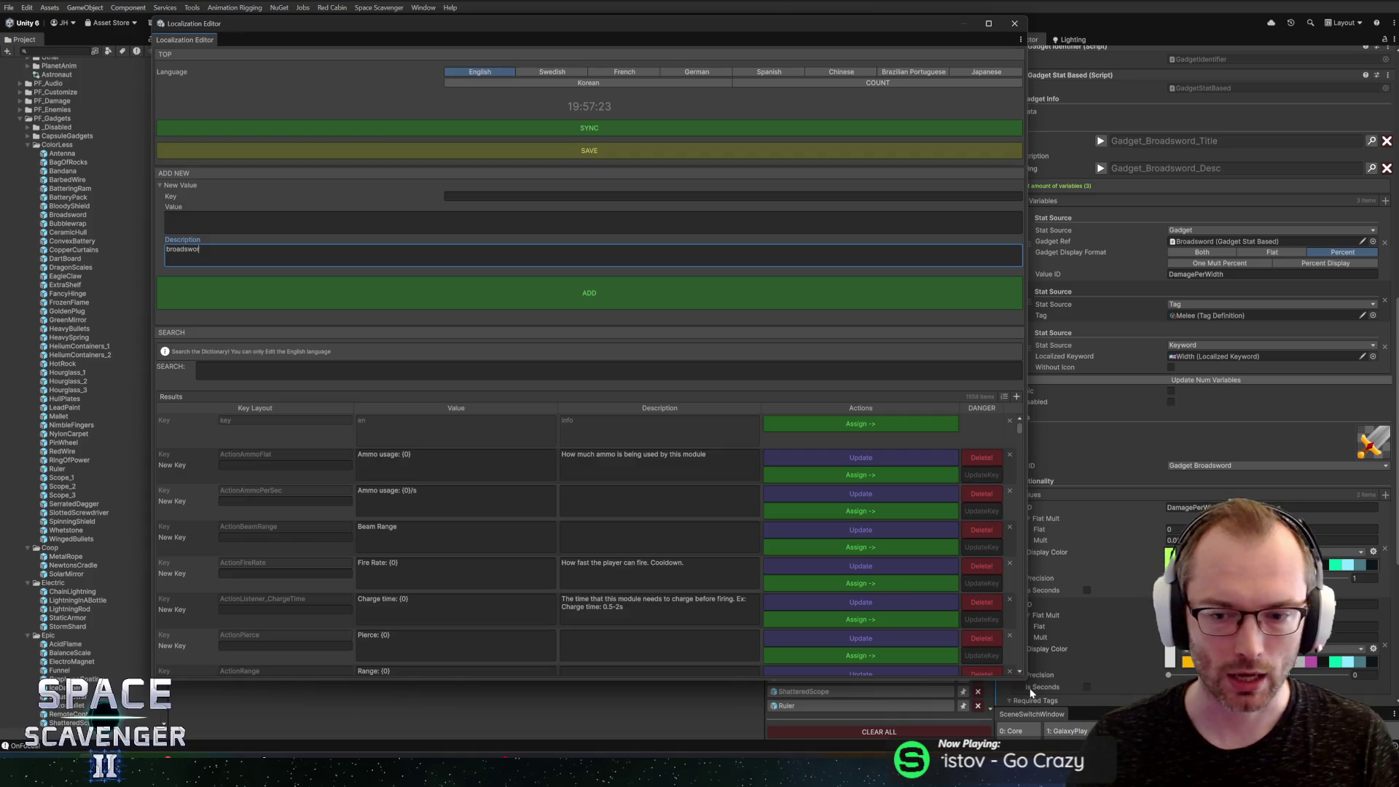
{"action": "left_click_drag", "start_coordinate": [1028, 679], "coordinate": [1107, 707]}
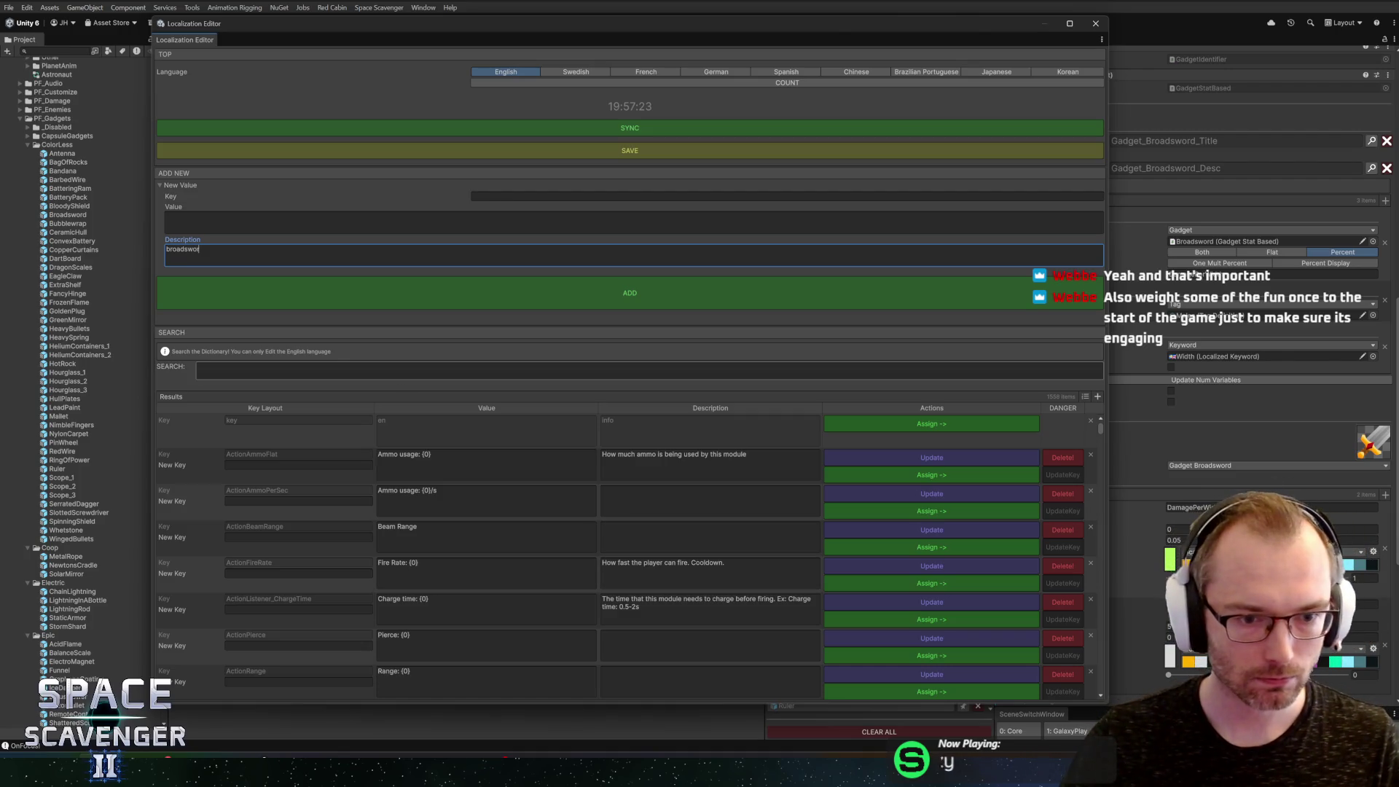
{"action": "left_click", "coordinate": [262, 296]}
Step: Search the dictionary for Broadsword and append ' above {3}' to the Gadget_Broadsword_Desc value
{"action": "left_click", "coordinate": [267, 368]}
{"action": "type", "text": "broadswor"}
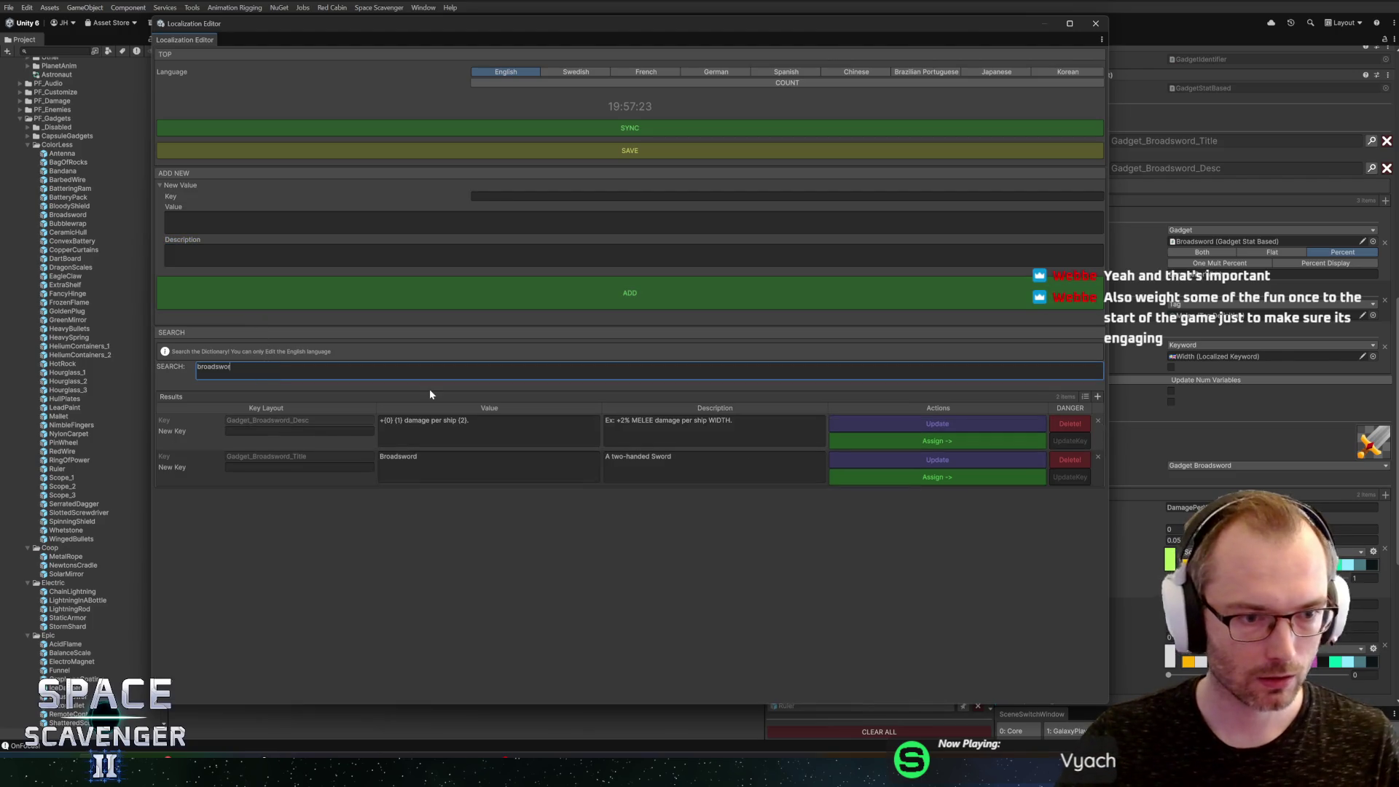
{"action": "left_click", "coordinate": [488, 430]}
{"action": "left_click", "coordinate": [470, 421]}
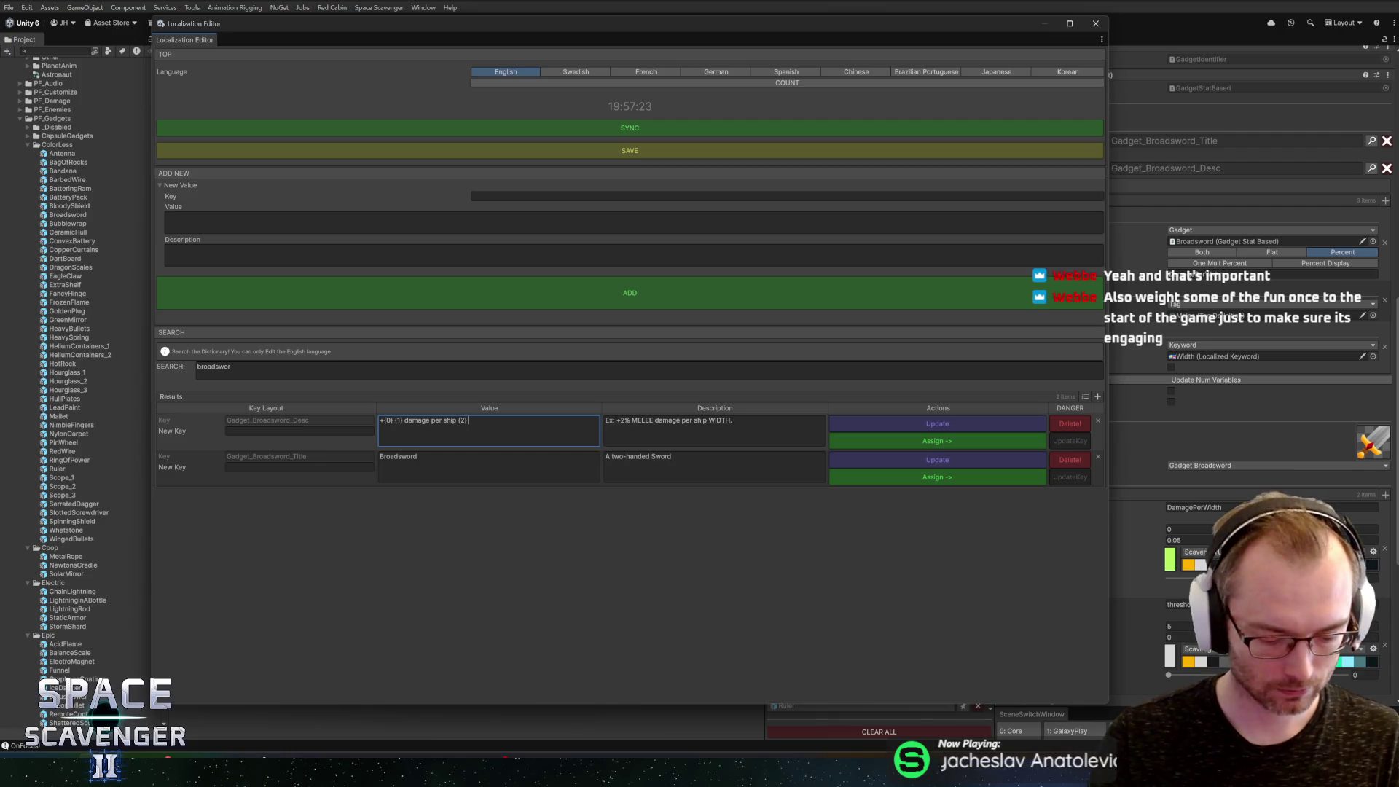
{"action": "type", "text": " above {3"}
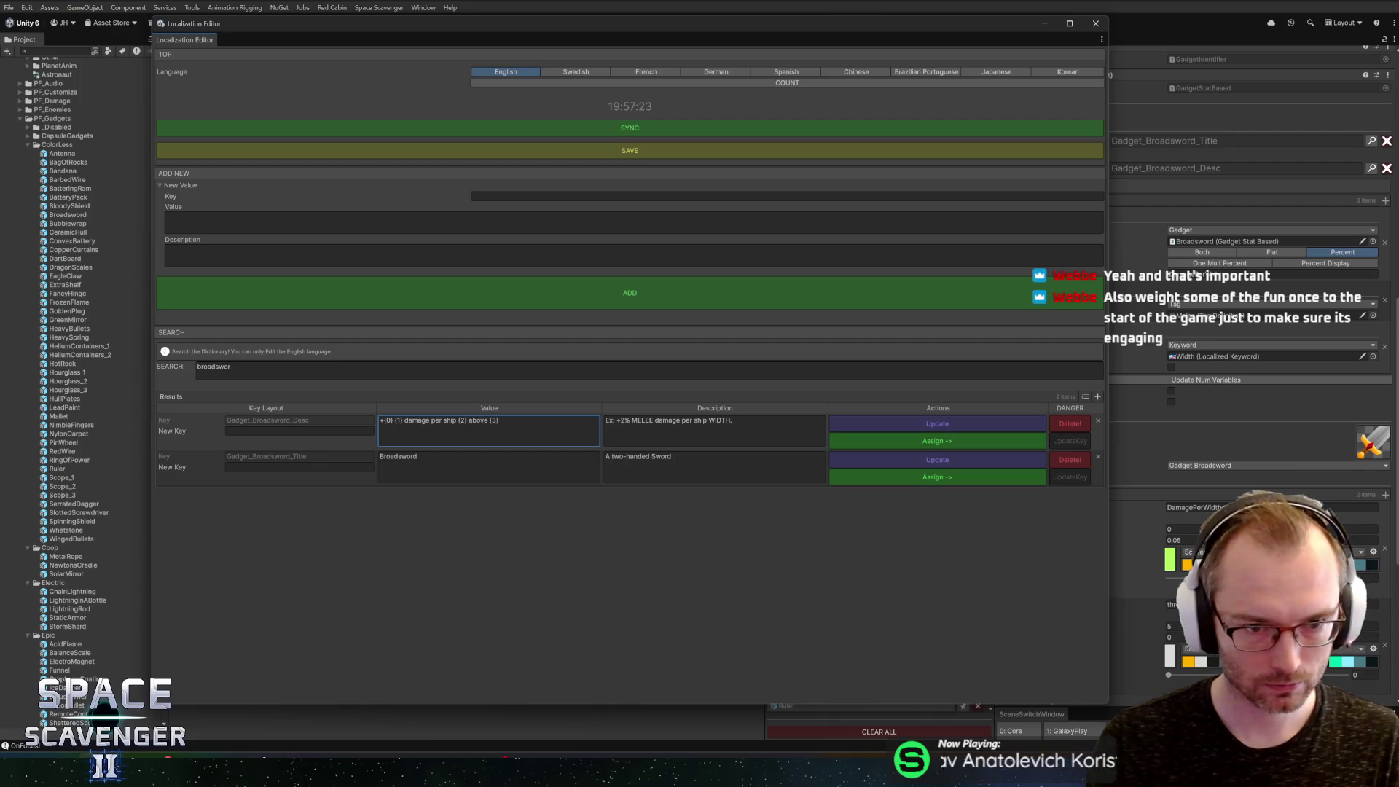
Step: Append ' above 5' to the example description, update the entry, and close the Localization Editor
{"action": "left_click", "coordinate": [758, 423]}
{"action": "left_click", "coordinate": [758, 422]}
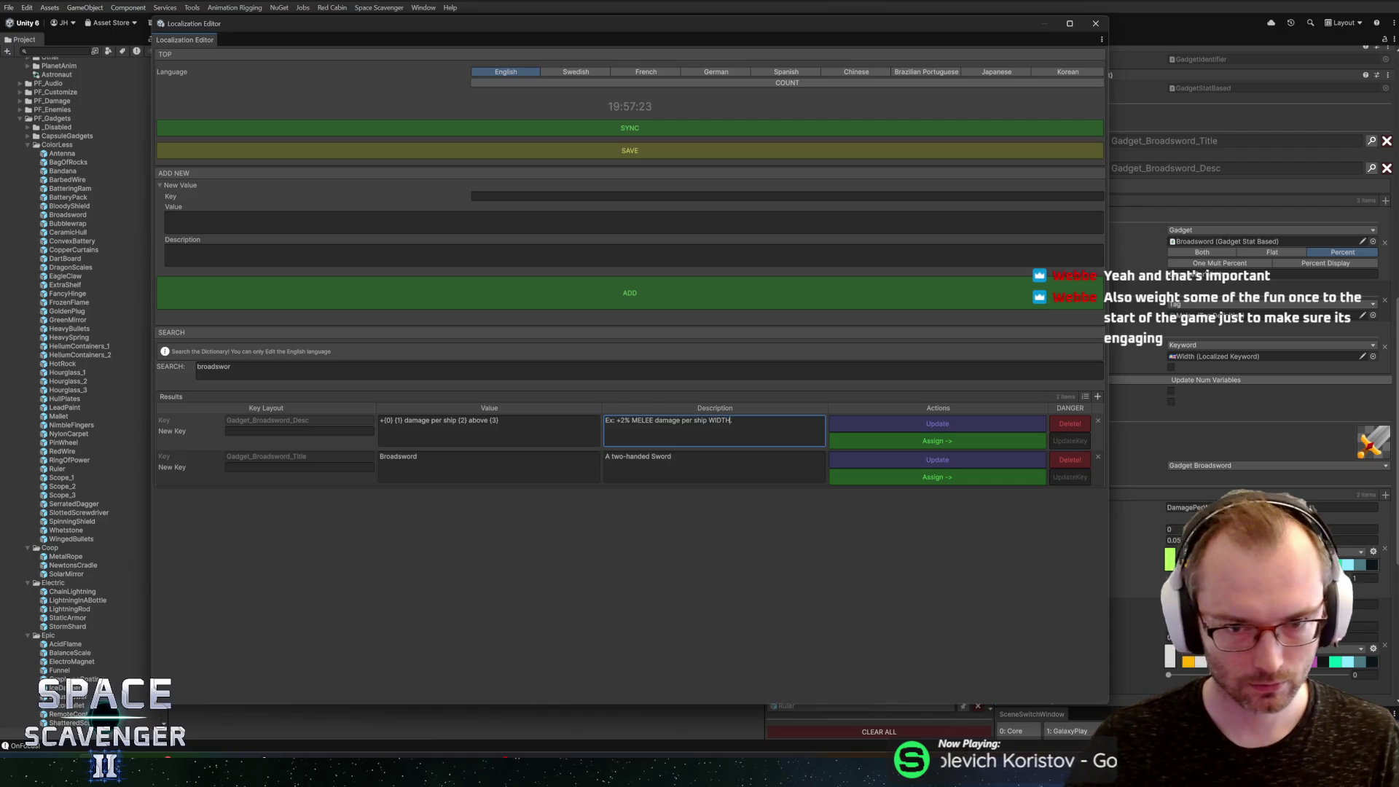
{"action": "type", "text": "above 5"}
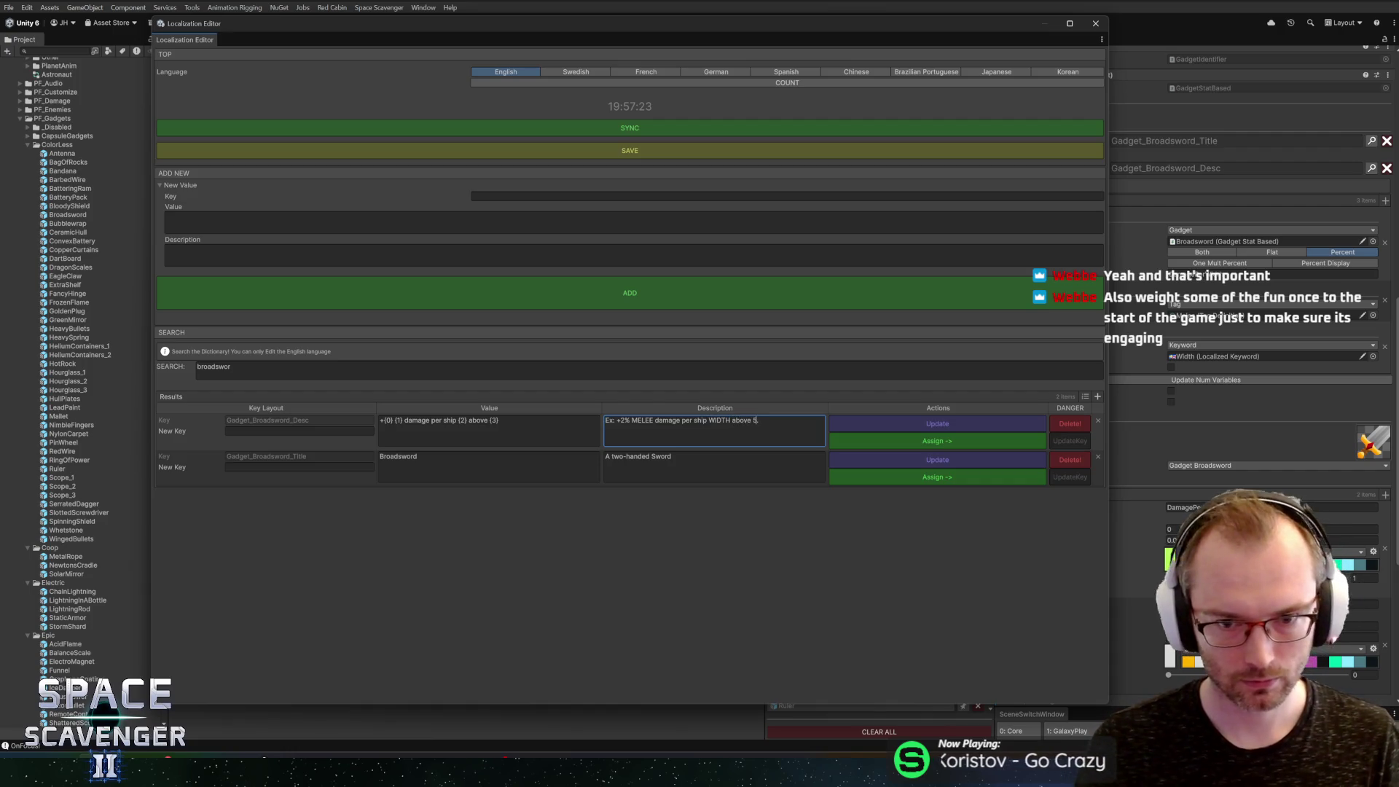
{"action": "key", "text": "shift+Left"}
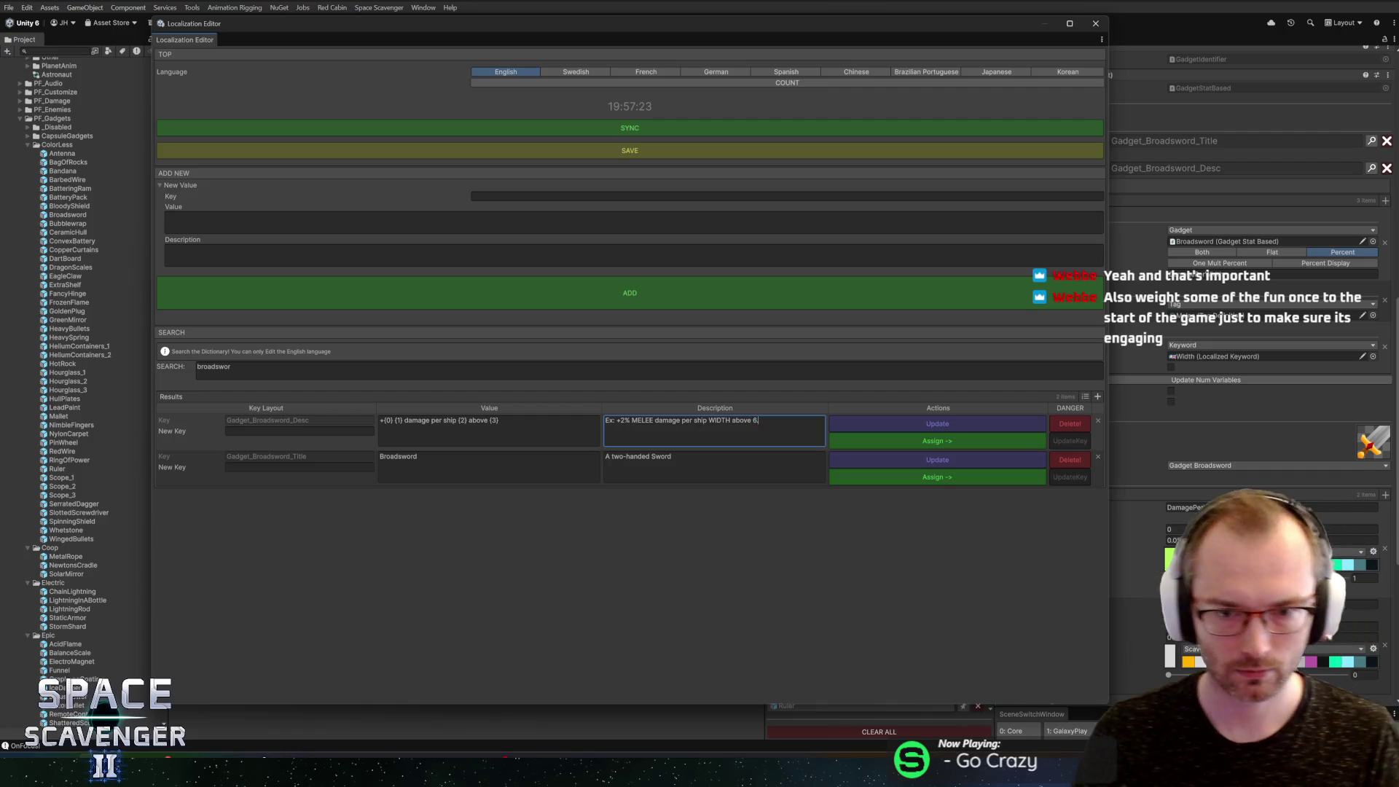
{"action": "left_click", "coordinate": [976, 422]}
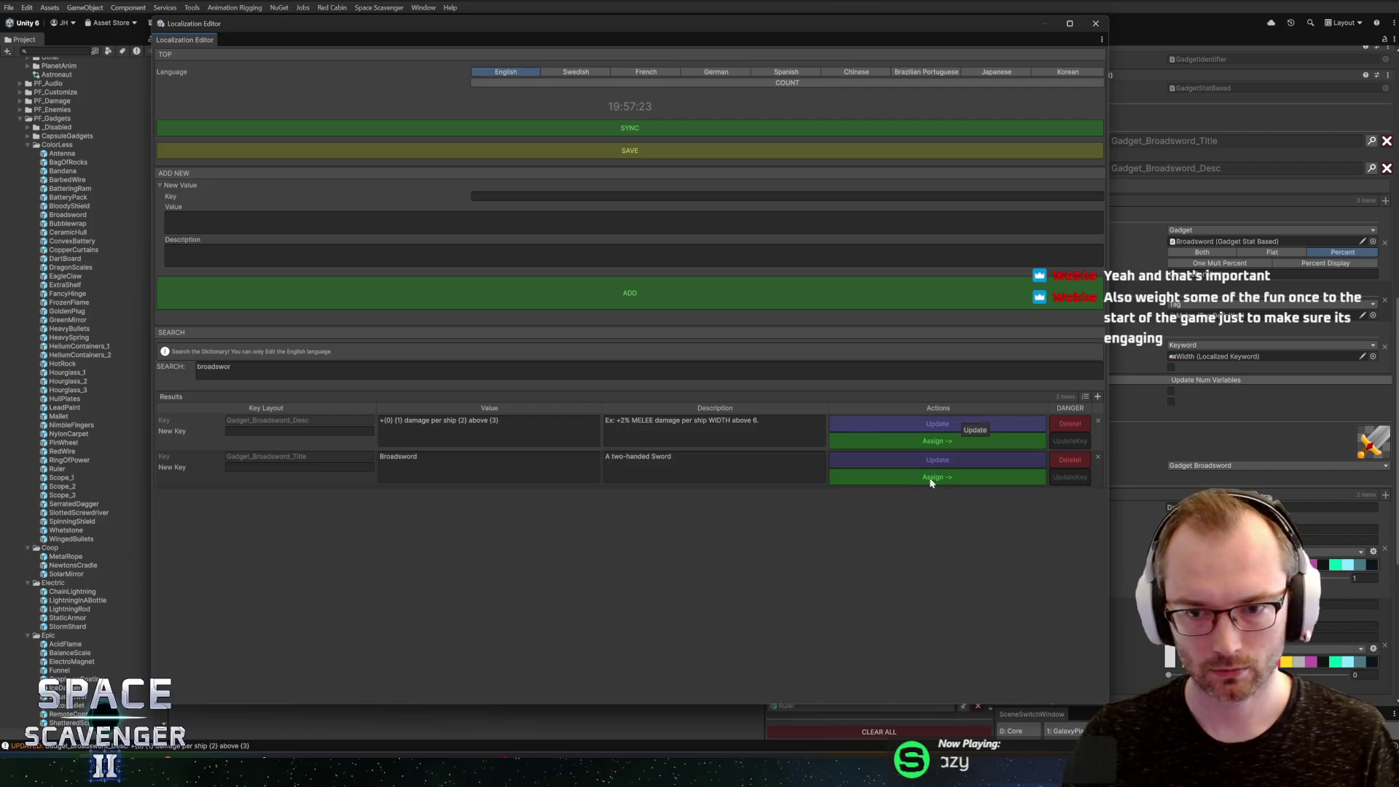
{"action": "left_click", "coordinate": [1100, 23]}
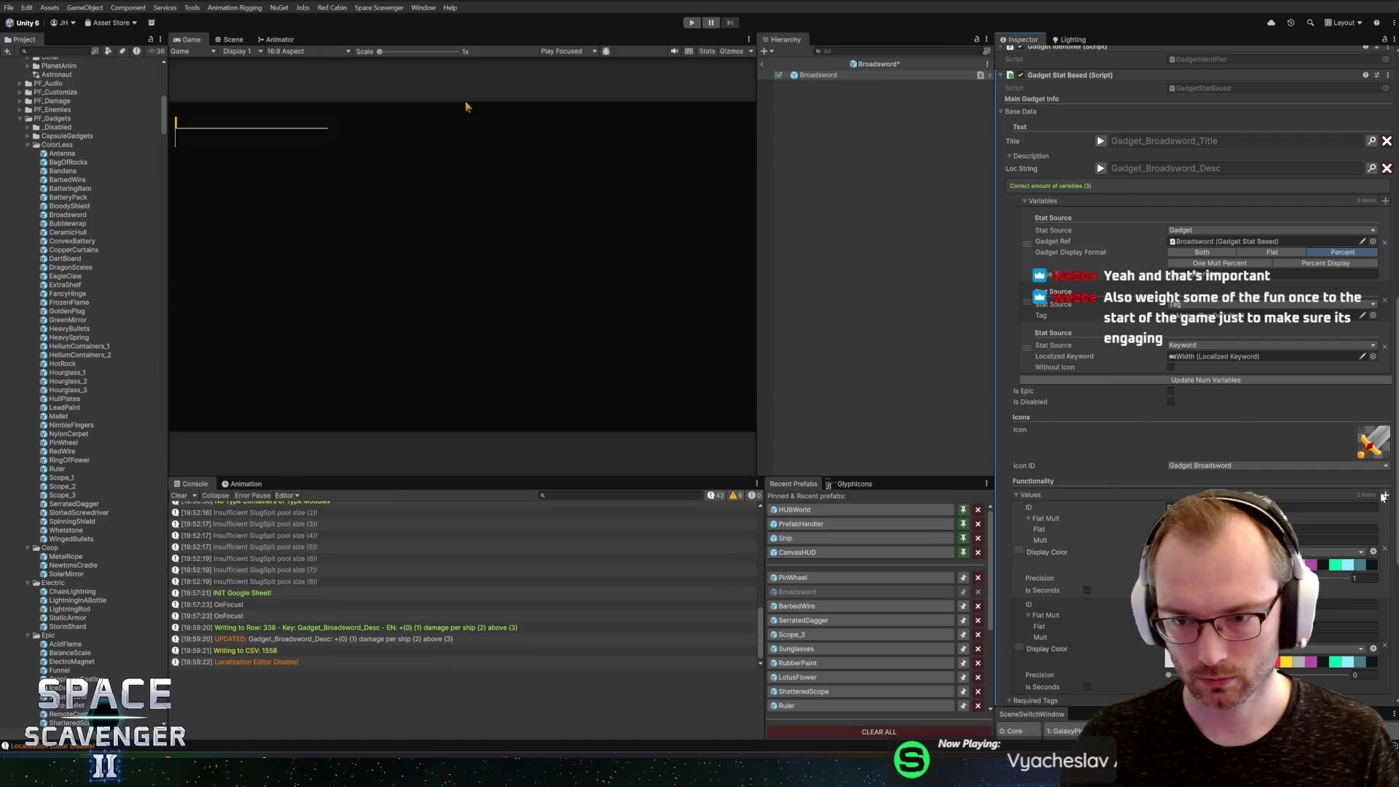
Step: Add a fourth description variable with Stat Source Gadget, Gadget Ref Broadsword and Flat display format
{"action": "left_click", "coordinate": [1386, 201]}
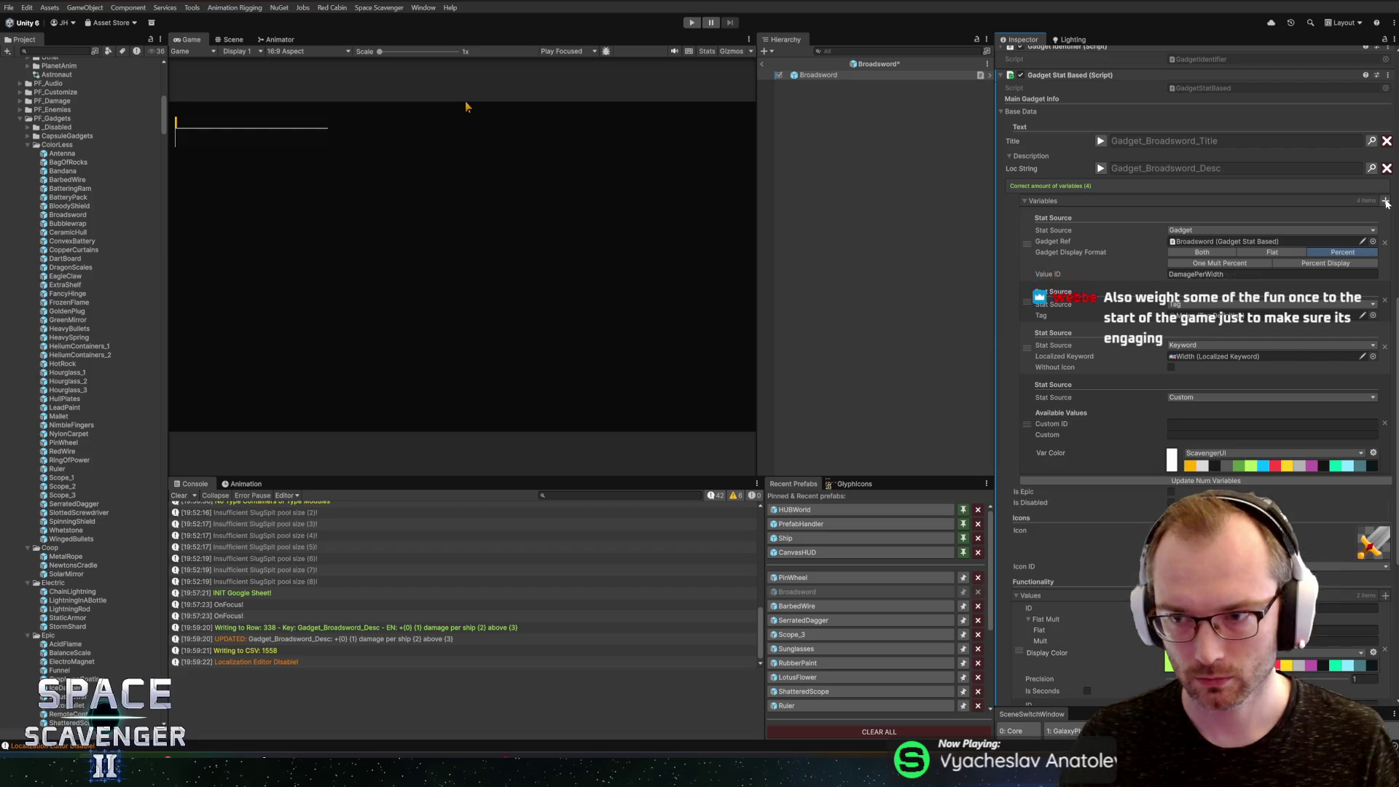
{"action": "left_click", "coordinate": [1202, 397]}
{"action": "type", "text": "gad"}
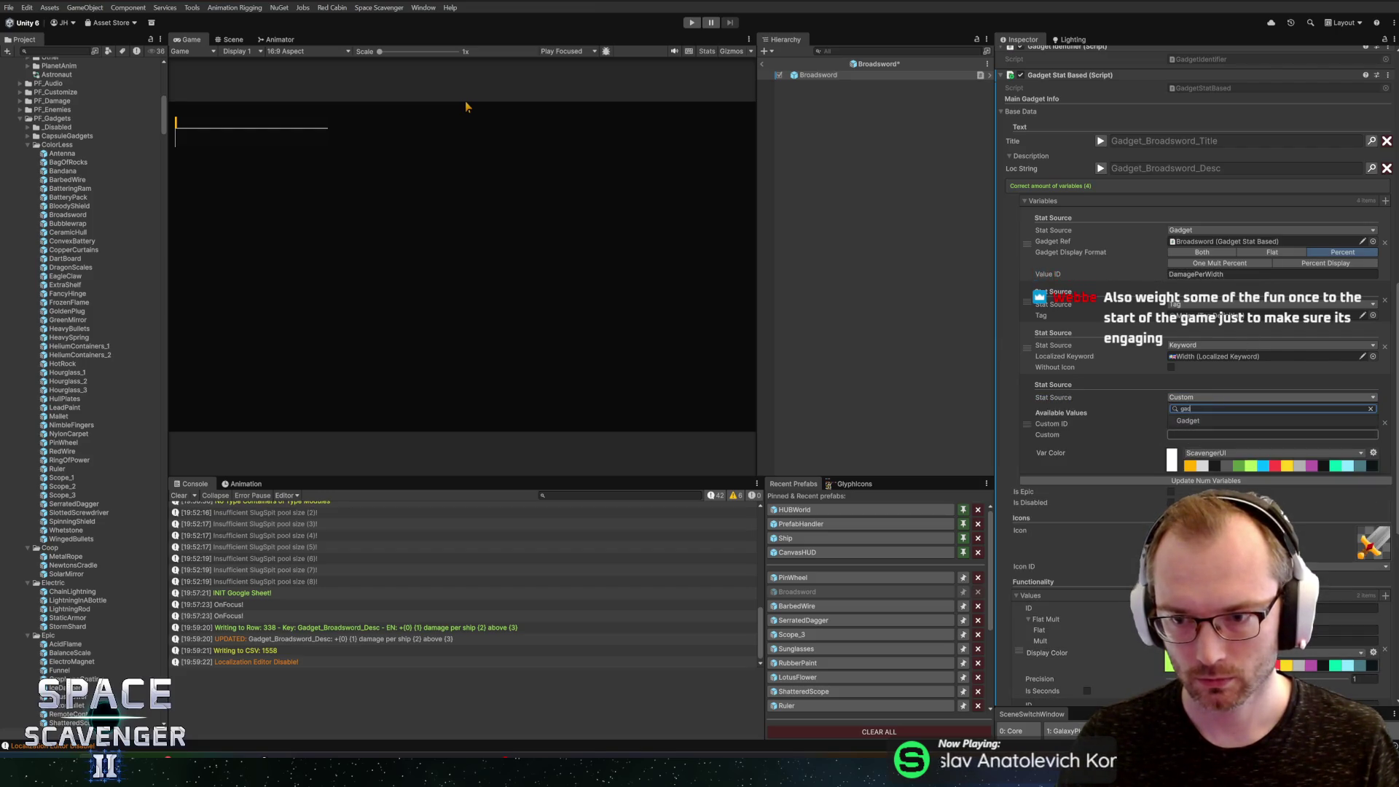
{"action": "key", "text": "Return"}
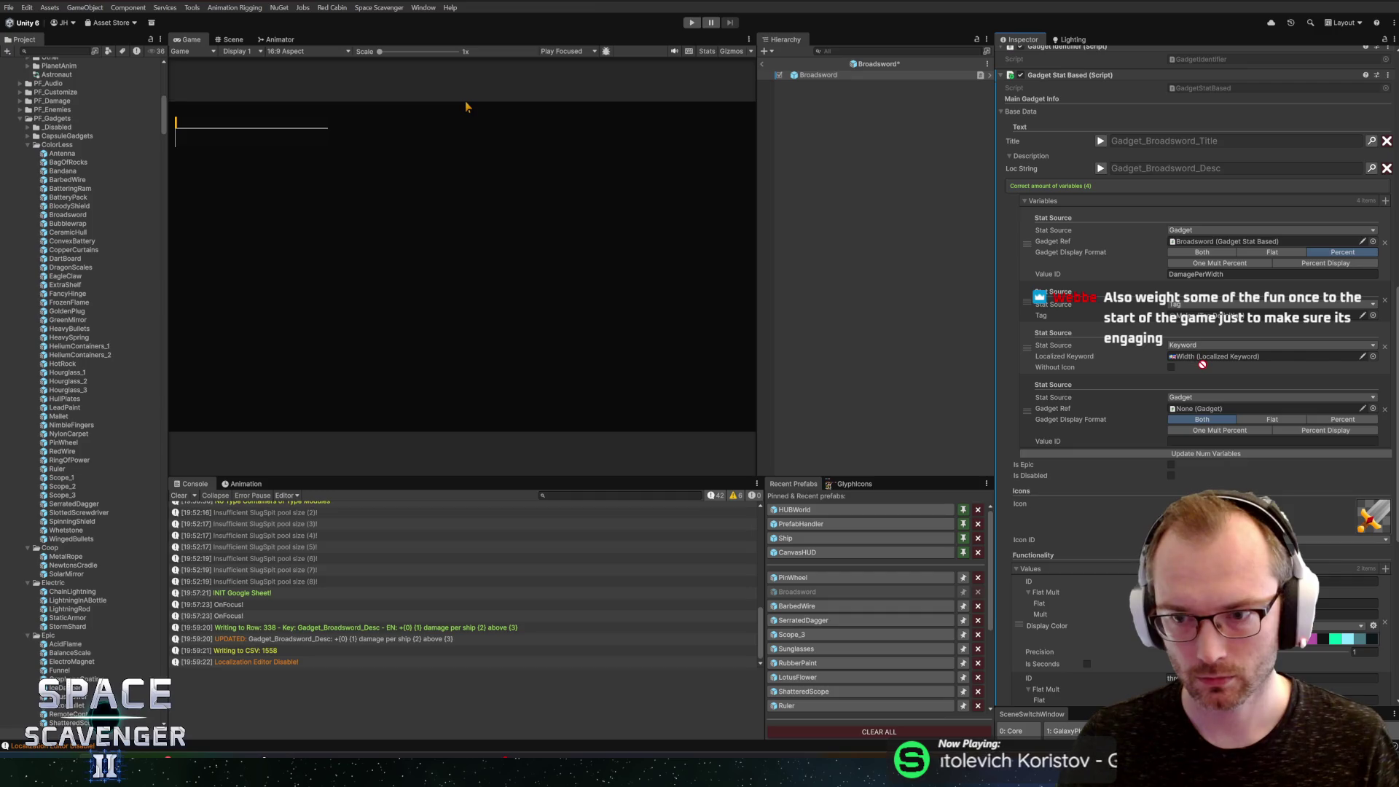
{"action": "left_click", "coordinate": [1199, 408]}
{"action": "left_click", "coordinate": [1270, 420]}
Step: Set the fourth variable's Value ID to threshold
{"action": "left_click", "coordinate": [1264, 441]}
{"action": "type", "text": "g"}
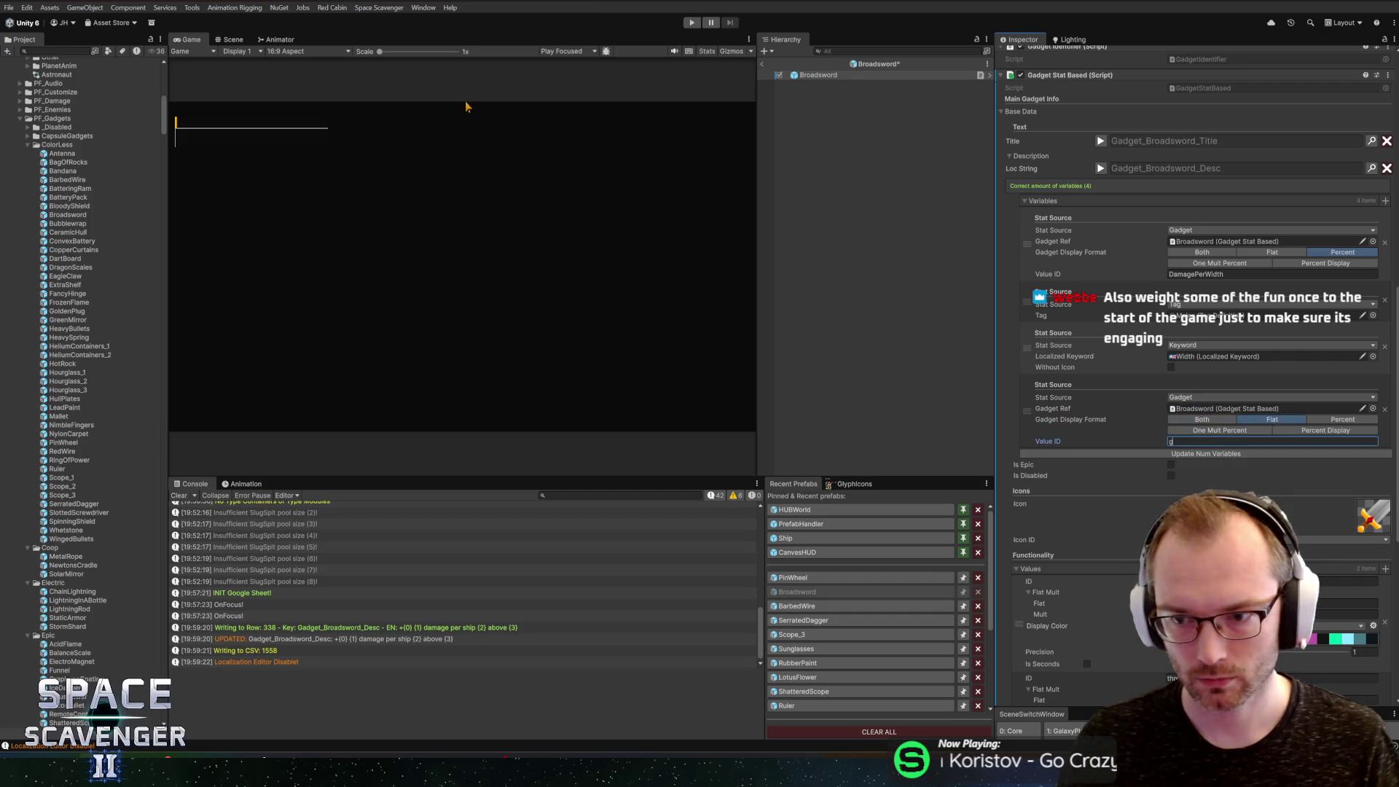
{"action": "key", "text": "BackSpace"}
{"action": "type", "text": "thresho"}
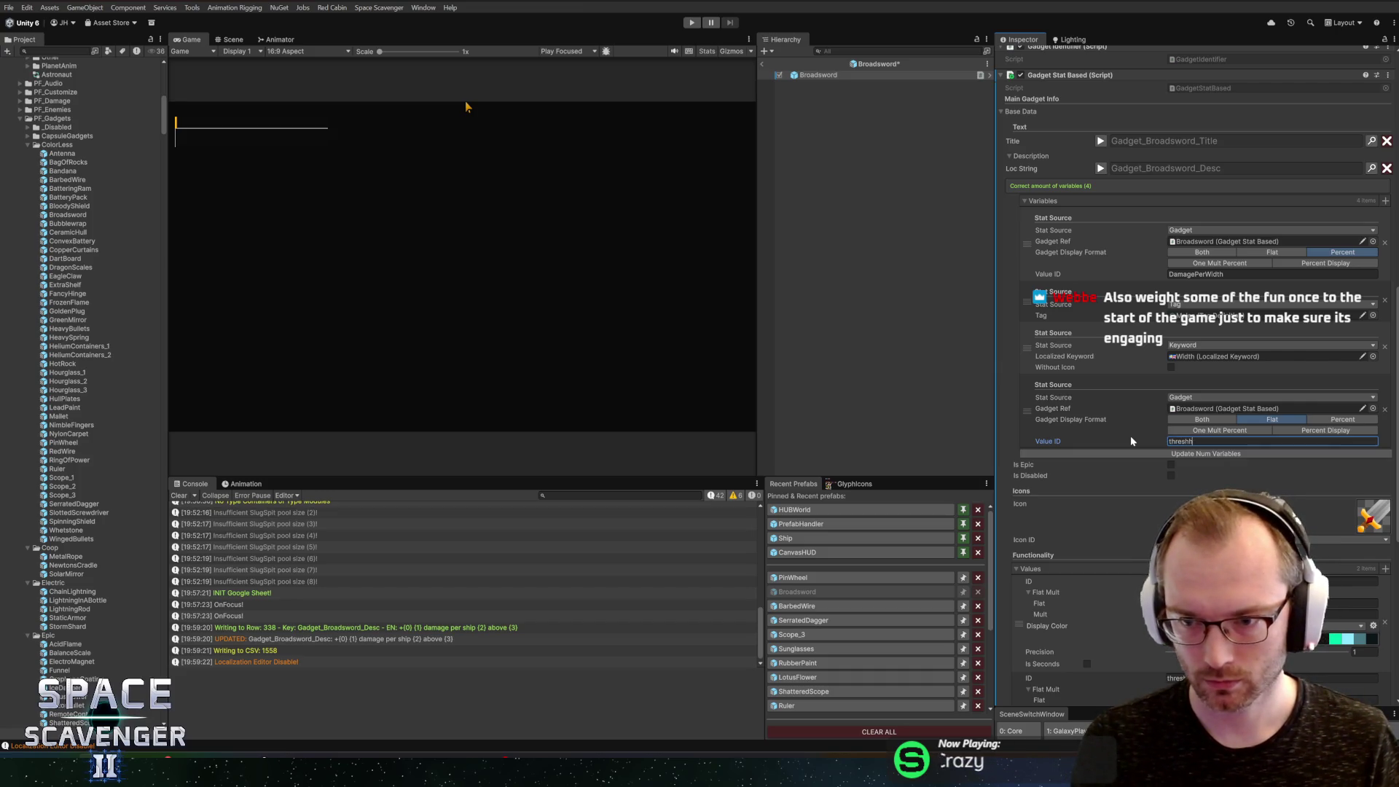
{"action": "type", "text": "ld"}
{"action": "key", "text": "Return"}
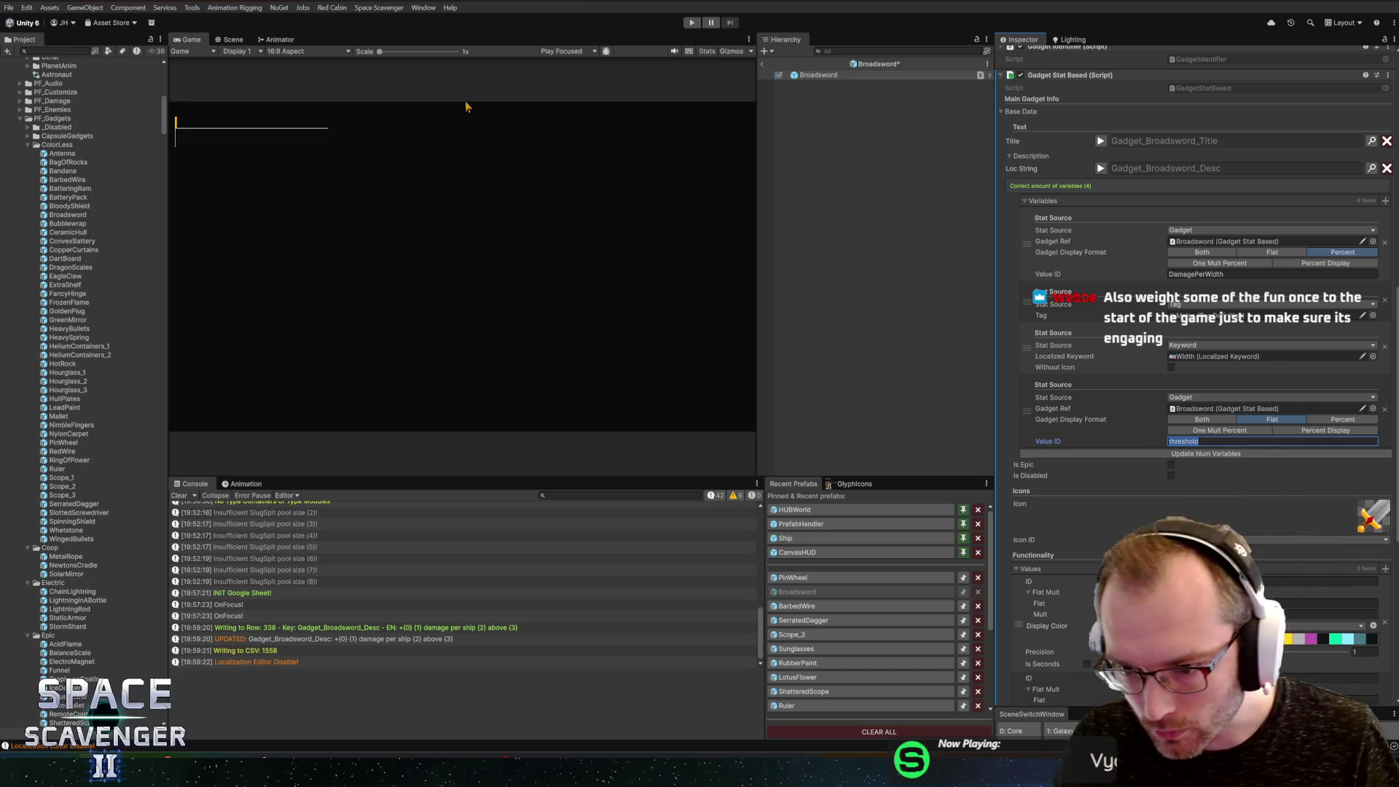
{"action": "key", "text": "Tab"}
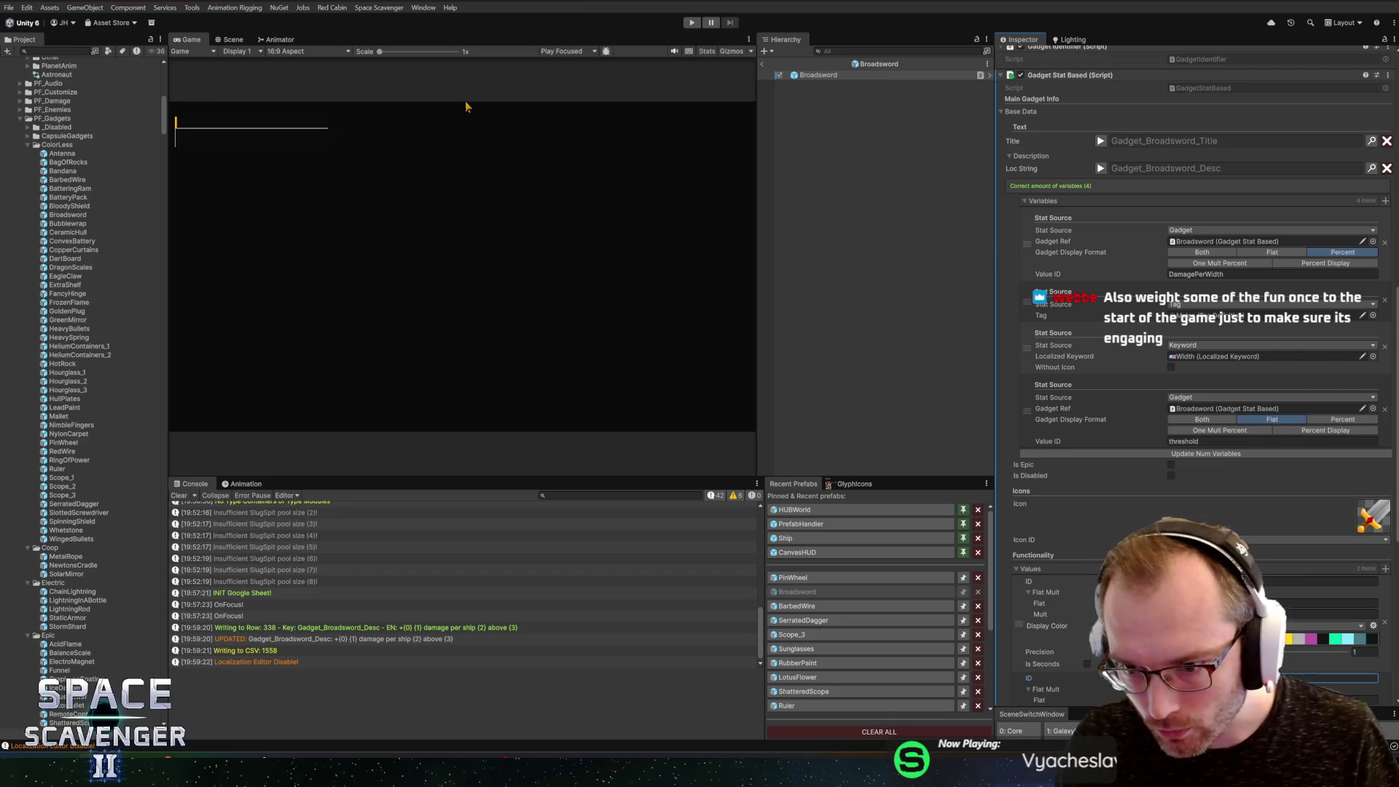
{"action": "key", "text": "Tab"}
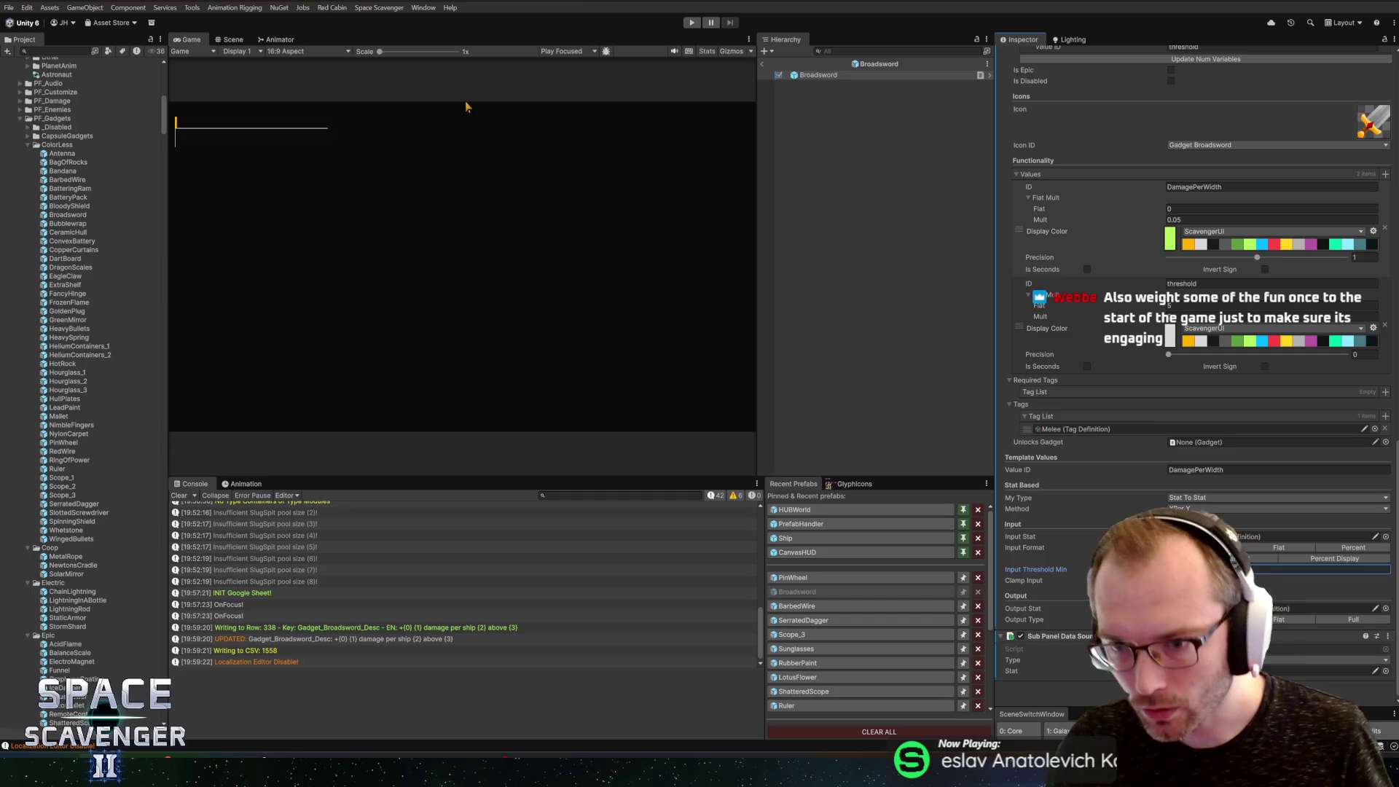
{"action": "scroll", "coordinate": [1088, 238], "scroll_direction": "up", "scroll_amount": 3}
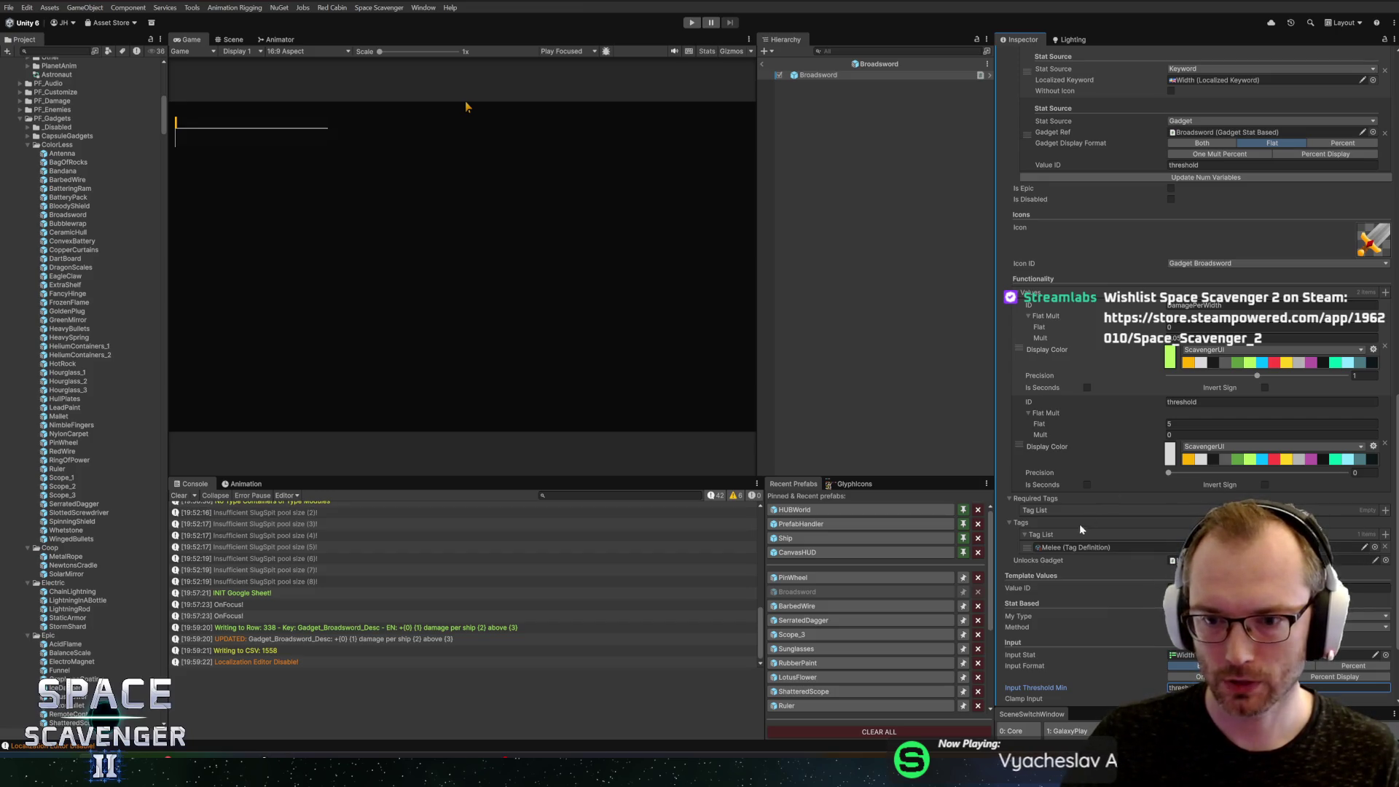
Step: Expand the Loc String template and add Melee to Broadsword's Required Tags
{"action": "scroll", "coordinate": [1101, 354], "scroll_direction": "up", "scroll_amount": 3}
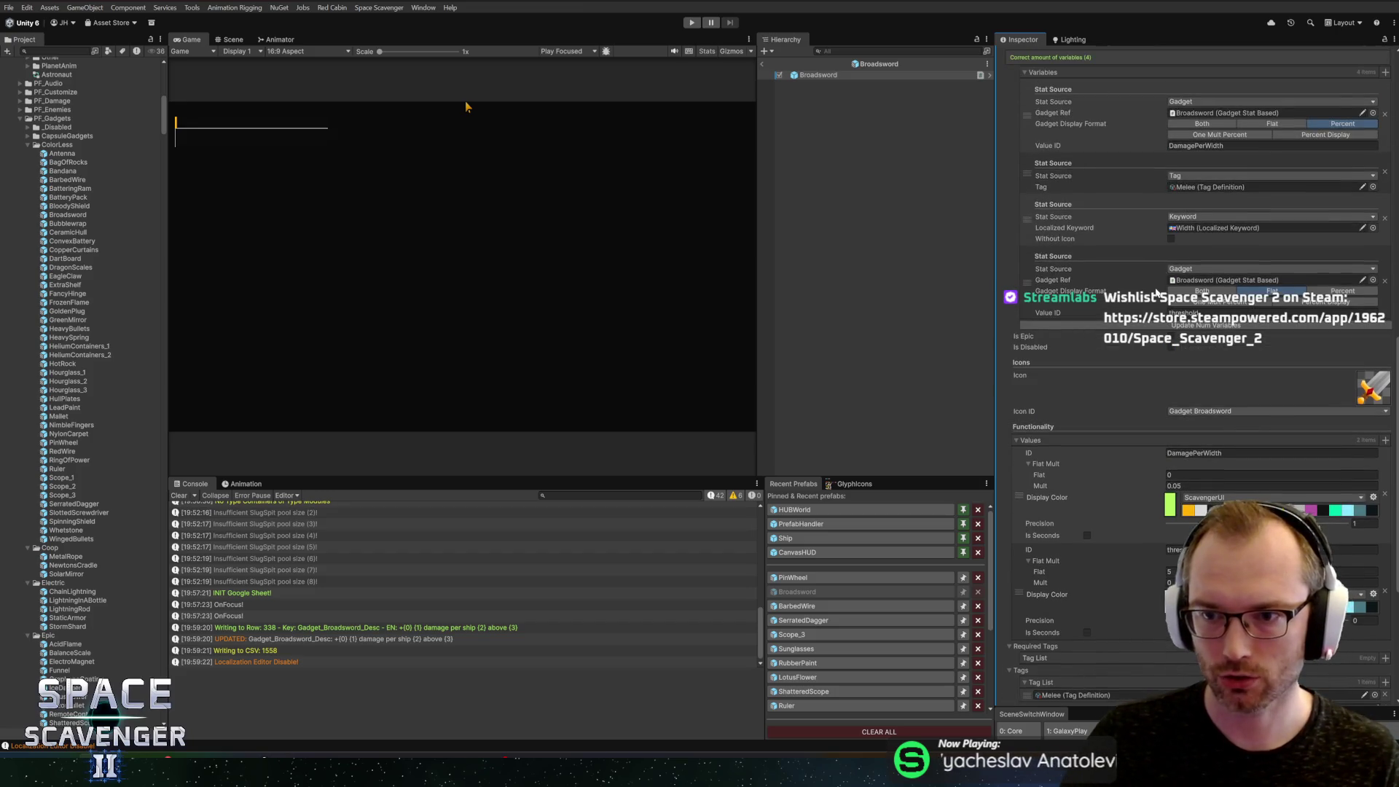
{"action": "scroll", "coordinate": [1156, 293], "scroll_direction": "up", "scroll_amount": 2}
{"action": "left_click", "coordinate": [1101, 159]}
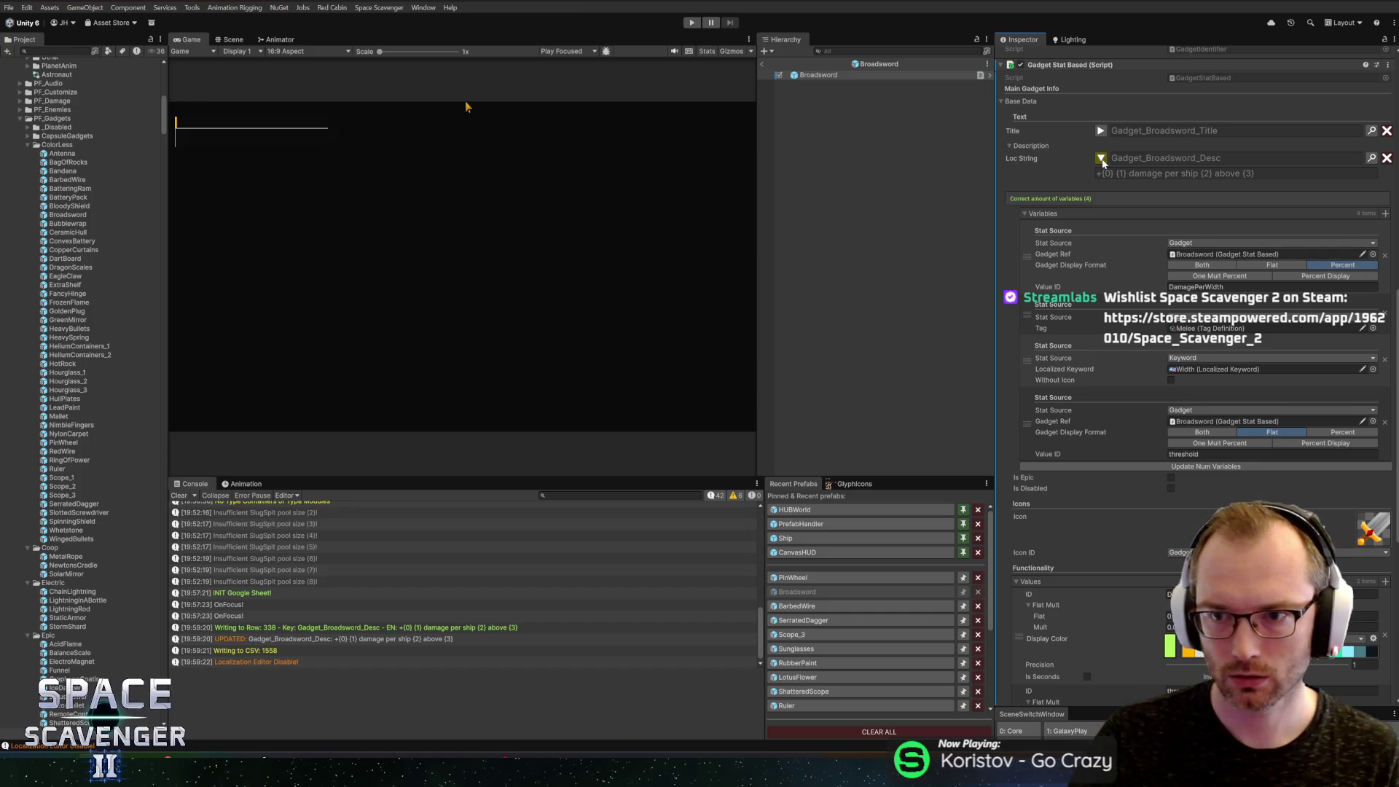
{"action": "scroll", "coordinate": [1103, 163], "scroll_direction": "down", "scroll_amount": 5}
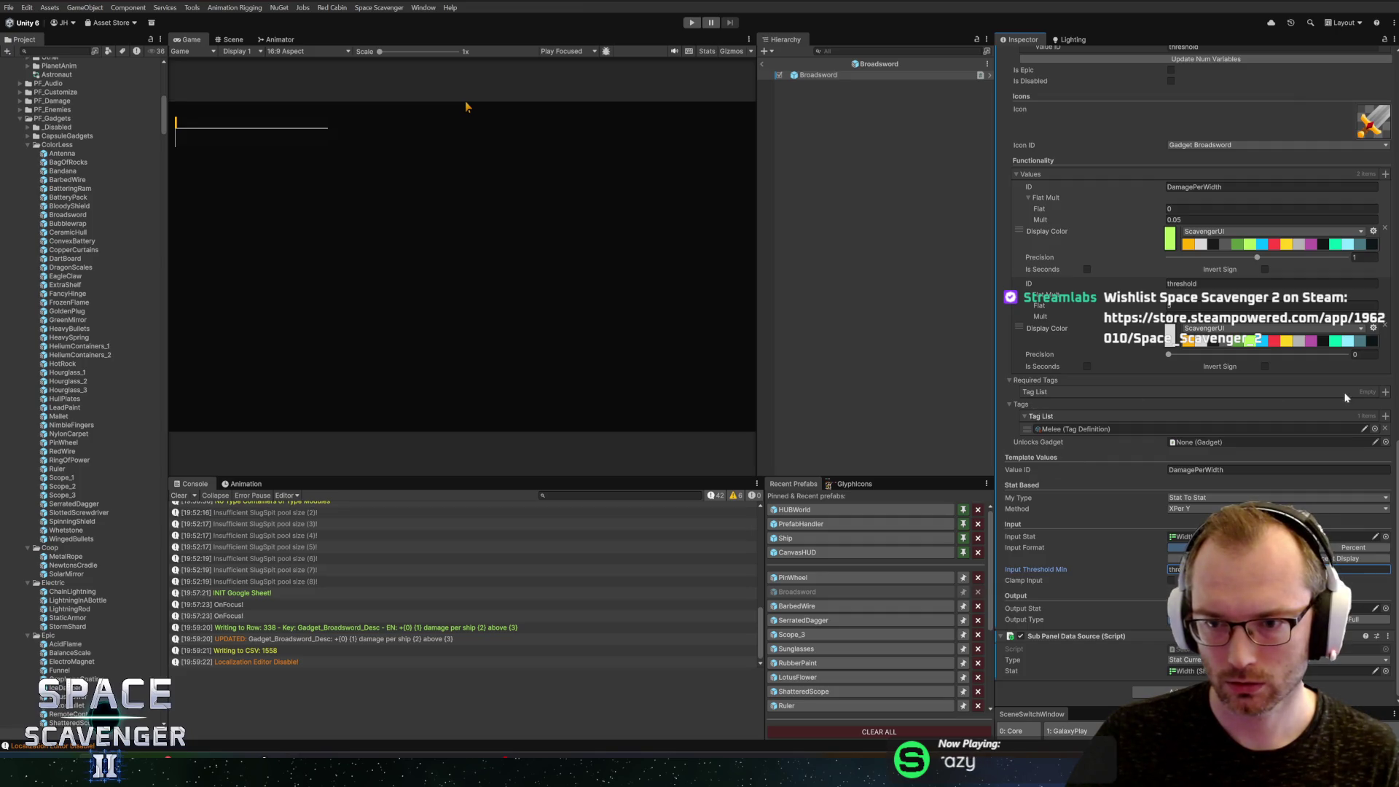
{"action": "left_click", "coordinate": [1386, 392]}
{"action": "type", "text": "mele"}
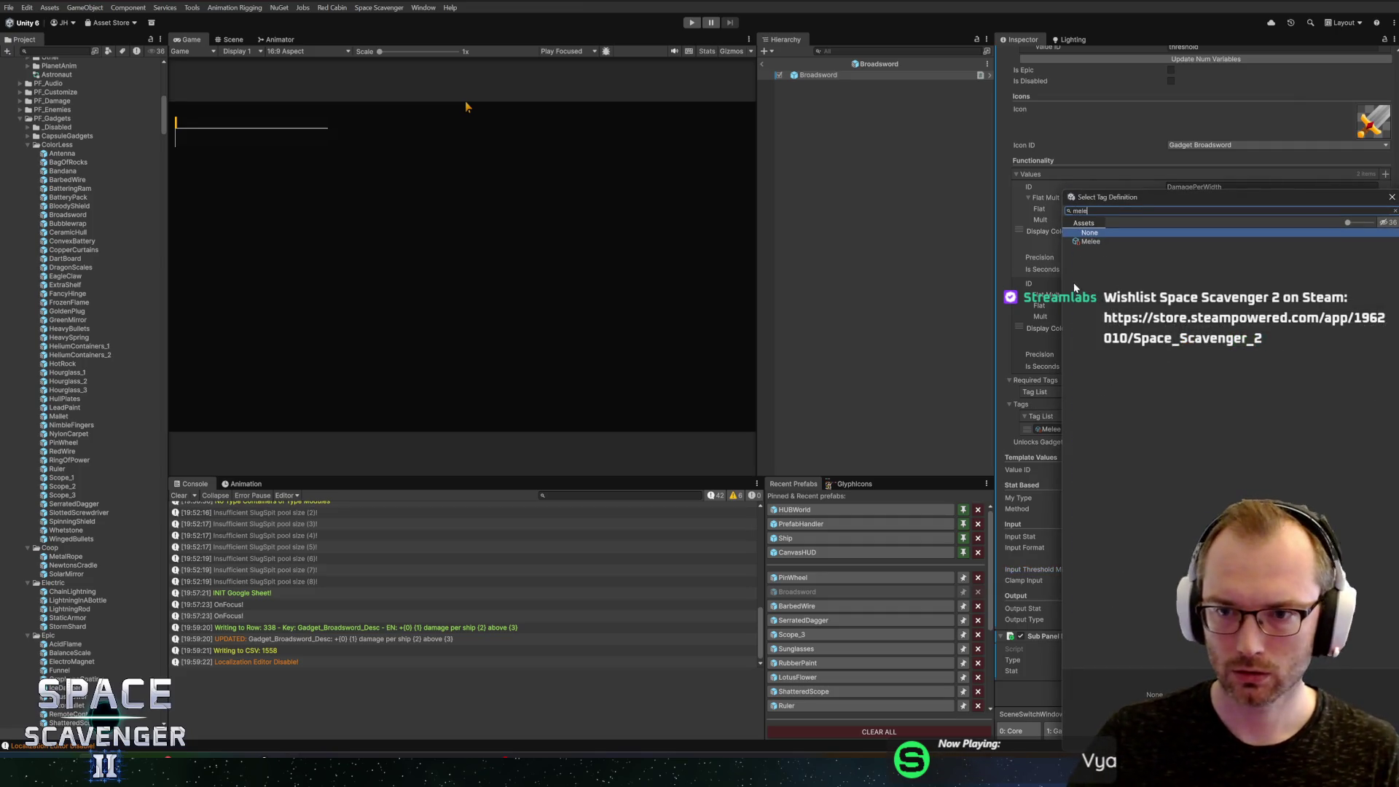
{"action": "double_click", "coordinate": [1102, 243]}
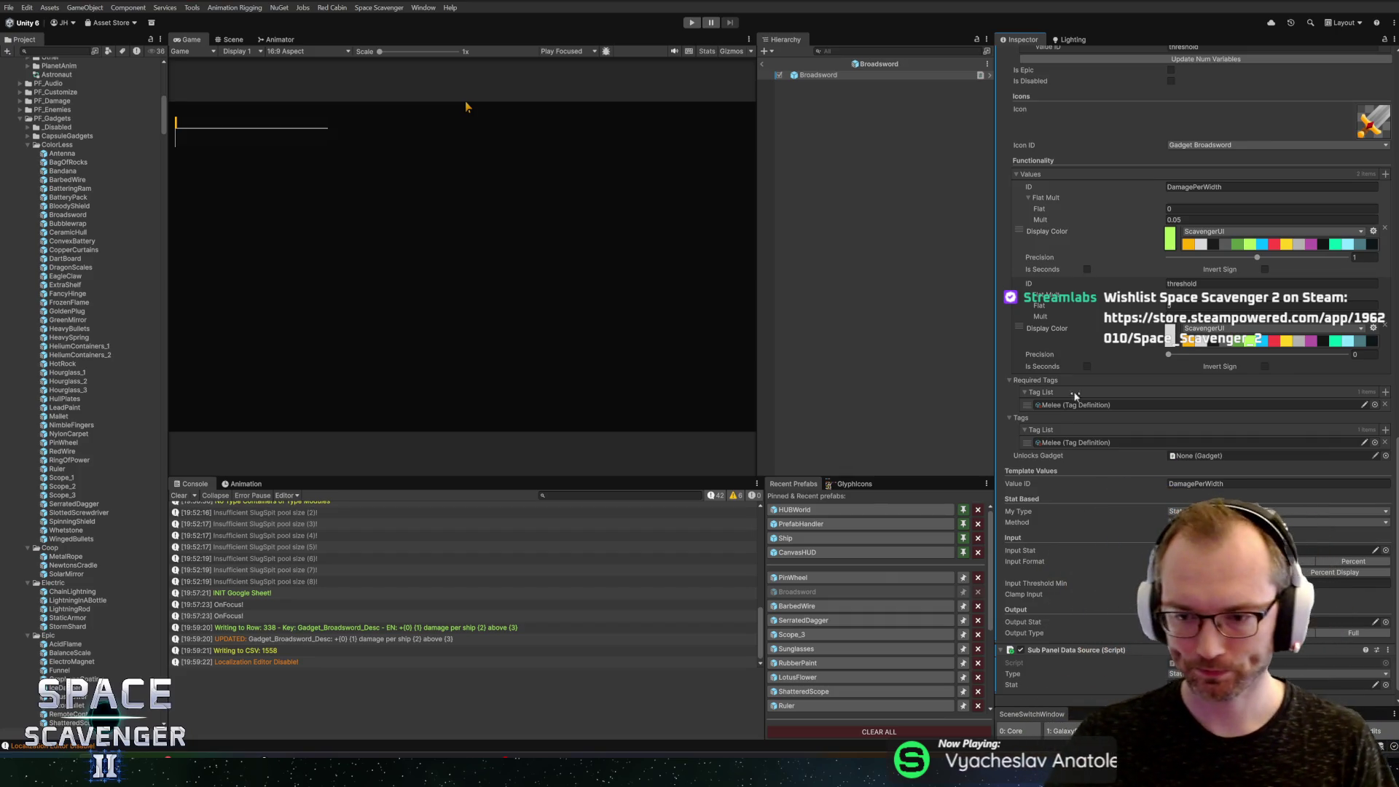
Step: Change the DamagePerWidth Mult from 0.05 to 0.06 and enter Play mode
{"action": "scroll", "coordinate": [1121, 503], "scroll_direction": "down", "scroll_amount": 1}
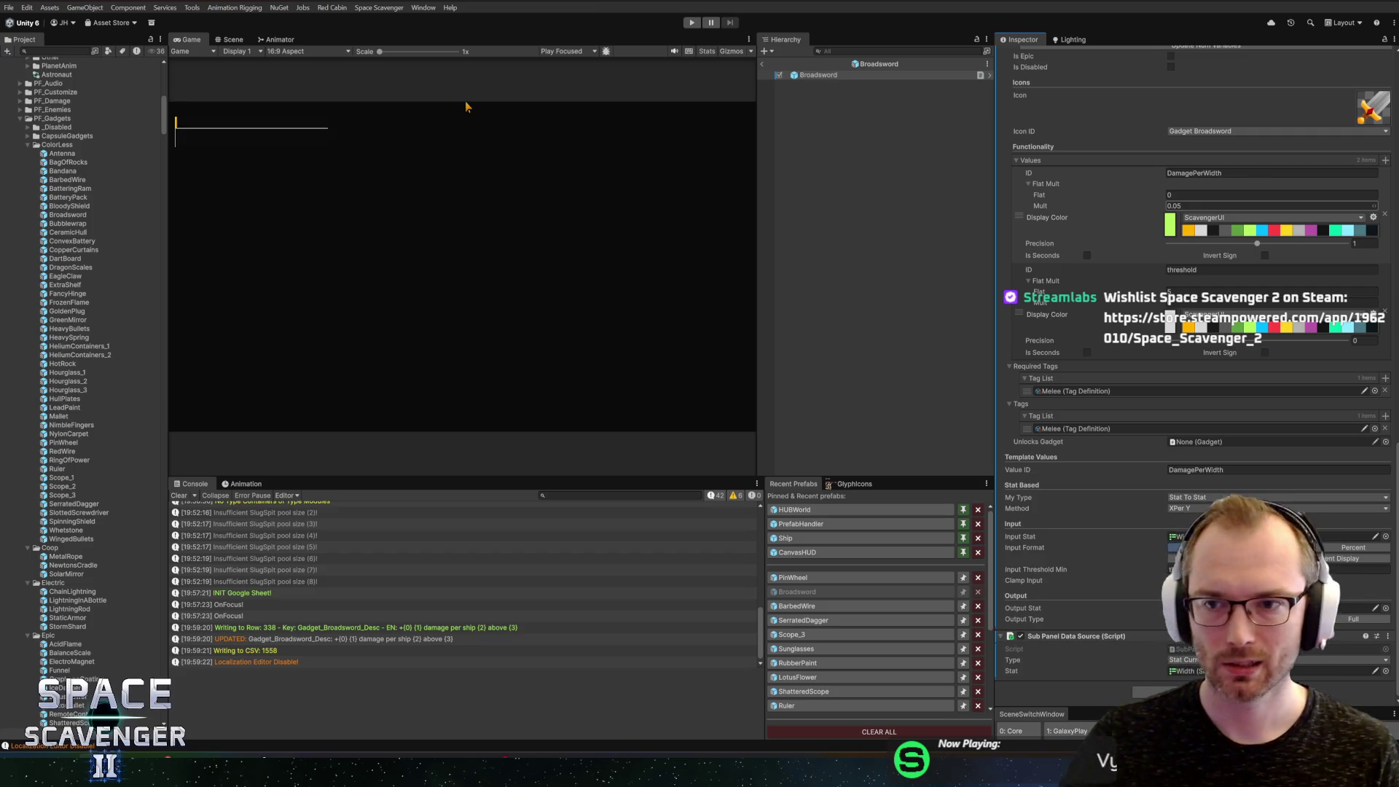
{"action": "scroll", "coordinate": [1191, 220], "scroll_direction": "up", "scroll_amount": 3}
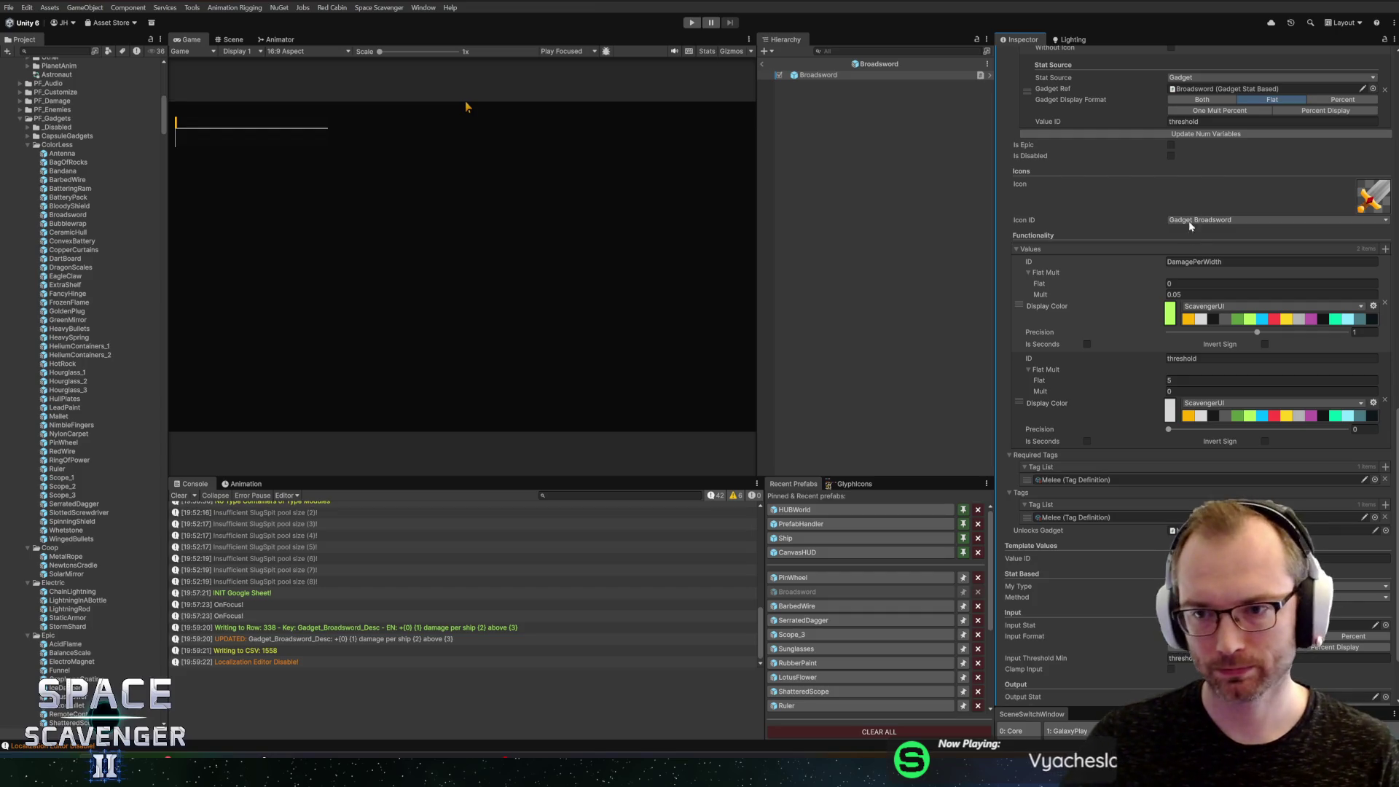
{"action": "left_click", "coordinate": [1194, 295]}
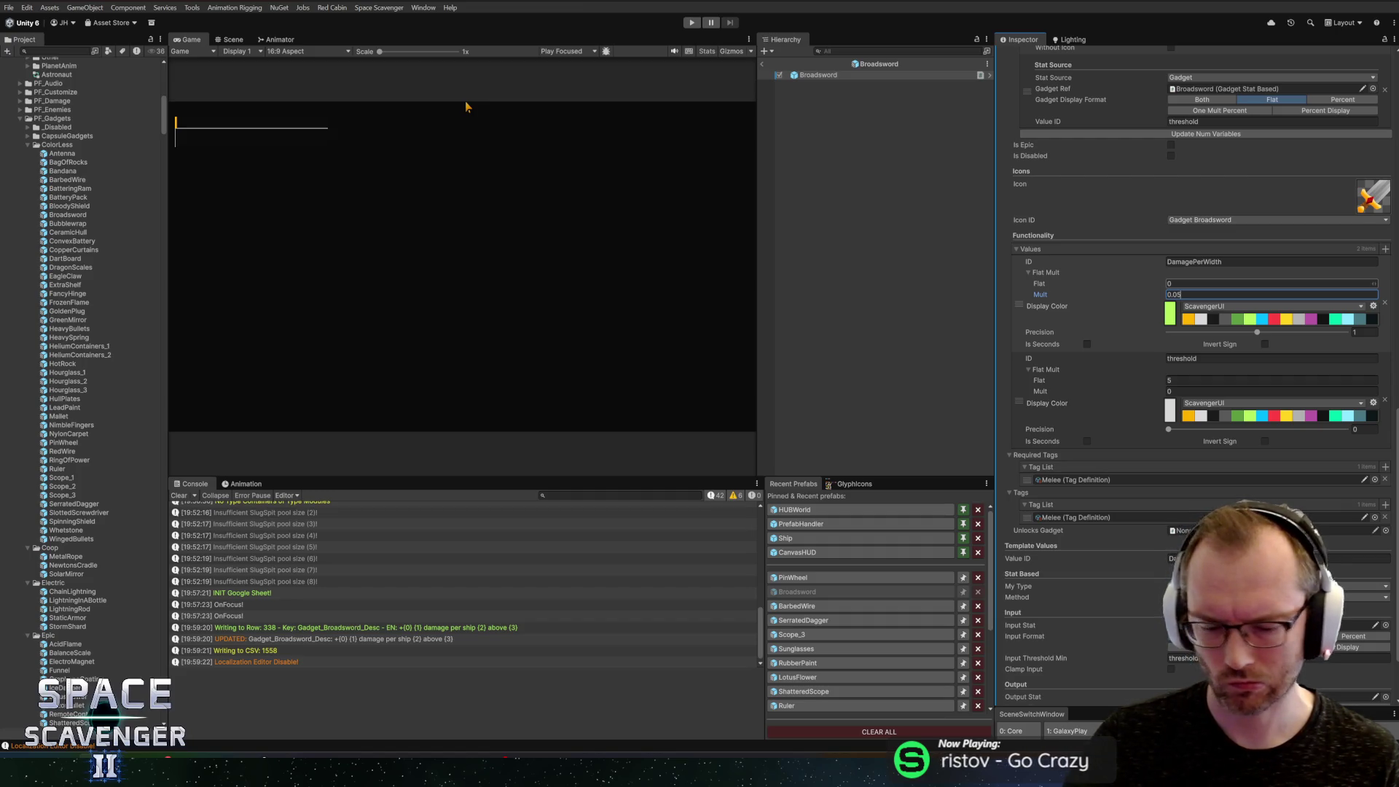
{"action": "type", "text": "0.06"}
{"action": "key", "text": "BackSpace"}
{"action": "type", "text": "6"}
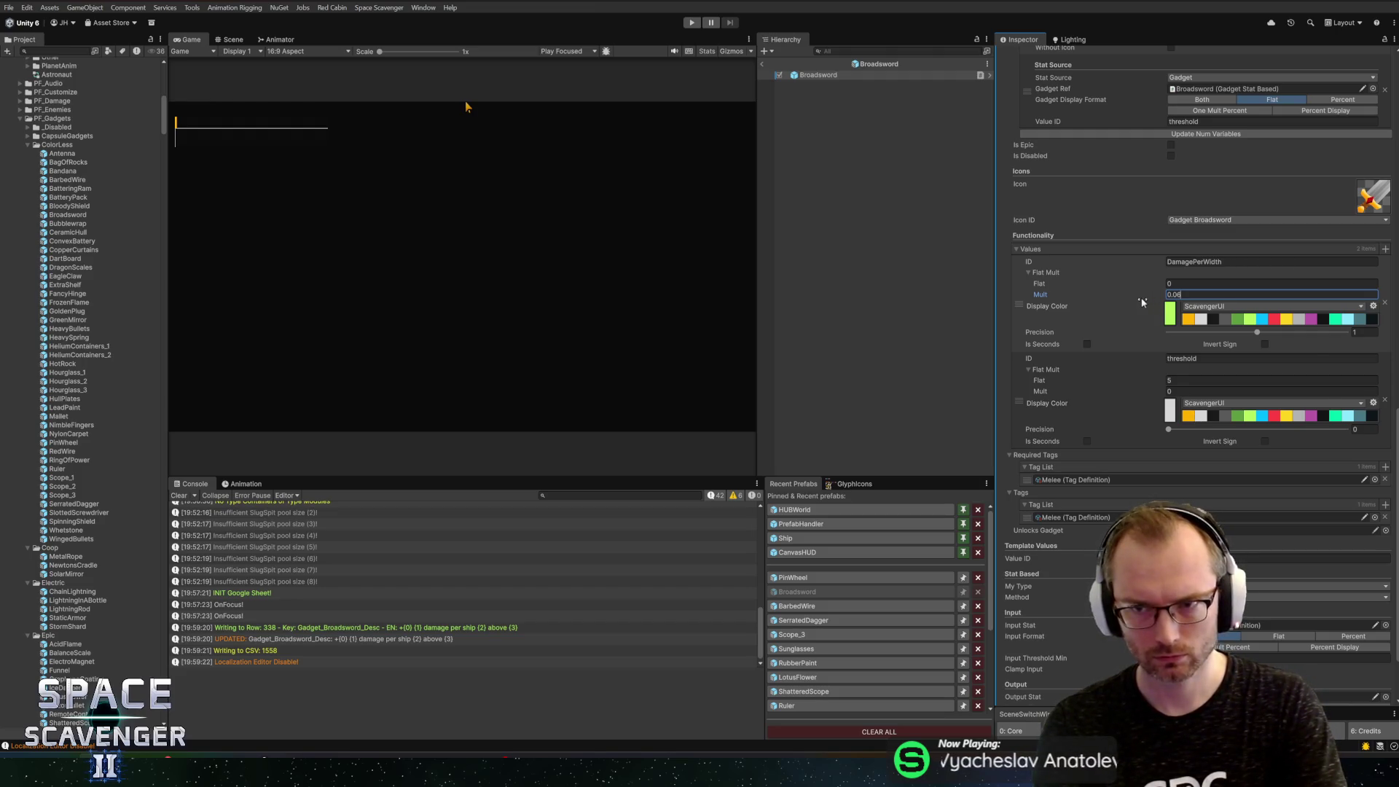
{"action": "left_click", "coordinate": [762, 64]}
{"action": "left_click", "coordinate": [692, 23]}
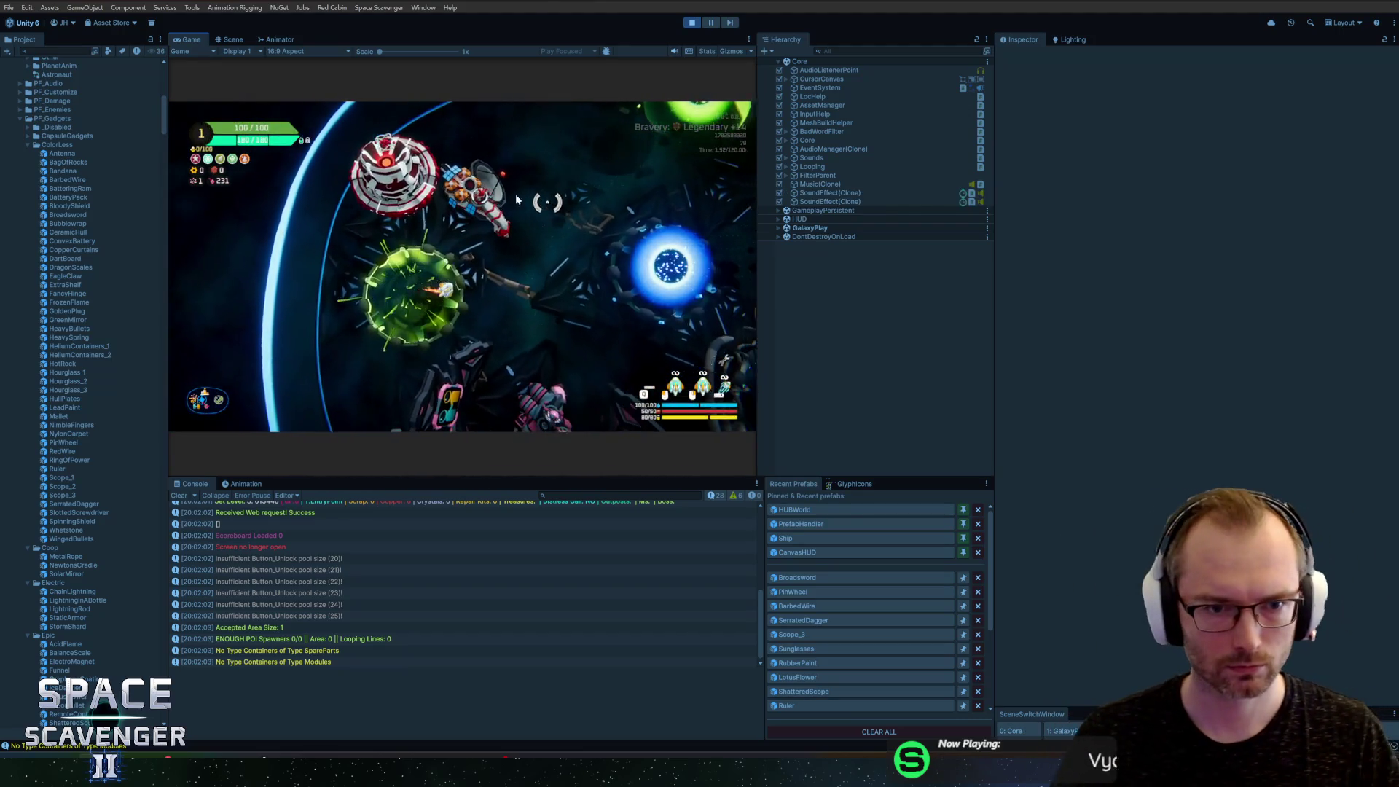
Step: Maximise the Game view and run 'gadget add Broadsword' in the debug console
{"action": "double_click", "coordinate": [197, 40]}
{"action": "key", "text": "grave"}
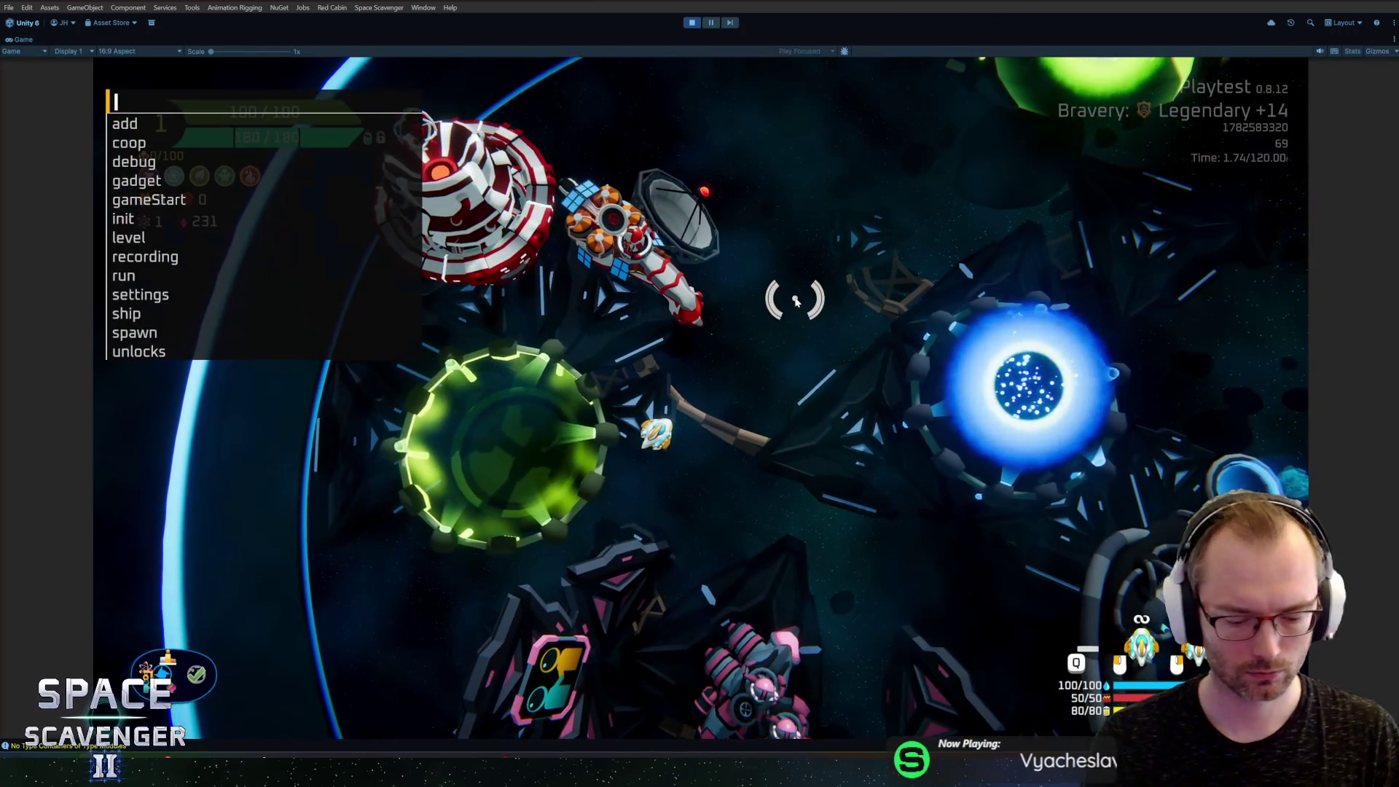
{"action": "type", "text": "gadget add "}
{"action": "type", "text": "g"}
{"action": "key", "text": "BackSpace"}
{"action": "type", "text": "bro"}
{"action": "key", "text": "Tab"}
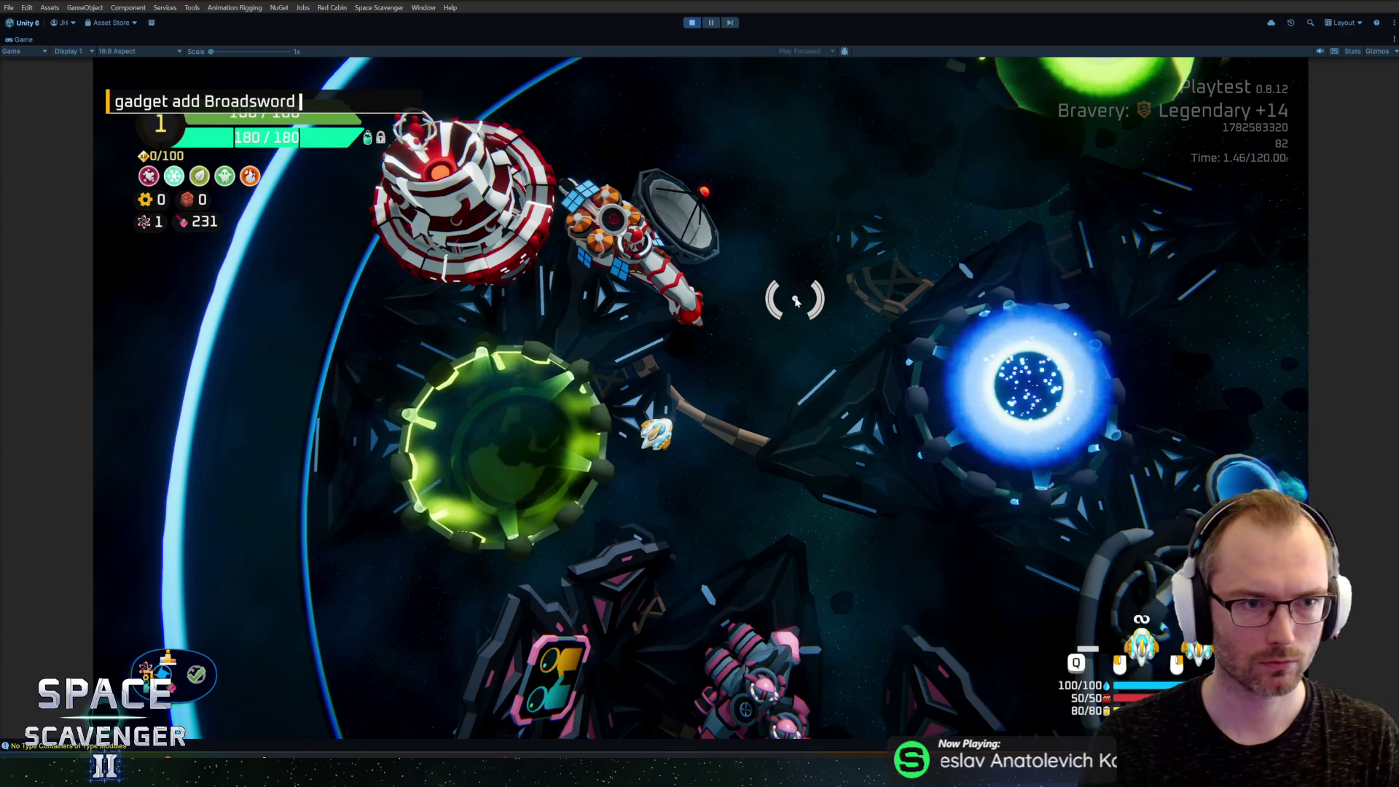
{"action": "key", "text": "Return"}
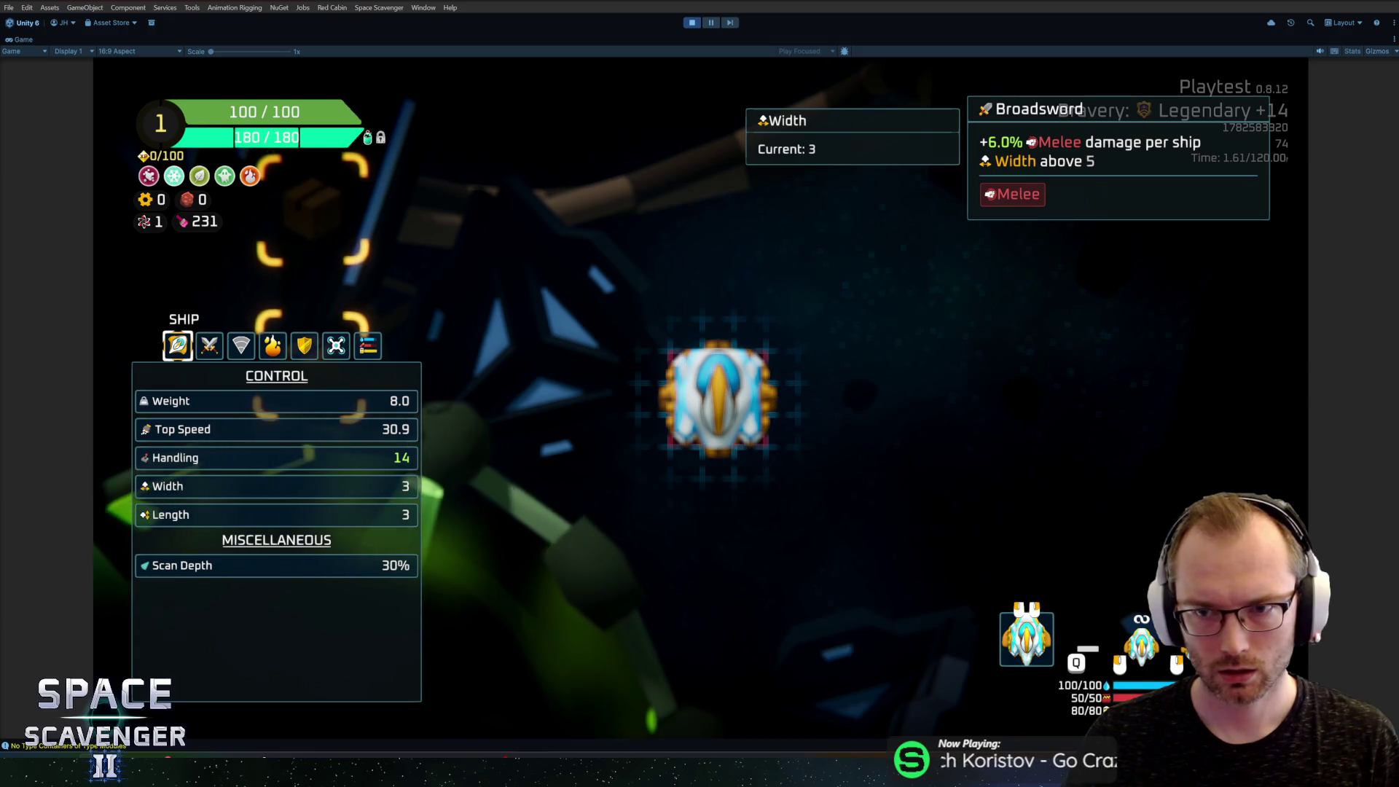
Step: Check the Broadsword description in the ship stats panel, fly briefly, then stop play mode
{"action": "left_click", "coordinate": [1196, 447]}
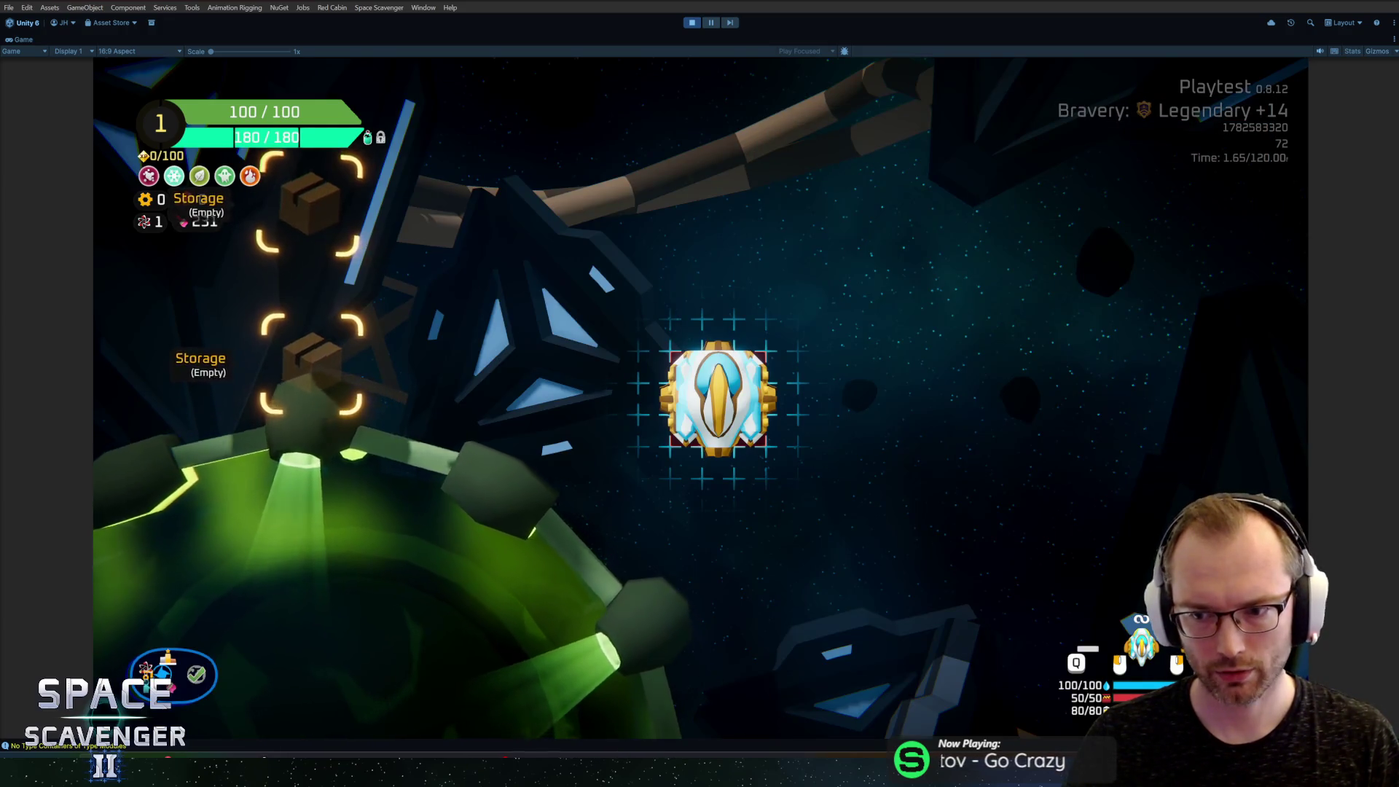
{"action": "left_click", "coordinate": [1079, 426]}
{"action": "left_click", "coordinate": [1084, 443]}
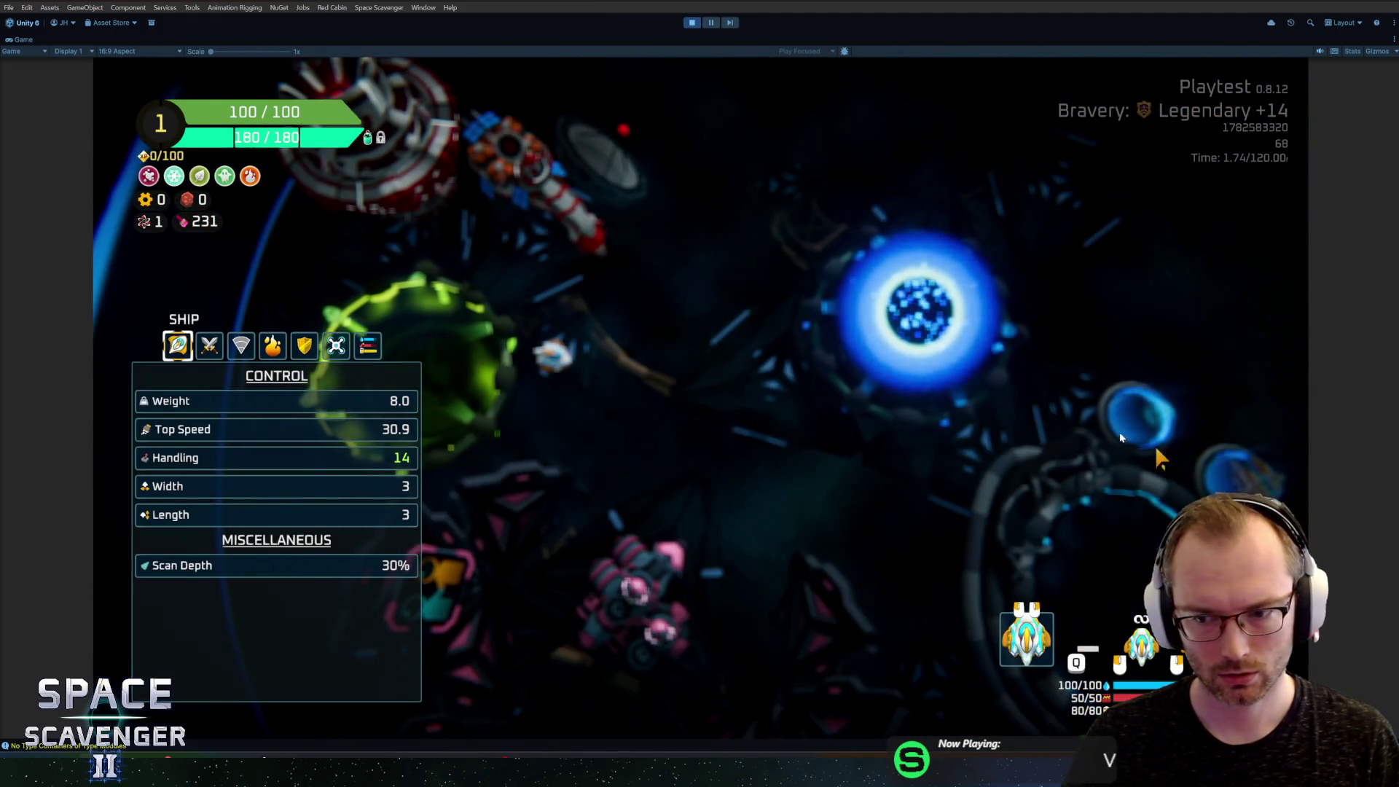
{"action": "left_click", "coordinate": [1004, 360]}
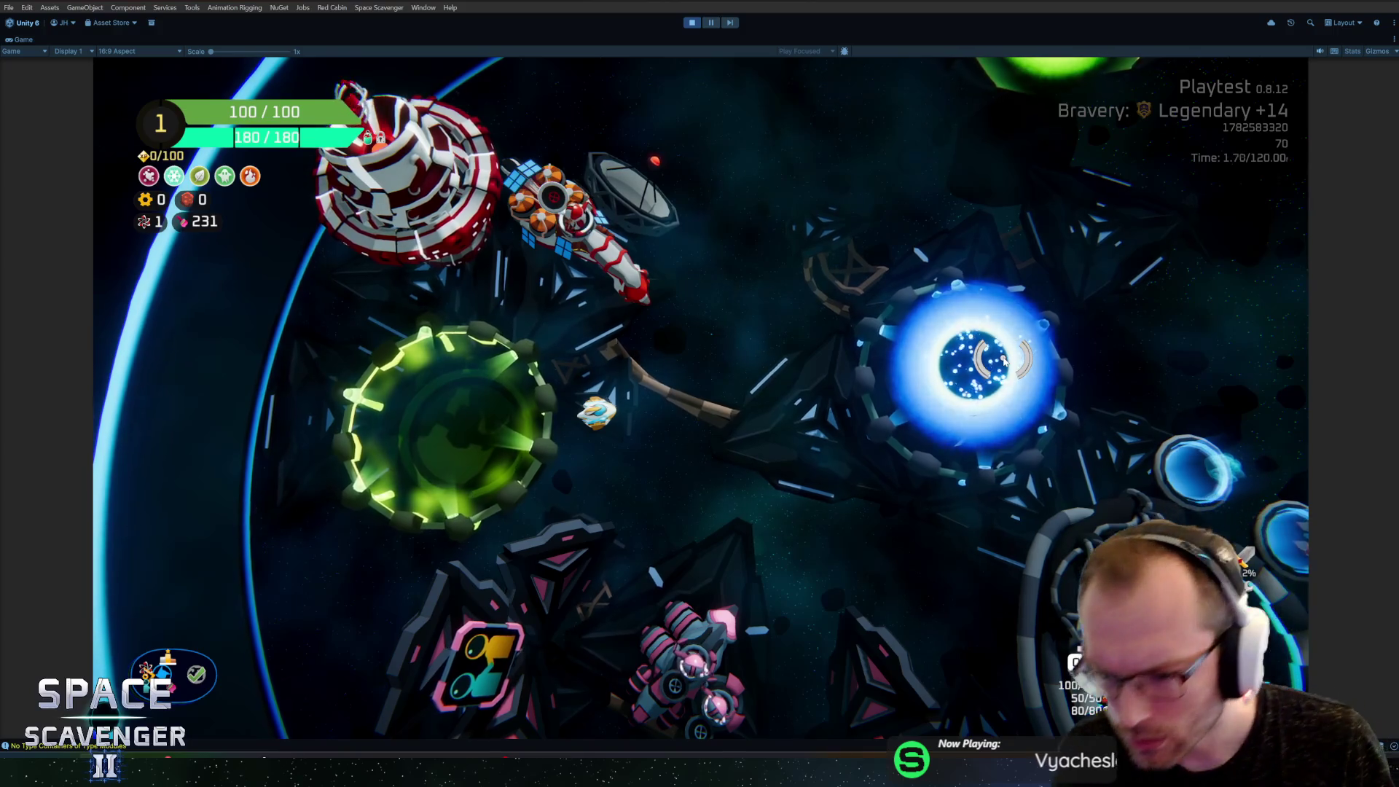
{"action": "key", "text": "a"}
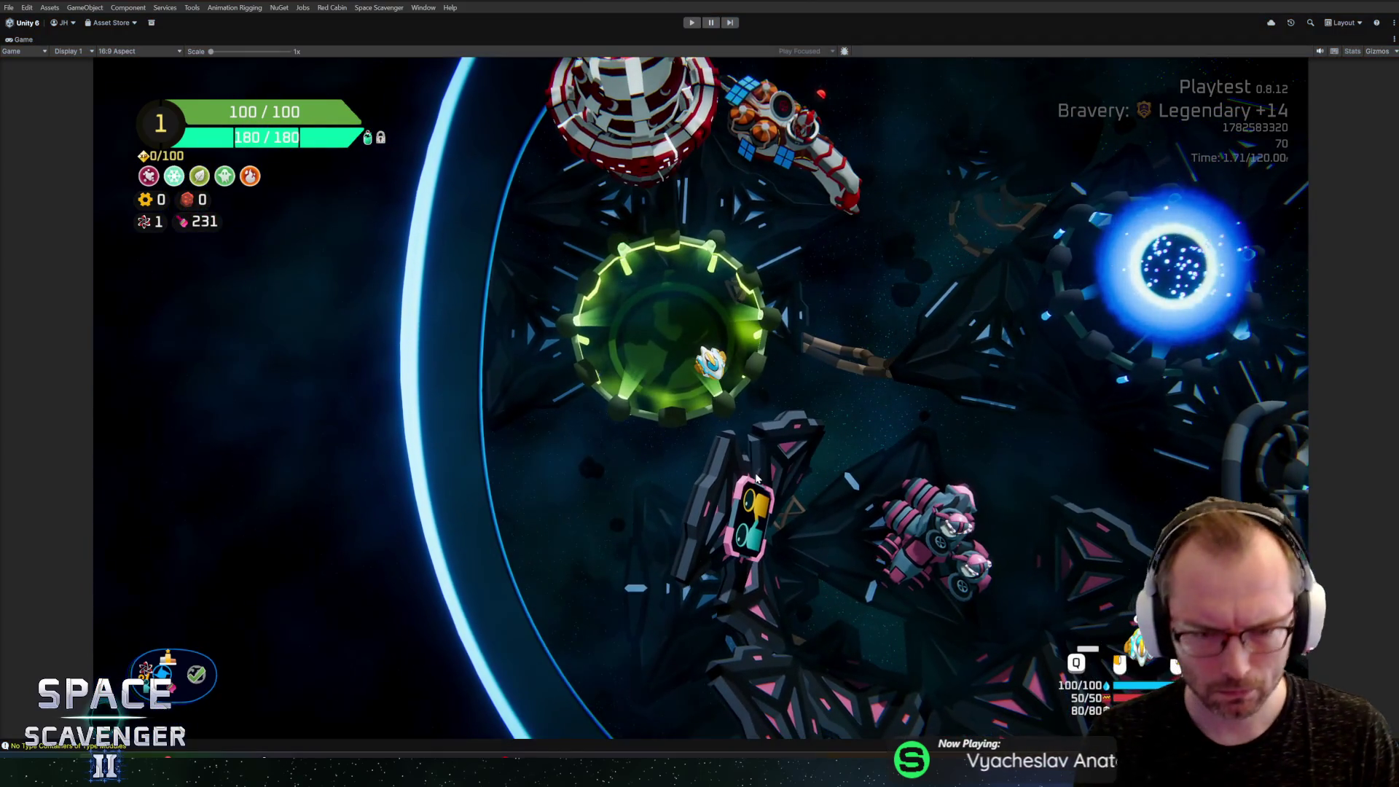
{"action": "key", "text": "ctrl+p"}
{"action": "key", "text": "alt+Tab"}
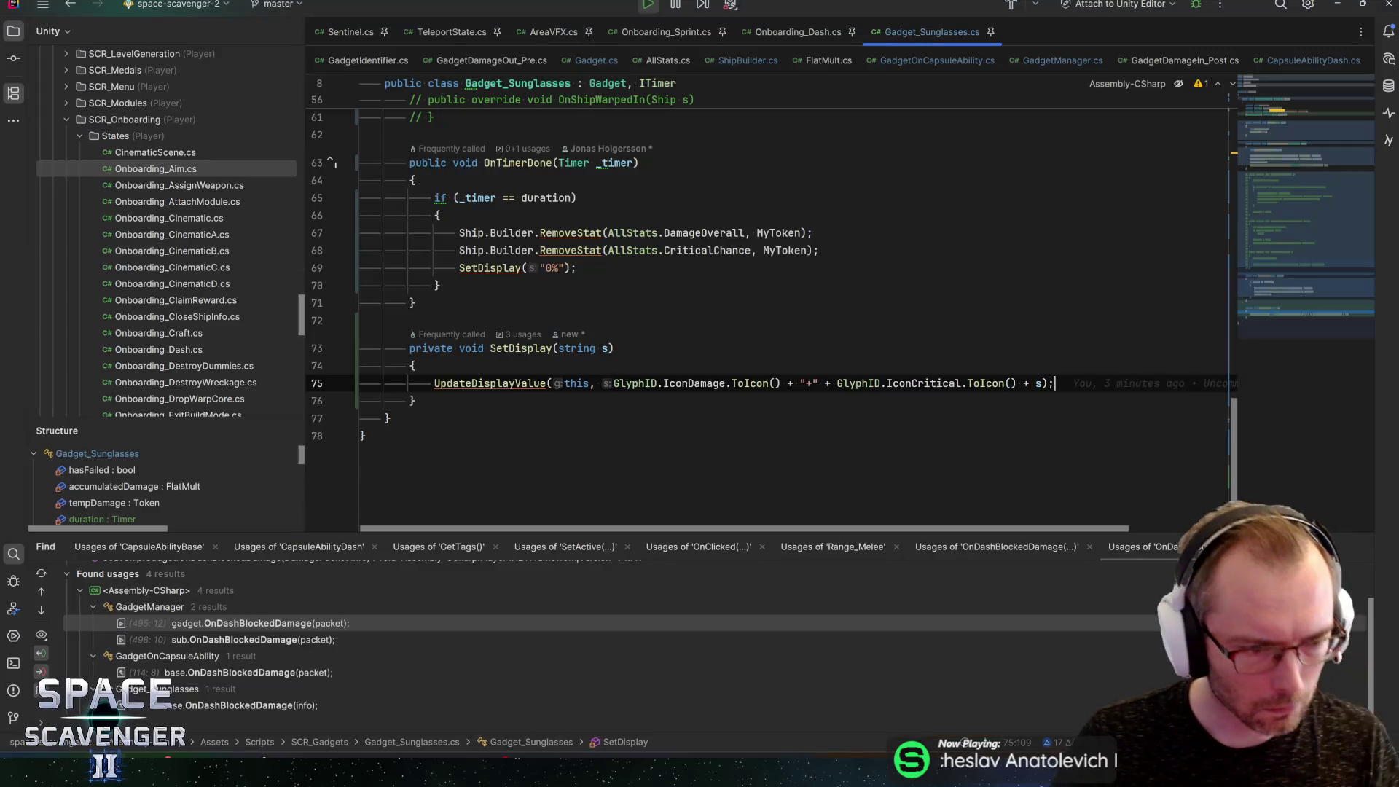
Step: Reopen Broadsword in Unity and use Edit Script on its Gadget Stat Based component
{"action": "key", "text": "alt+Tab"}
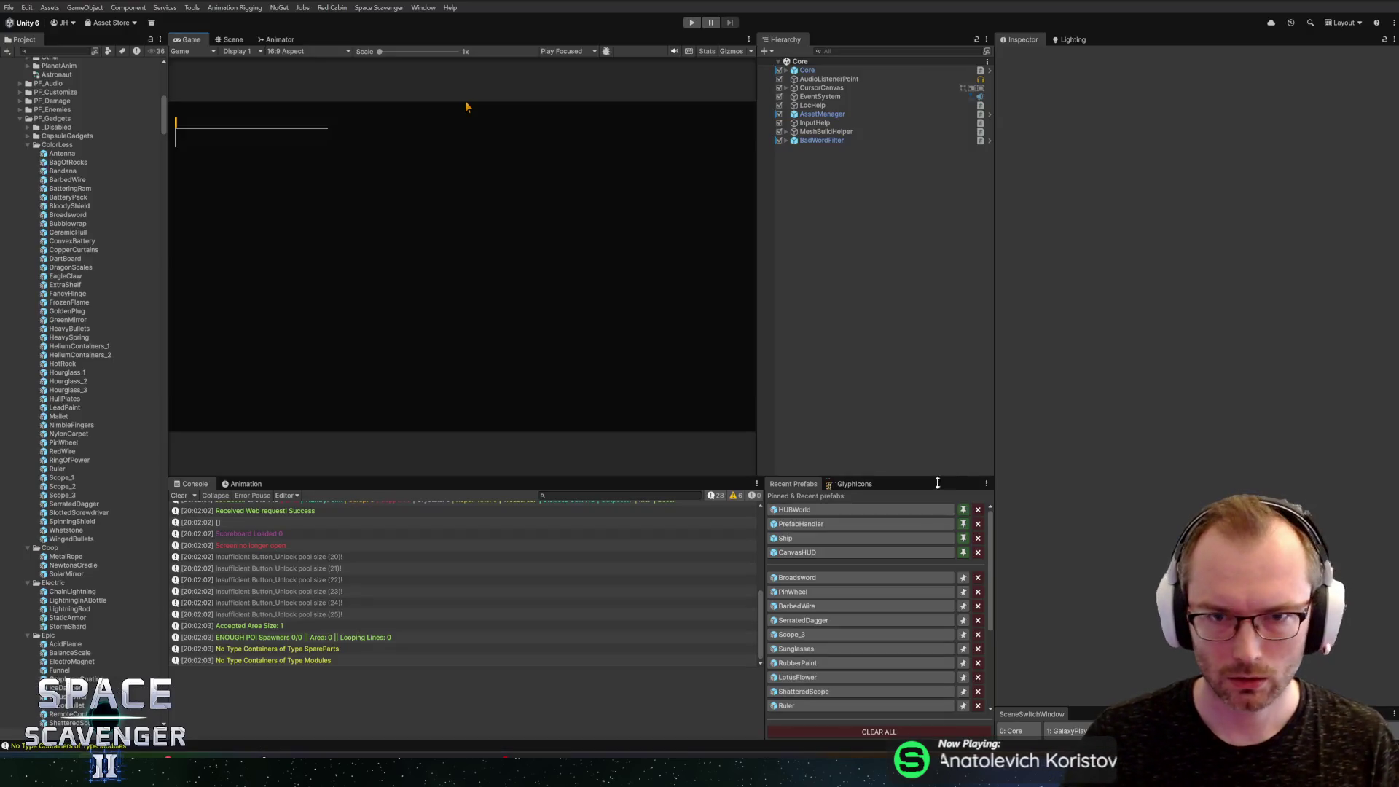
{"action": "left_click", "coordinate": [806, 581]}
{"action": "scroll", "coordinate": [1123, 314], "scroll_direction": "down", "scroll_amount": 5}
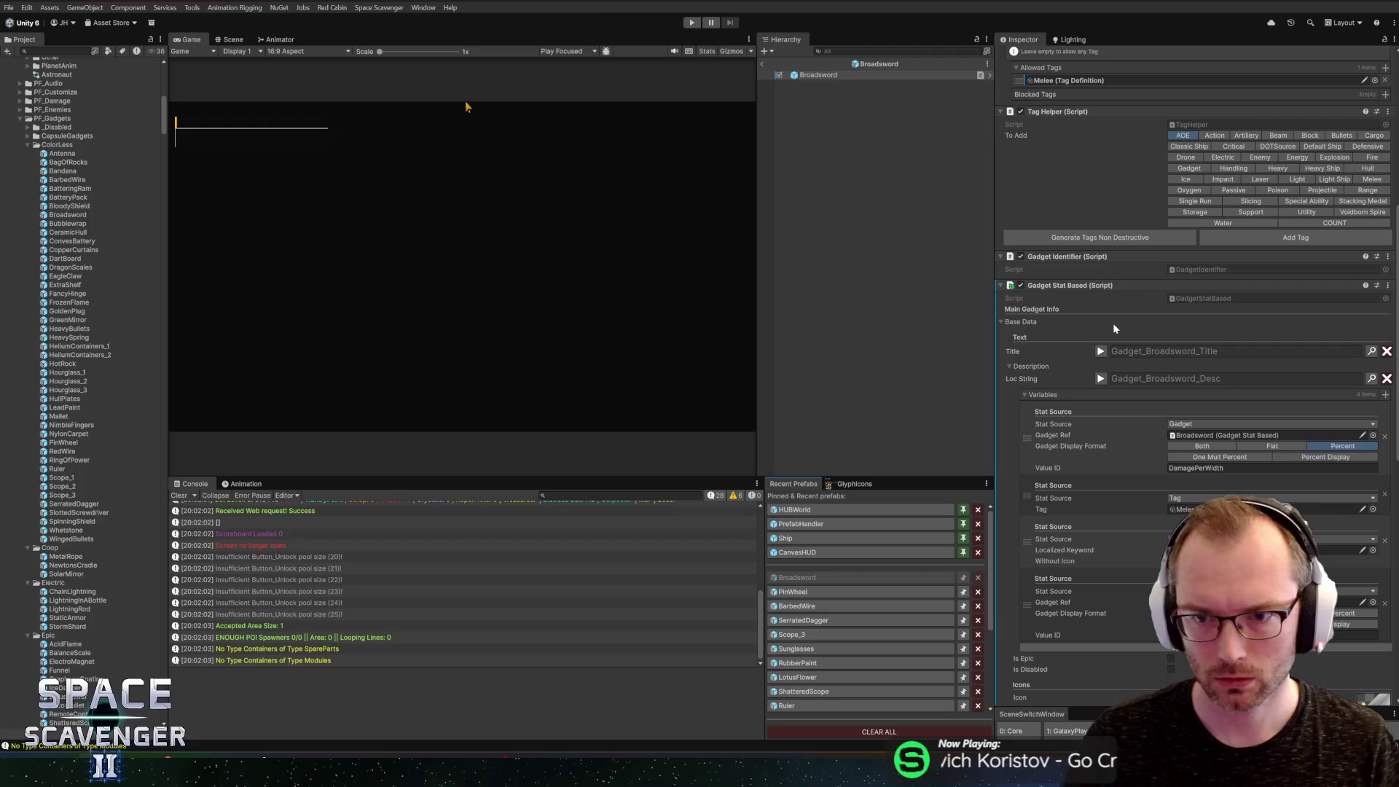
{"action": "scroll", "coordinate": [1088, 294], "scroll_direction": "down", "scroll_amount": 10}
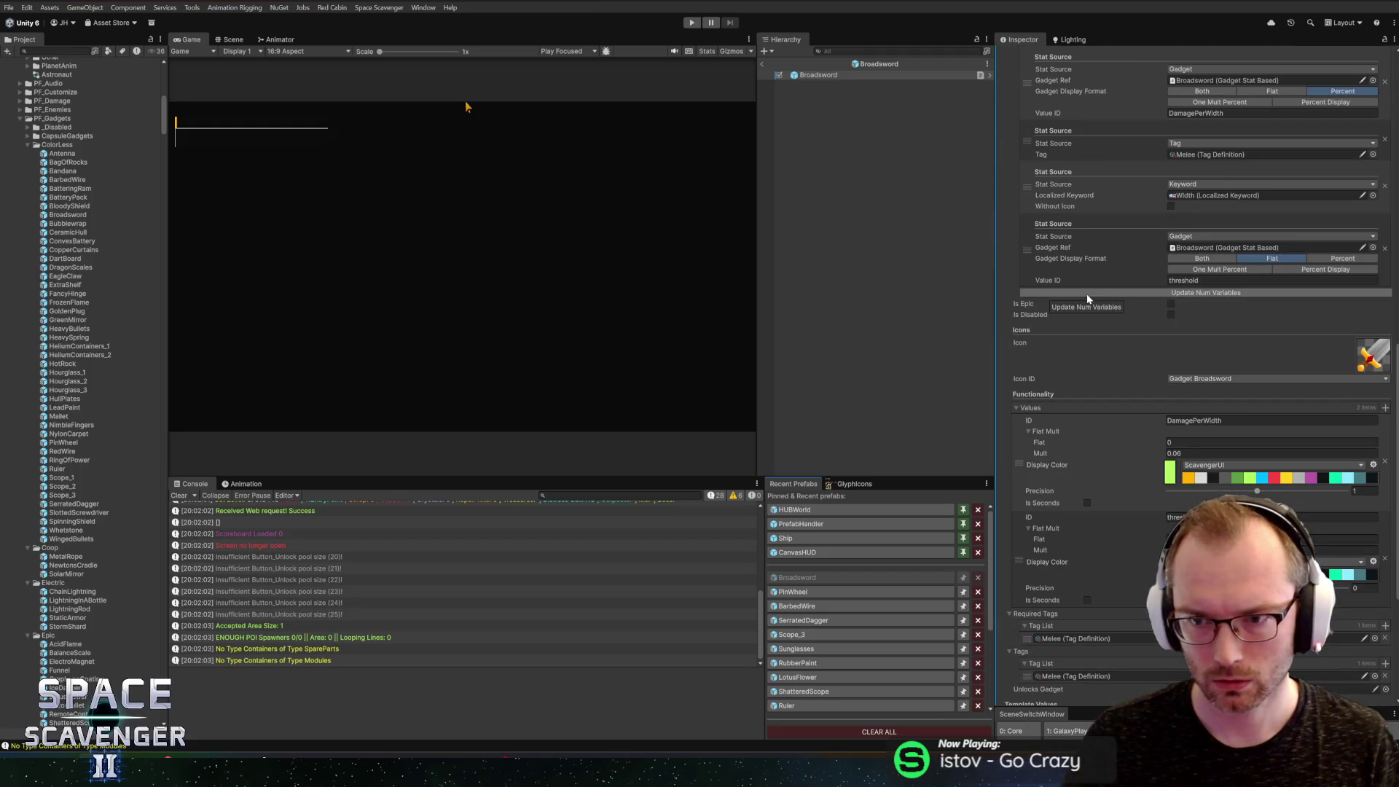
{"action": "scroll", "coordinate": [1116, 393], "scroll_direction": "down", "scroll_amount": 3}
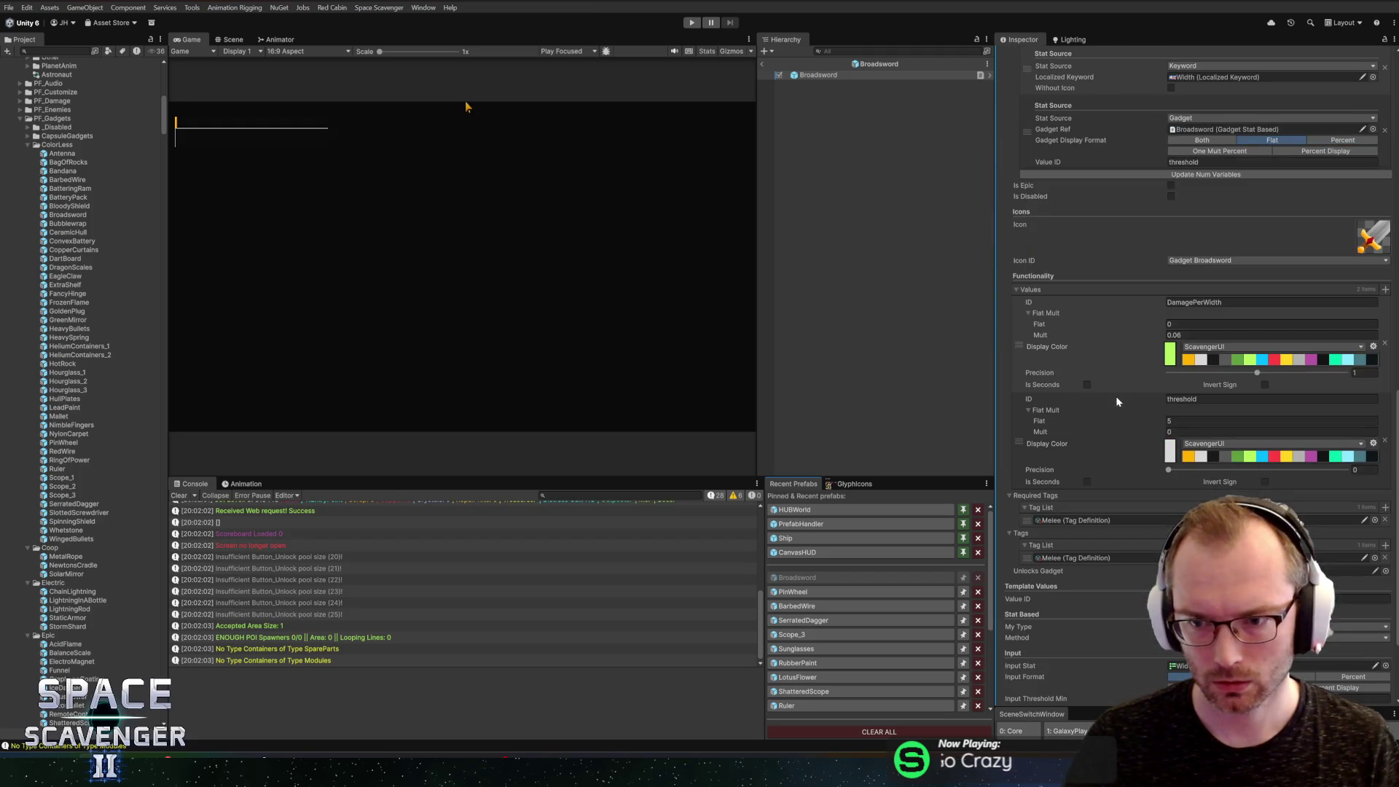
{"action": "scroll", "coordinate": [1118, 415], "scroll_direction": "down", "scroll_amount": 3}
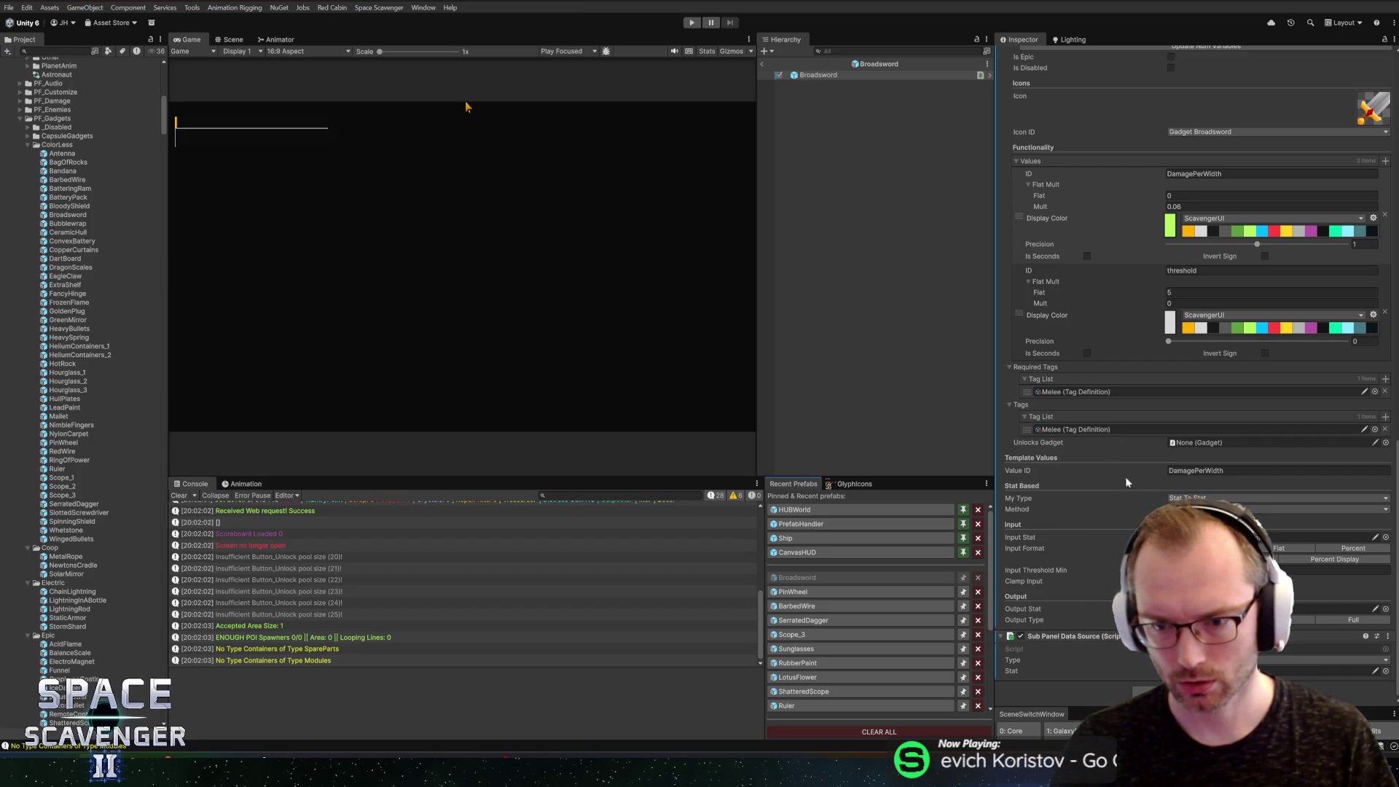
{"action": "scroll", "coordinate": [1102, 299], "scroll_direction": "up", "scroll_amount": 10}
{"action": "scroll", "coordinate": [1102, 292], "scroll_direction": "up", "scroll_amount": 4}
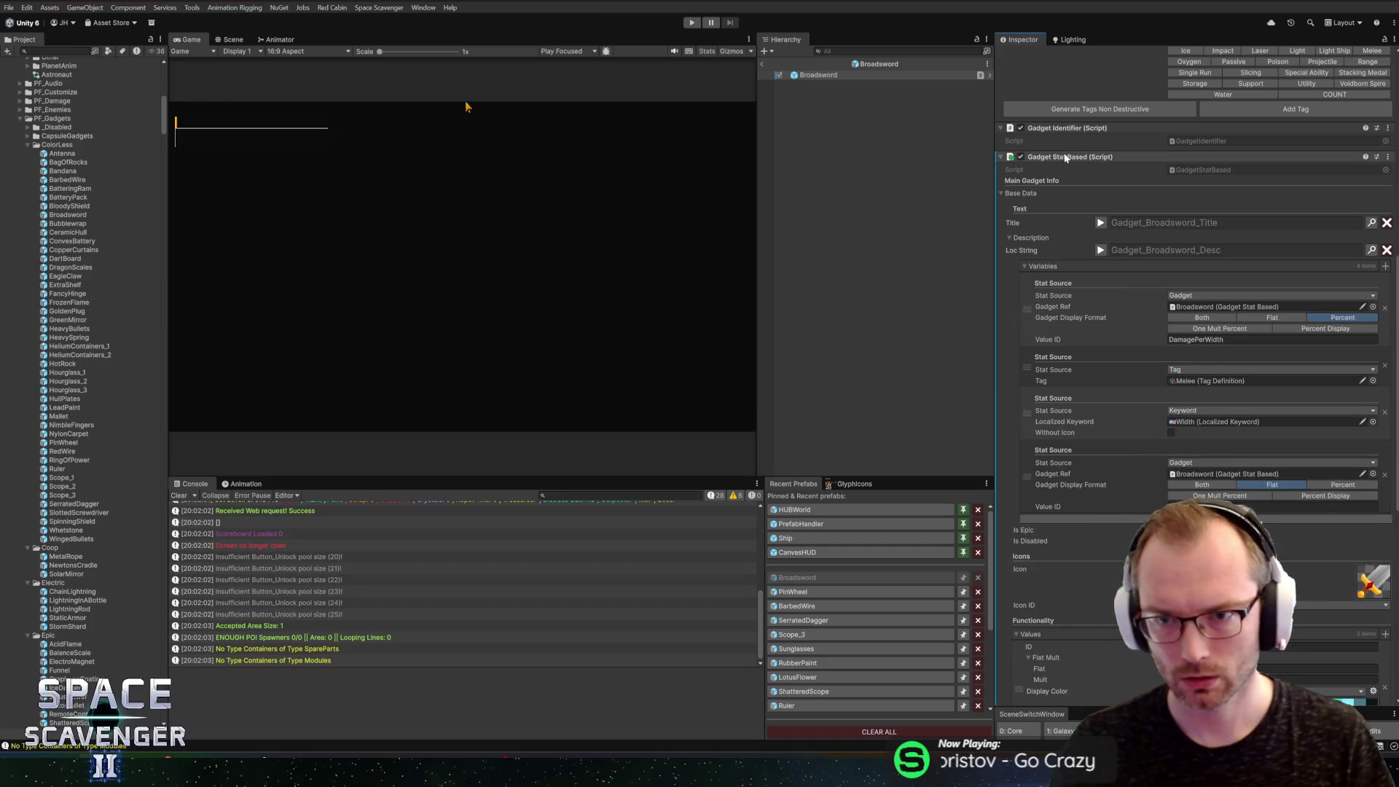
{"action": "right_click", "coordinate": [1064, 156]}
{"action": "left_click", "coordinate": [1119, 299]}
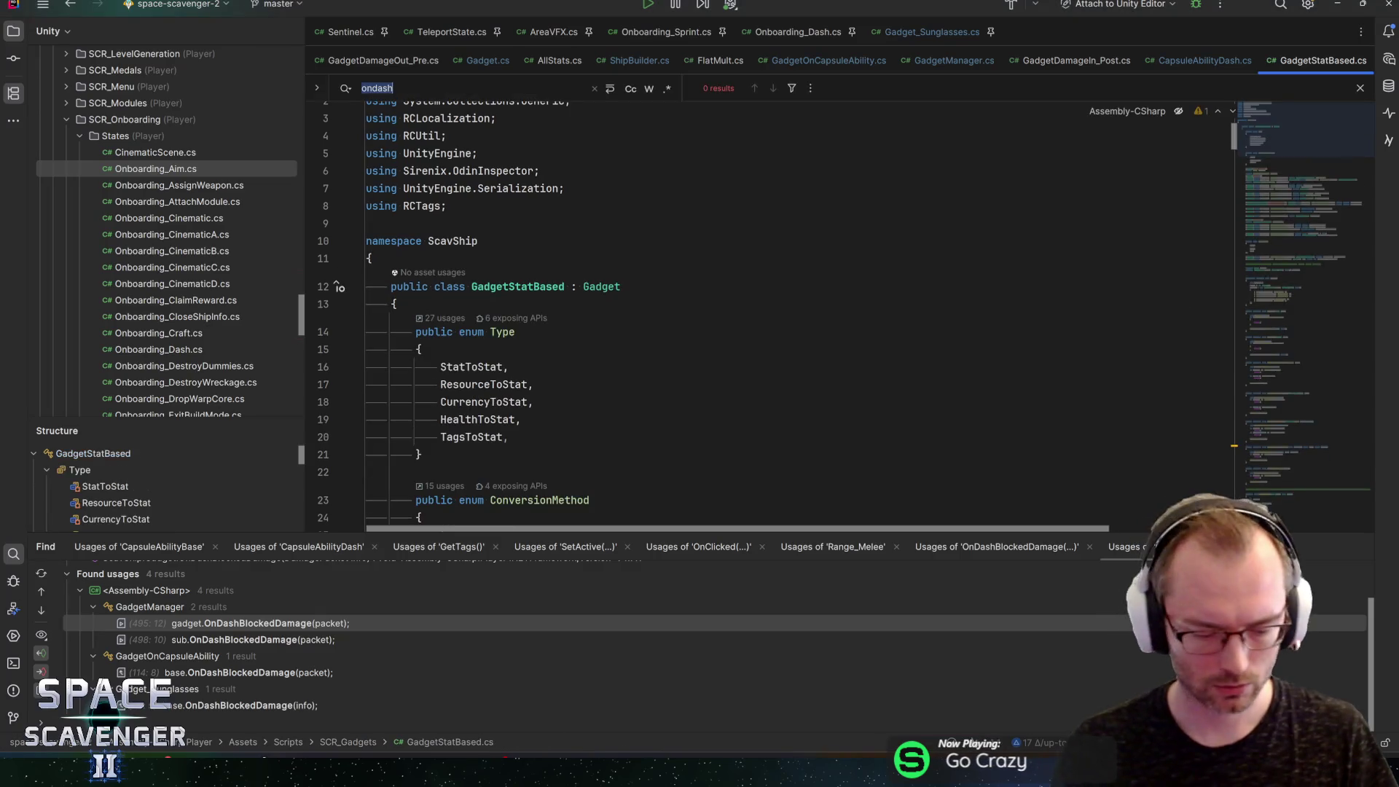
Step: Find InputThresholdMin in GadgetStatBased.cs and examine its use with GetCustomValue on line 281
{"action": "key", "text": "ctrl+f"}
{"action": "type", "text": "inputth"}
{"action": "key", "text": "ctrl+F3"}
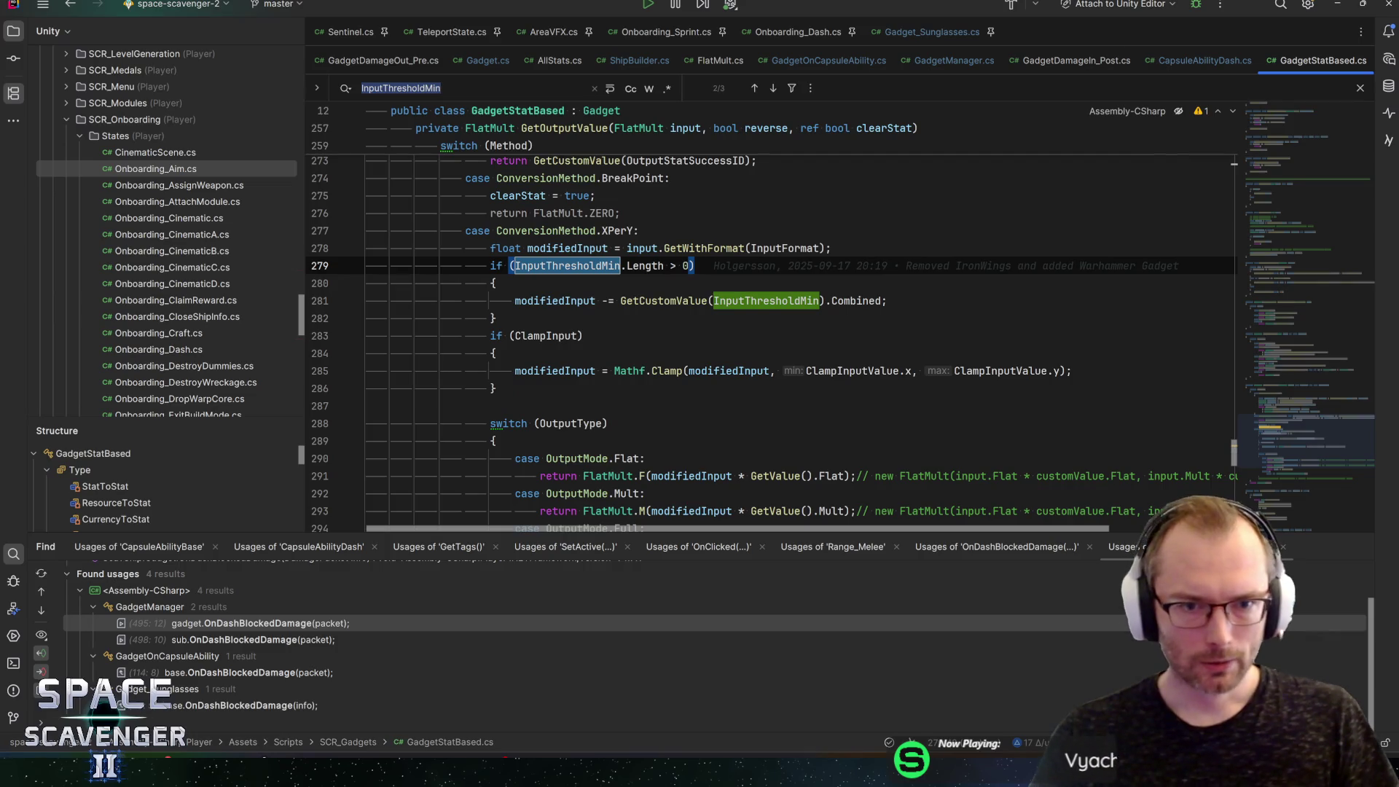
{"action": "left_click", "coordinate": [607, 300]}
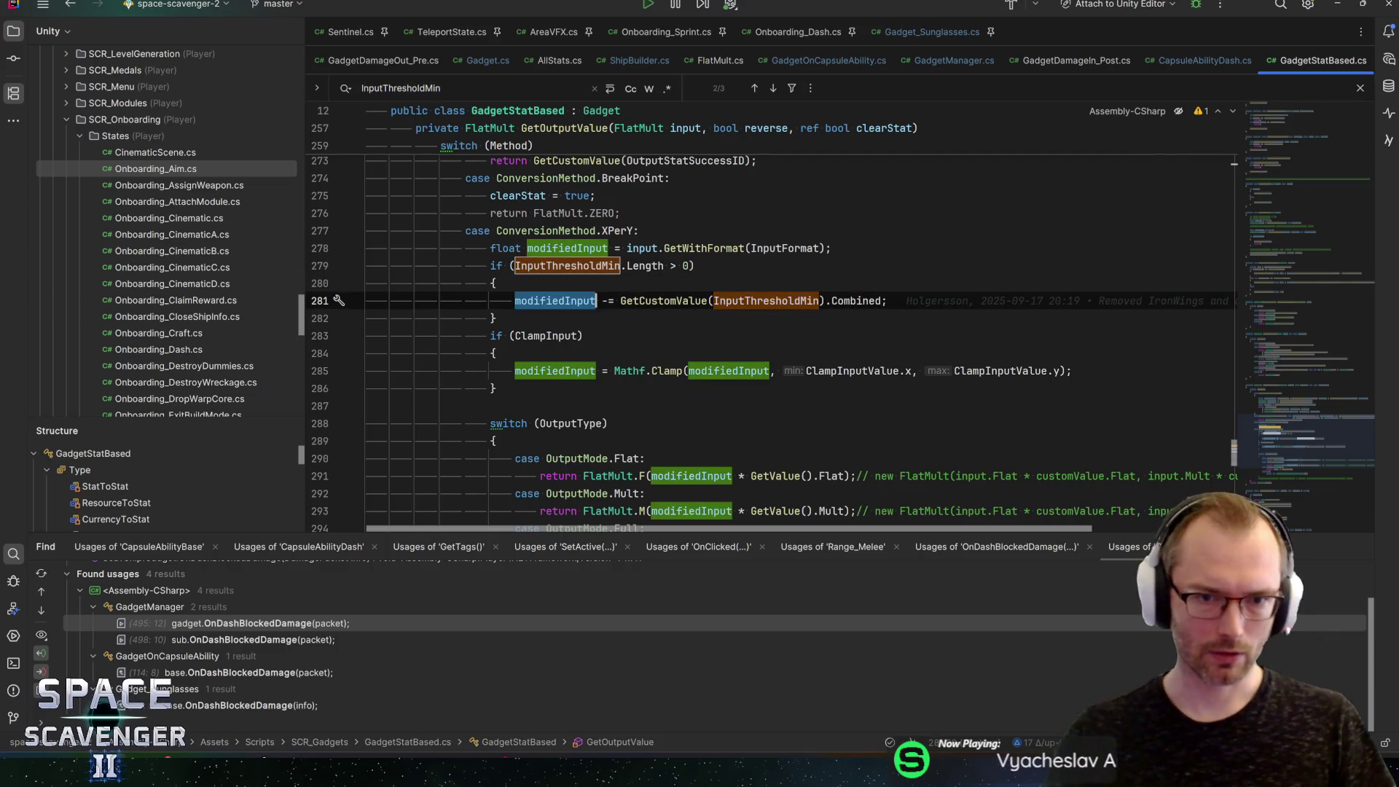
{"action": "left_click", "coordinate": [656, 301]}
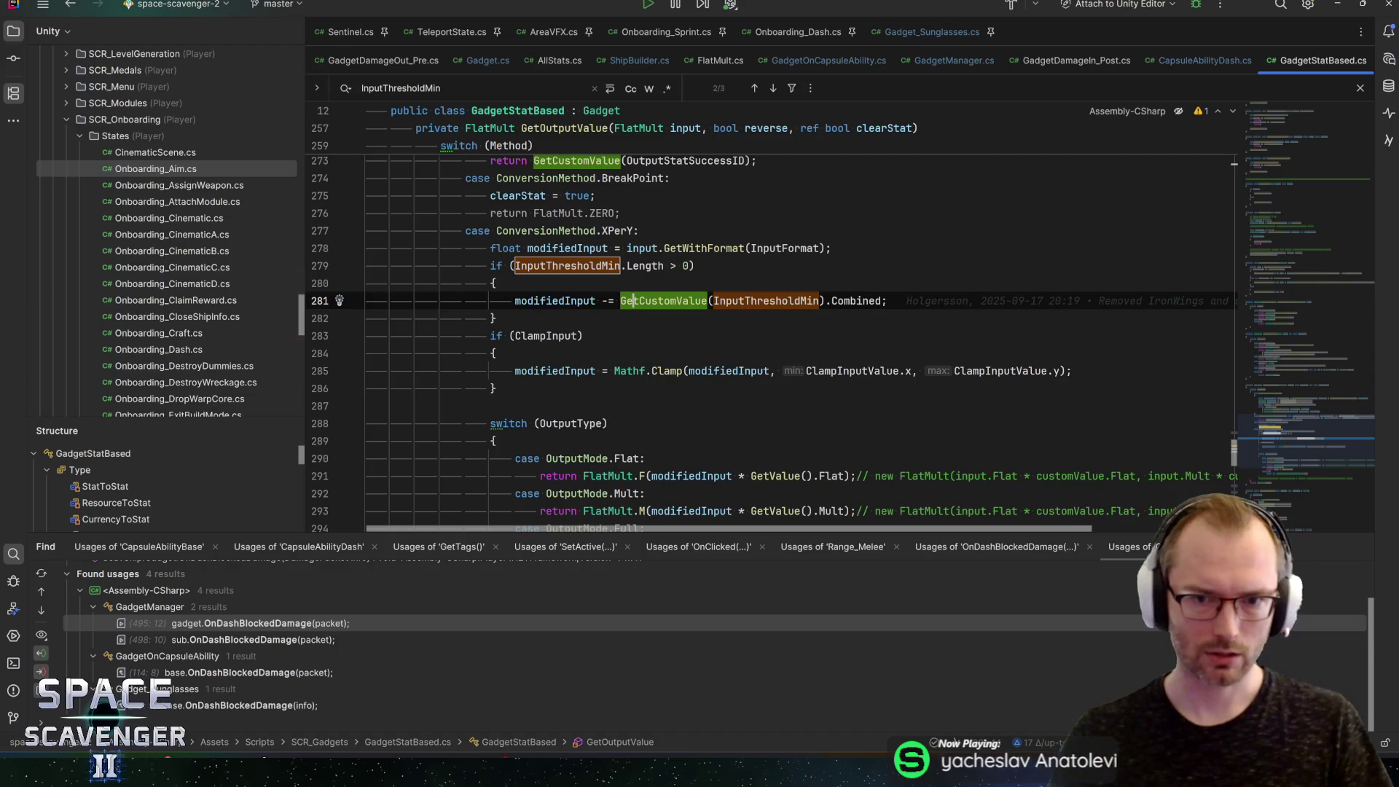
{"action": "left_click", "coordinate": [756, 301]}
{"action": "left_click", "coordinate": [656, 300]}
Step: Look up the Combined definition, return to line 281, and highlight uses of modifiedInput
{"action": "key", "text": "alt+Tab"}
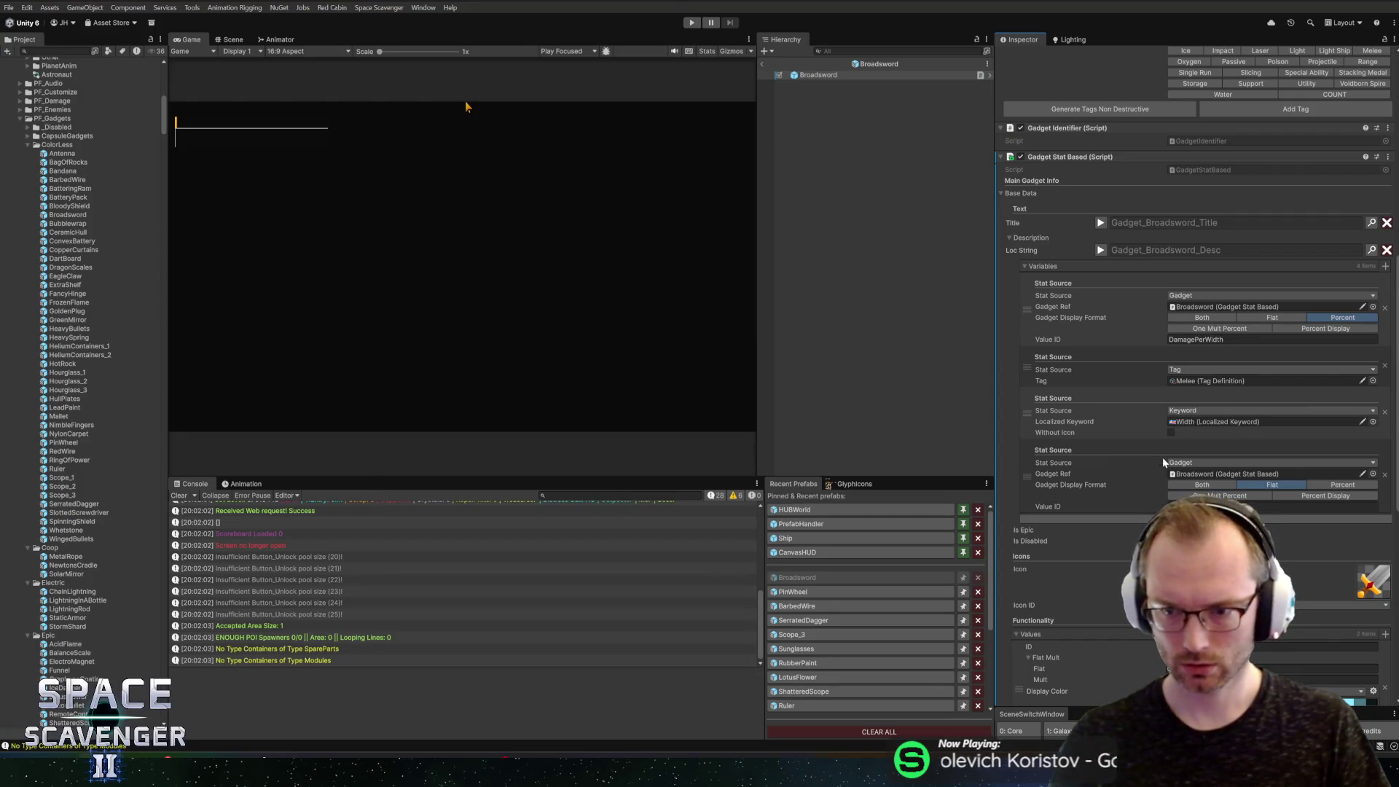
{"action": "scroll", "coordinate": [1195, 364], "scroll_direction": "down", "scroll_amount": 3}
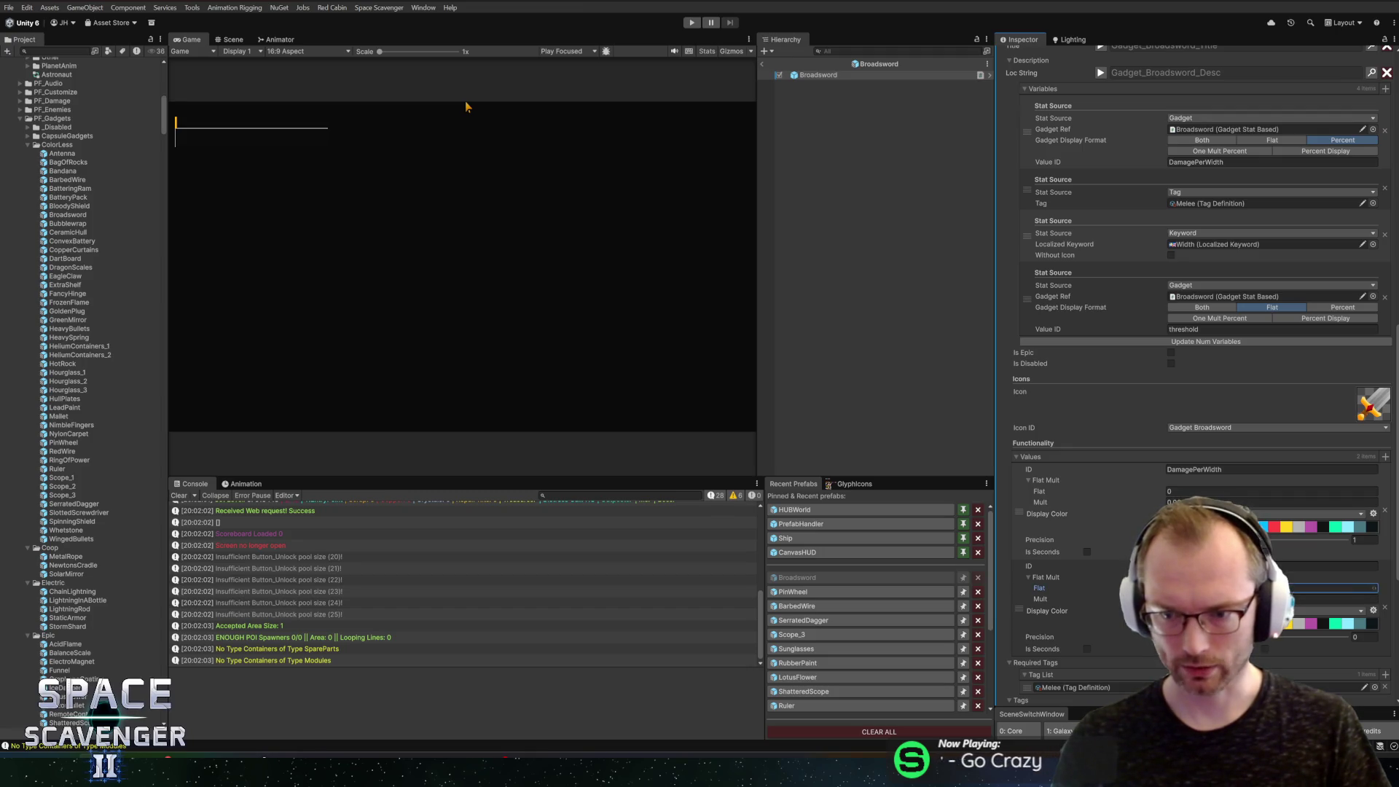
{"action": "key", "text": "alt+Tab"}
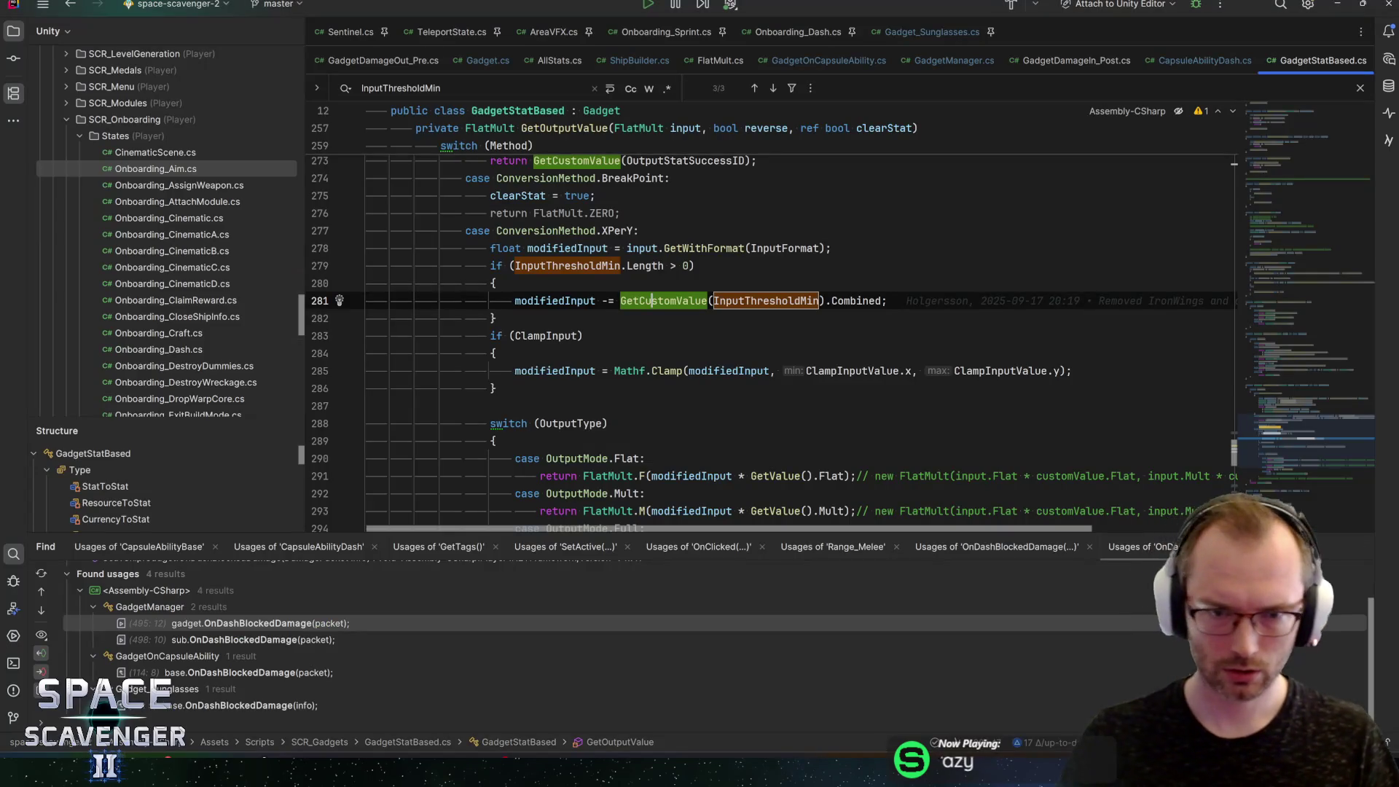
{"action": "left_click", "coordinate": [856, 300], "text": "ctrl"}
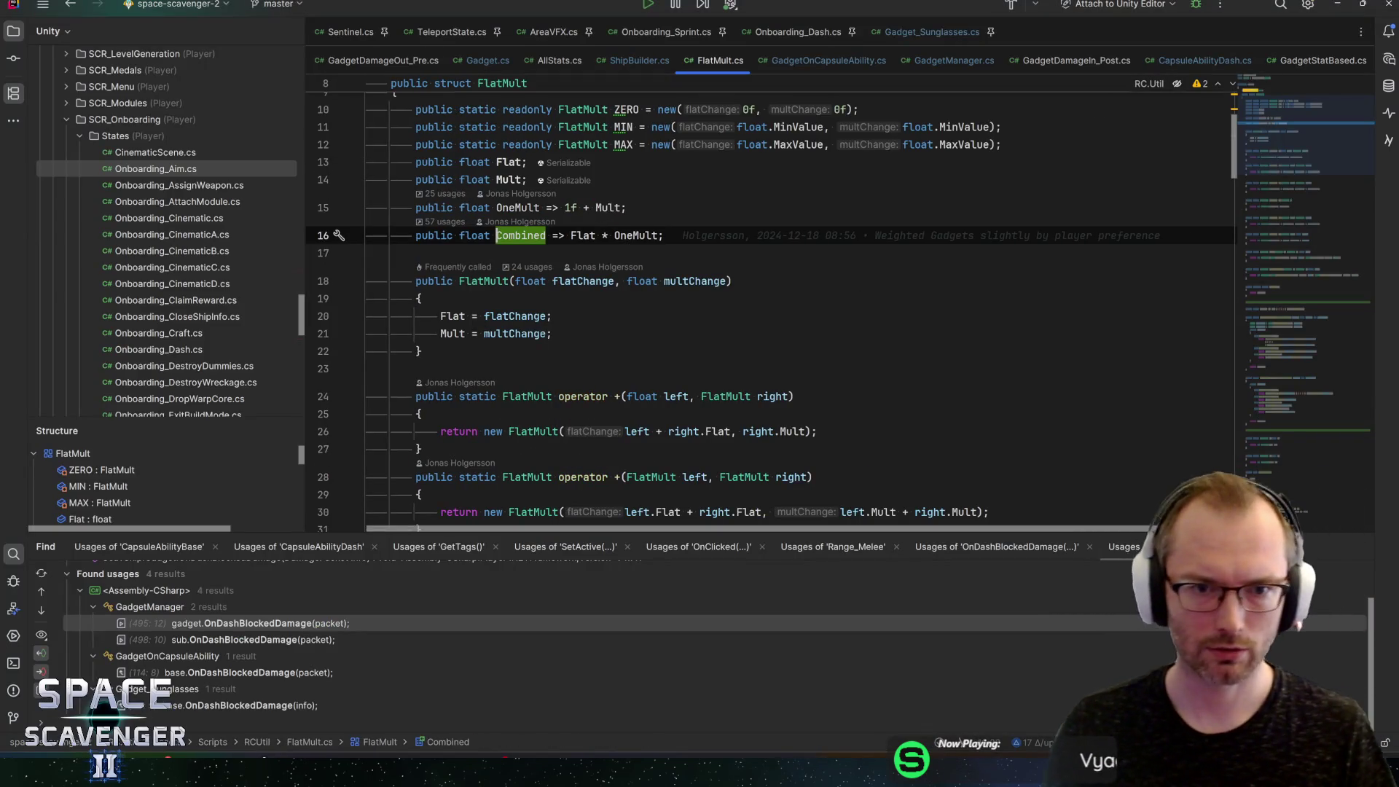
{"action": "key", "text": "ctrl+alt+Left"}
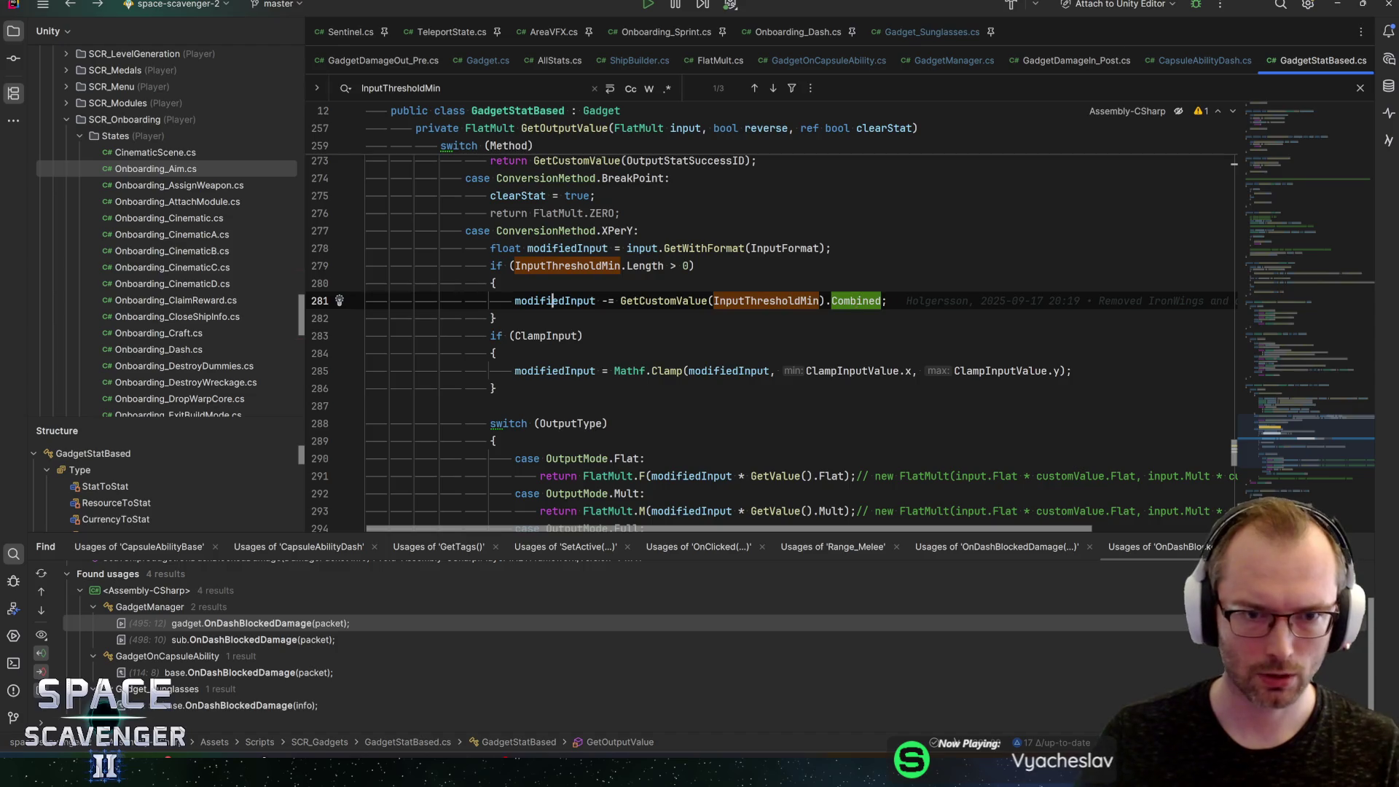
{"action": "left_click", "coordinate": [552, 300]}
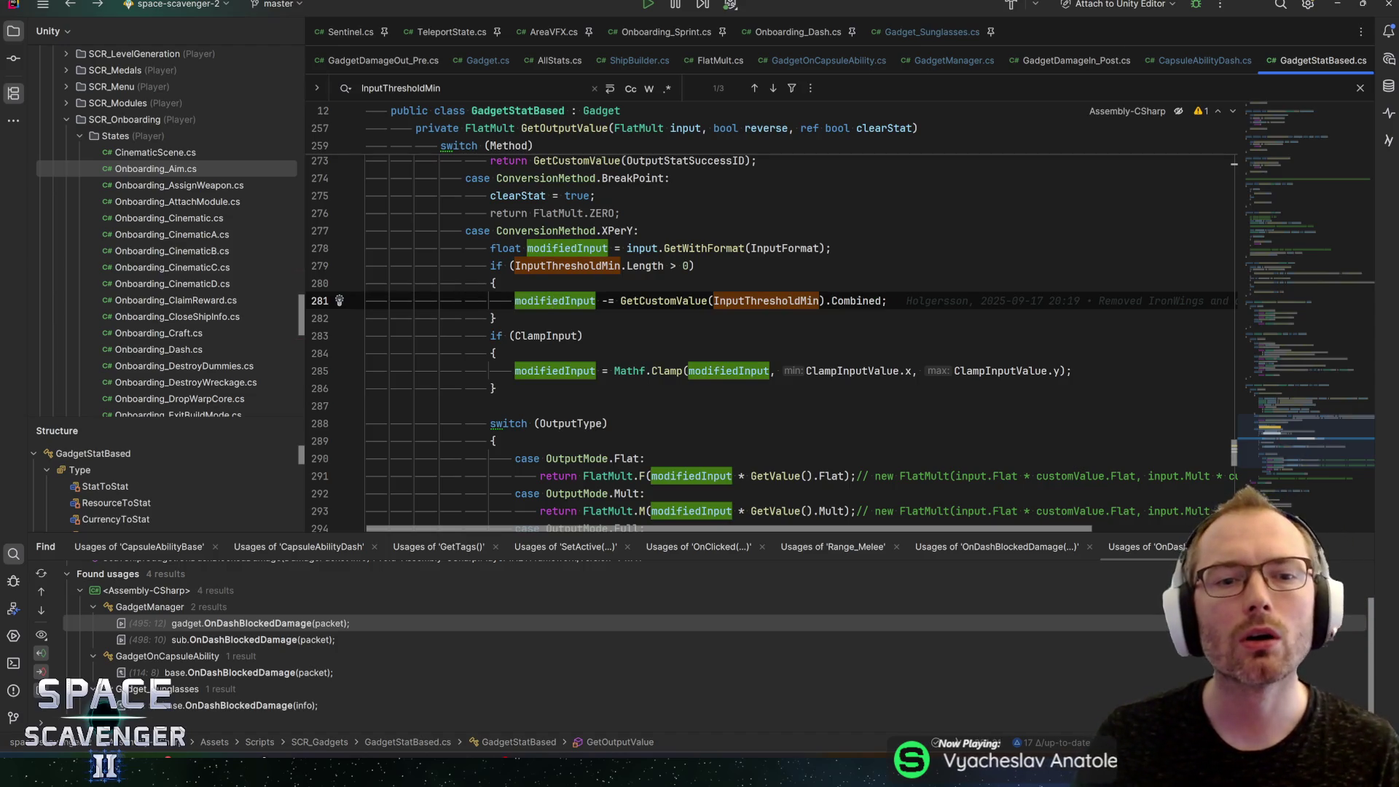
{"action": "scroll", "coordinate": [729, 328], "scroll_direction": "down", "scroll_amount": 3}
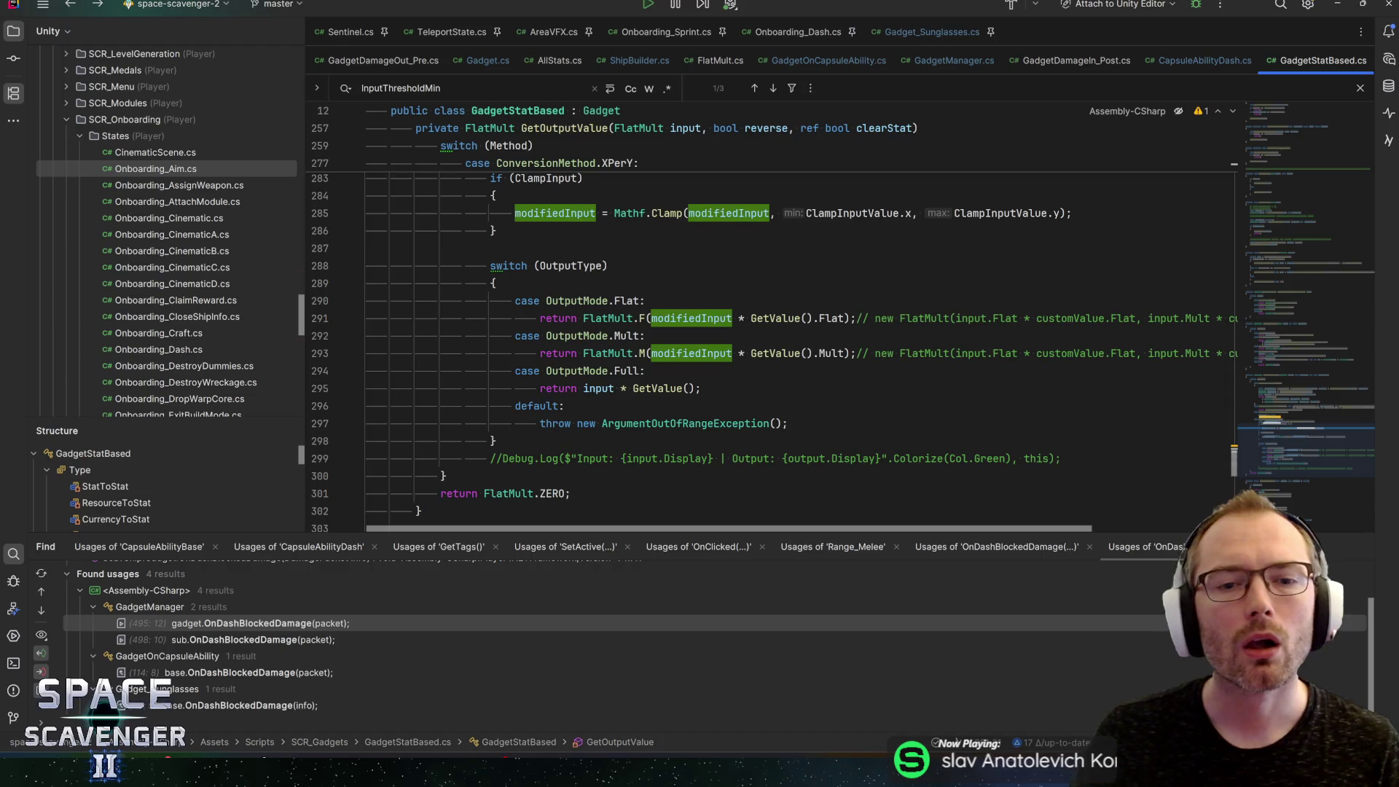
Step: Inspect modifiedInput in the Mult output on line 293 and set a breakpoint on line 278
{"action": "key", "text": "alt+Tab"}
{"action": "scroll", "coordinate": [1122, 565], "scroll_direction": "down", "scroll_amount": 5}
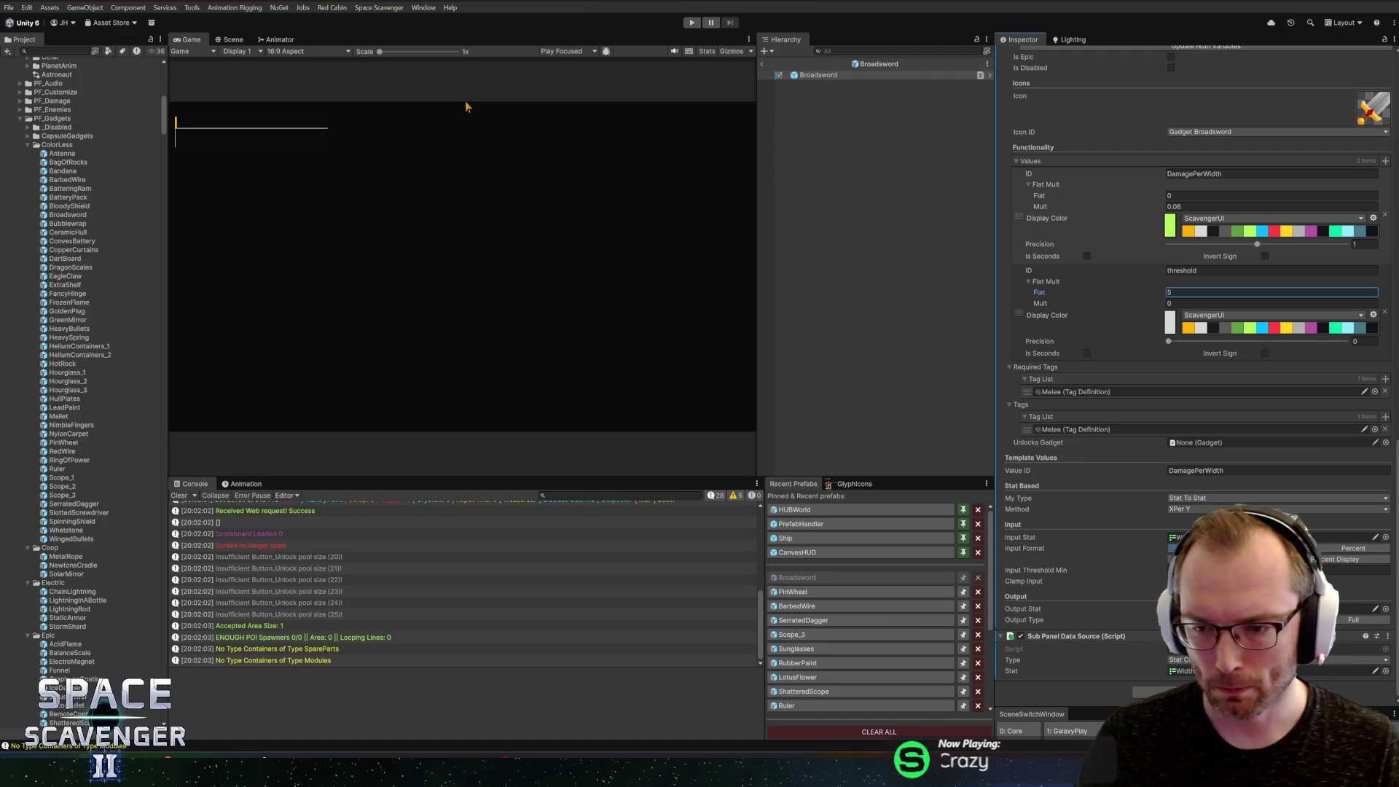
{"action": "key", "text": "alt+Tab"}
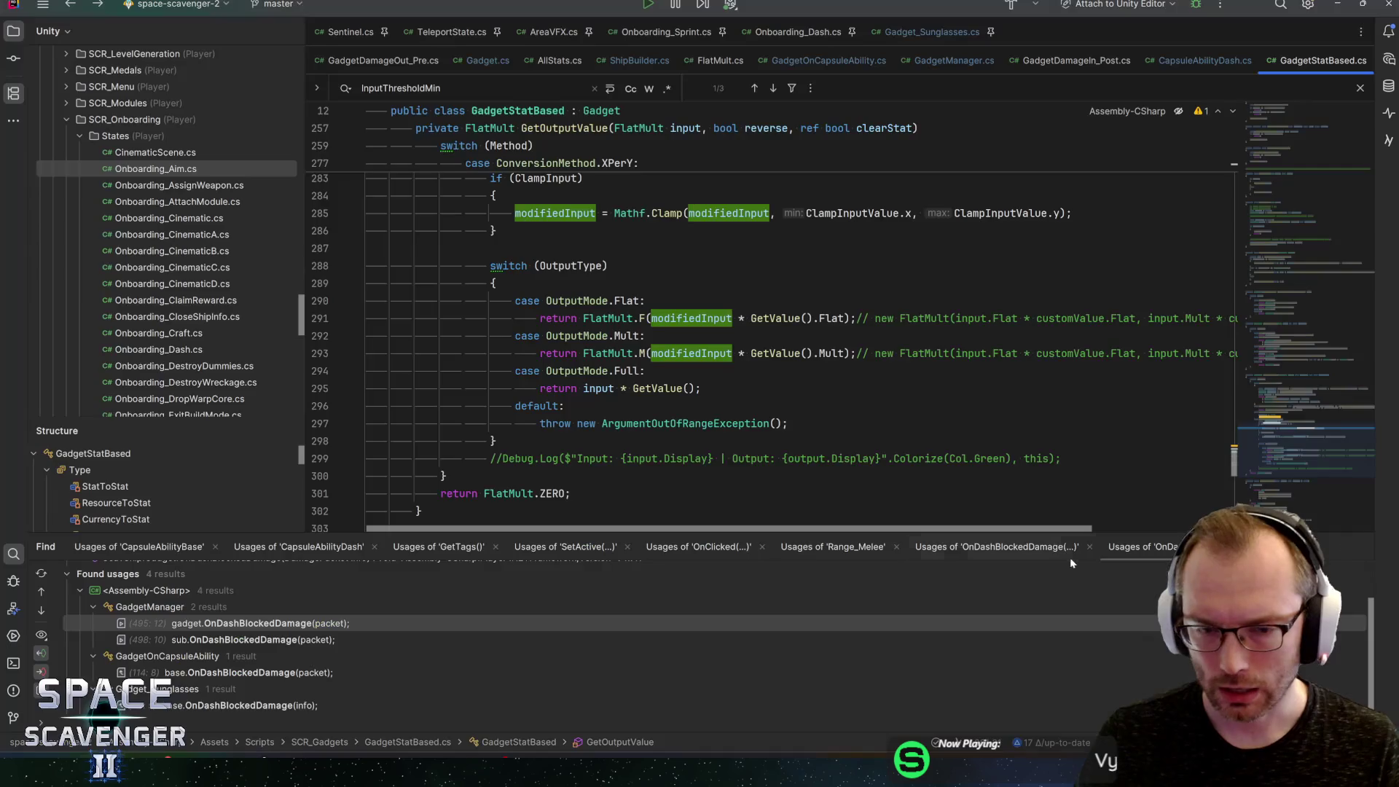
{"action": "left_click", "coordinate": [664, 353]}
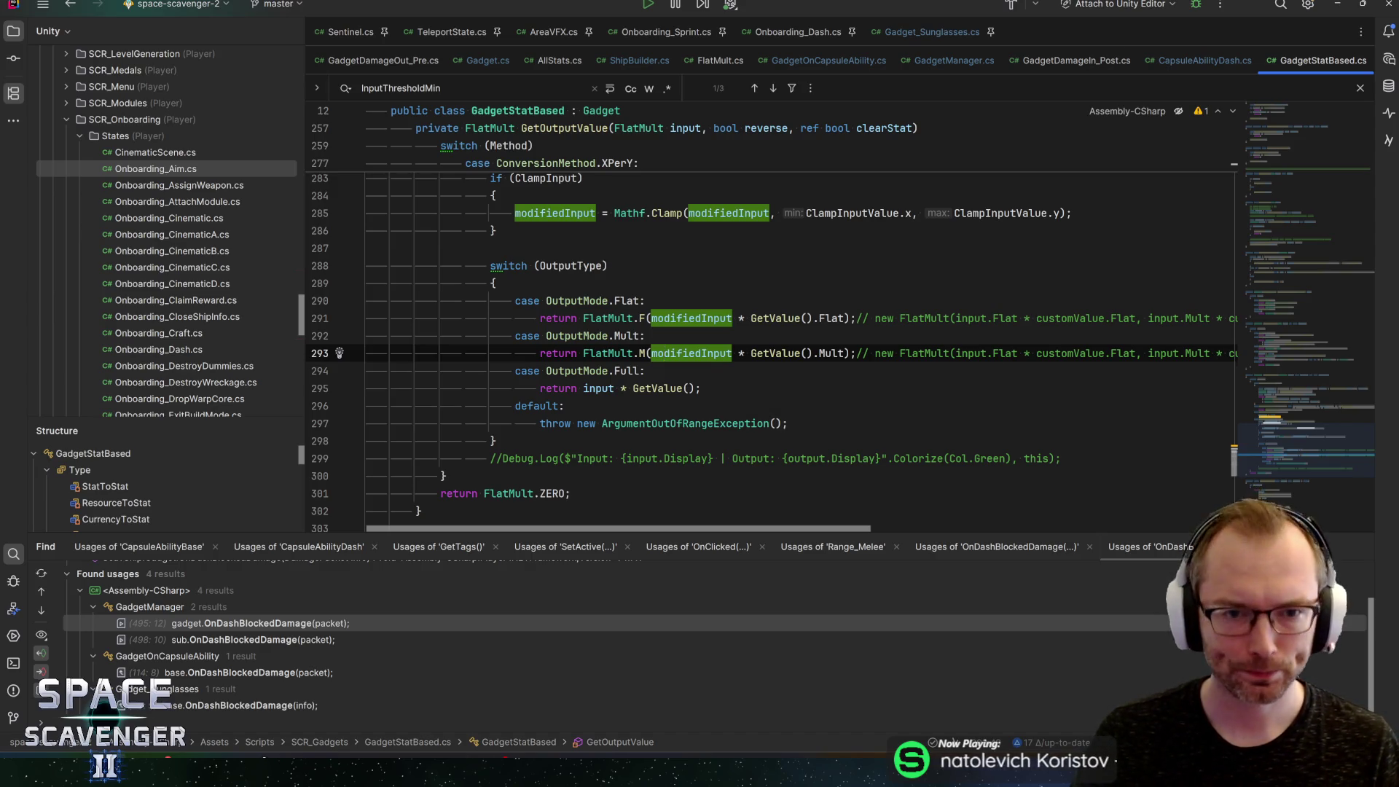
{"action": "scroll", "coordinate": [773, 350], "scroll_direction": "up", "scroll_amount": 4}
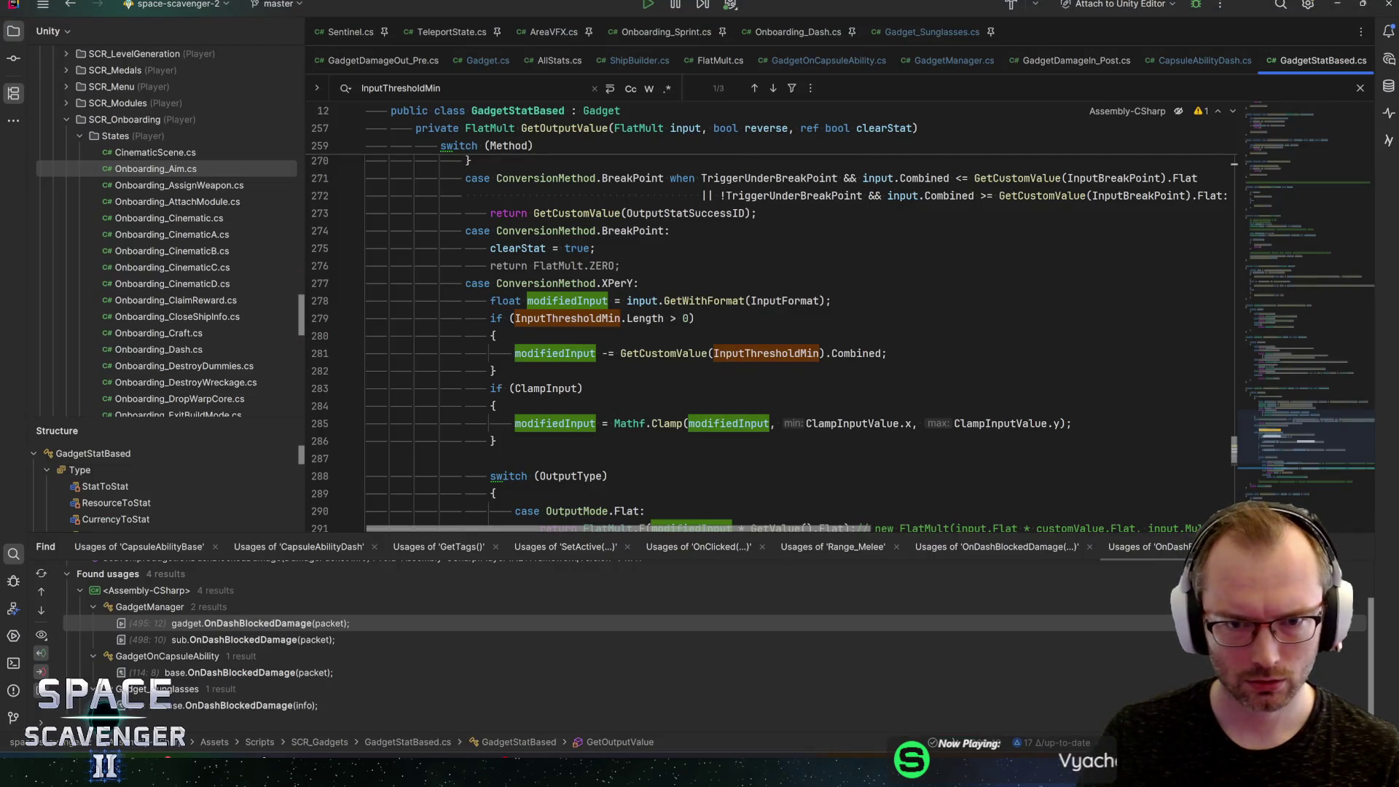
{"action": "mouse_move", "coordinate": [704, 301]}
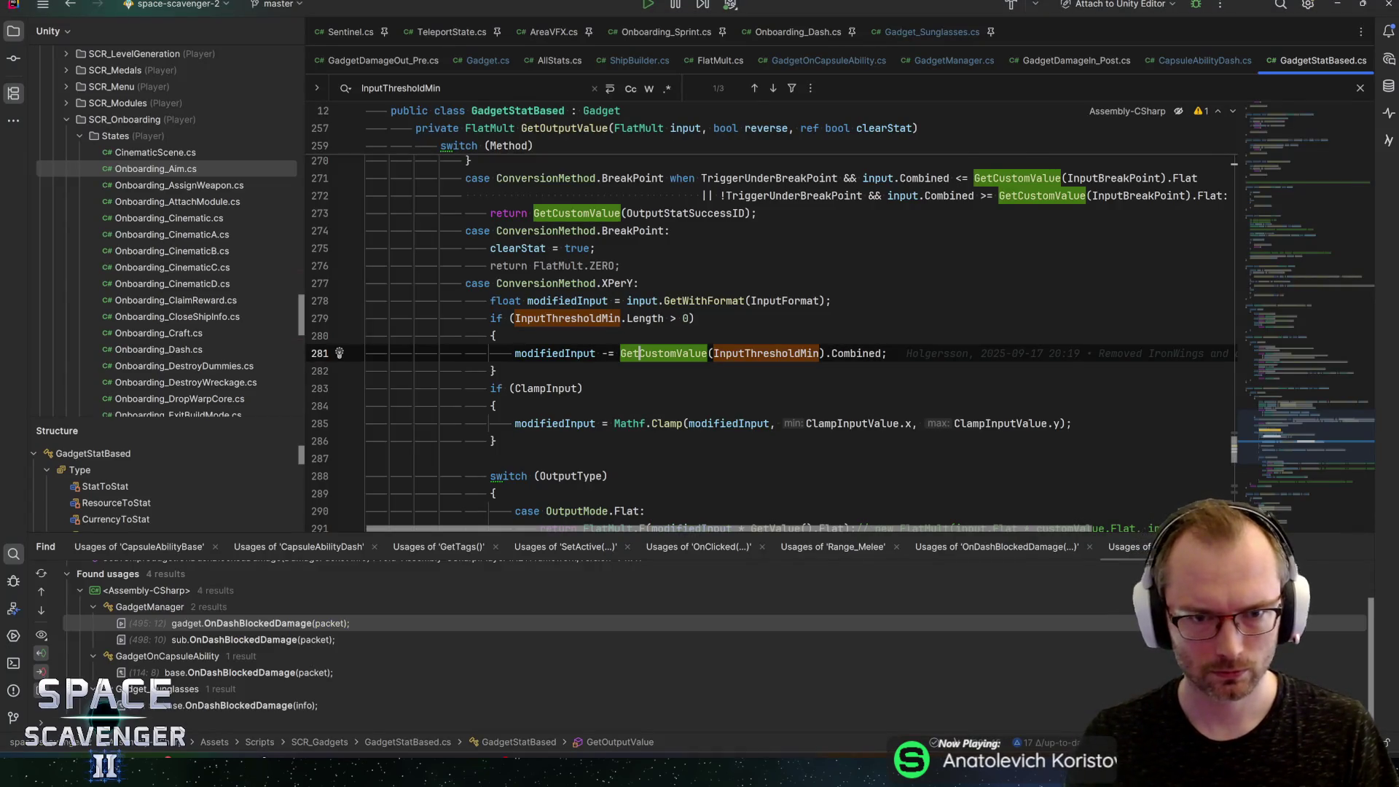
{"action": "left_click", "coordinate": [586, 301]}
{"action": "key", "text": "ctrl+F8"}
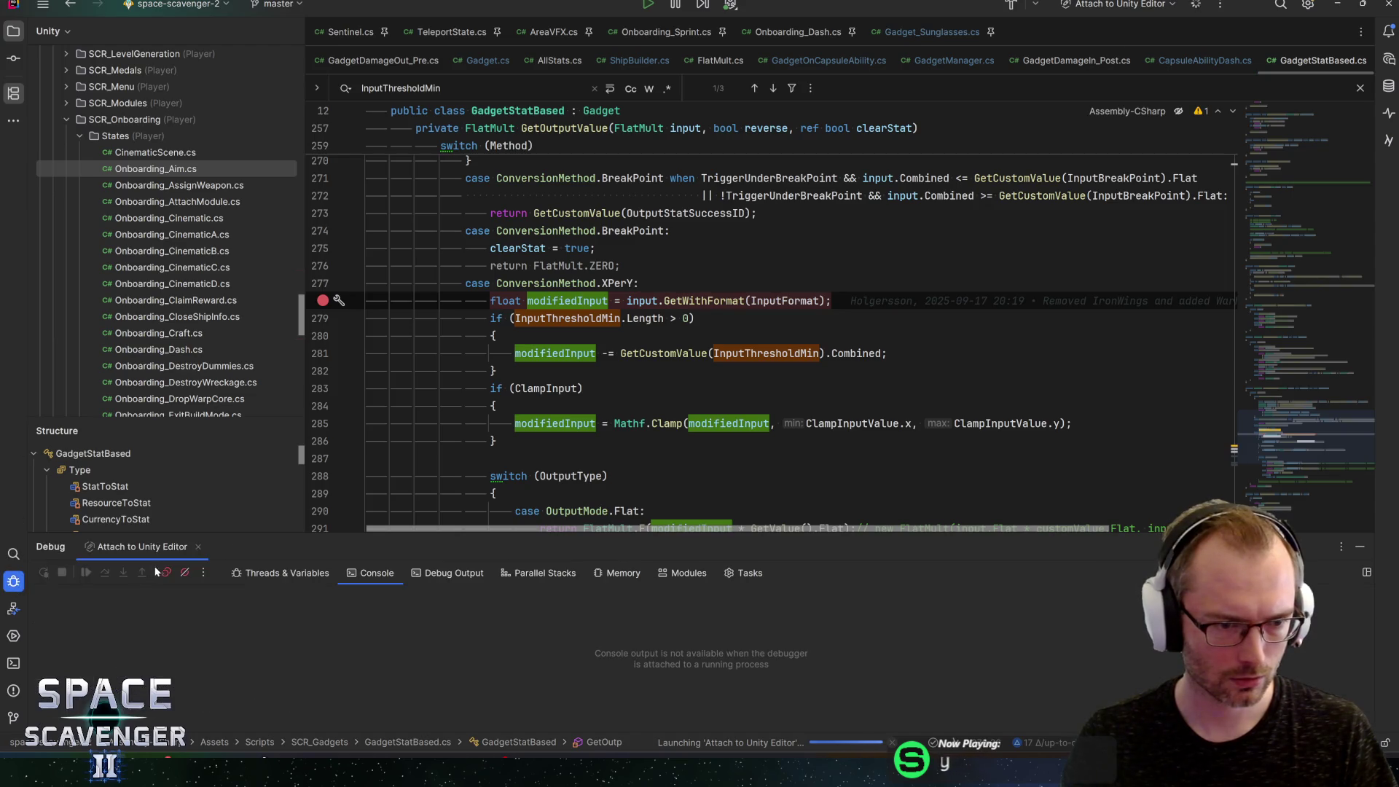
Step: Attach Rider's debugger to the Unity Editor and close the breakpoint settings
{"action": "left_click", "coordinate": [166, 572]}
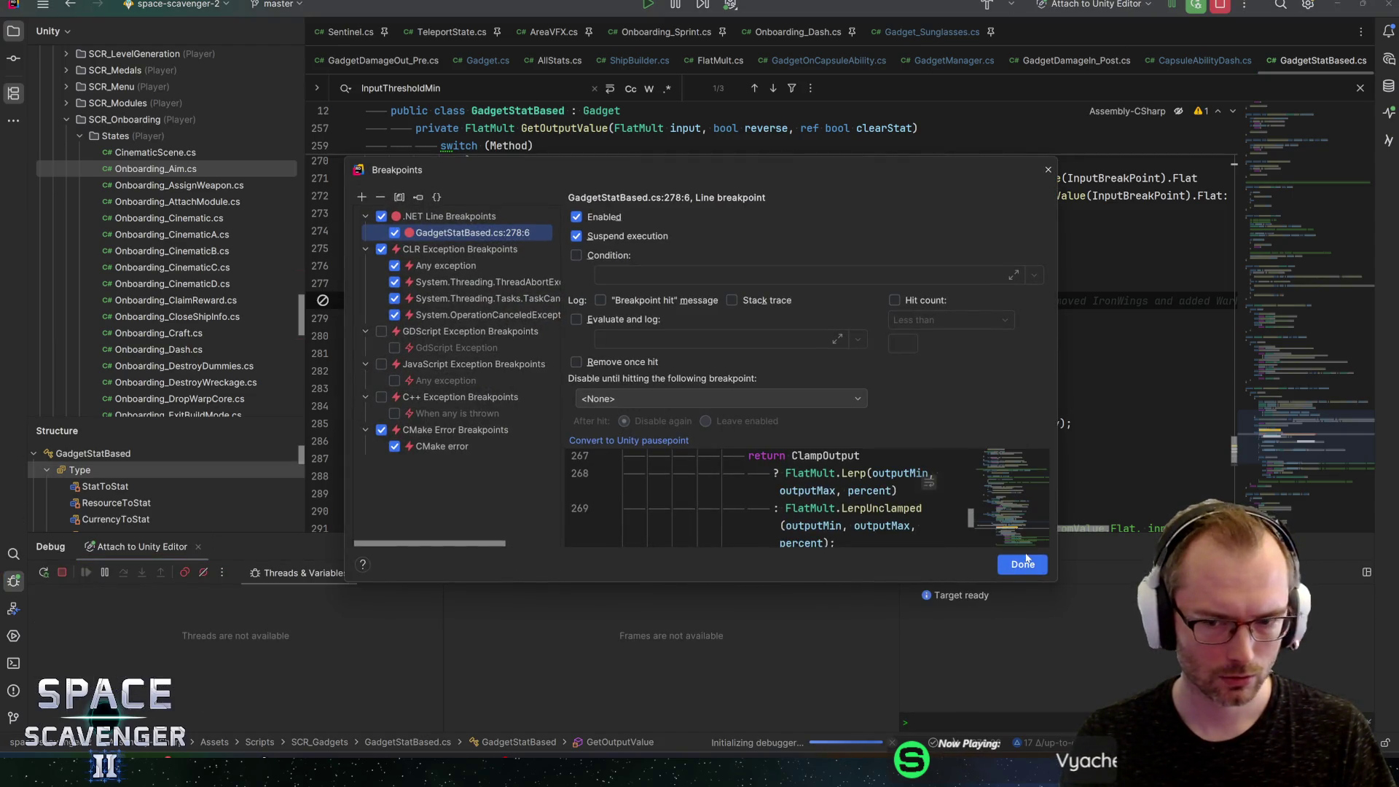
{"action": "left_click", "coordinate": [1023, 563]}
{"action": "key", "text": "alt+Tab"}
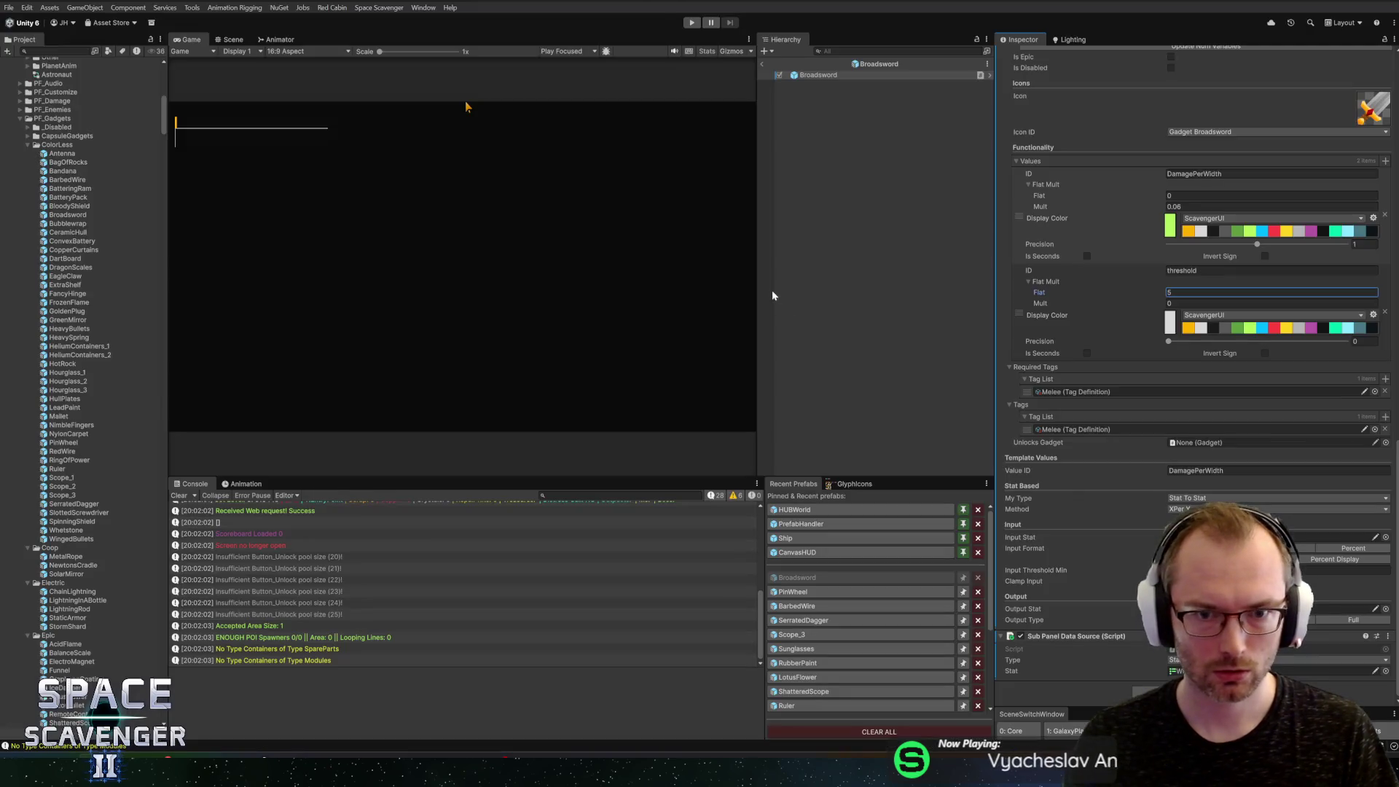
Step: Leave prefab mode, enter Play mode, and run 'gadget add Sunglasses' in the in-game console
{"action": "left_click", "coordinate": [764, 64]}
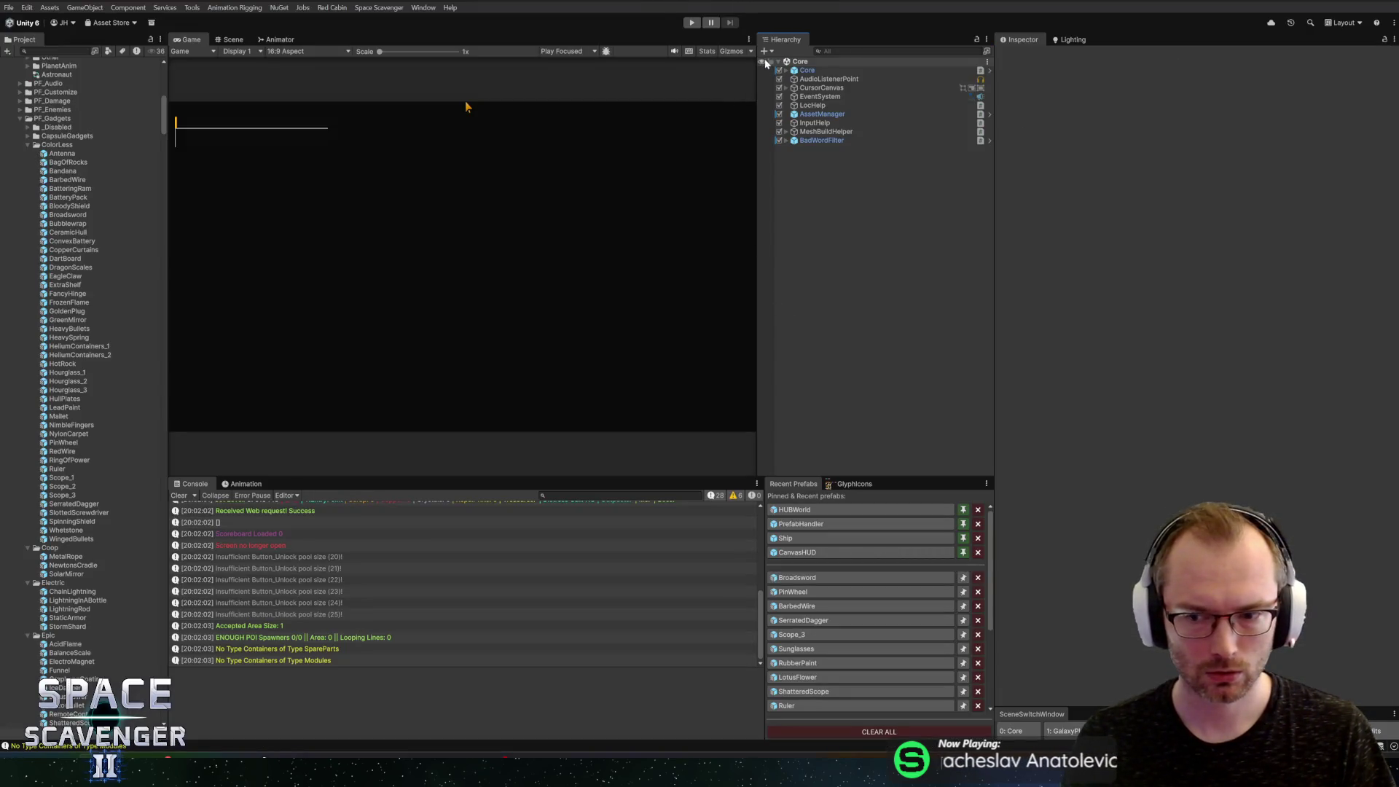
{"action": "left_click", "coordinate": [693, 24]}
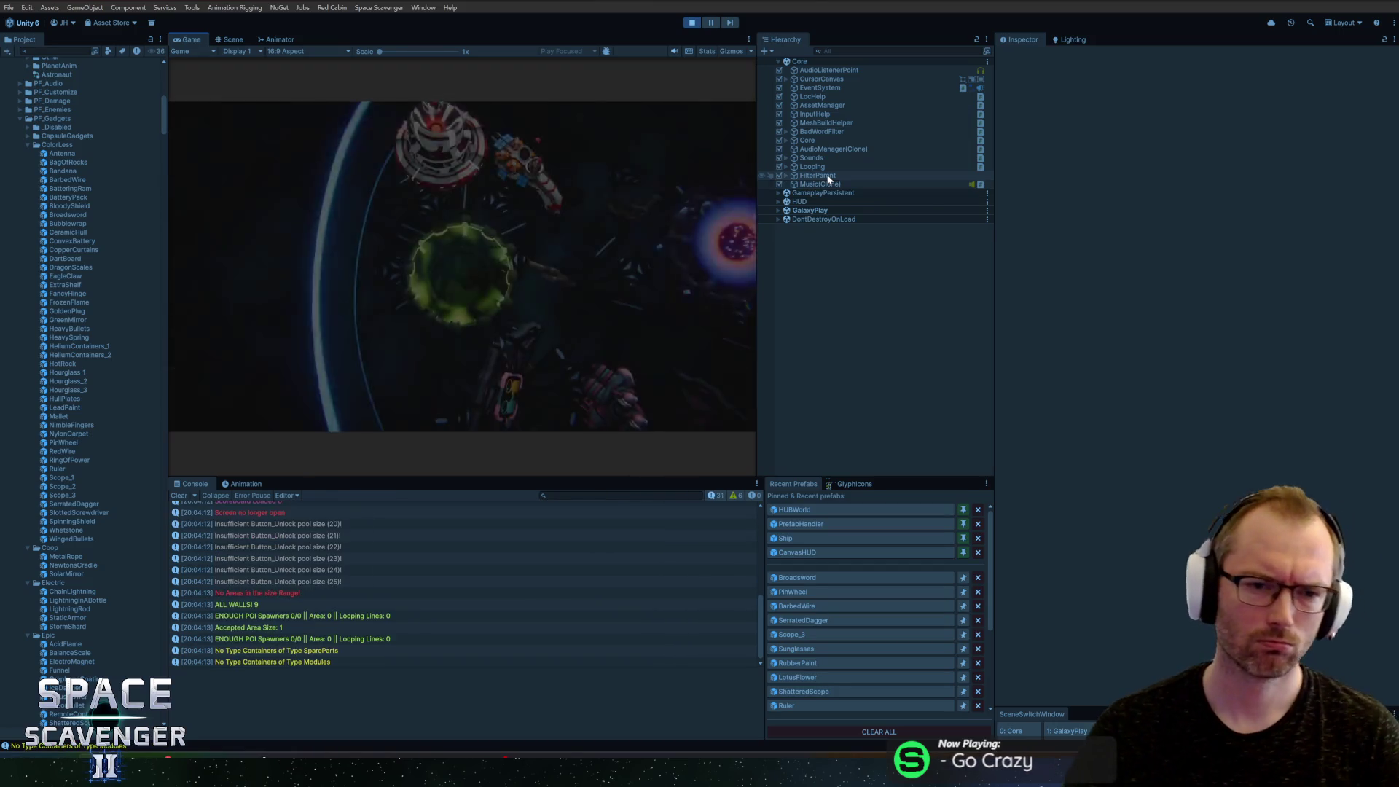
{"action": "type", "text": "ga"}
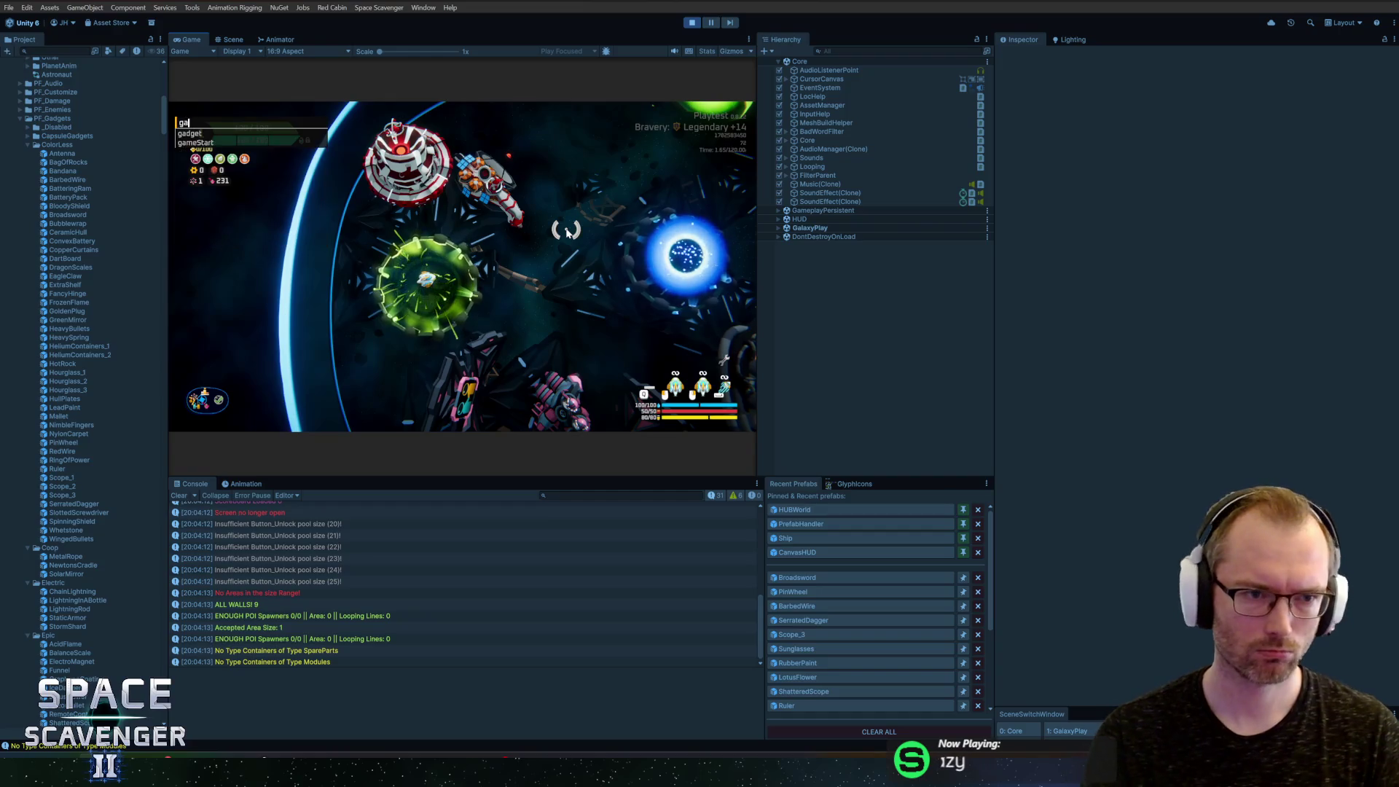
{"action": "type", "text": "dget add Sunglasses"}
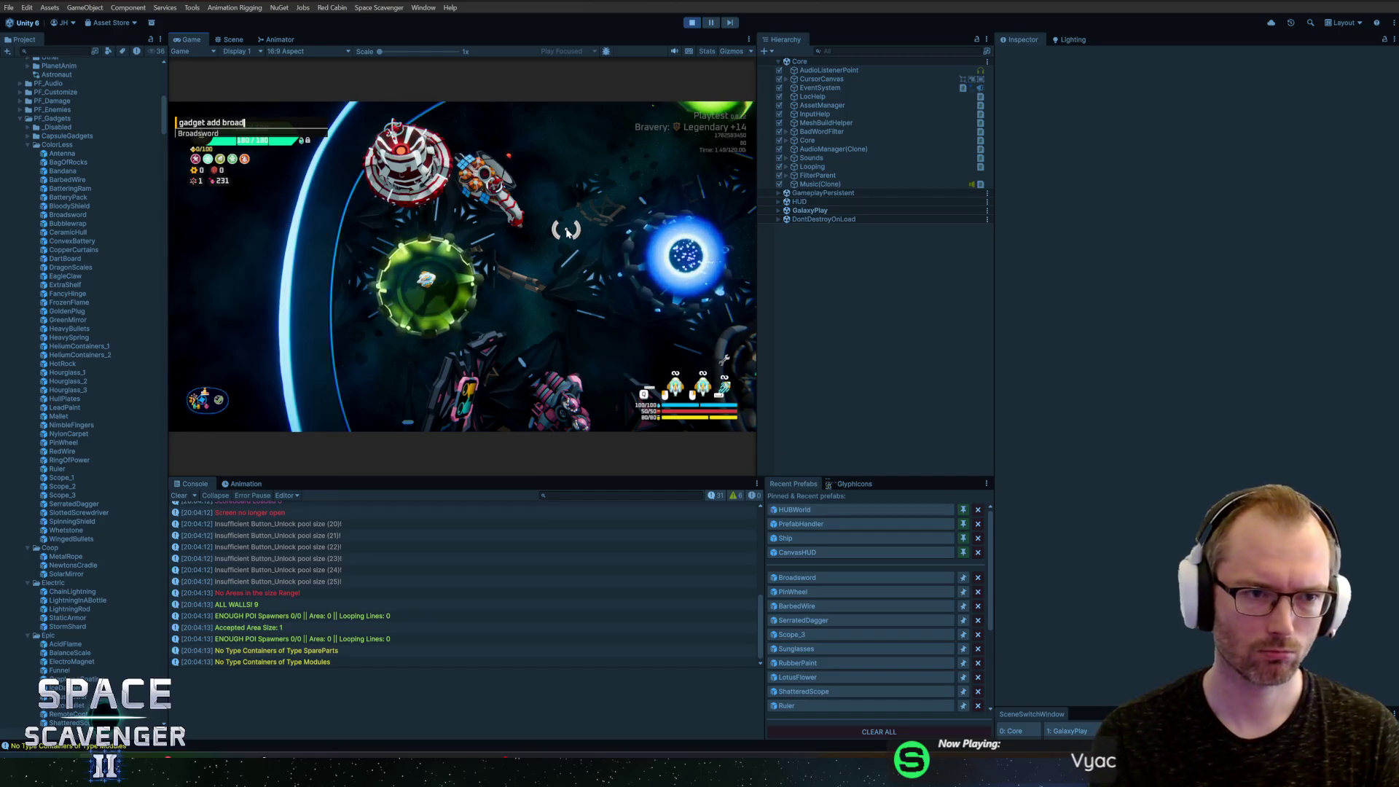
{"action": "key", "text": "Return"}
{"action": "mouse_move", "coordinate": [642, 302]}
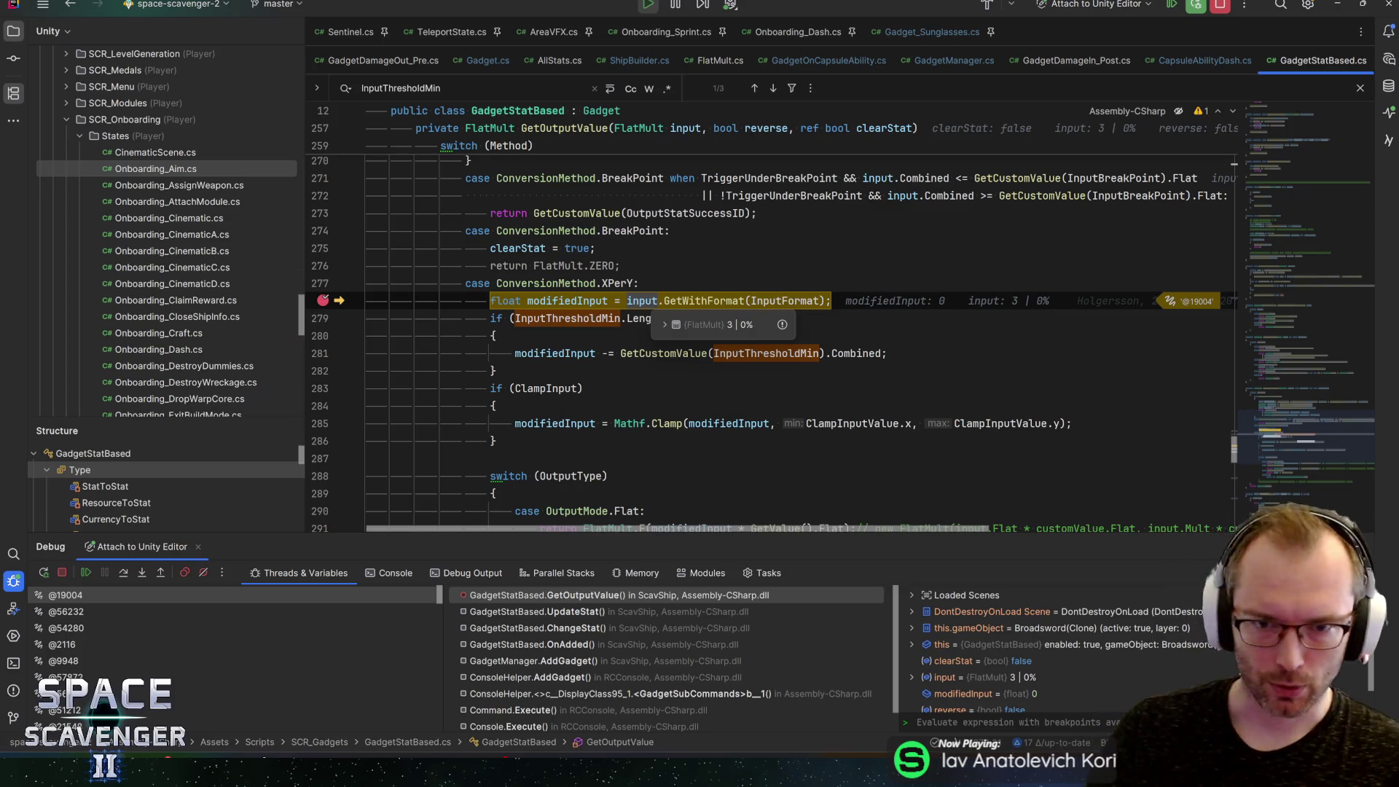
Step: Step through lines 279–281 and watch modifiedInput drop to -2 after the threshold subtraction
{"action": "key", "text": "F10"}
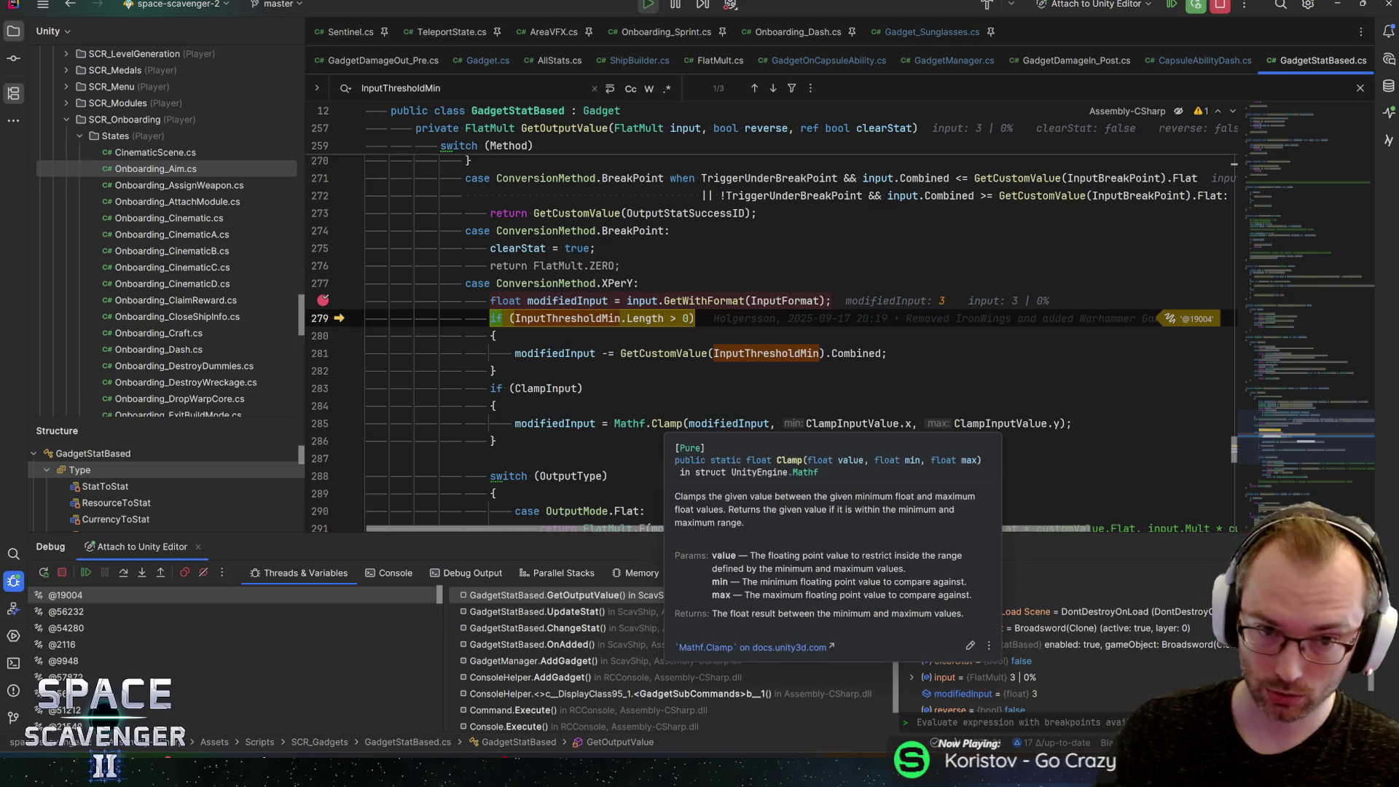
{"action": "key", "text": "F10"}
{"action": "mouse_move", "coordinate": [555, 355]}
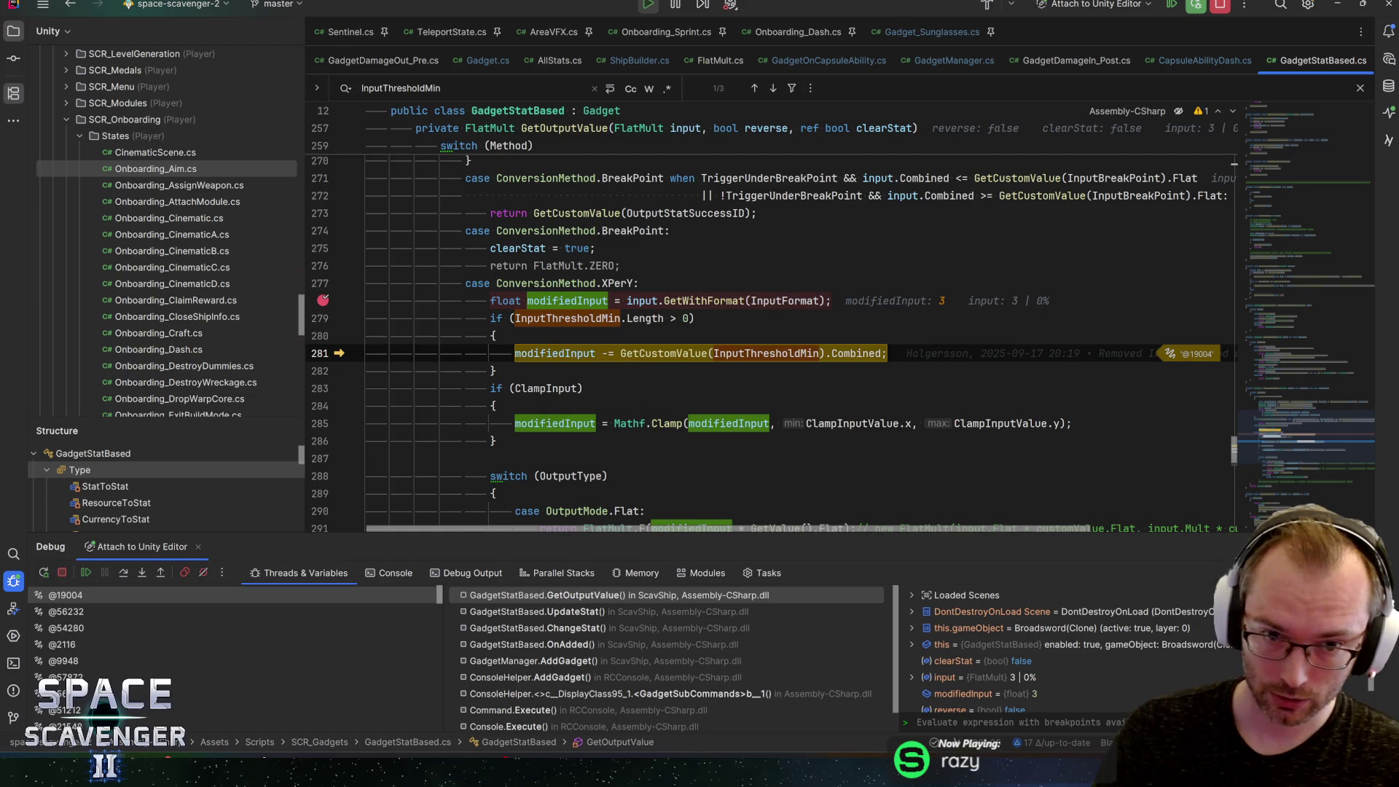
{"action": "mouse_move", "coordinate": [765, 353]}
{"action": "mouse_move", "coordinate": [858, 354]}
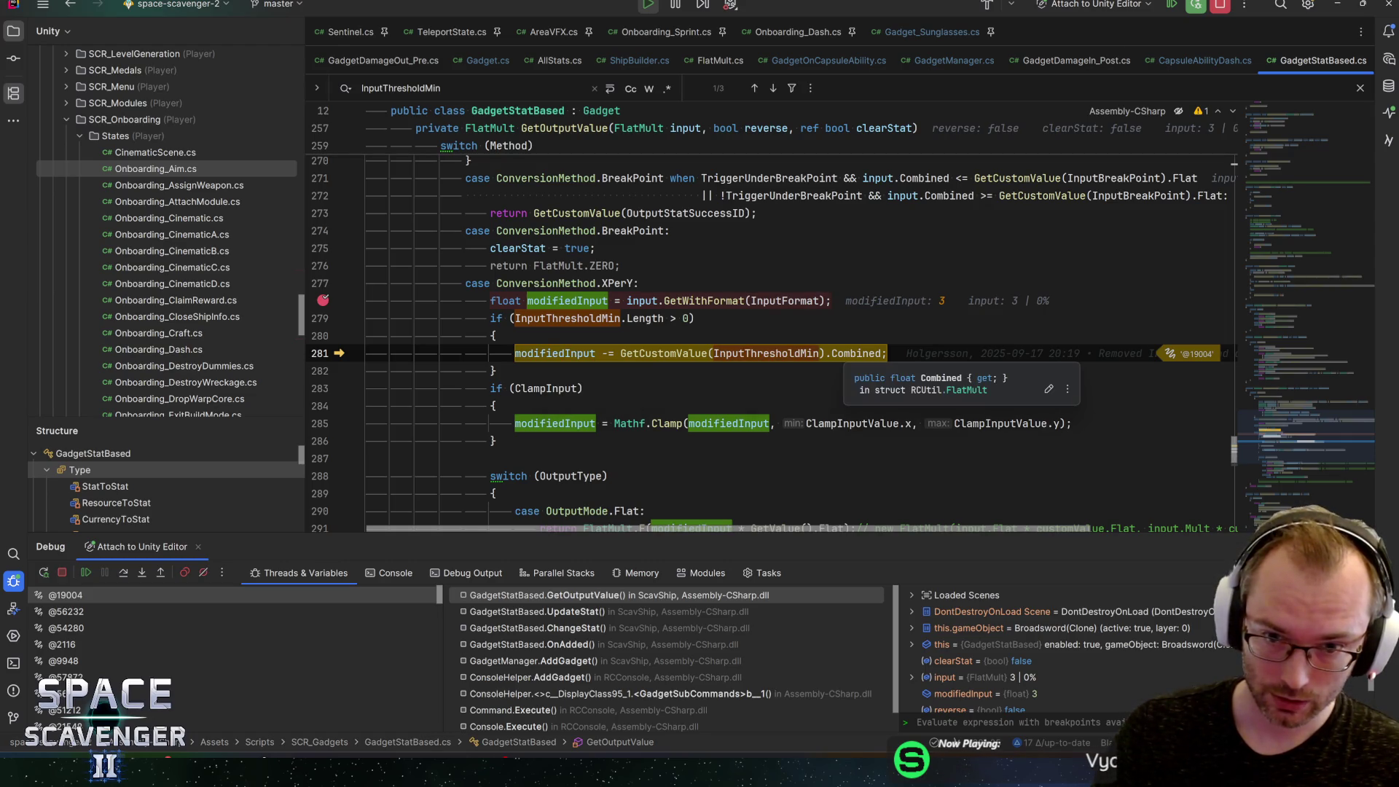
{"action": "key", "text": "F10"}
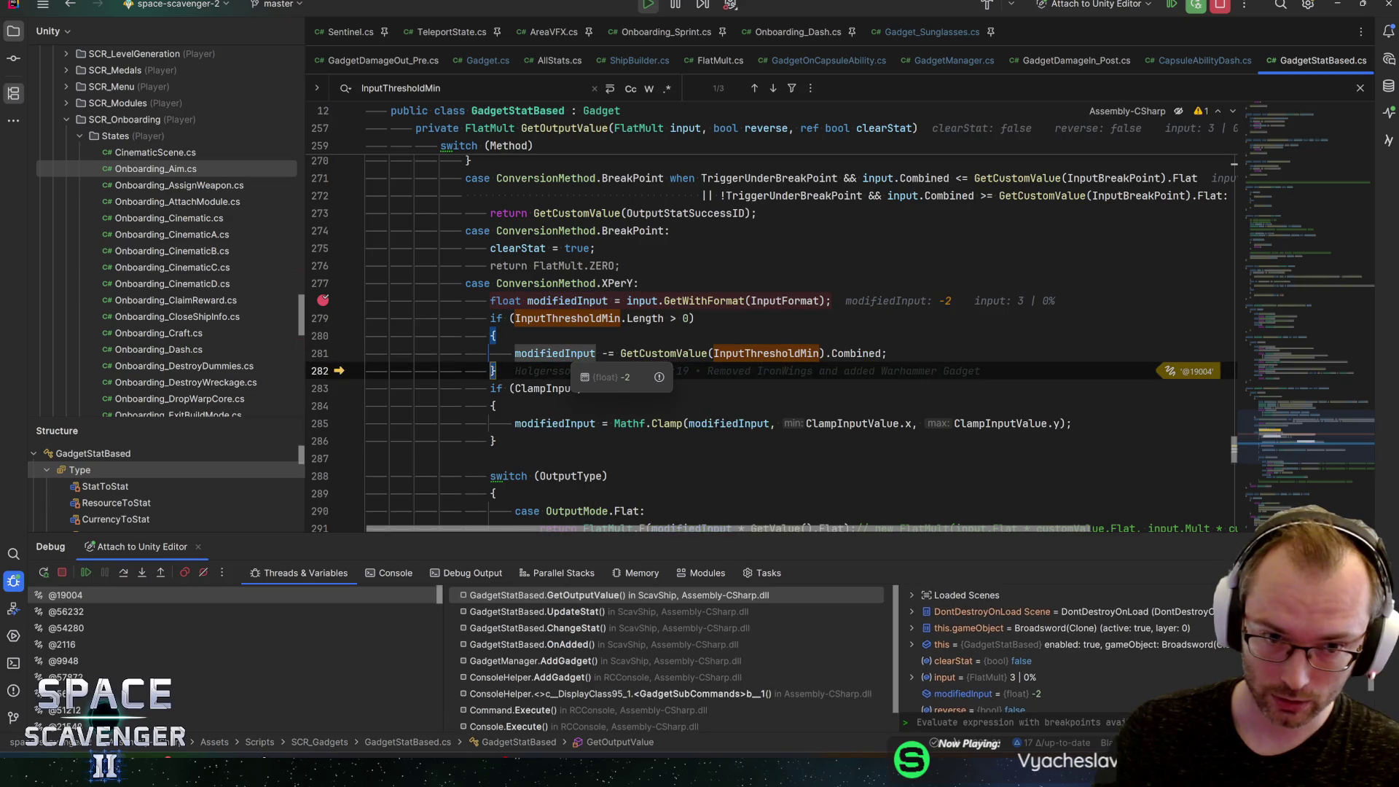
Step: Check that ClampInput is false on line 283, then resume the game and stop debugging
{"action": "scroll", "coordinate": [583, 354], "scroll_direction": "down", "scroll_amount": 2}
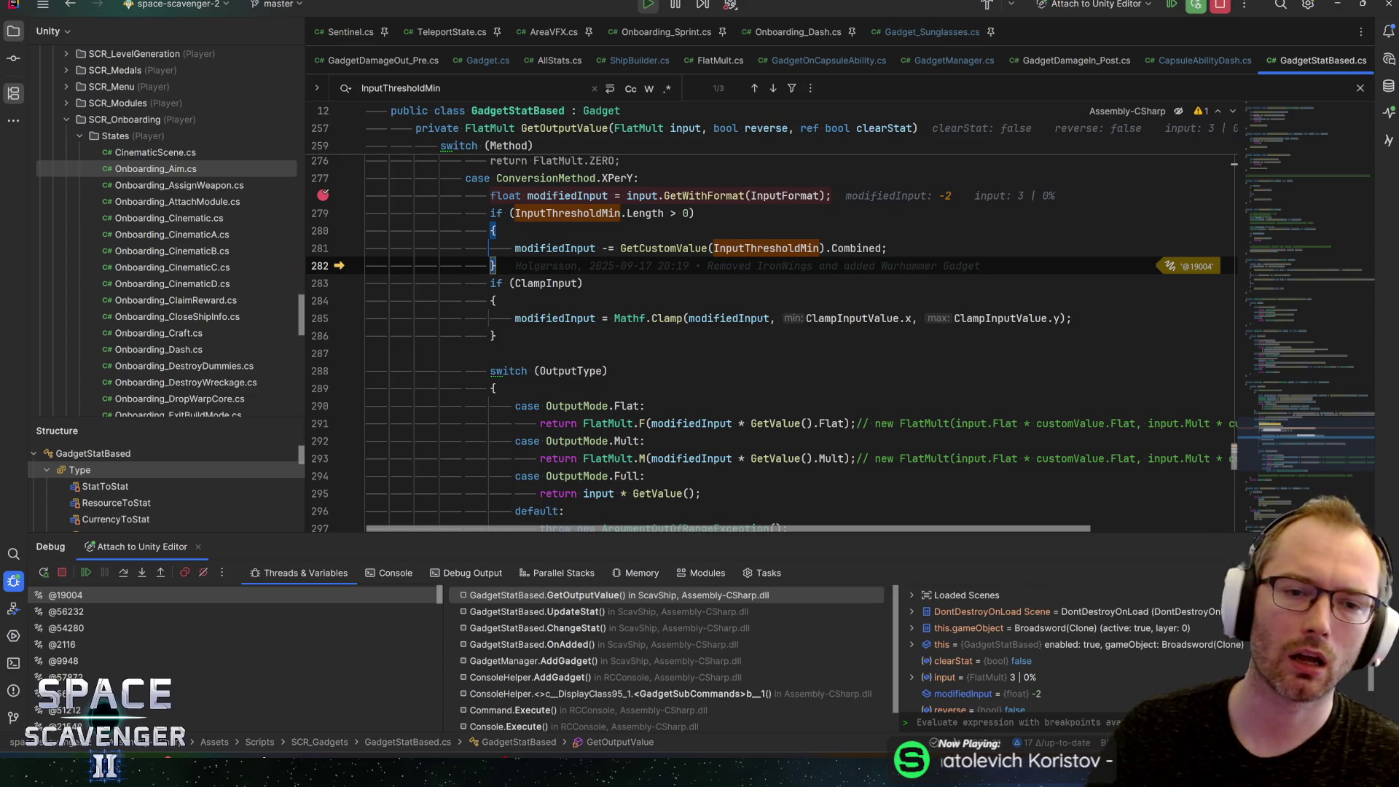
{"action": "left_click", "coordinate": [559, 282]}
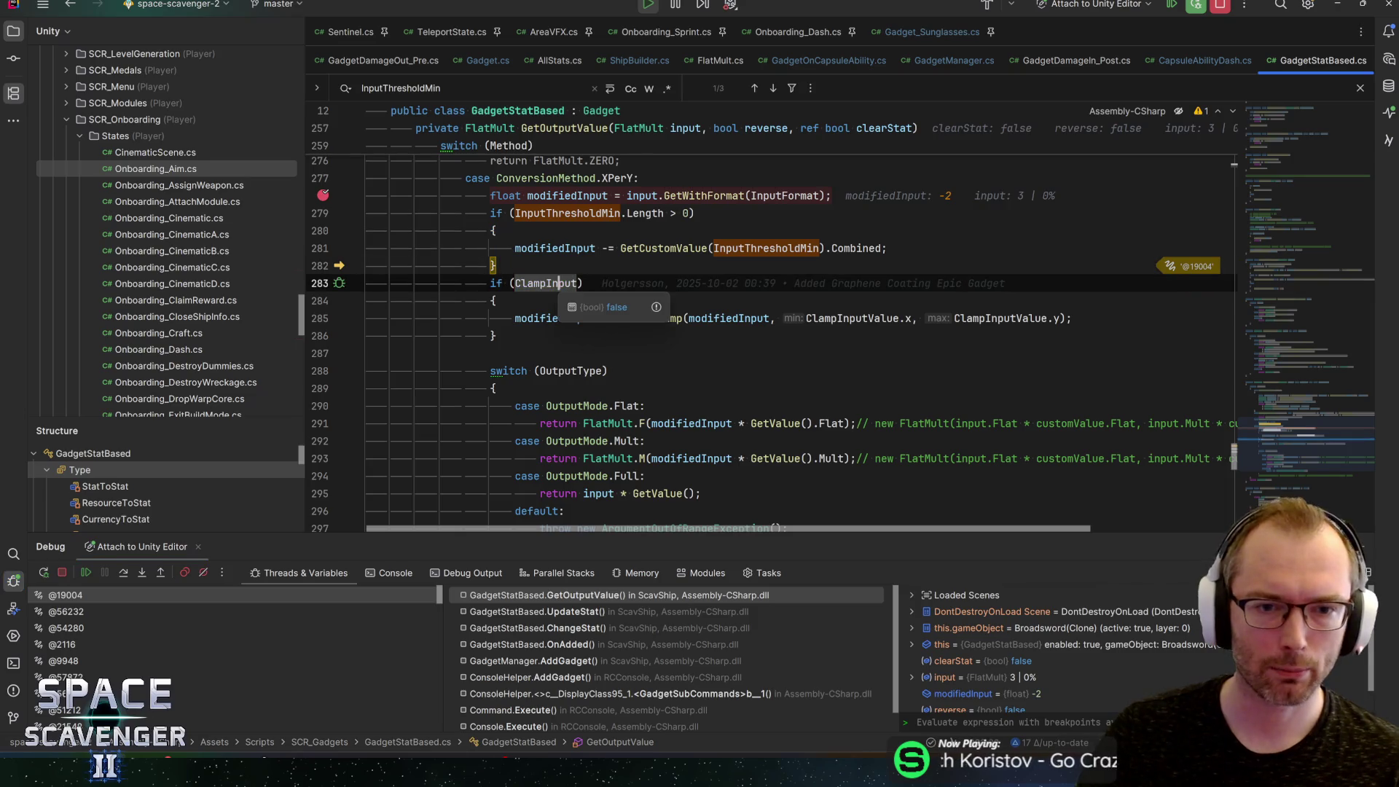
{"action": "key", "text": "F5"}
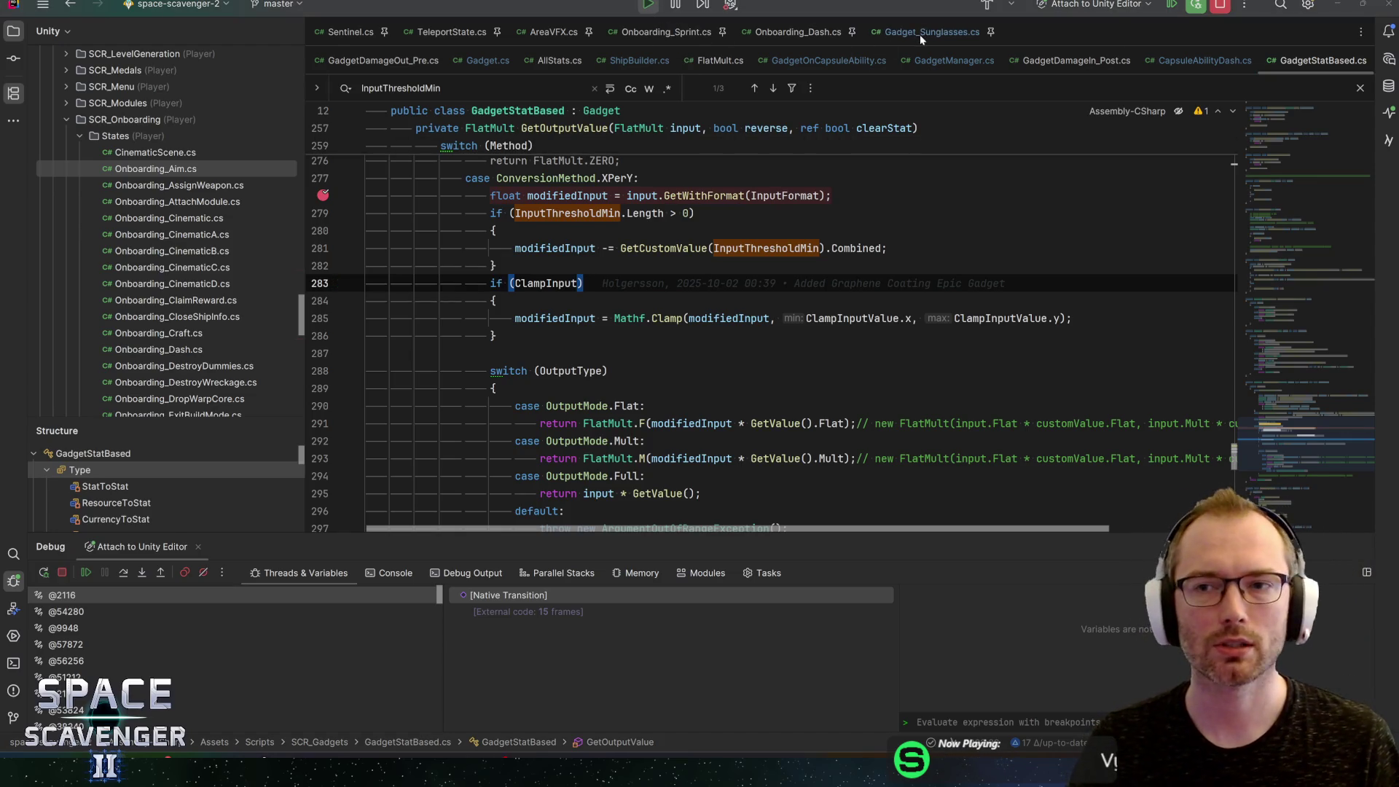
{"action": "left_click", "coordinate": [1222, 6]}
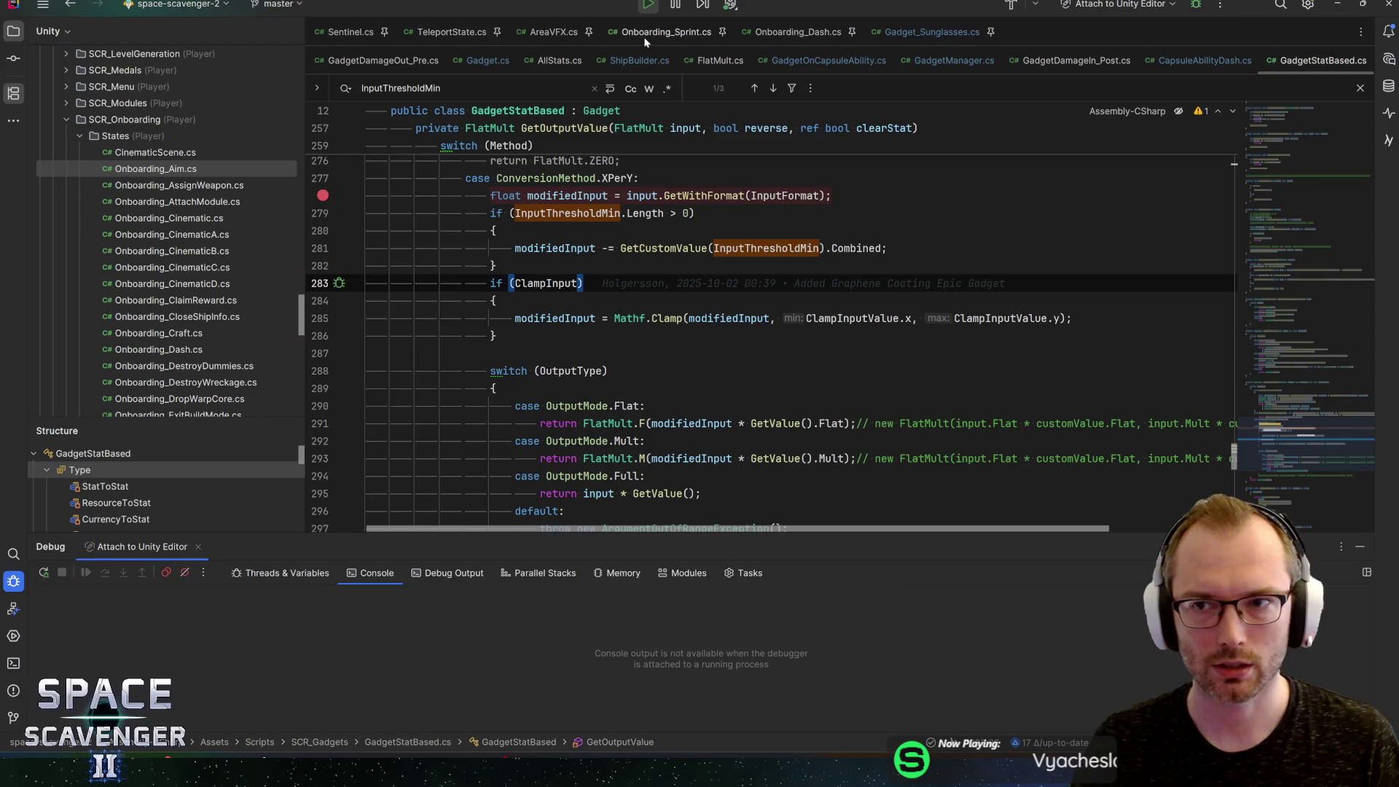
Step: Remove the duplicate '+' from line 75's SetDisplay call in Gadget_Sunglasses.cs, save, and return to Unity
{"action": "left_click", "coordinate": [942, 36]}
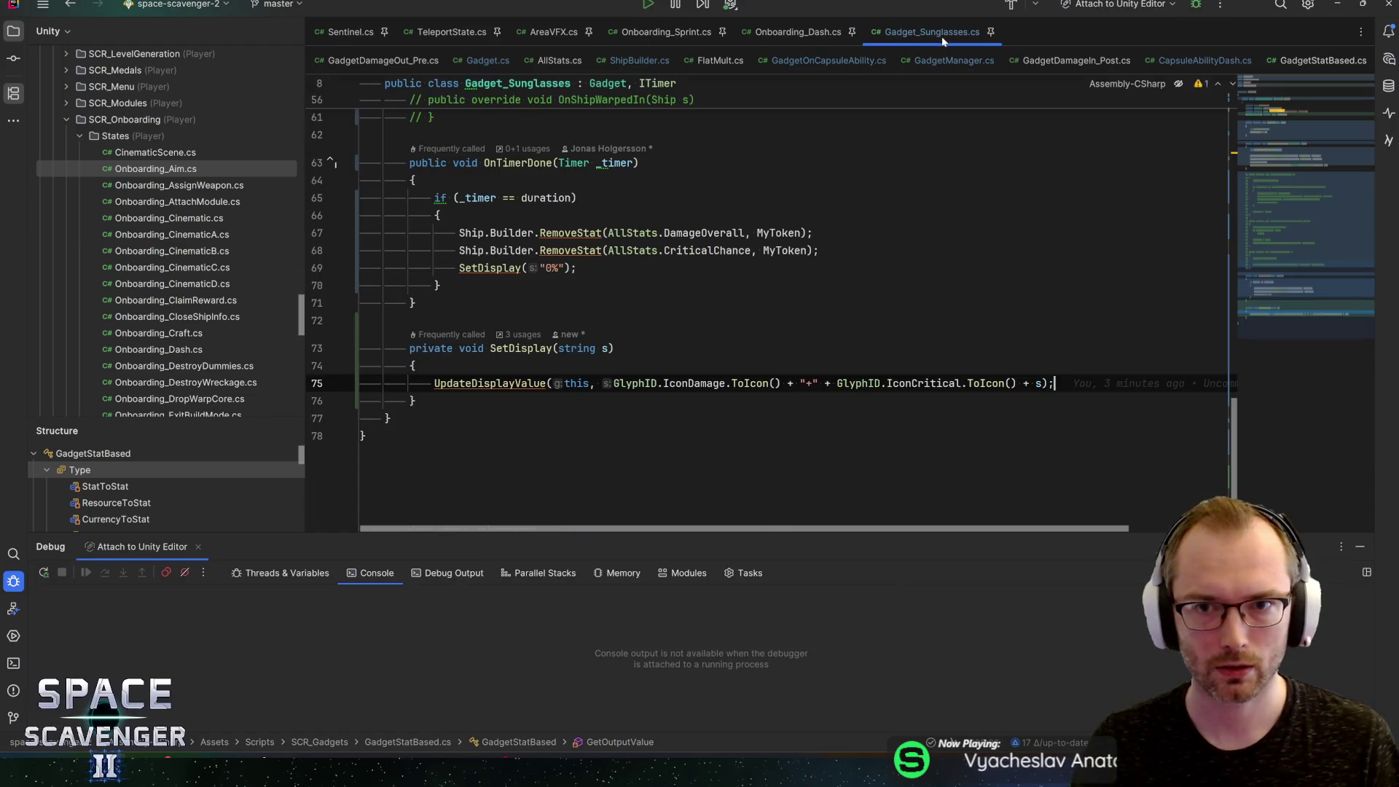
{"action": "key", "text": "Delete"}
{"action": "key", "text": "Delete"}
{"action": "key", "text": "Delete"}
{"action": "key", "text": "Delete"}
{"action": "key", "text": "Delete"}
{"action": "key", "text": "End"}
{"action": "key", "text": "ctrl+s"}
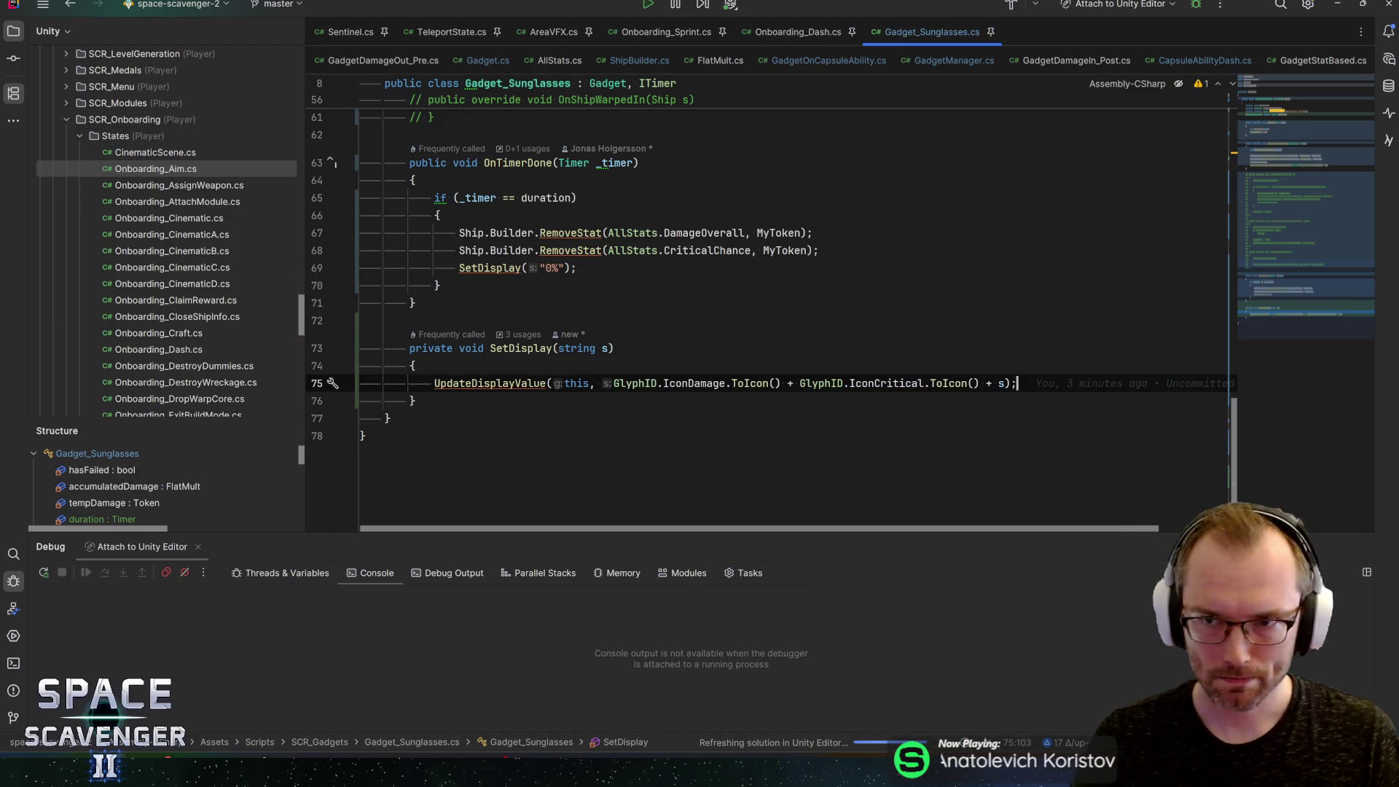
{"action": "key", "text": "alt+Tab"}
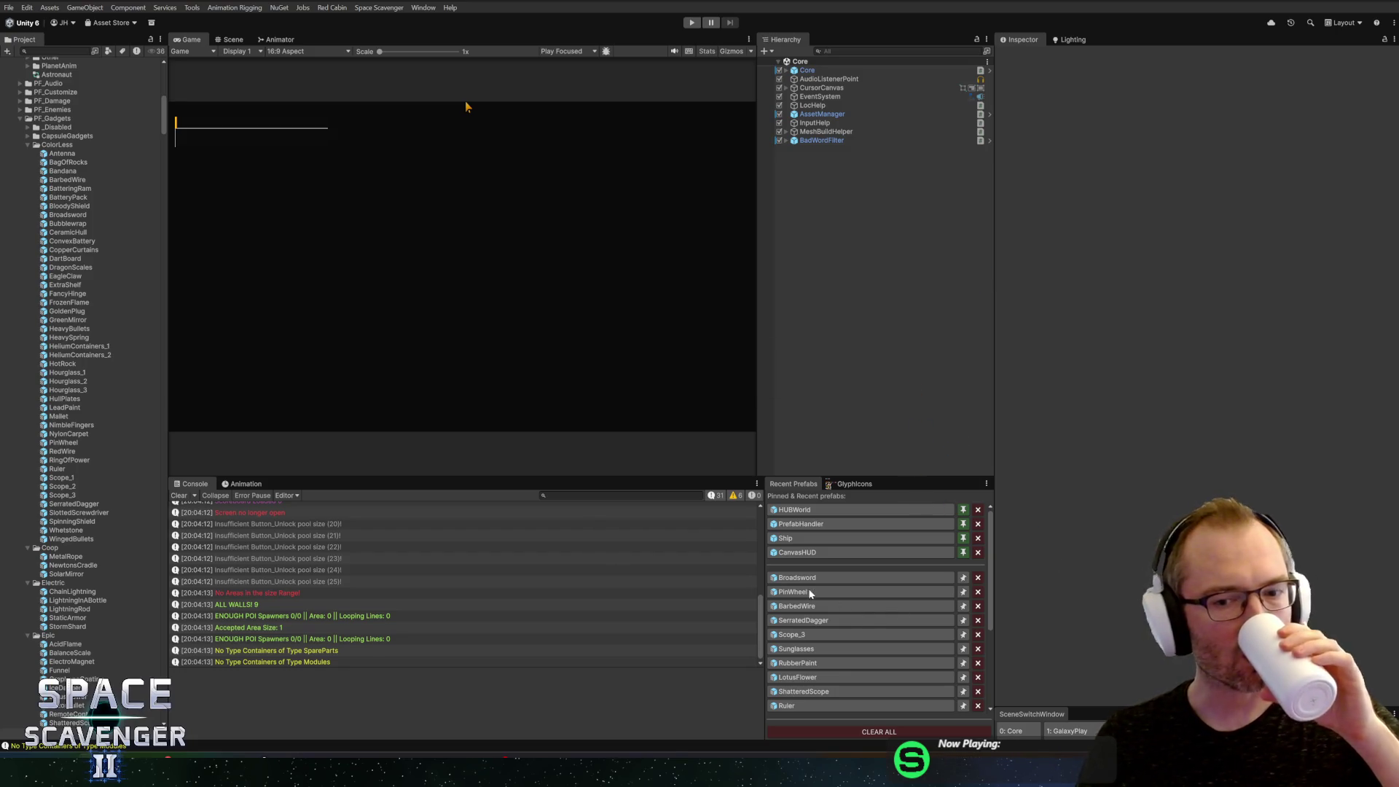
Step: Tick Clamp Input under Gadget Stat Based on the Broadsword prefab and return to the scene
{"action": "double_click", "coordinate": [795, 578]}
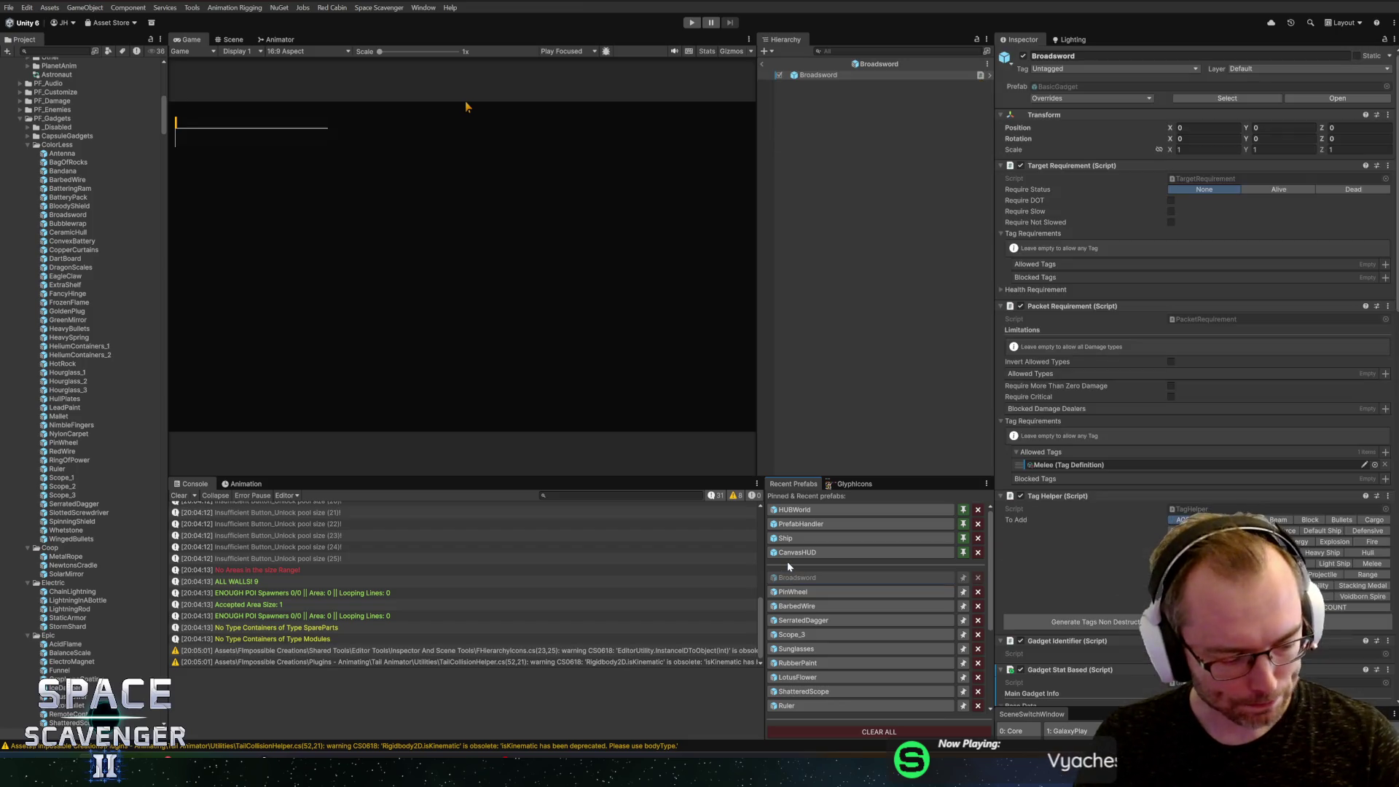
{"action": "scroll", "coordinate": [1023, 481], "scroll_direction": "down", "scroll_amount": 15}
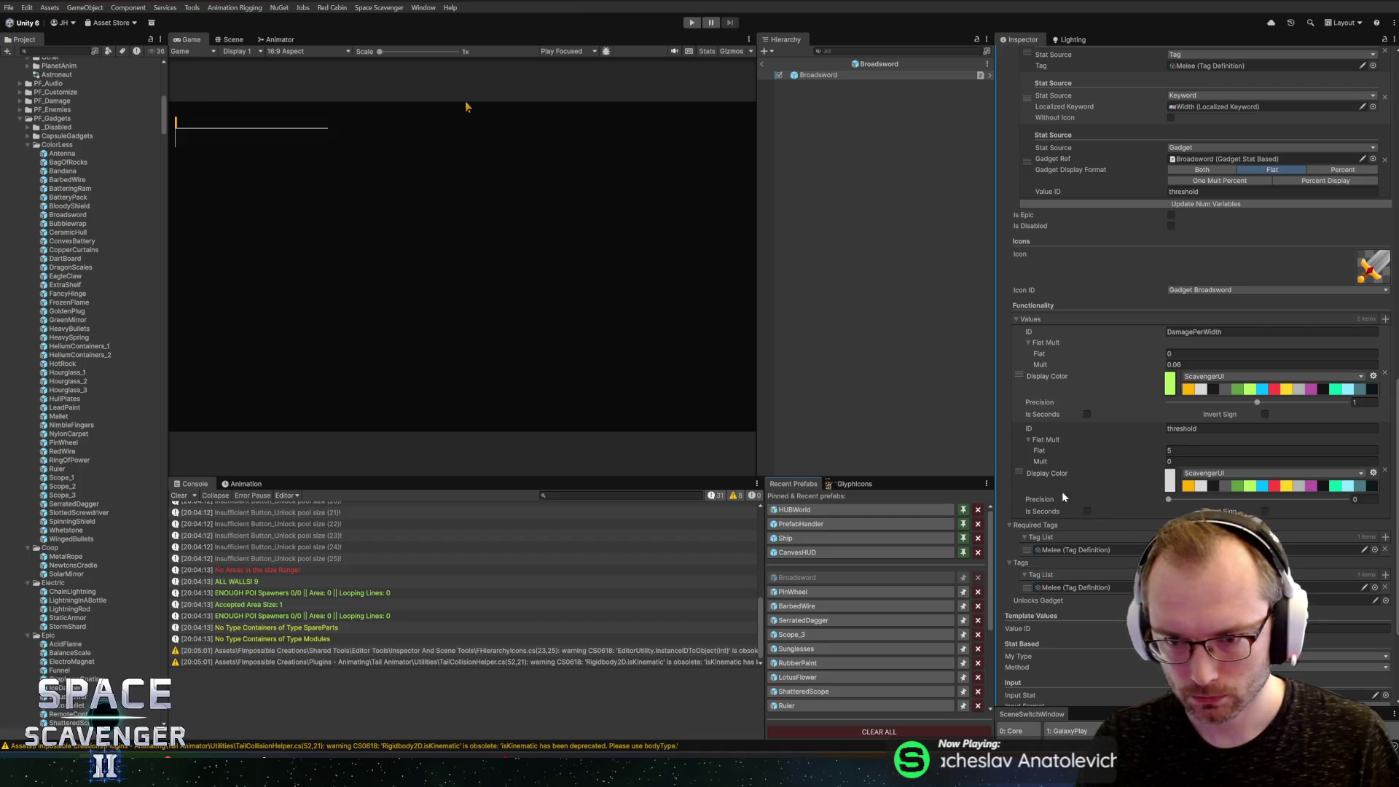
{"action": "scroll", "coordinate": [1069, 498], "scroll_direction": "down", "scroll_amount": 5}
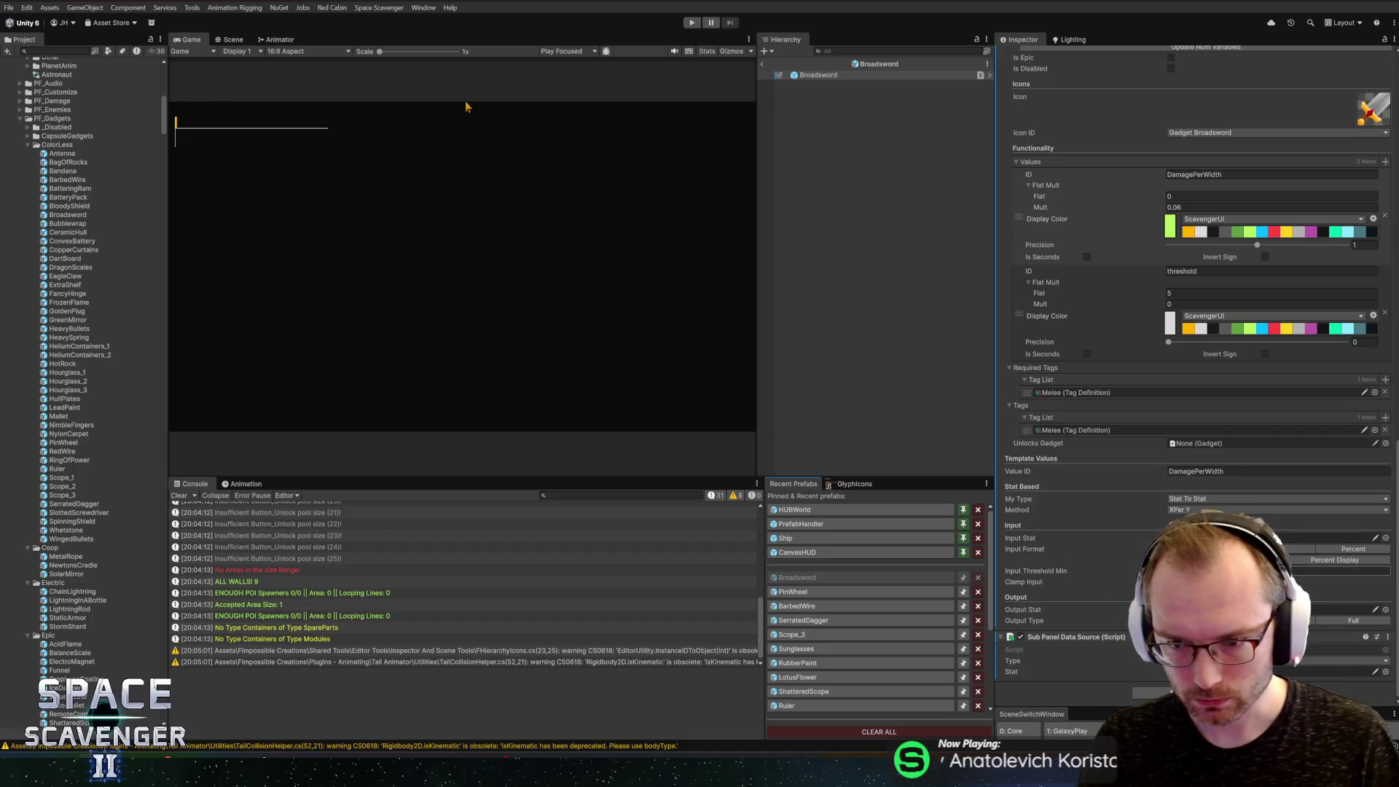
{"action": "left_click", "coordinate": [1171, 582]}
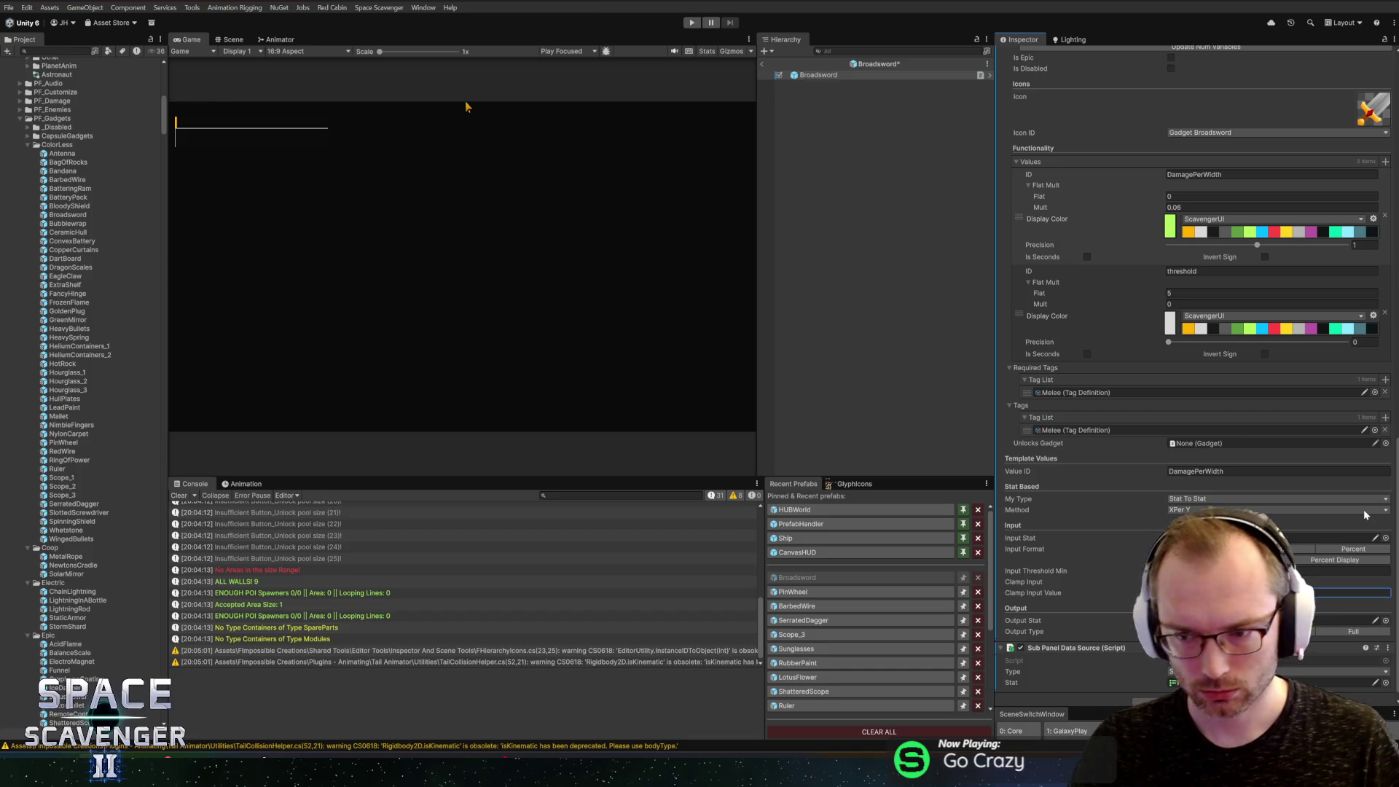
{"action": "left_click", "coordinate": [762, 64]}
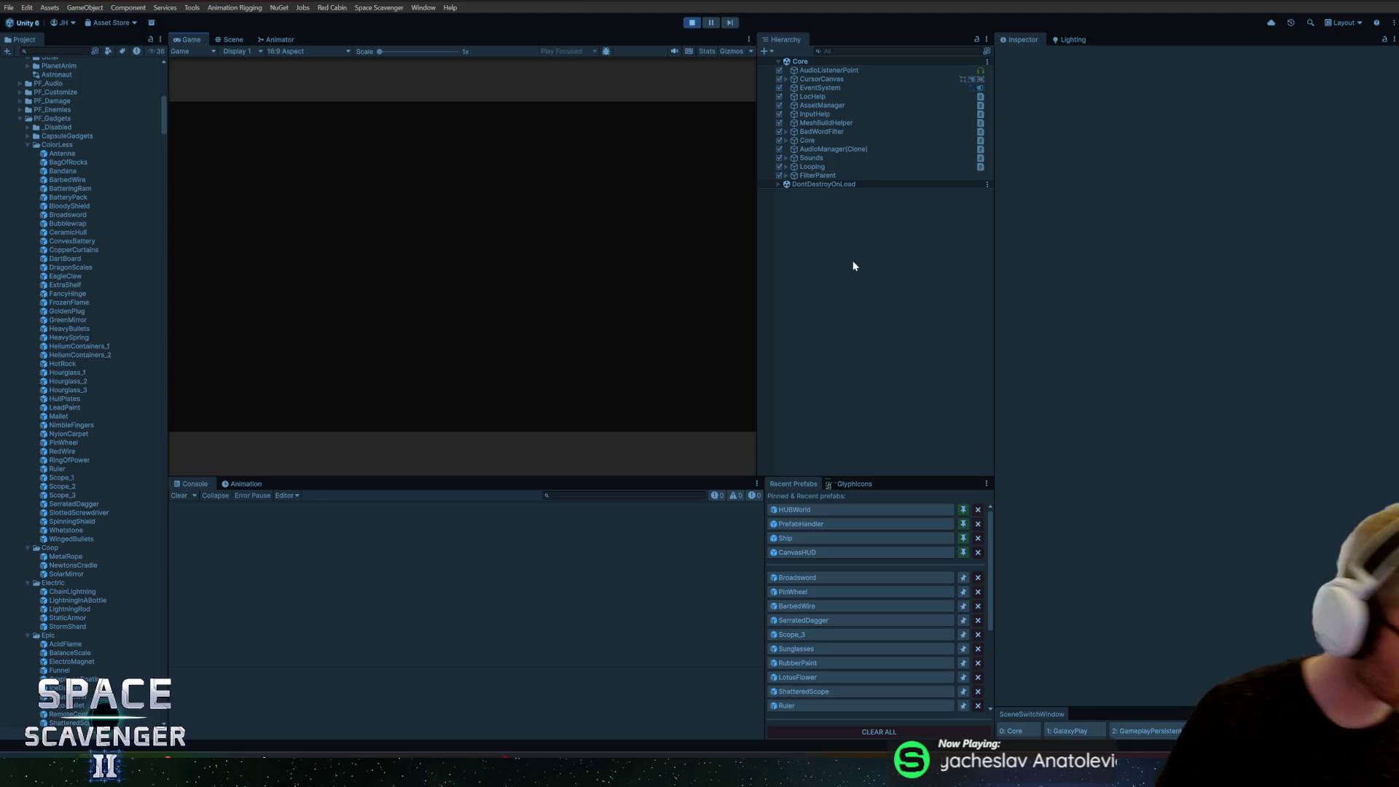
Step: Maximize the Game view and run 'gadget add bna' in the developer console
{"action": "double_click", "coordinate": [198, 38]}
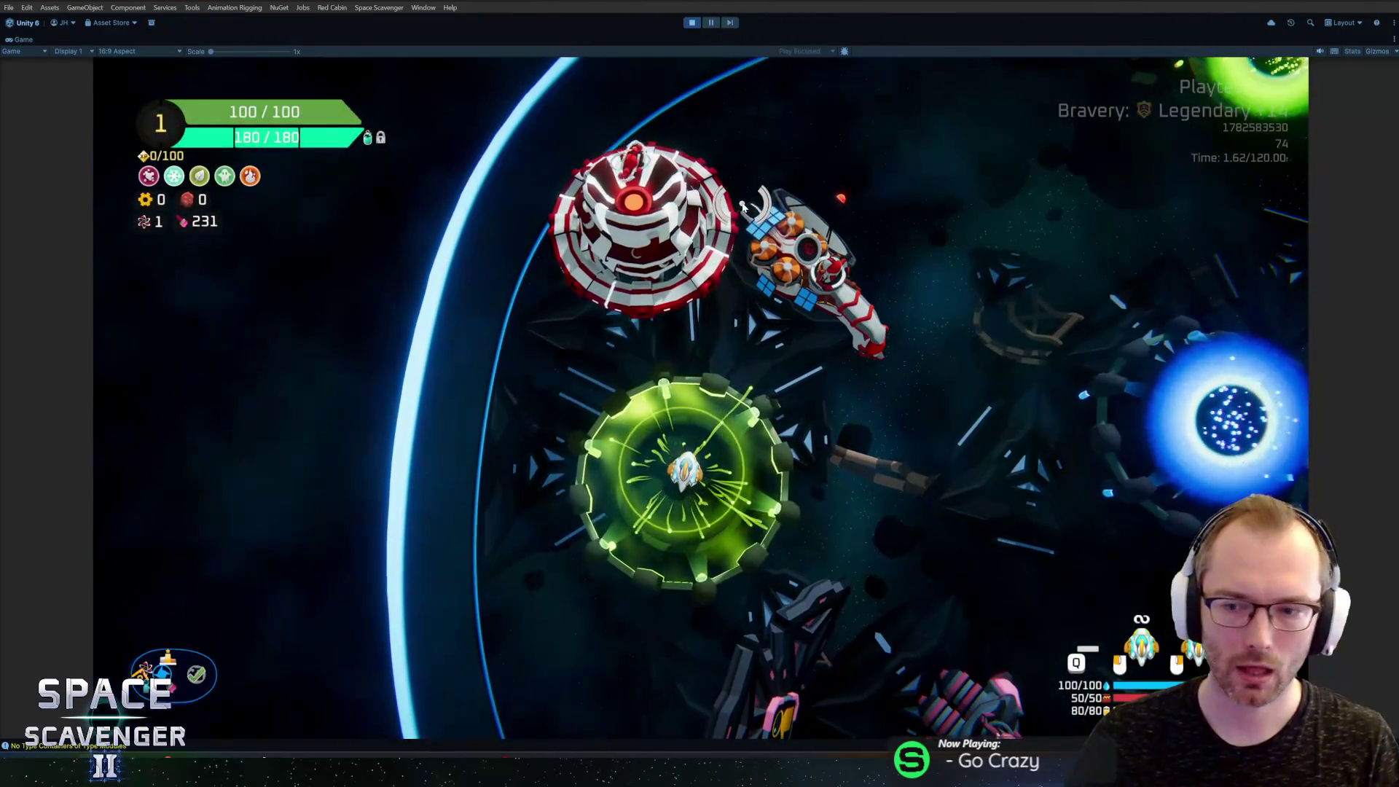
{"action": "key", "text": "grave"}
{"action": "type", "text": "gadget add bn"}
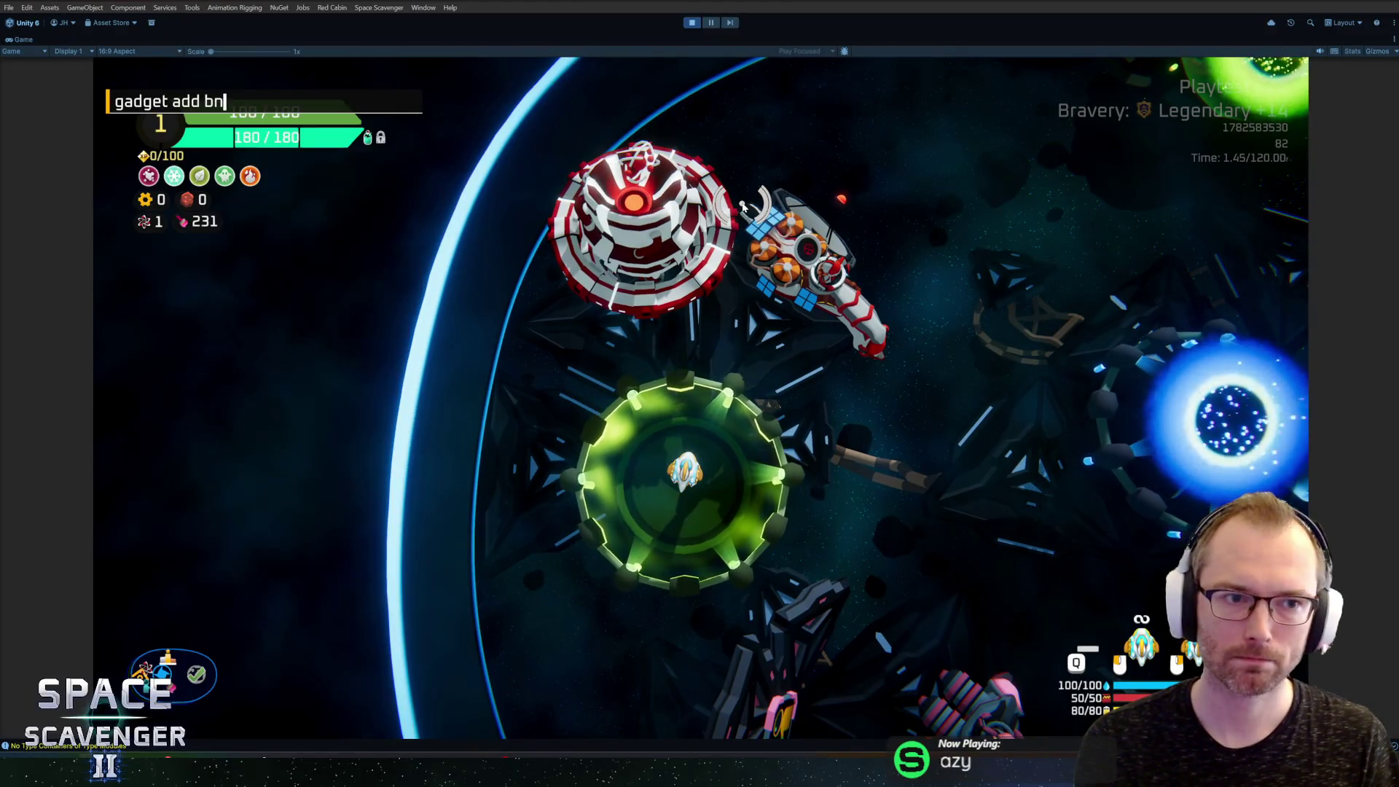
{"action": "type", "text": "a"}
{"action": "key", "text": "Return"}
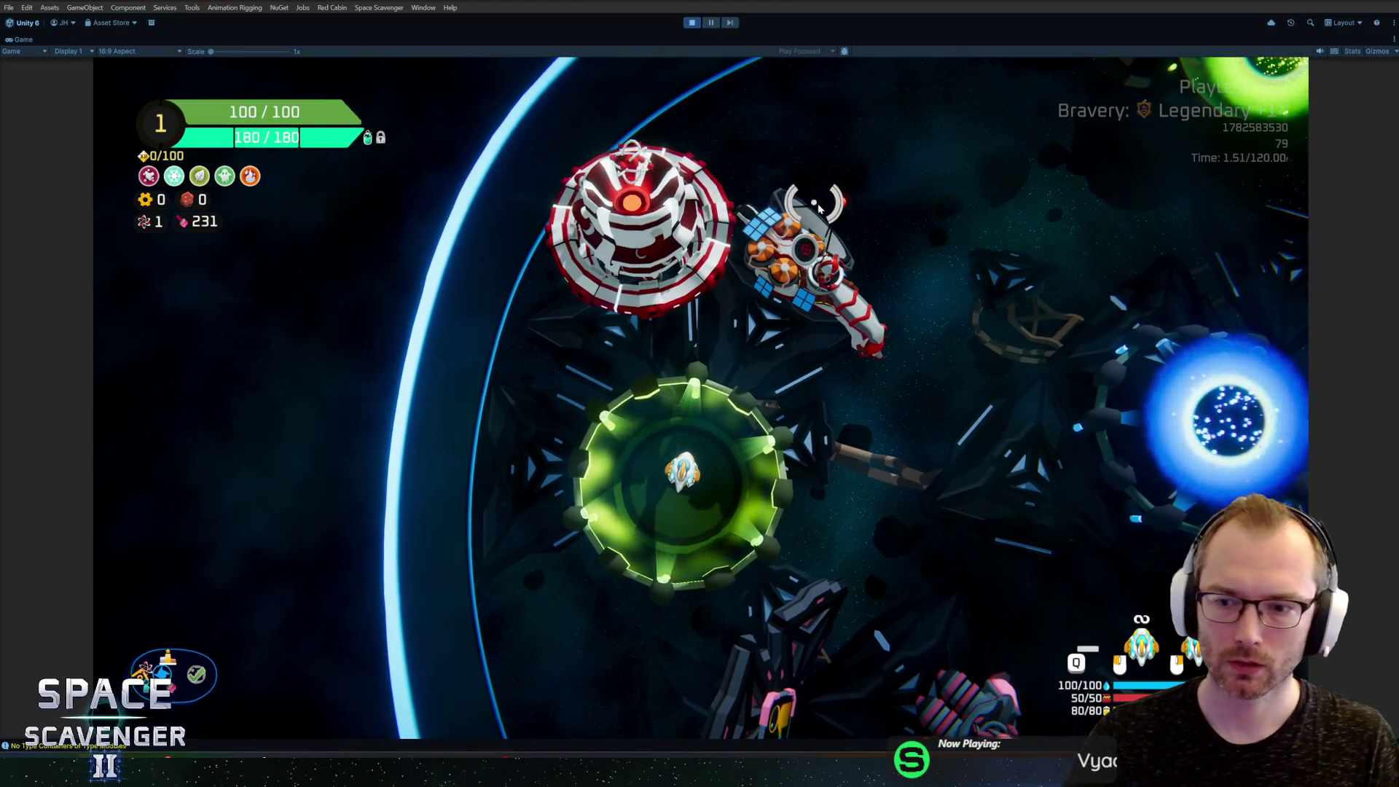
Step: Spawn two BodyStandard bodies and attach both to the ship in build mode
{"action": "key", "text": "grave"}
{"action": "type", "text": "spawn bodysty"}
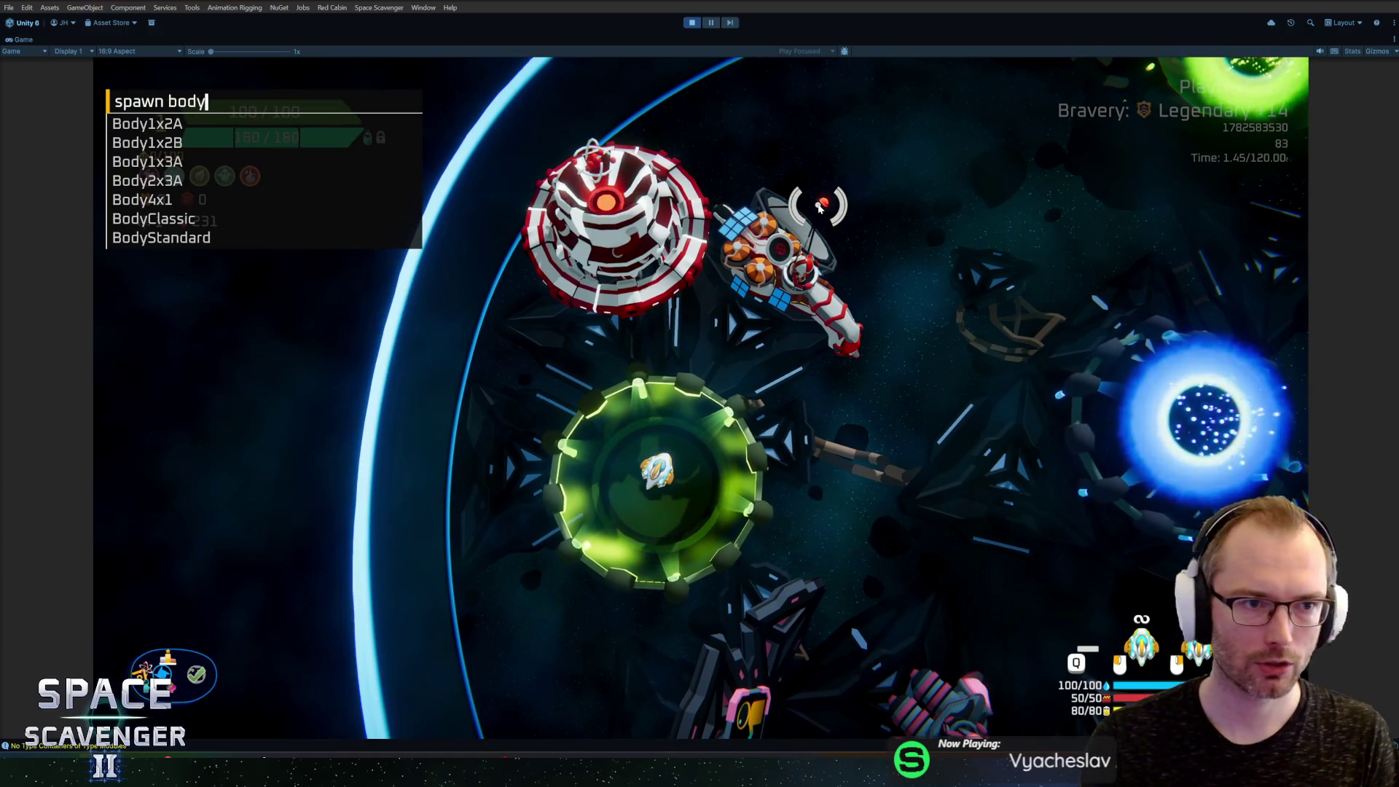
{"action": "key", "text": "BackSpace"}
{"action": "key", "text": "BackSpace"}
{"action": "key", "text": "BackSpace"}
{"action": "type", "text": "san"}
{"action": "key", "text": "BackSpace"}
{"action": "key", "text": "BackSpace"}
{"action": "key", "text": "Tab"}
{"action": "type", "text": "2"}
{"action": "key", "text": "Return"}
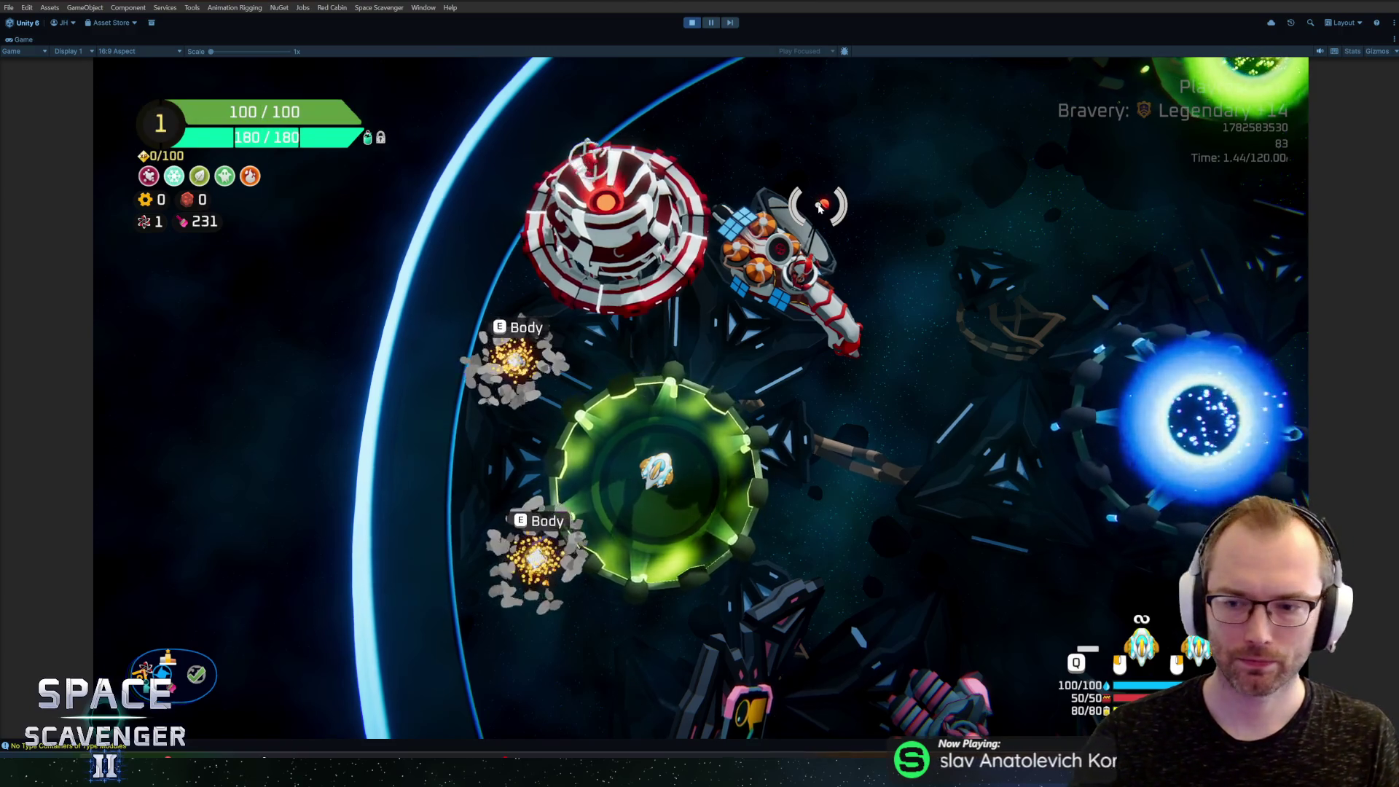
{"action": "key", "text": "Tab"}
{"action": "mouse_move", "coordinate": [394, 328]}
{"action": "left_mouse_down"}
{"action": "mouse_move", "coordinate": [550, 409]}
{"action": "mouse_move", "coordinate": [678, 397]}
{"action": "left_mouse_up"}
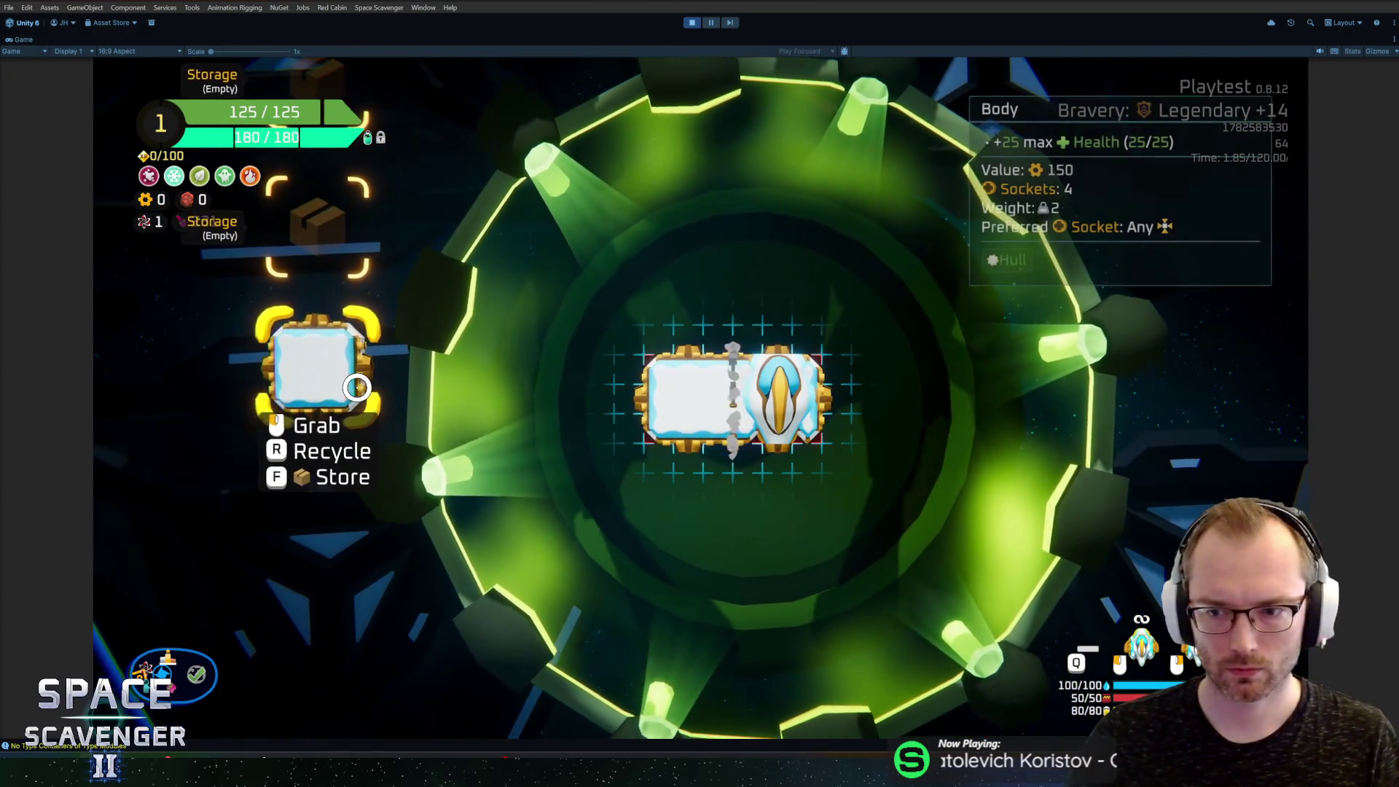
{"action": "left_click_drag", "start_coordinate": [397, 316], "coordinate": [893, 375]}
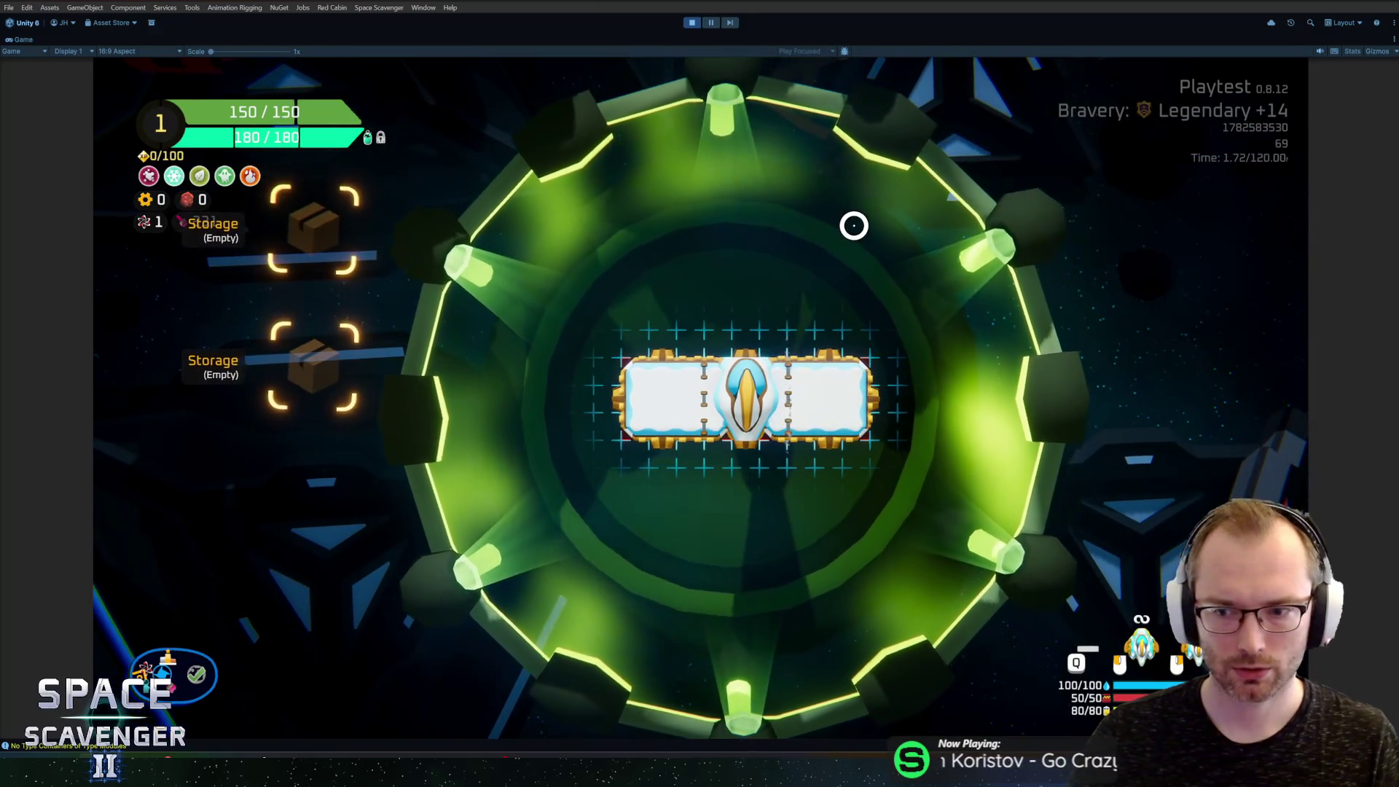
{"action": "key", "text": "Tab"}
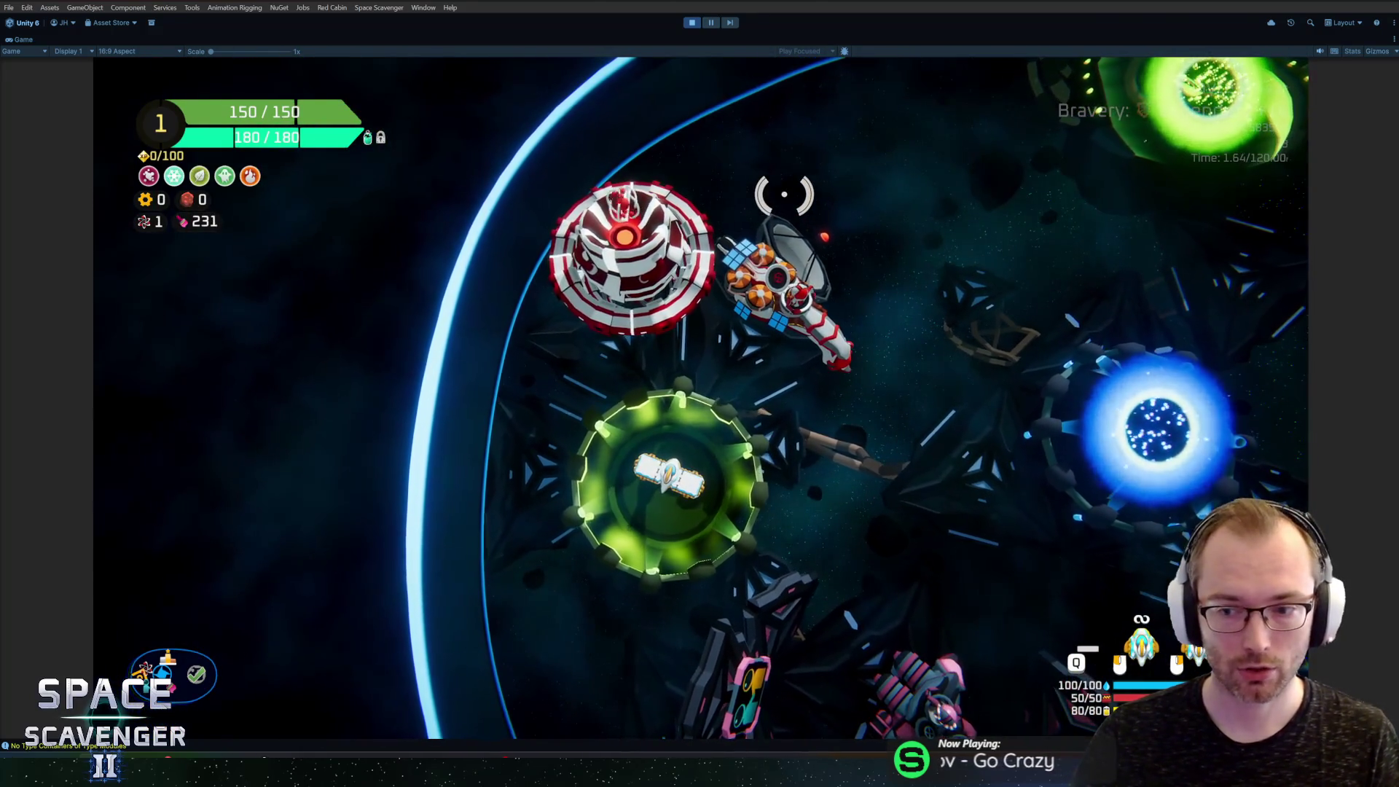
Step: Spawn three more BodyStandard bodies and attach them to the ship's left and right ends
{"action": "key", "text": "grave"}
{"action": "key", "text": "Up"}
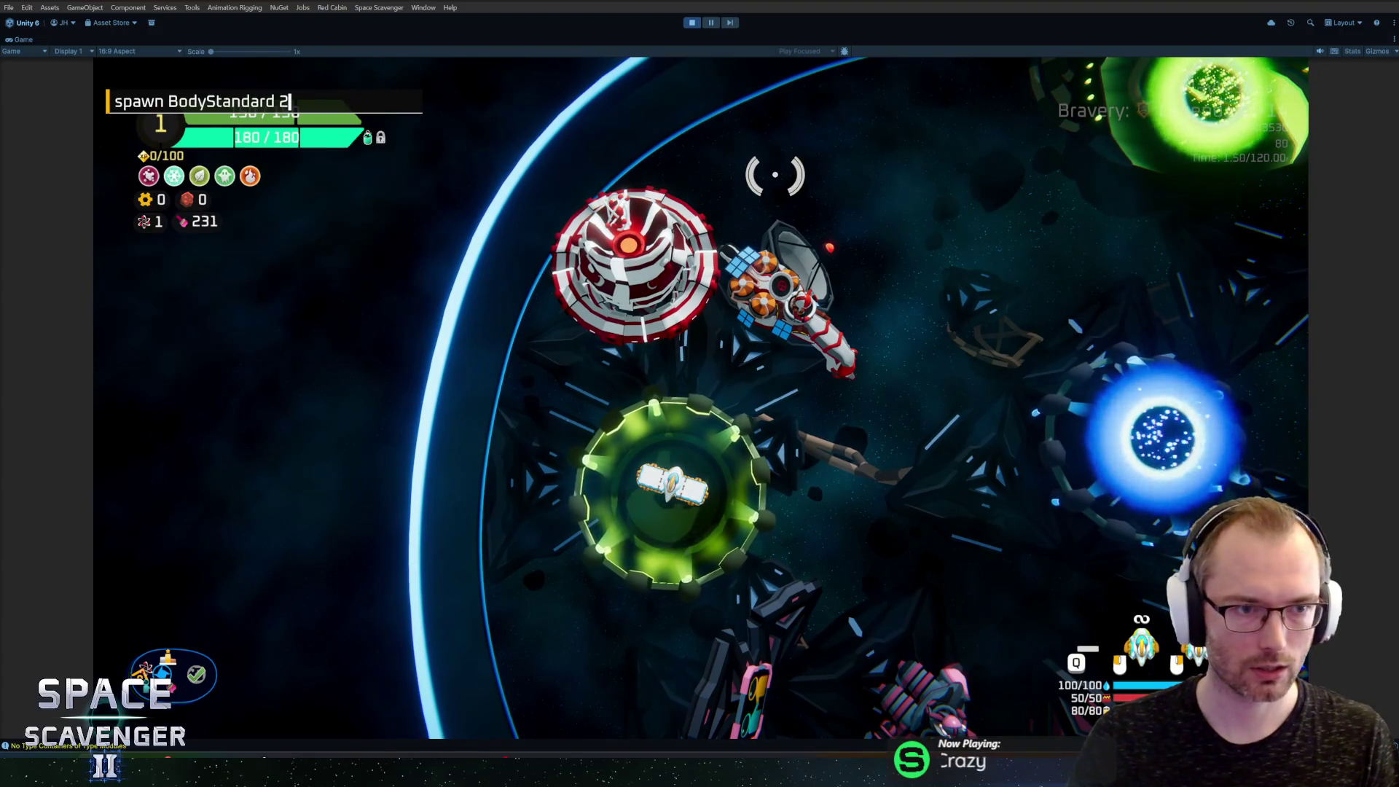
{"action": "key", "text": "Return"}
{"action": "key", "text": "Tab"}
{"action": "left_click", "coordinate": [528, 387]}
{"action": "left_click", "coordinate": [314, 492]}
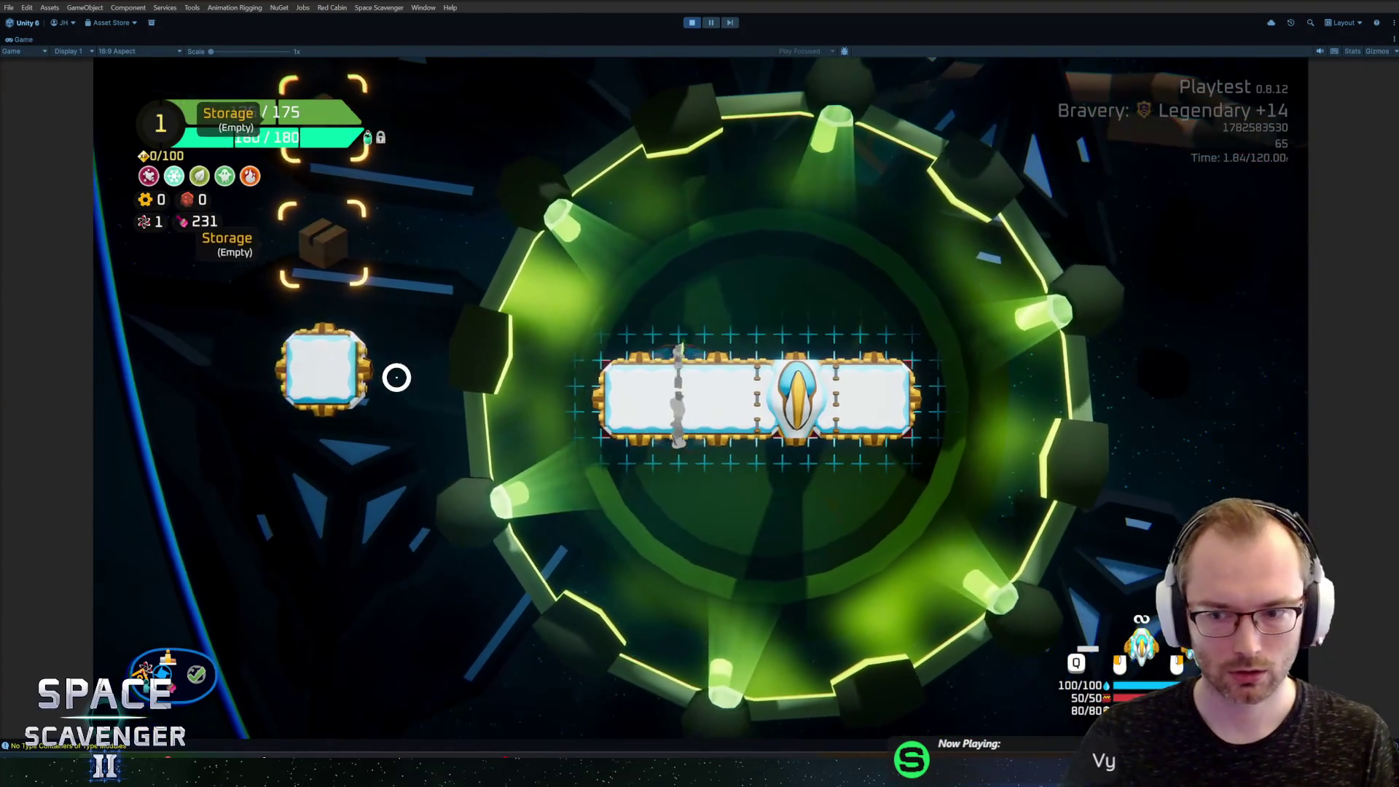
{"action": "left_click", "coordinate": [995, 379]}
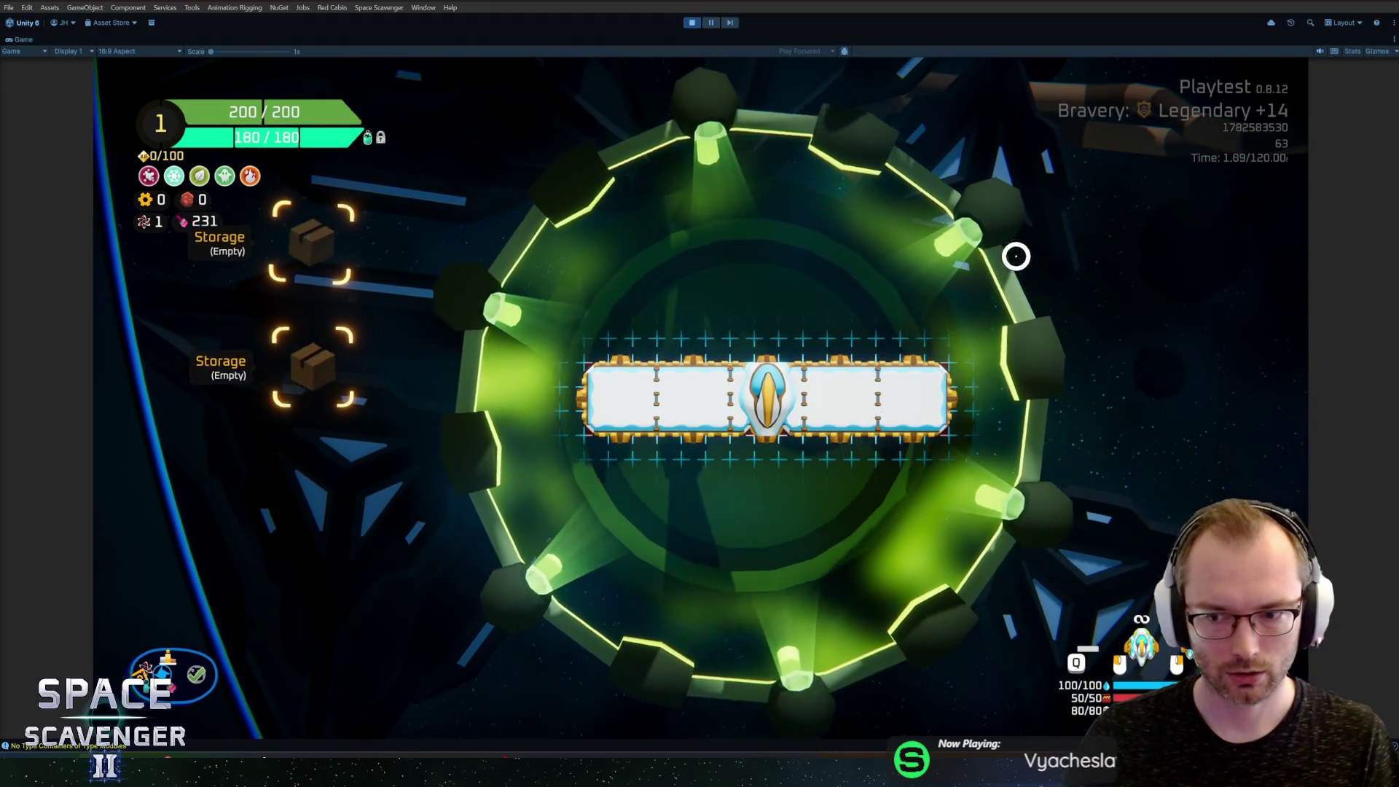
{"action": "key", "text": "Tab"}
Step: Spawn Hammer weapons and mount them on the ship's top sockets
{"action": "key", "text": "grave"}
{"action": "type", "text": "spawn hammer"}
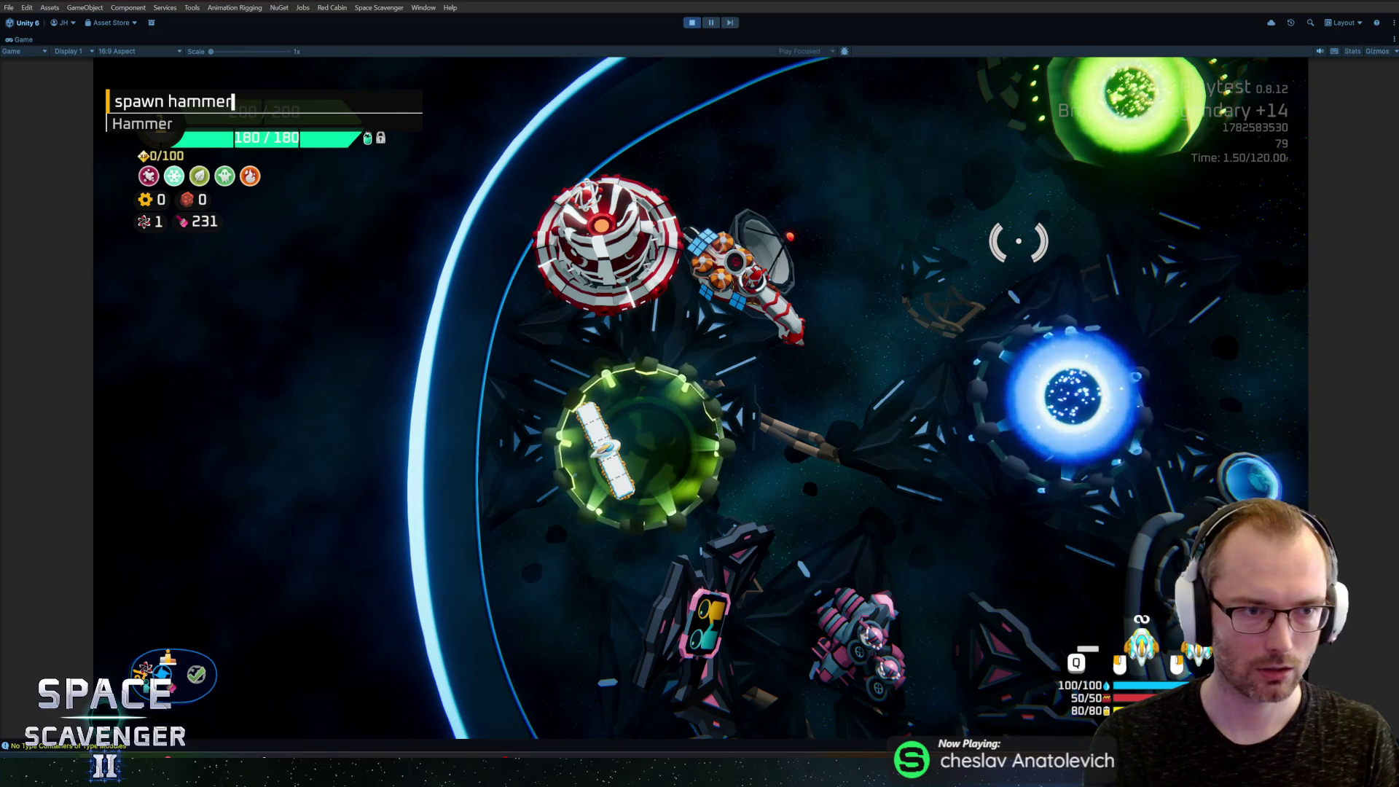
{"action": "key", "text": "Tab"}
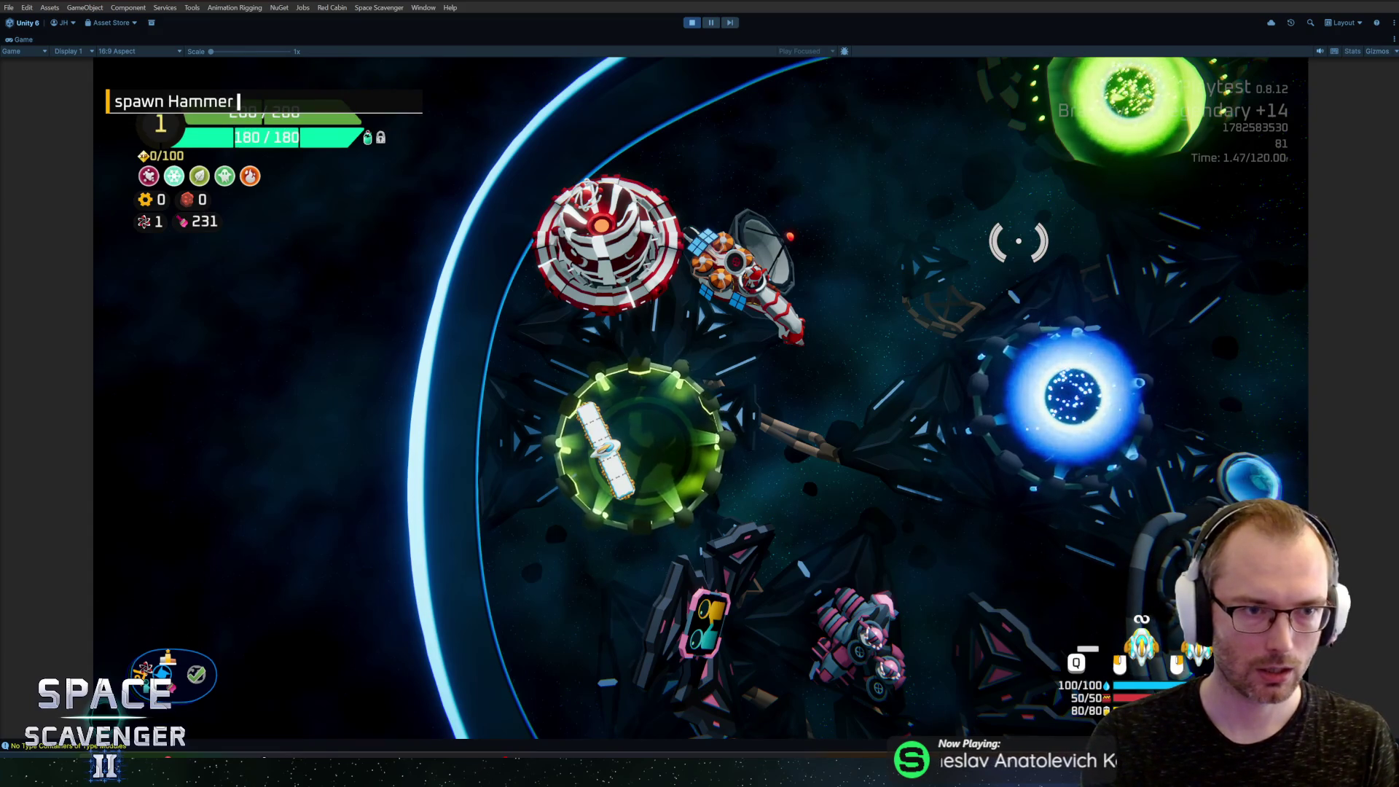
{"action": "key", "text": "Return"}
{"action": "key", "text": "Tab"}
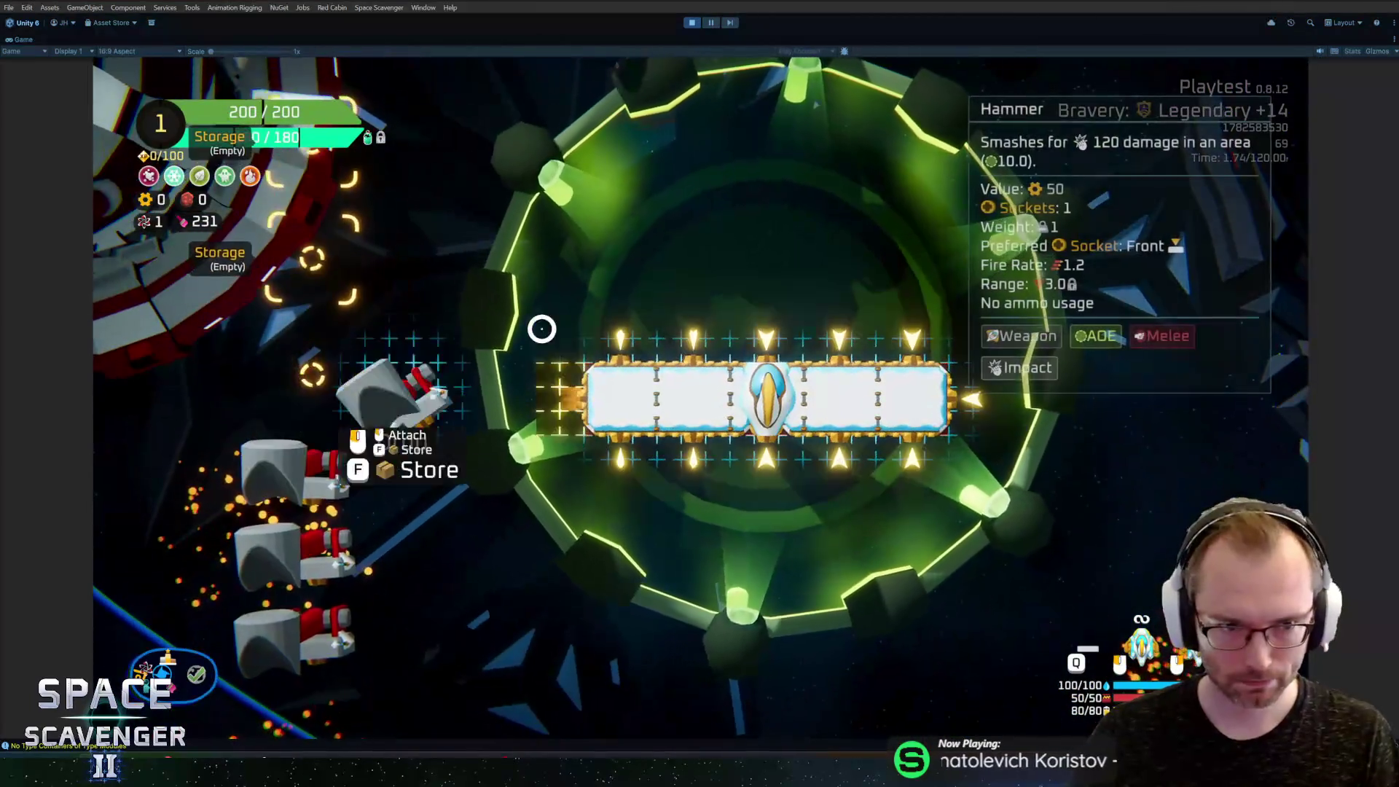
{"action": "left_click_drag", "start_coordinate": [365, 402], "coordinate": [835, 352]}
{"action": "key", "text": "Tab"}
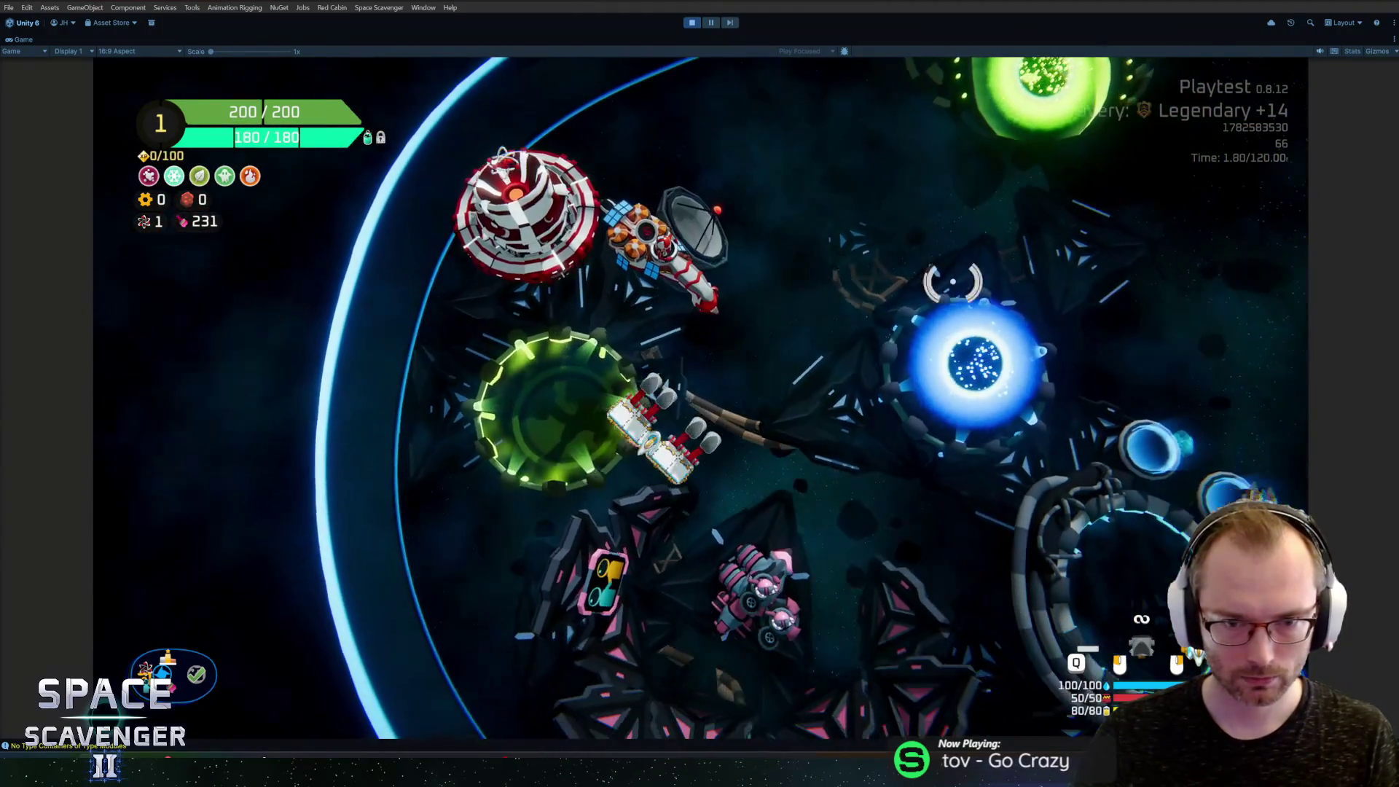
Step: Fly toward the green portal, confirm Width 15 in the ship stats, exit Play mode, and open HullPlates
{"action": "key", "text": "w"}
{"action": "key", "text": "a"}
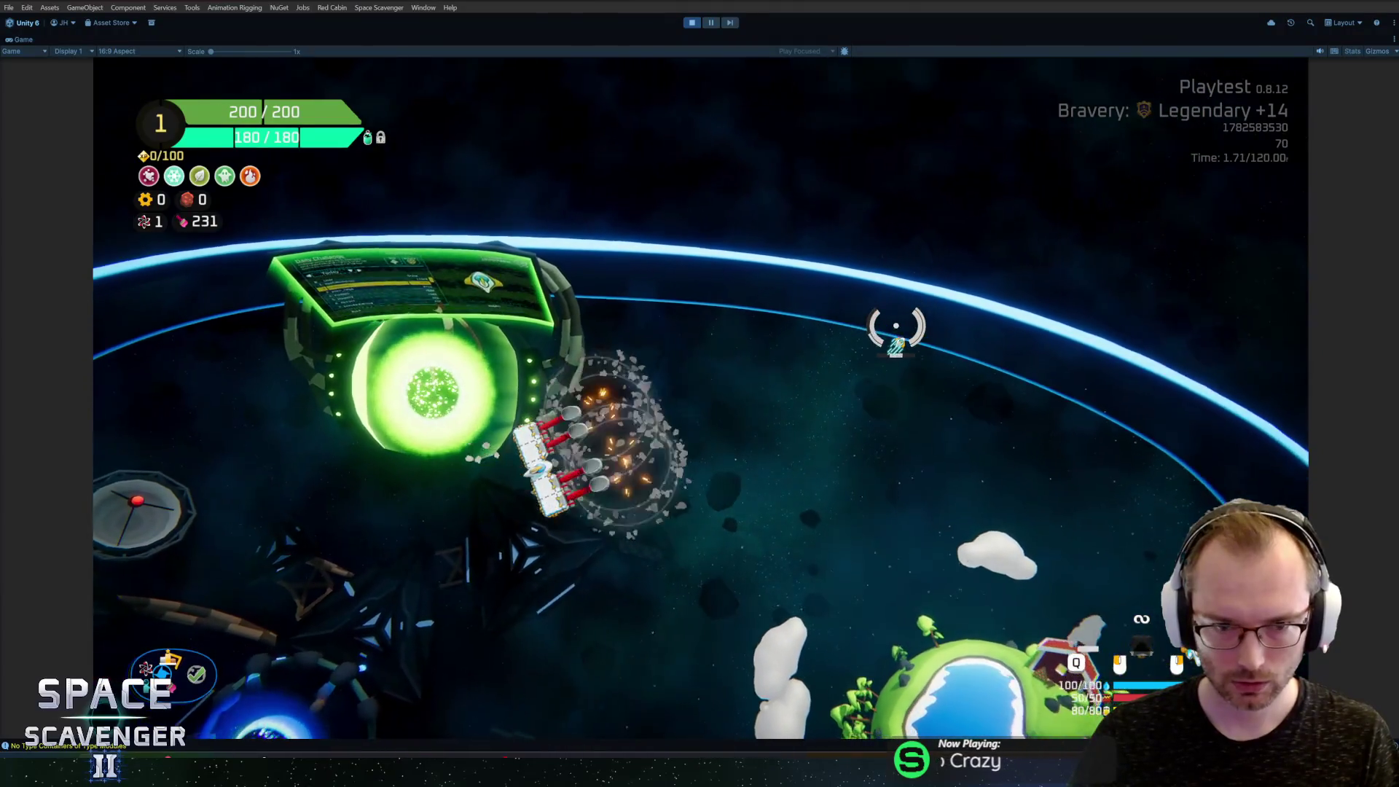
{"action": "key", "text": "s"}
{"action": "key", "text": "d"}
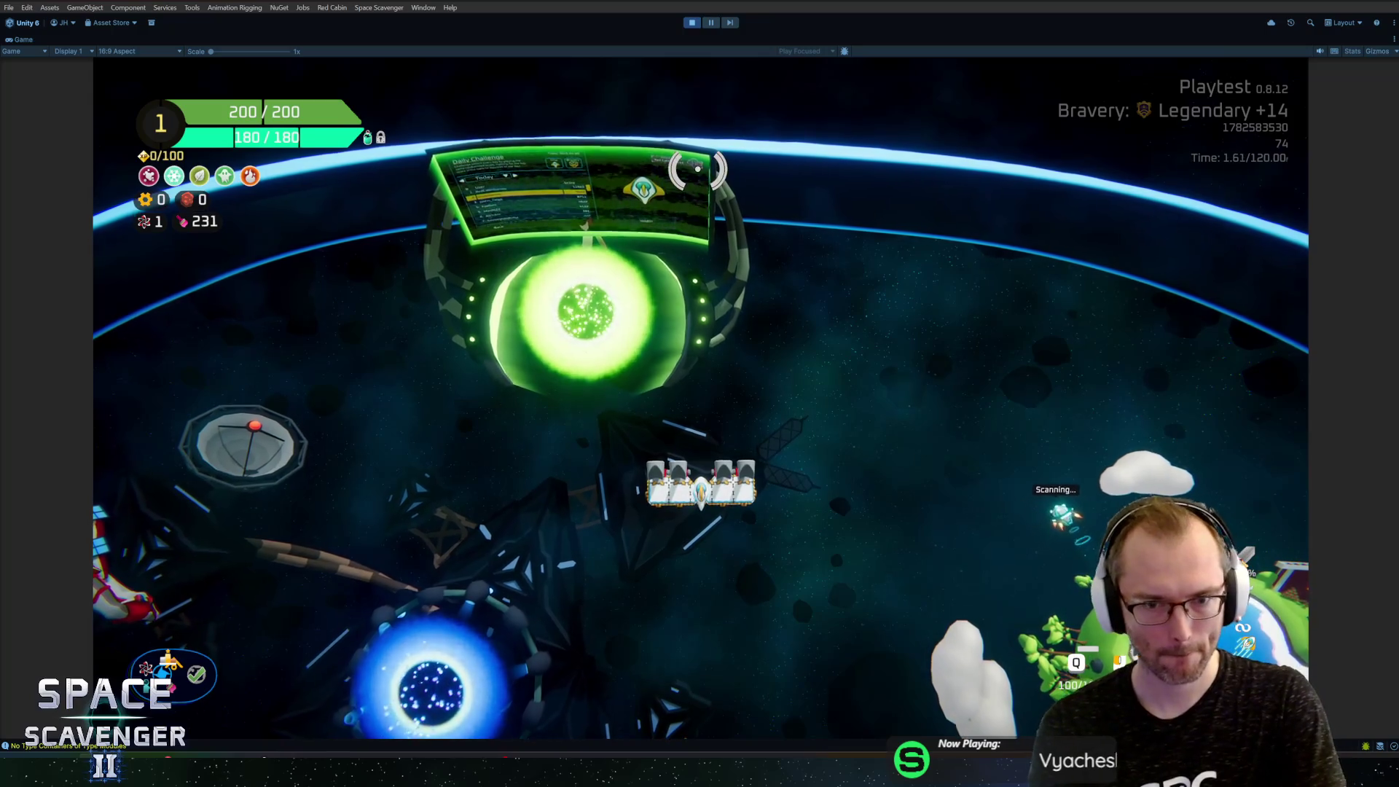
{"action": "key", "text": "a"}
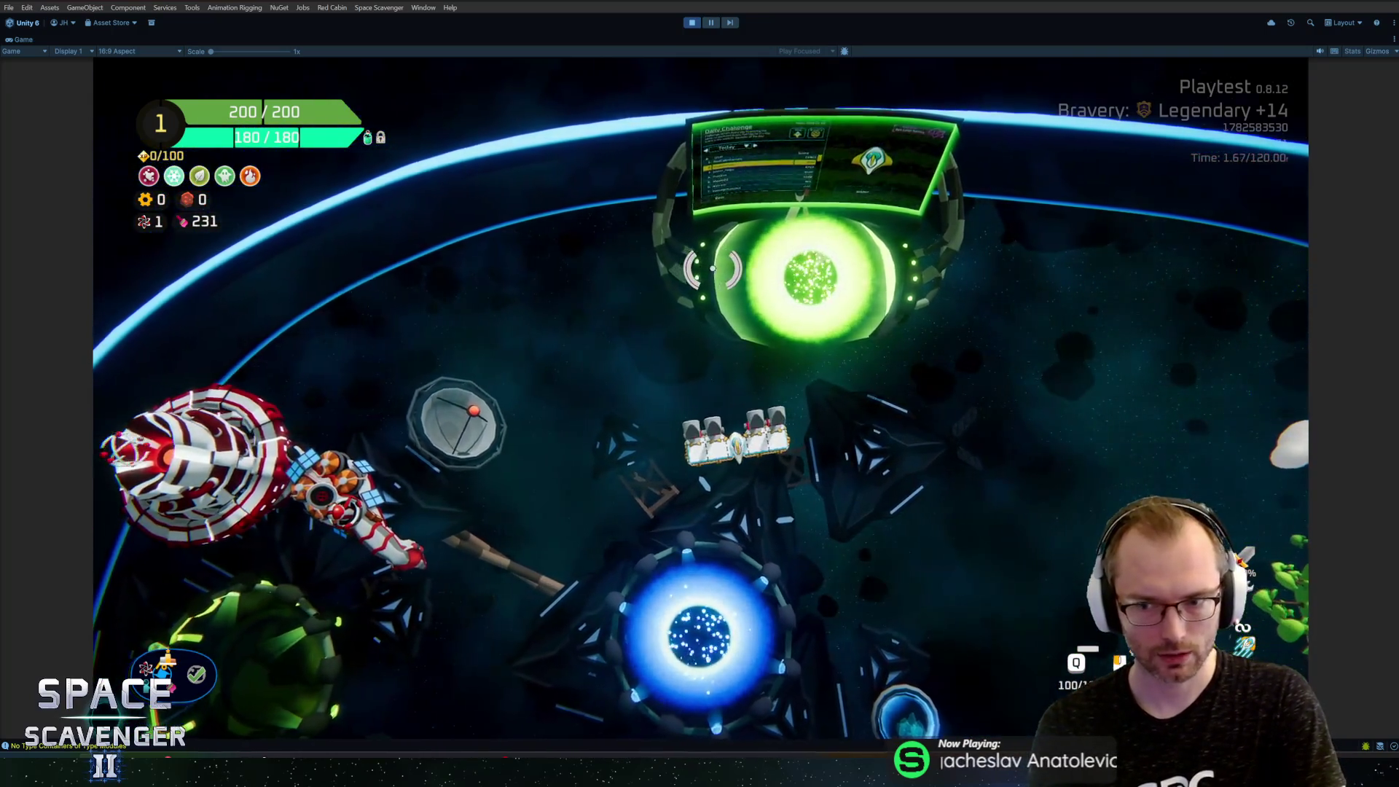
{"action": "key", "text": "Tab"}
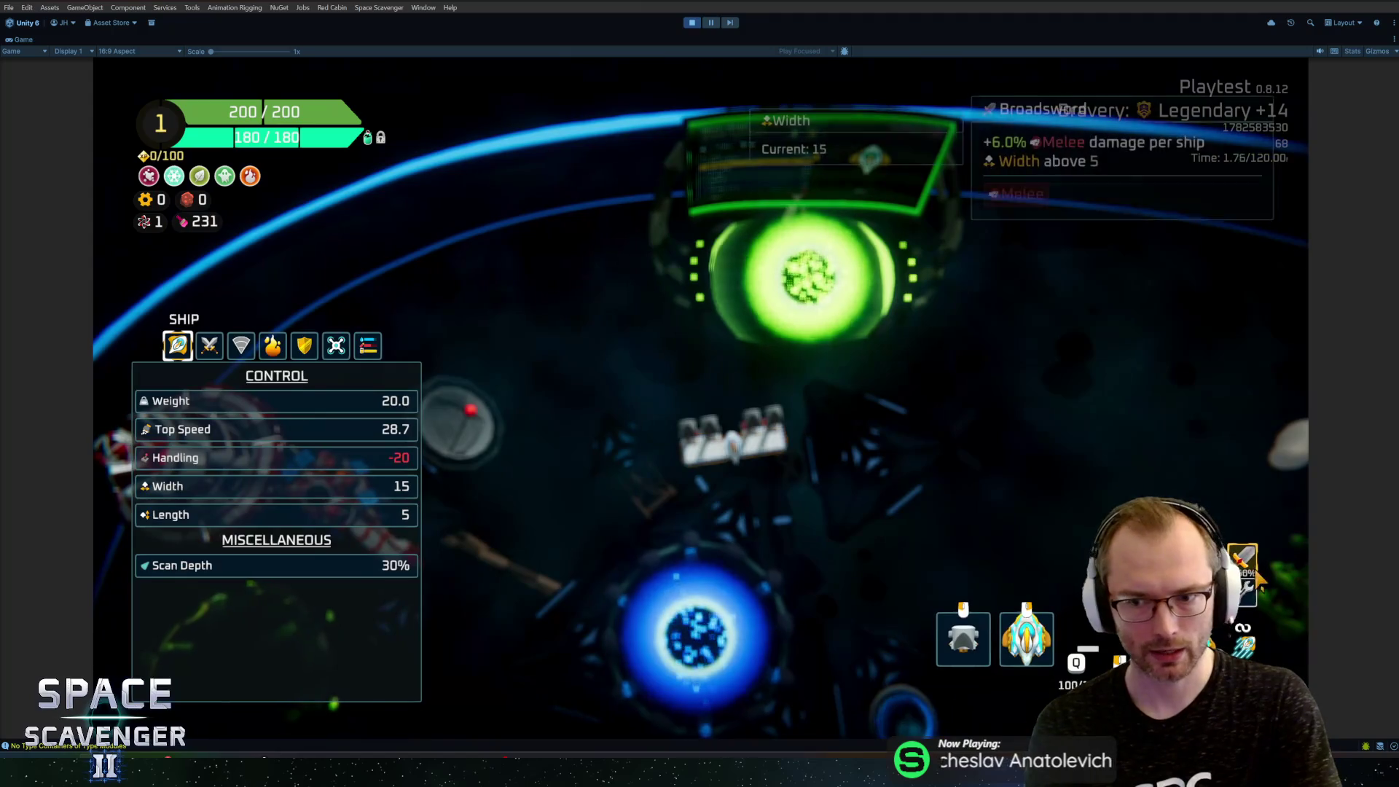
{"action": "key", "text": "Tab"}
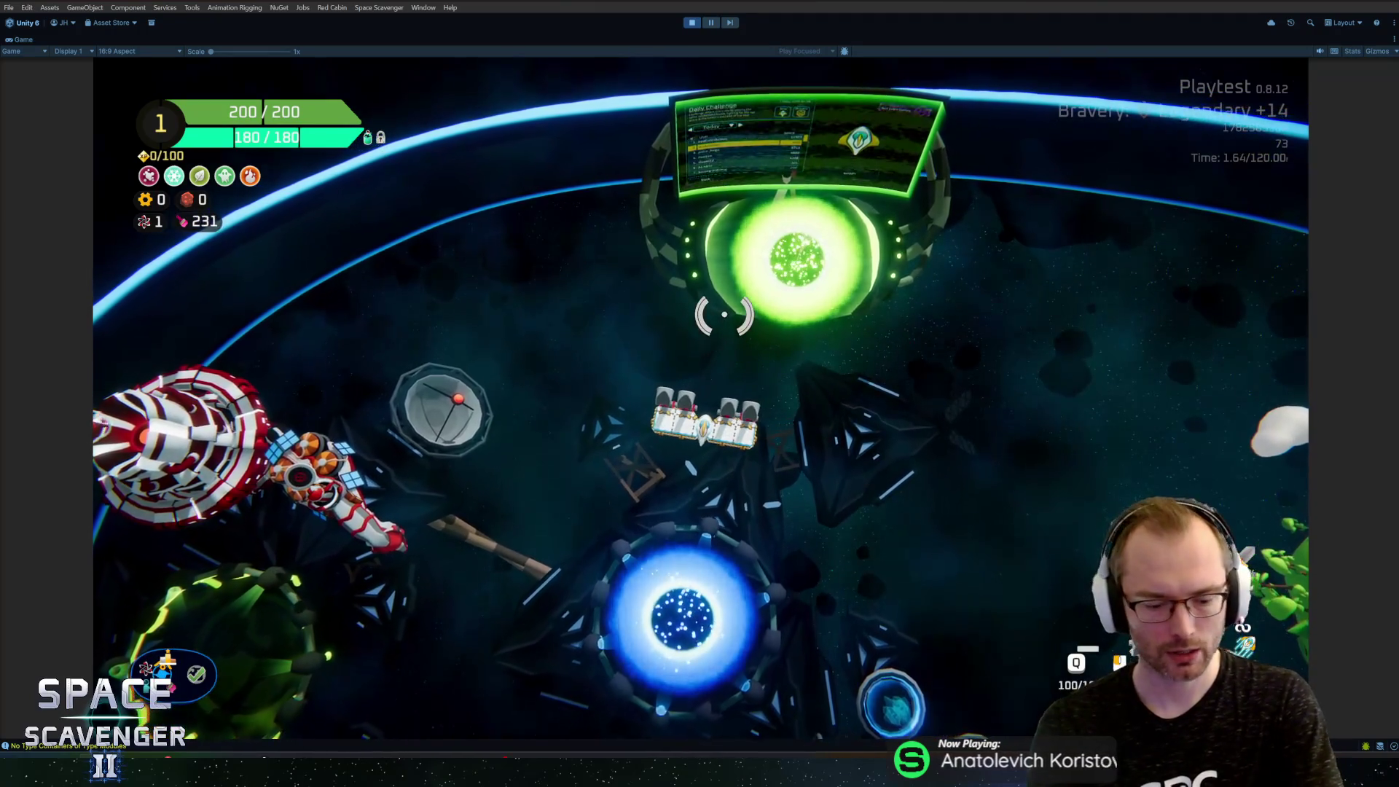
{"action": "key", "text": "ctrl+p"}
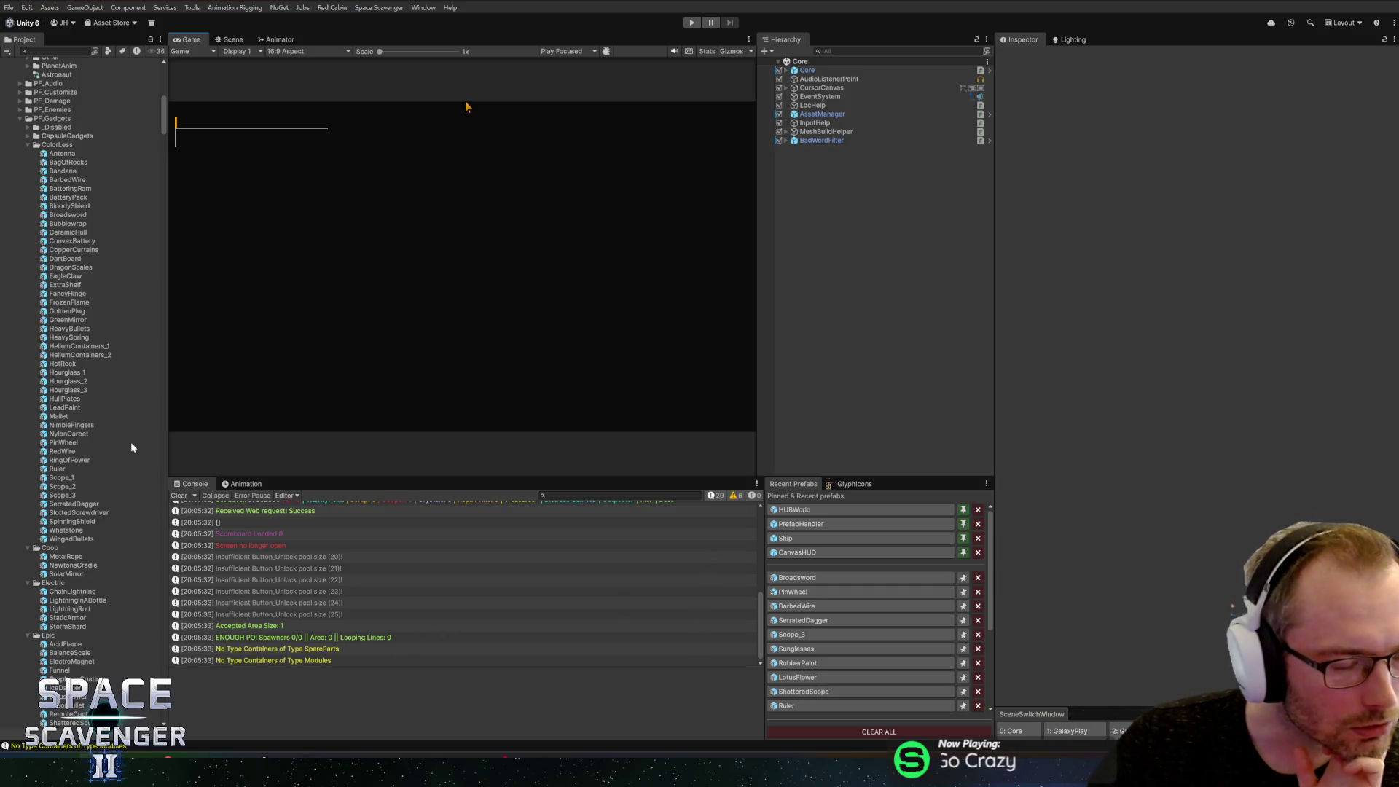
{"action": "double_click", "coordinate": [60, 399]}
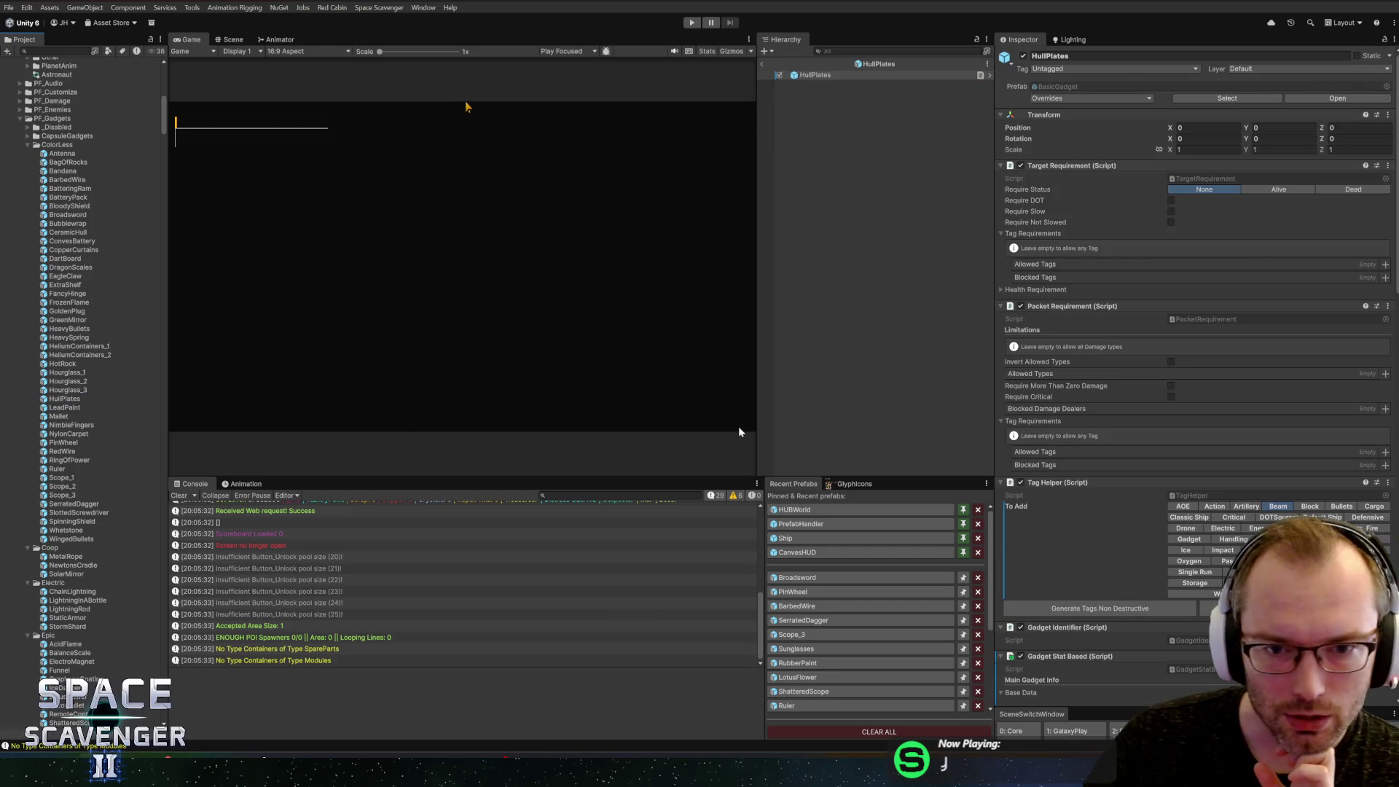
Step: Set HullPlates' resistanceGain Flat value to 1.2 and save the prefab
{"action": "scroll", "coordinate": [1191, 466], "scroll_direction": "down", "scroll_amount": 10}
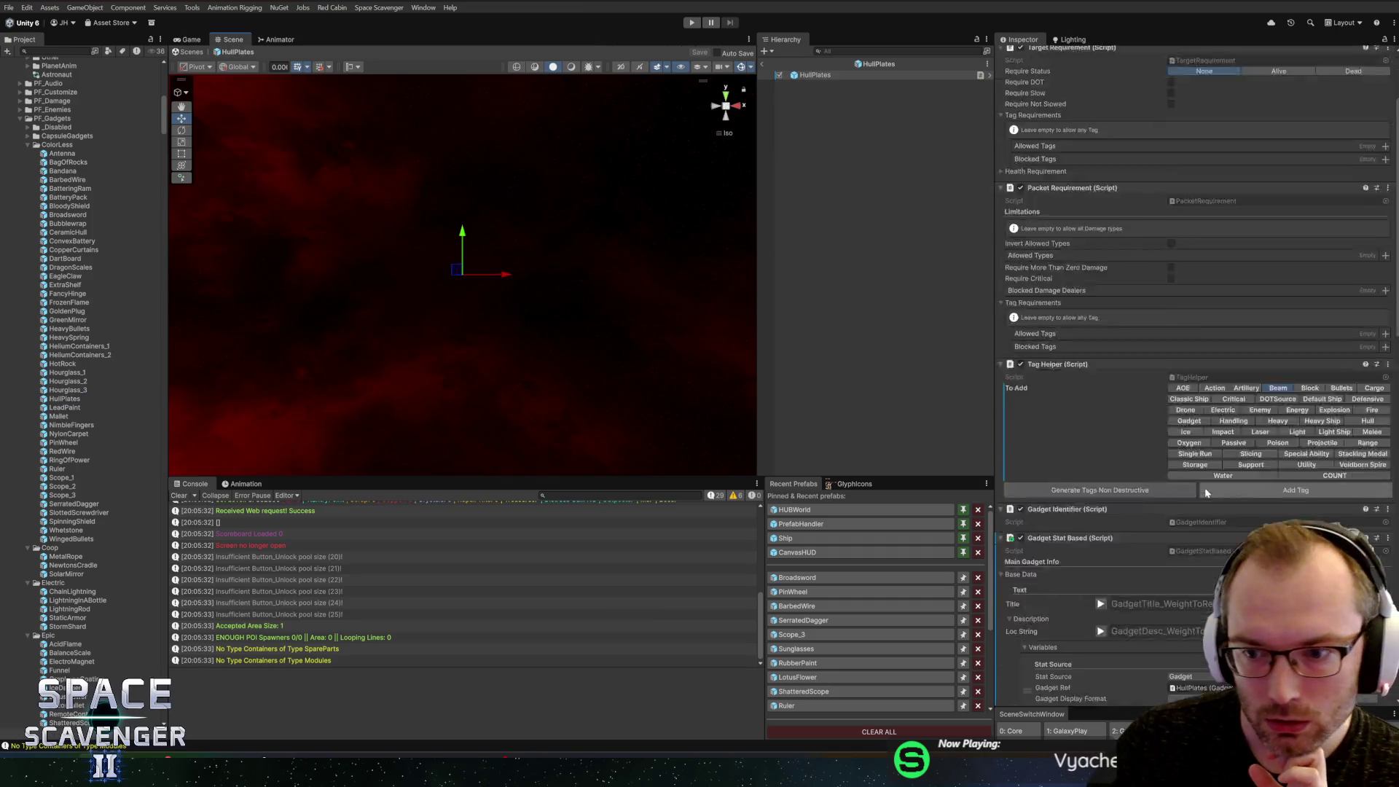
{"action": "scroll", "coordinate": [1191, 467], "scroll_direction": "down", "scroll_amount": 10}
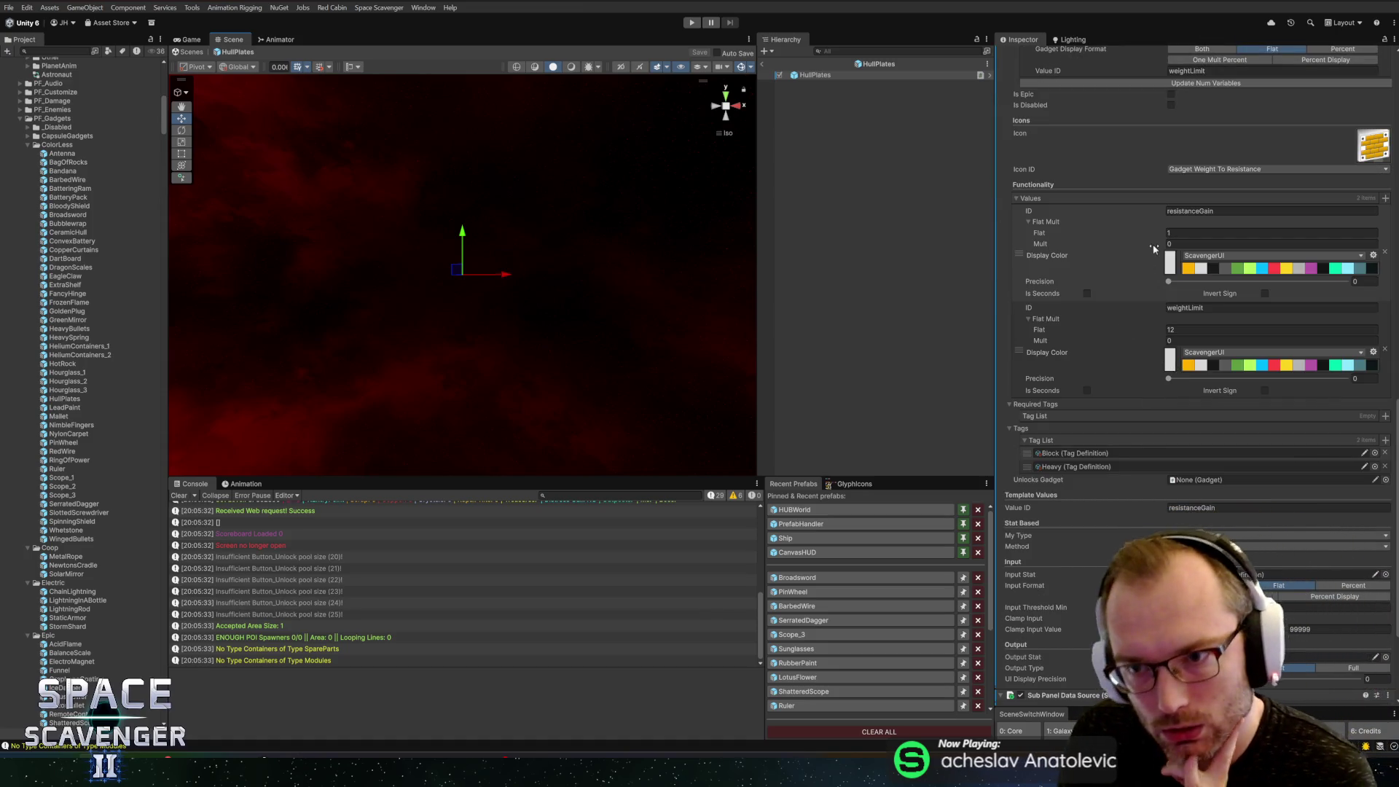
{"action": "left_click", "coordinate": [1175, 234]}
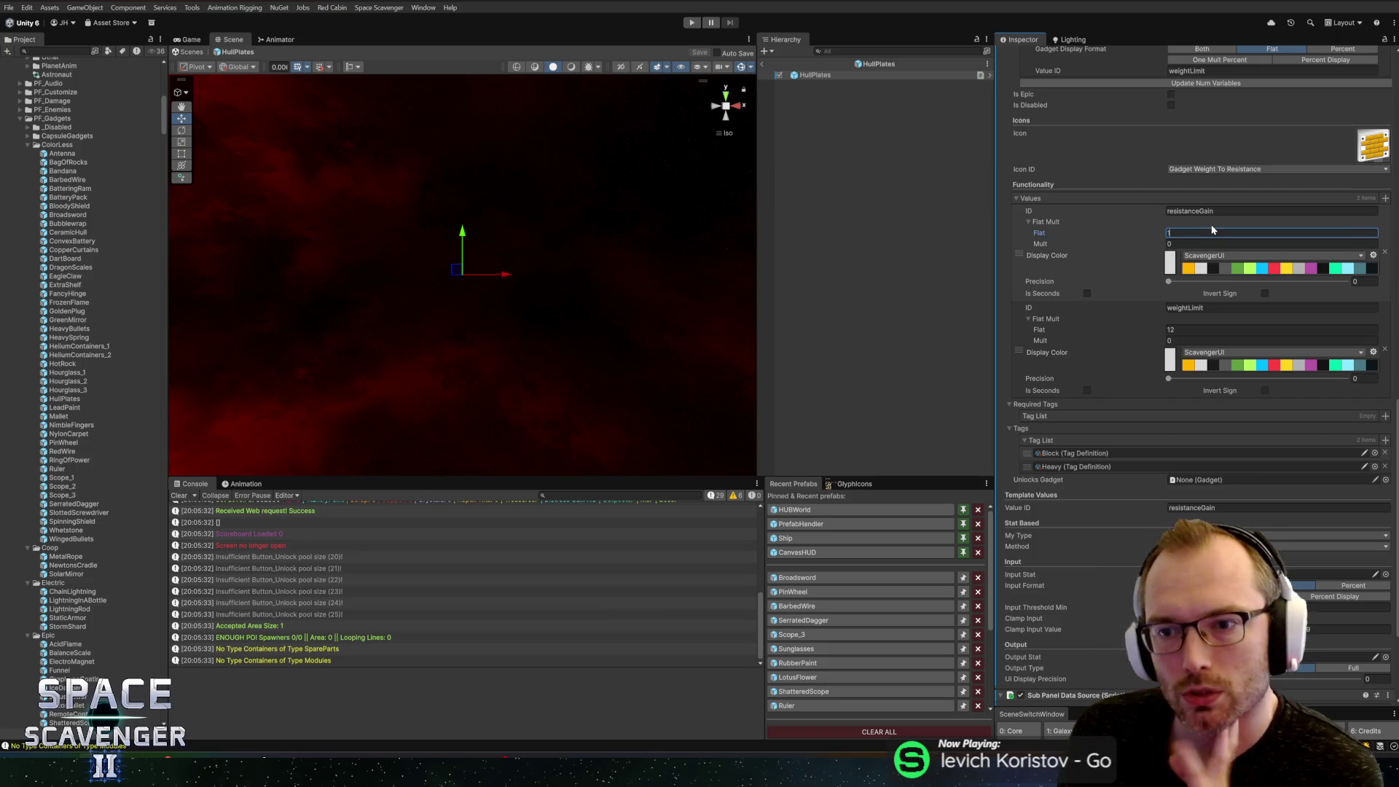
{"action": "type", "text": "1.2"}
{"action": "key", "text": "ctrl+s"}
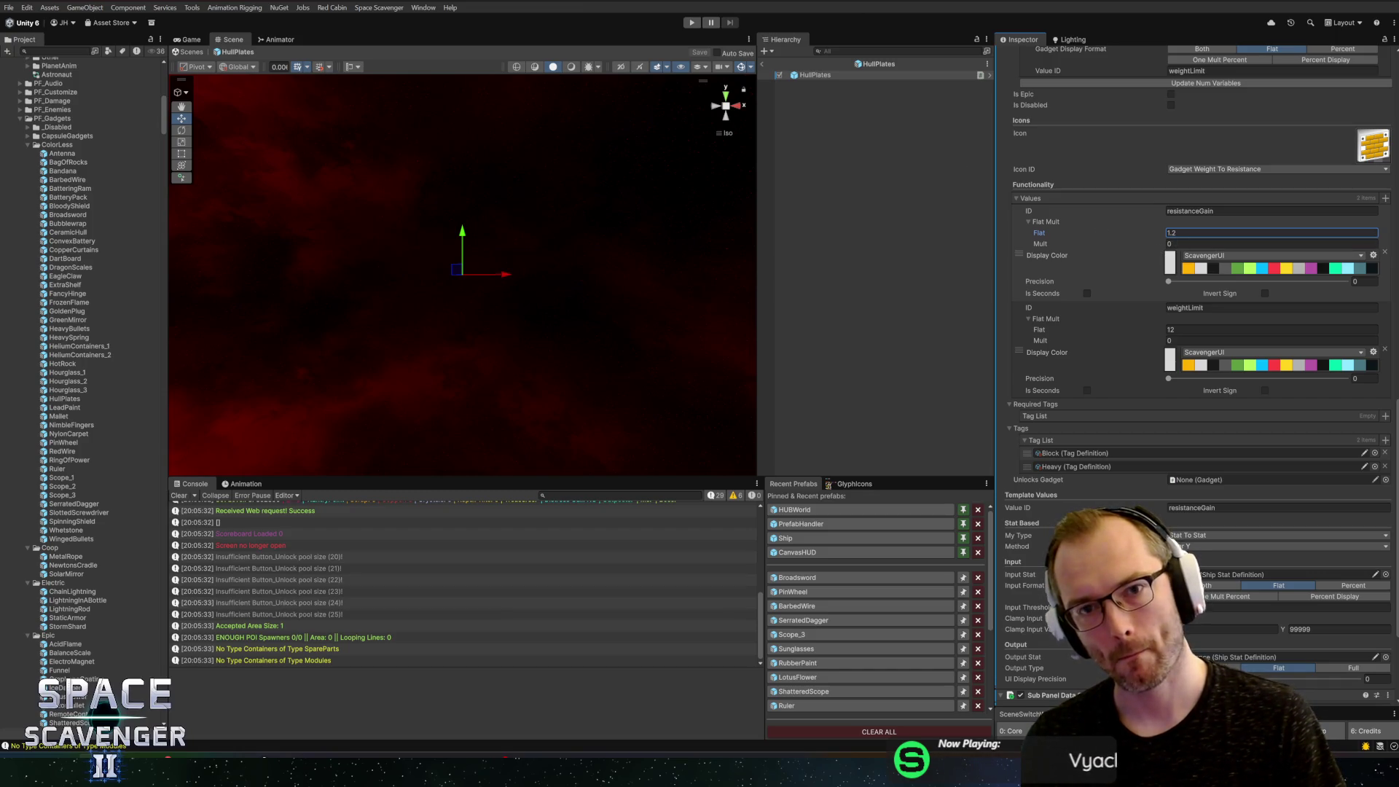
Step: Replace the Block tag with Defensive in the HullPlates tag list
{"action": "scroll", "coordinate": [1166, 401], "scroll_direction": "down", "scroll_amount": 5}
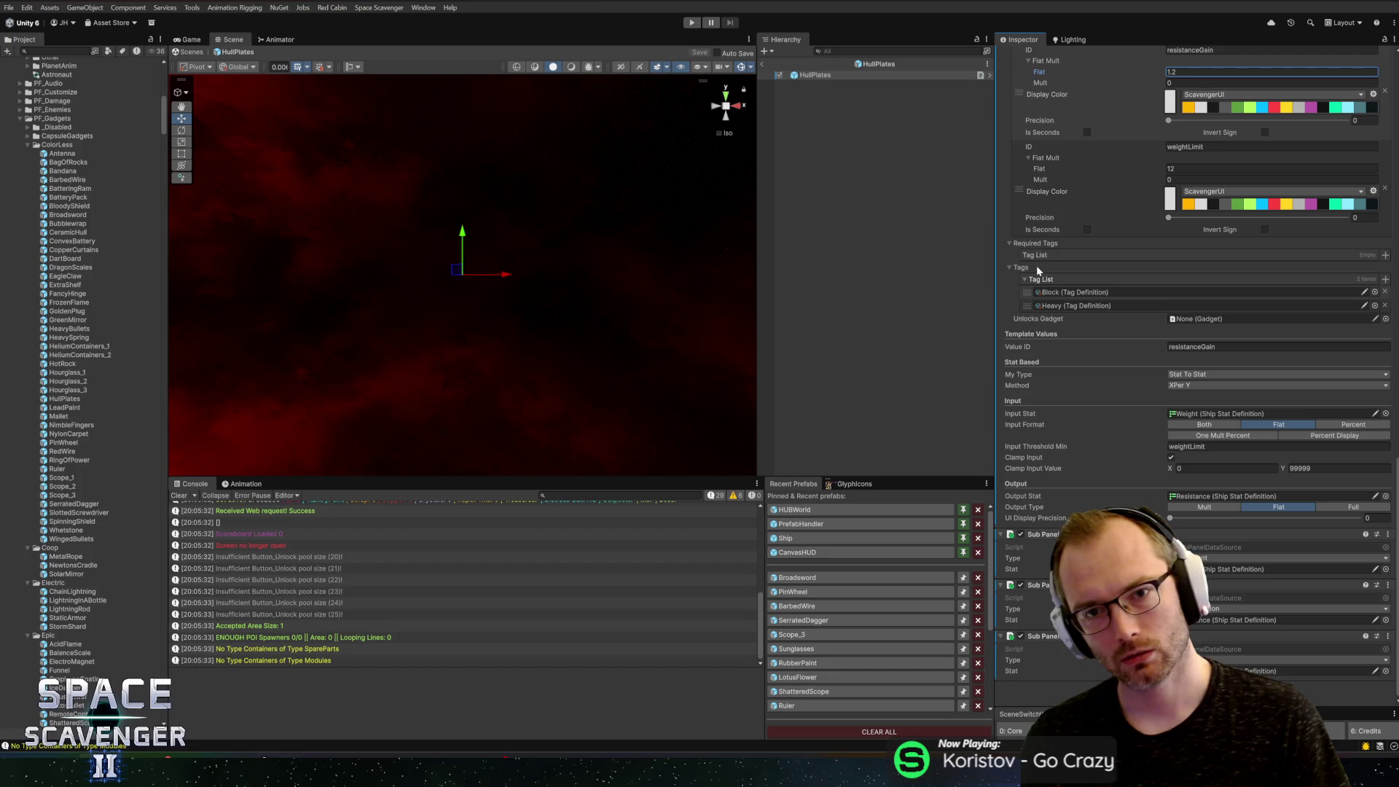
{"action": "scroll", "coordinate": [1035, 277], "scroll_direction": "up", "scroll_amount": 2}
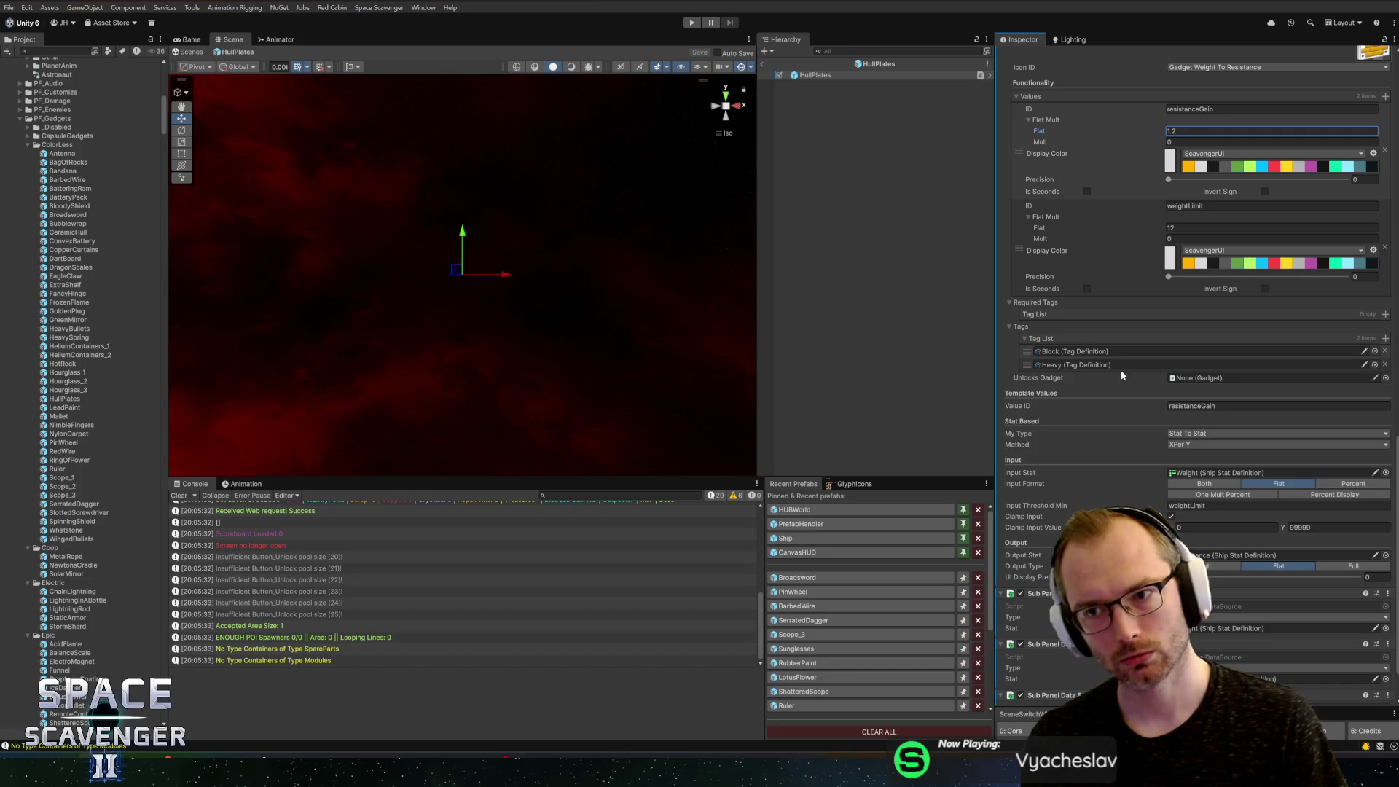
{"action": "left_click", "coordinate": [1387, 353]}
{"action": "left_click", "coordinate": [1376, 351]}
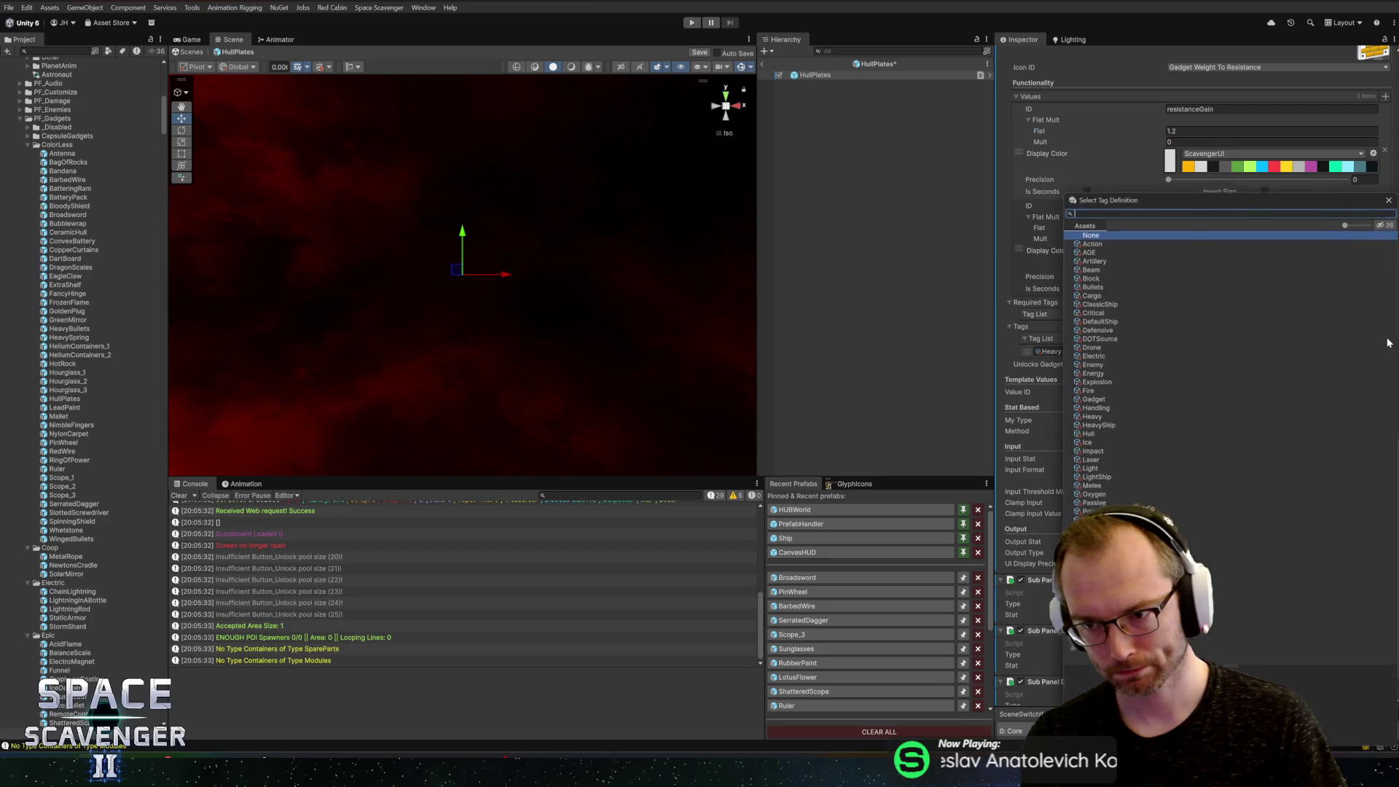
{"action": "type", "text": "res"}
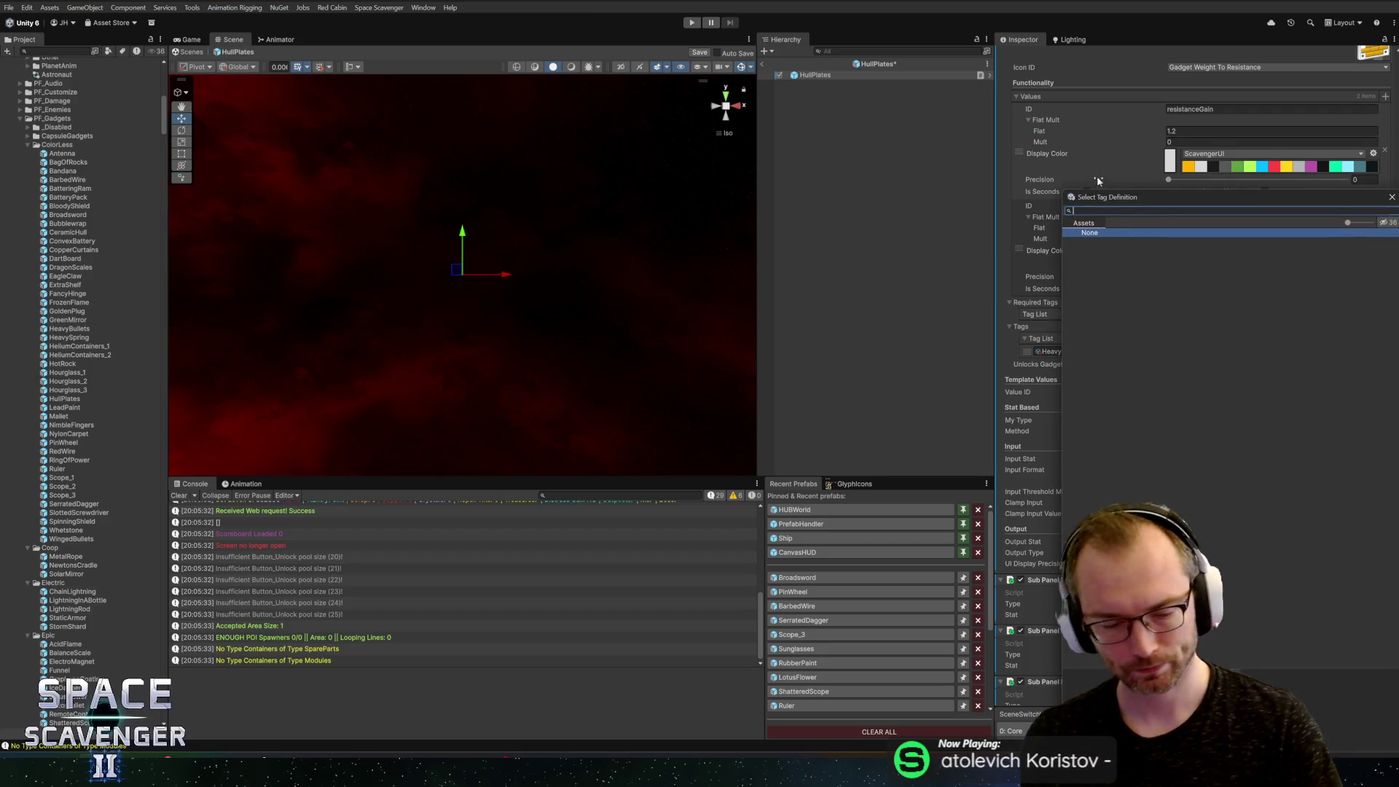
{"action": "type", "text": "ef"}
{"action": "double_click", "coordinate": [1094, 250]}
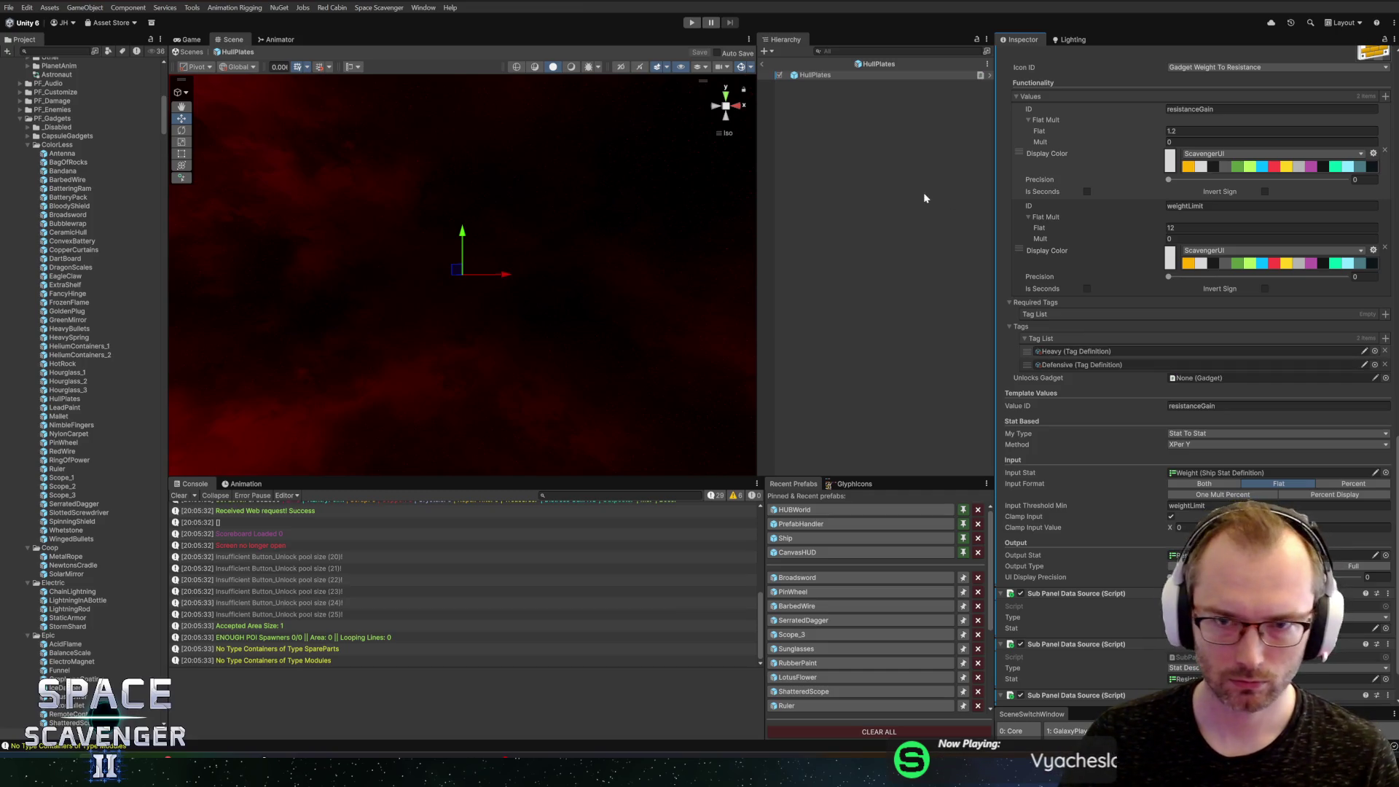
{"action": "left_click", "coordinate": [868, 66]}
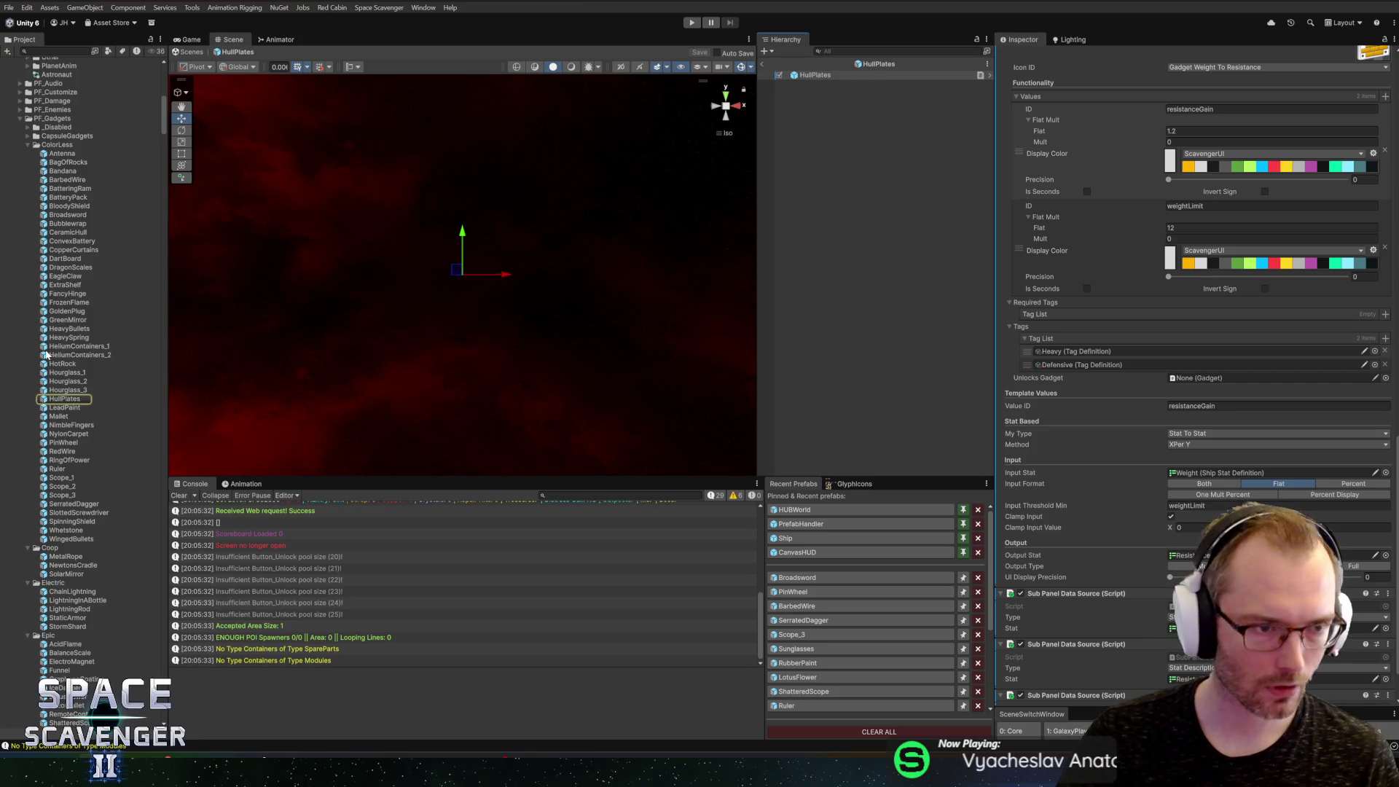
Step: Inspect the ConvexBattery prefab, dismiss its component popup, then open the ExtraShelf prefab
{"action": "double_click", "coordinate": [49, 244]}
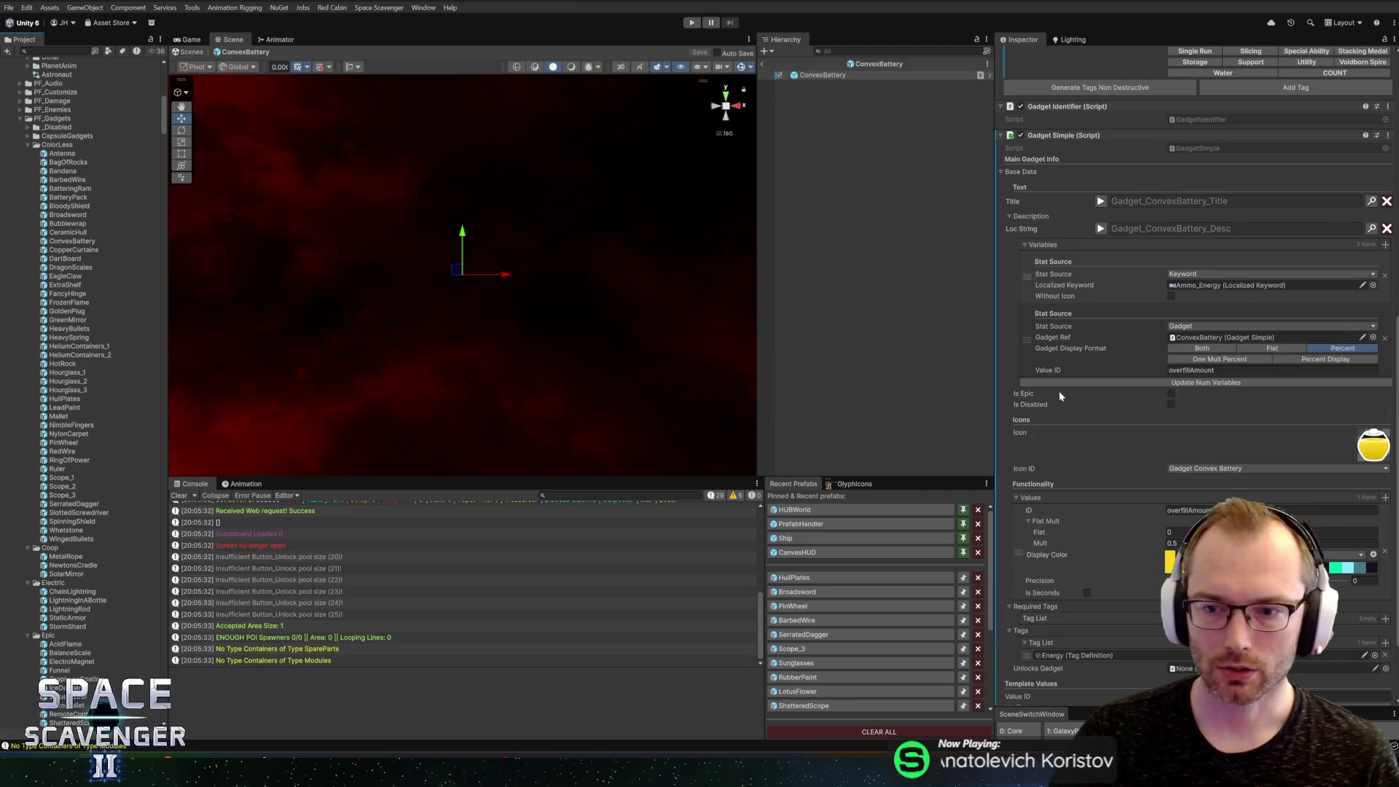
{"action": "scroll", "coordinate": [1069, 396], "scroll_direction": "down", "scroll_amount": 3}
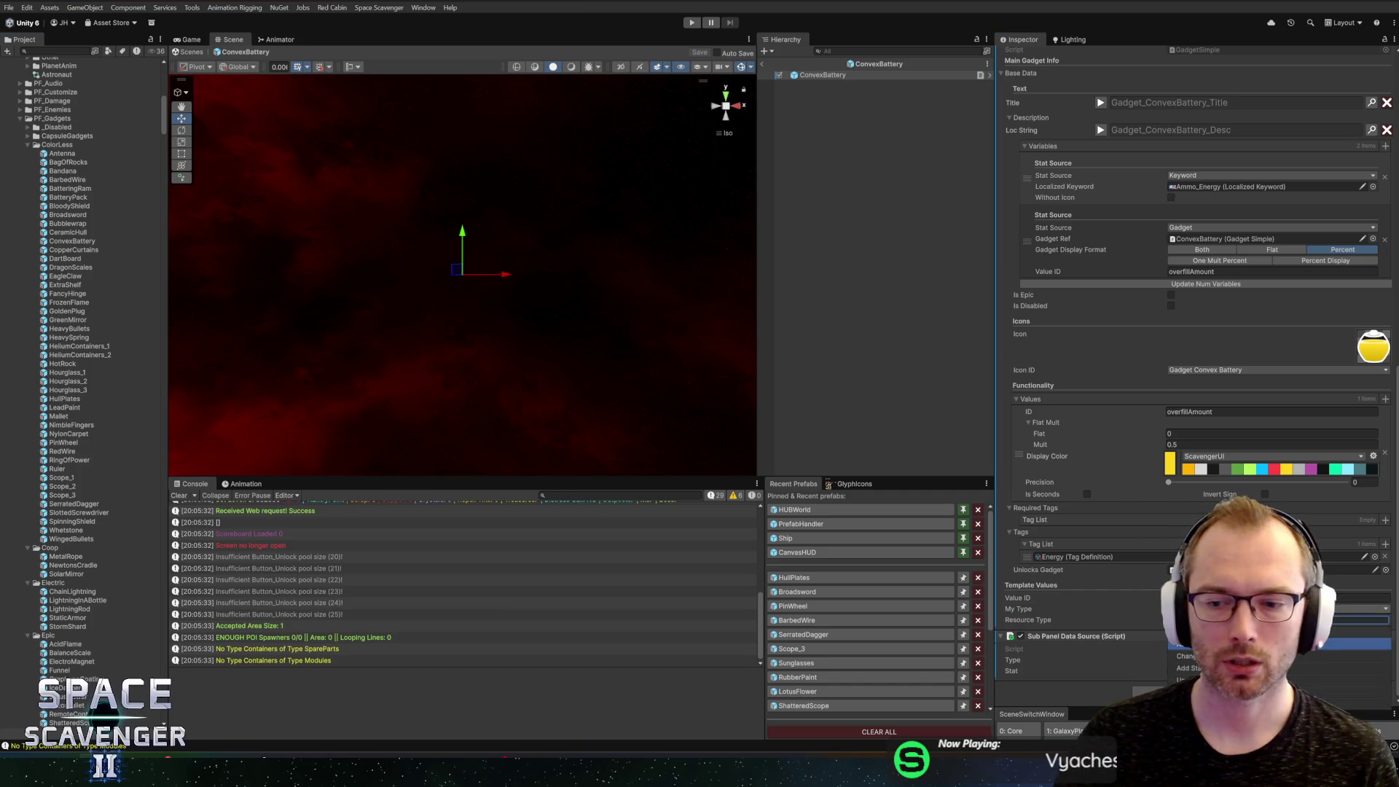
{"action": "key", "text": "Return"}
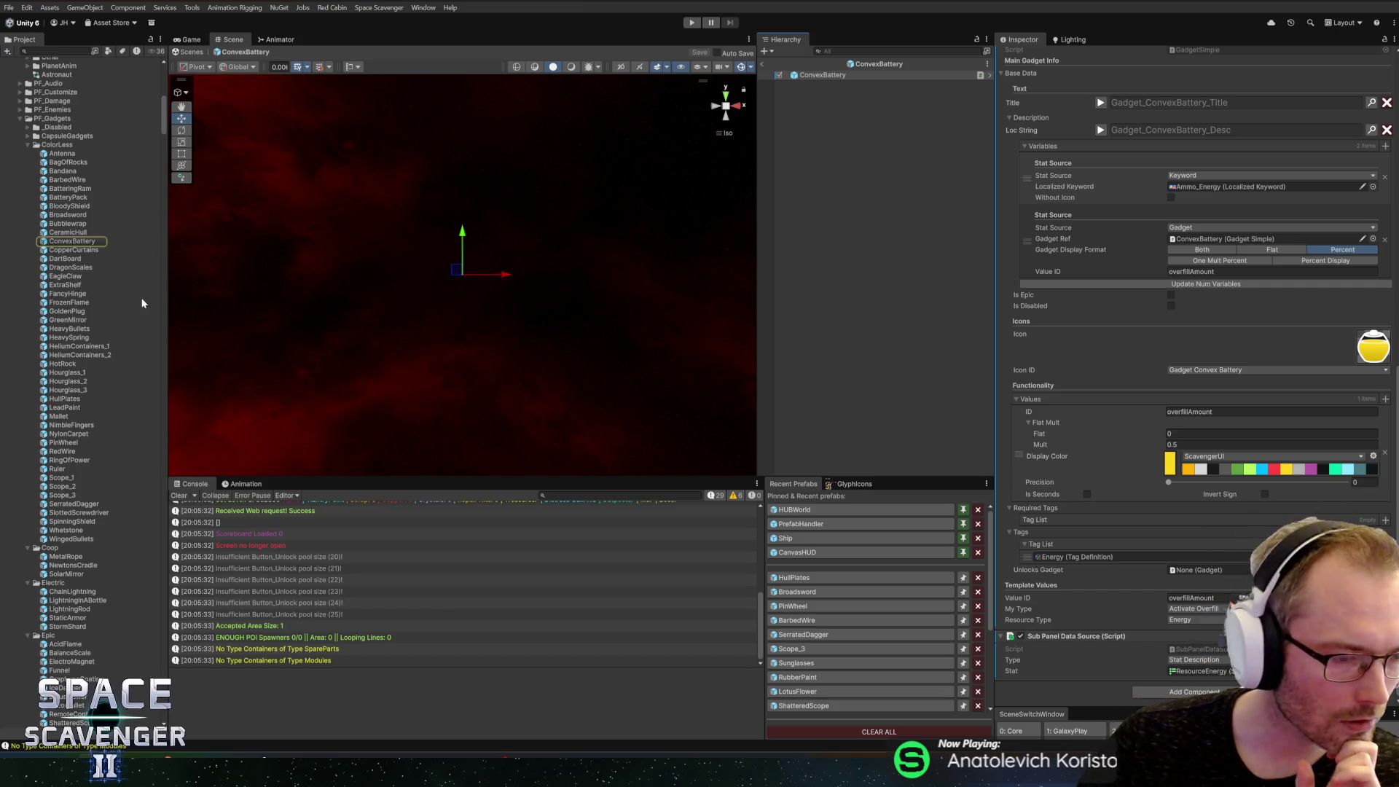
{"action": "double_click", "coordinate": [45, 284]}
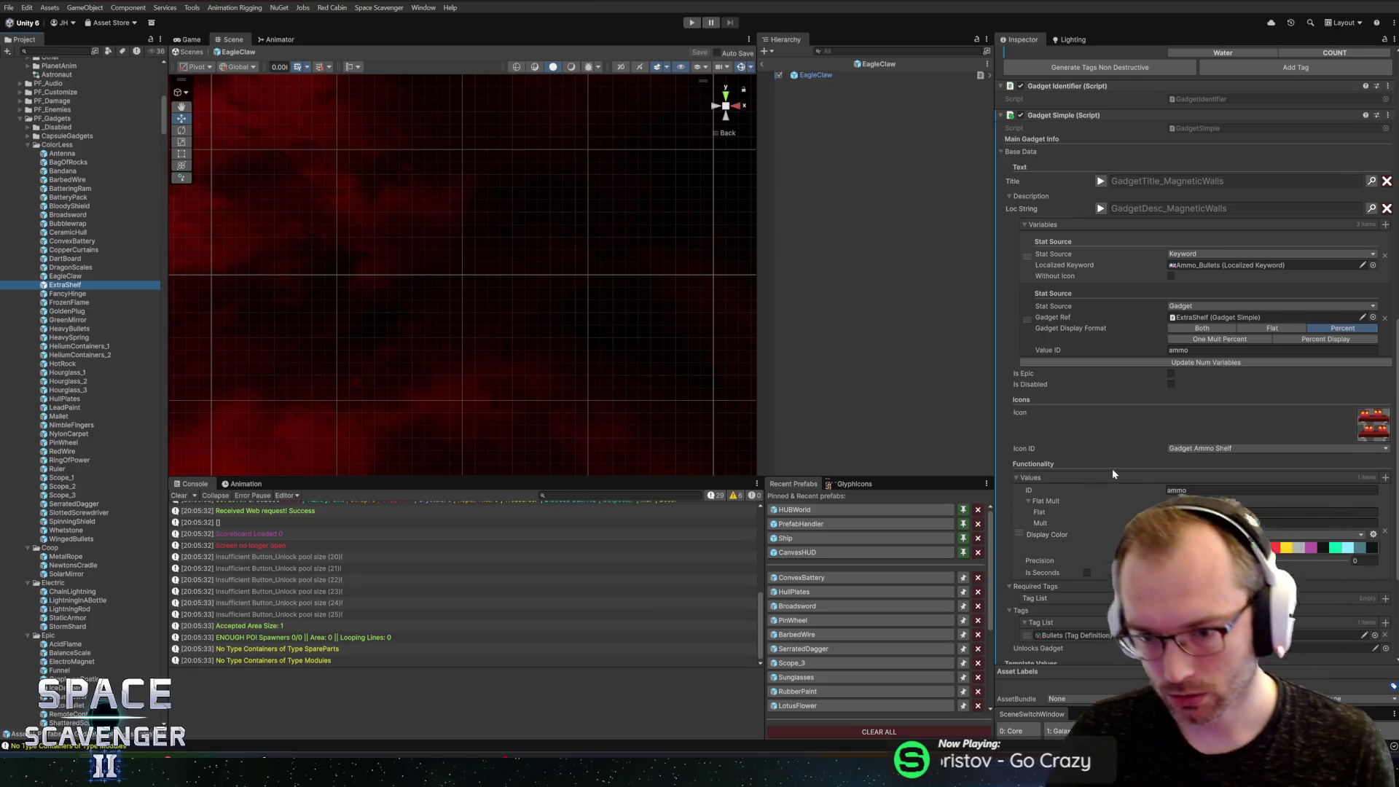
Step: Set ExtraShelf's ammo Display Color to light green and save the prefab
{"action": "scroll", "coordinate": [1113, 473], "scroll_direction": "down", "scroll_amount": 5}
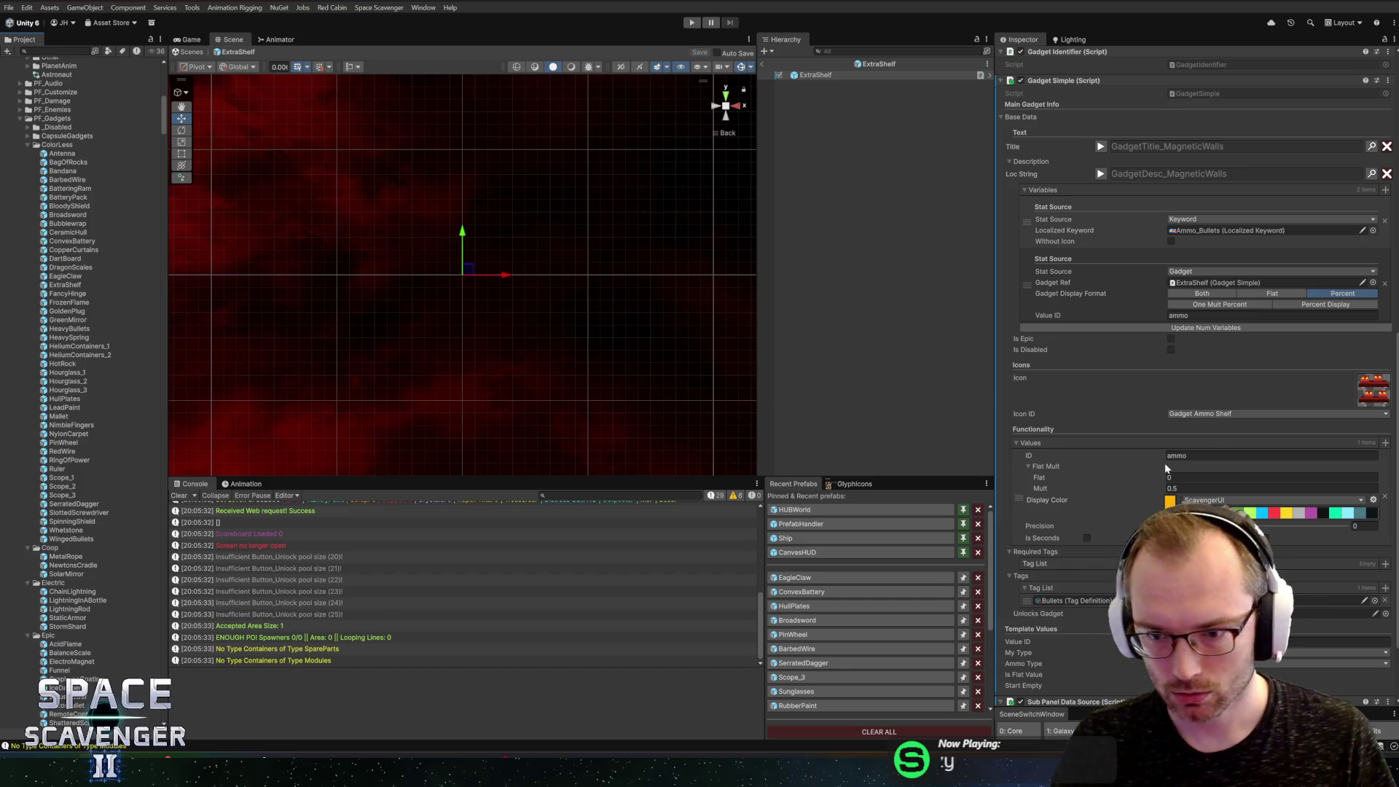
{"action": "scroll", "coordinate": [1171, 462], "scroll_direction": "down", "scroll_amount": 3}
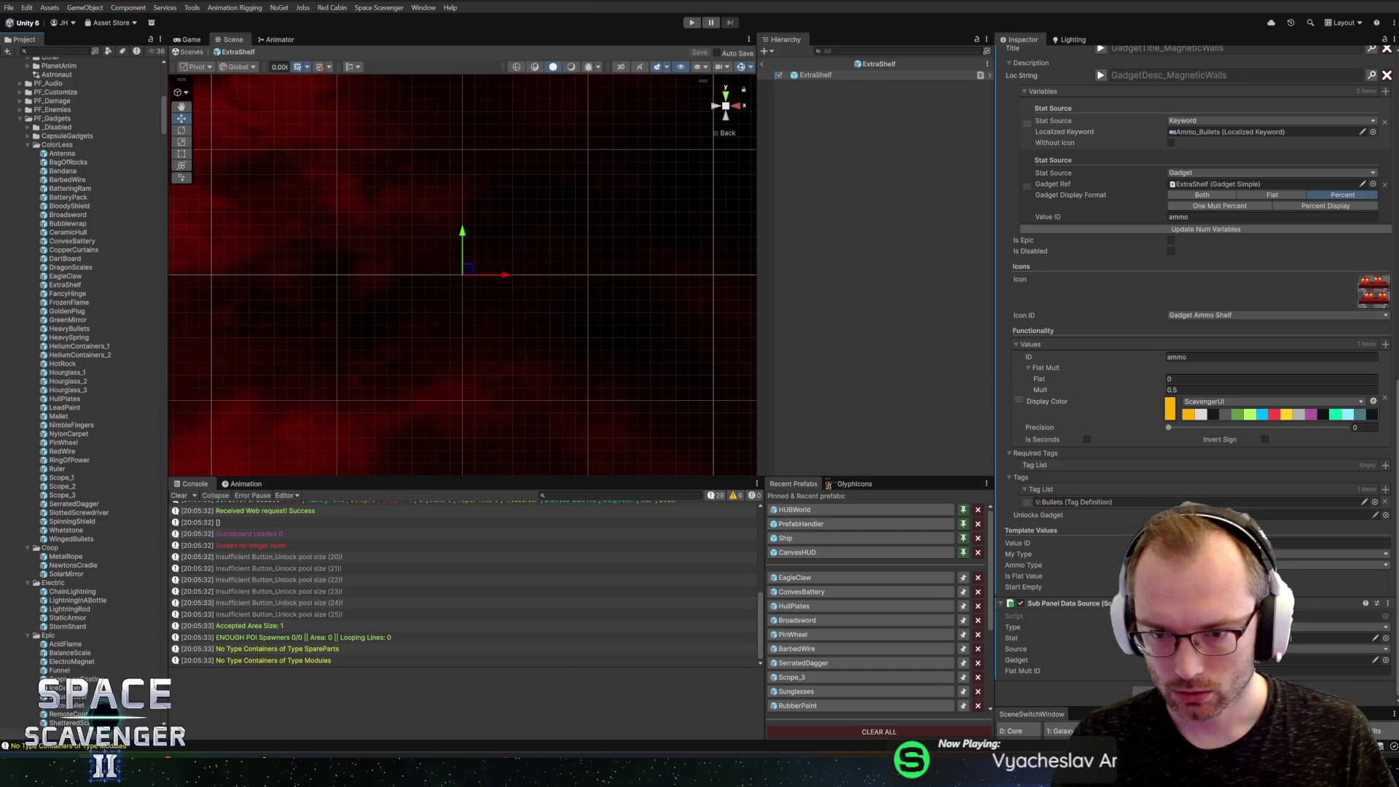
{"action": "left_click", "coordinate": [1210, 543]}
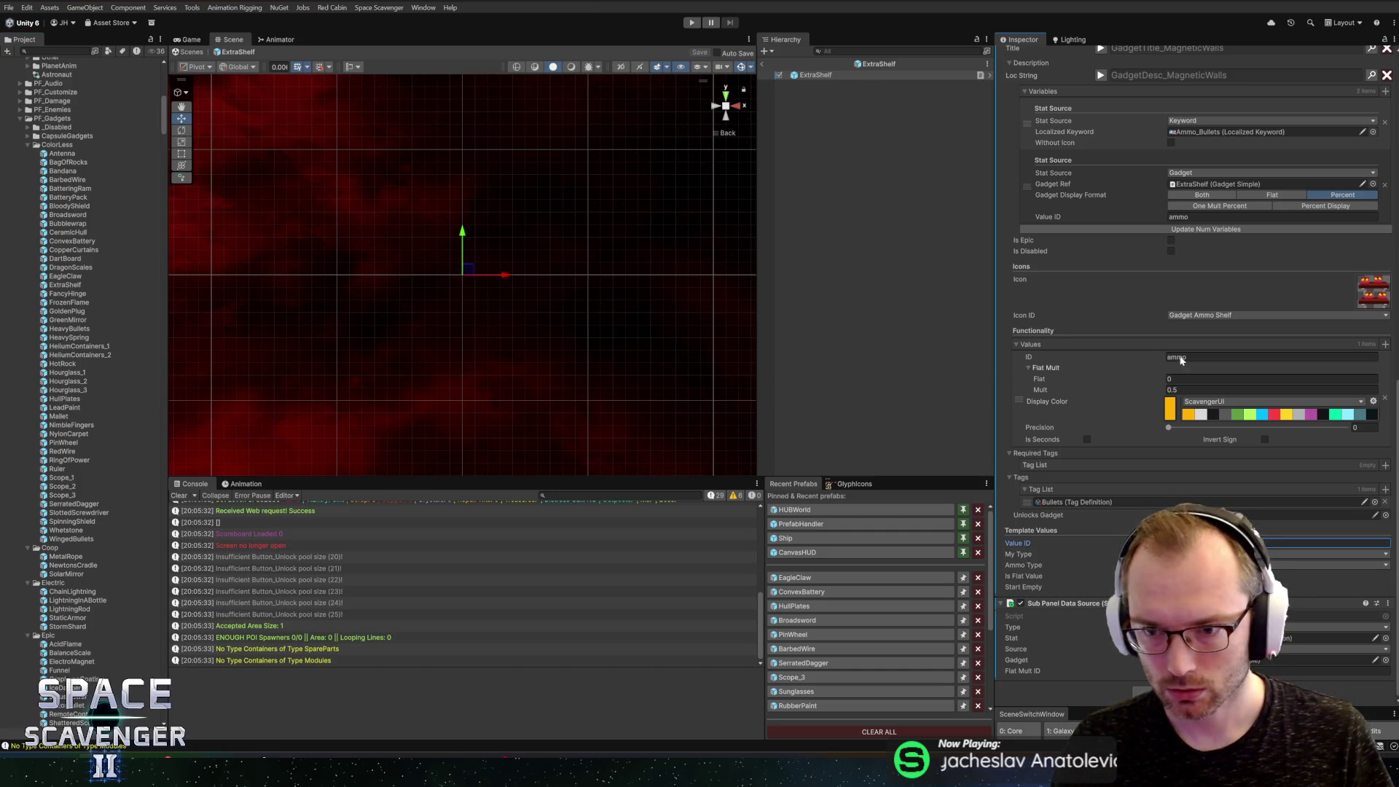
{"action": "left_click", "coordinate": [1249, 418]}
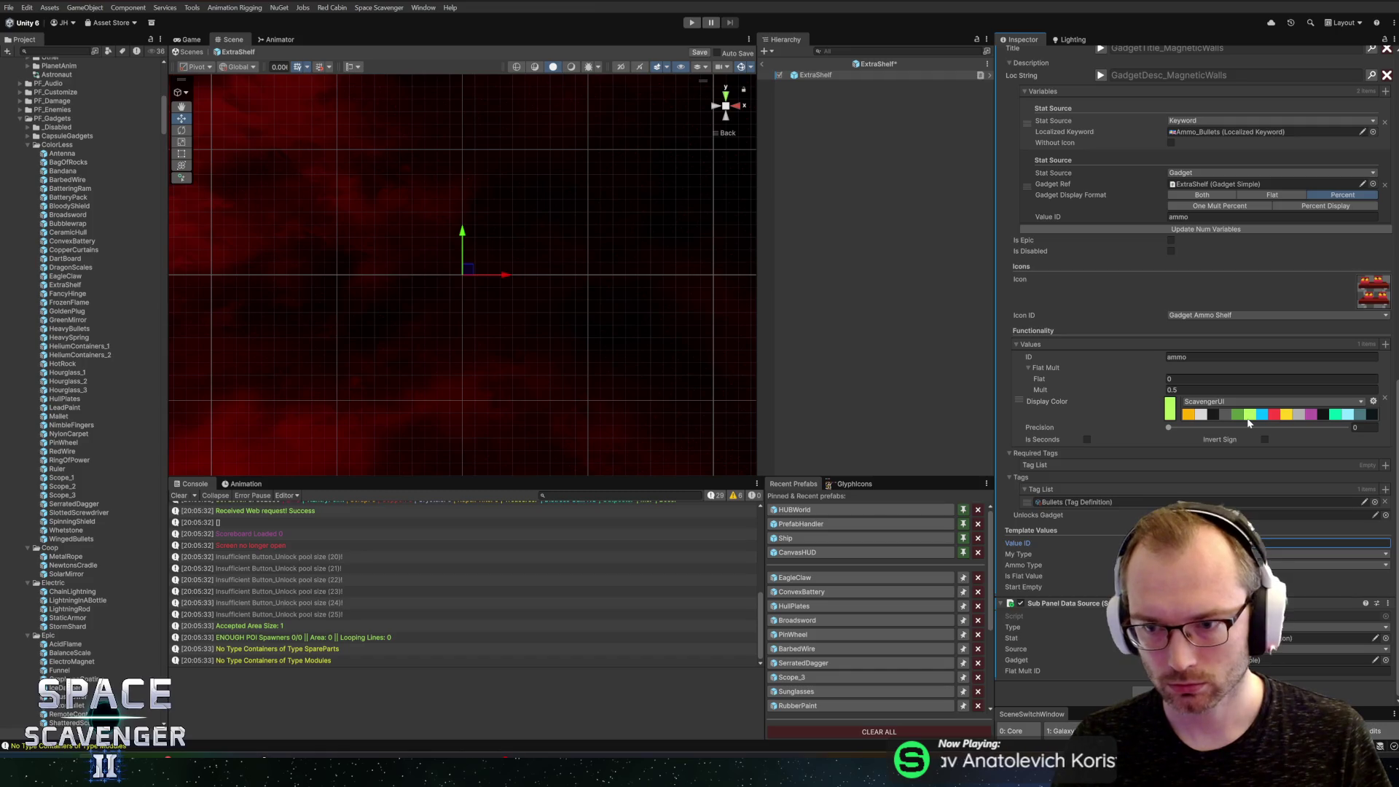
{"action": "key", "text": "ctrl+s"}
Step: Change the first description variable's Localized Keyword to Ammo_Bullet and open the Localization Editor
{"action": "scroll", "coordinate": [1131, 405], "scroll_direction": "up", "scroll_amount": 4}
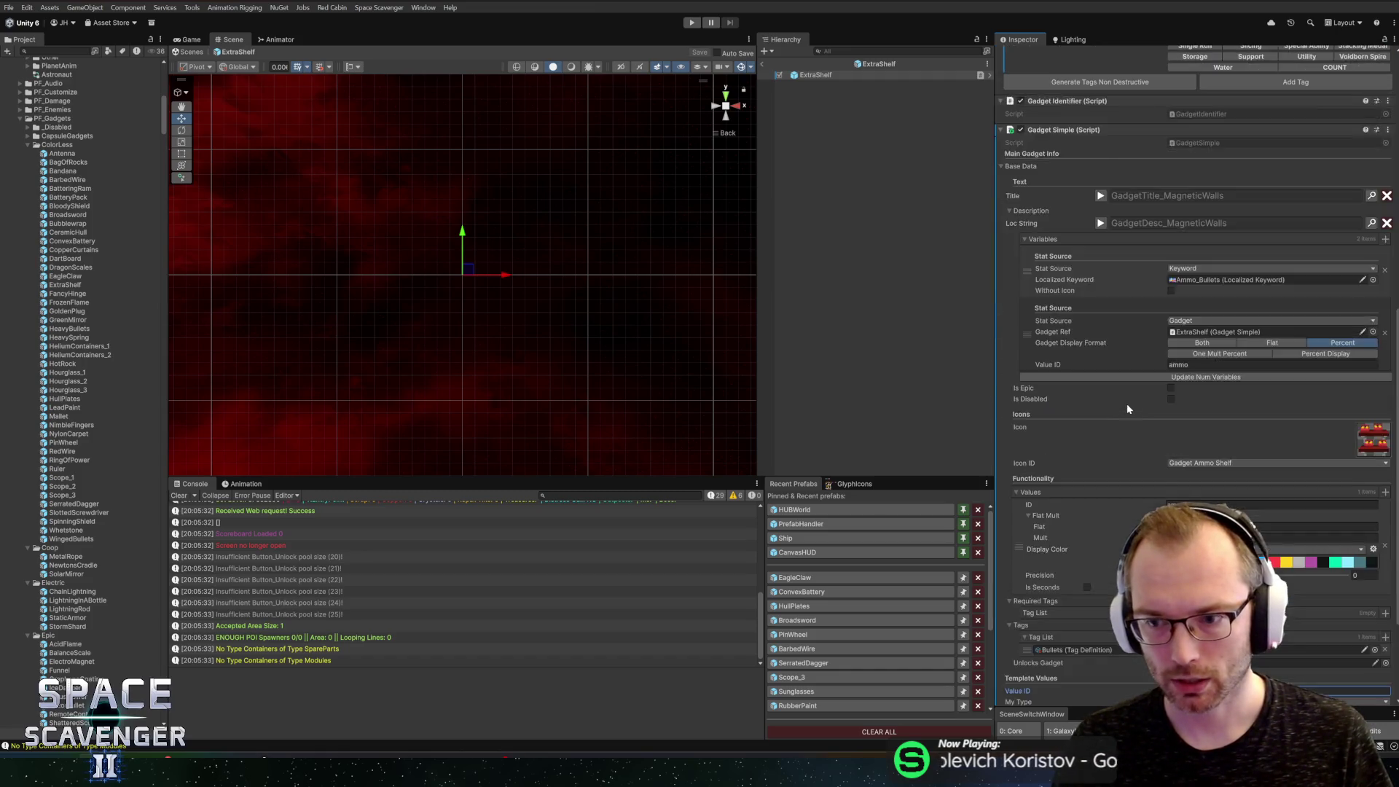
{"action": "scroll", "coordinate": [1131, 412], "scroll_direction": "down", "scroll_amount": 3}
{"action": "left_click", "coordinate": [1103, 104]}
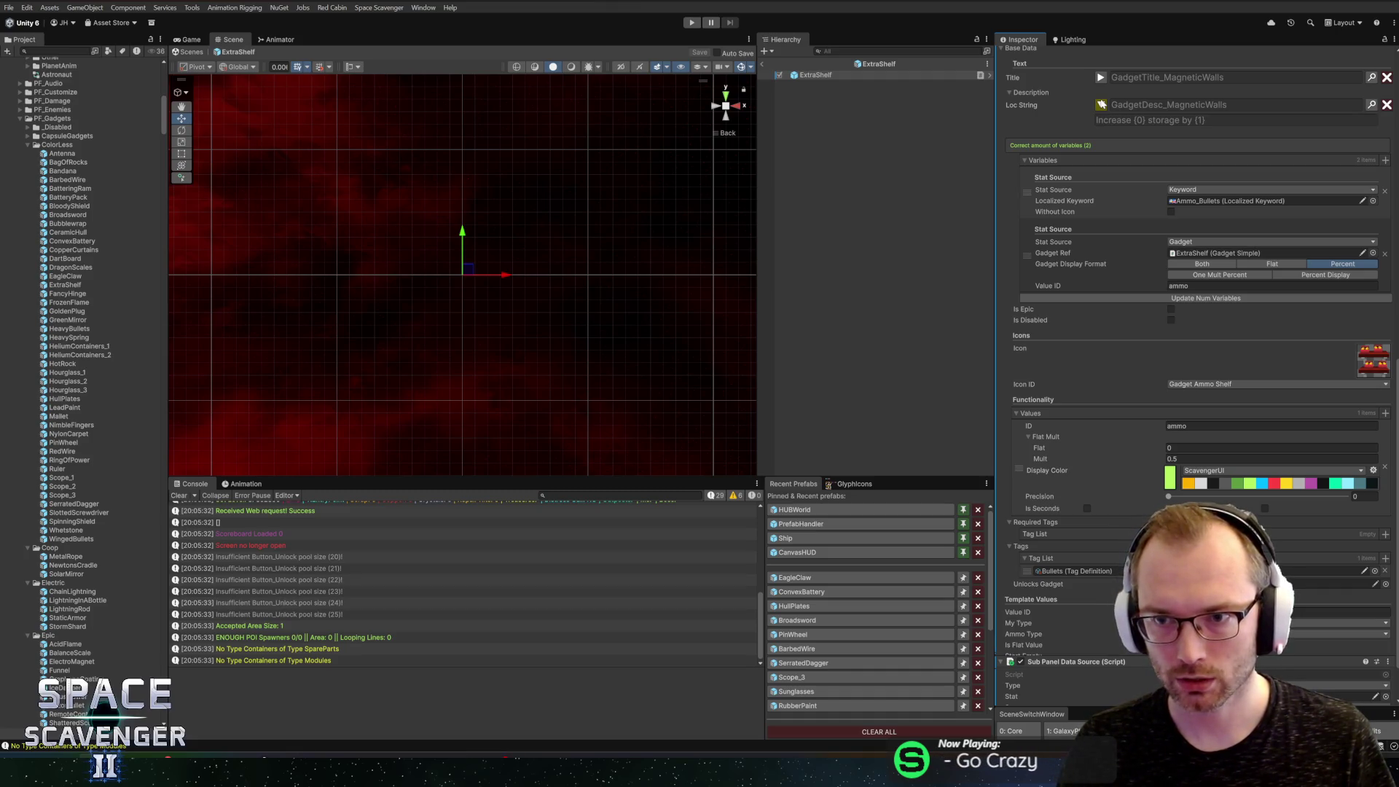
{"action": "left_click", "coordinate": [1374, 201]}
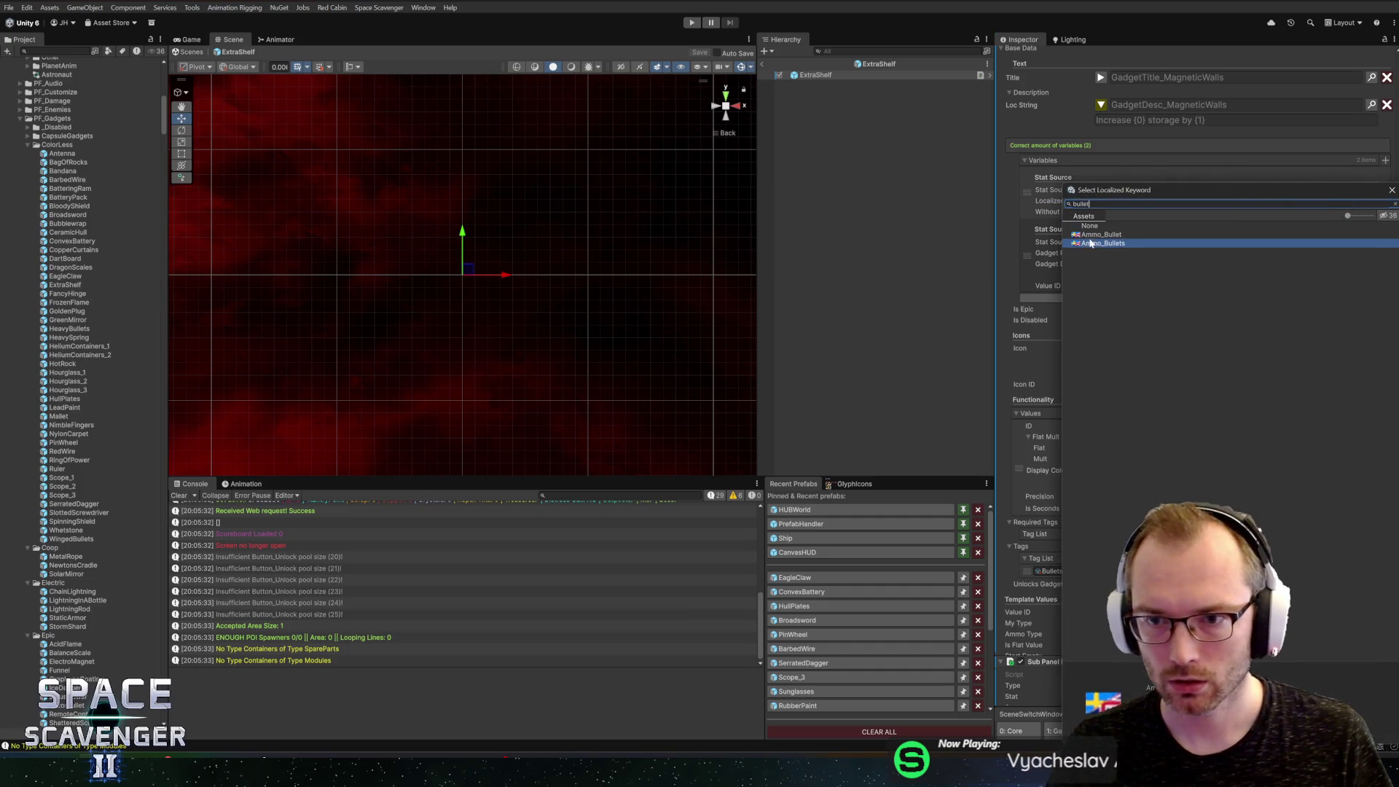
{"action": "double_click", "coordinate": [1091, 234]}
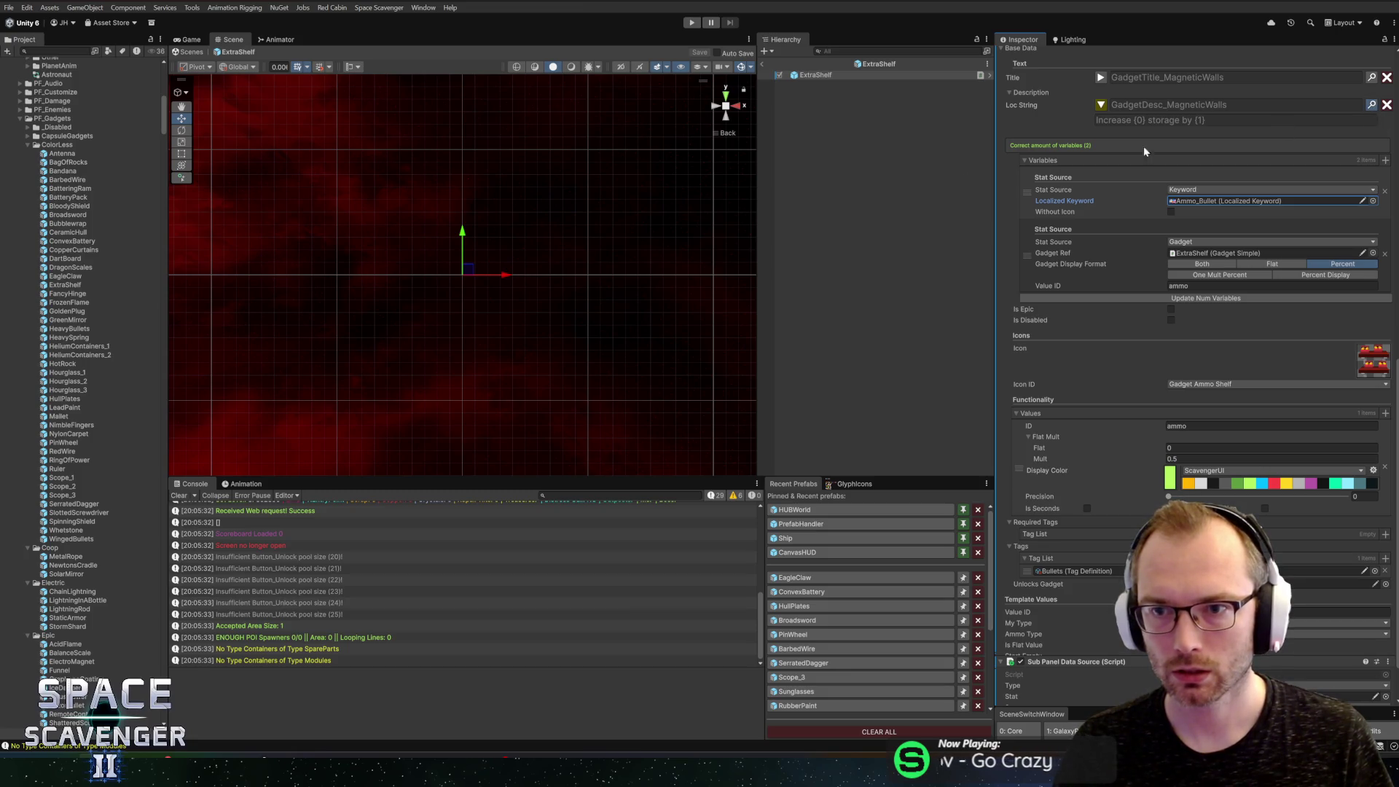
{"action": "key", "text": "ctrl+shift+l"}
{"action": "left_click", "coordinate": [381, 369]}
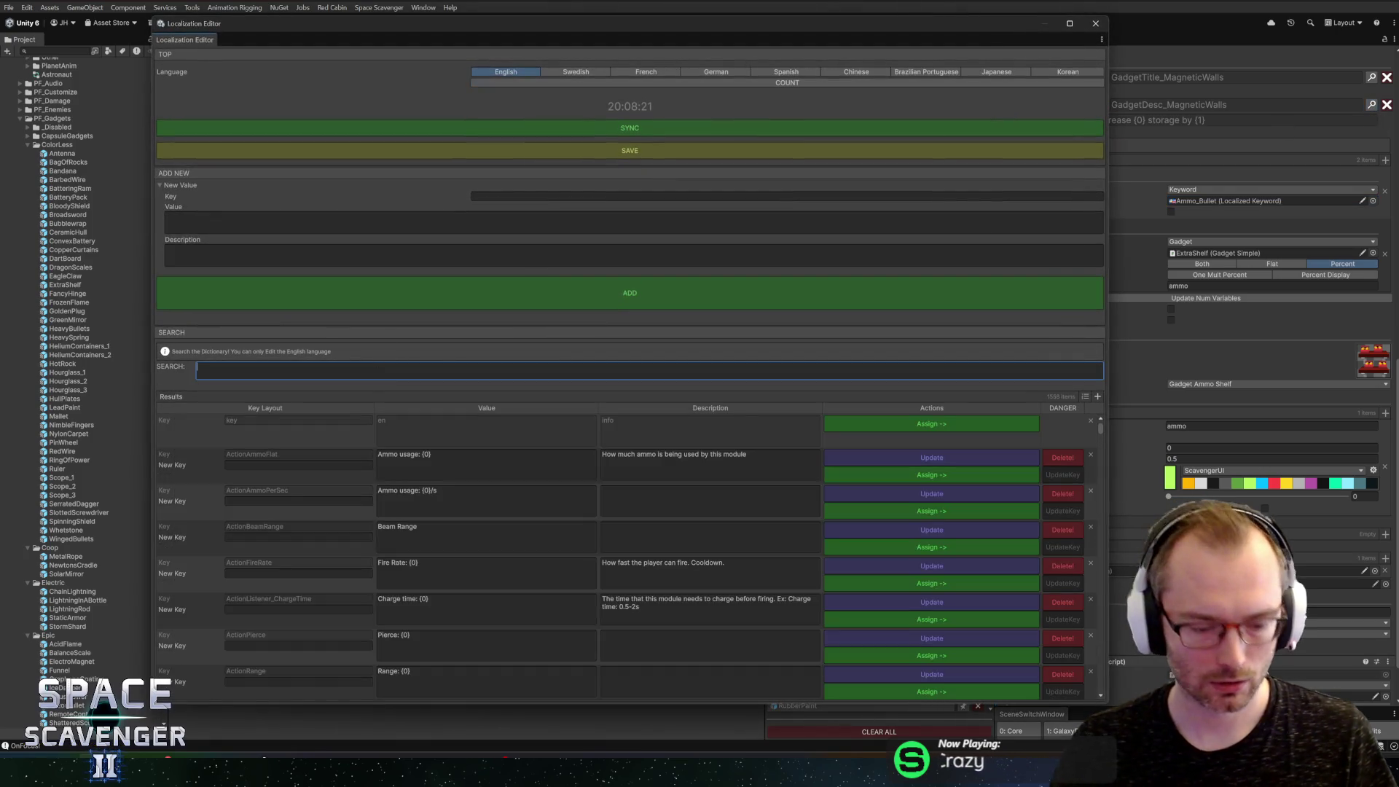
Step: Append a period to GadgetDesc_MagneticWalls so it reads 'Increase {0} storage by {1}.' and update it
{"action": "type", "text": "magnetic"}
{"action": "left_click", "coordinate": [463, 420]}
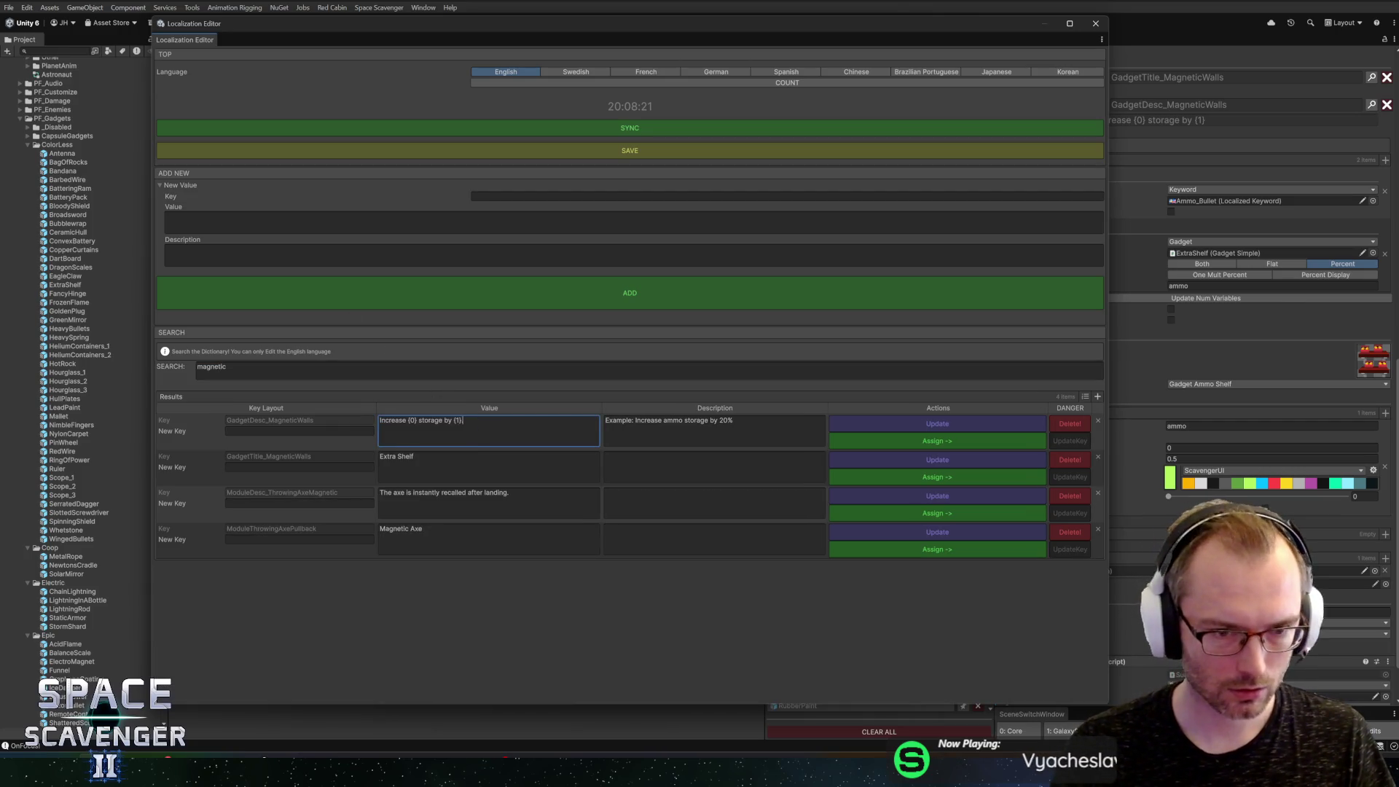
{"action": "type", "text": "."}
{"action": "left_click", "coordinate": [773, 429]}
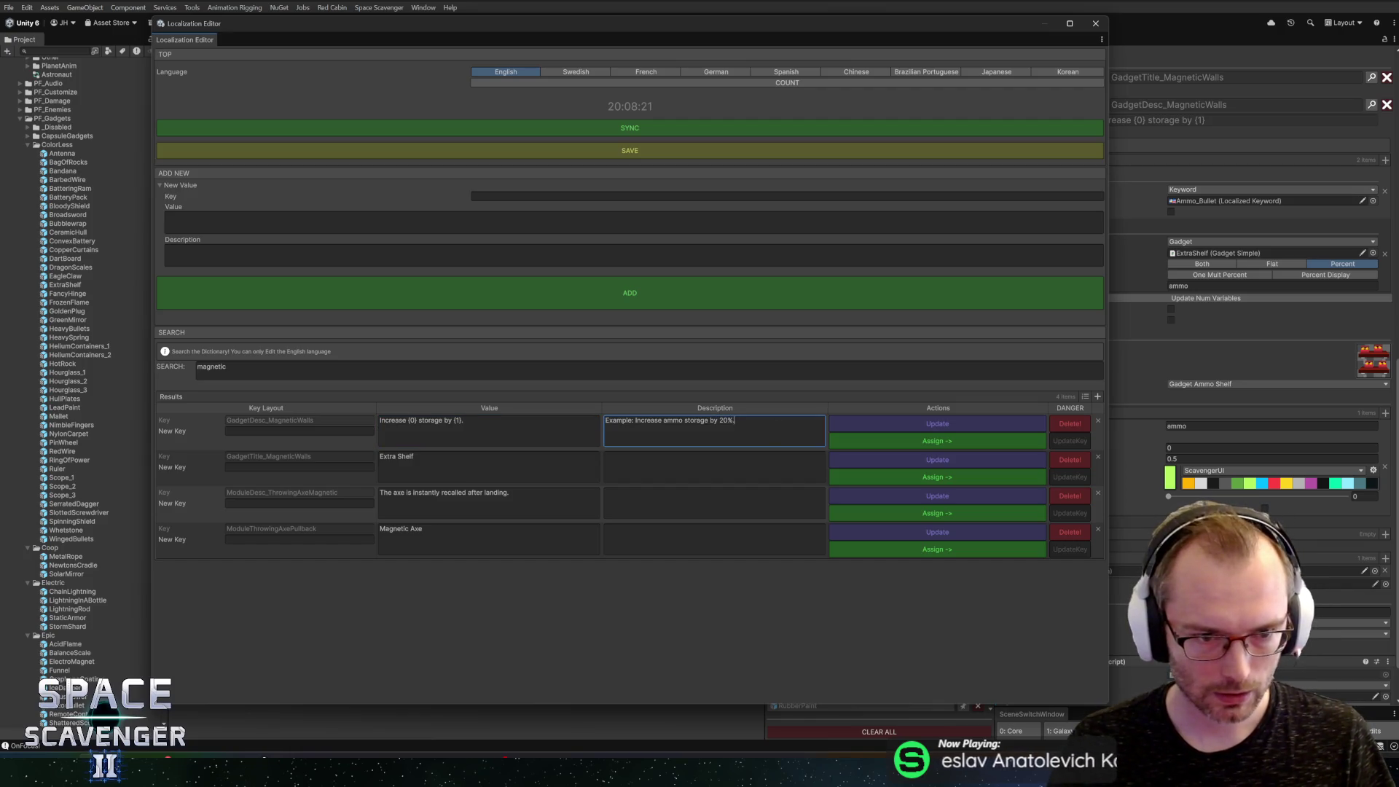
{"action": "left_click", "coordinate": [869, 422]}
Step: Close the Localization Editor and reopen the ConvexBattery prefab
{"action": "left_click", "coordinate": [1096, 23]}
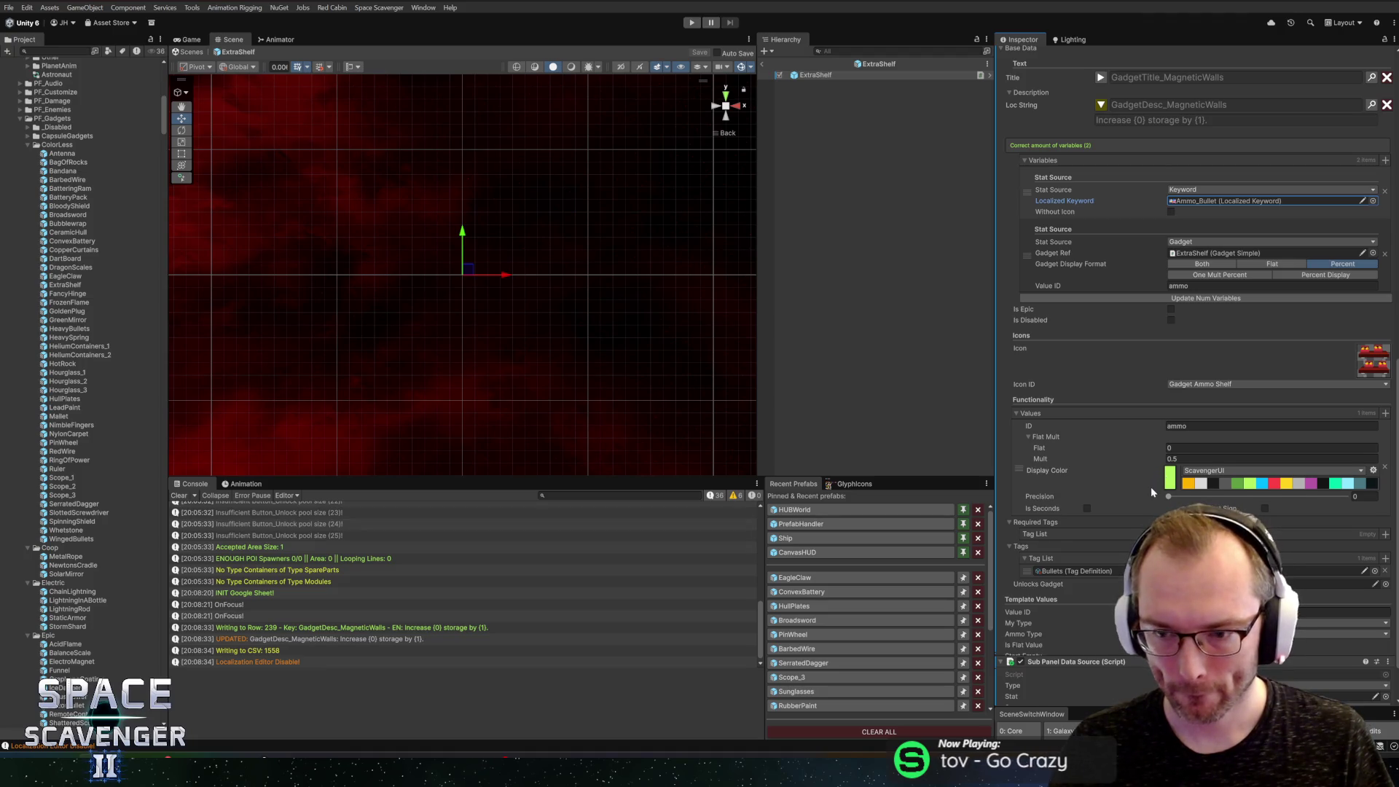
{"action": "scroll", "coordinate": [1151, 484], "scroll_direction": "down", "scroll_amount": 2}
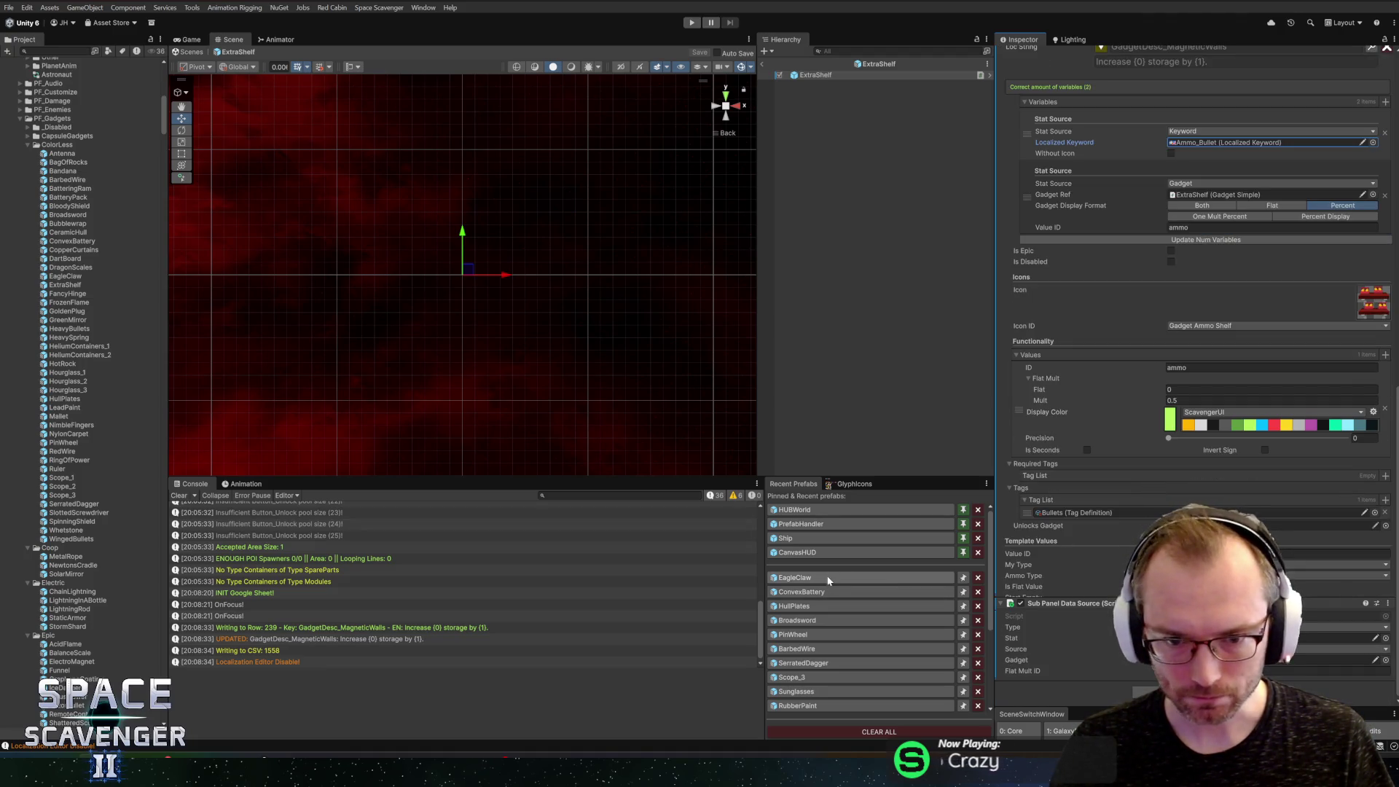
{"action": "left_click", "coordinate": [802, 591]}
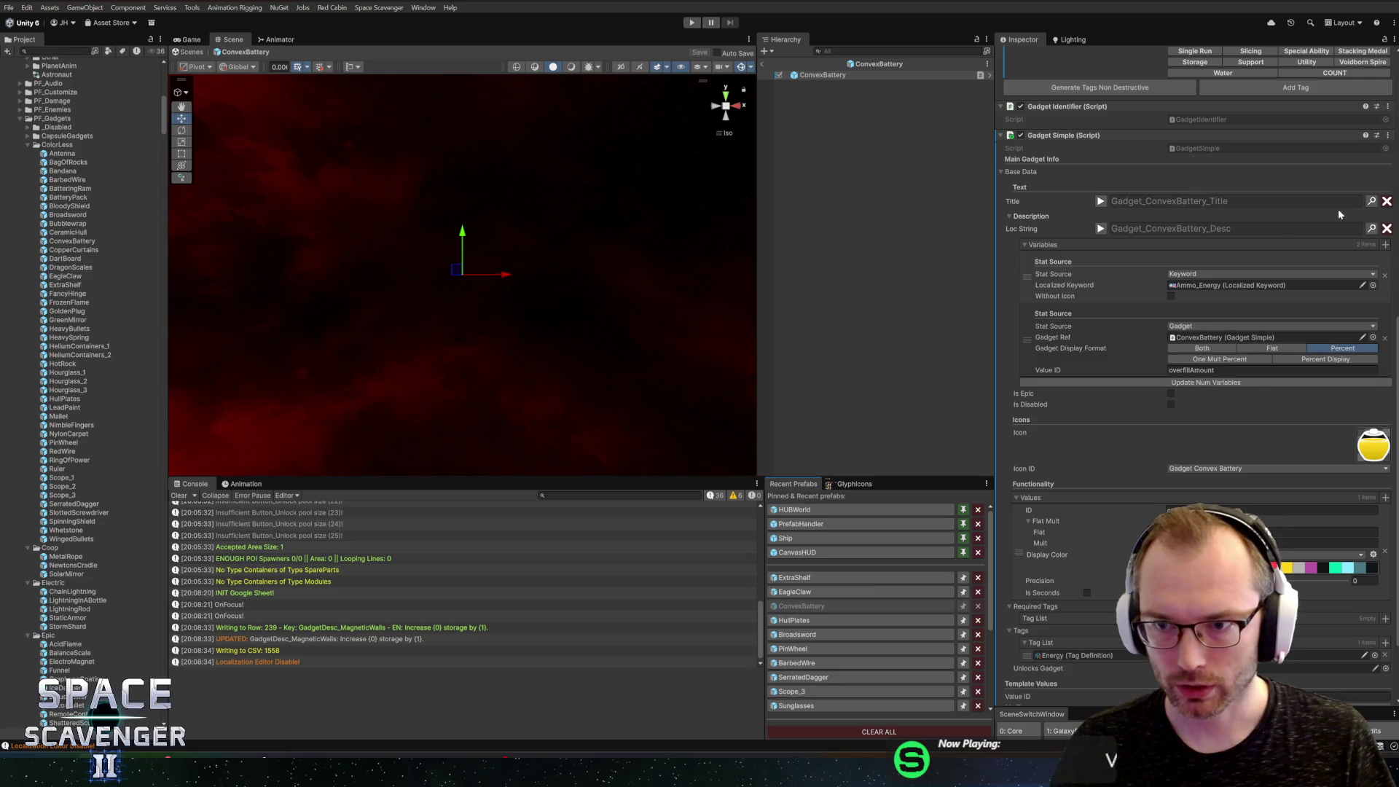
Step: Rewrite the GadgetDesc_MagneticWalls value to '+{0} {1} storage.'
{"action": "left_click", "coordinate": [1371, 228]}
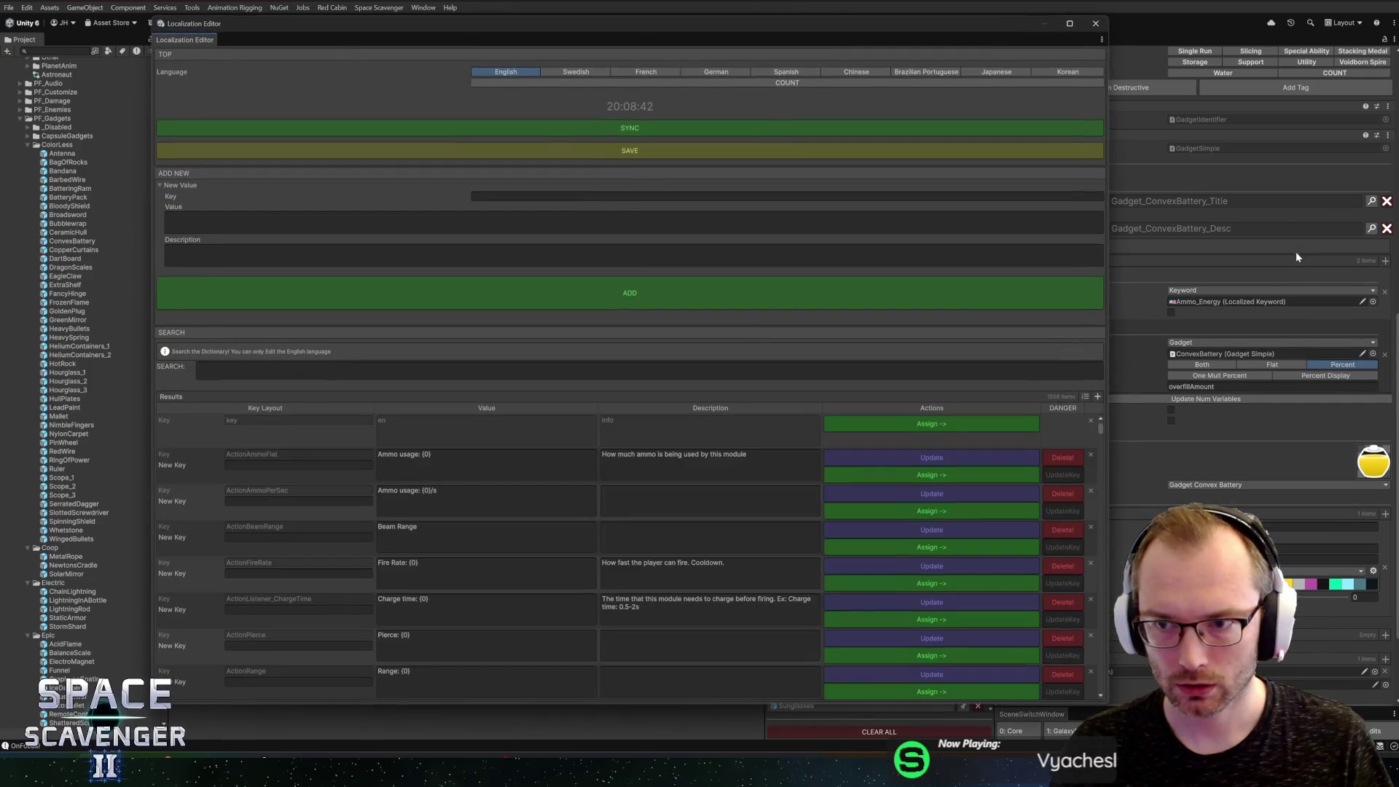
{"action": "type", "text": "magnet"}
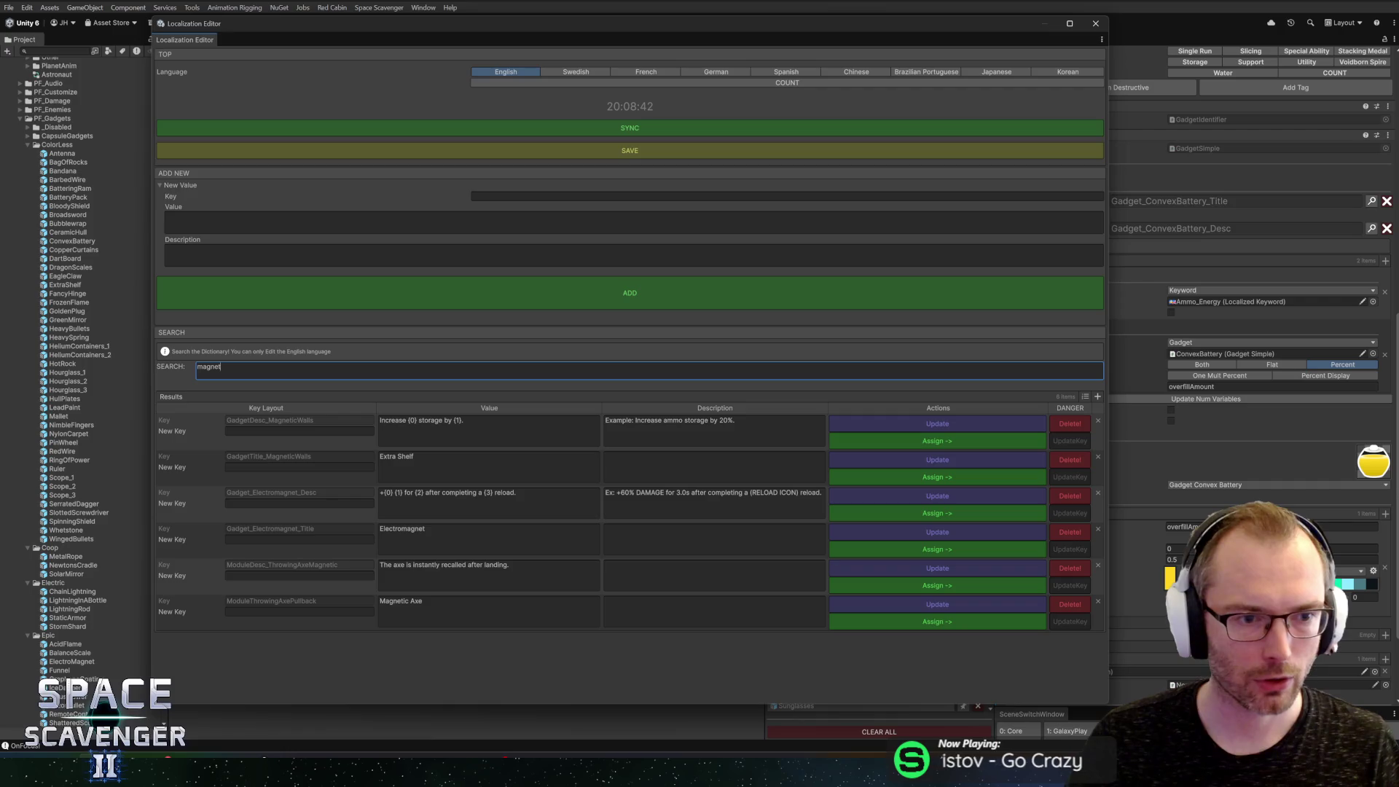
{"action": "left_click", "coordinate": [483, 423]}
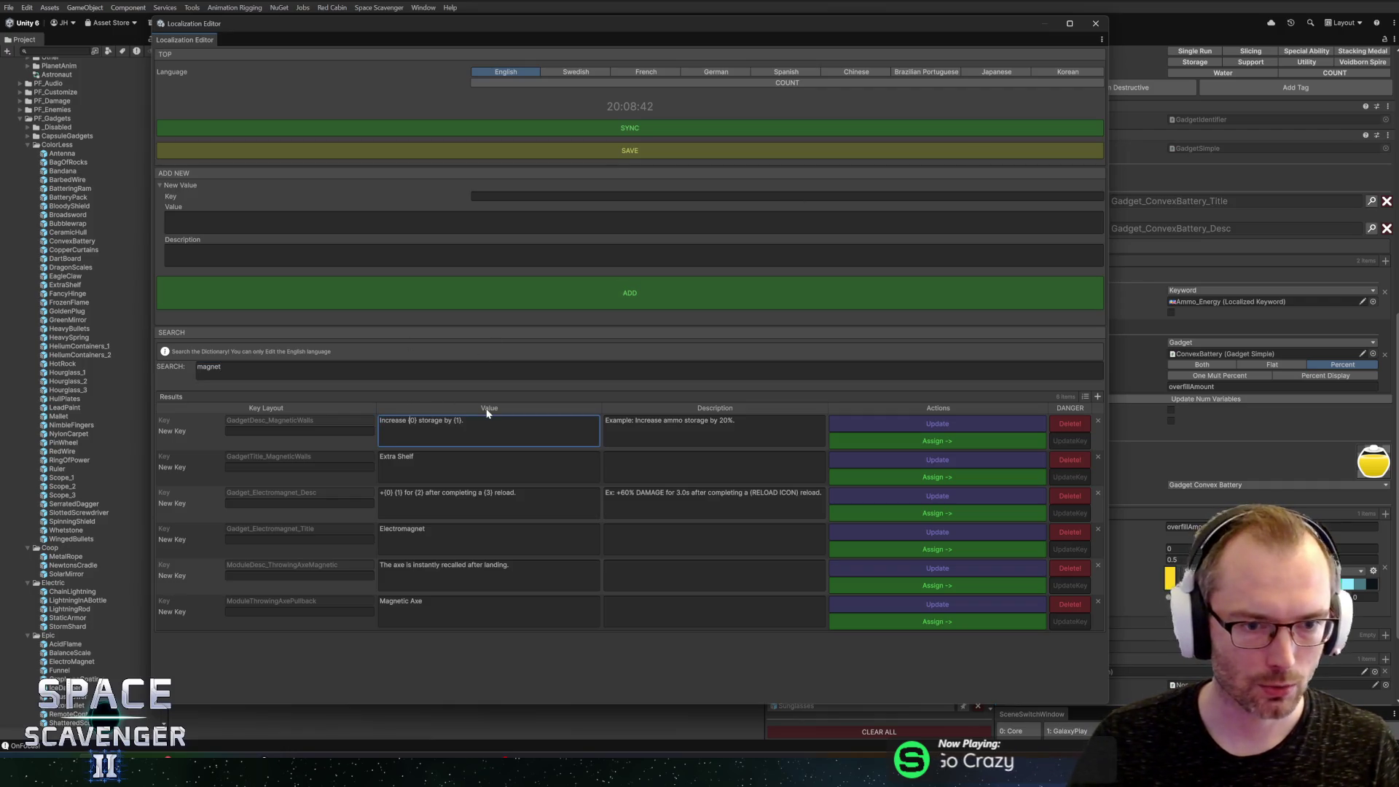
{"action": "key", "text": "shift+Home"}
{"action": "key", "text": "BackSpace"}
{"action": "type", "text": "+"}
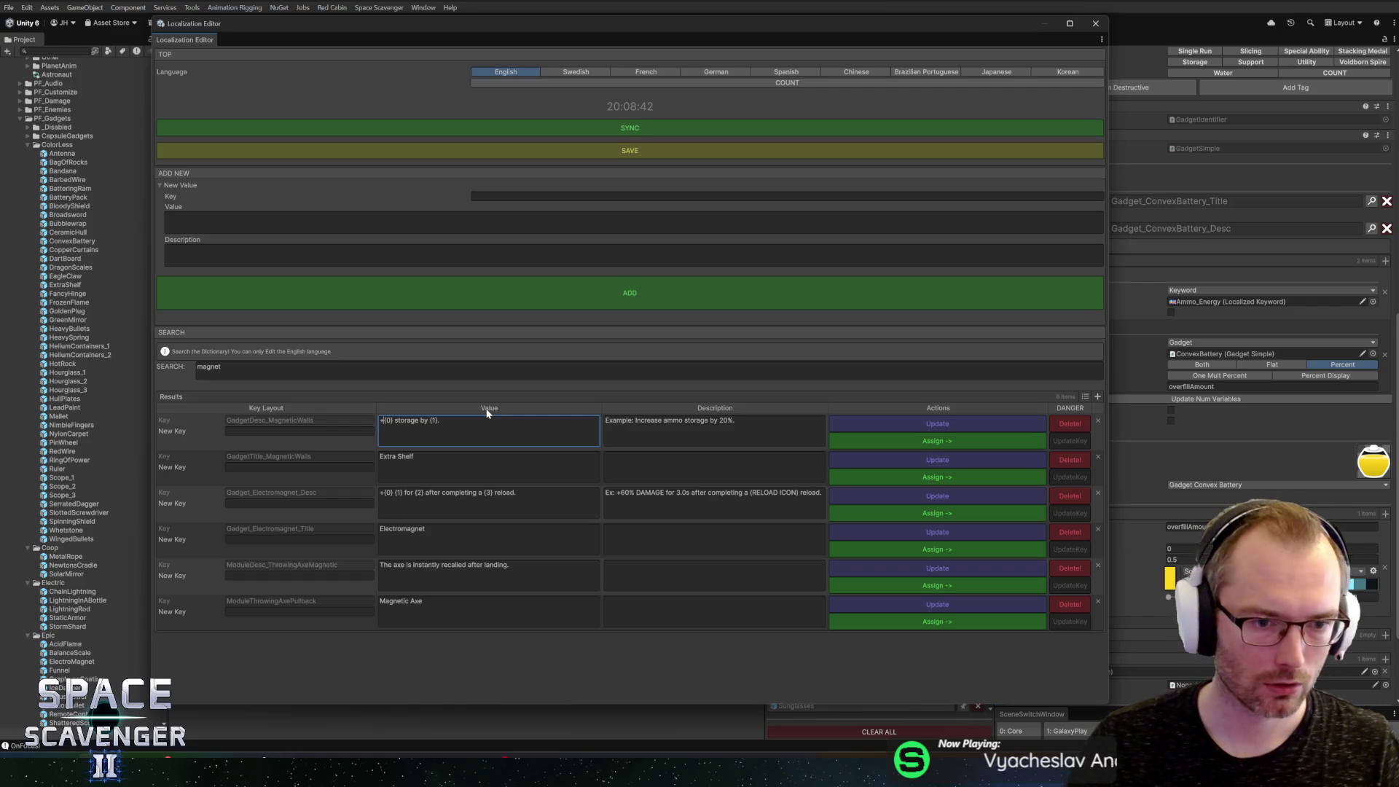
{"action": "type", "text": "{1}"}
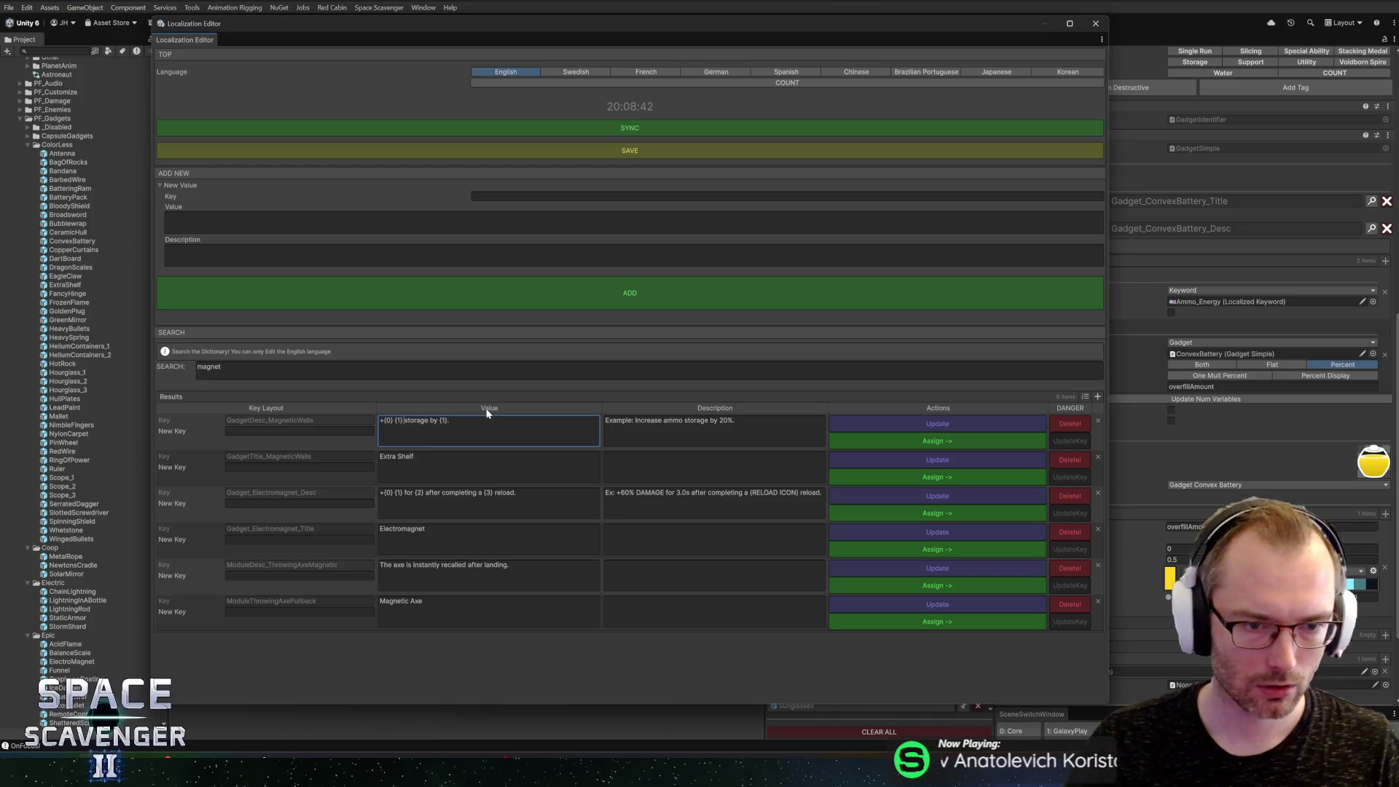
{"action": "key", "text": "shift+End"}
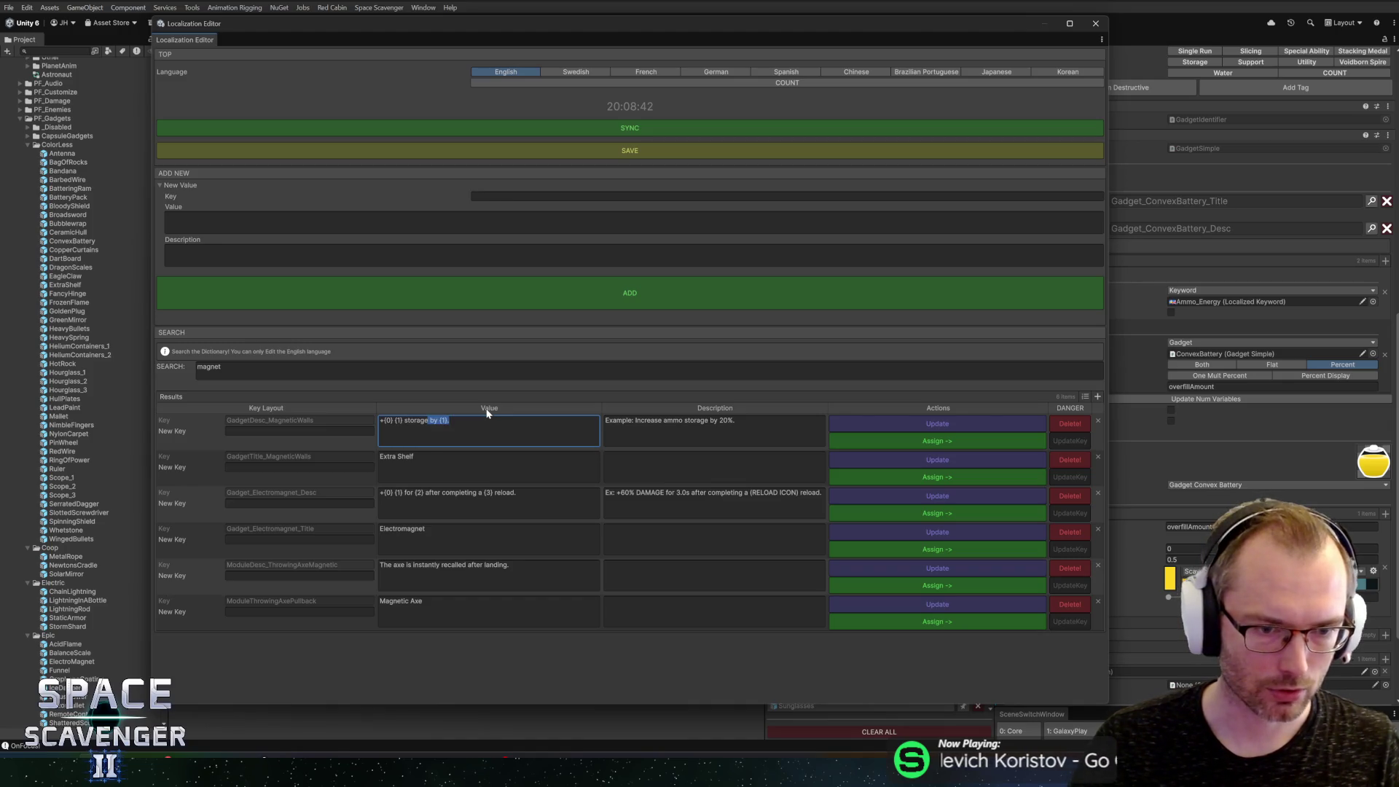
{"action": "key", "text": "BackSpace"}
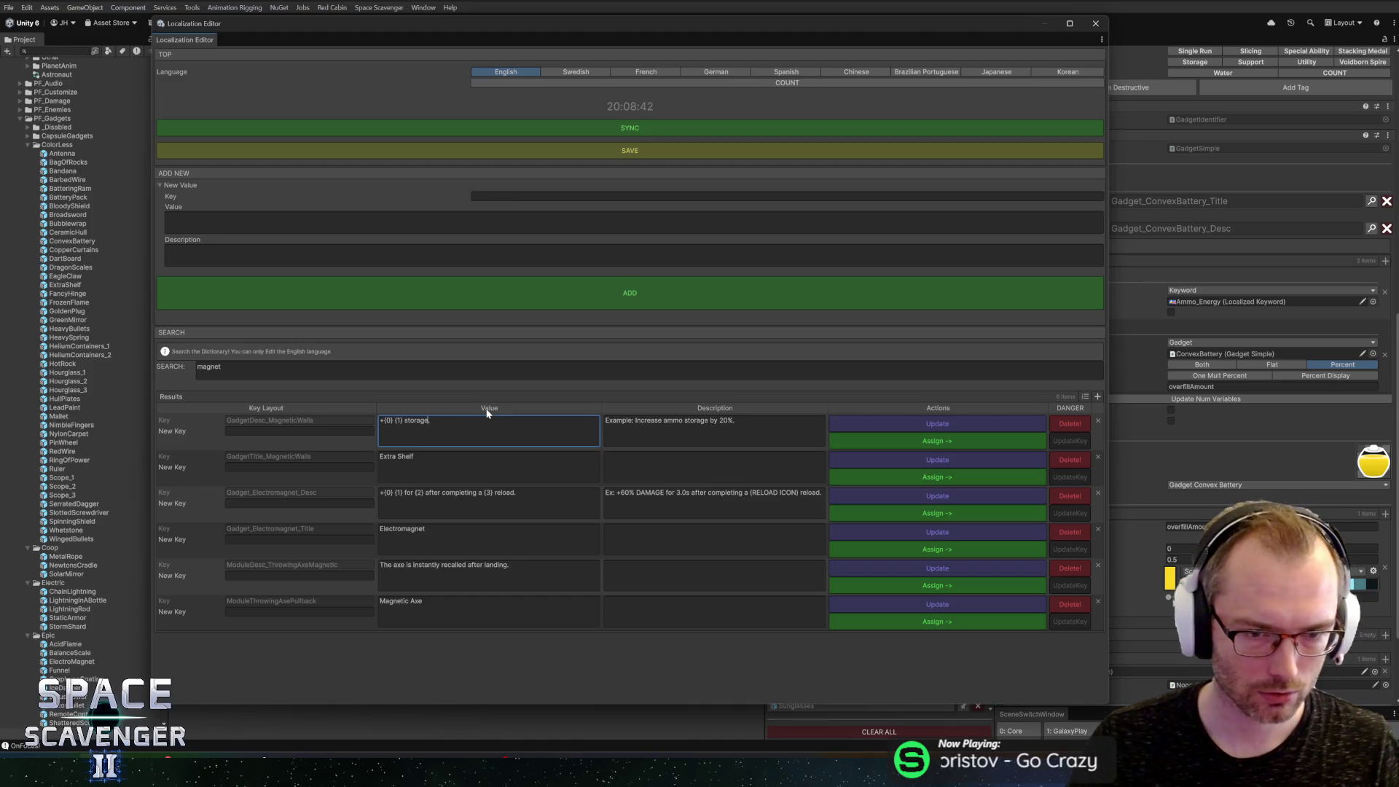
Step: Change the entry's example to '+50% BULLET storage', then close and reopen the Localization Editor
{"action": "key", "text": "Tab"}
{"action": "key", "text": "shift+End"}
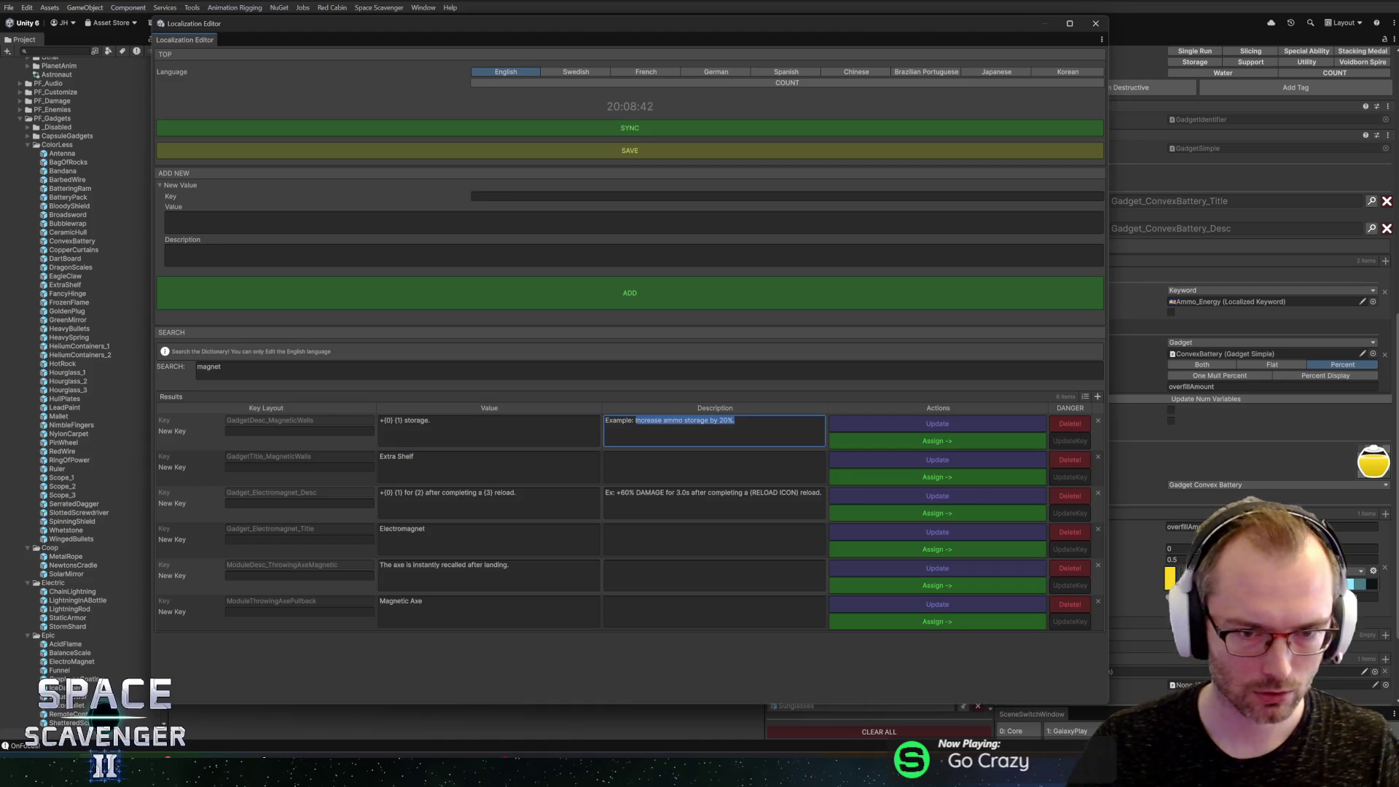
{"action": "key", "text": "BackSpace"}
{"action": "type", "text": "50%"}
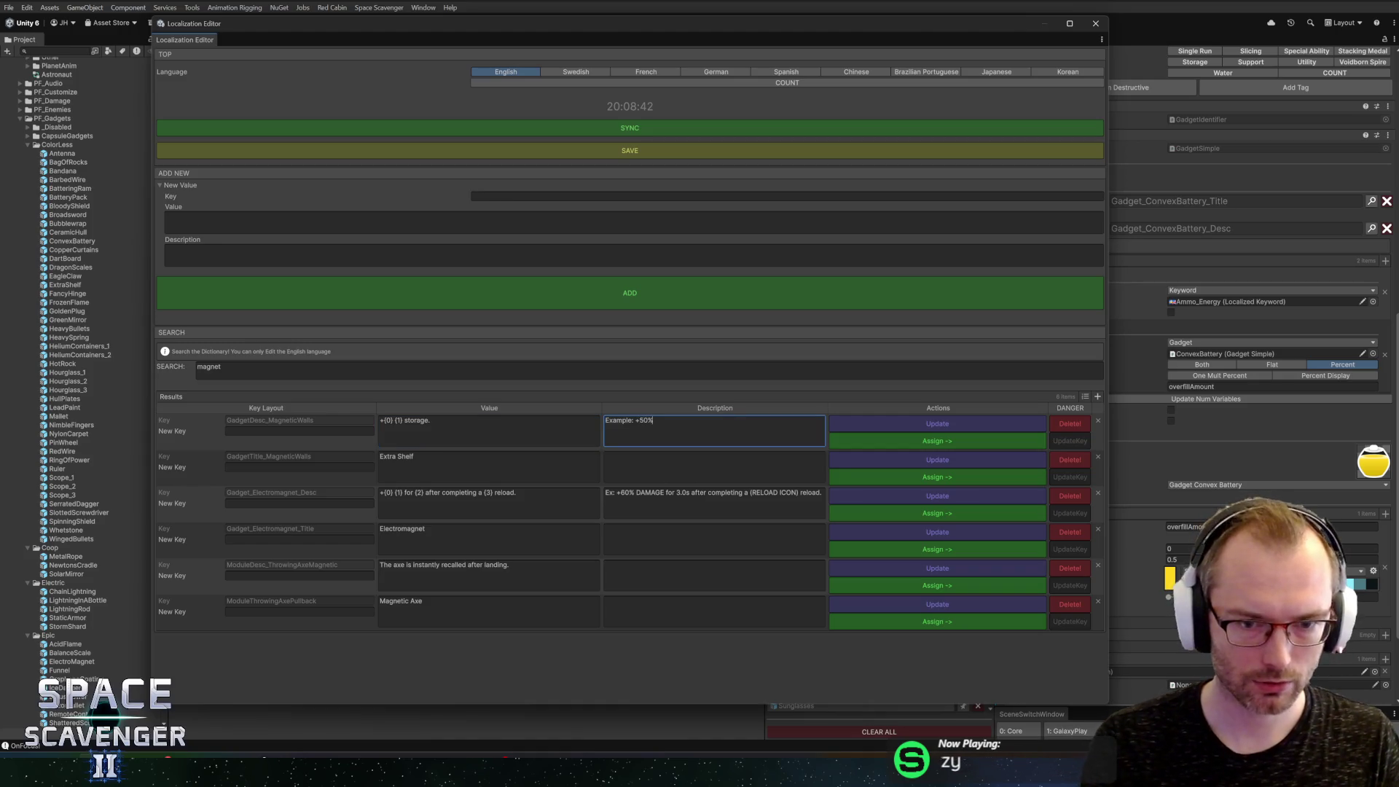
{"action": "type", "text": " BUY"}
{"action": "type", "text": "LLET"}
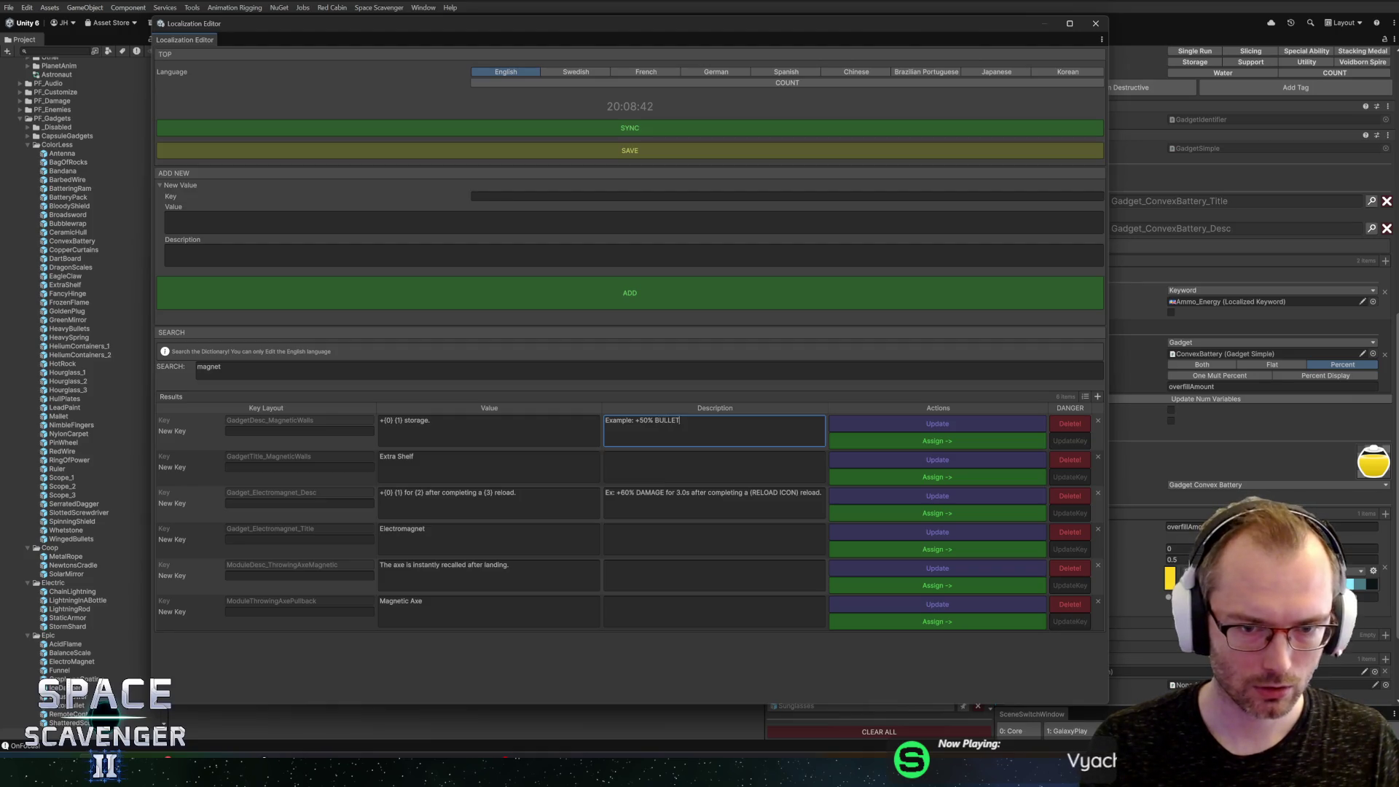
{"action": "type", "text": "torage"}
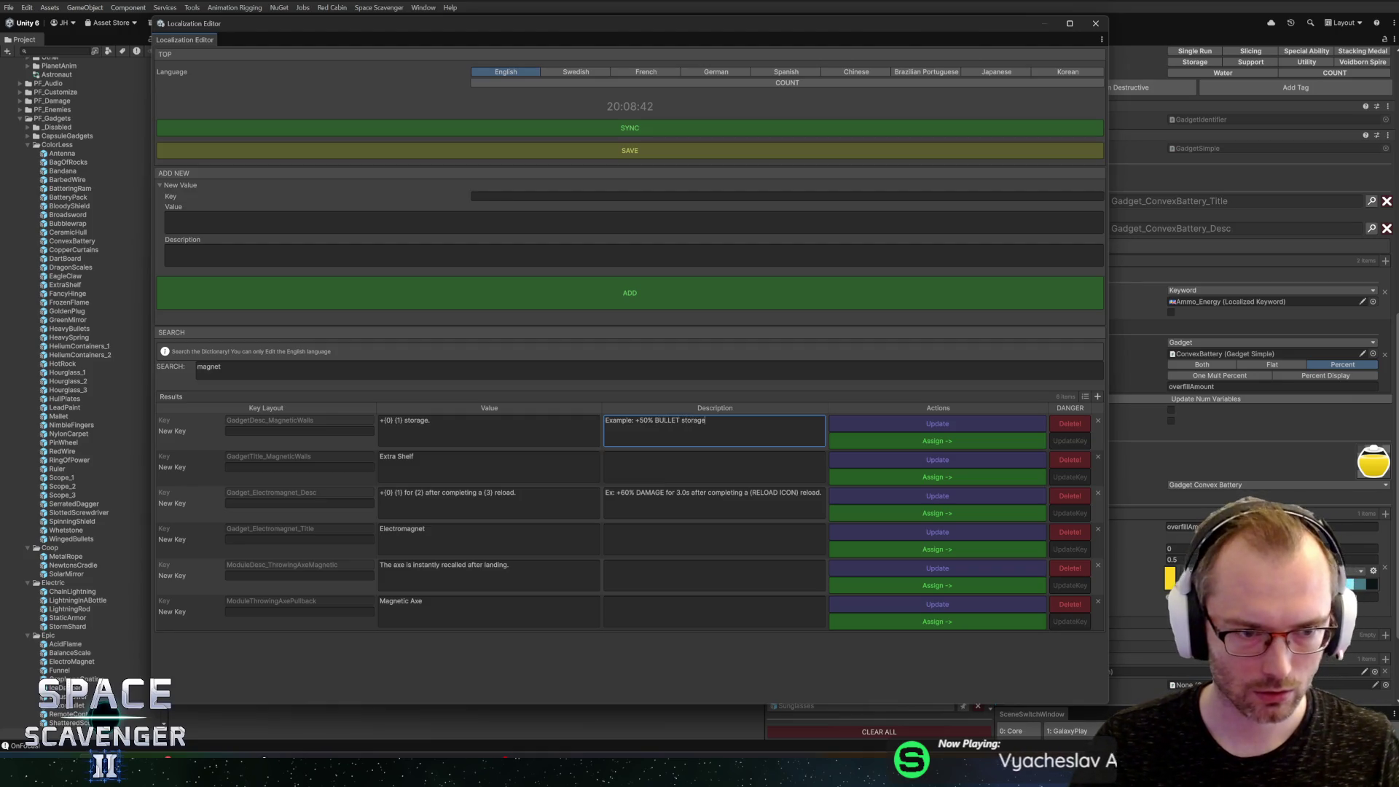
{"action": "left_click", "coordinate": [547, 196]}
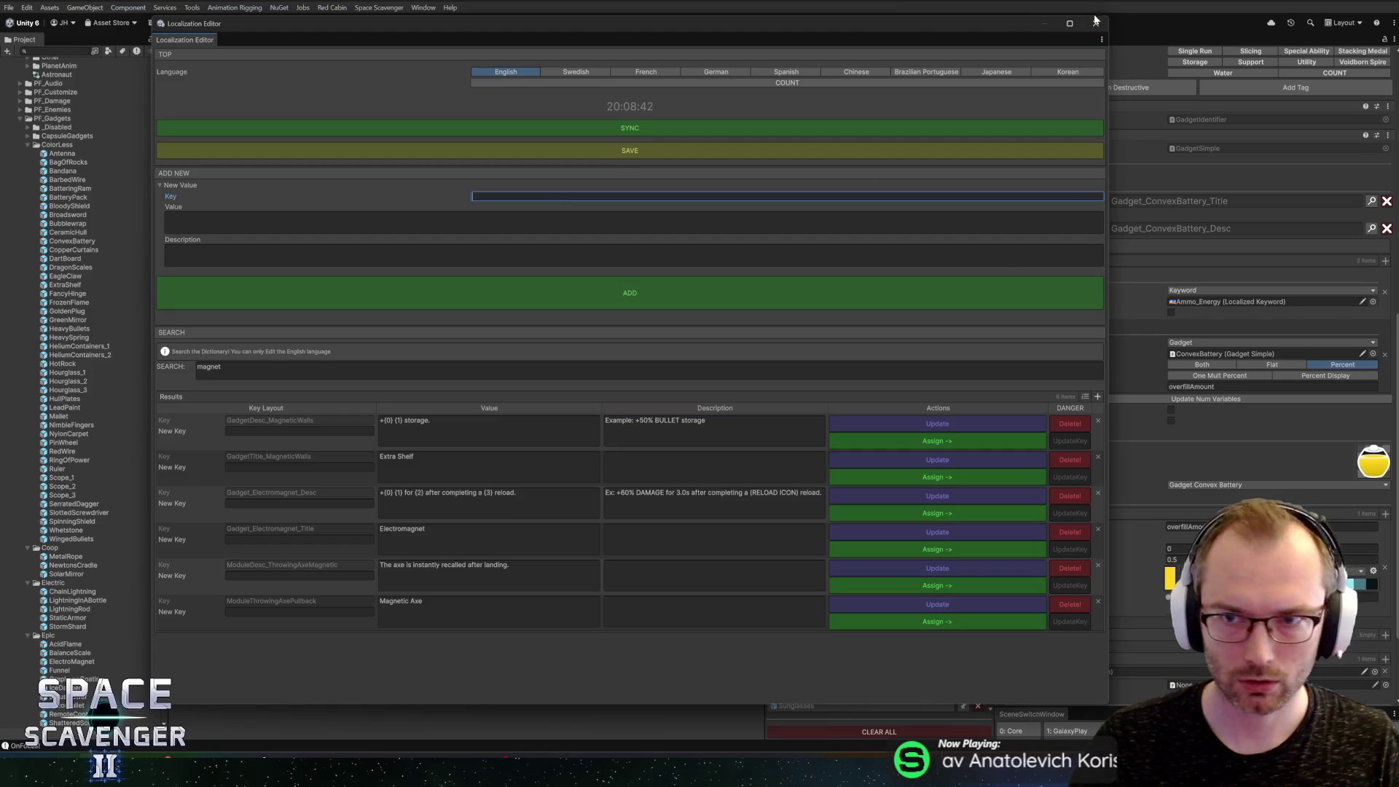
{"action": "left_click", "coordinate": [1096, 21]}
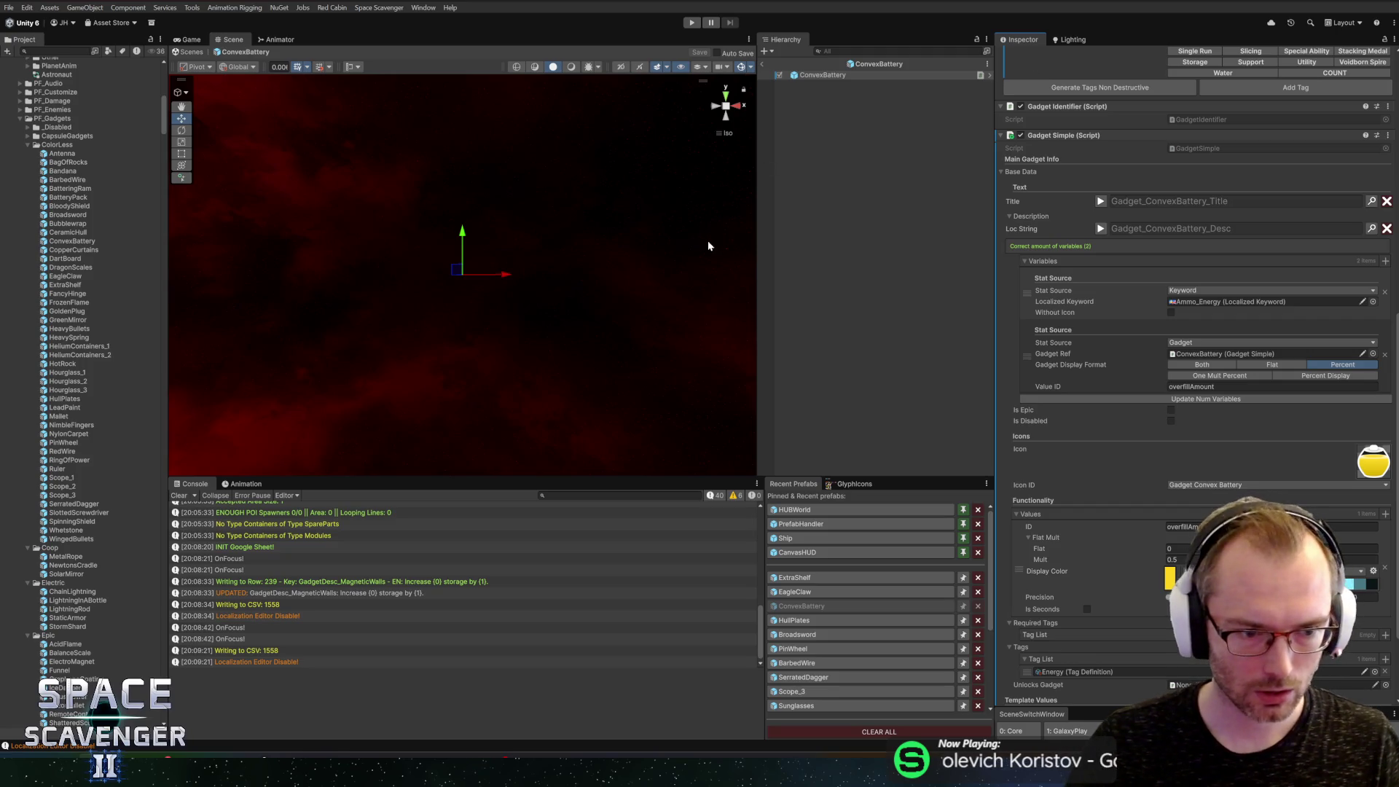
{"action": "key", "text": "ctrl+l"}
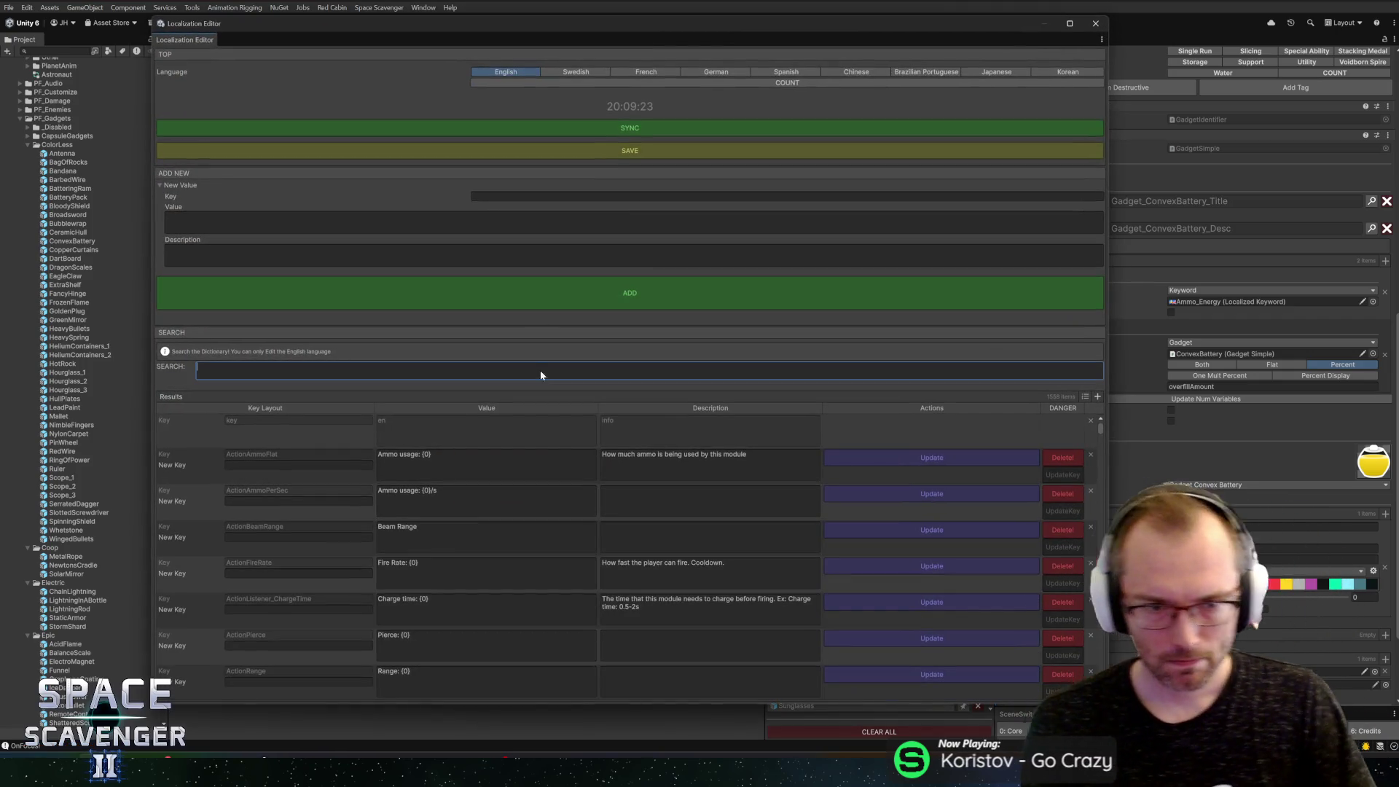
Step: Search the Localization Editor for 'magnetic' and enter 'storage' as the new key
{"action": "type", "text": "magnetic"}
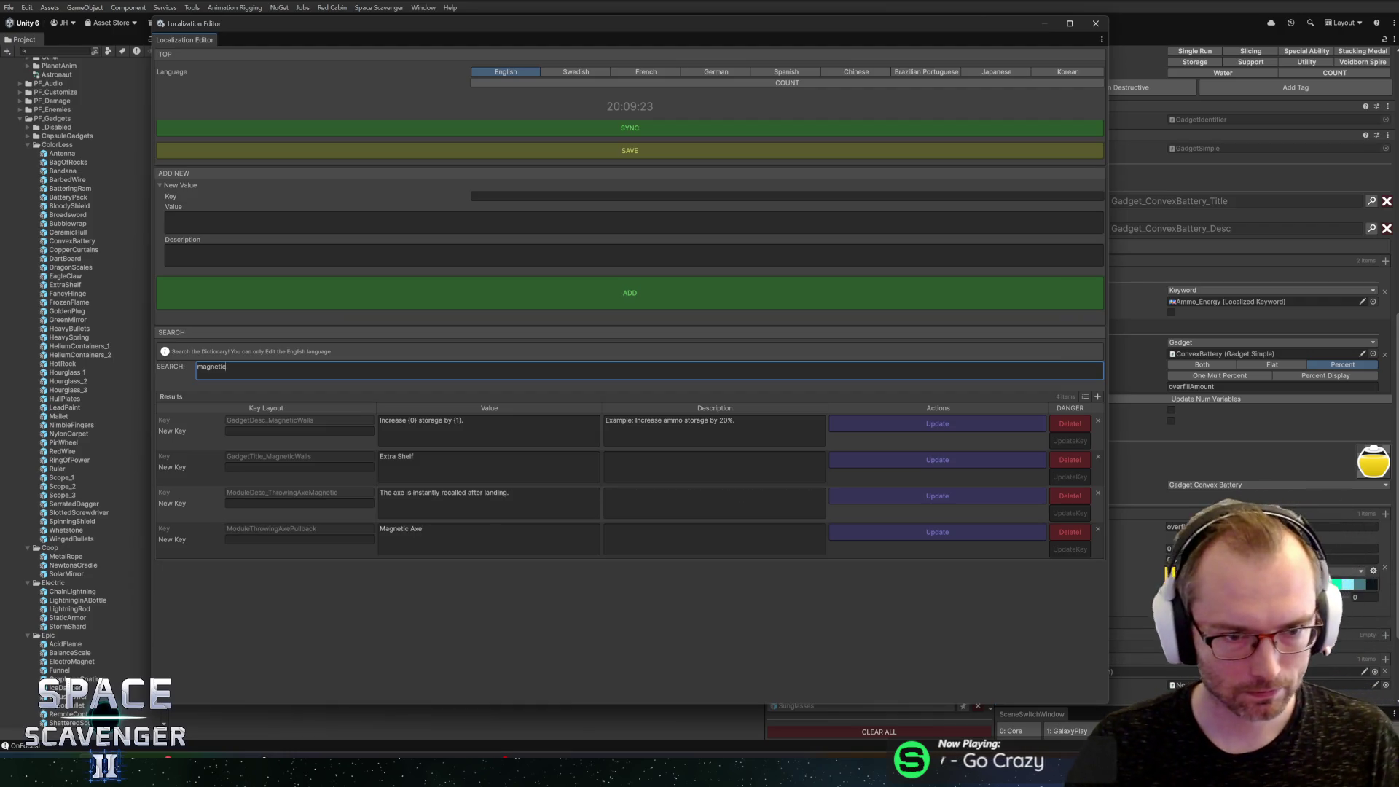
{"action": "left_click", "coordinate": [496, 196]}
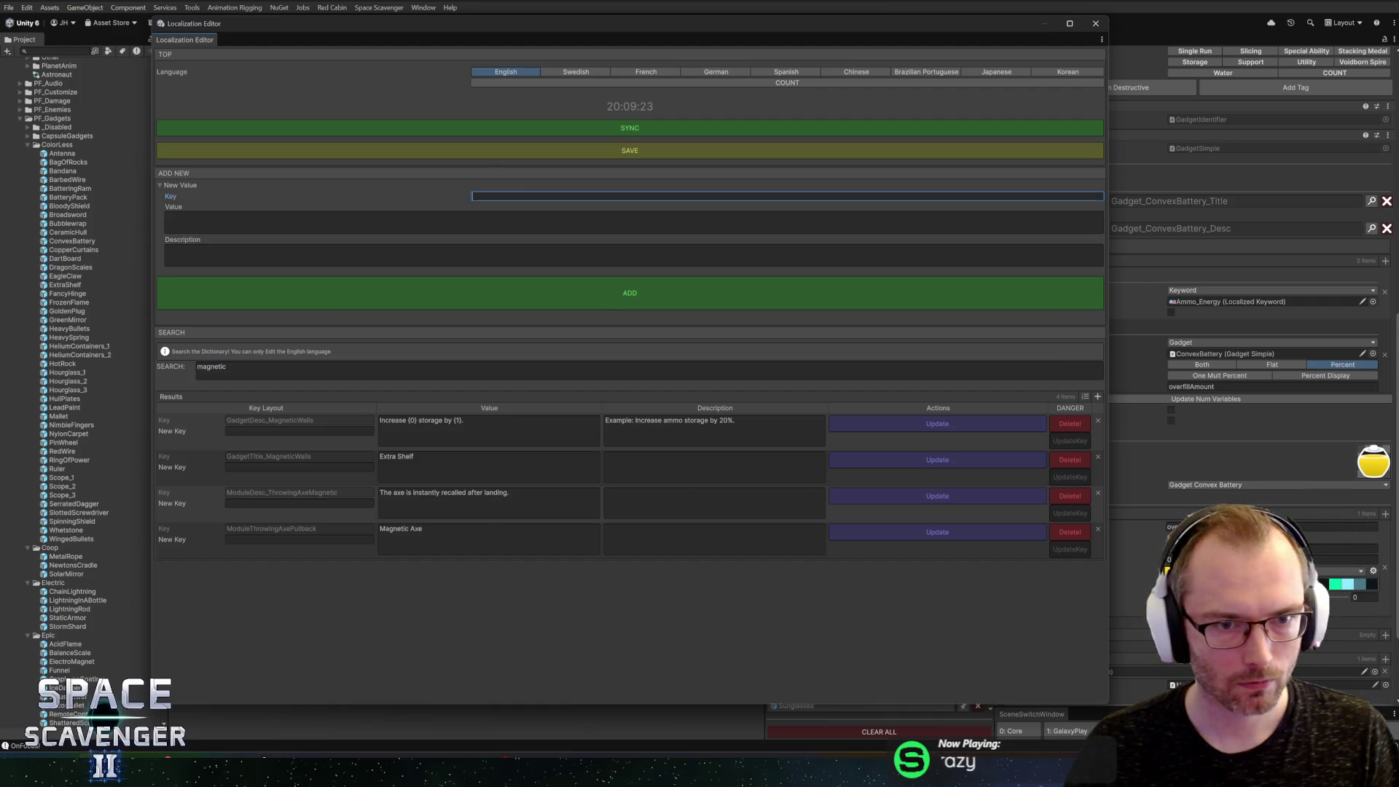
{"action": "type", "text": "storage"}
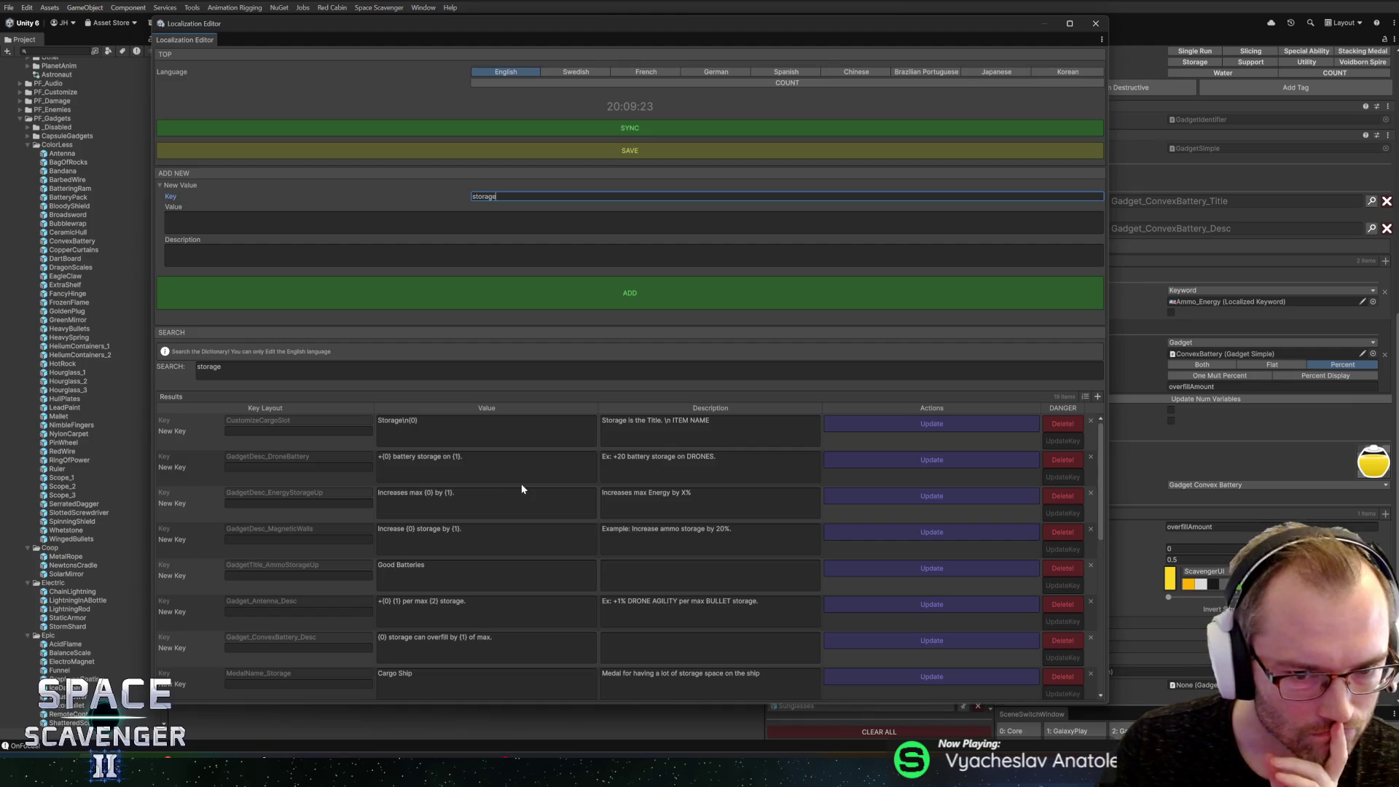
Step: Review the existing storage entries such as ModuleDesc_Storage and Module_Storage
{"action": "scroll", "coordinate": [487, 543], "scroll_direction": "down", "scroll_amount": 2}
{"action": "scroll", "coordinate": [487, 547], "scroll_direction": "down", "scroll_amount": 3}
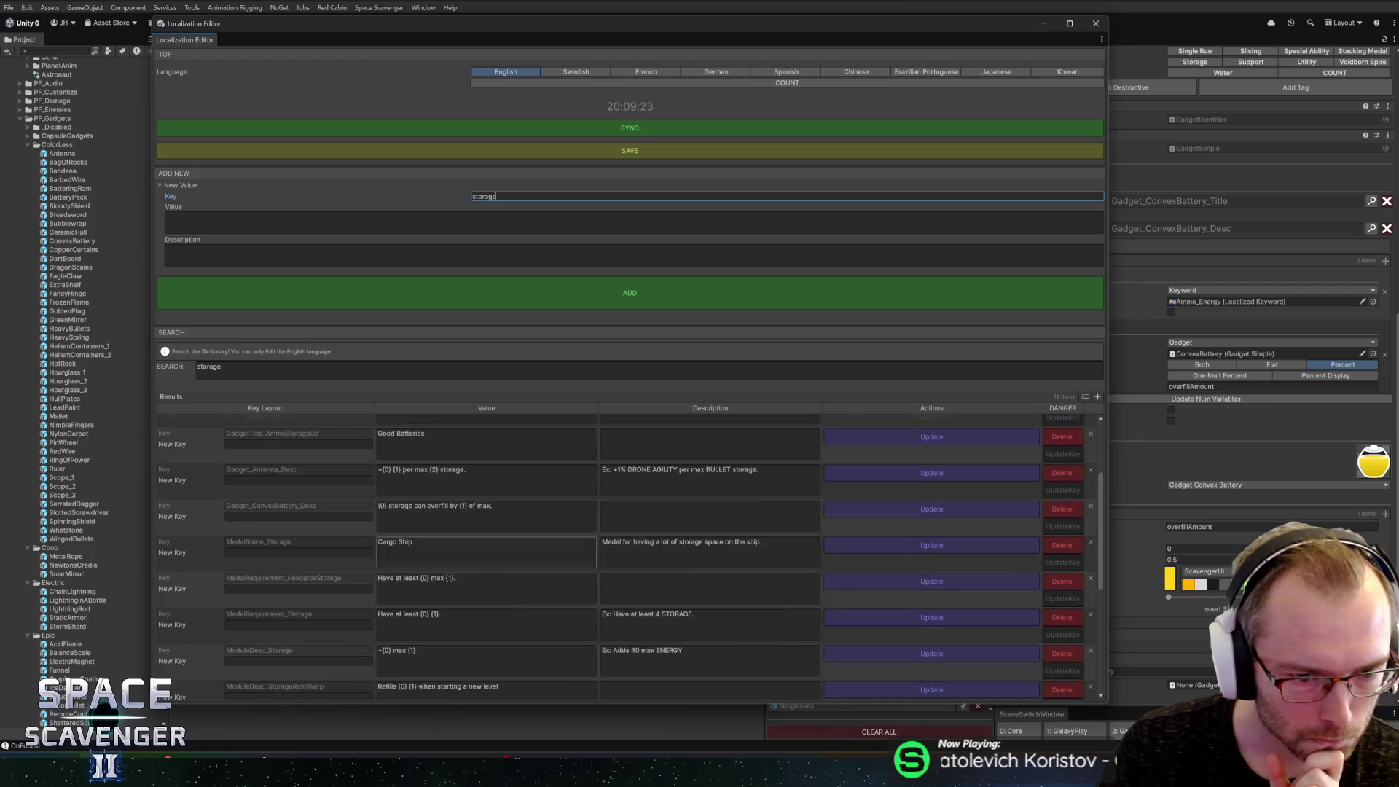
{"action": "scroll", "coordinate": [487, 557], "scroll_direction": "down", "scroll_amount": 3}
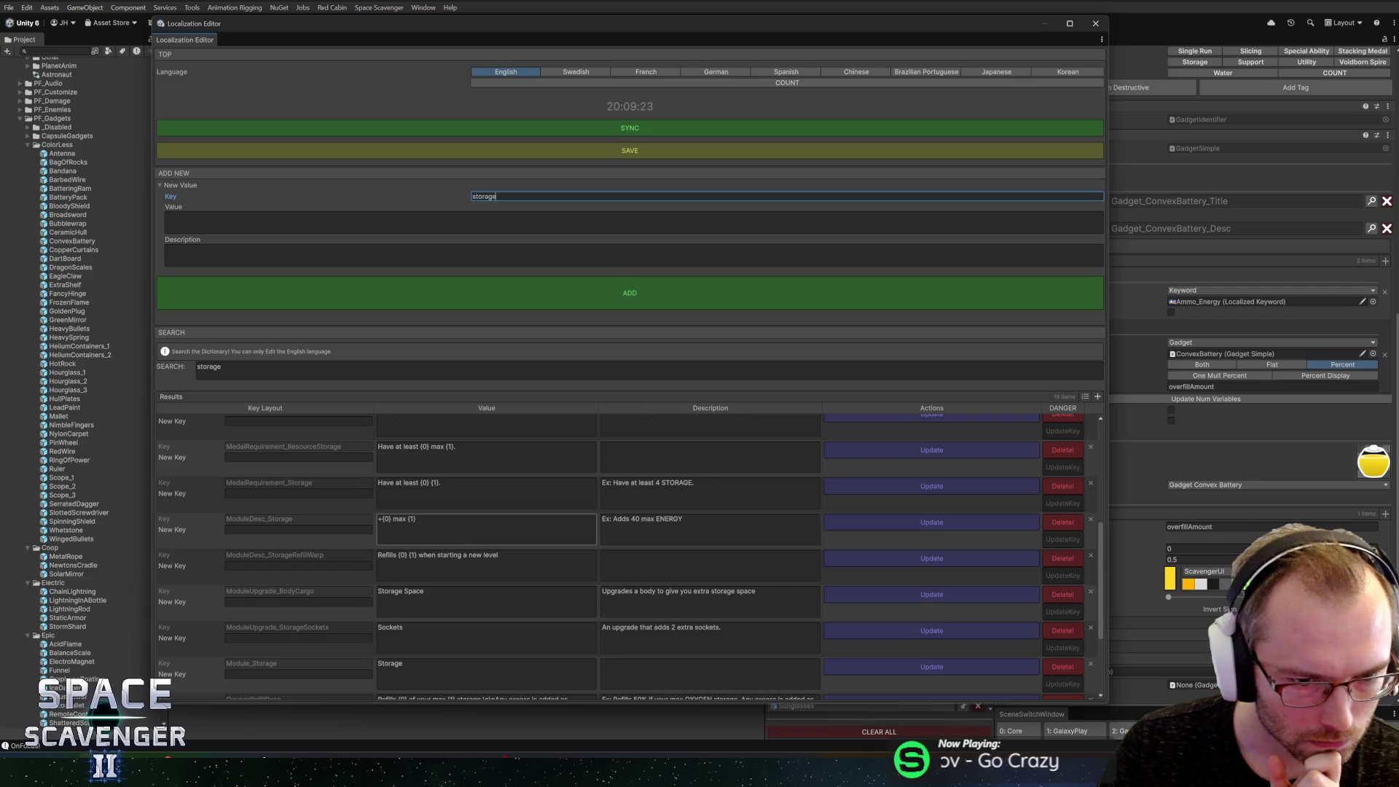
{"action": "left_click", "coordinate": [431, 528]}
{"action": "left_click", "coordinate": [417, 519]}
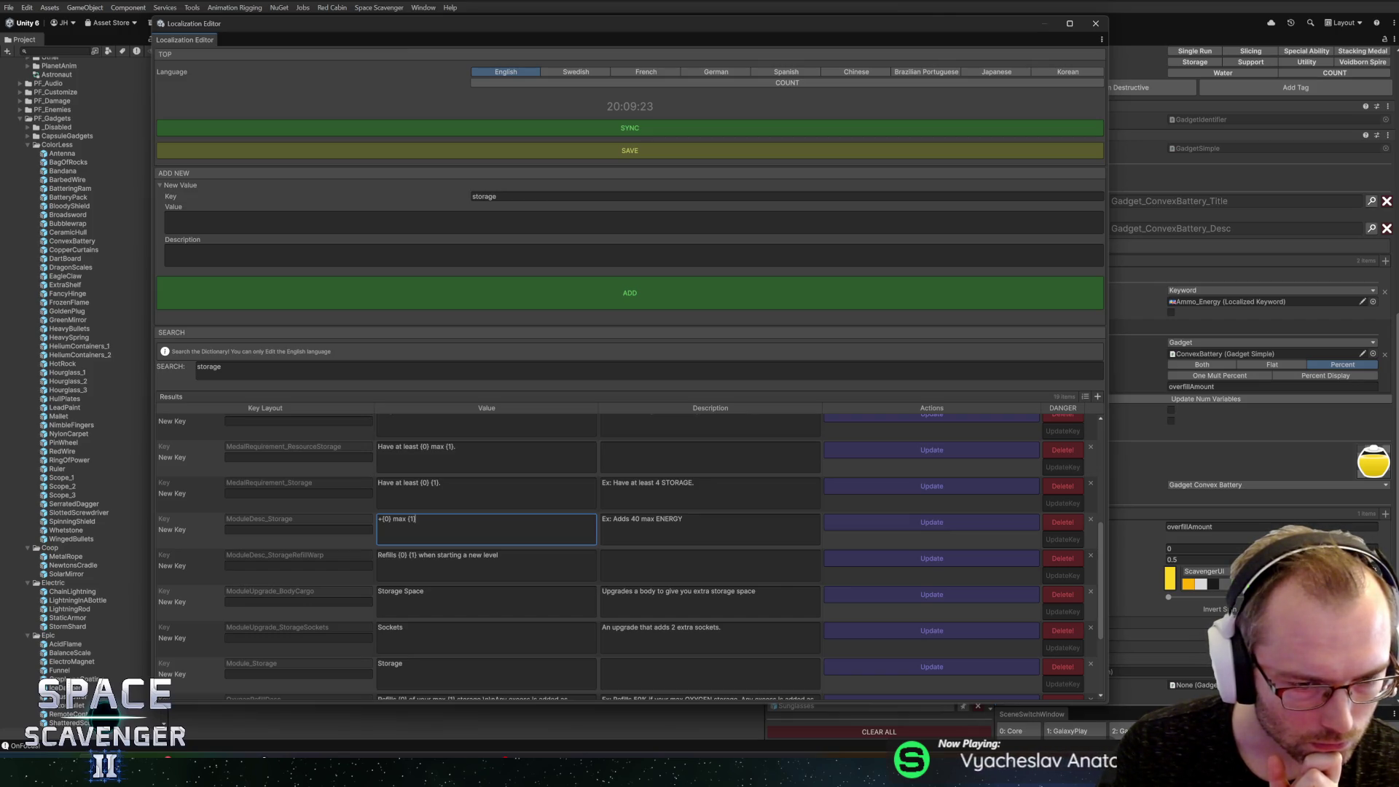
{"action": "scroll", "coordinate": [458, 519], "scroll_direction": "down", "scroll_amount": 1}
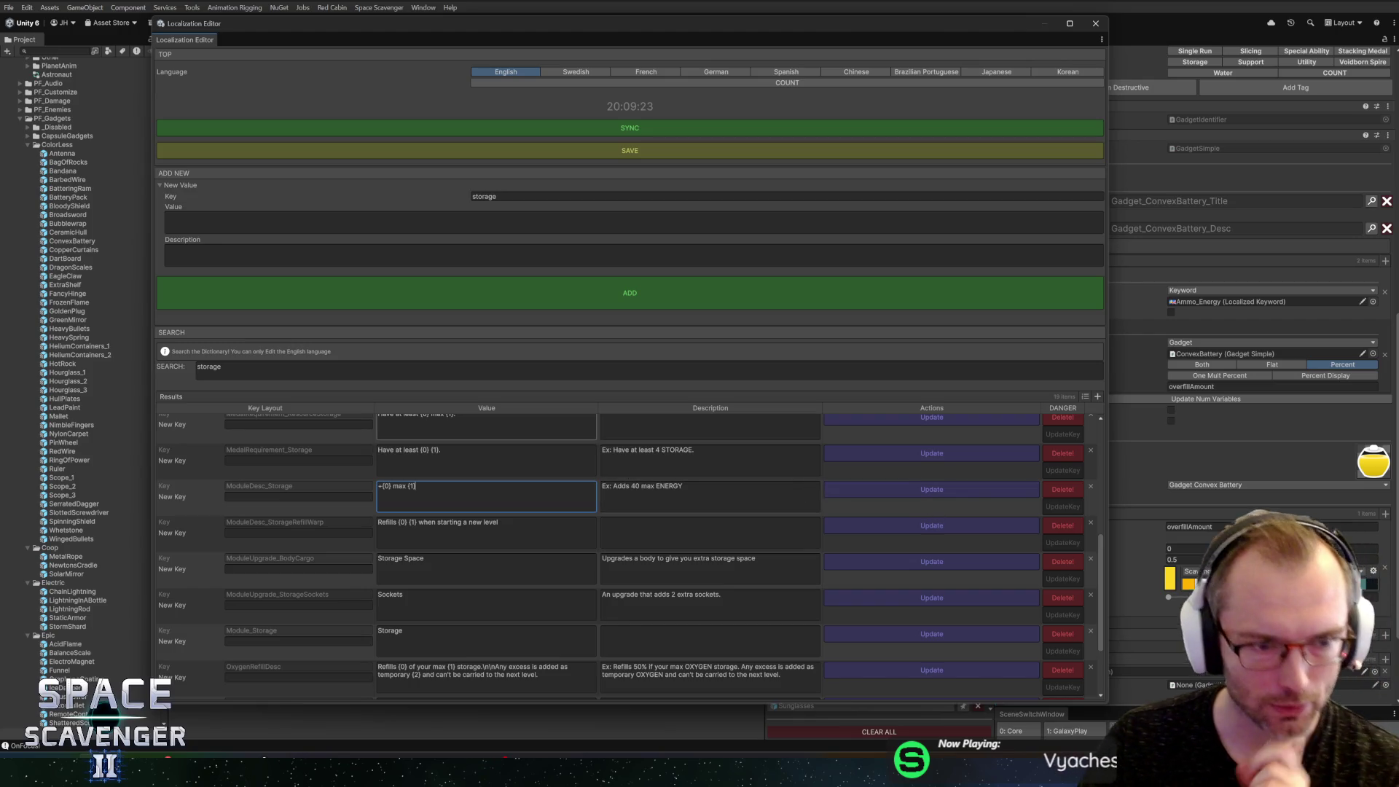
{"action": "scroll", "coordinate": [486, 576], "scroll_direction": "down", "scroll_amount": 2}
{"action": "scroll", "coordinate": [498, 560], "scroll_direction": "down", "scroll_amount": 2}
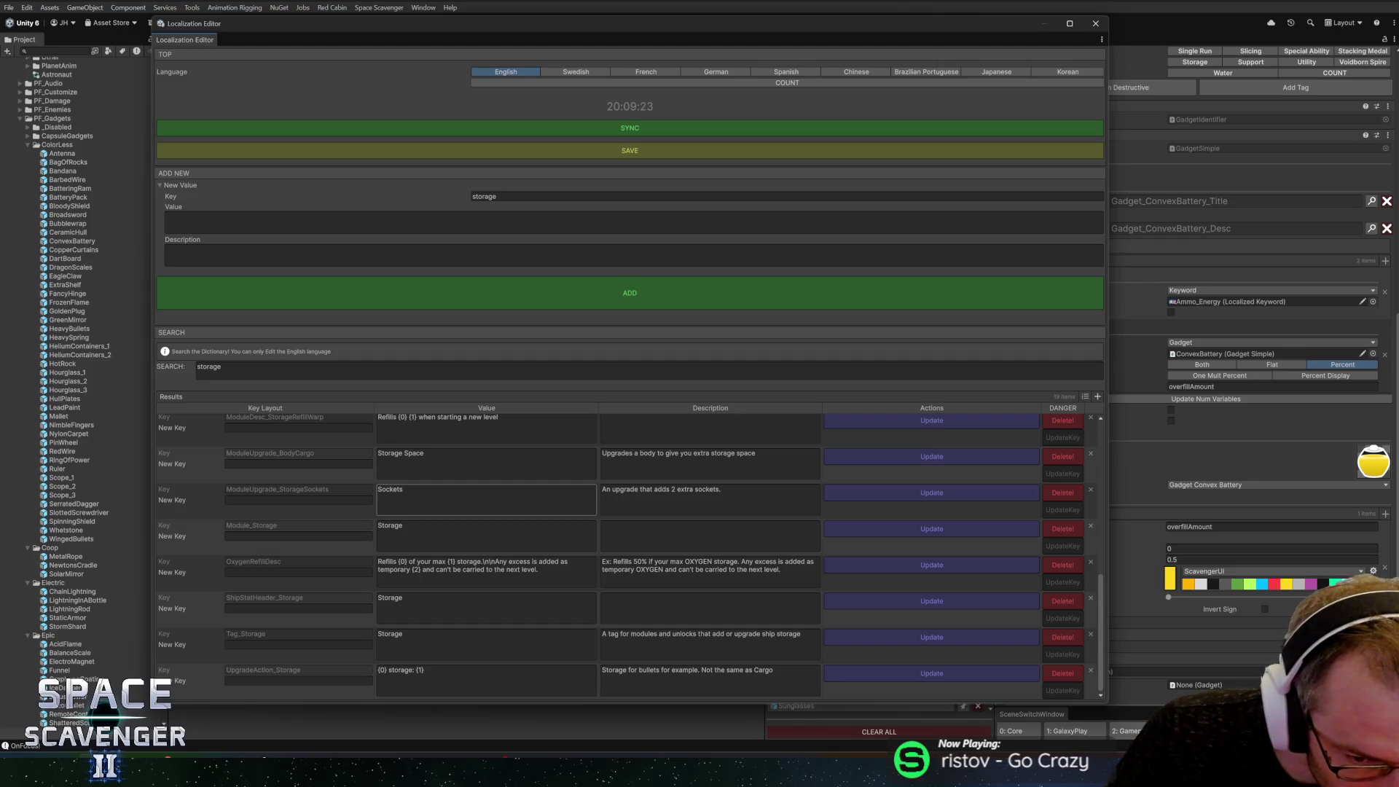
{"action": "left_click", "coordinate": [516, 189]}
{"action": "left_click", "coordinate": [510, 187]}
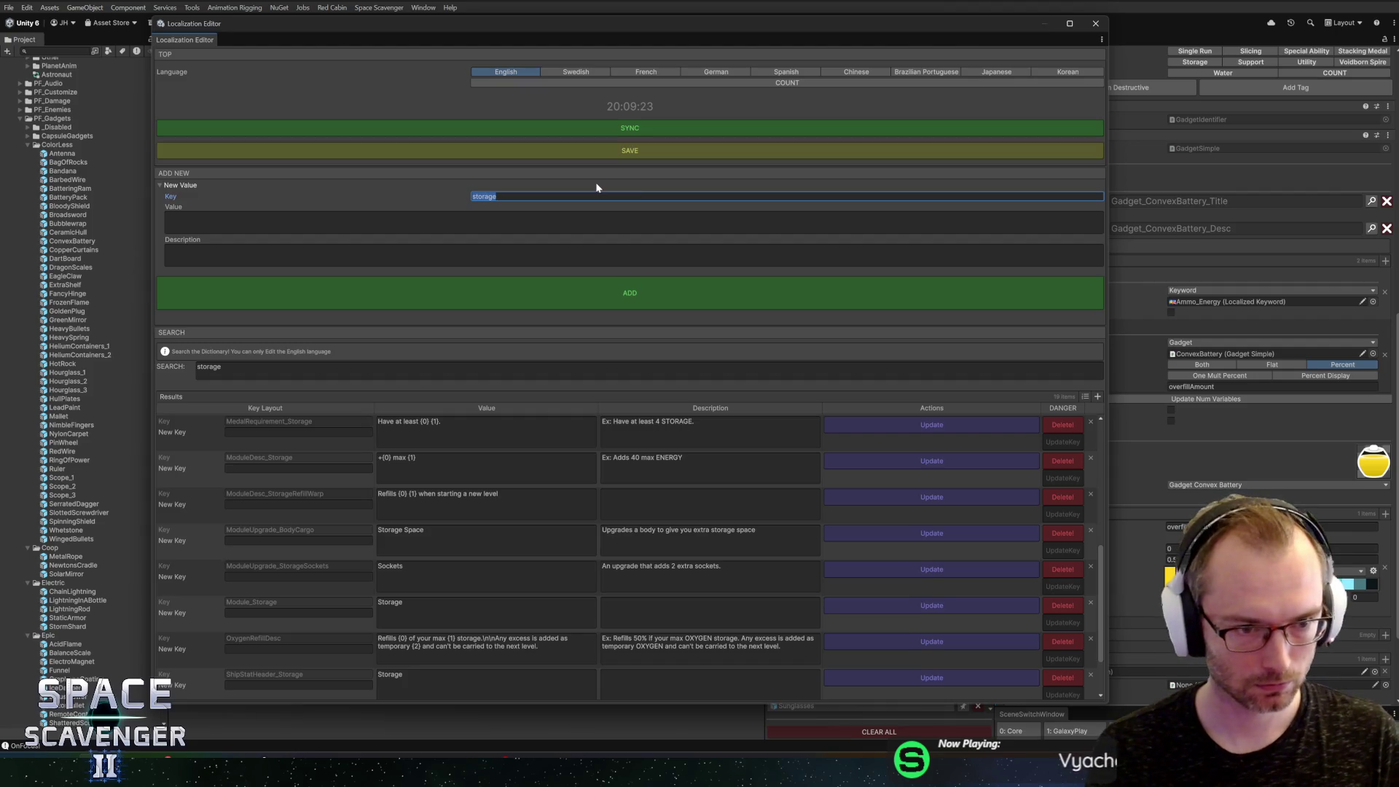
Step: Enter ShipStat_Storage as the new localization key
{"action": "type", "text": "Gadget_"}
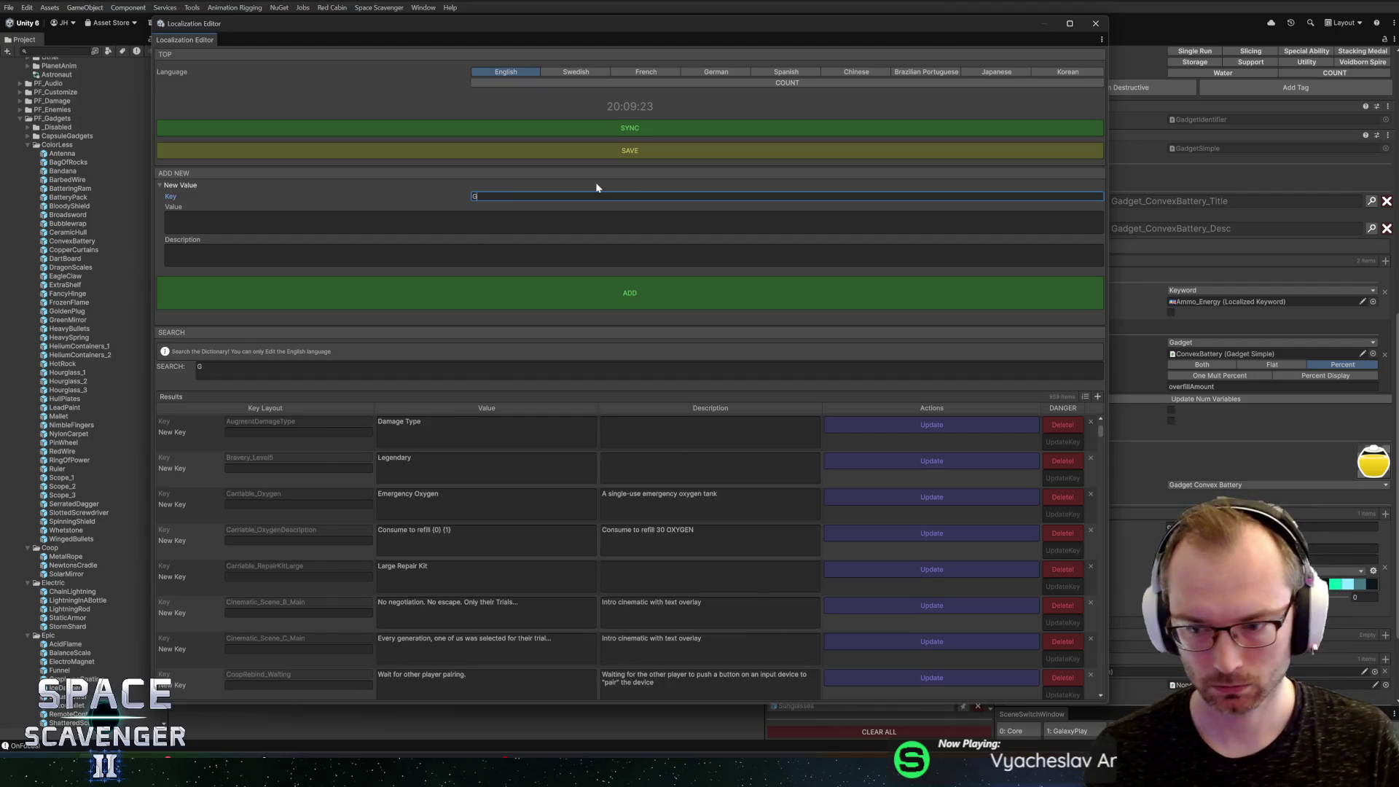
{"action": "key", "text": "BackSpace"}
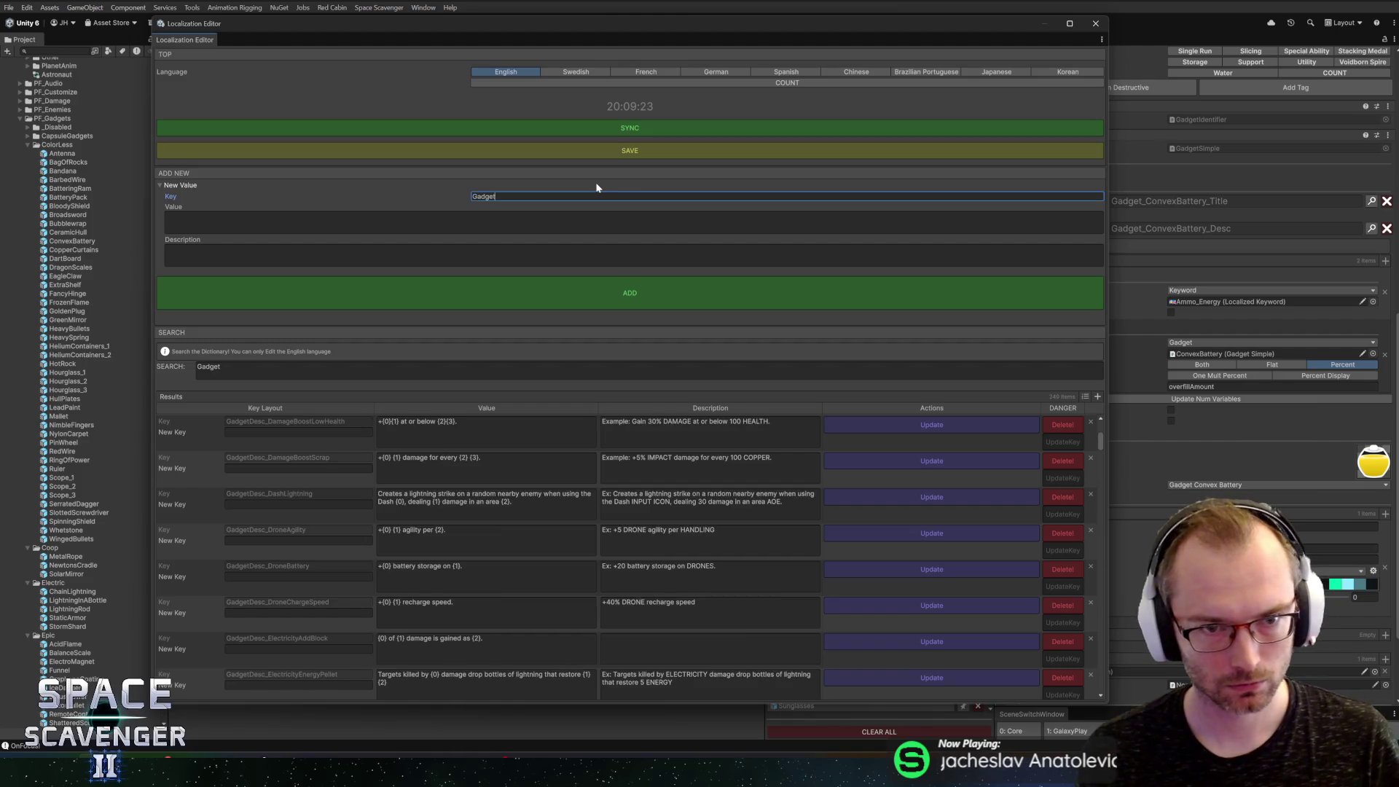
{"action": "key", "text": "BackSpace"}
{"action": "key", "text": "BackSpace"}
{"action": "key", "text": "BackSpace"}
{"action": "type", "text": "StatG"}
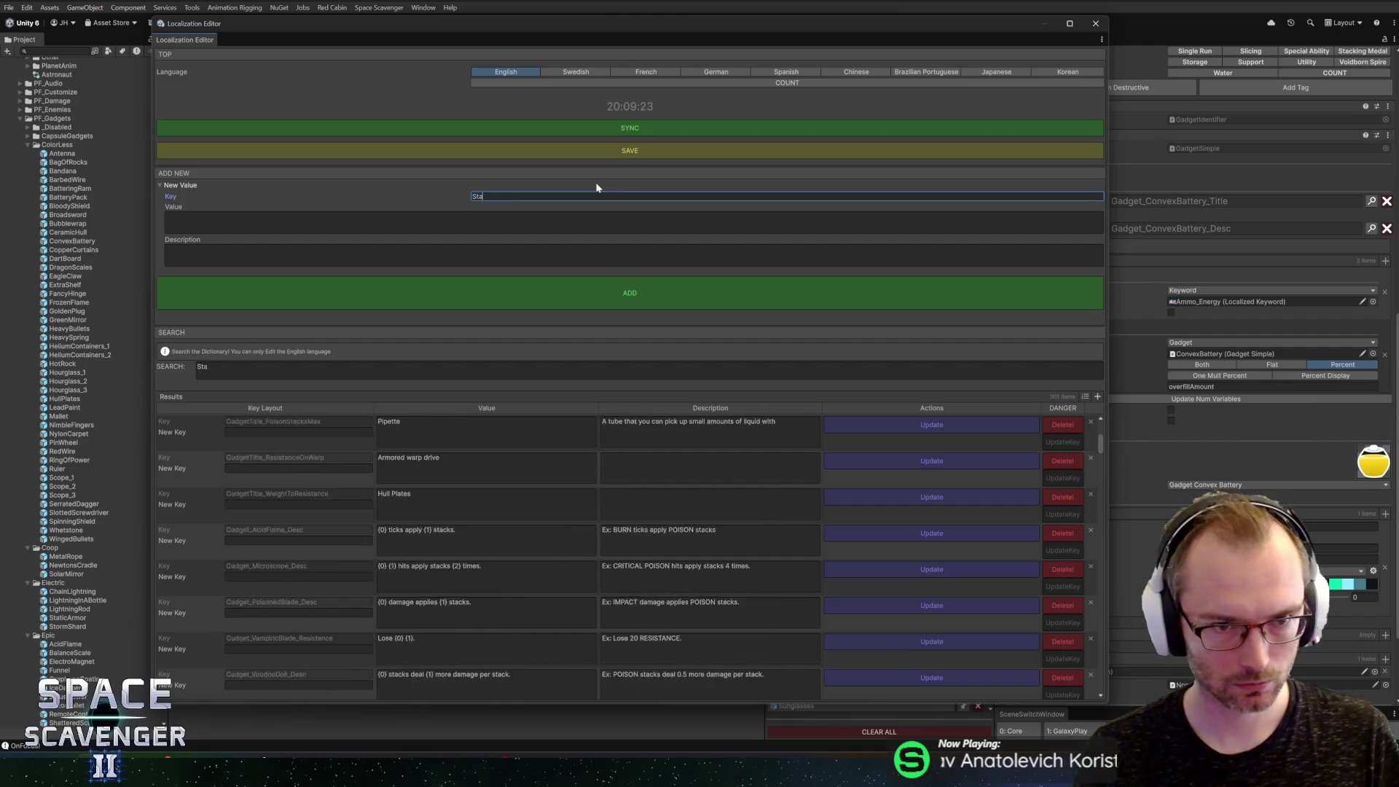
{"action": "key", "text": "BackSpace"}
{"action": "key", "text": "BackSpace"}
{"action": "type", "text": "s"}
{"action": "key", "text": "BackSpace"}
{"action": "key", "text": "BackSpace"}
{"action": "key", "text": "BackSpace"}
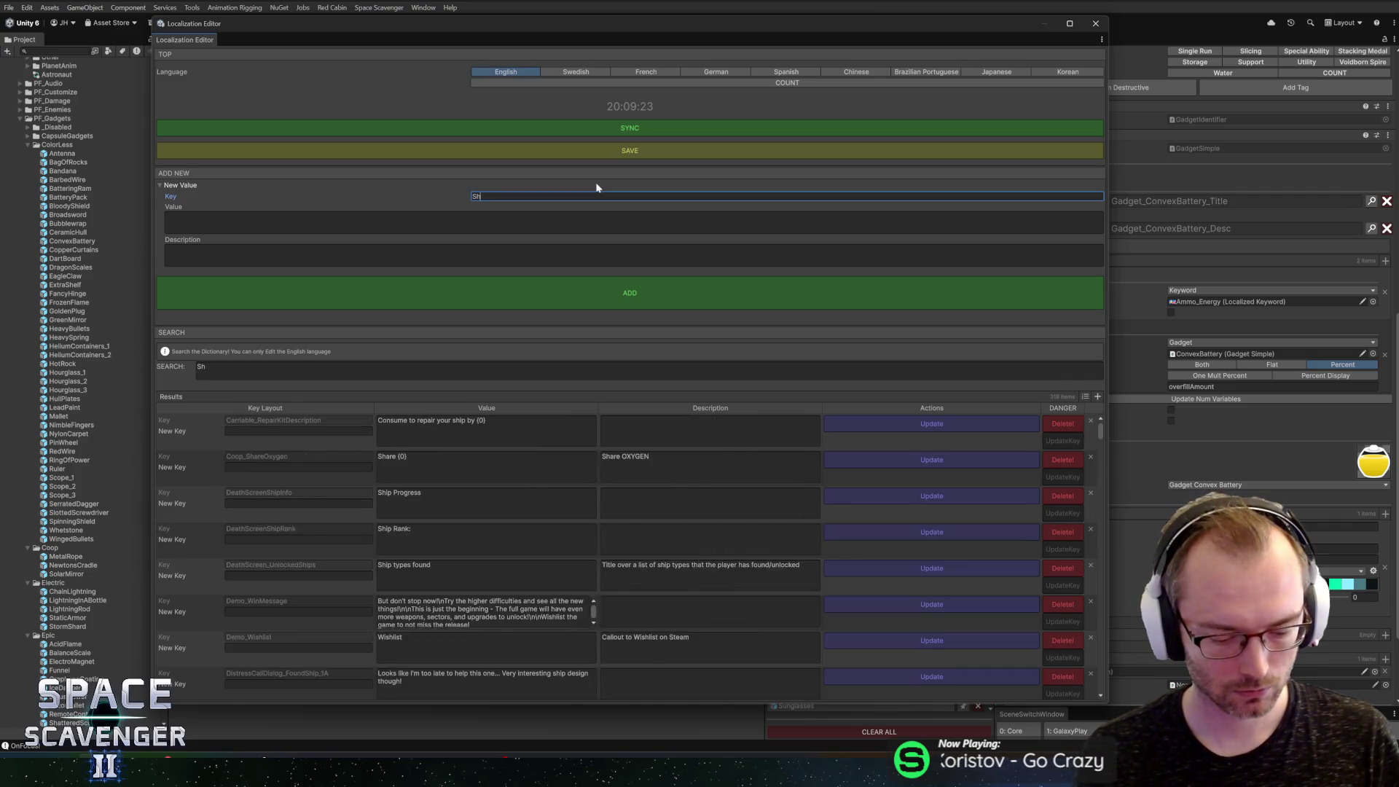
{"action": "type", "text": "ShipStat_"}
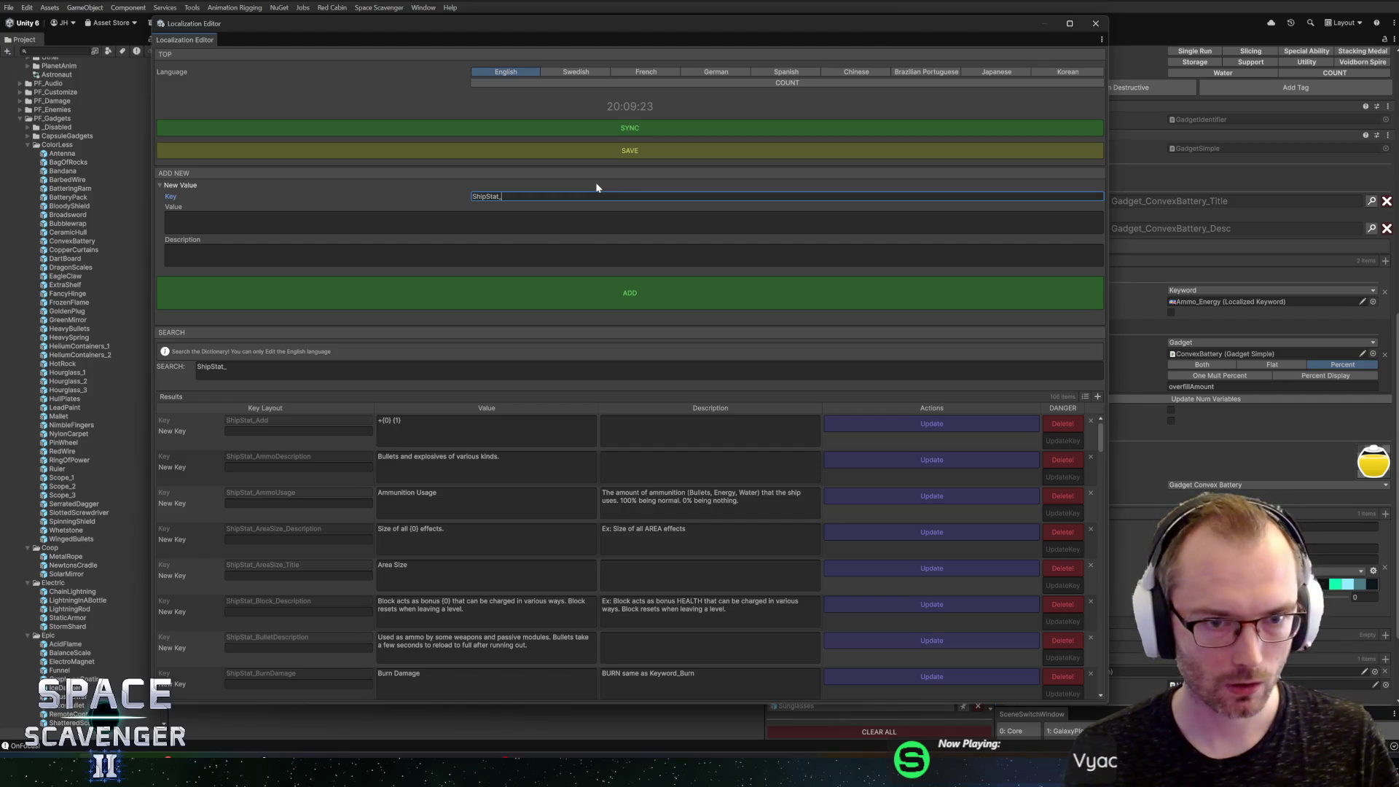
{"action": "type", "text": "S"}
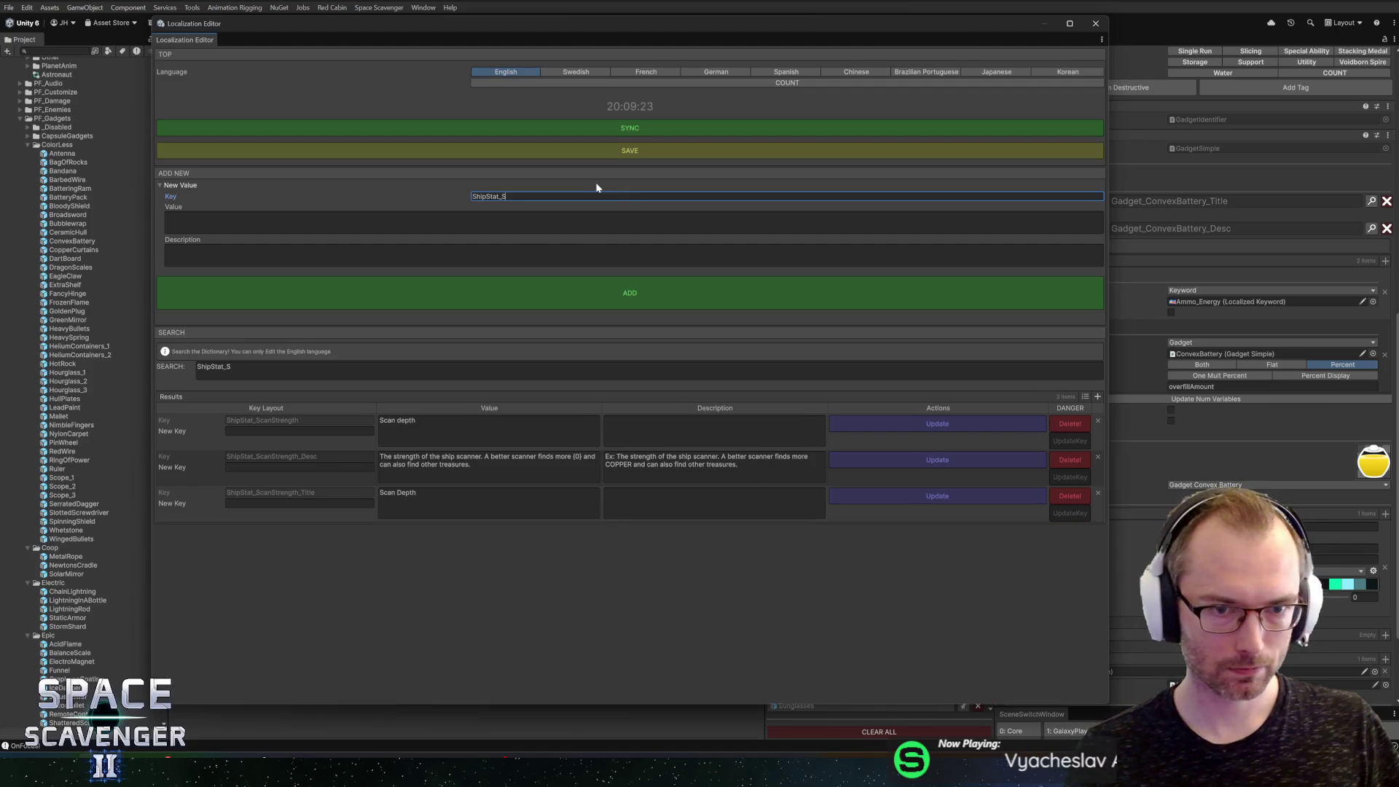
{"action": "type", "text": "torage"}
{"action": "key", "text": "Tab"}
{"action": "type", "text": "+{0} {1} s"}
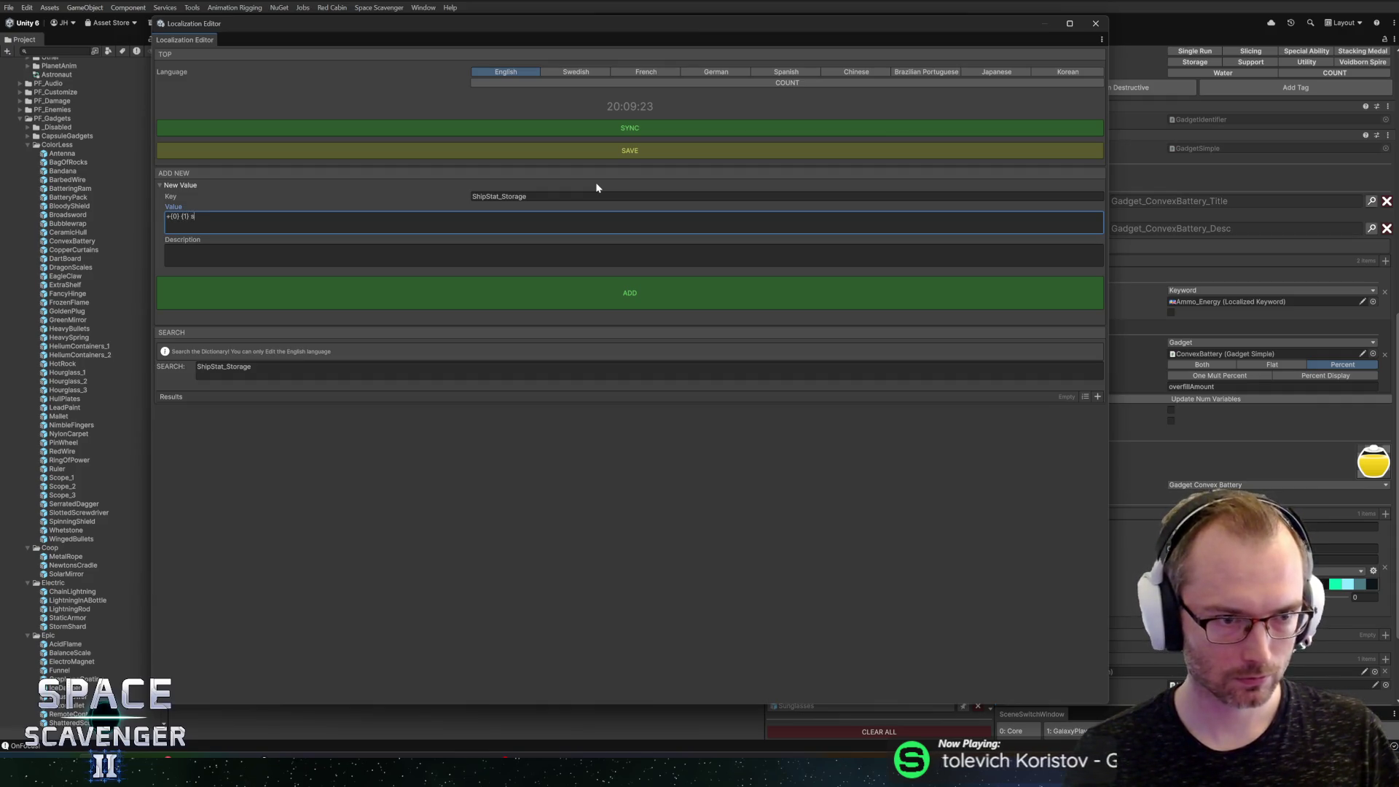
Step: Give it the value "+{0} {1} storage." and description "Any kind of storage bonus: Ex: +40% ENERGY storage"
{"action": "type", "text": "torage."}
{"action": "left_click", "coordinate": [350, 264]}
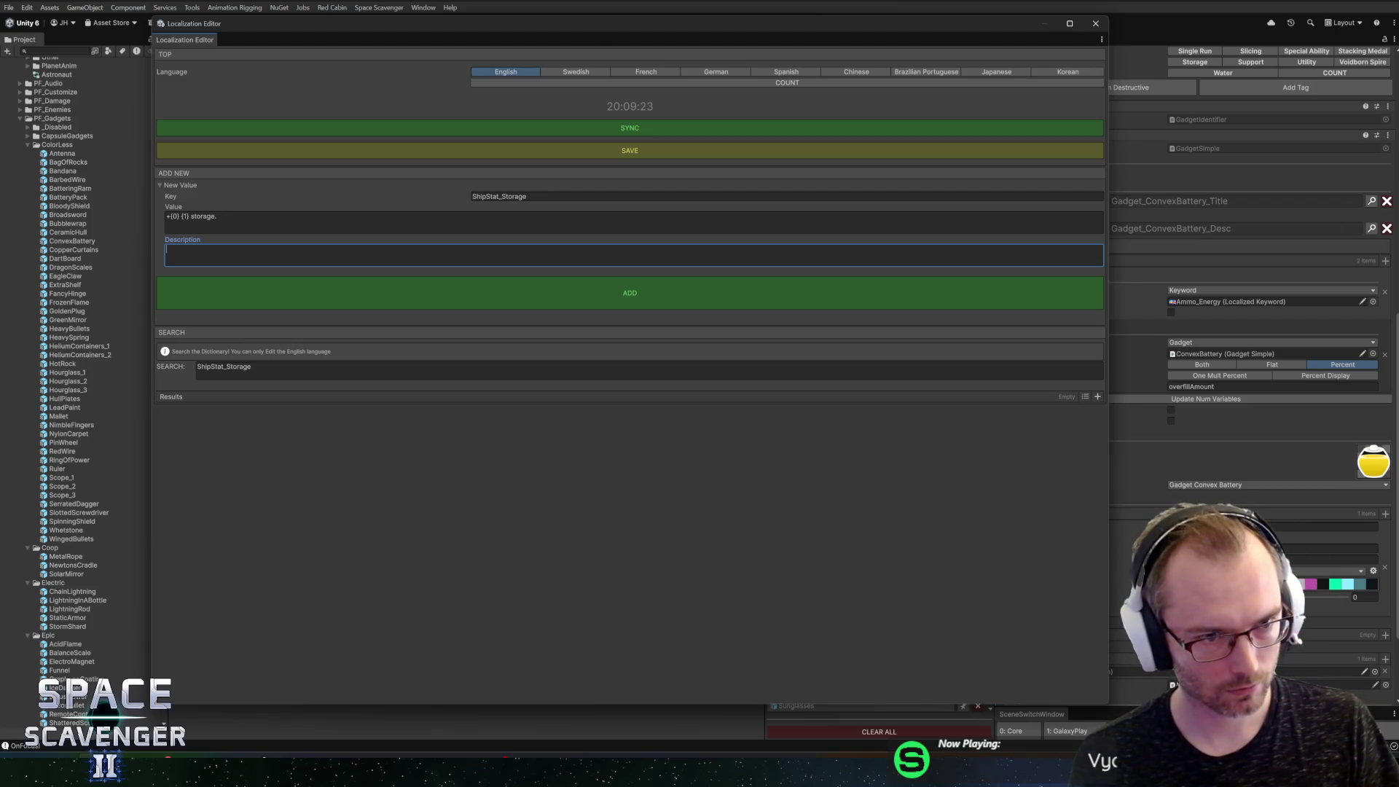
{"action": "type", "text": "Any kind of storage "}
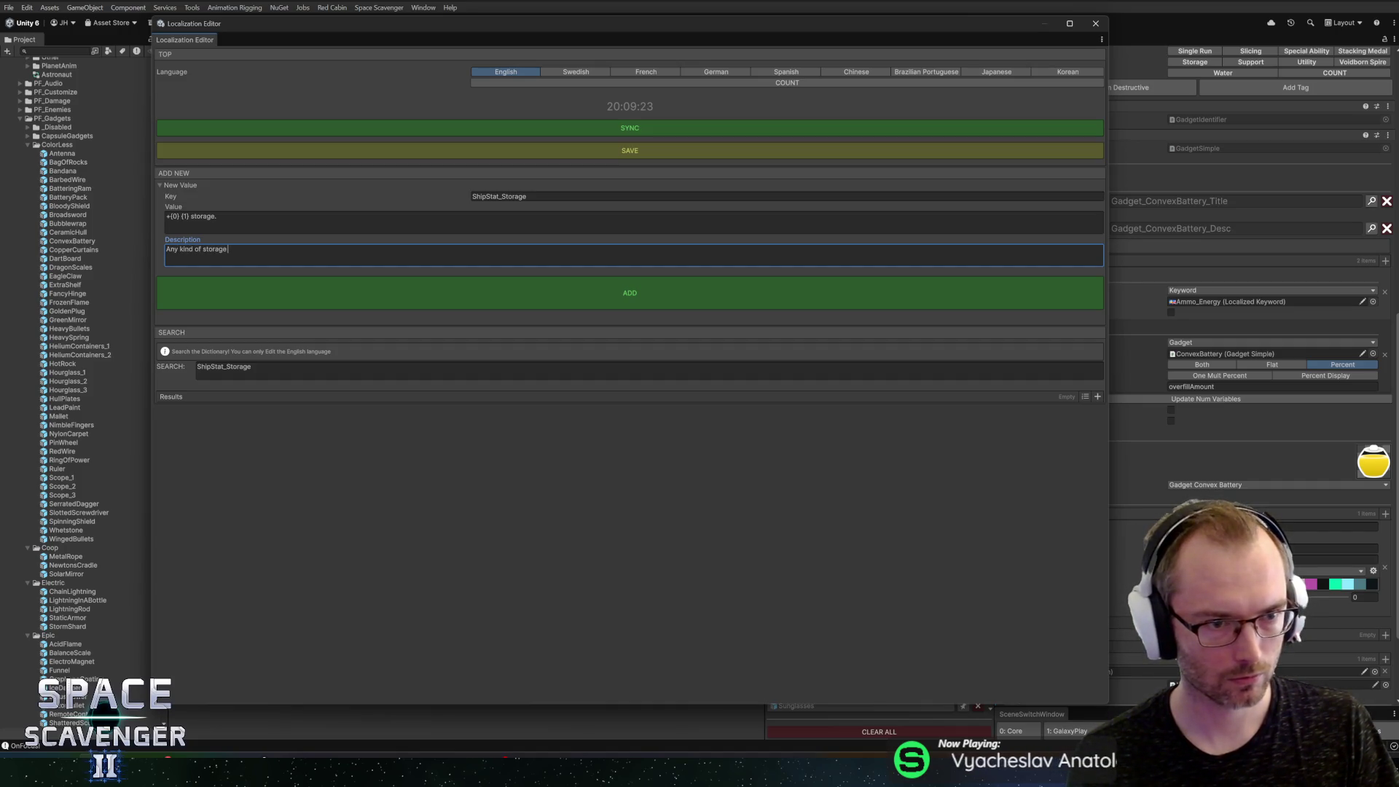
{"action": "type", "text": "bonus: Ex: +"}
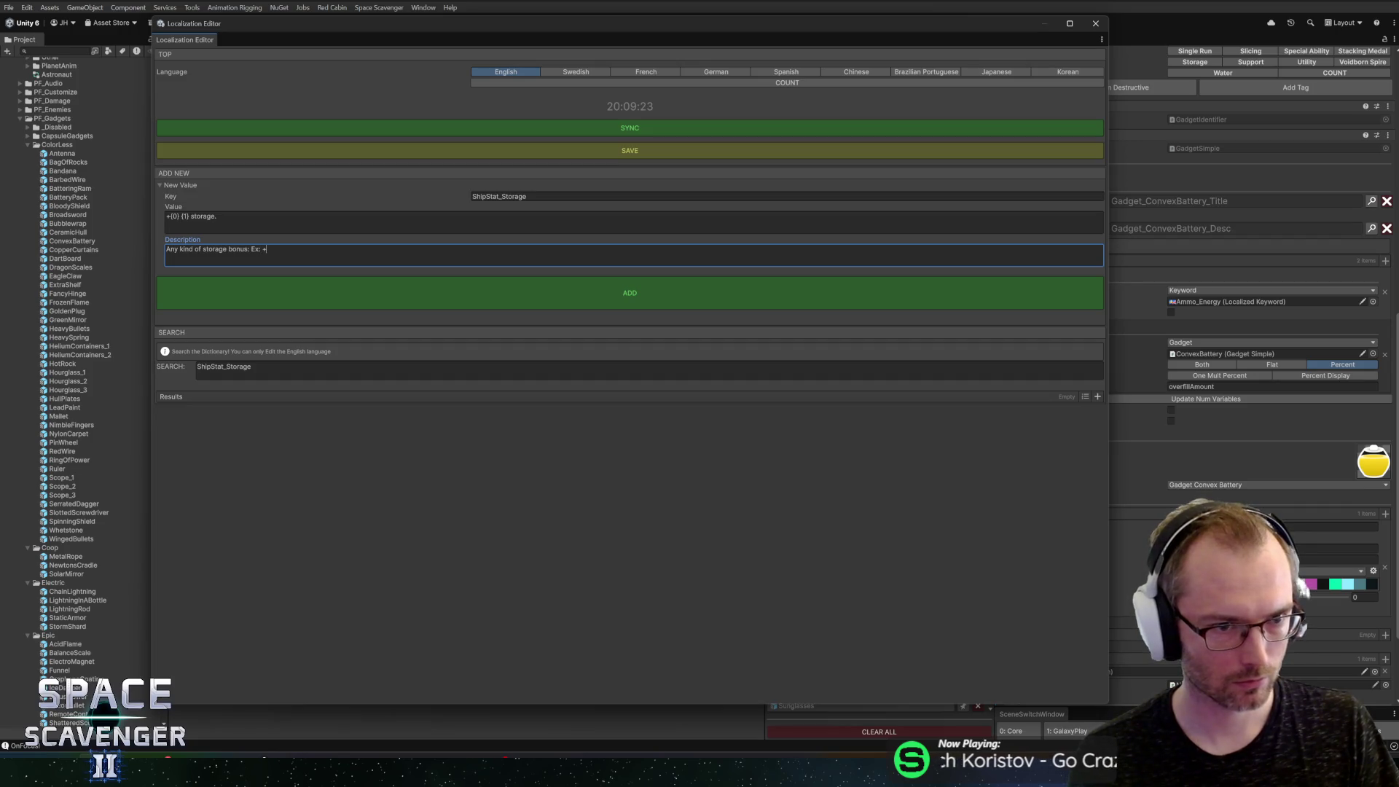
{"action": "type", "text": "40%"}
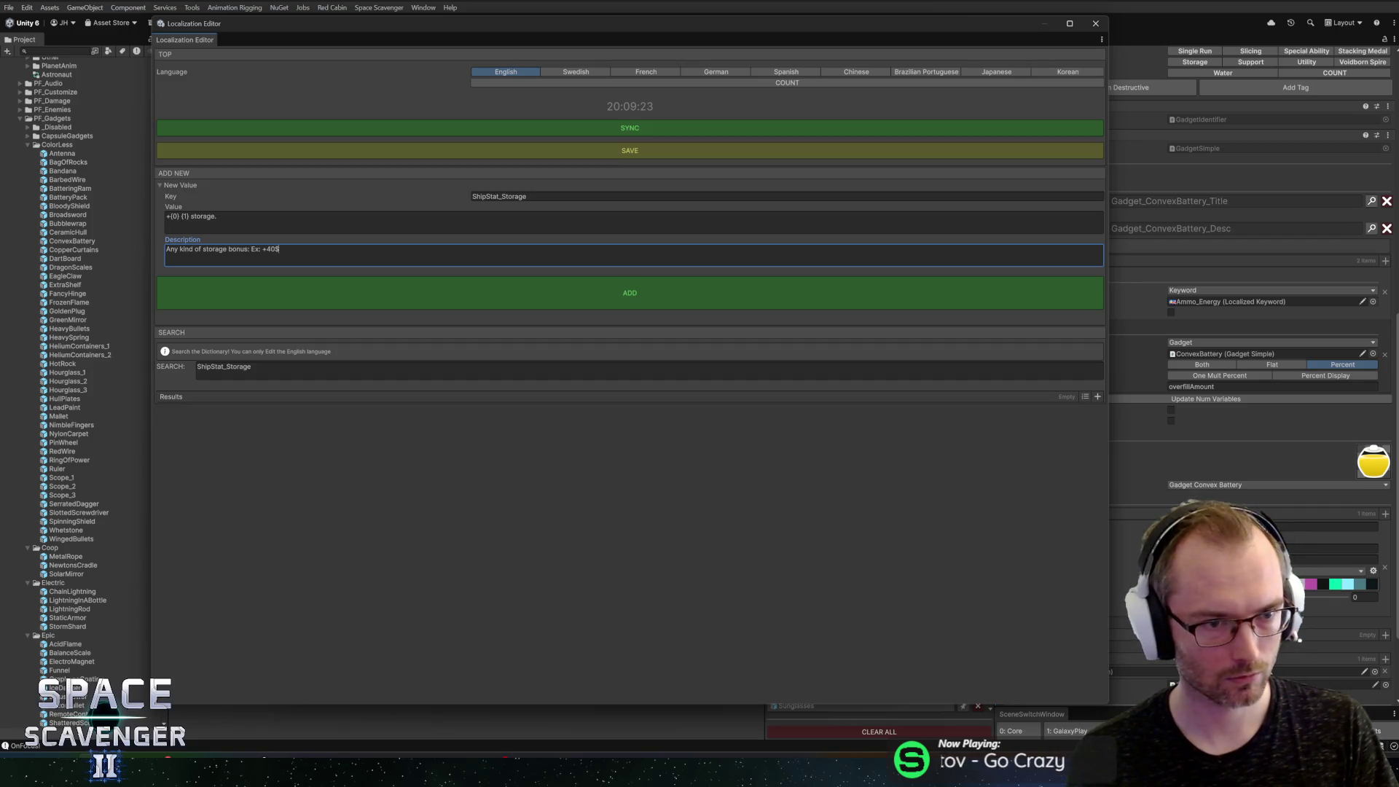
{"action": "type", "text": " ENERG"}
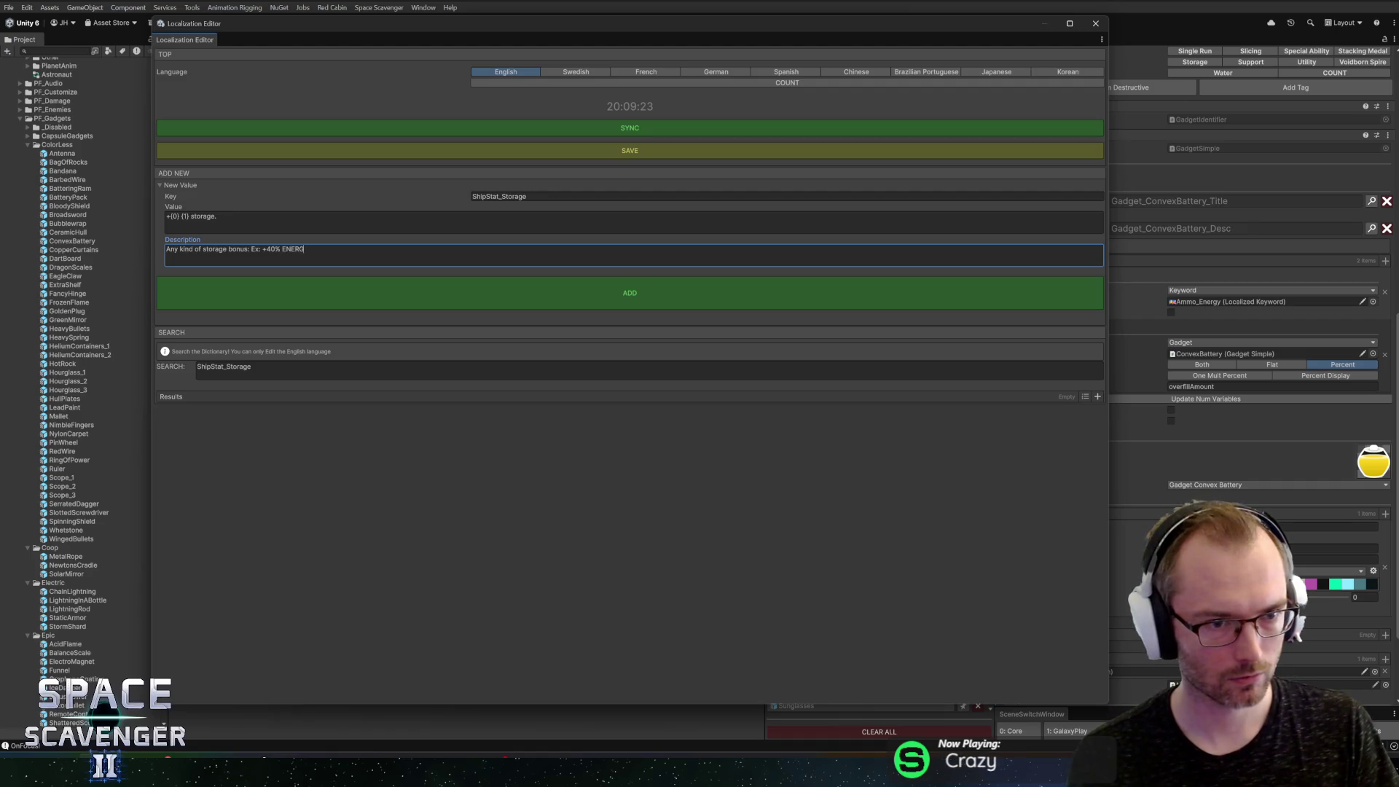
{"action": "type", "text": "Y storage"}
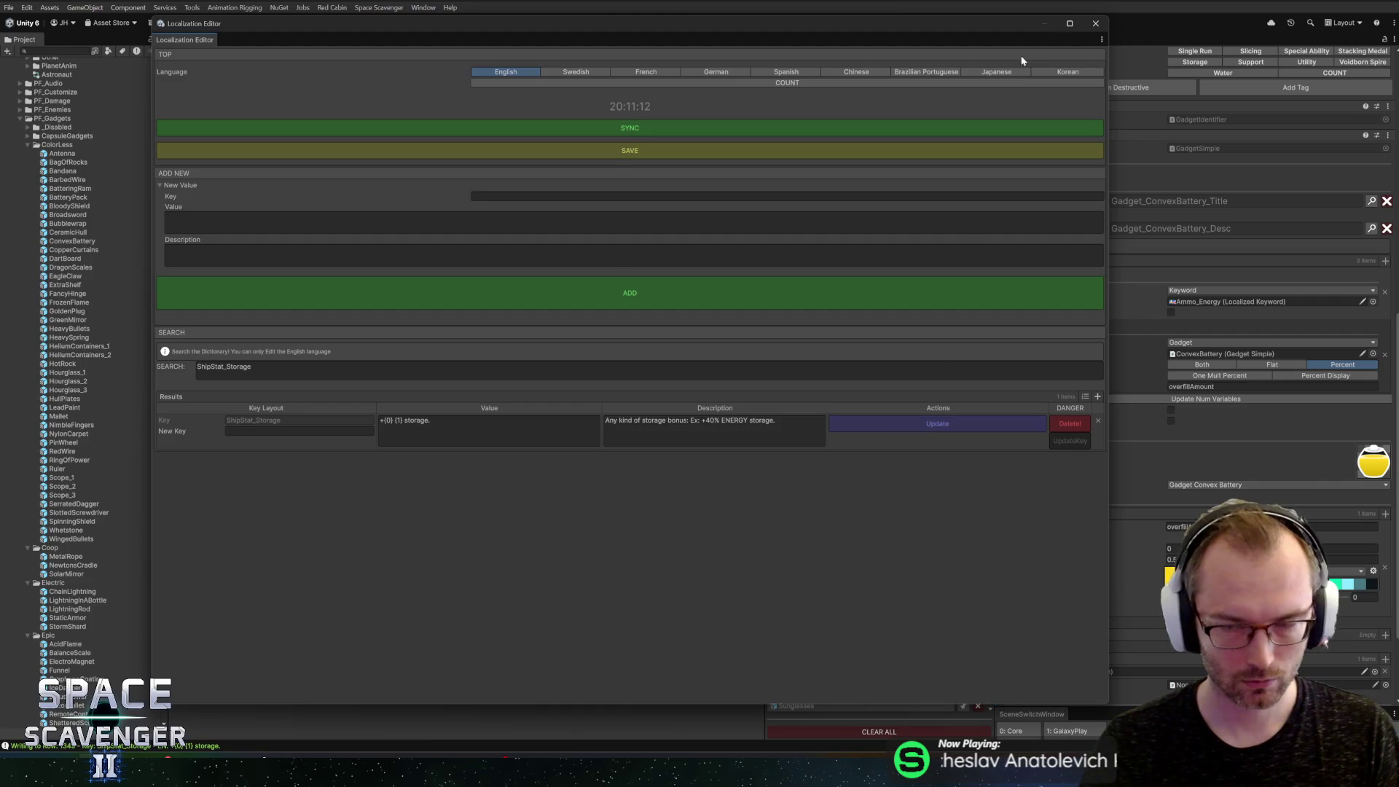
{"action": "left_click", "coordinate": [1096, 23]}
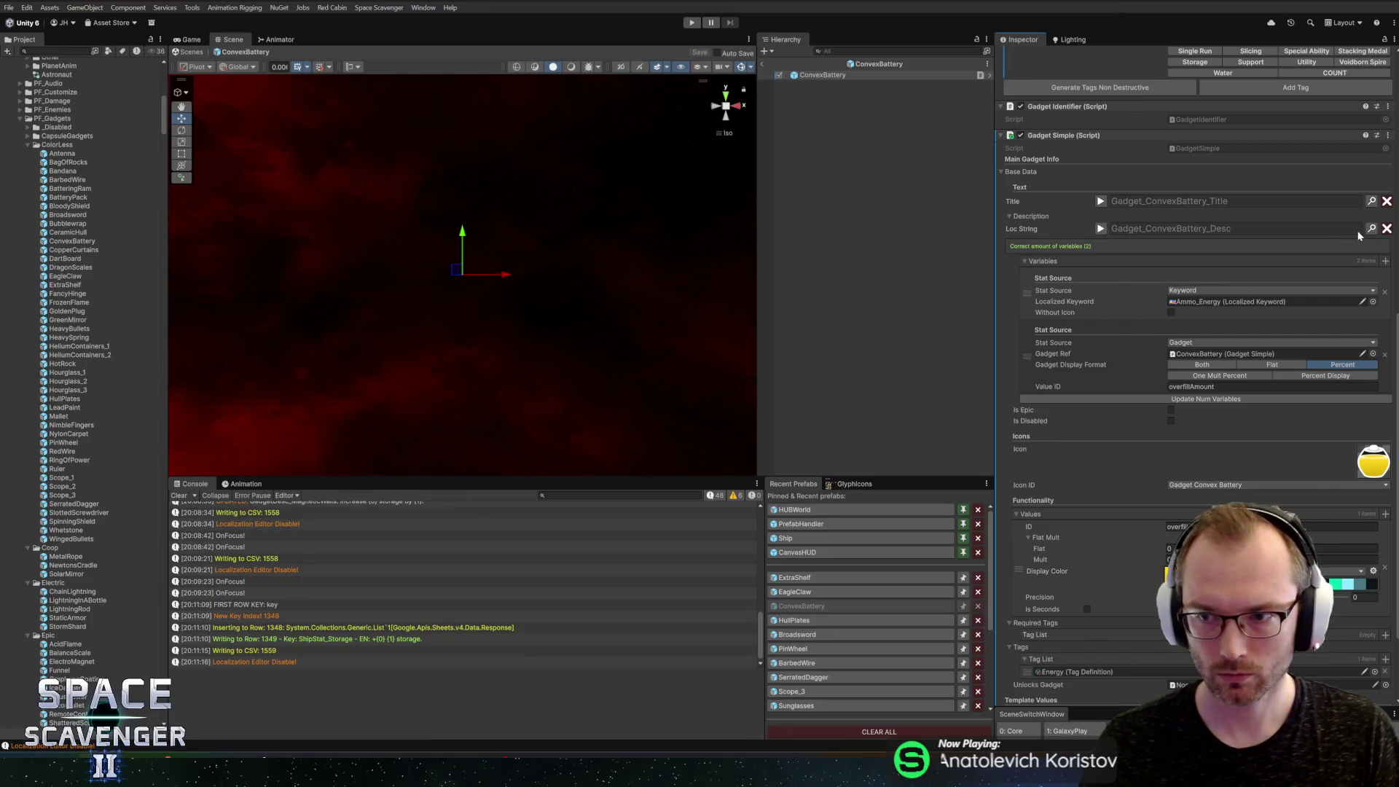
Step: Search 'shipstat_sto' and assign ShipStat_Storage as ConvexBattery's description key
{"action": "key", "text": "ctrl+l"}
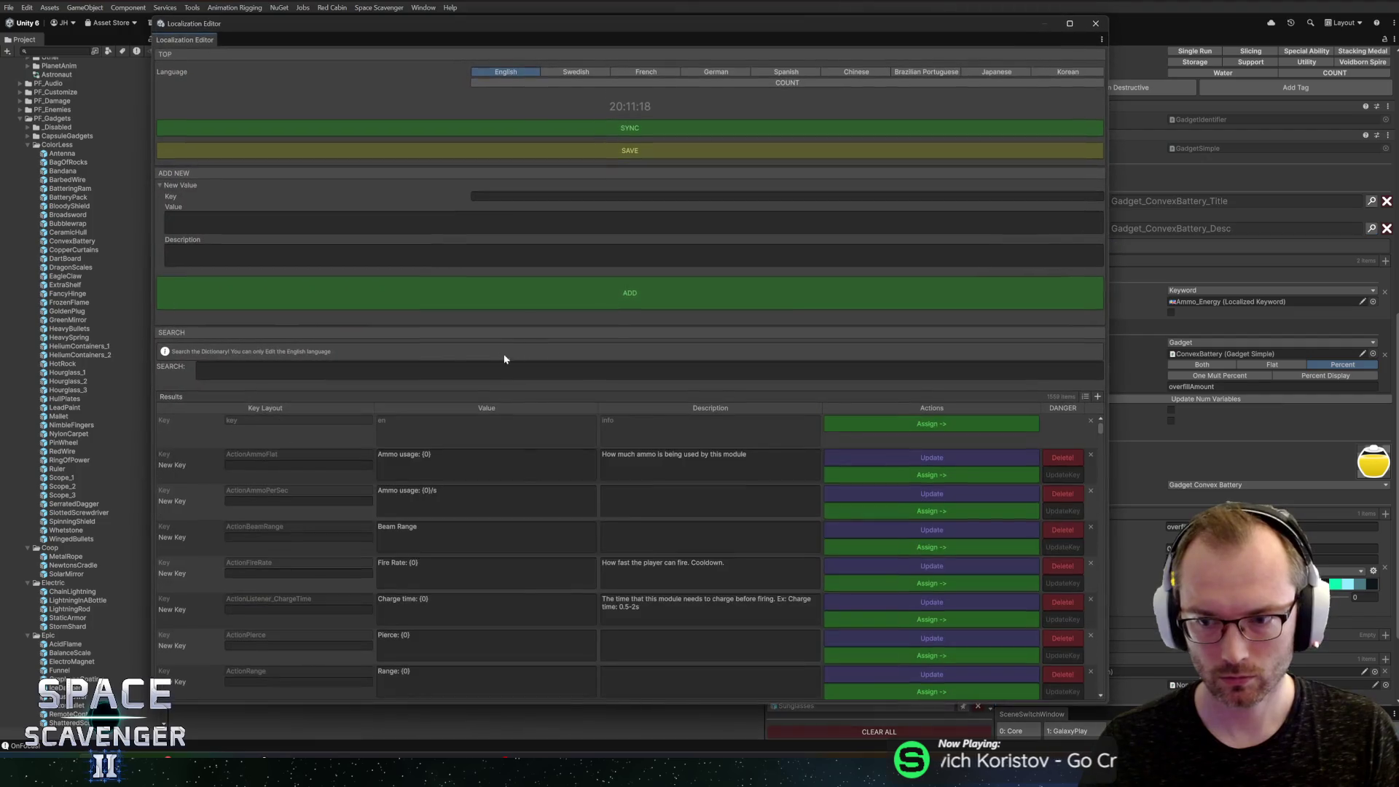
{"action": "type", "text": "sh"}
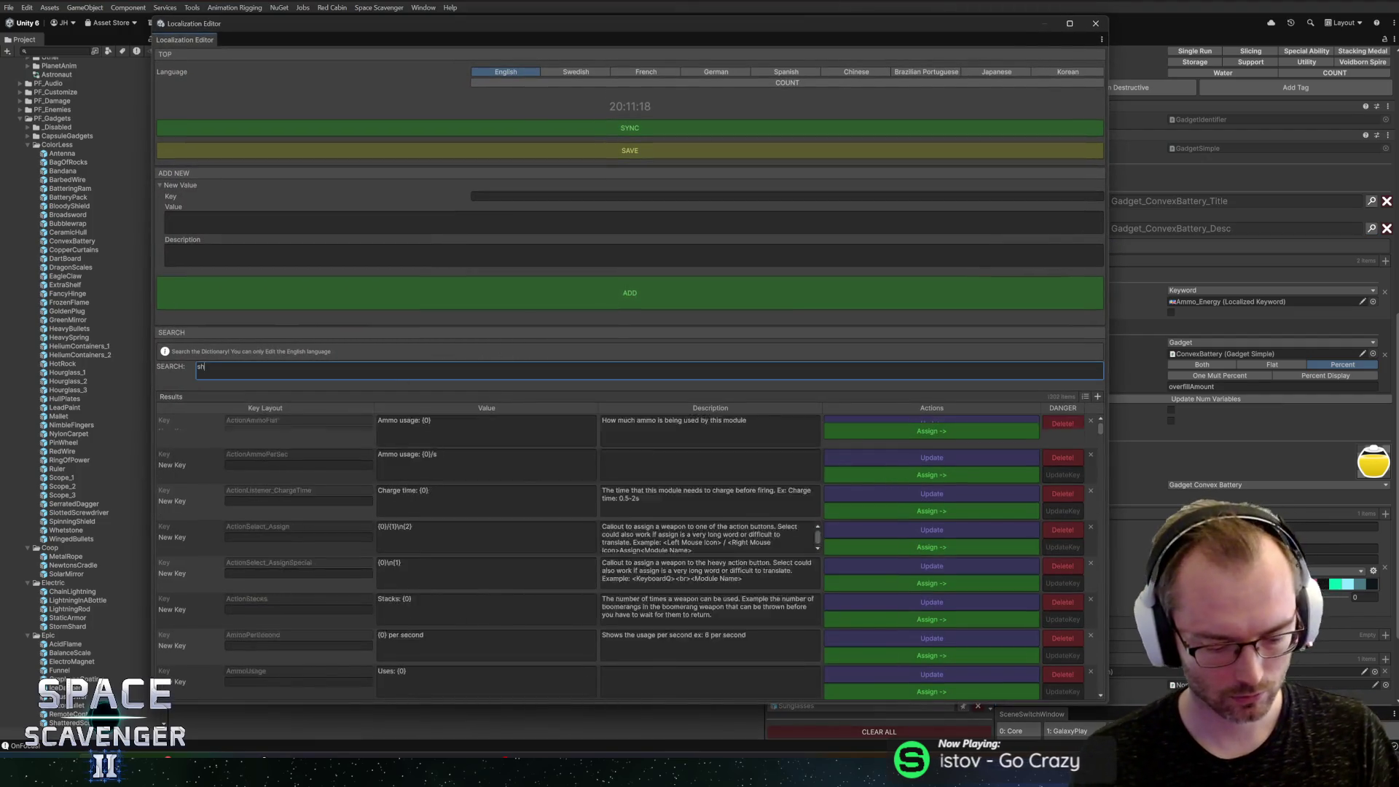
{"action": "type", "text": "ipstat_sto"}
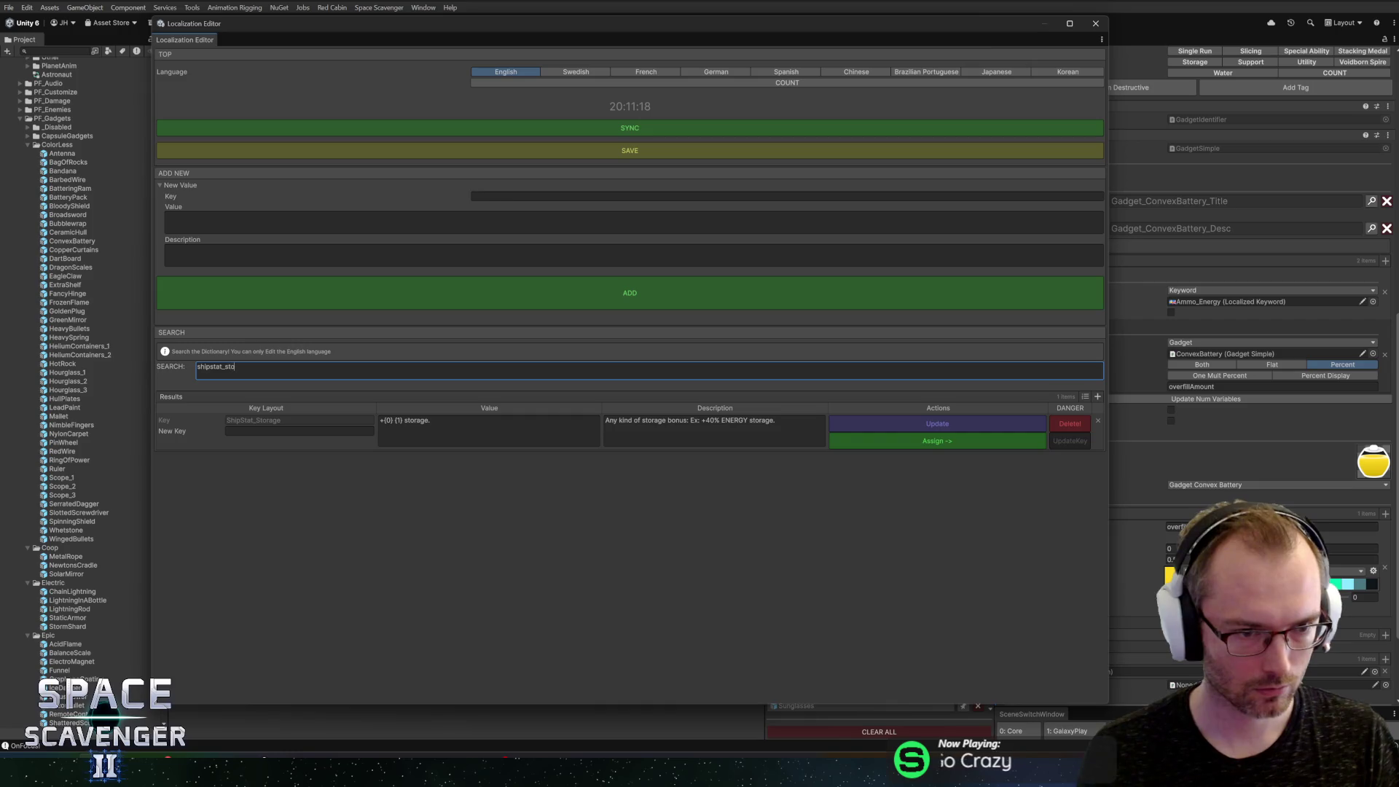
{"action": "left_click", "coordinate": [895, 438]}
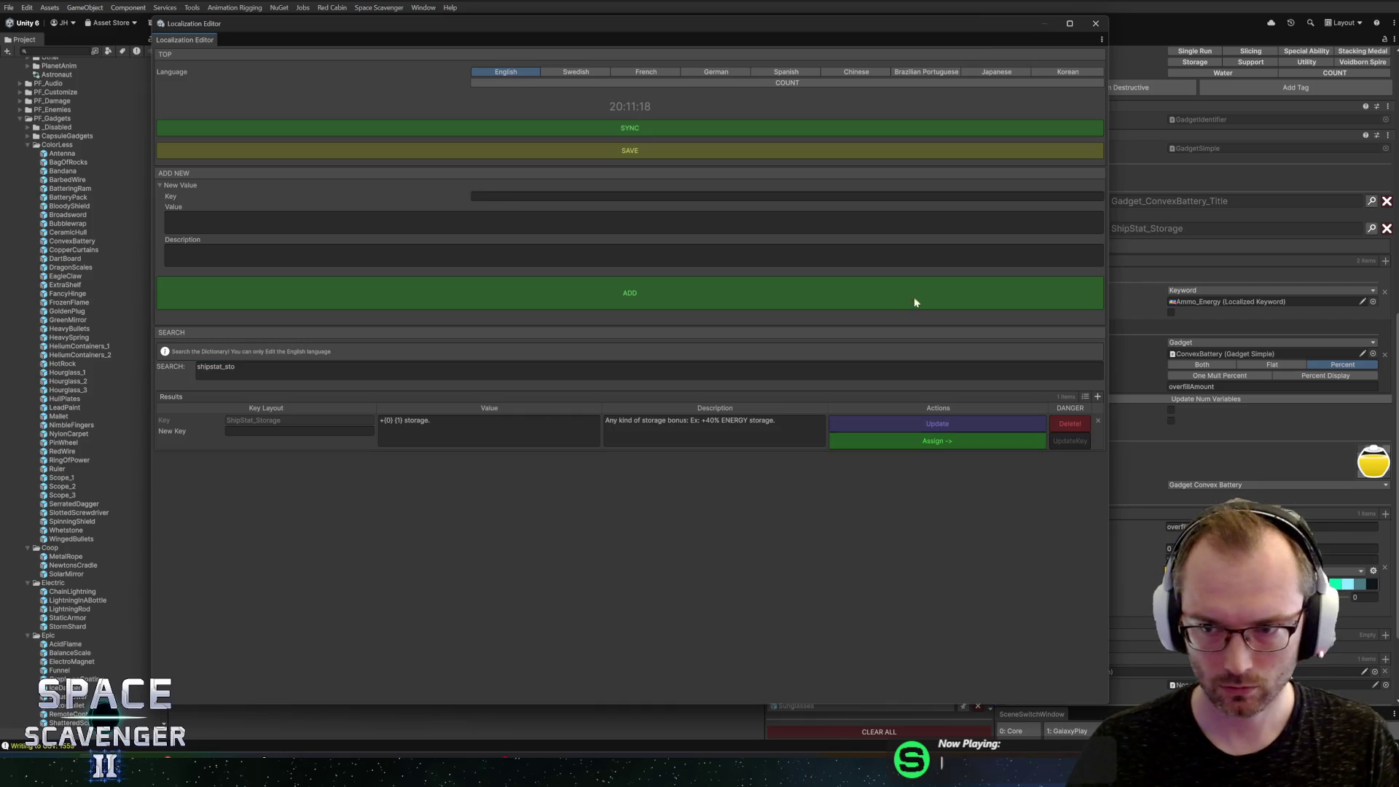
{"action": "left_click", "coordinate": [1095, 25]}
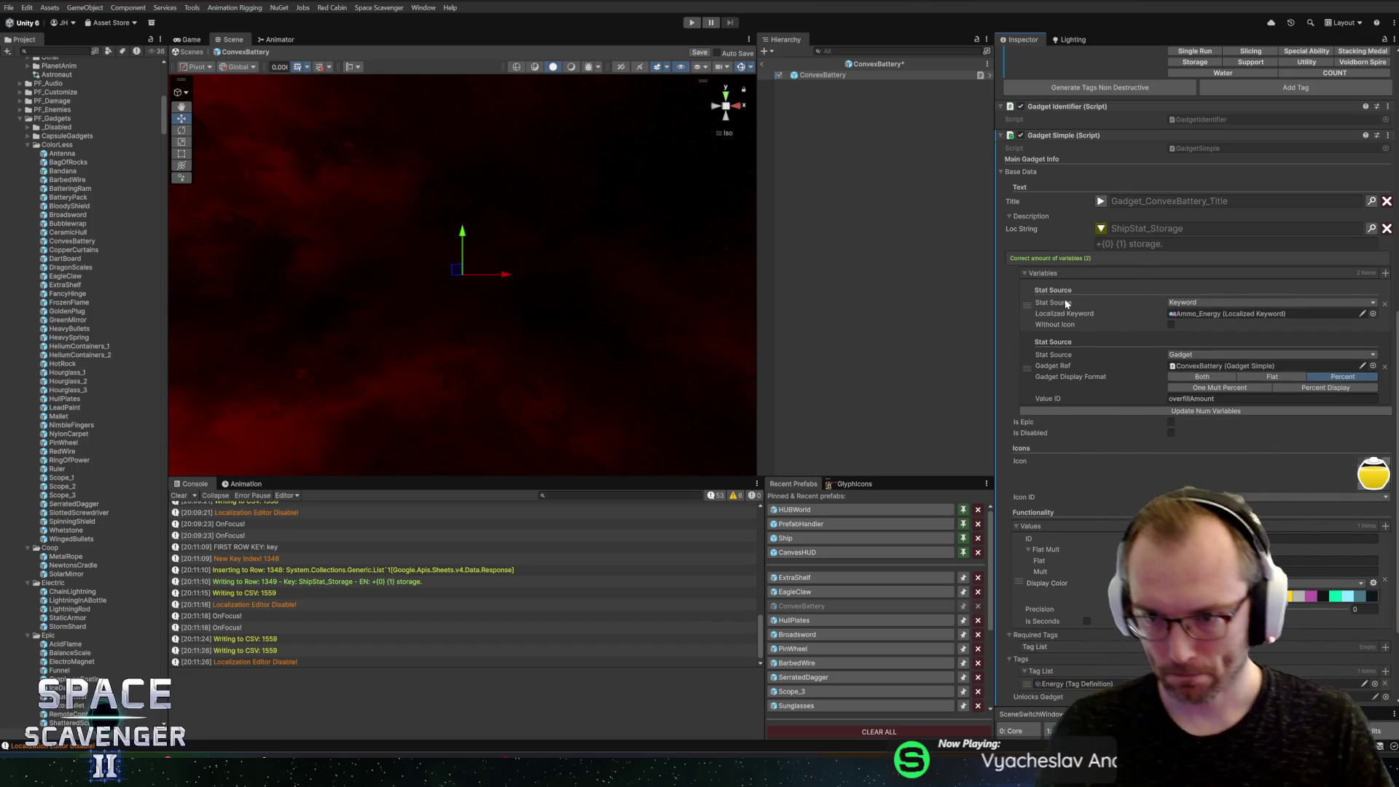
Step: Move the gadget variable above the keyword variable, save ConvexBattery, and open ExtraShelf
{"action": "left_click_drag", "start_coordinate": [1027, 368], "coordinate": [1027, 291]}
{"action": "scroll", "coordinate": [1048, 328], "scroll_direction": "down", "scroll_amount": 3}
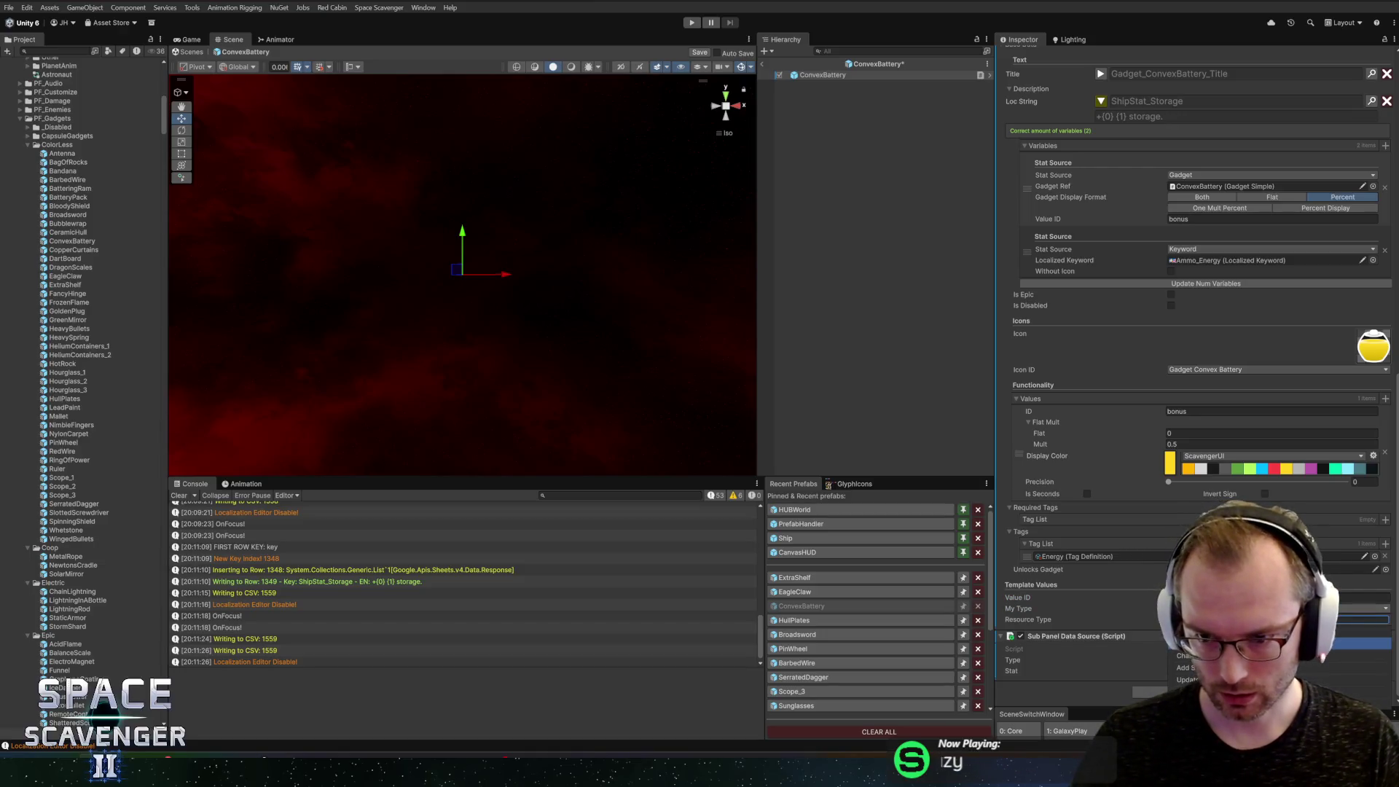
{"action": "scroll", "coordinate": [1193, 372], "scroll_direction": "down", "scroll_amount": 1}
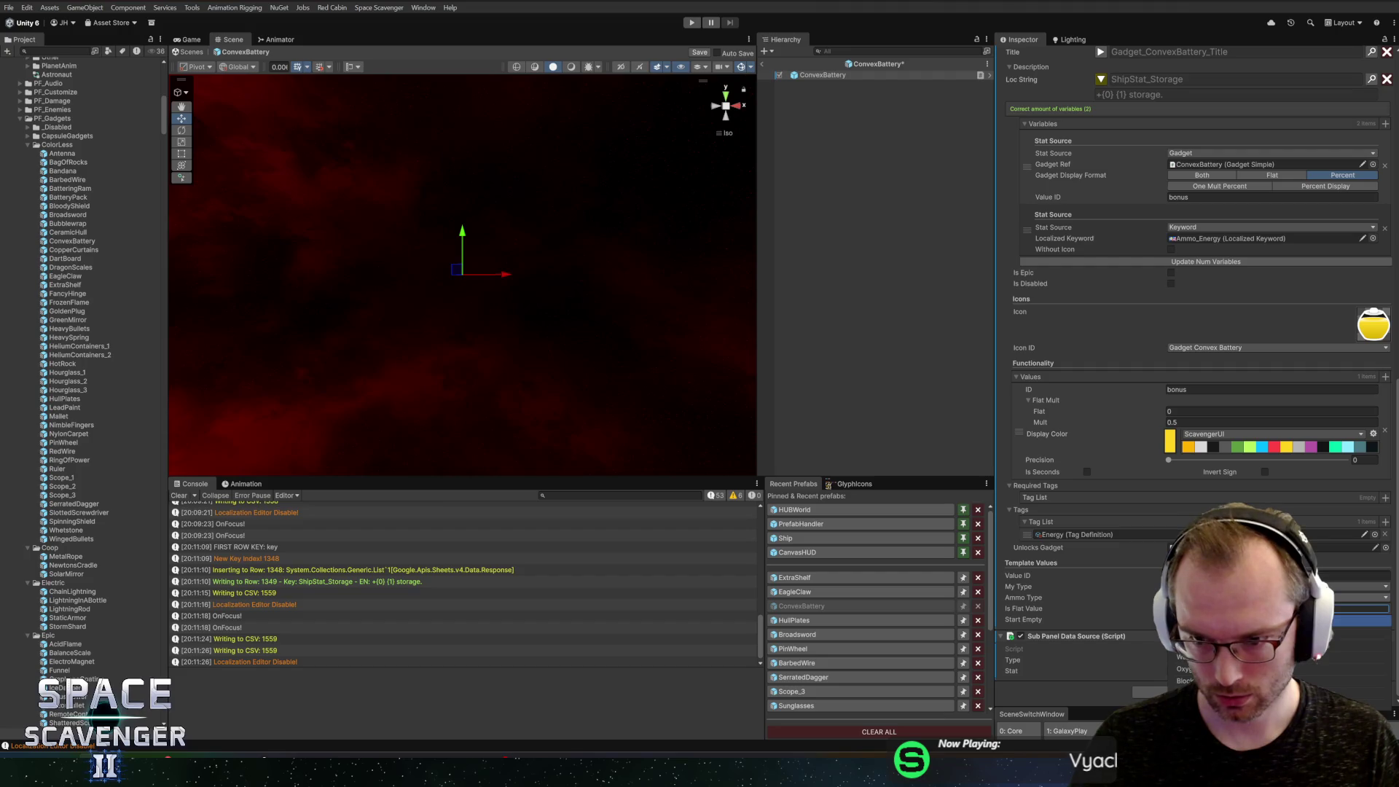
{"action": "key", "text": "ctrl+s"}
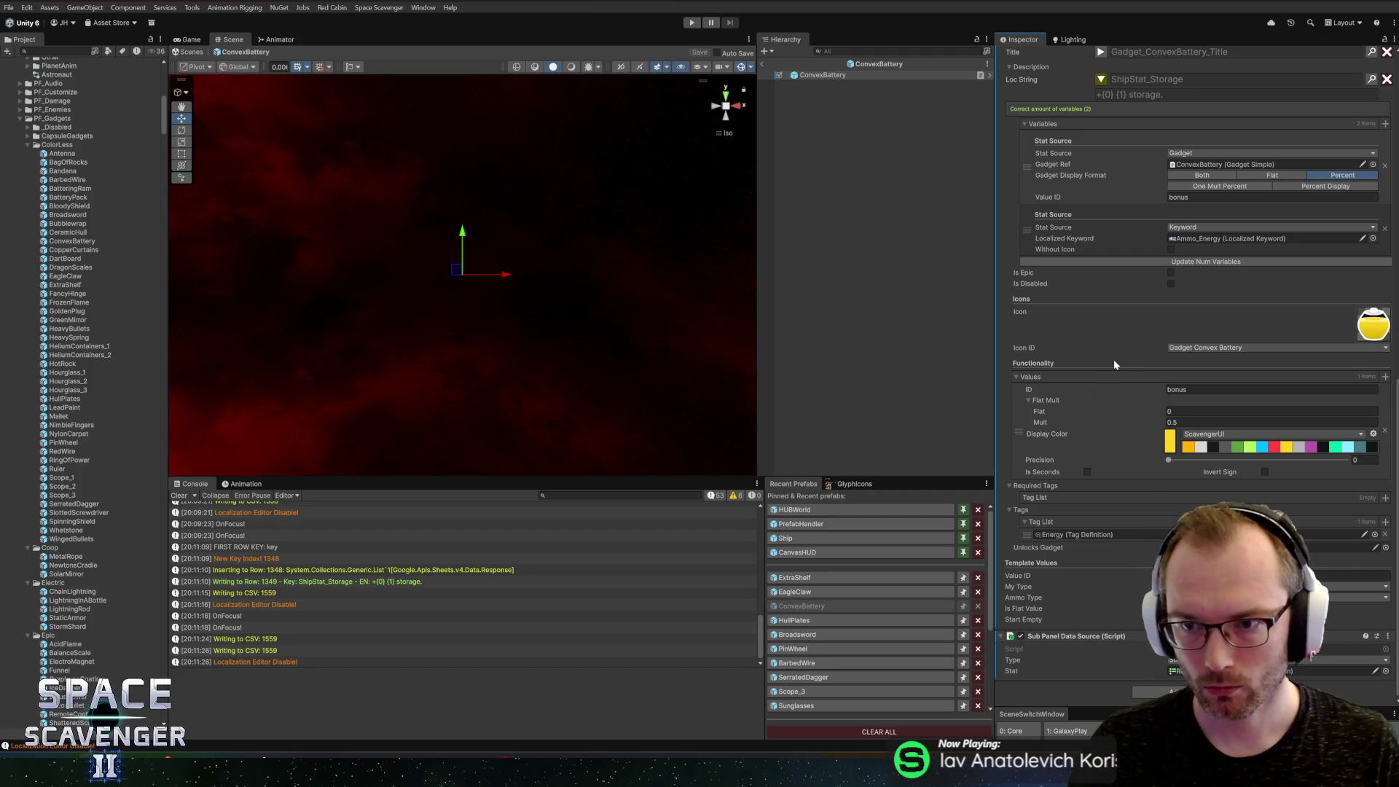
{"action": "scroll", "coordinate": [1155, 176], "scroll_direction": "up", "scroll_amount": 3}
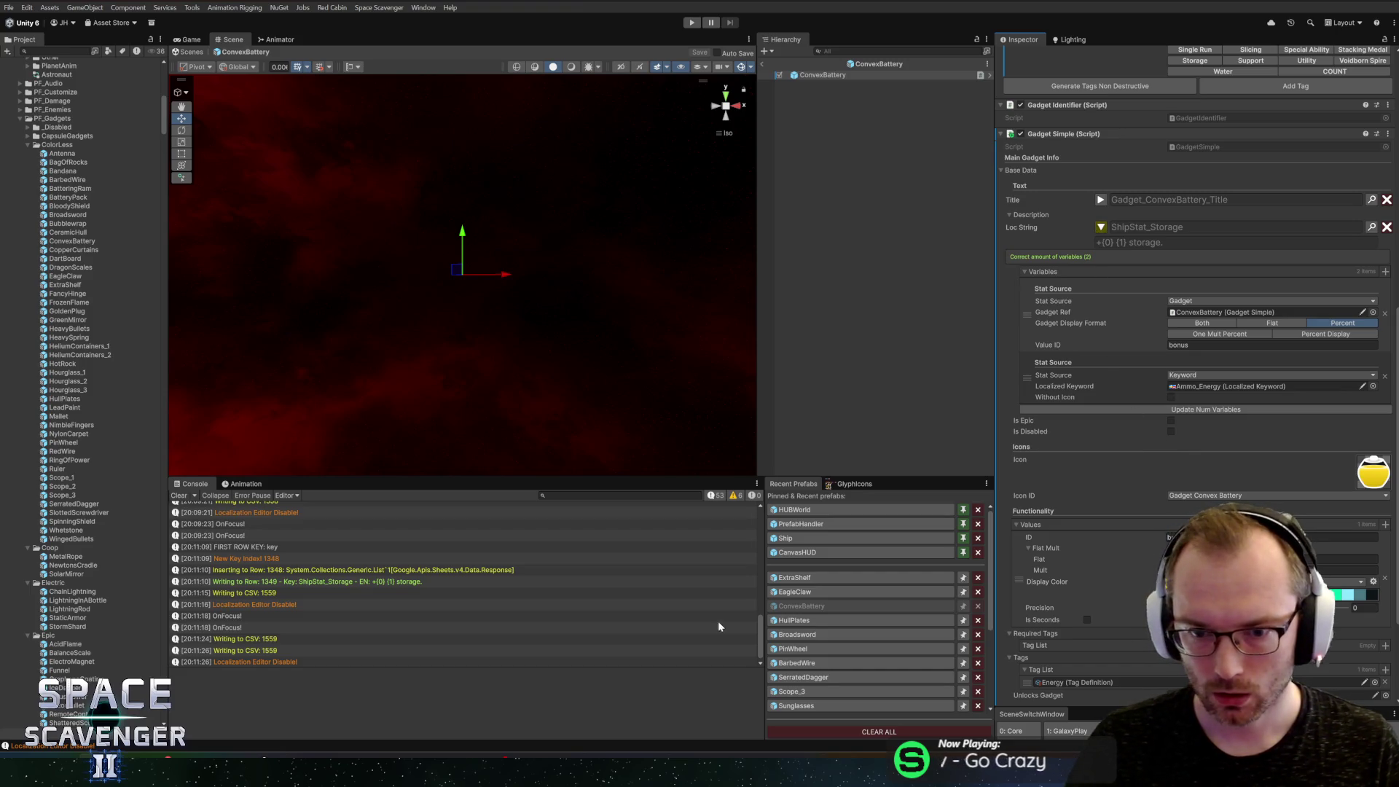
{"action": "left_click", "coordinate": [800, 579]}
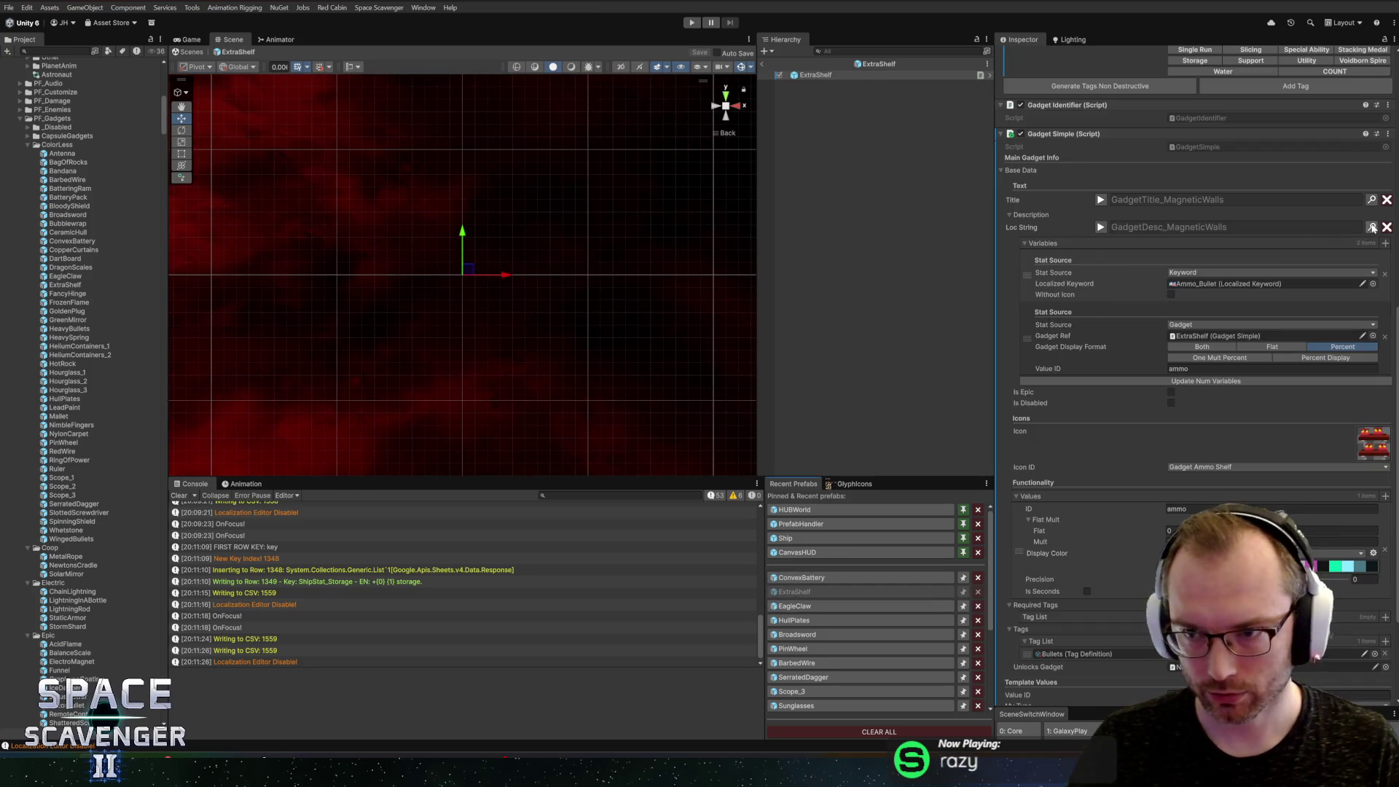
Step: Assign ShipStat_Storage as ExtraShelf's description key via a 'ships_st' search
{"action": "key", "text": "ctrl+l"}
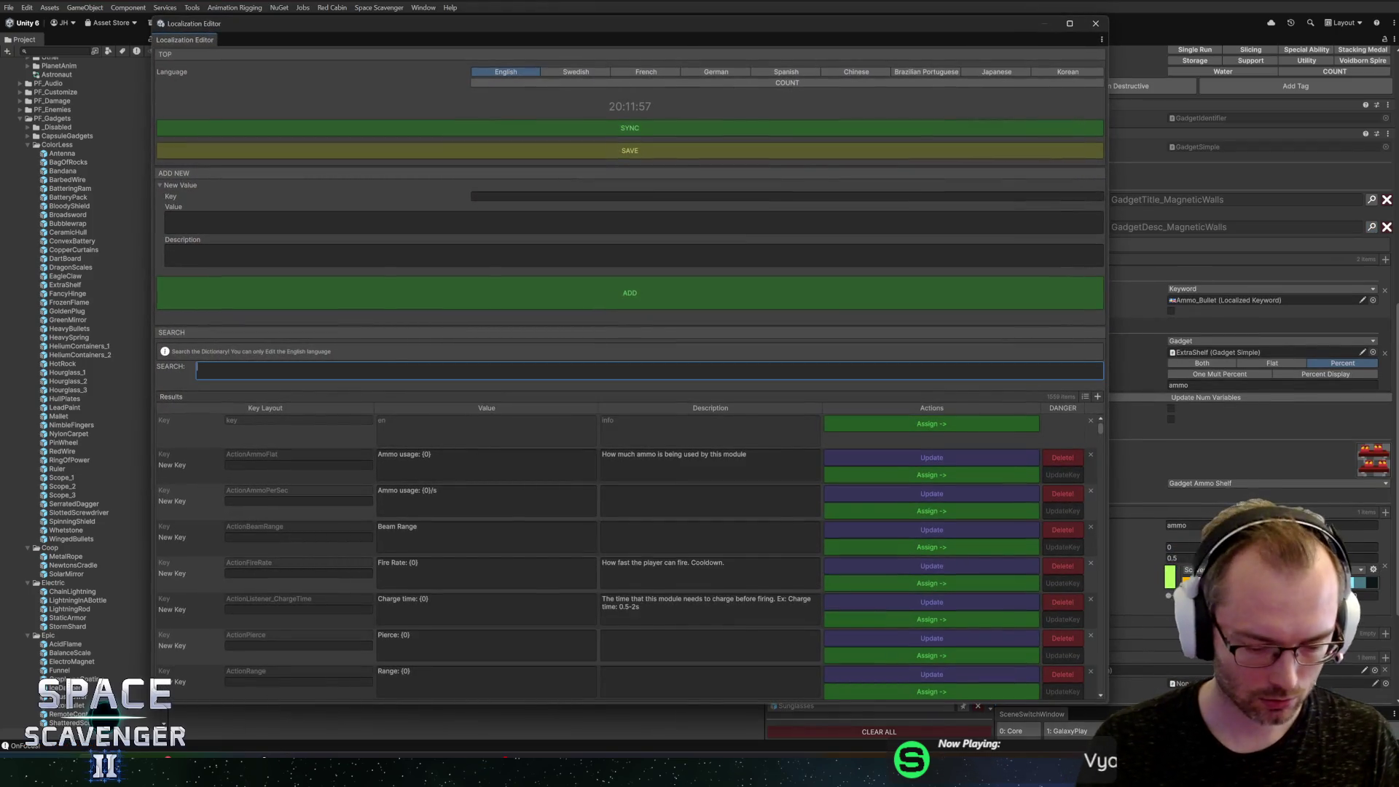
{"action": "type", "text": "shipstat"}
{"action": "type", "text": "_st"}
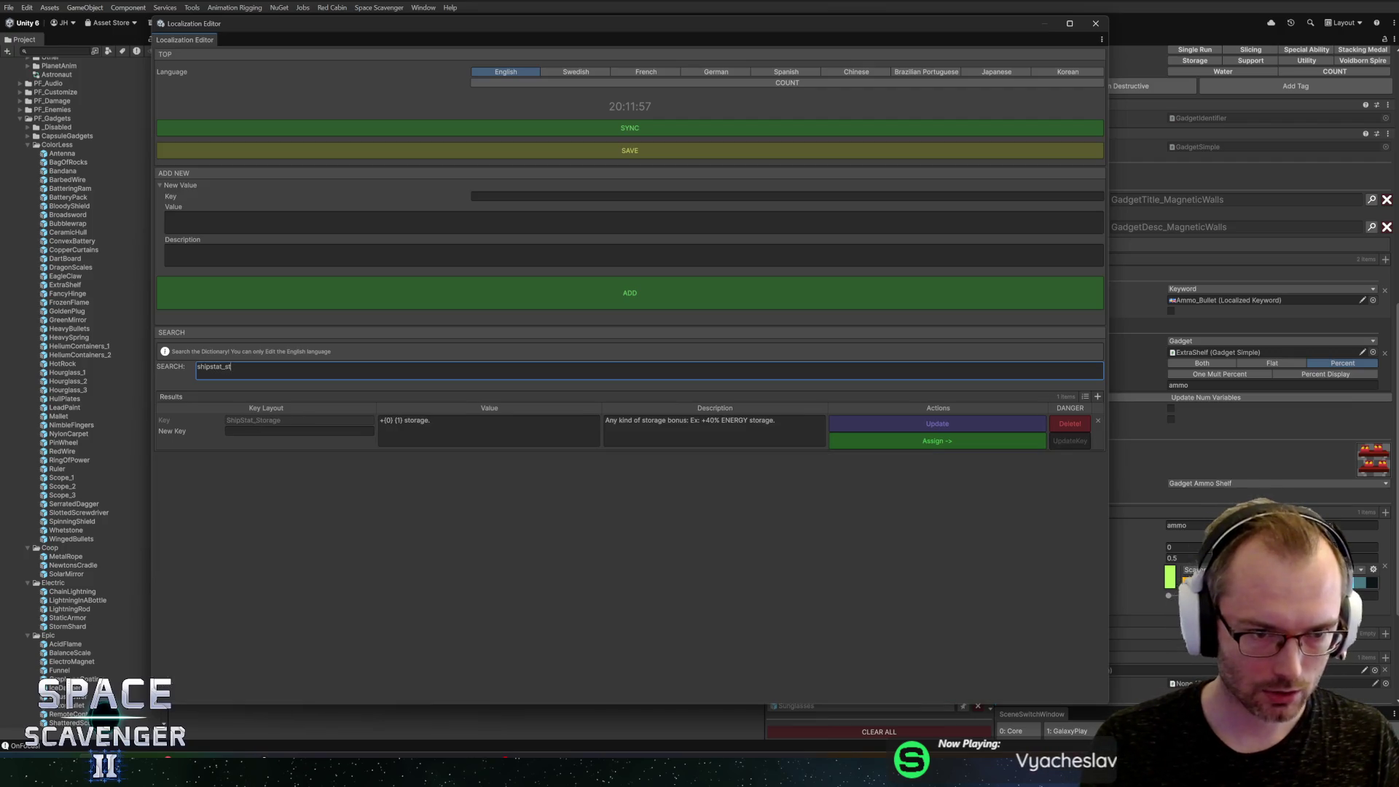
{"action": "left_click", "coordinate": [931, 444]}
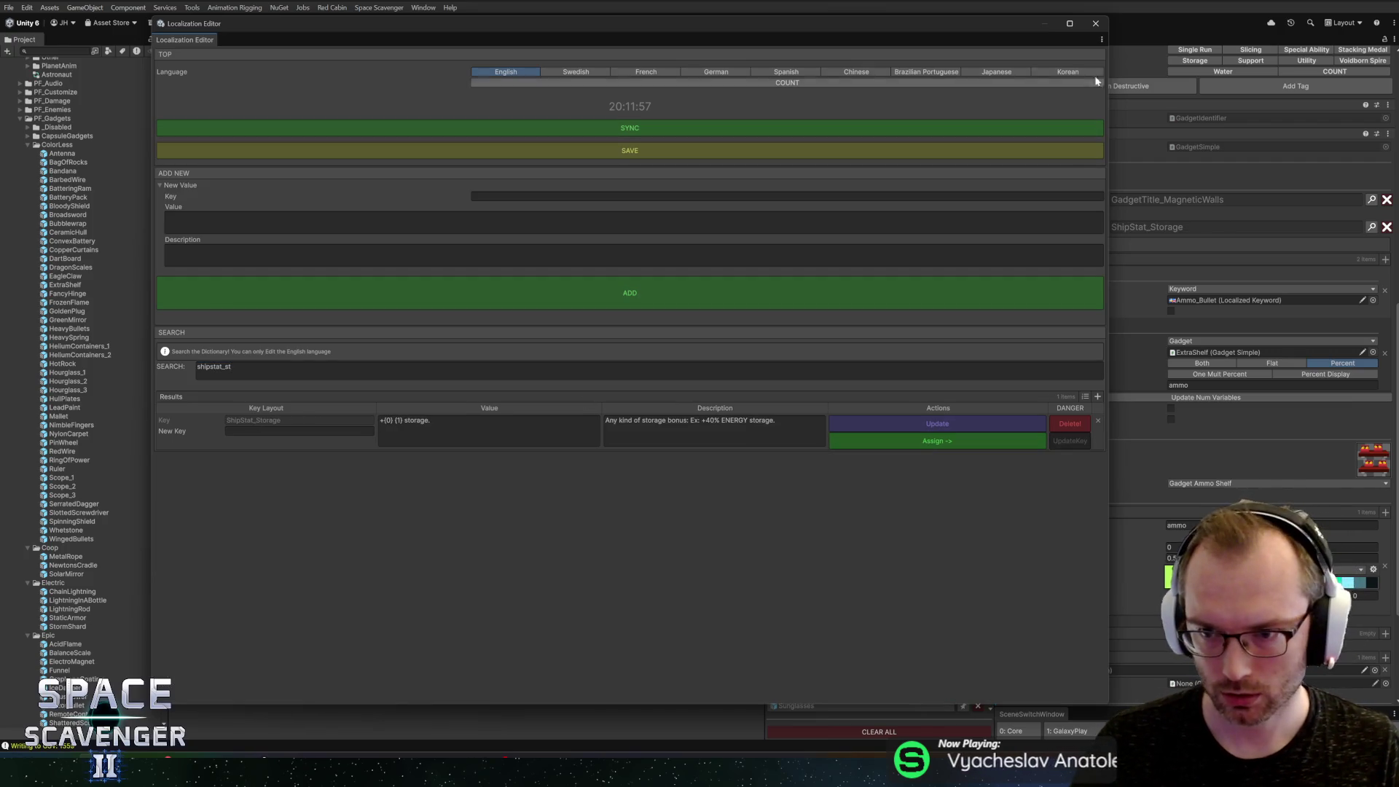
{"action": "left_click", "coordinate": [1095, 26]}
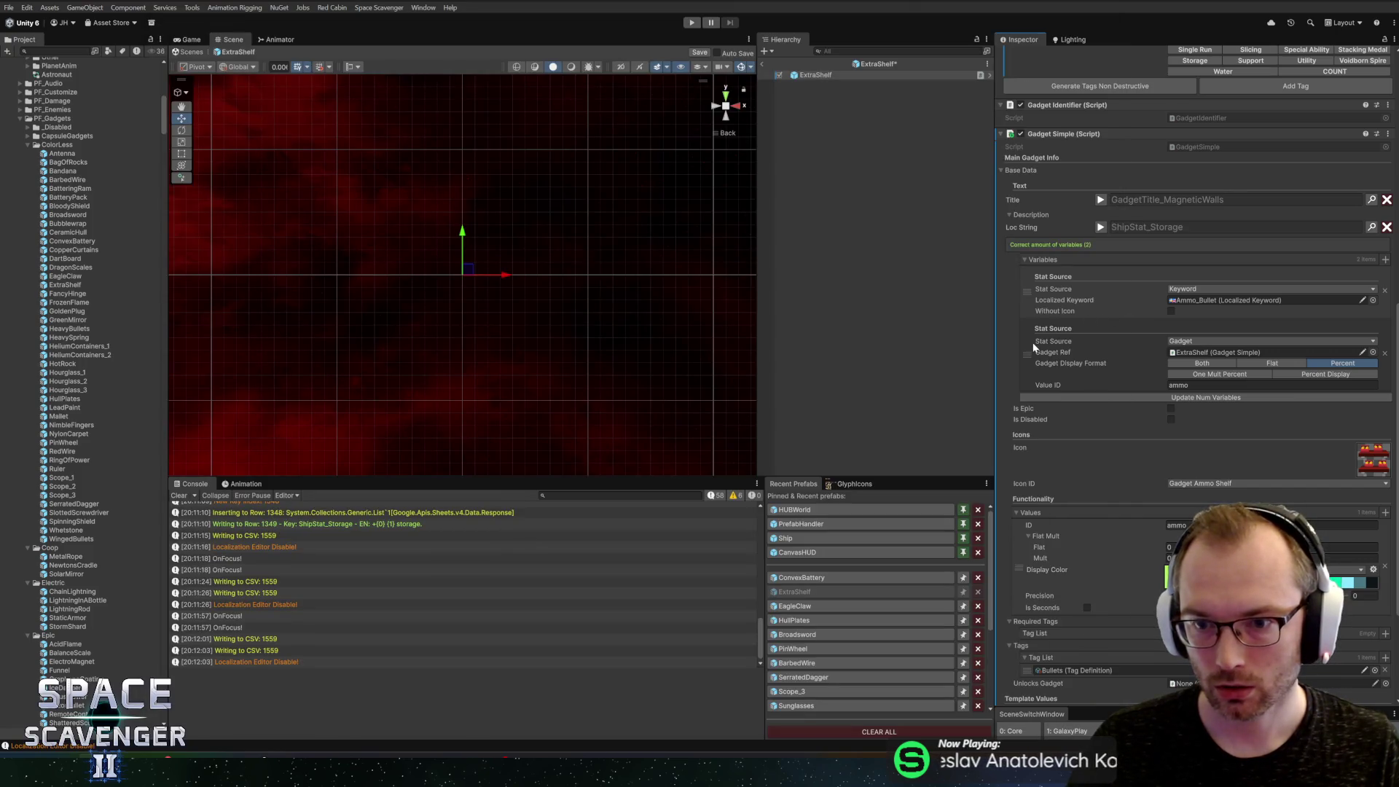
Step: Put the gadget variable ahead of the keyword, check the previews, and return to the scene
{"action": "left_click_drag", "start_coordinate": [1034, 349], "coordinate": [1086, 235]}
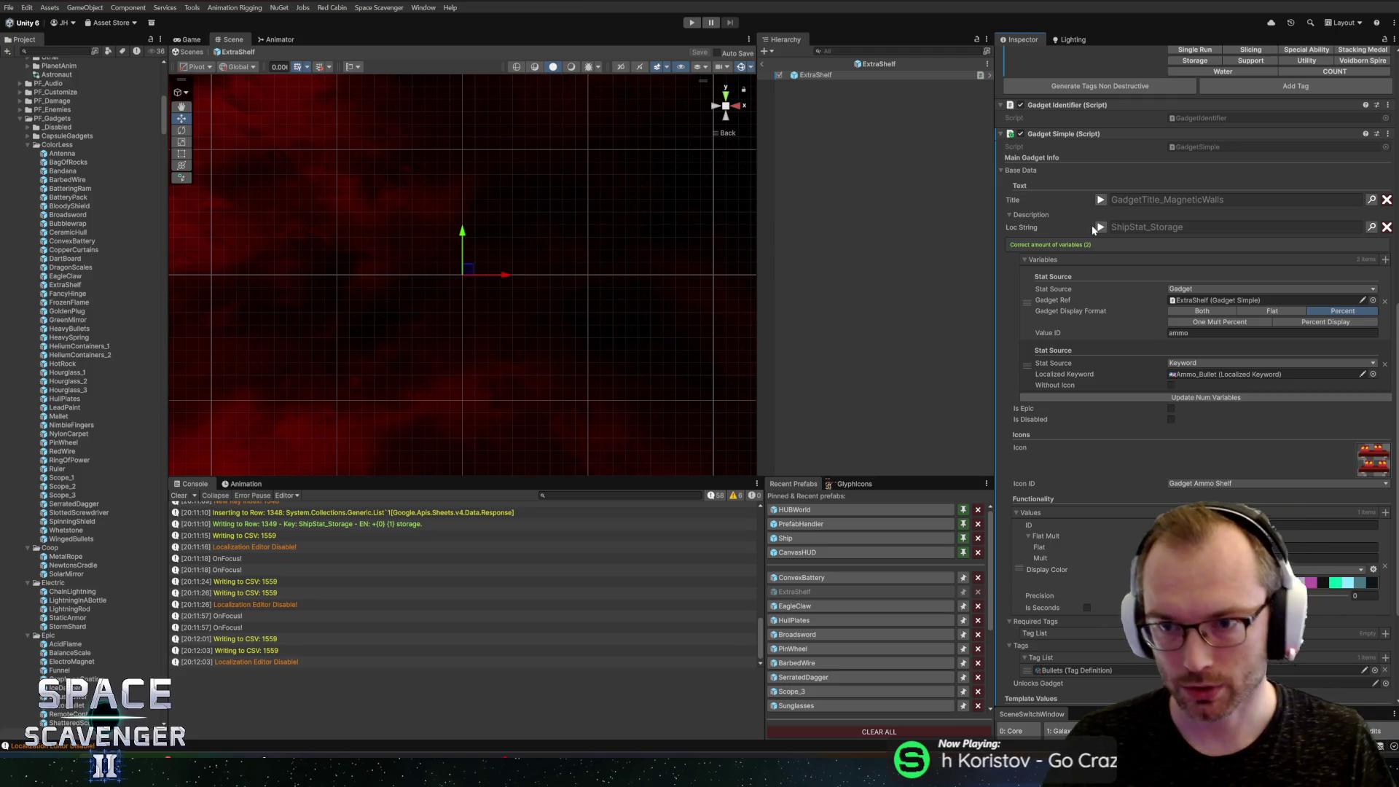
{"action": "left_click", "coordinate": [1101, 228]}
{"action": "left_click", "coordinate": [1100, 228]}
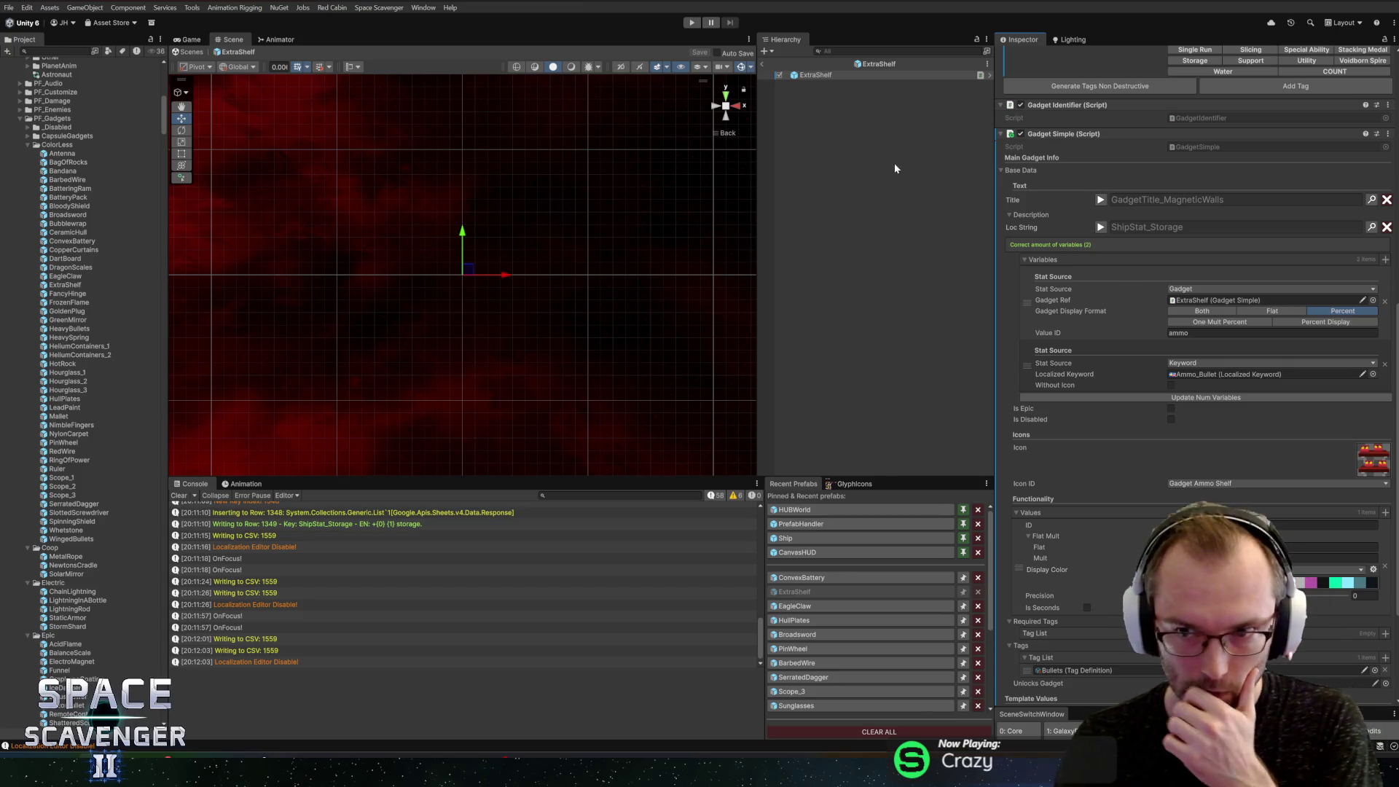
{"action": "left_click", "coordinate": [1101, 200]}
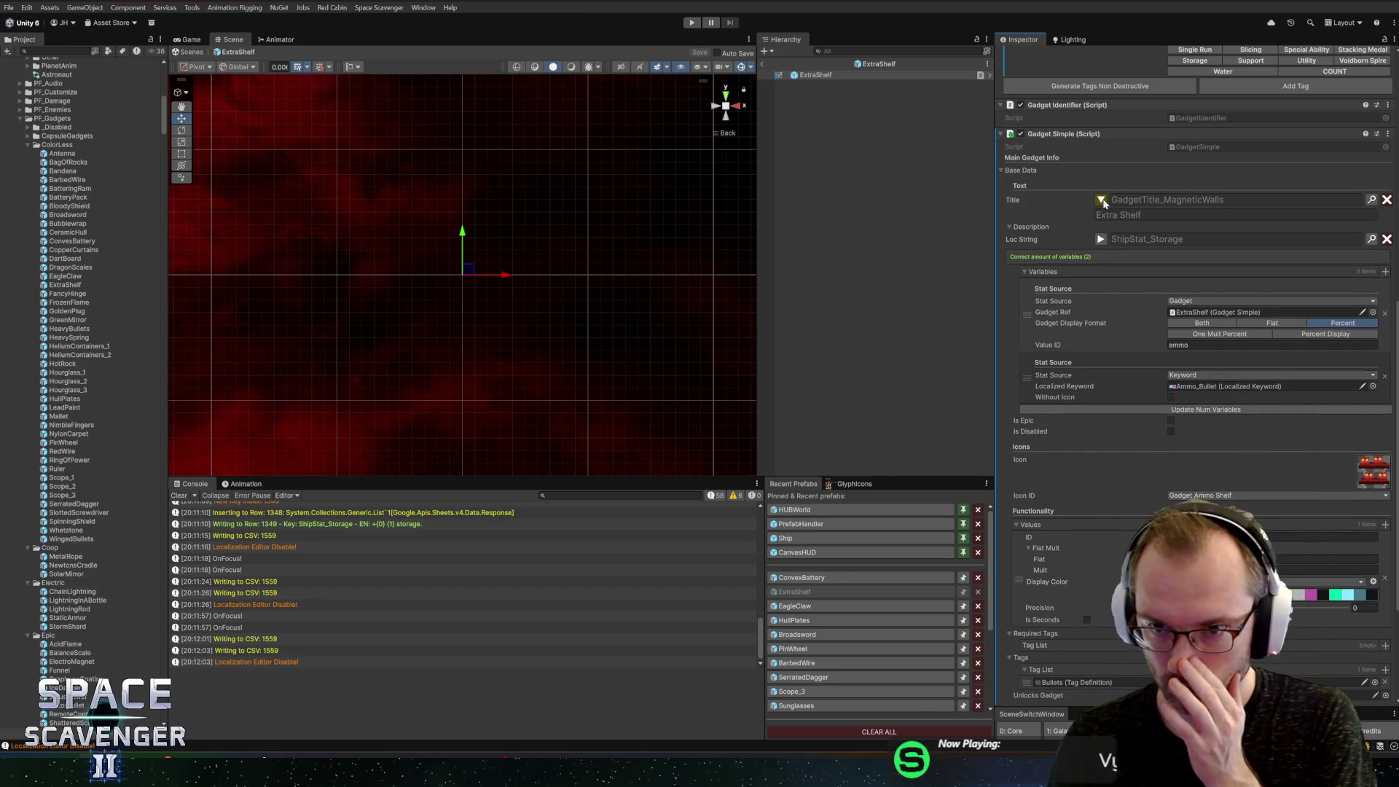
{"action": "left_click", "coordinate": [1102, 201]}
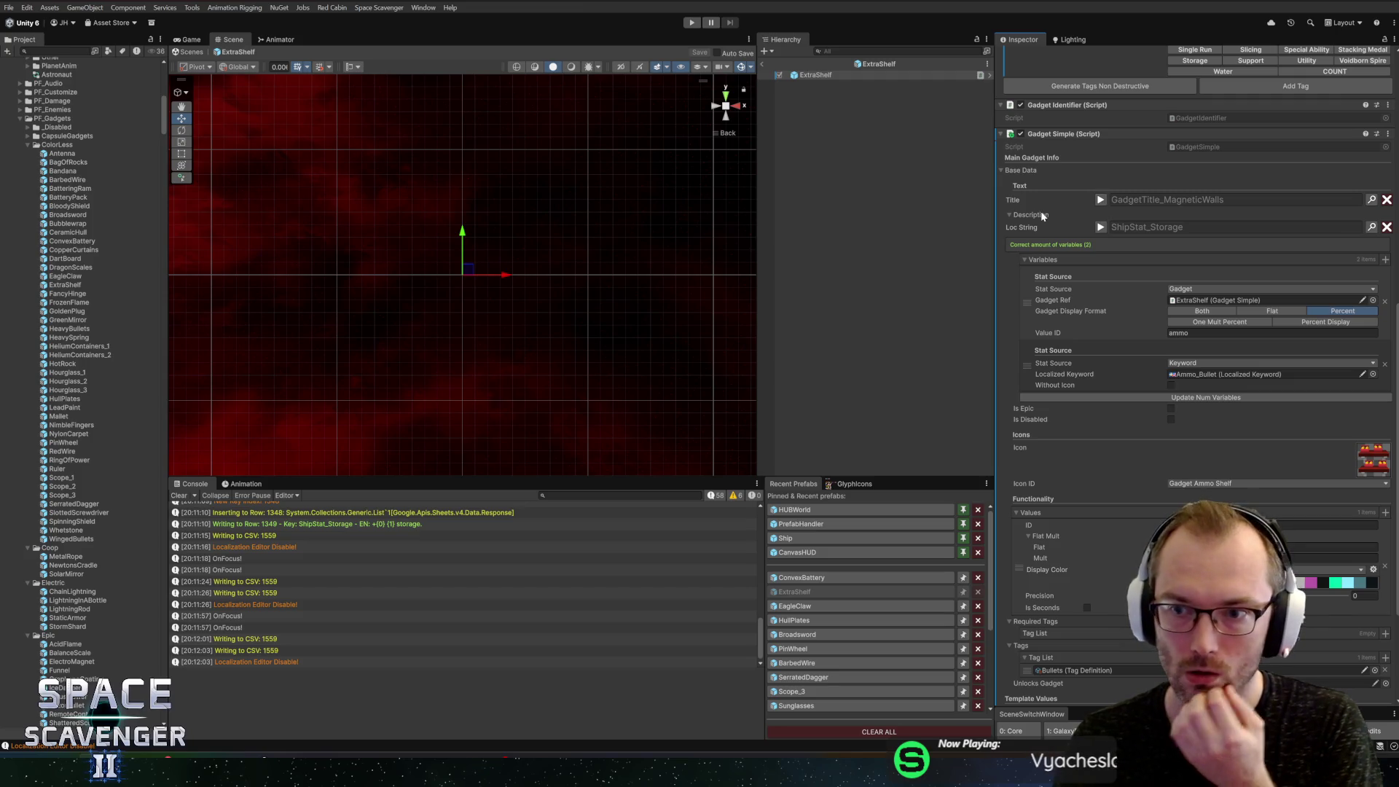
{"action": "scroll", "coordinate": [1114, 248], "scroll_direction": "up", "scroll_amount": 6}
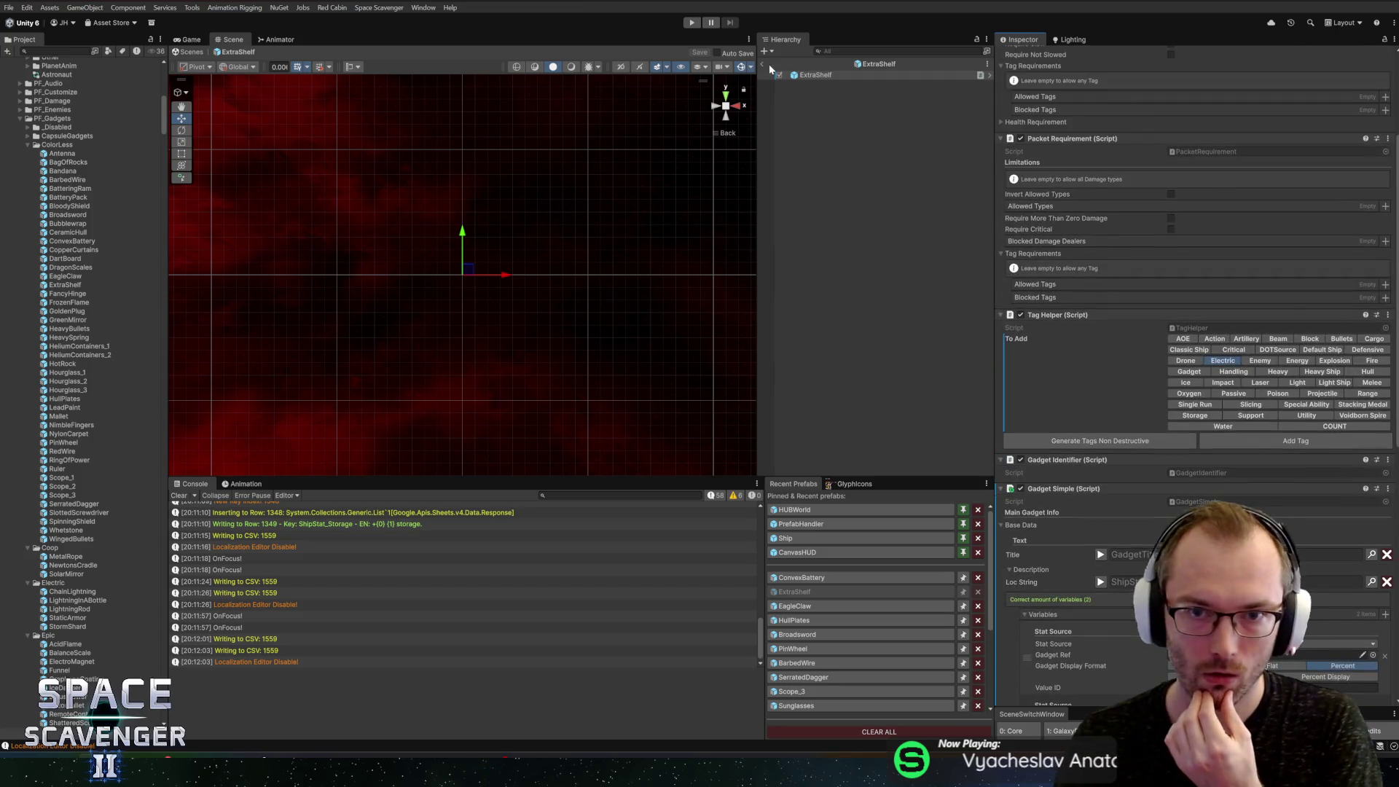
{"action": "left_click", "coordinate": [764, 64]}
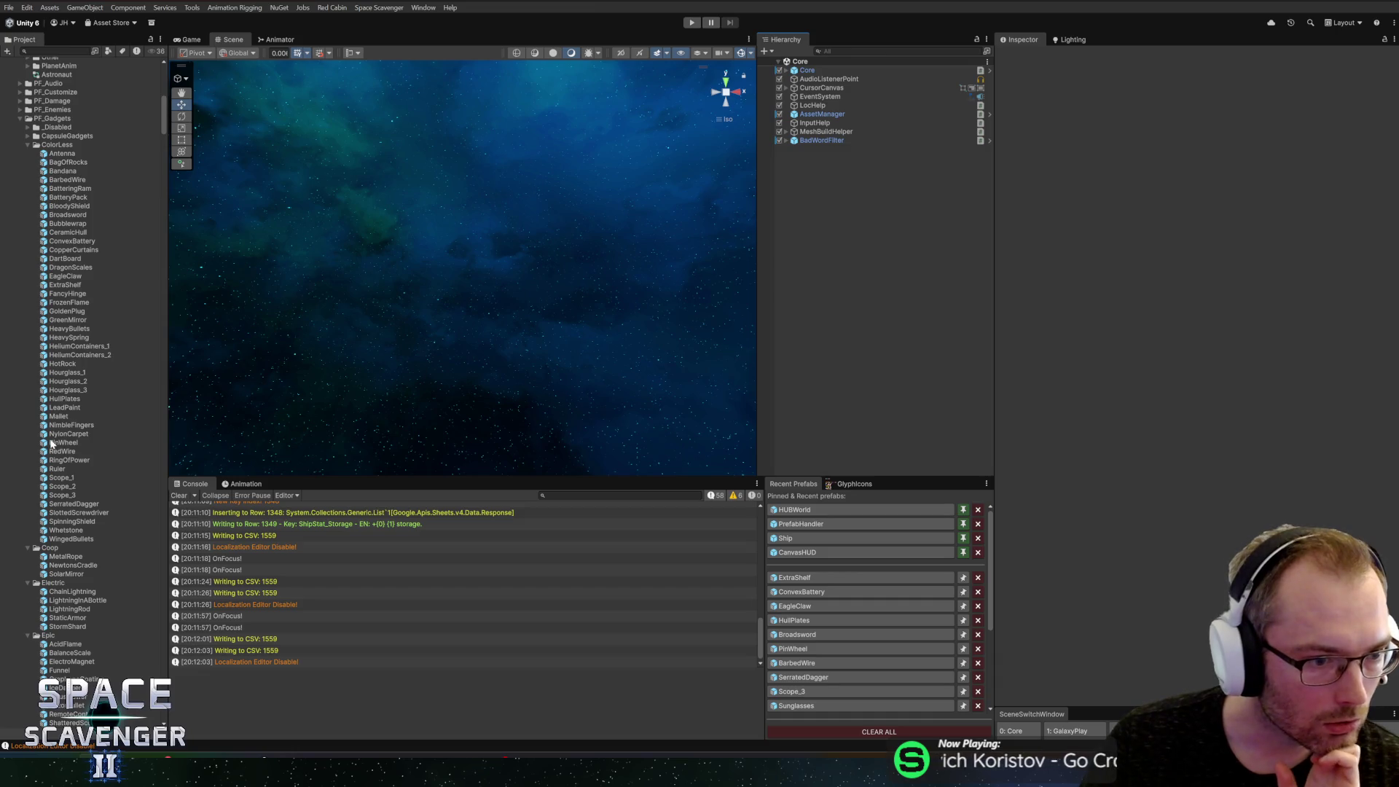
{"action": "double_click", "coordinate": [49, 428]}
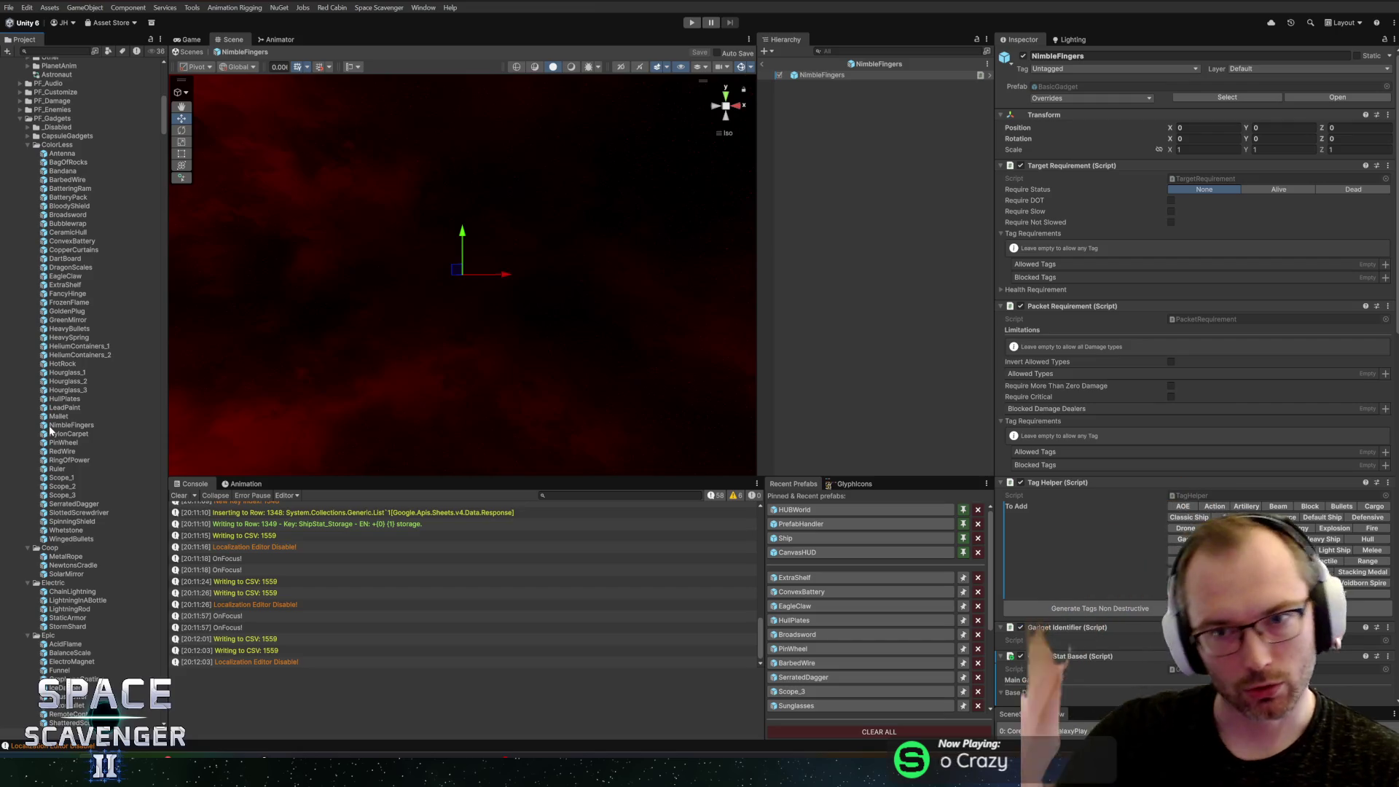
Step: Review NimbleFingers' GadgetDesc_AgilityToFireRate description and its 0.004 fireRatePerHandling multiplier
{"action": "scroll", "coordinate": [1177, 341], "scroll_direction": "down", "scroll_amount": 10}
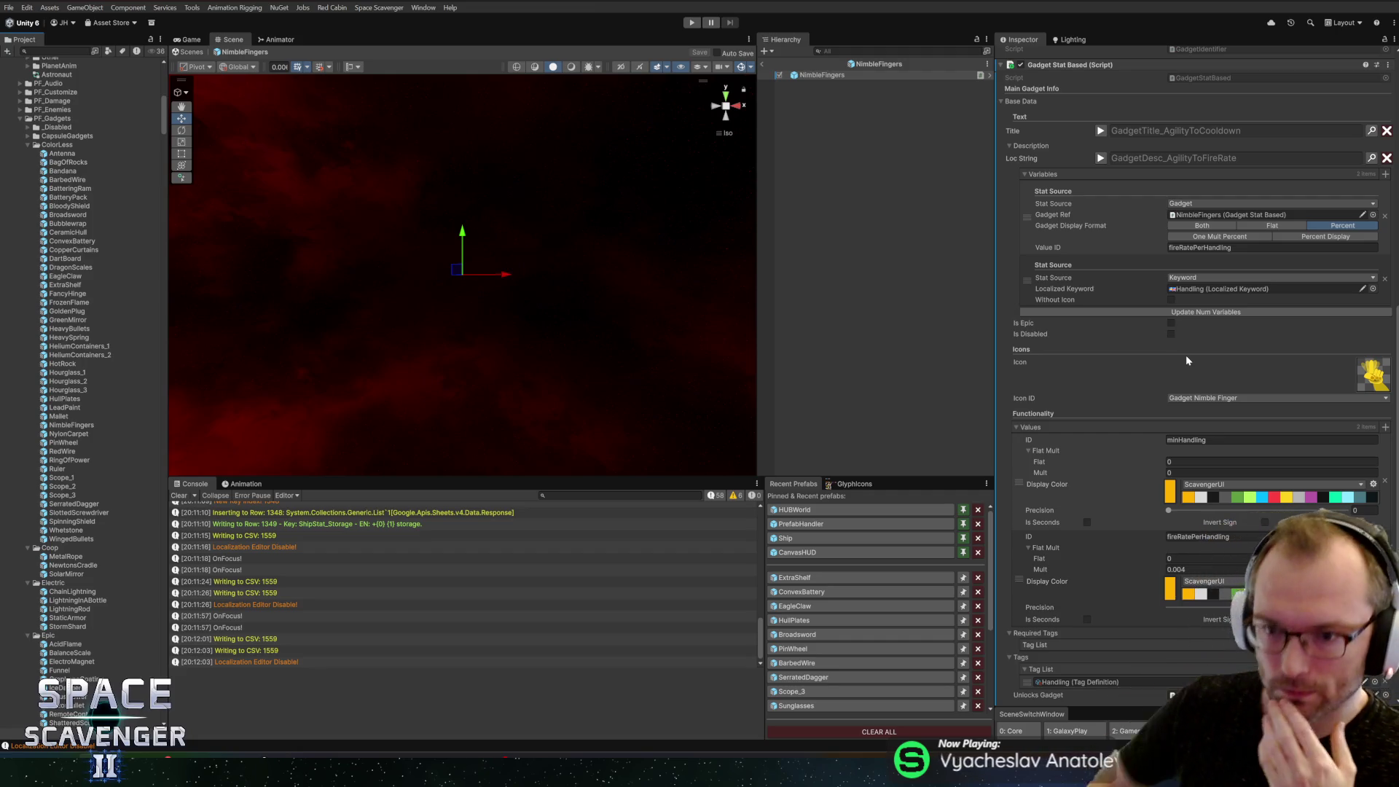
{"action": "scroll", "coordinate": [1283, 445], "scroll_direction": "down", "scroll_amount": 5}
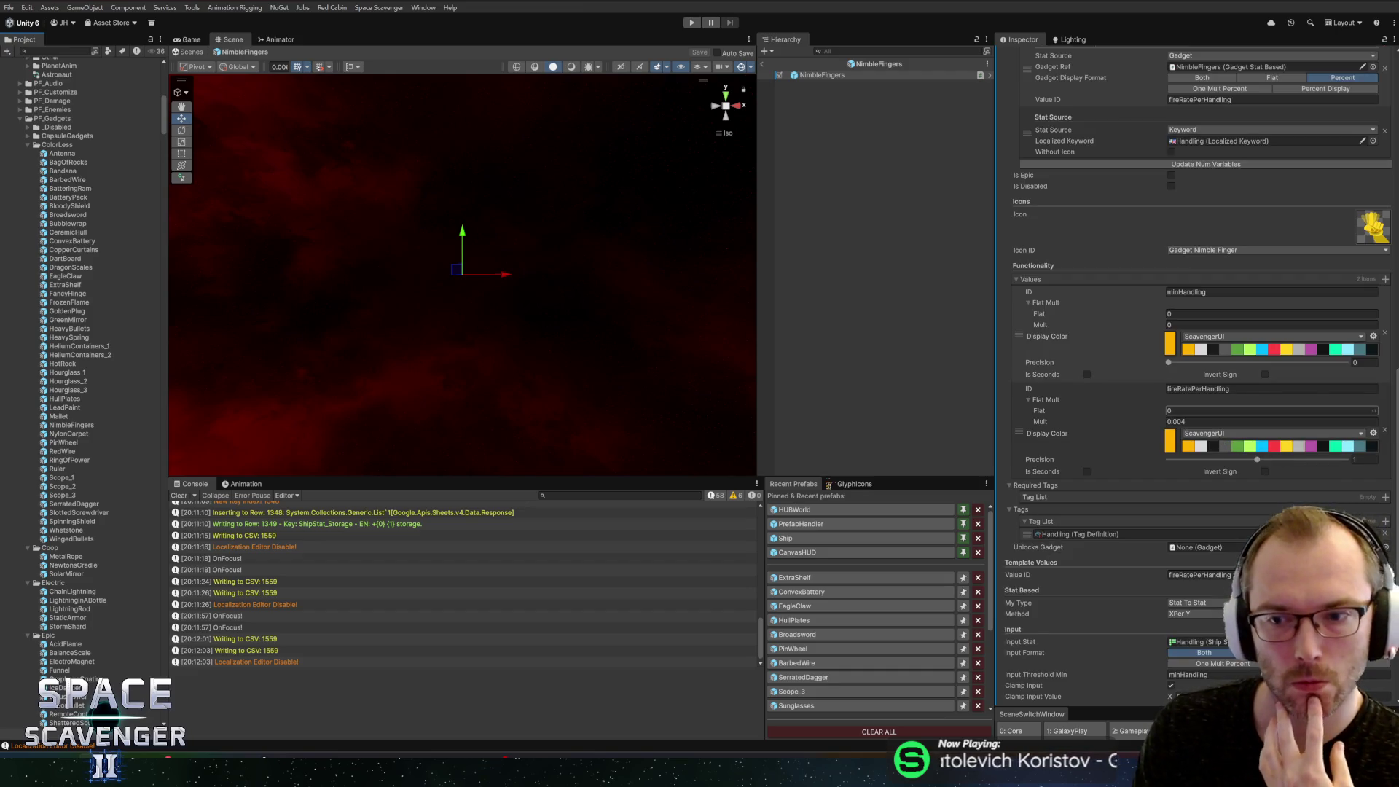
{"action": "scroll", "coordinate": [1139, 422], "scroll_direction": "down", "scroll_amount": 4}
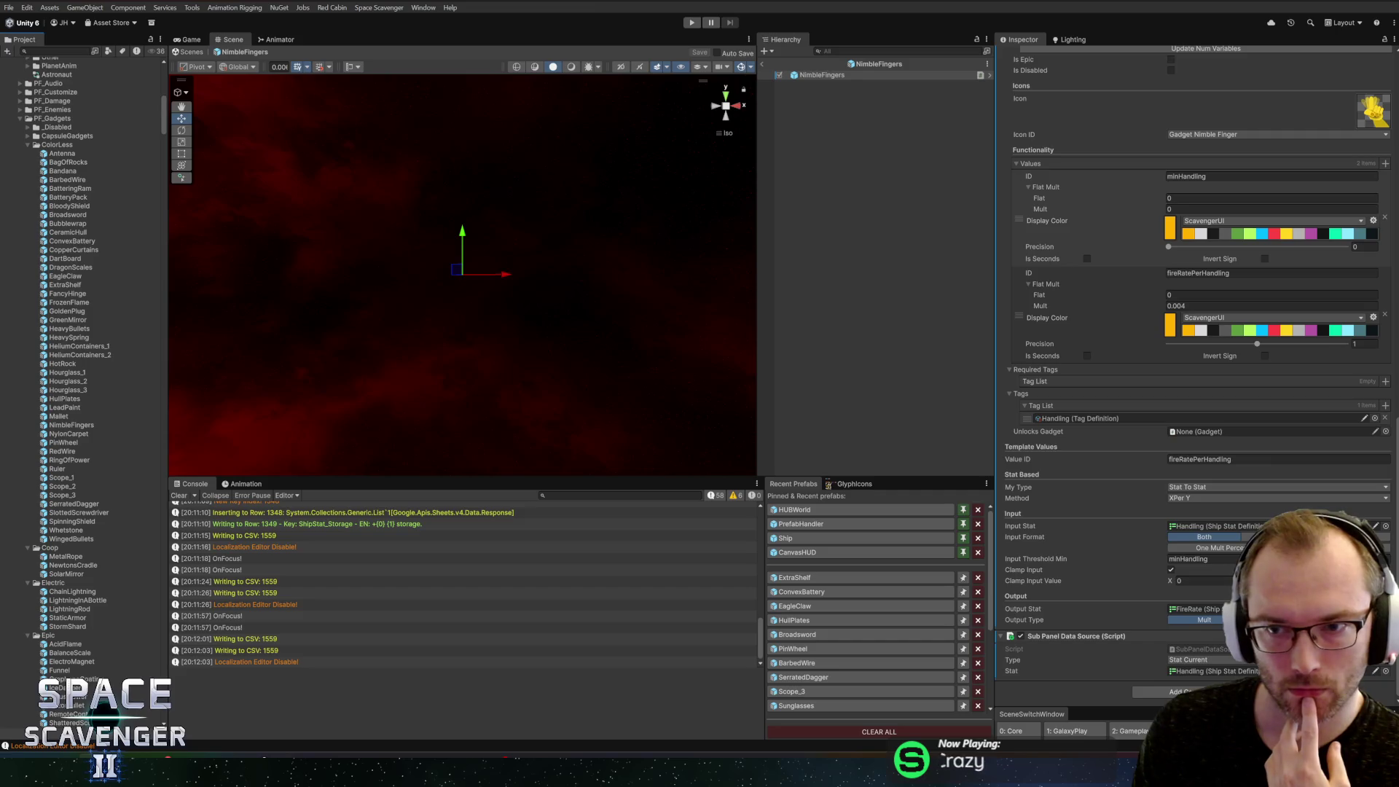
{"action": "scroll", "coordinate": [1126, 239], "scroll_direction": "up", "scroll_amount": 9}
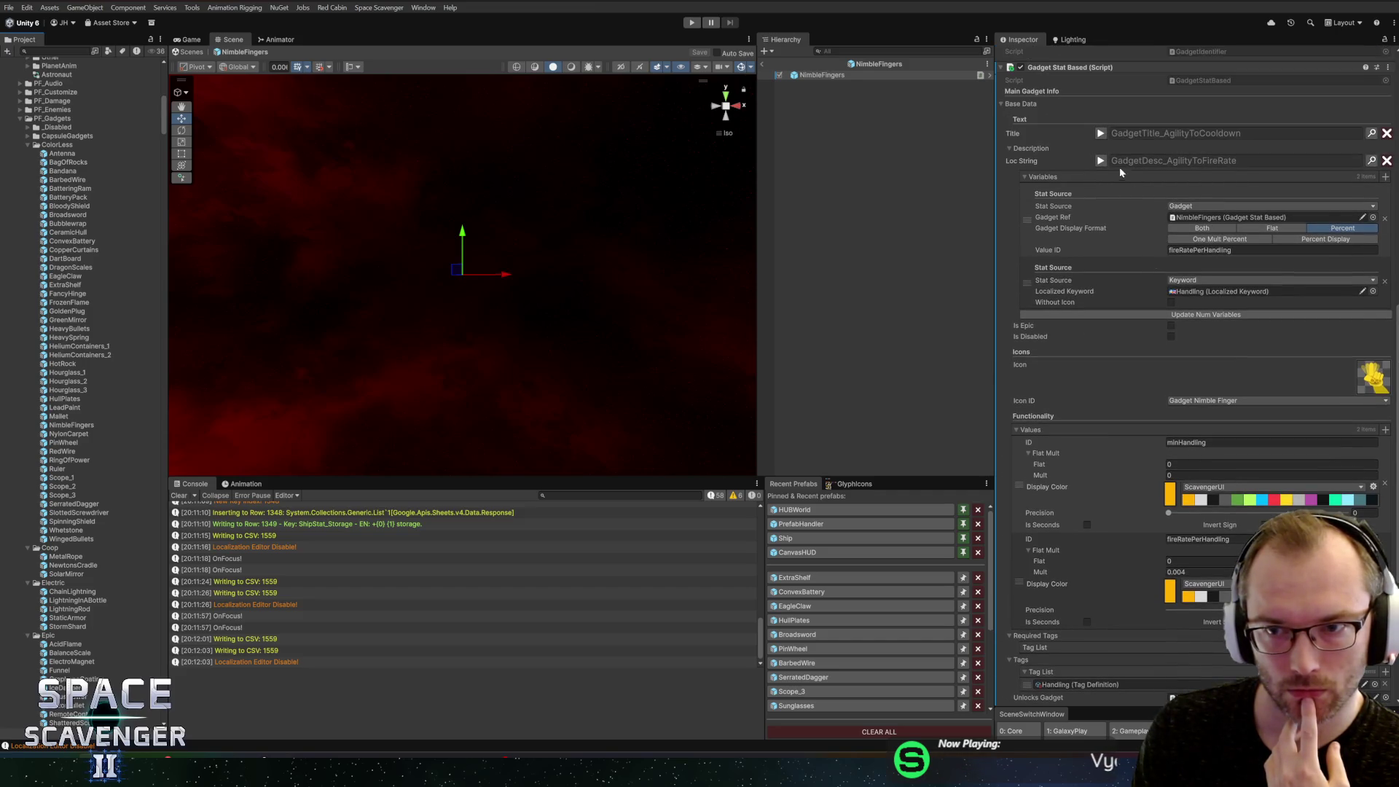
{"action": "left_click", "coordinate": [1103, 160]}
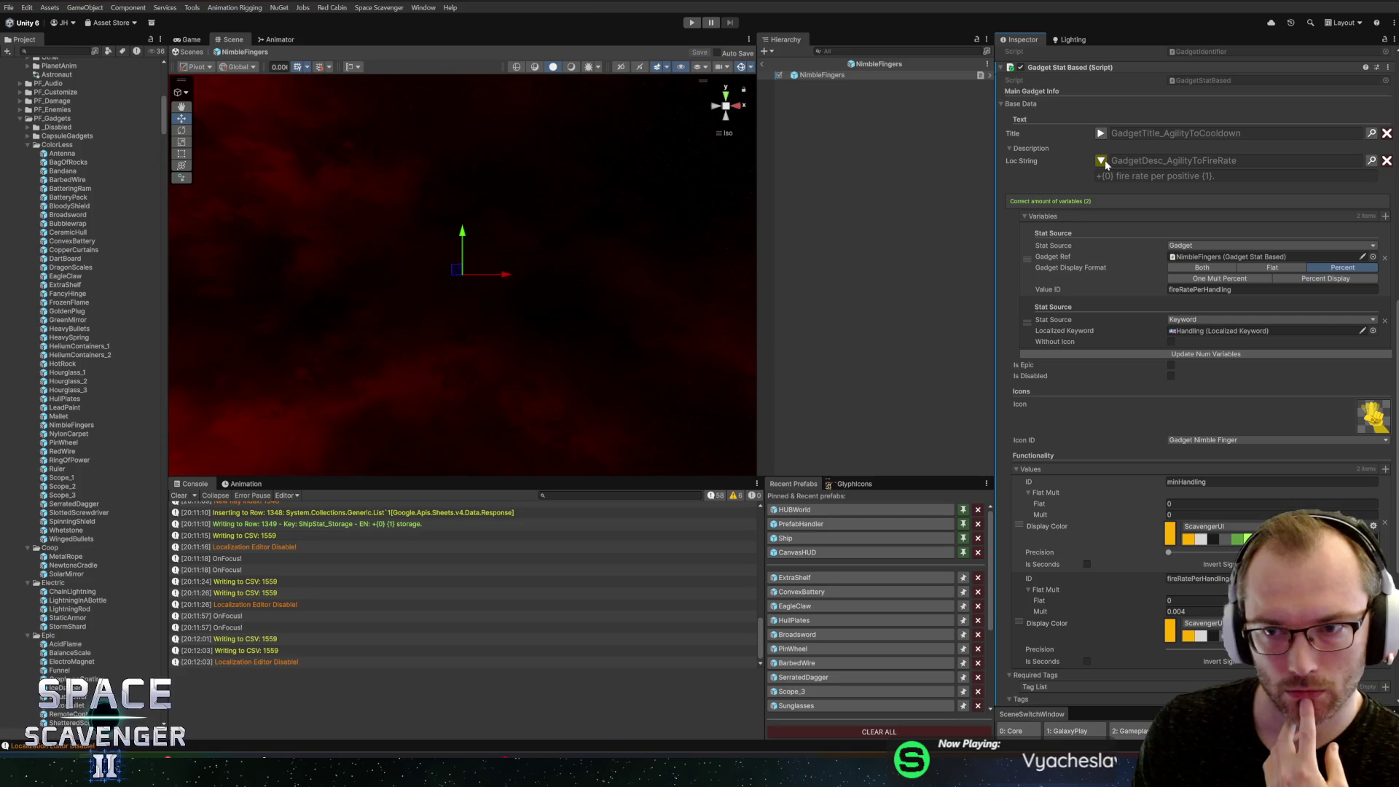
{"action": "left_click", "coordinate": [1102, 160]}
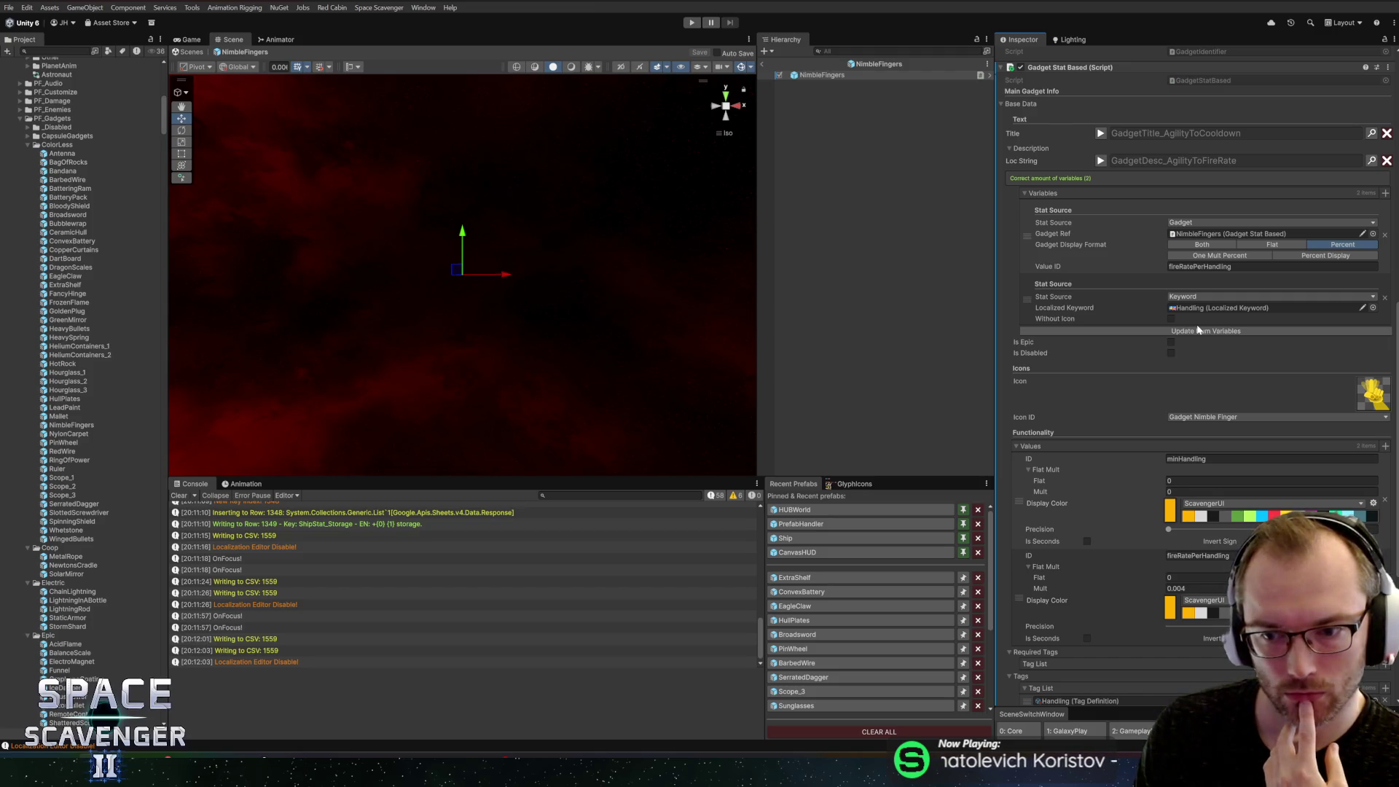
{"action": "left_click", "coordinate": [1196, 588]}
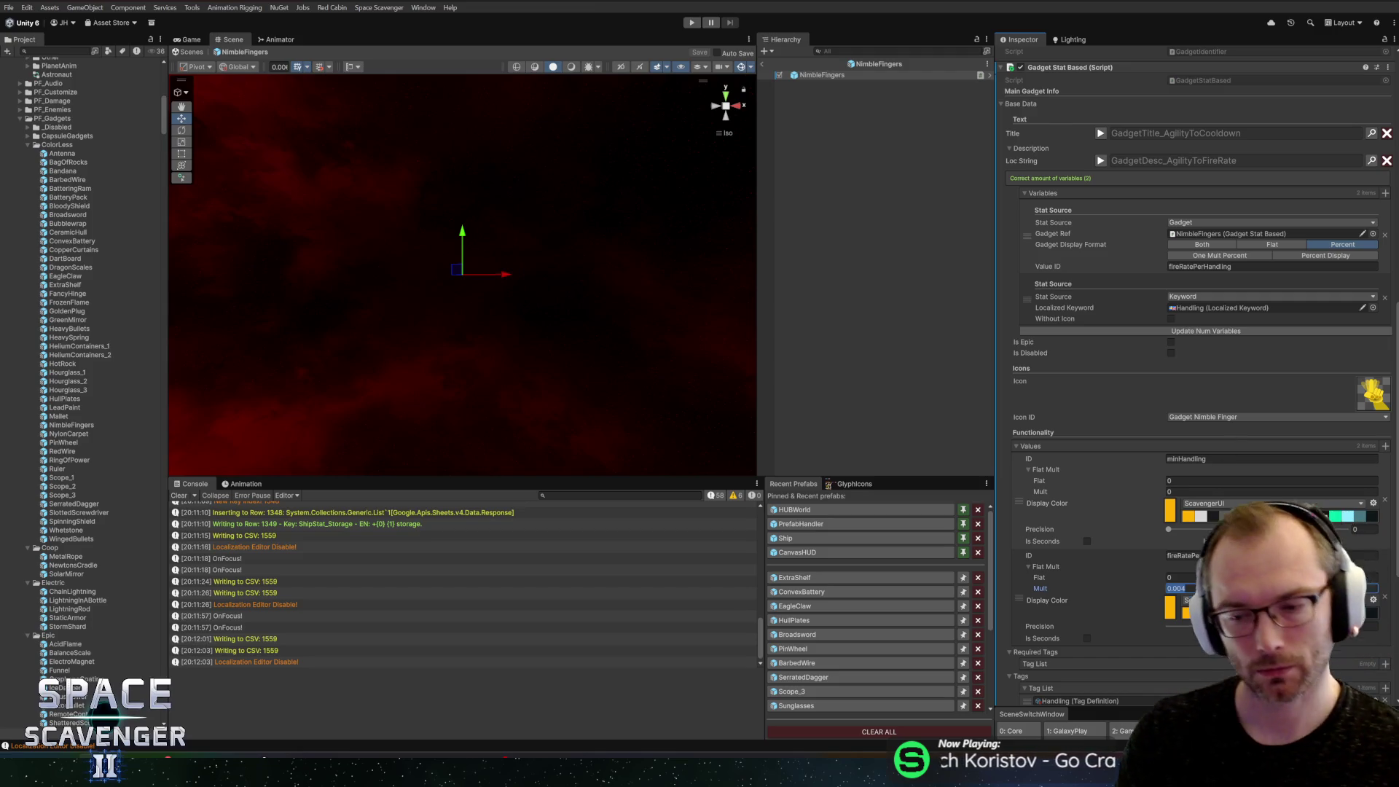
Step: Set the fireRatePerHandling multiplier to 0.005 with precision 2 and save
{"action": "type", "text": "0.005"}
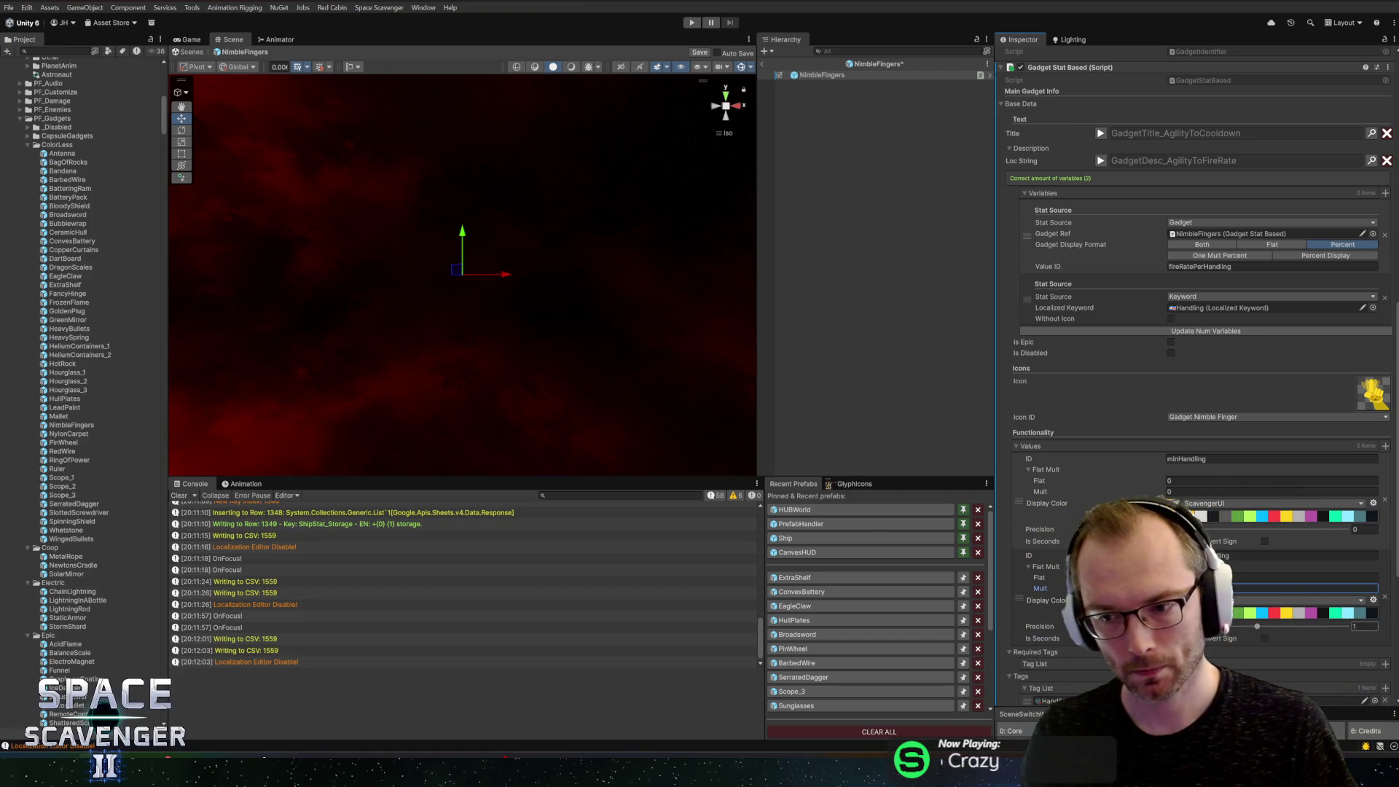
{"action": "key", "text": "Tab"}
{"action": "type", "text": "2"}
{"action": "key", "text": "ctrl+s"}
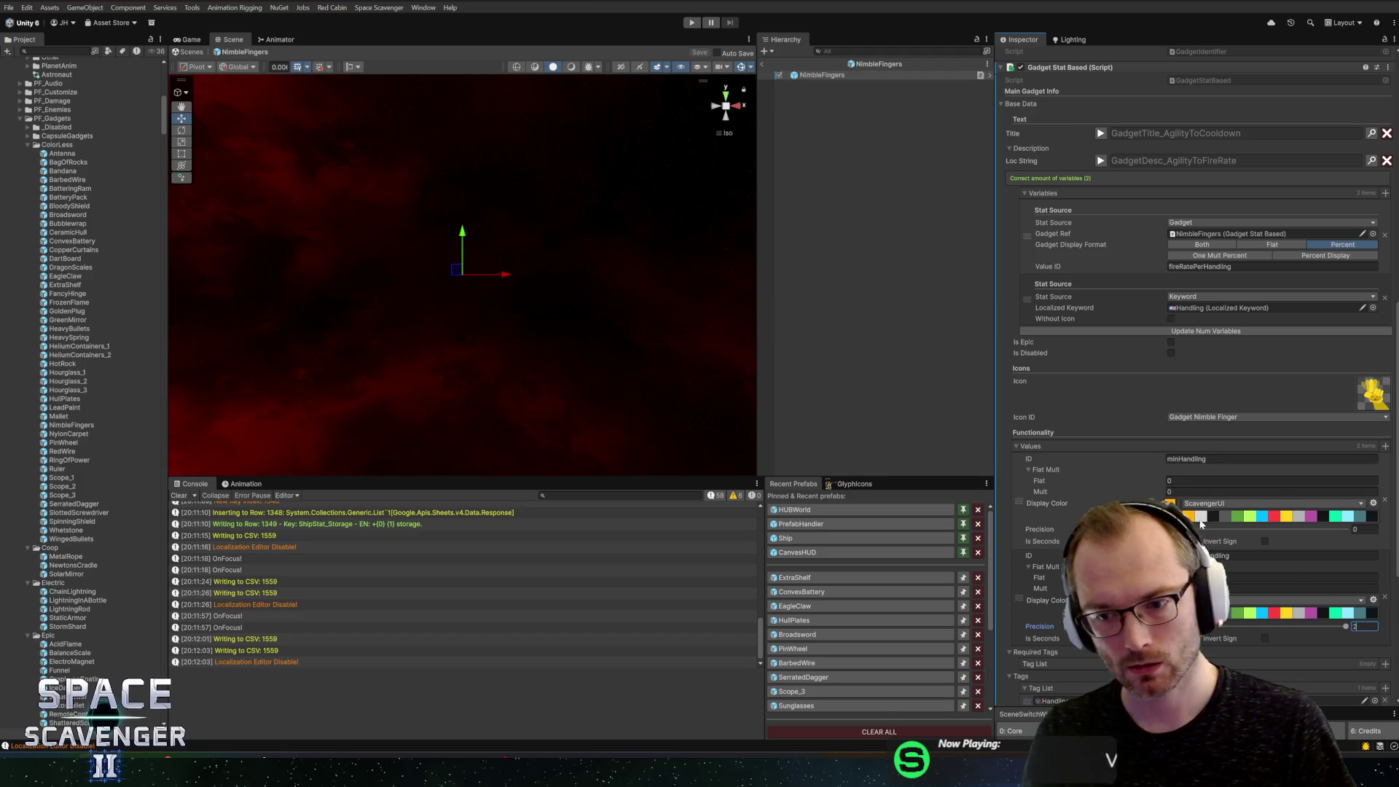
{"action": "scroll", "coordinate": [1114, 391], "scroll_direction": "down", "scroll_amount": 3}
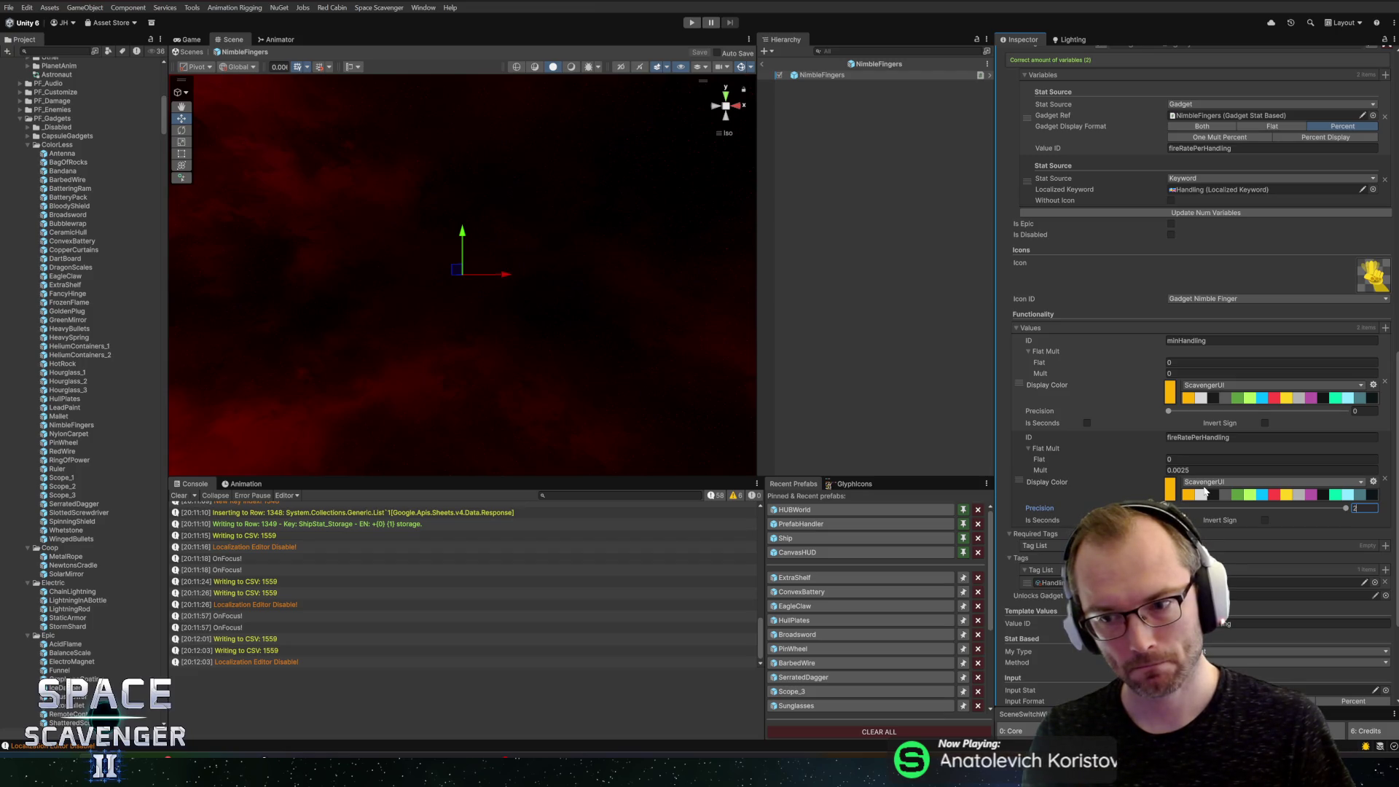
Step: Lower the multiplier to 0.003 with precision 1 and save the prefab
{"action": "left_click", "coordinate": [1239, 470]}
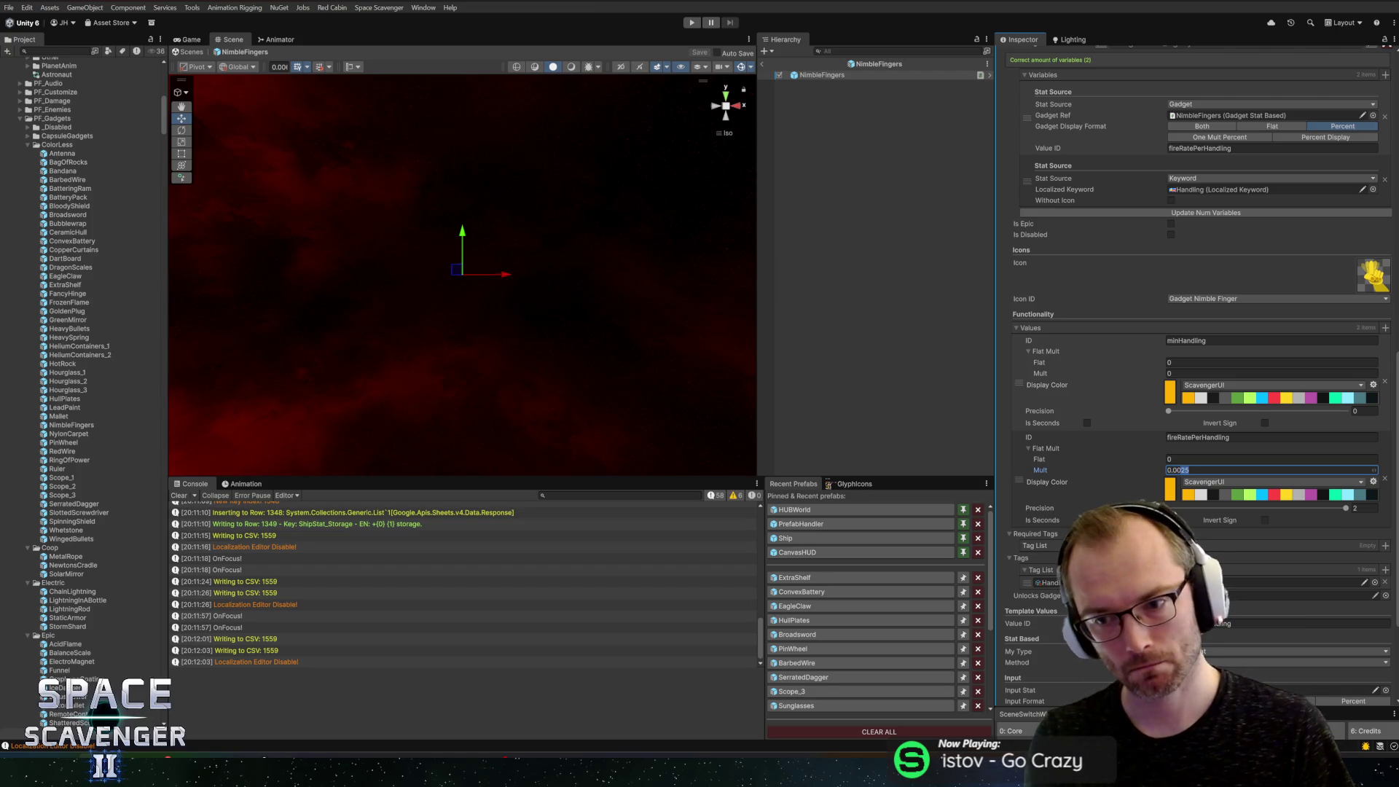
{"action": "type", "text": "0.003"}
{"action": "key", "text": "Tab"}
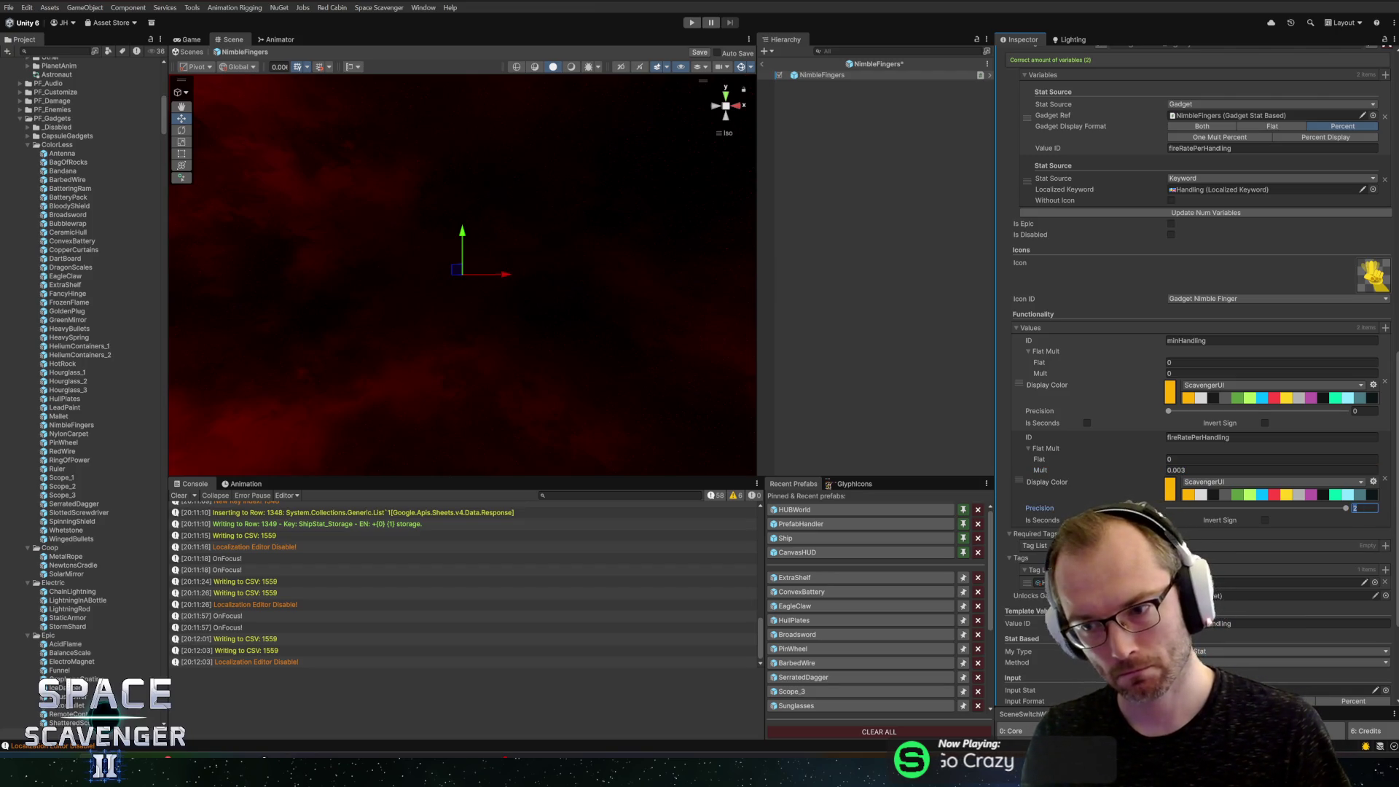
{"action": "key", "text": "ctrl+s"}
{"action": "scroll", "coordinate": [1112, 430], "scroll_direction": "down", "scroll_amount": 5}
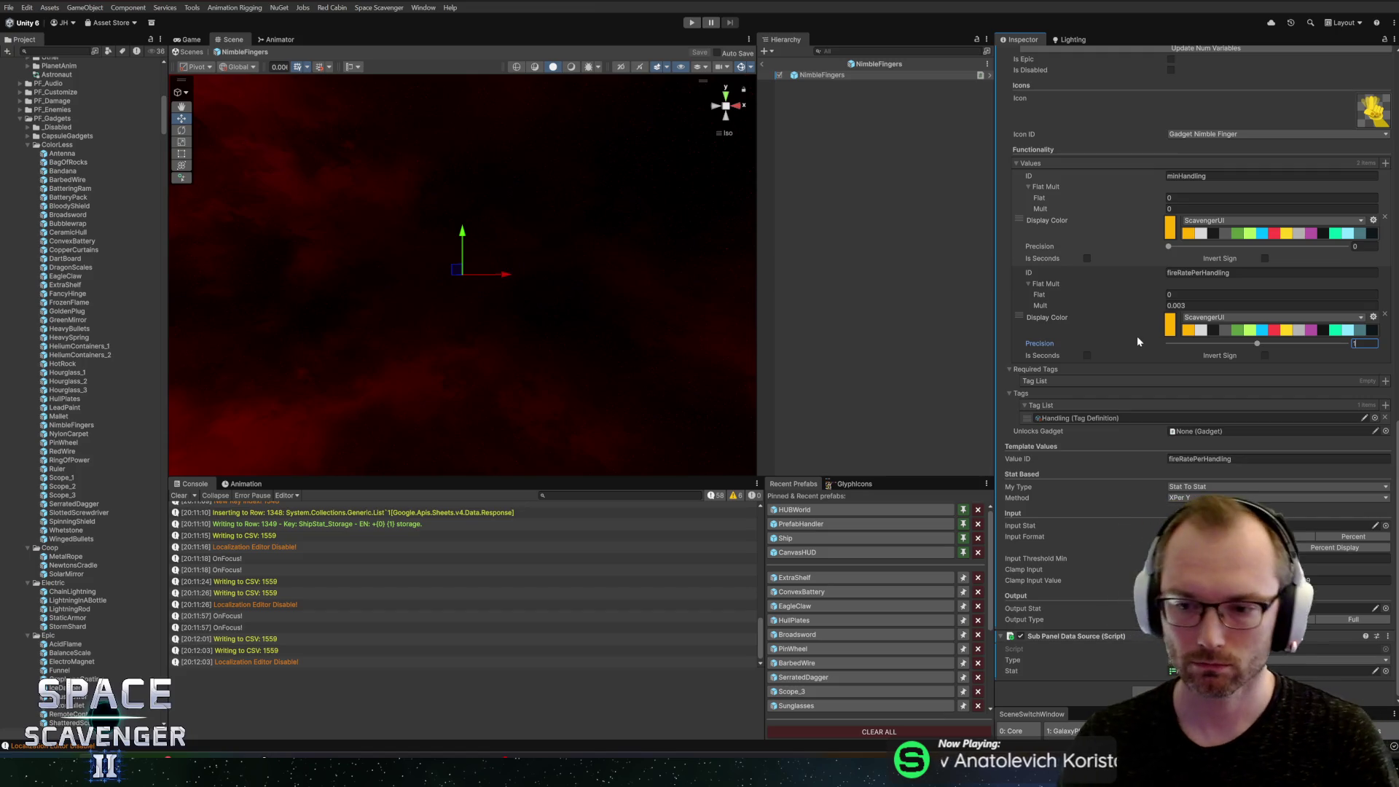
{"action": "key", "text": "Return"}
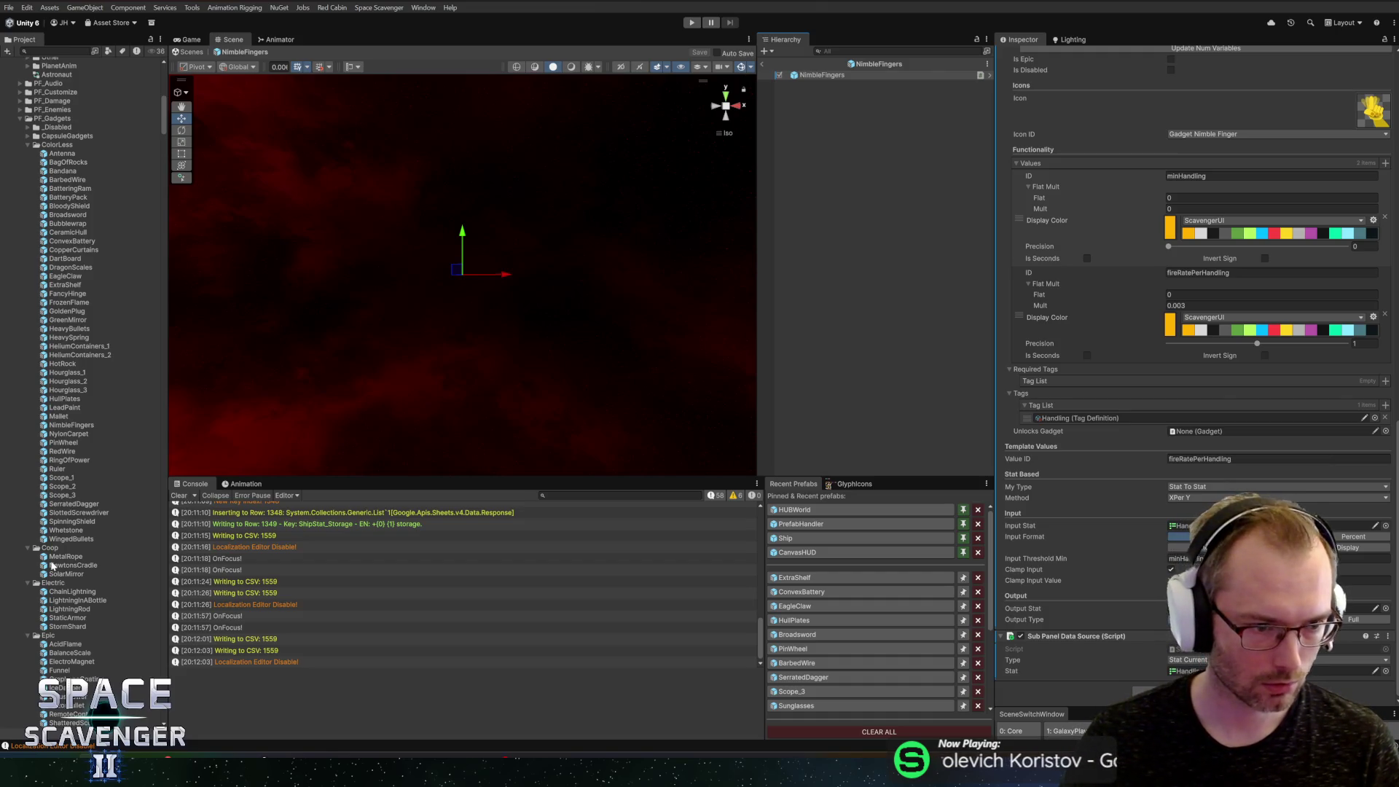
{"action": "scroll", "coordinate": [43, 558], "scroll_direction": "down", "scroll_amount": 5}
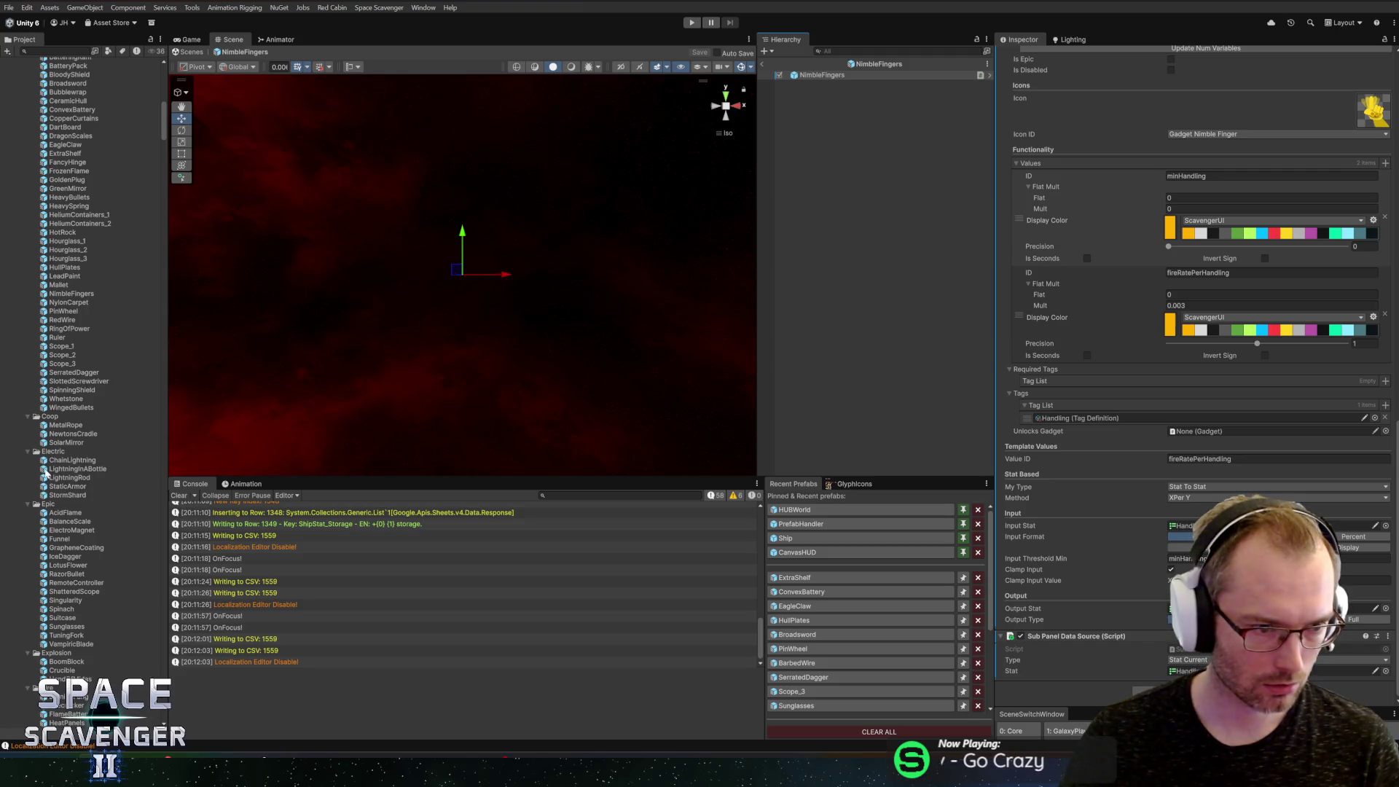
Step: Open LightningInABottle and change its custom description variable from 10 to 15
{"action": "double_click", "coordinate": [46, 470]}
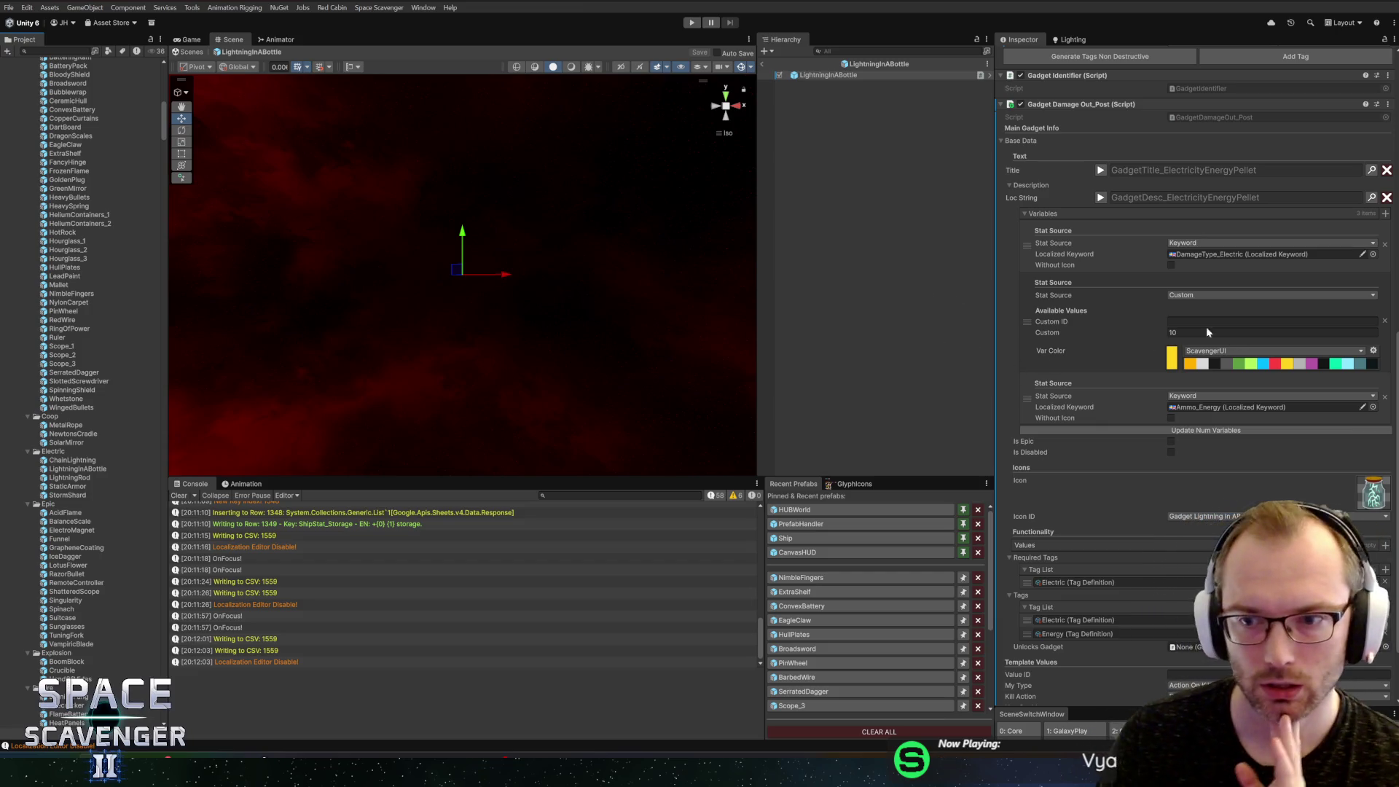
{"action": "left_click", "coordinate": [1272, 333]}
{"action": "type", "text": "5"}
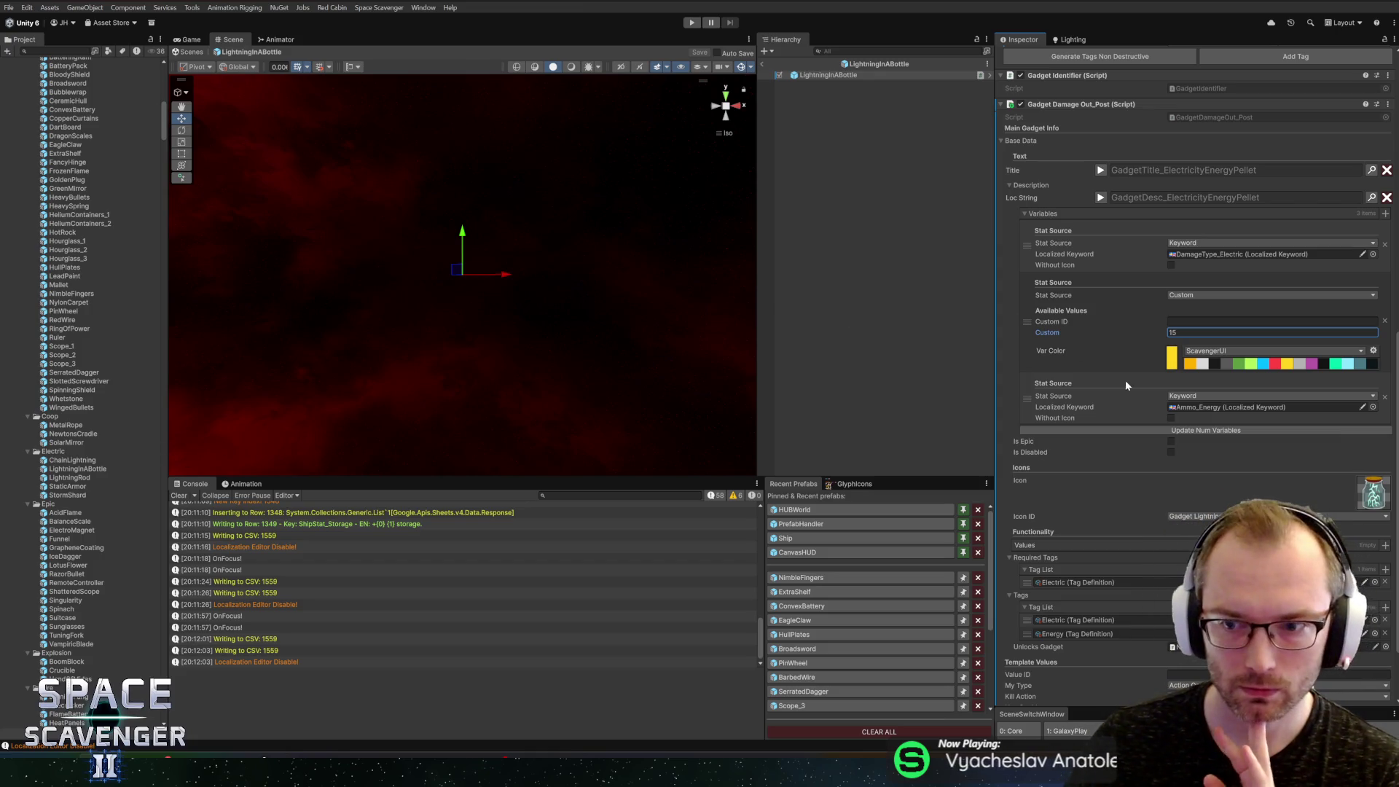
{"action": "scroll", "coordinate": [1127, 385], "scroll_direction": "down", "scroll_amount": 1}
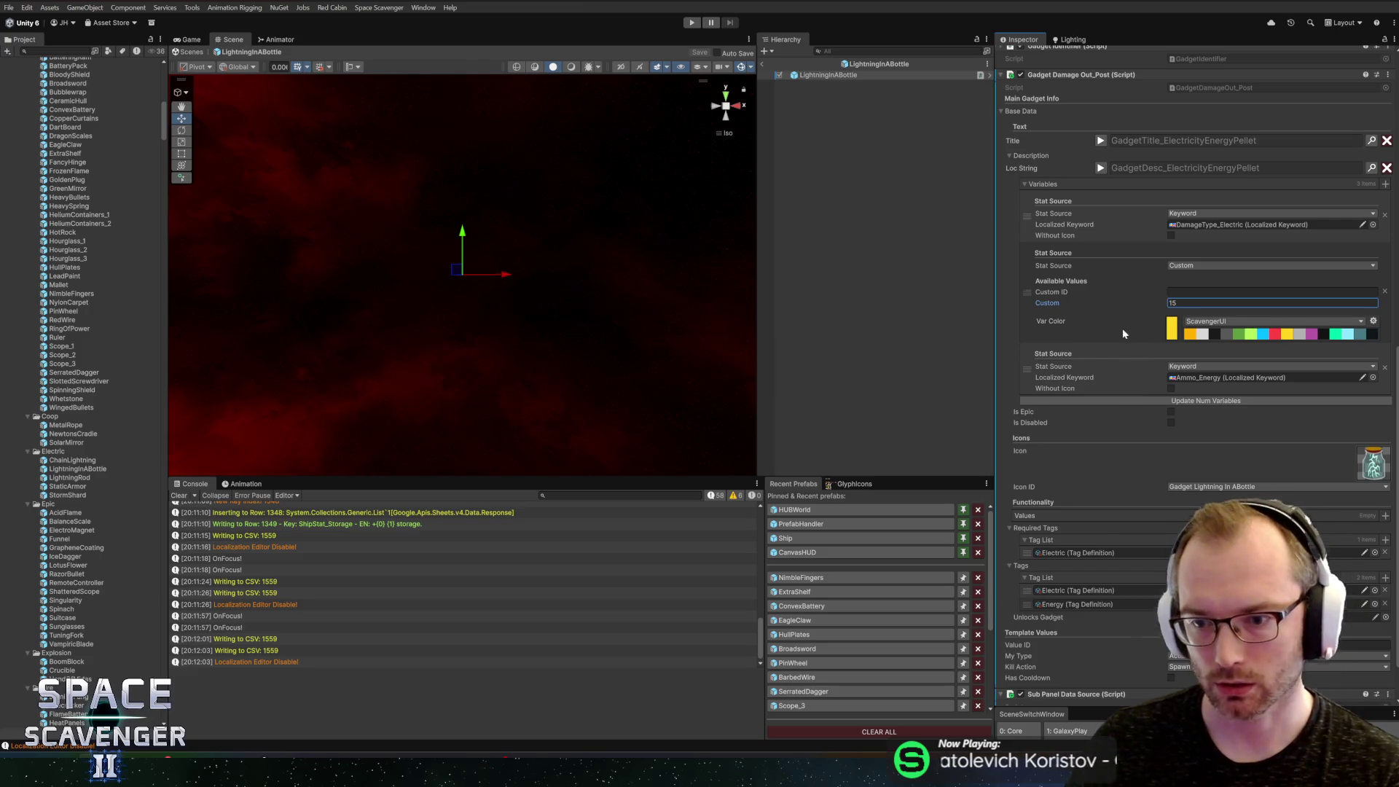
{"action": "scroll", "coordinate": [1122, 329], "scroll_direction": "down", "scroll_amount": 2}
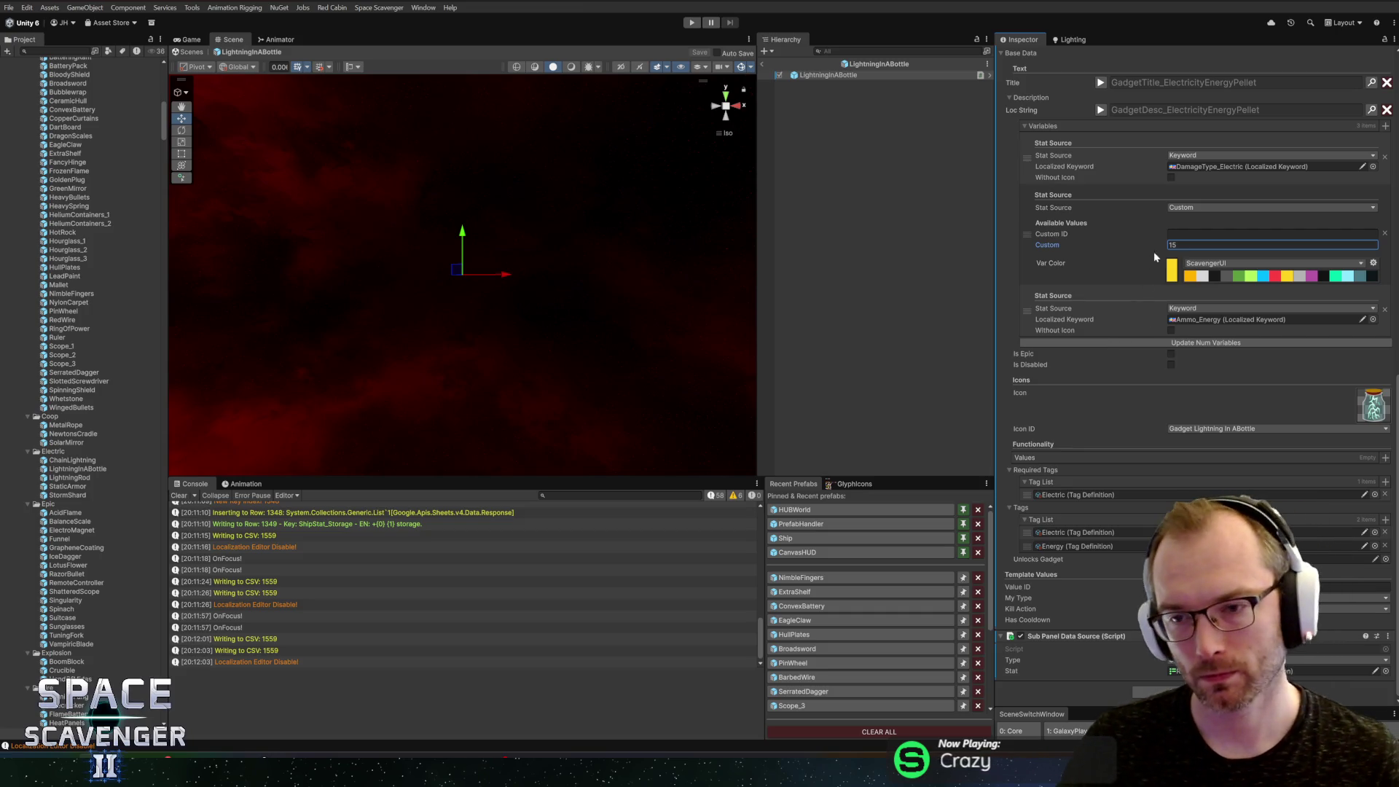
{"action": "type", "text": "10"}
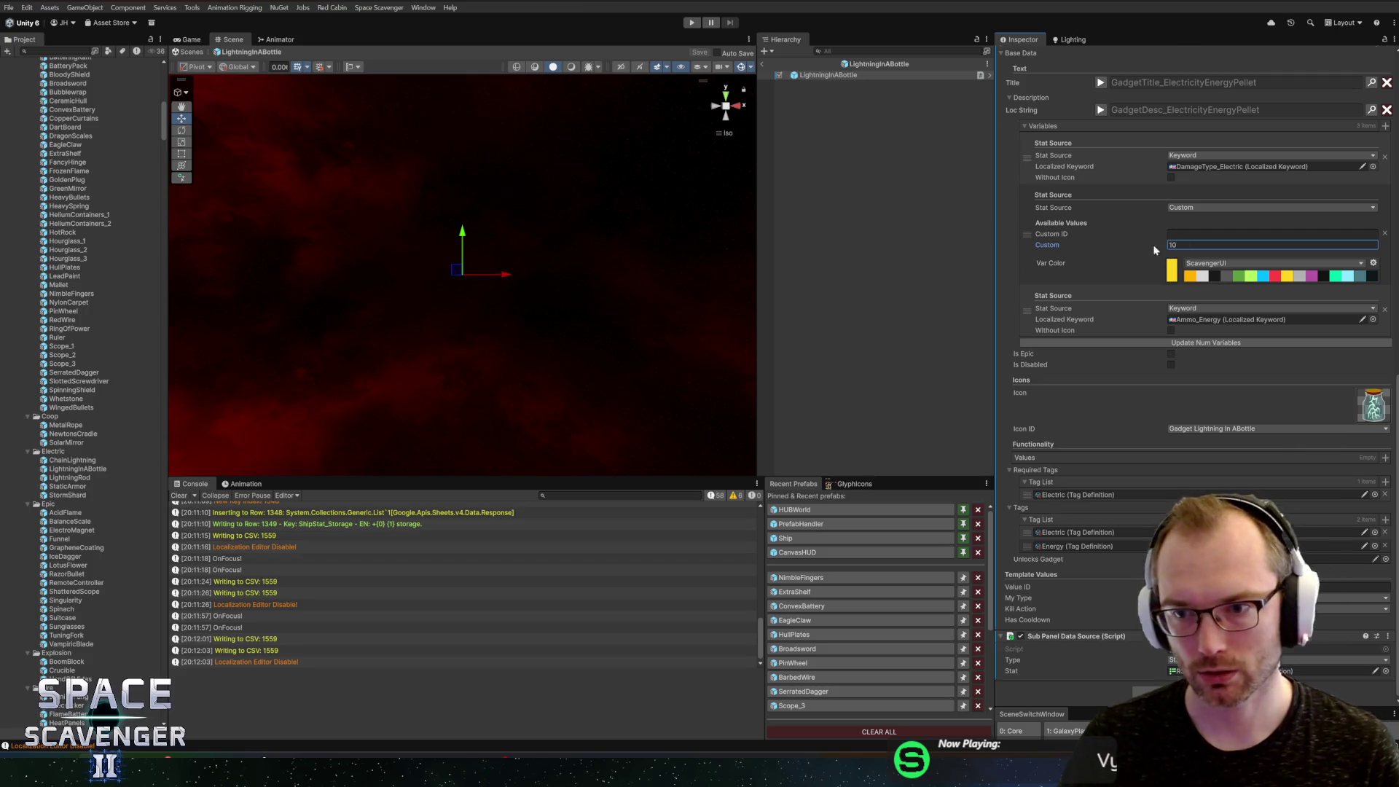
{"action": "scroll", "coordinate": [1139, 253], "scroll_direction": "up", "scroll_amount": 4}
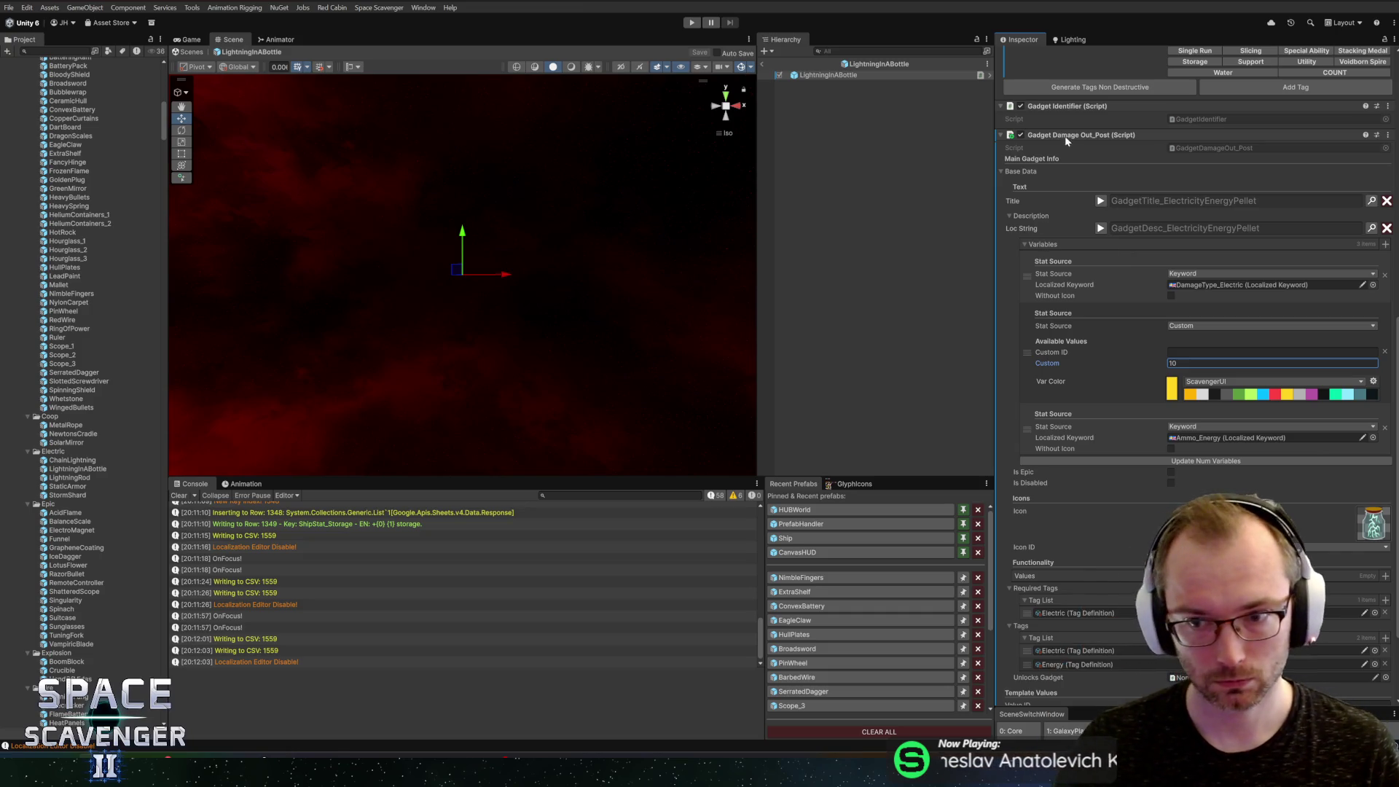
{"action": "left_click", "coordinate": [861, 64]}
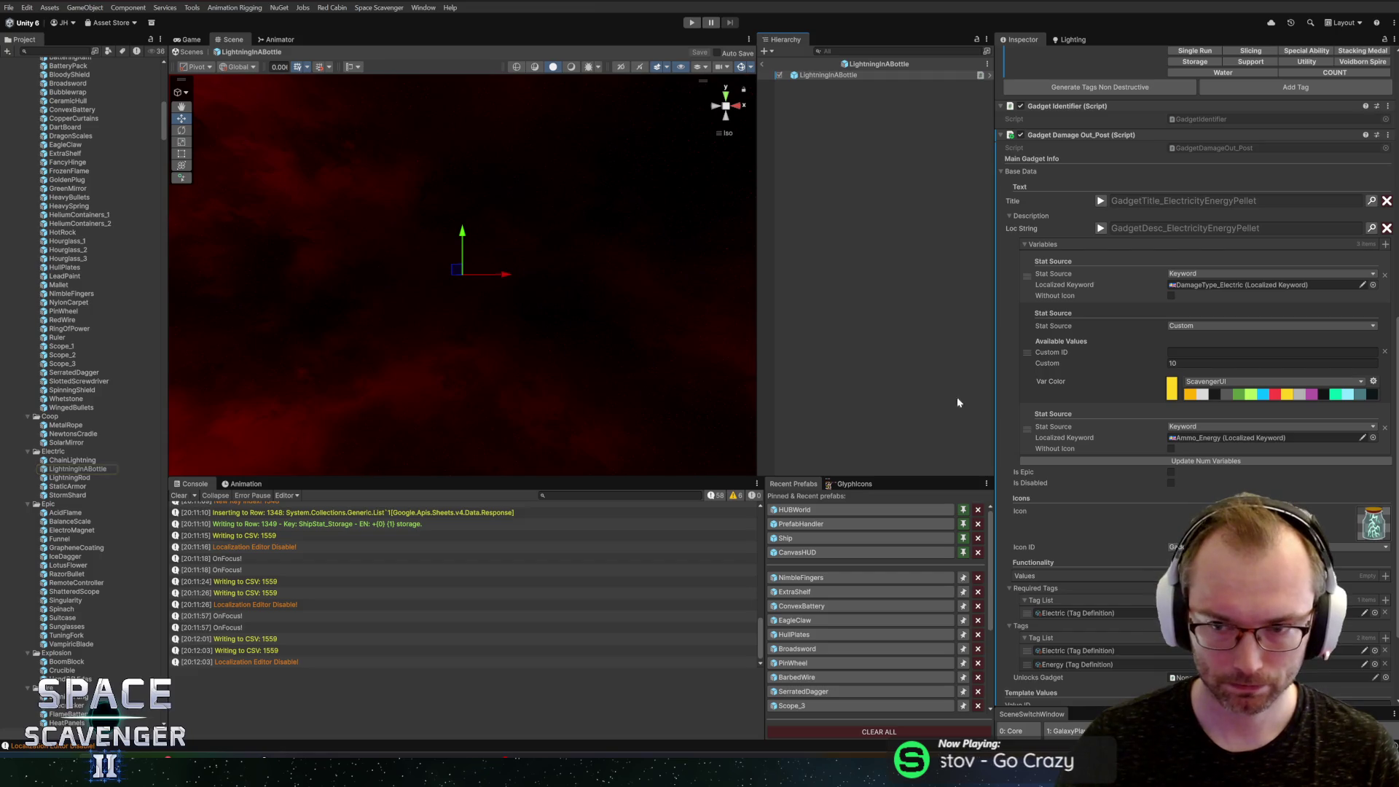
{"action": "left_click", "coordinate": [1189, 364]}
{"action": "type", "text": "15"}
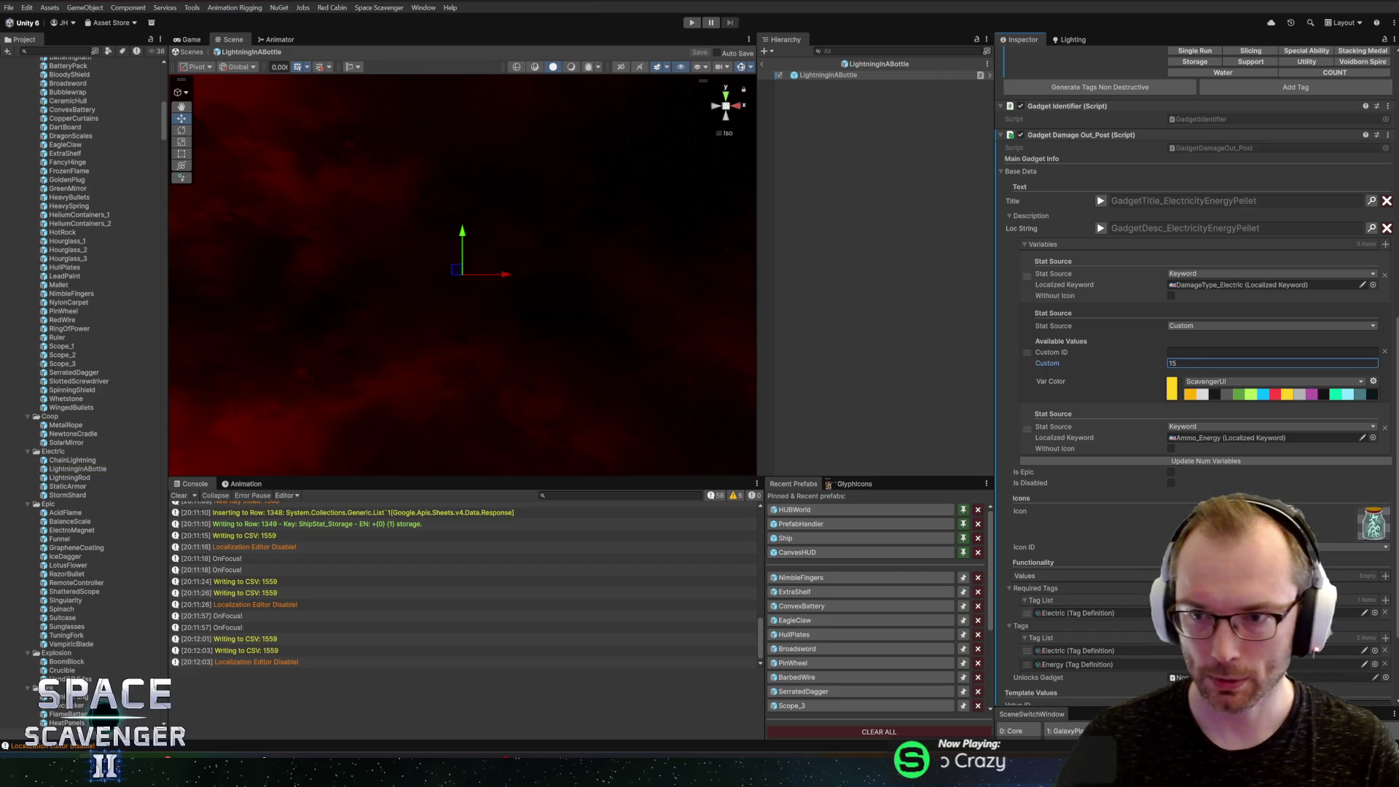
Step: Search the project assets and open the PickupEnergyPellet prefab
{"action": "left_click", "coordinate": [9, 40]}
{"action": "key", "text": "ctrl+f"}
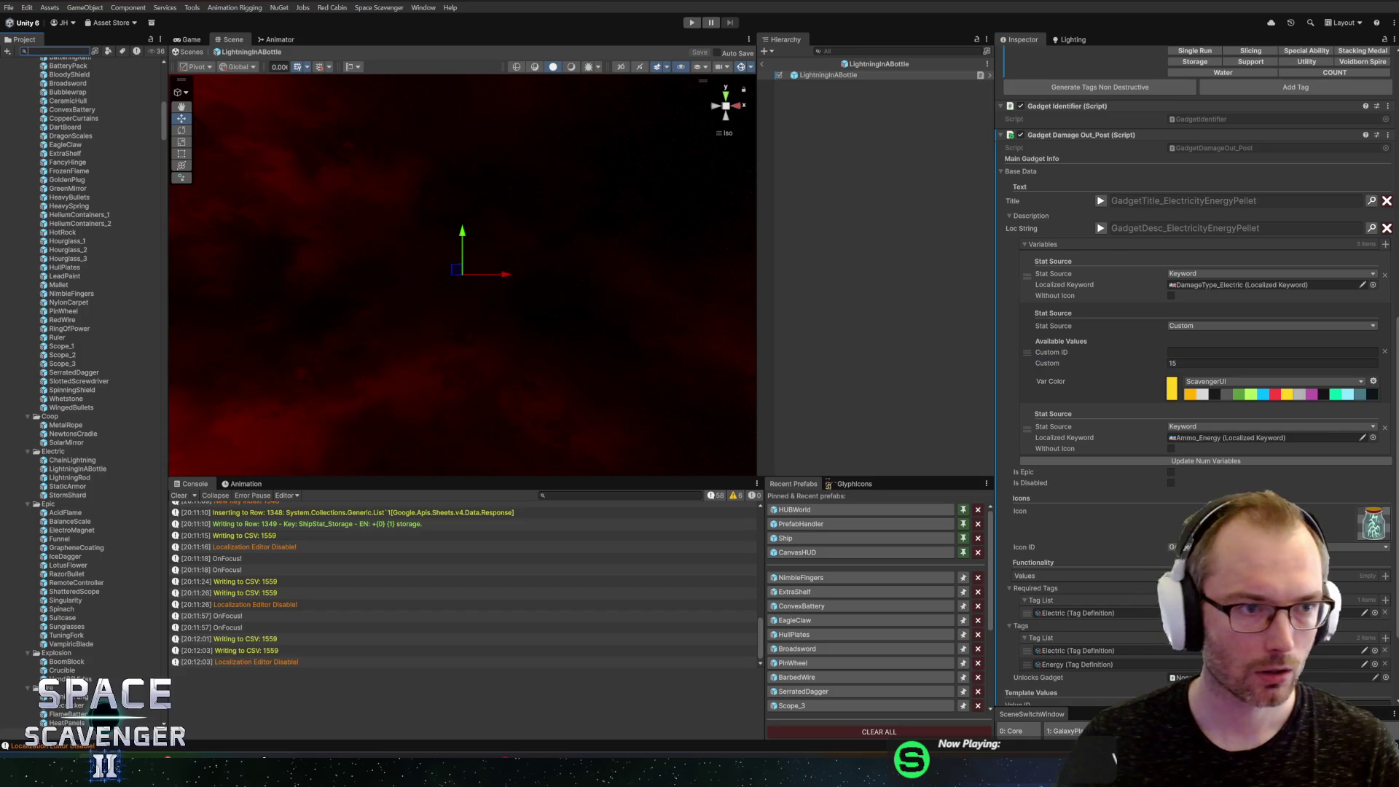
{"action": "type", "text": "bottle"}
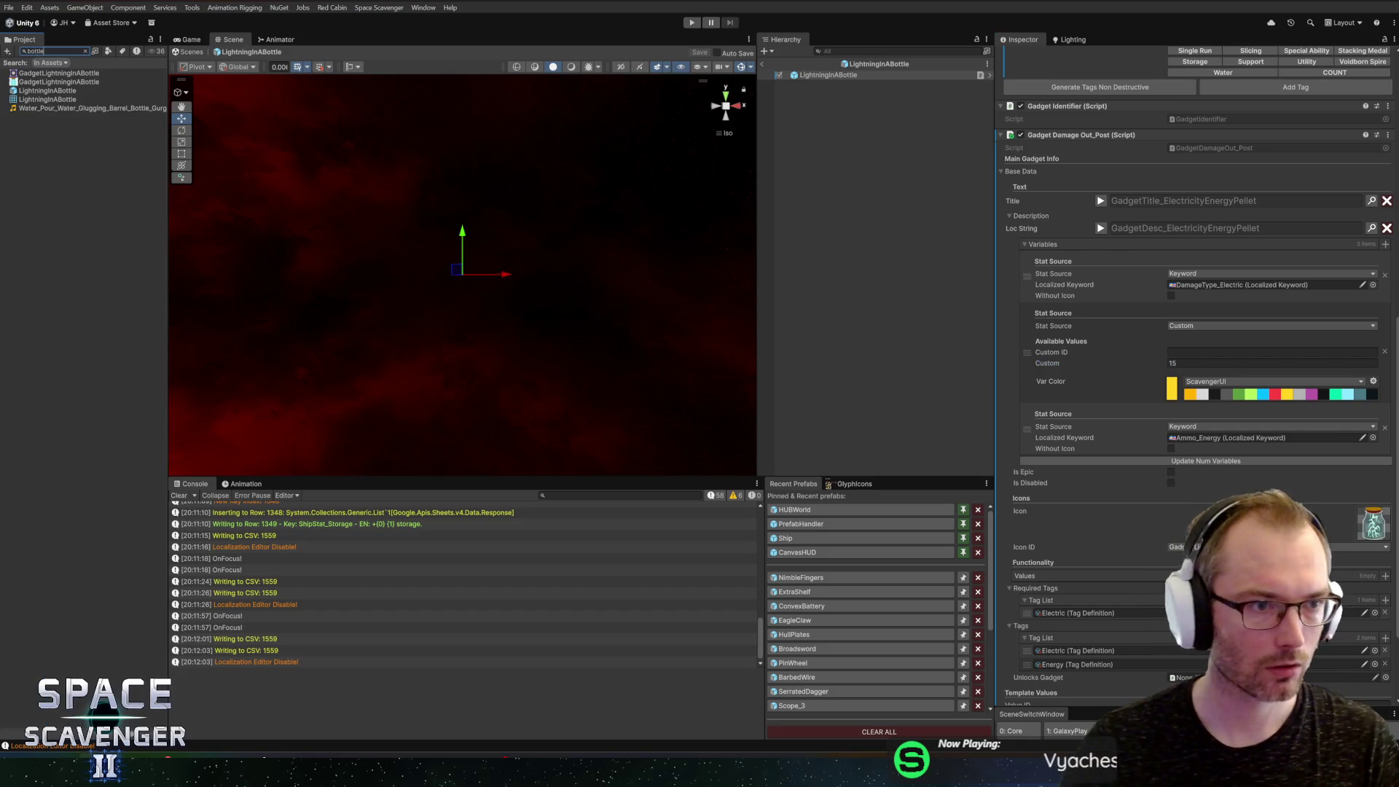
{"action": "left_click", "coordinate": [16, 91]}
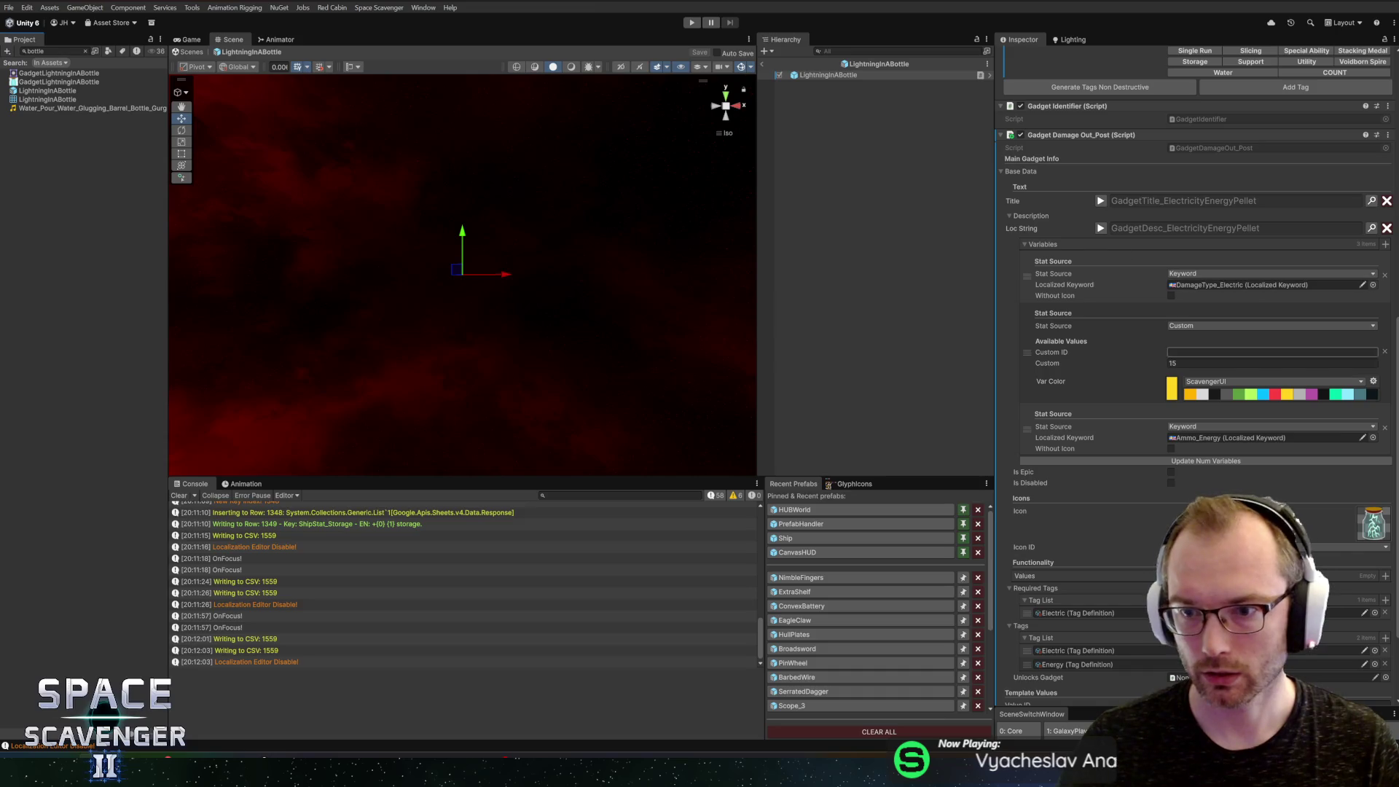
{"action": "left_click", "coordinate": [866, 75]}
{"action": "left_click", "coordinate": [54, 51]}
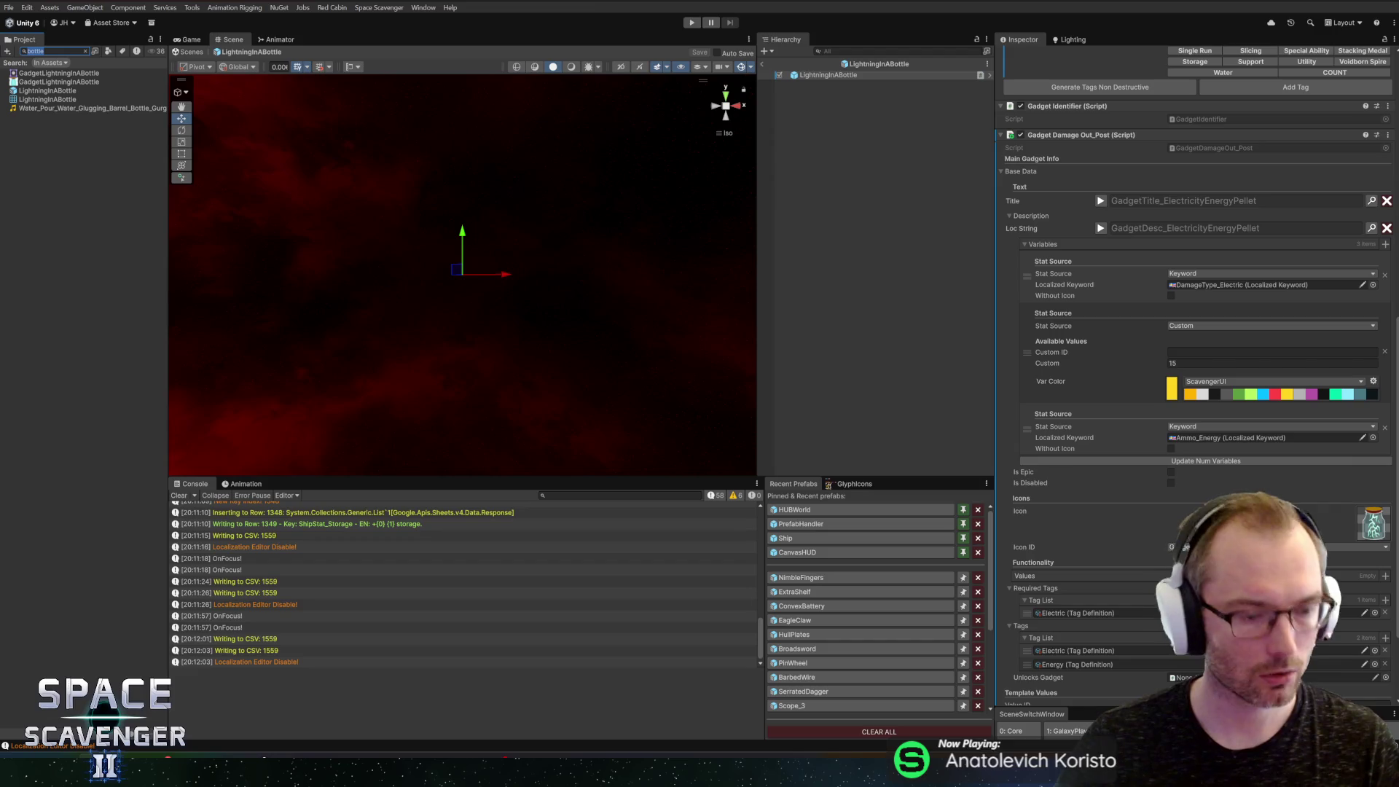
{"action": "type", "text": "pellet"}
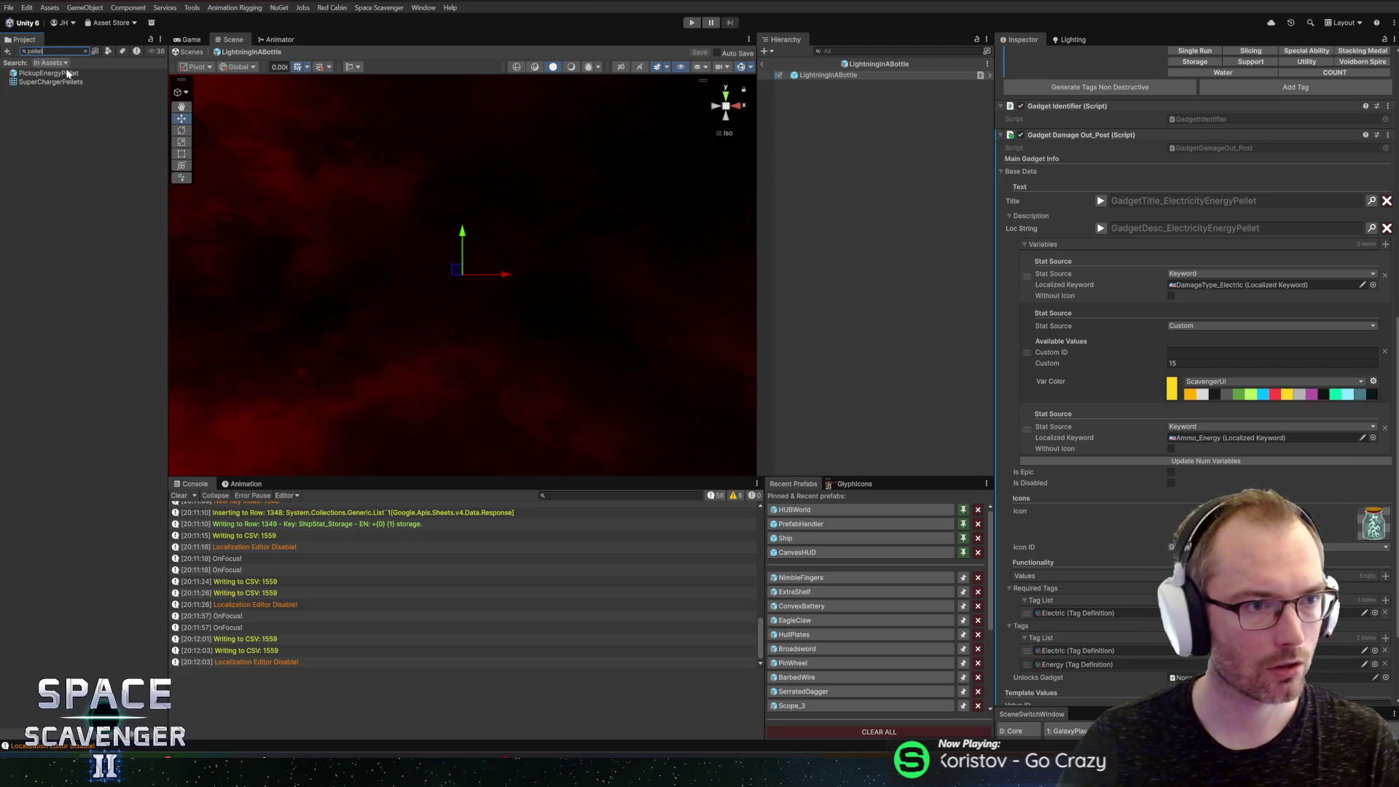
{"action": "double_click", "coordinate": [67, 73]}
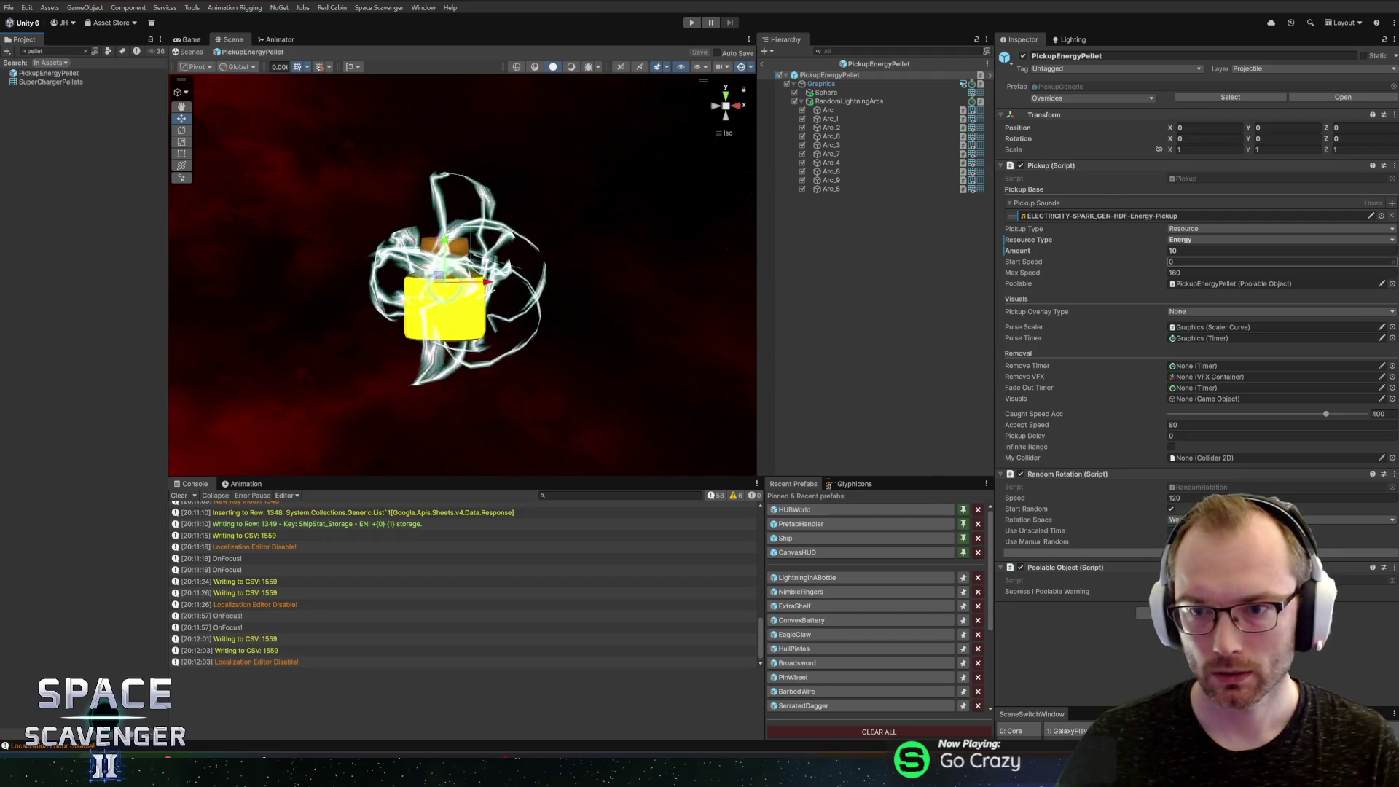
Step: Set the pellet's energy Amount to 15 and save the prefab
{"action": "double_click", "coordinate": [1196, 250]}
{"action": "type", "text": "15"}
{"action": "key", "text": "ctrl+s"}
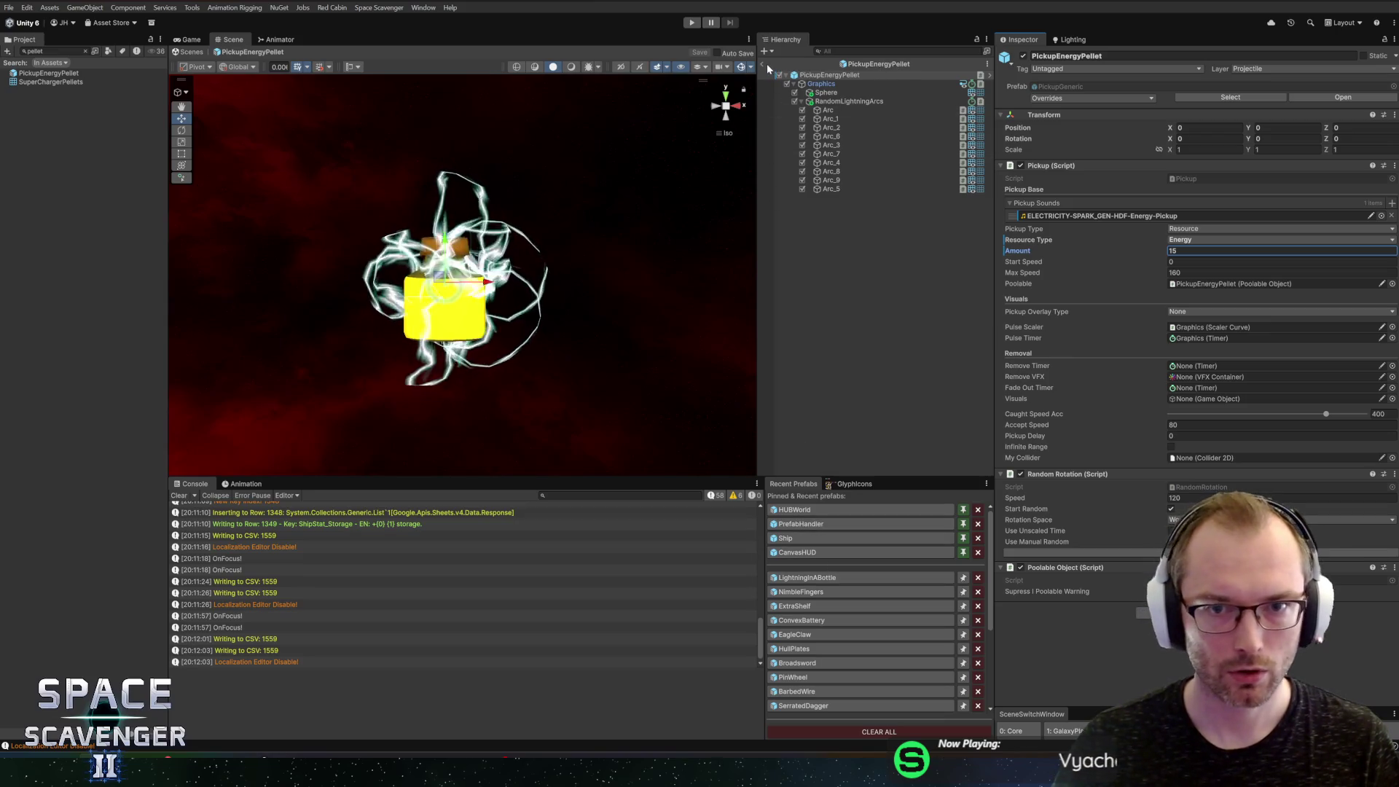
{"action": "mouse_move", "coordinate": [722, 219]}
{"action": "left_mouse_down"}
{"action": "mouse_move", "coordinate": [692, 328]}
{"action": "mouse_move", "coordinate": [615, 396]}
{"action": "mouse_move", "coordinate": [338, 229]}
{"action": "left_mouse_up"}
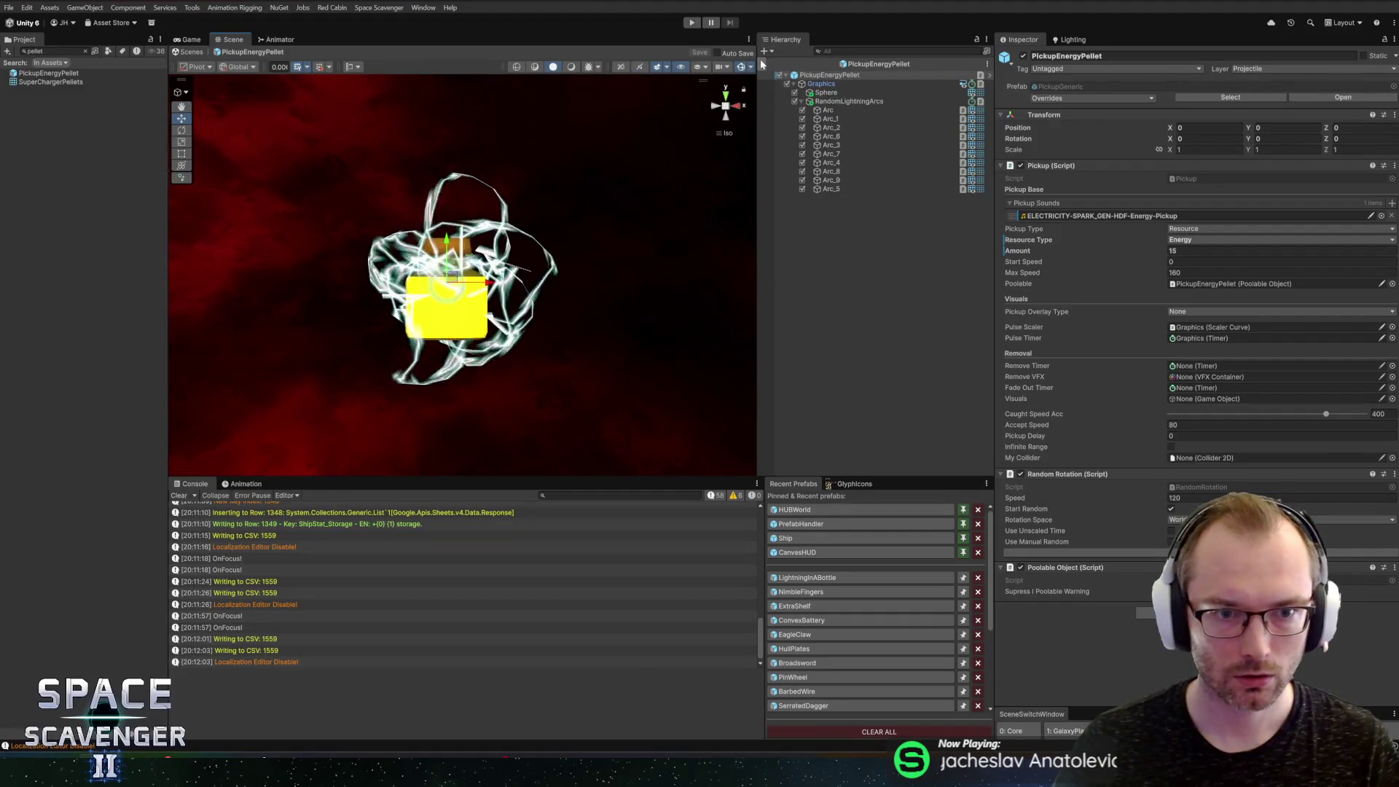
Step: Give all ten lightning arcs the LightningArc material, save, and return to the Core scene
{"action": "left_click", "coordinate": [828, 110]}
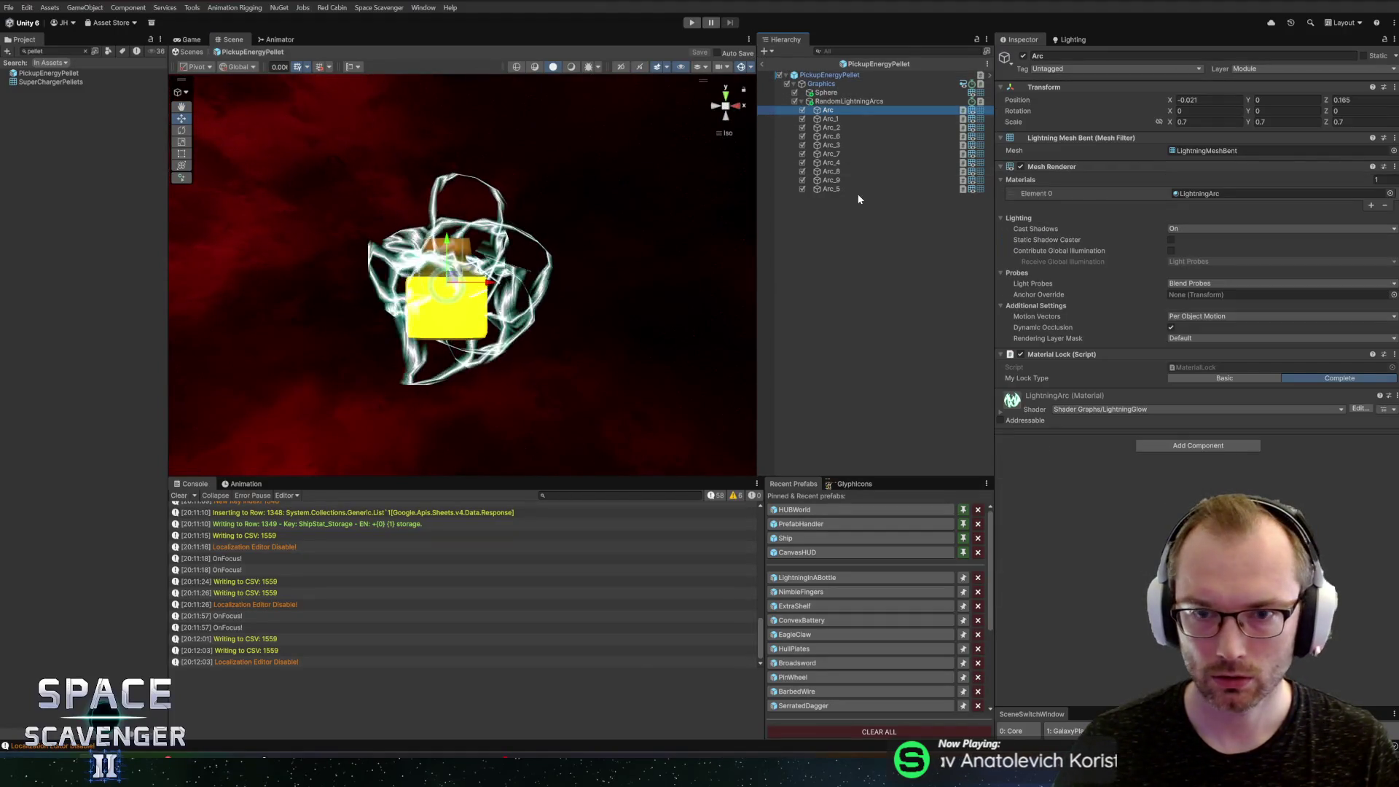
{"action": "left_click", "coordinate": [835, 188], "text": "shift"}
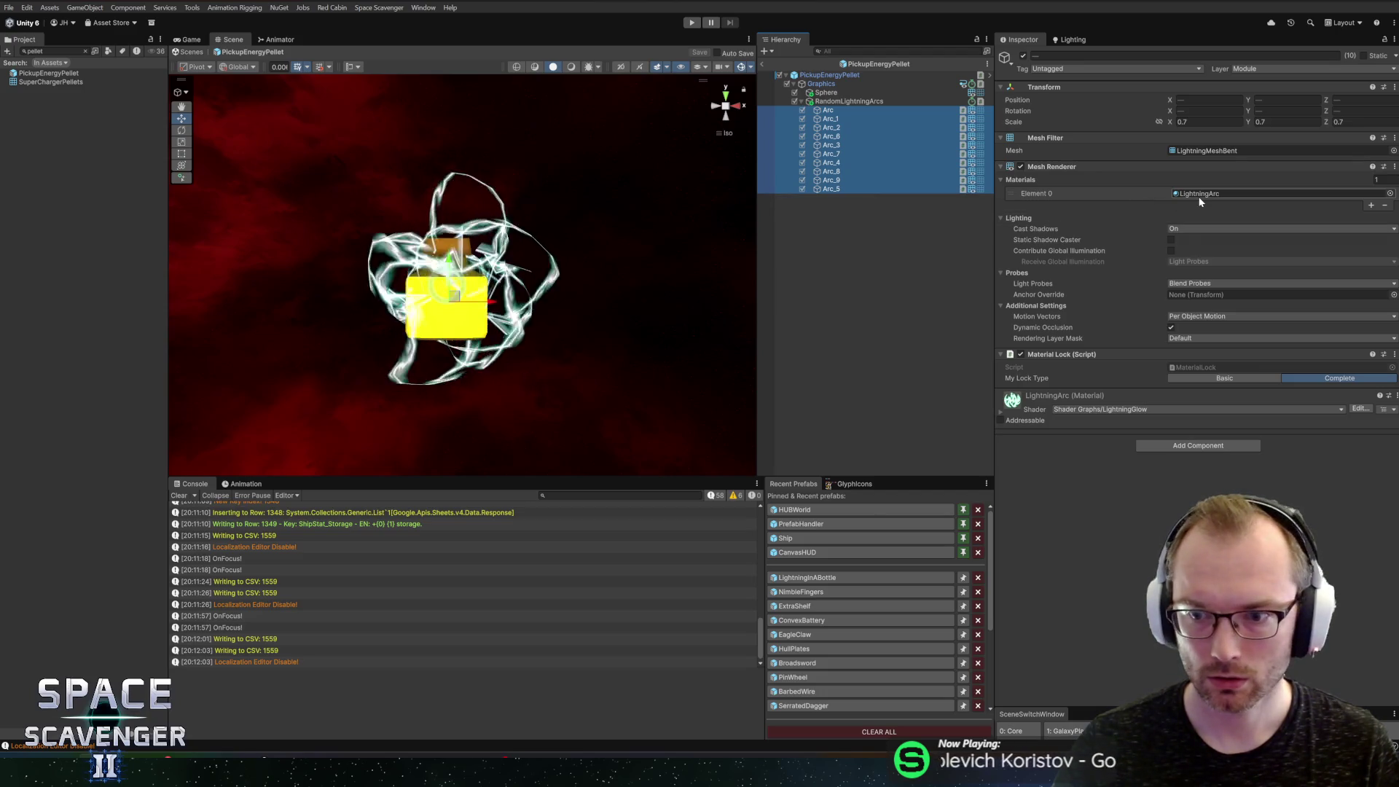
{"action": "left_click", "coordinate": [1002, 412]}
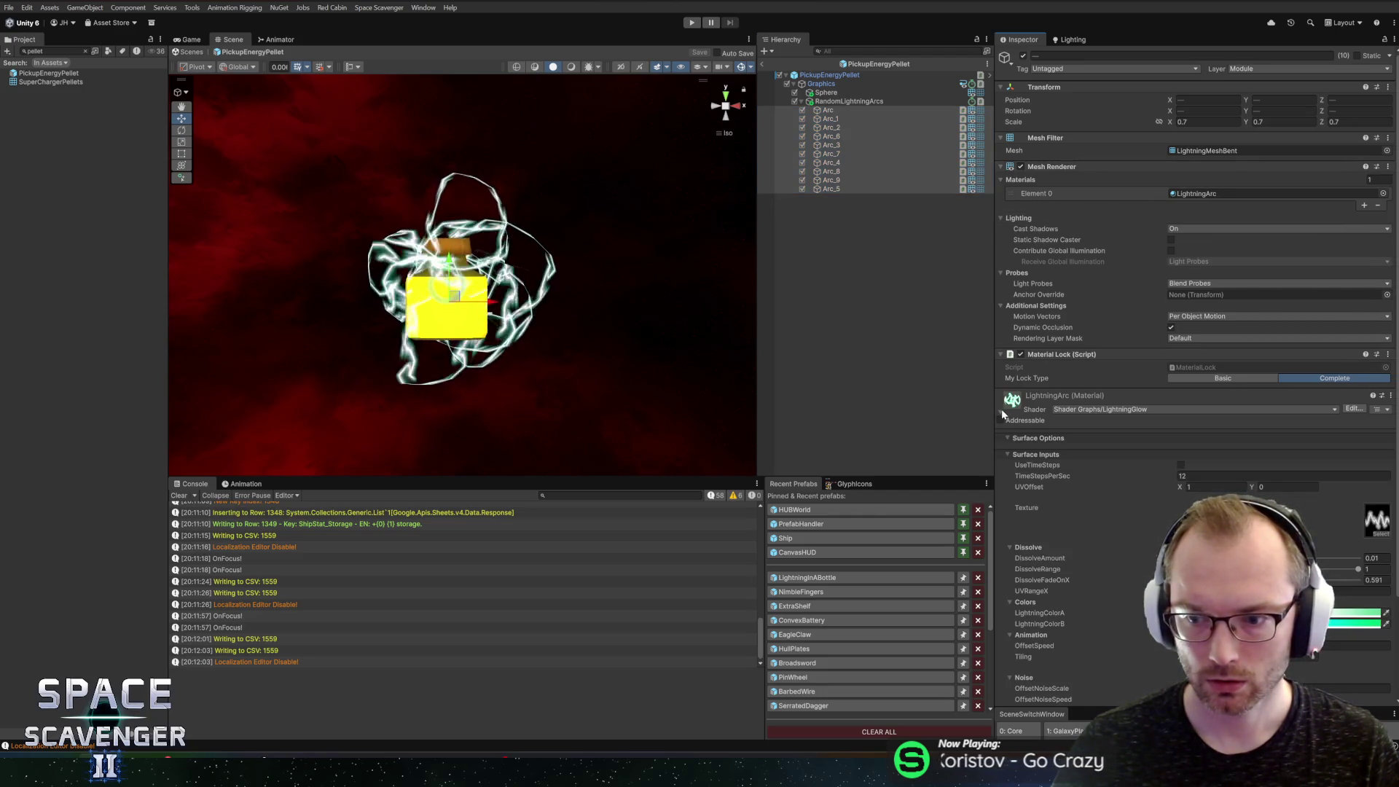
{"action": "left_click", "coordinate": [1002, 413]}
{"action": "left_click", "coordinate": [1391, 194]}
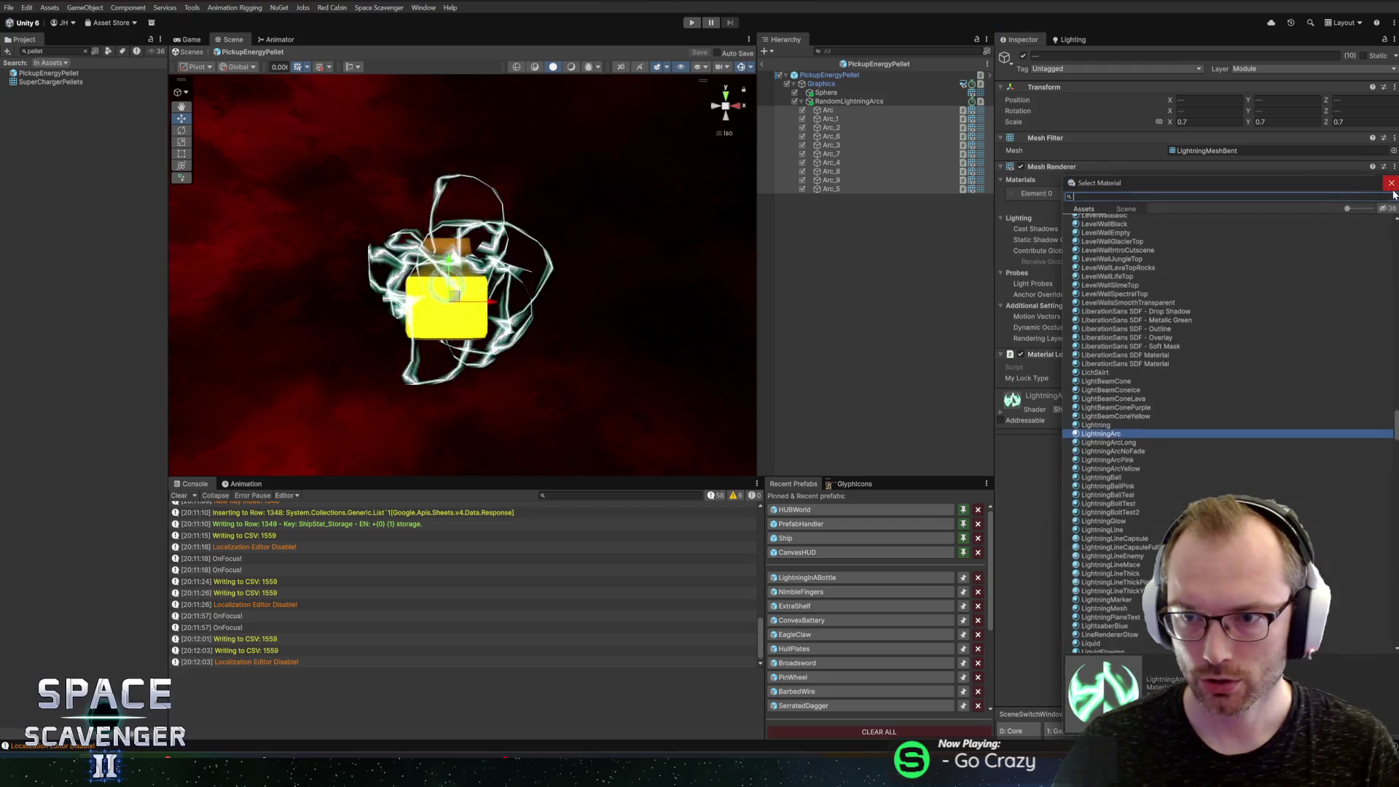
{"action": "left_click", "coordinate": [1107, 443]}
{"action": "left_click", "coordinate": [1107, 437]}
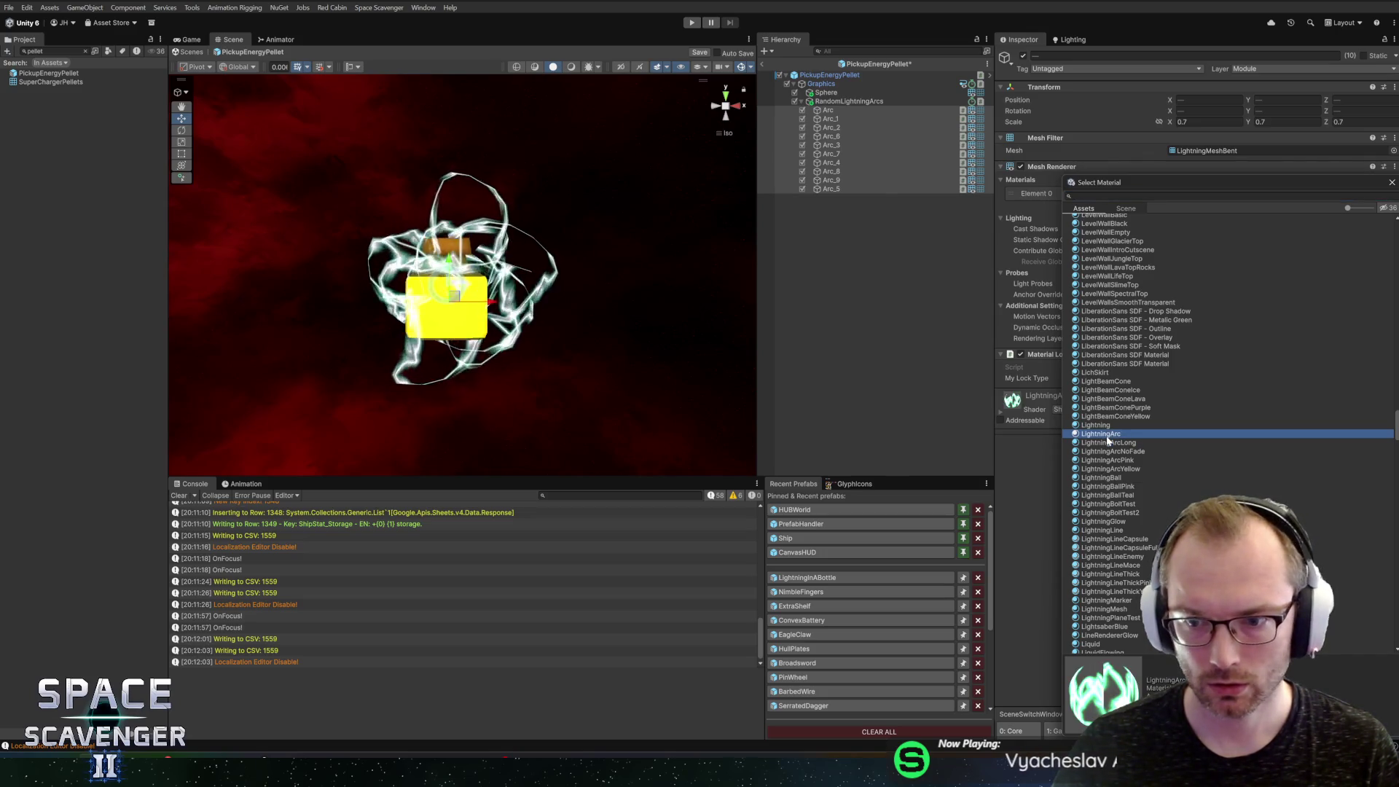
{"action": "left_click", "coordinate": [1113, 427]}
{"action": "left_click", "coordinate": [1113, 434]}
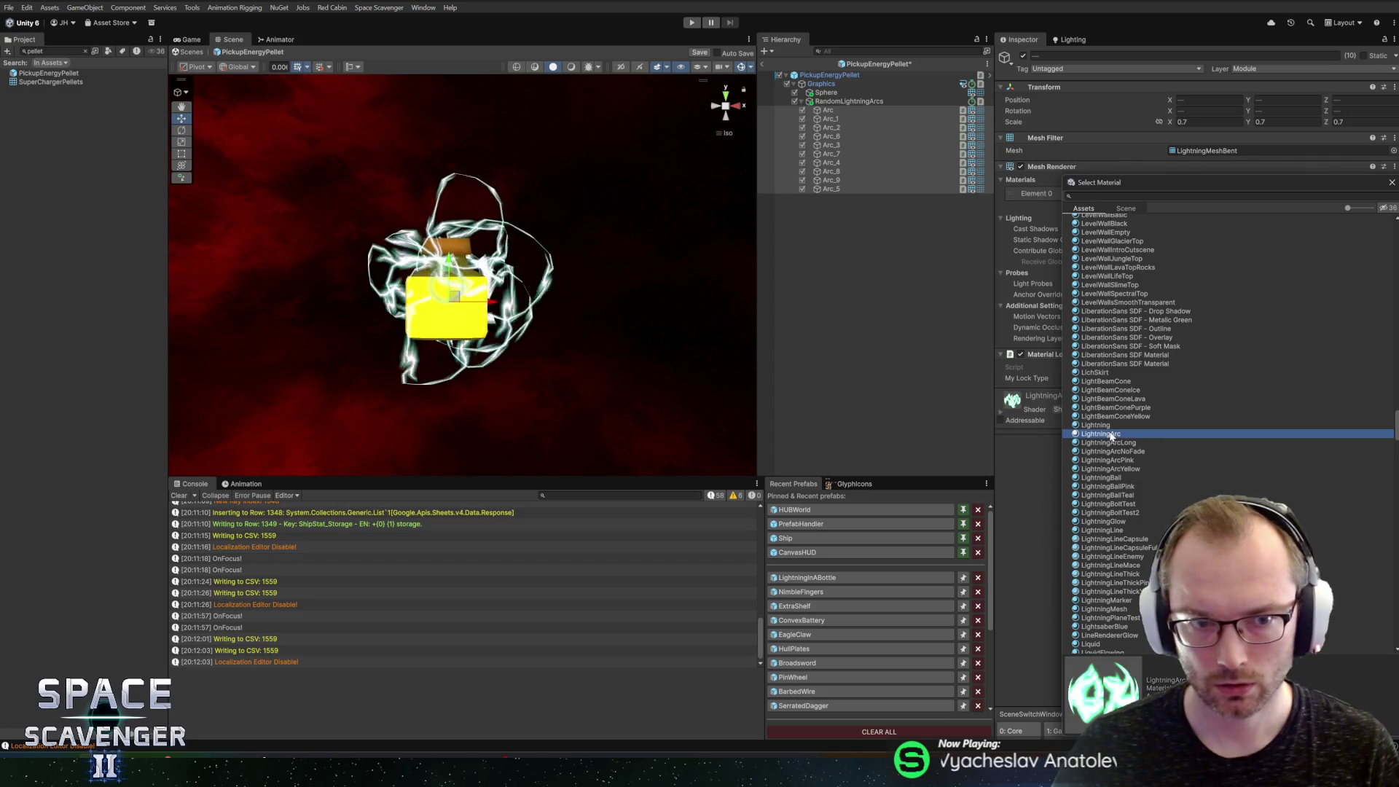
{"action": "left_click", "coordinate": [1392, 182]}
{"action": "key", "text": "ctrl+s"}
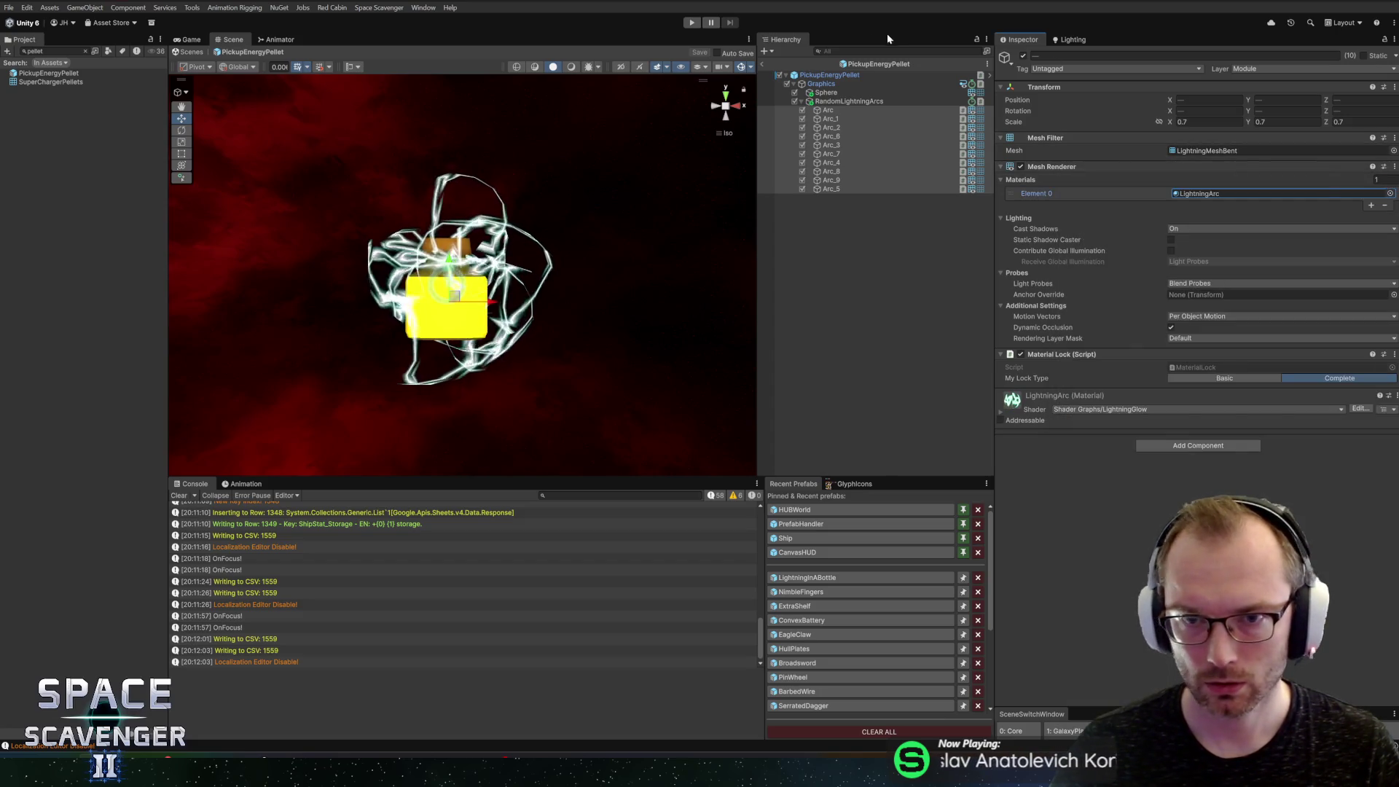
{"action": "left_click", "coordinate": [763, 64]}
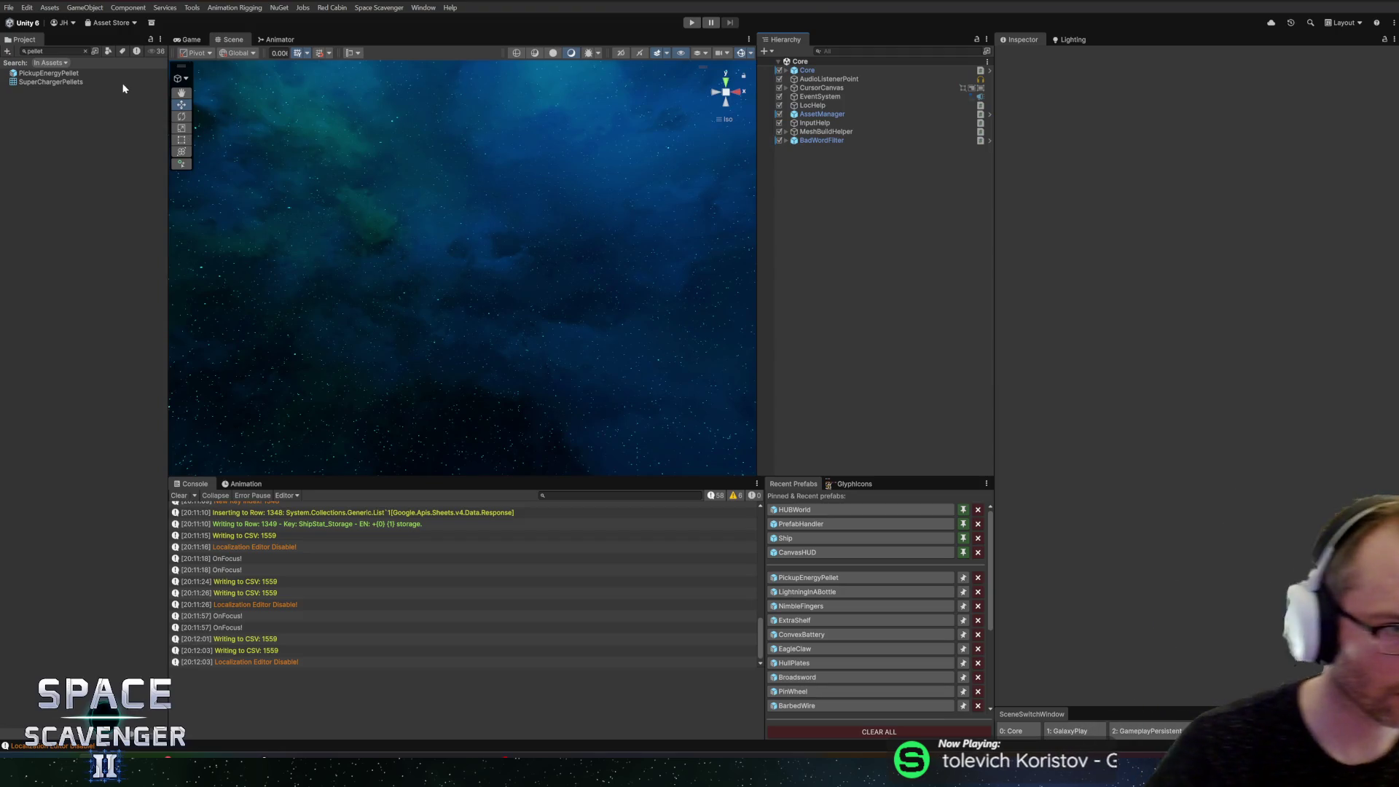
Step: Open OilBarrel_1 and raise its flatDamage Flat value from 10 to 15, saving the prefab
{"action": "left_click", "coordinate": [86, 51]}
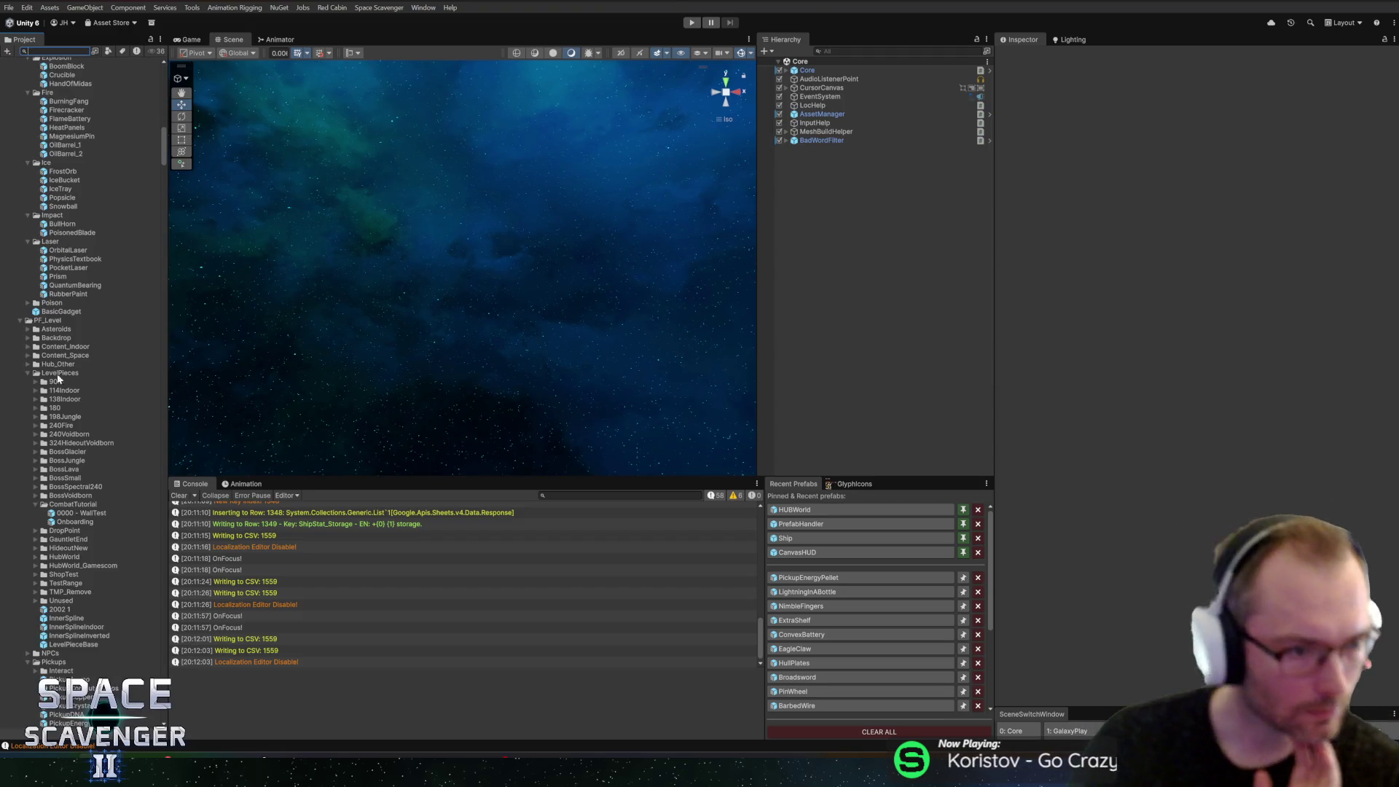
{"action": "scroll", "coordinate": [80, 333], "scroll_direction": "up", "scroll_amount": 3}
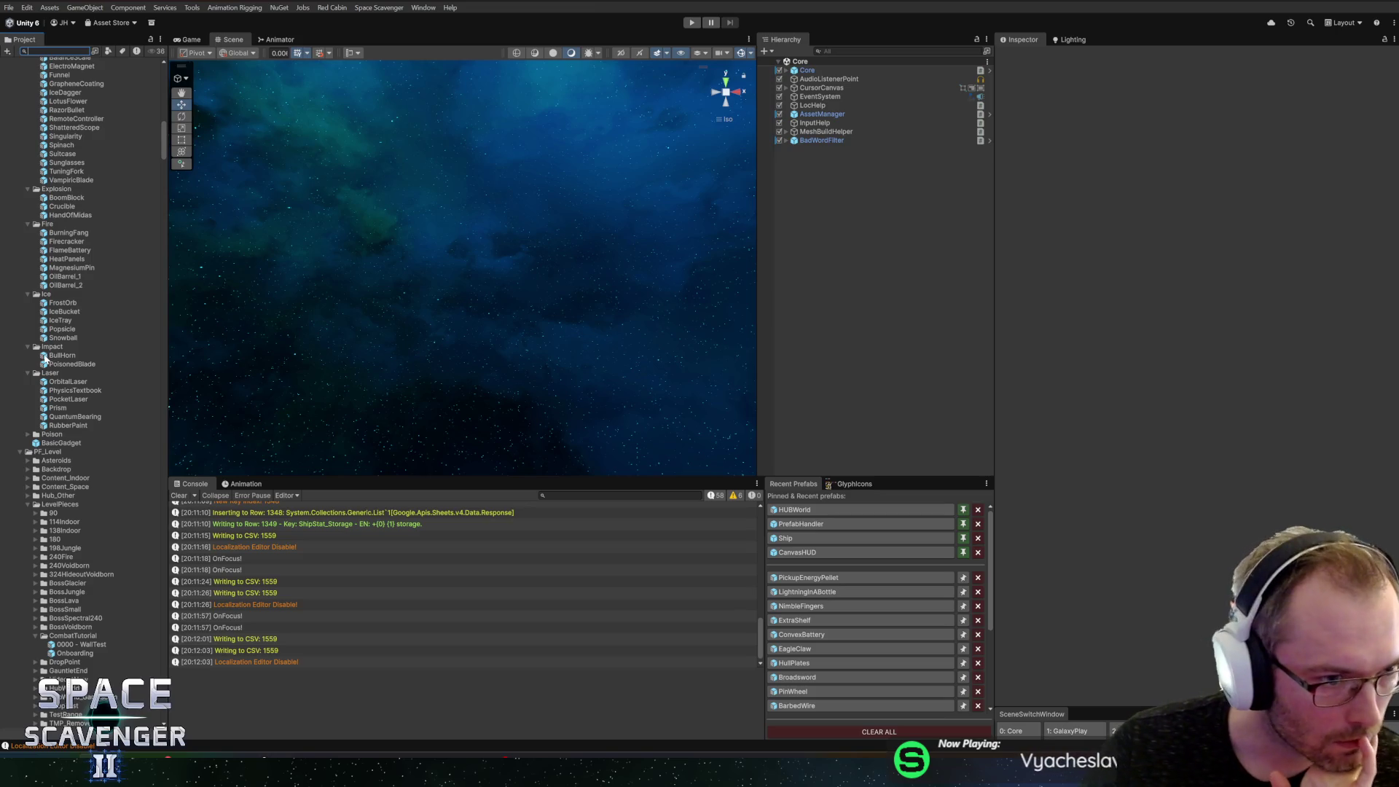
{"action": "double_click", "coordinate": [56, 278]}
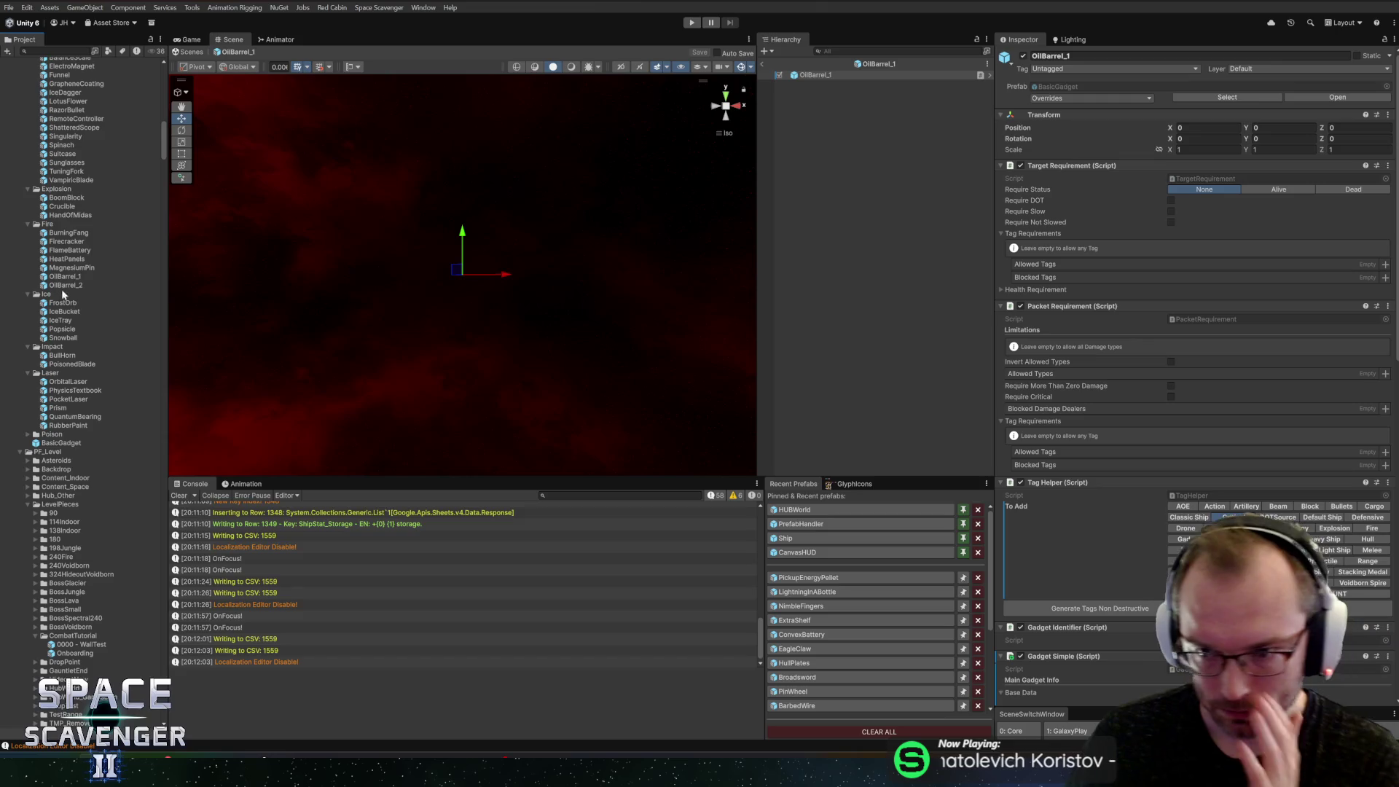
{"action": "scroll", "coordinate": [1127, 246], "scroll_direction": "down", "scroll_amount": 3}
{"action": "scroll", "coordinate": [1127, 246], "scroll_direction": "down", "scroll_amount": 10}
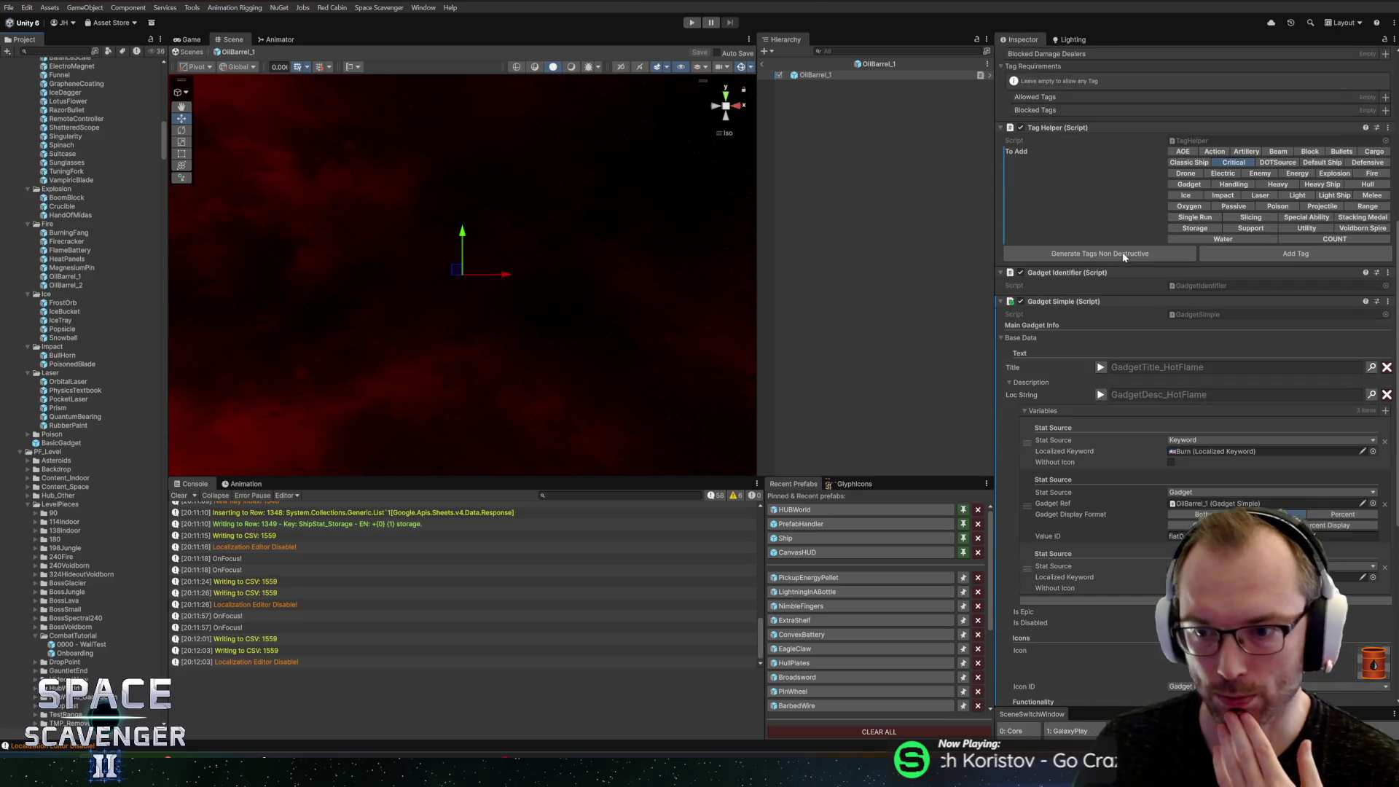
{"action": "left_click", "coordinate": [1181, 543]}
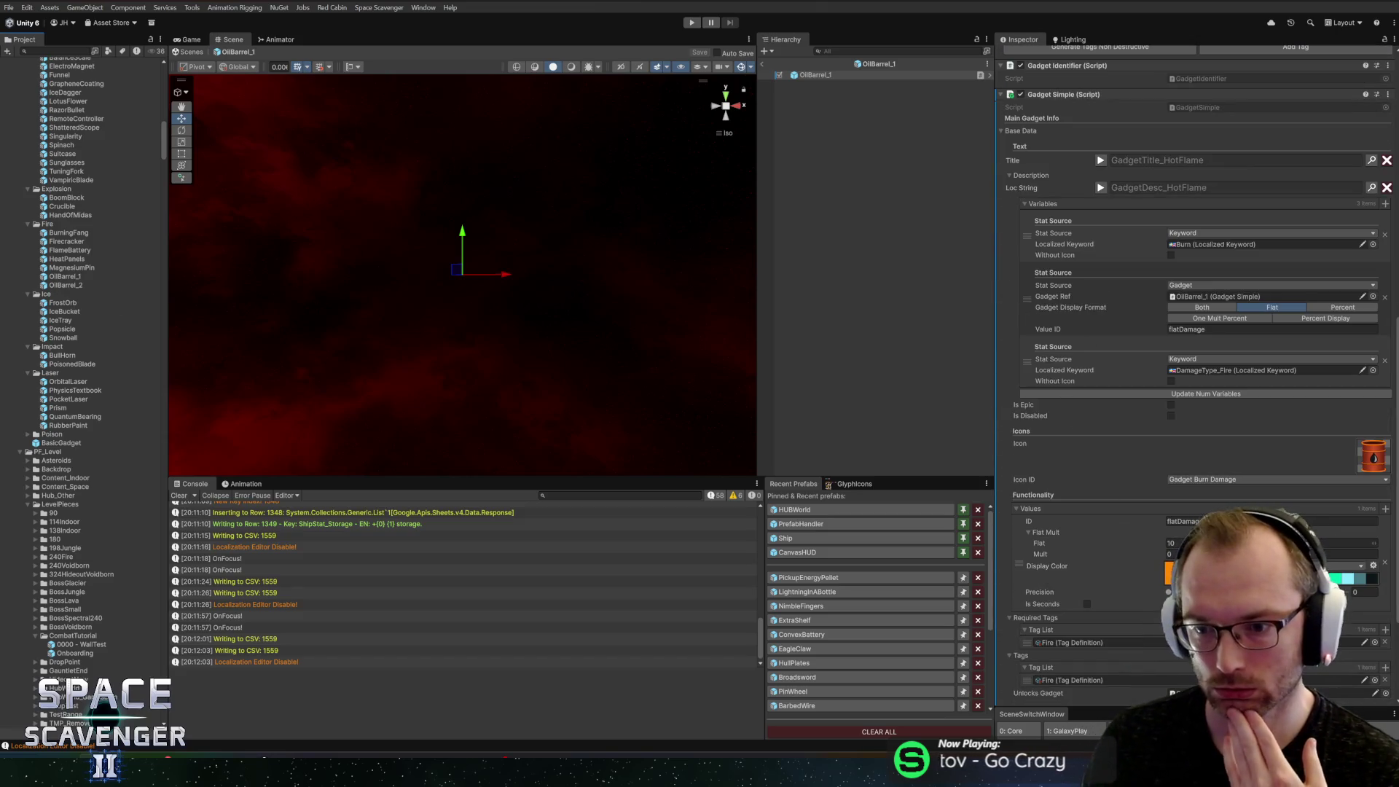
{"action": "type", "text": "5"}
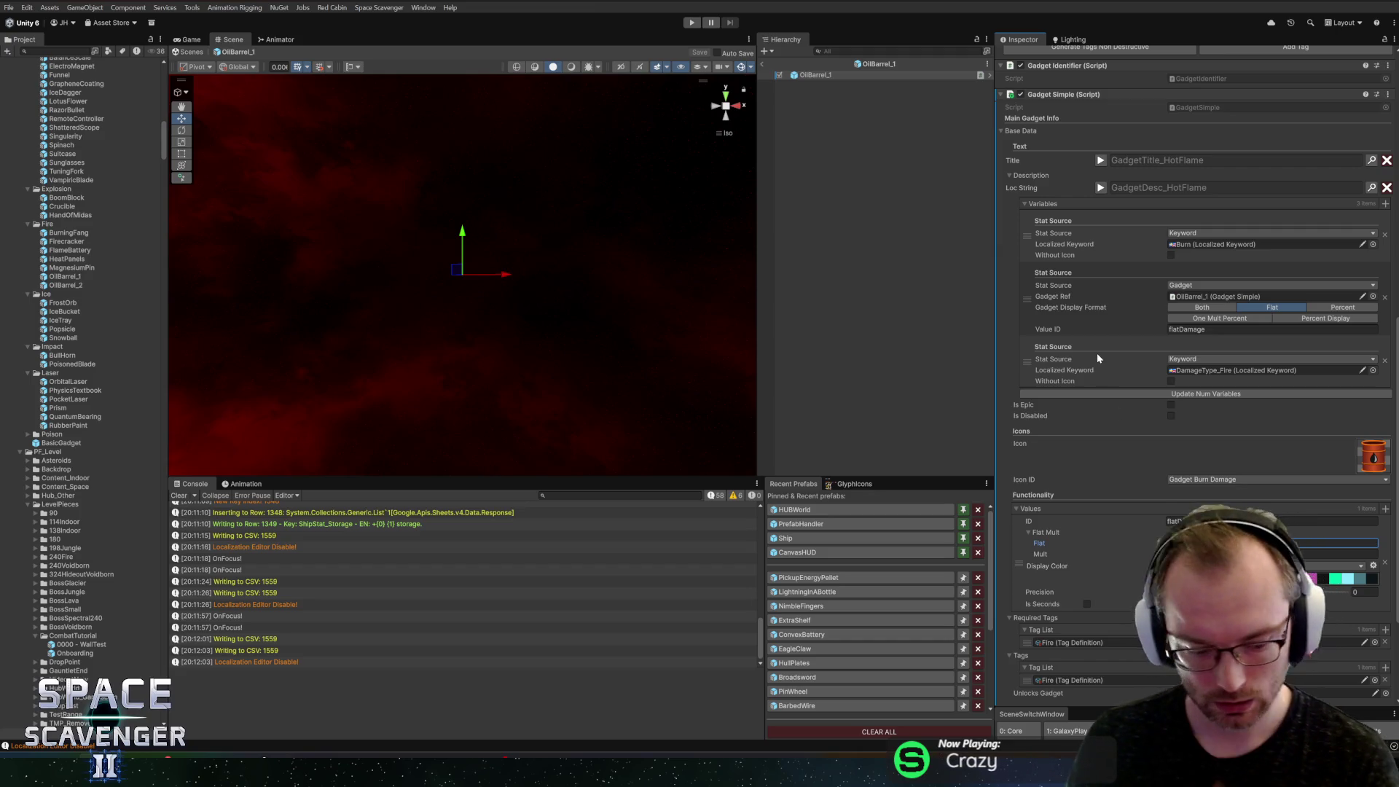
{"action": "key", "text": "ctrl+s"}
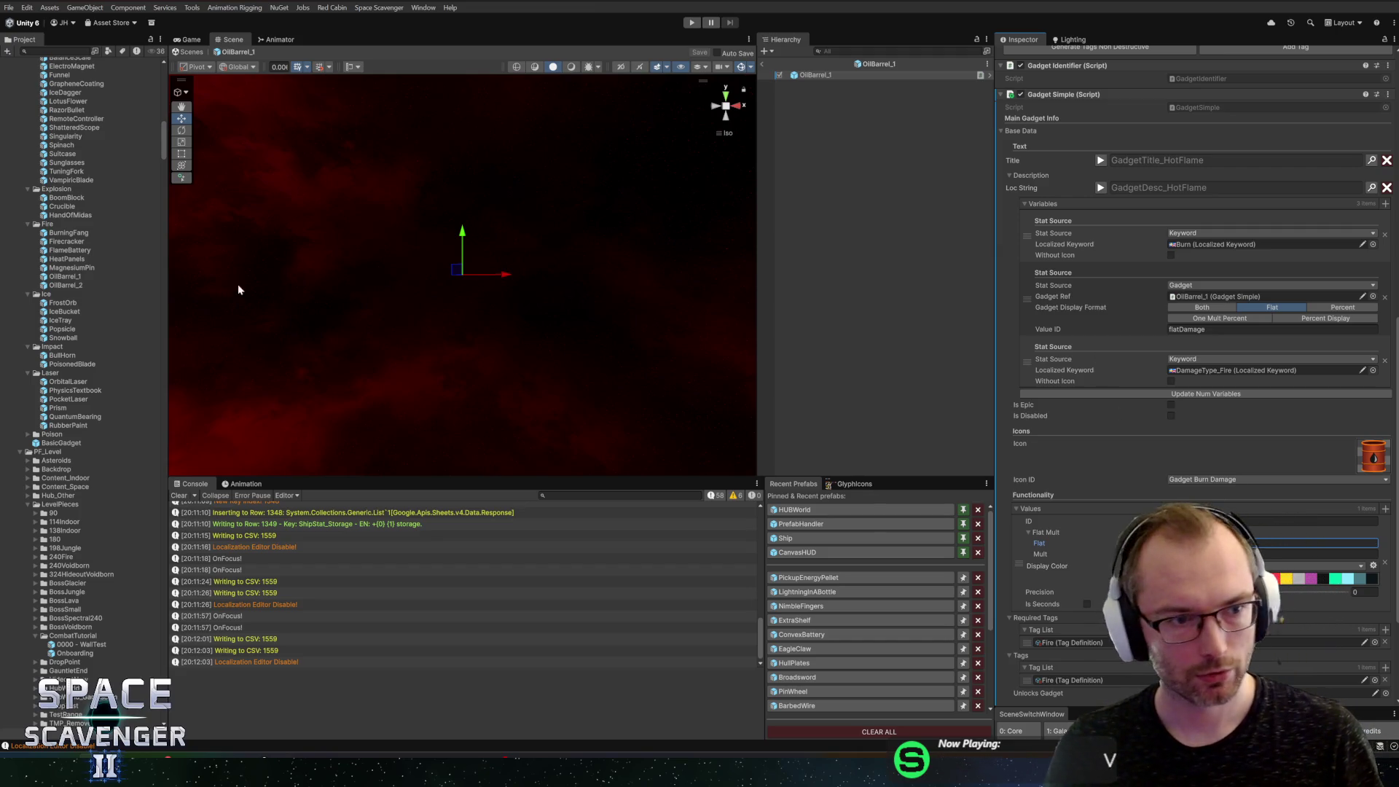
{"action": "scroll", "coordinate": [1089, 553], "scroll_direction": "down", "scroll_amount": 3}
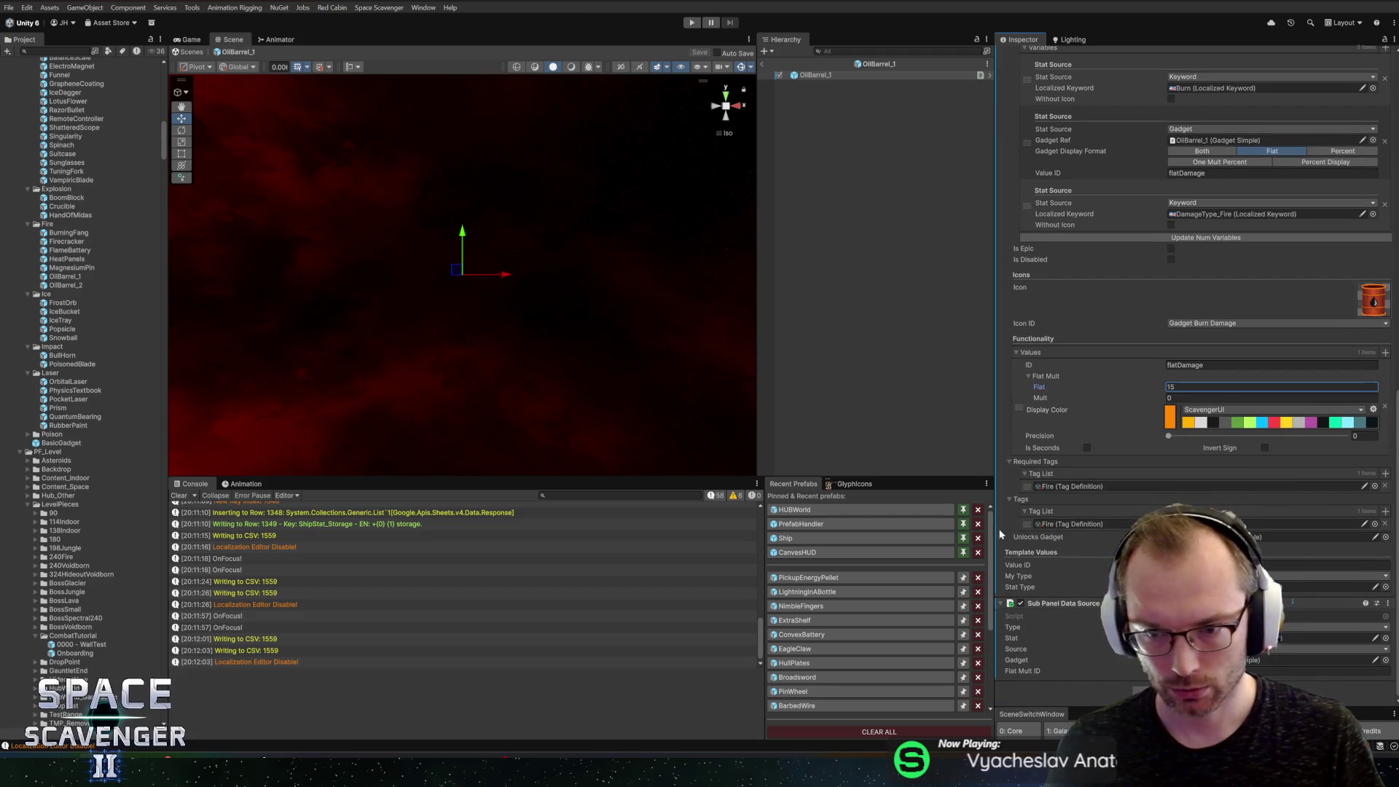
{"action": "left_click", "coordinate": [882, 74]}
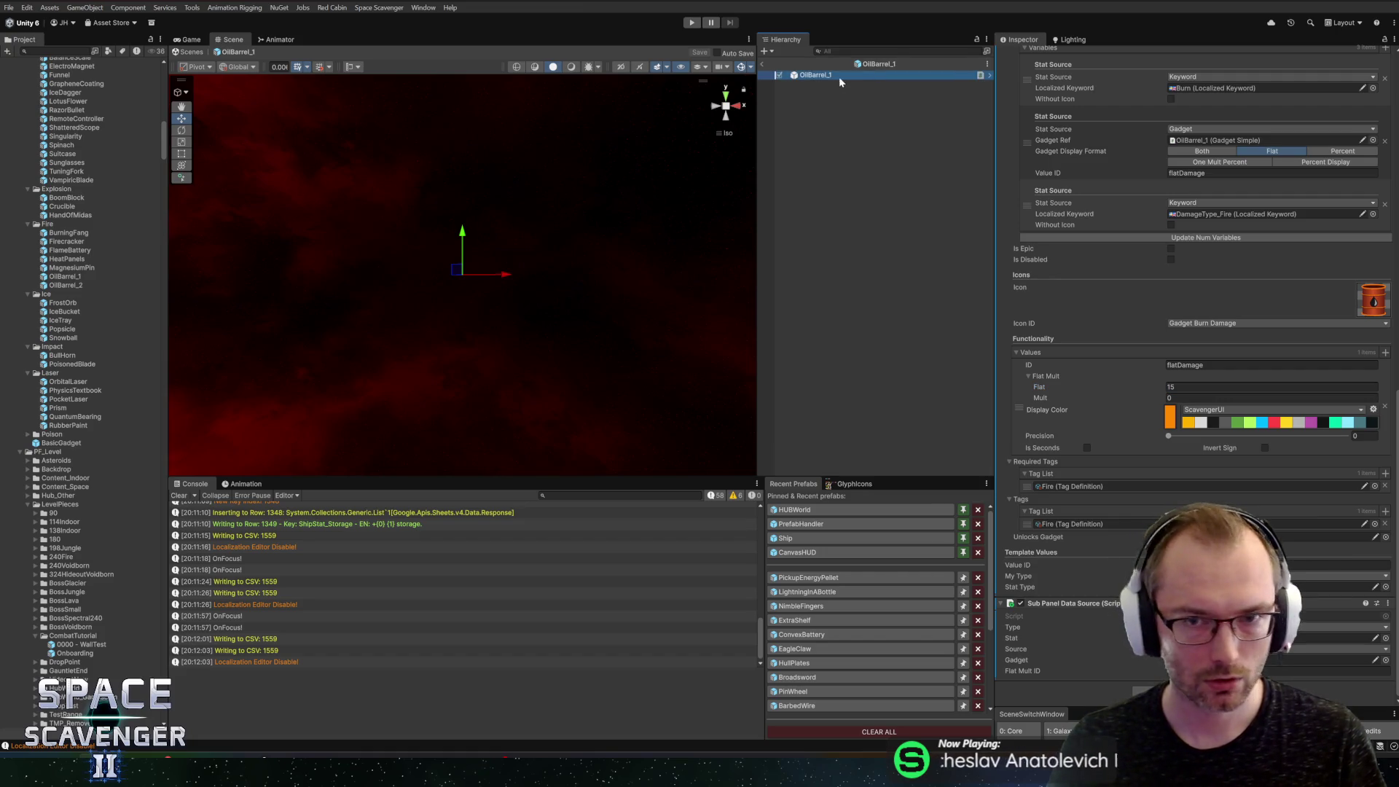
{"action": "left_click", "coordinate": [53, 287]}
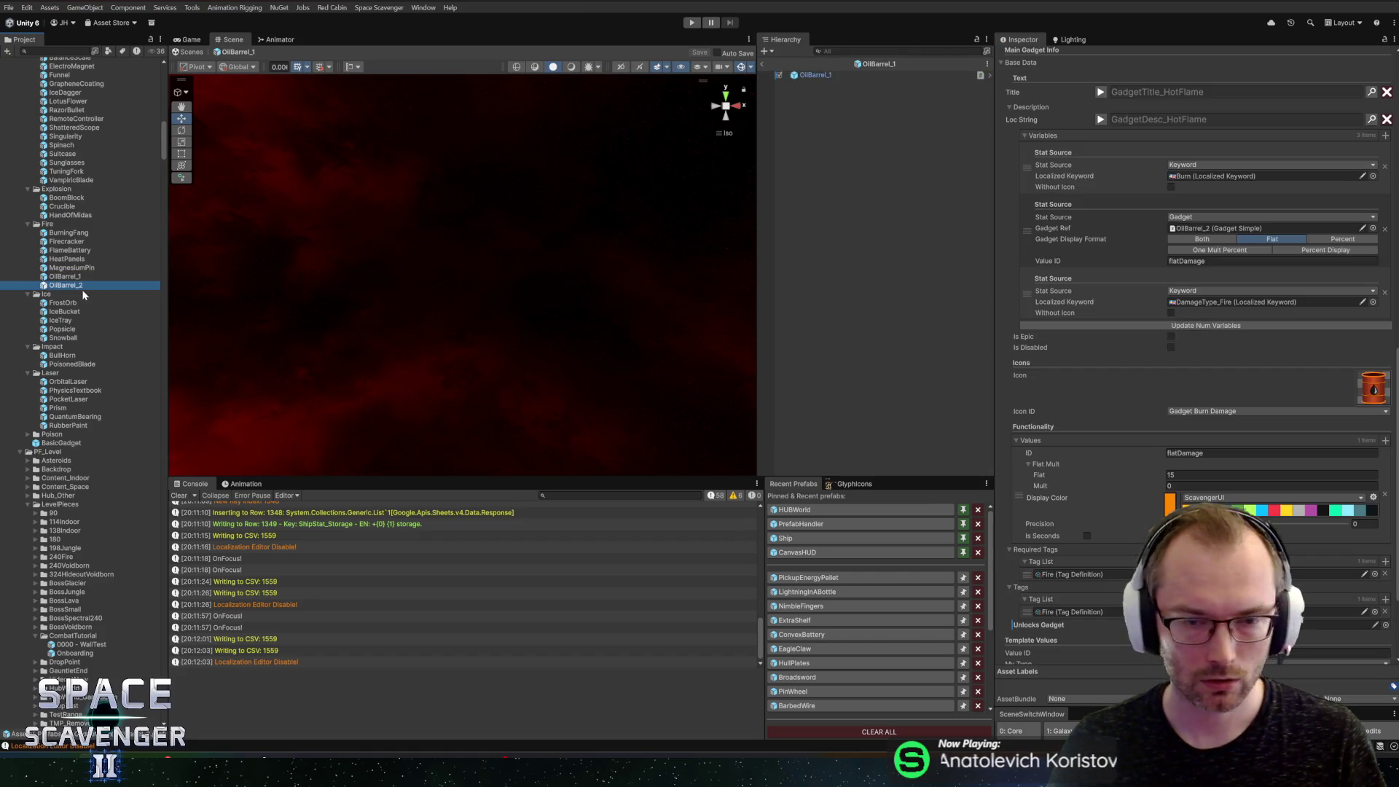
Step: Open OilBarrel_2, return to OilBarrel_1, set Flat to 20, and exit to the Core scene
{"action": "double_click", "coordinate": [59, 288]}
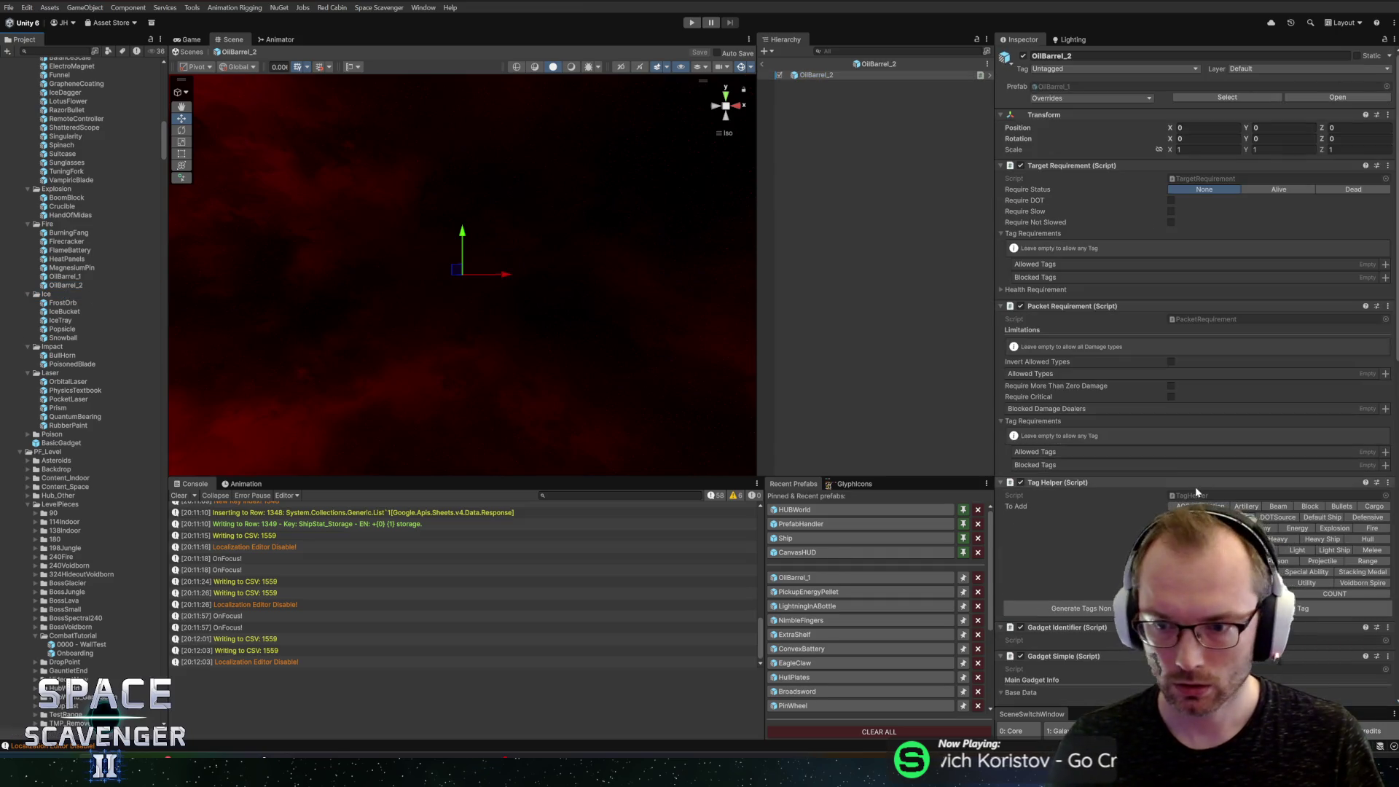
{"action": "scroll", "coordinate": [1089, 435], "scroll_direction": "down", "scroll_amount": 10}
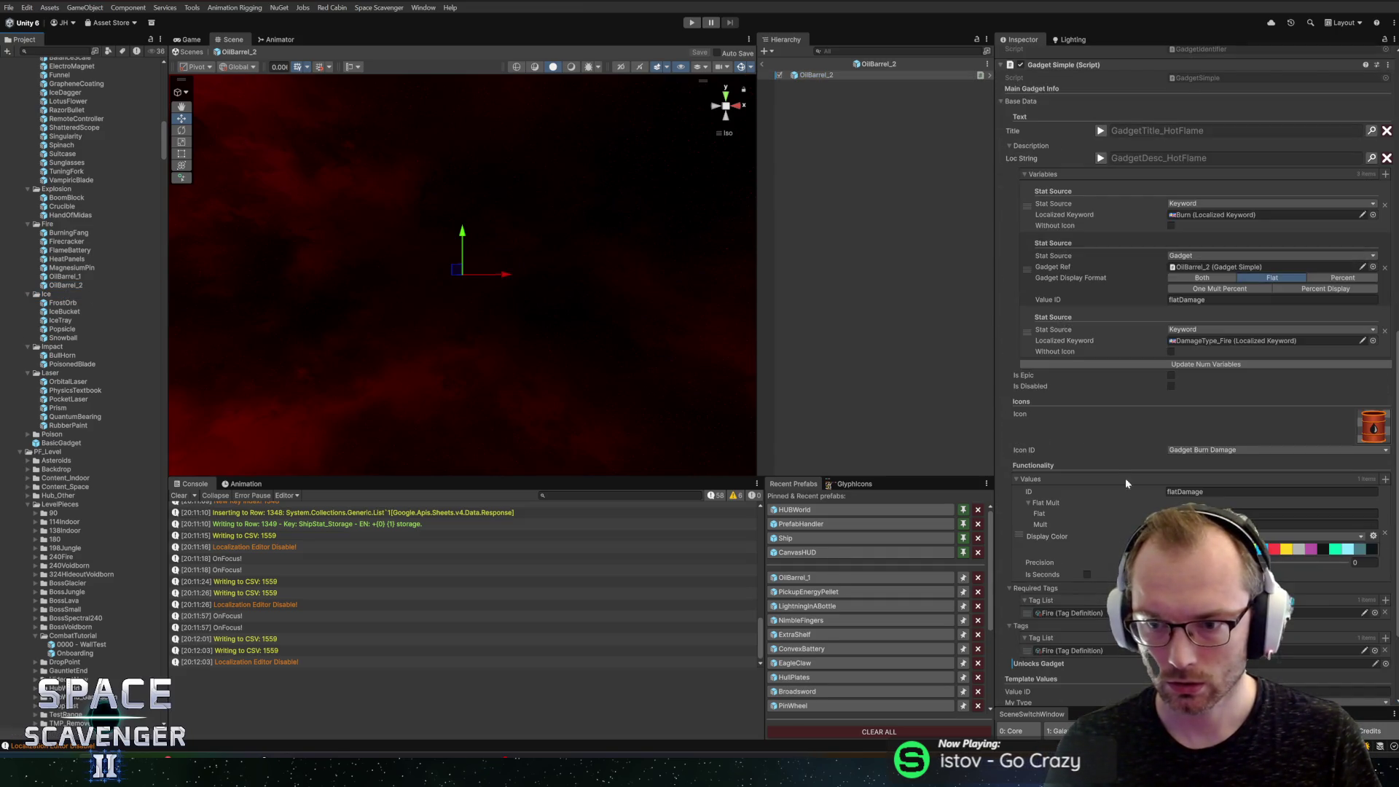
{"action": "left_click", "coordinate": [1195, 514]}
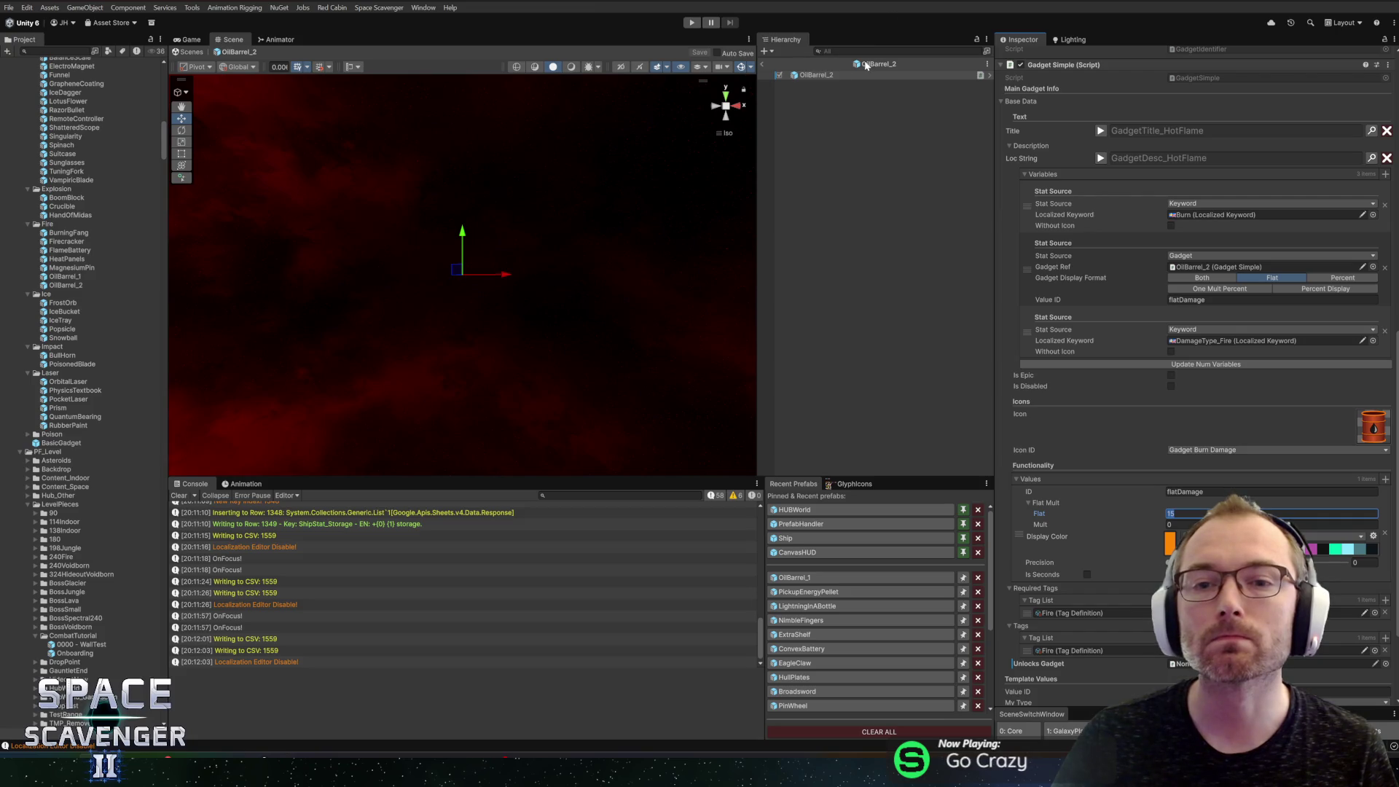
{"action": "left_click", "coordinate": [794, 577]}
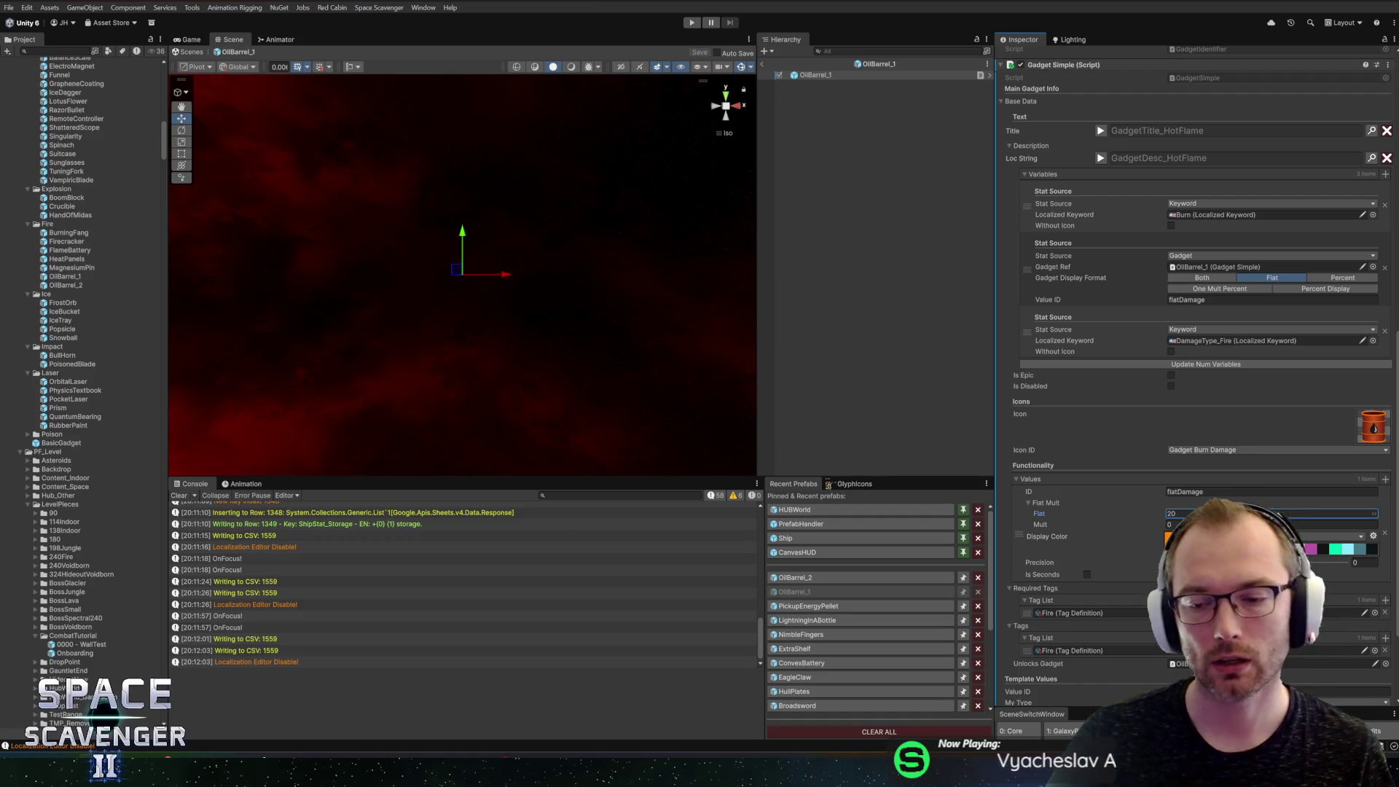
{"action": "type", "text": "20"}
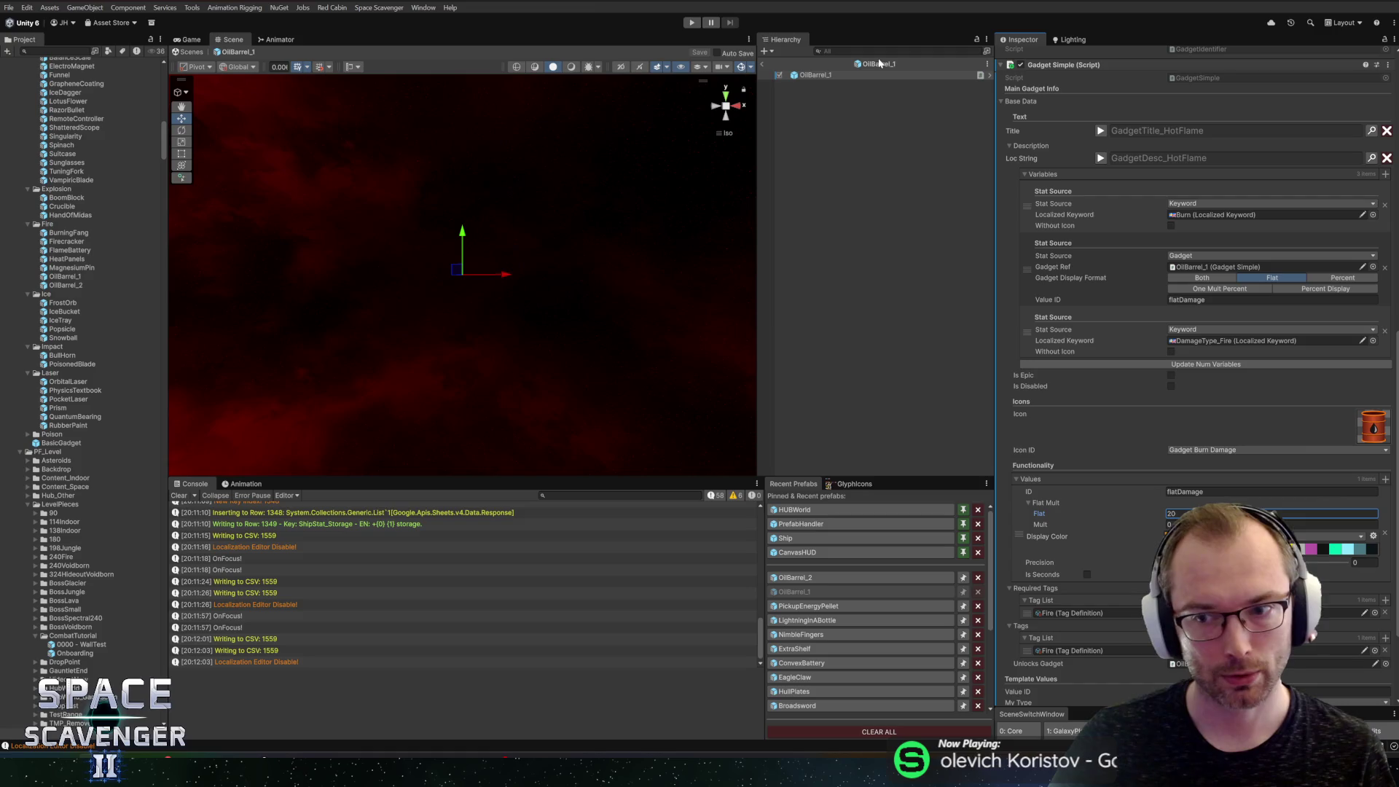
{"action": "left_click", "coordinate": [763, 64]}
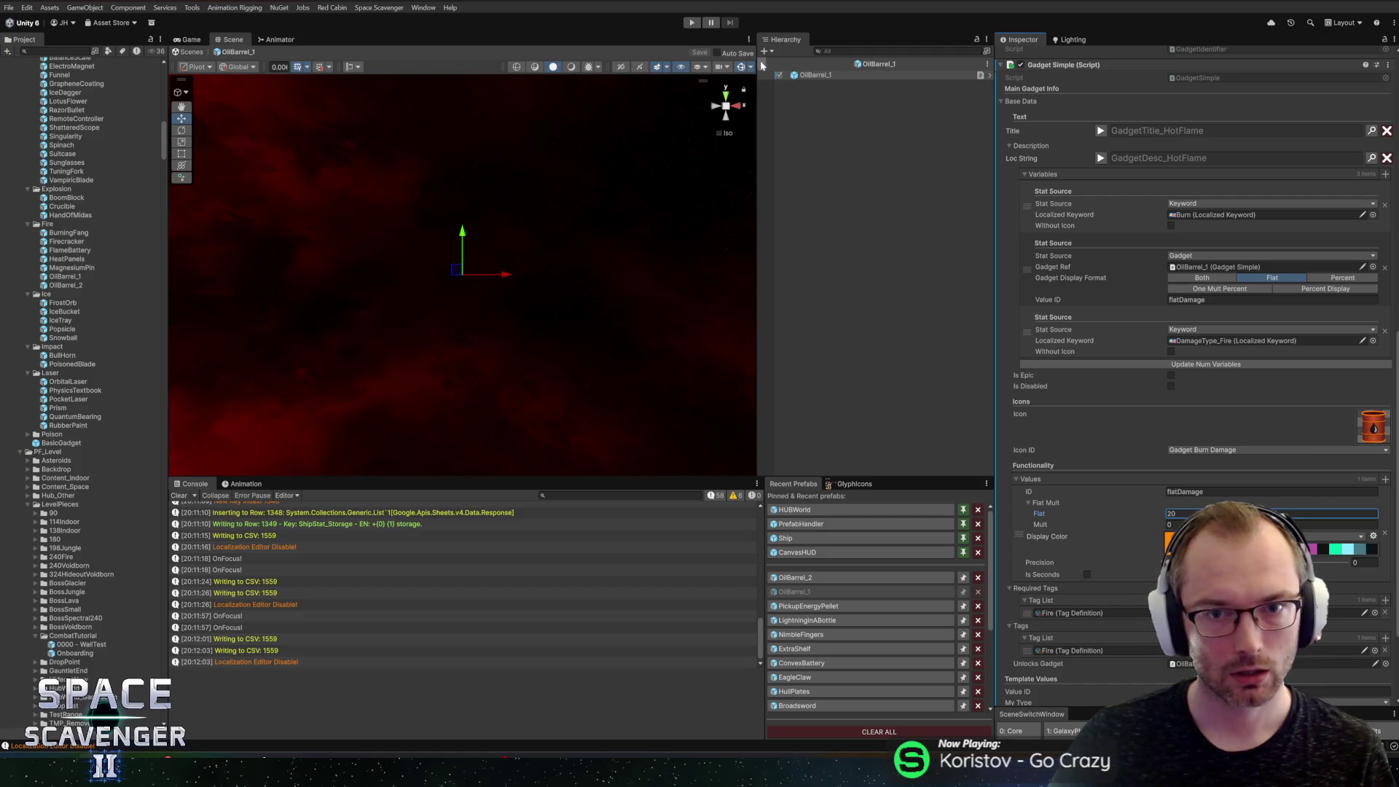
{"action": "left_click", "coordinate": [62, 276]}
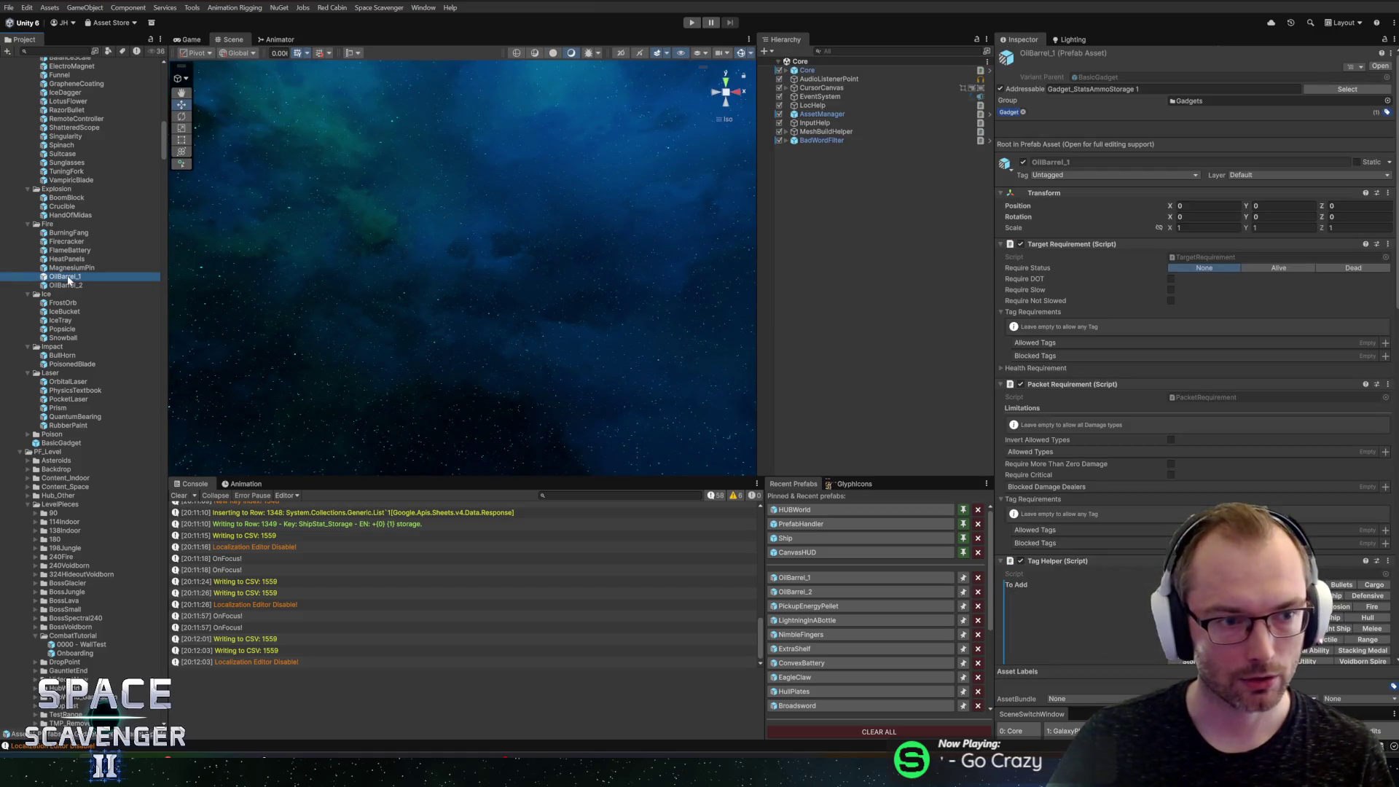
Step: Delete the duplicate OilBarrel_2 prefab asset from the Project
{"action": "left_click", "coordinate": [65, 285]}
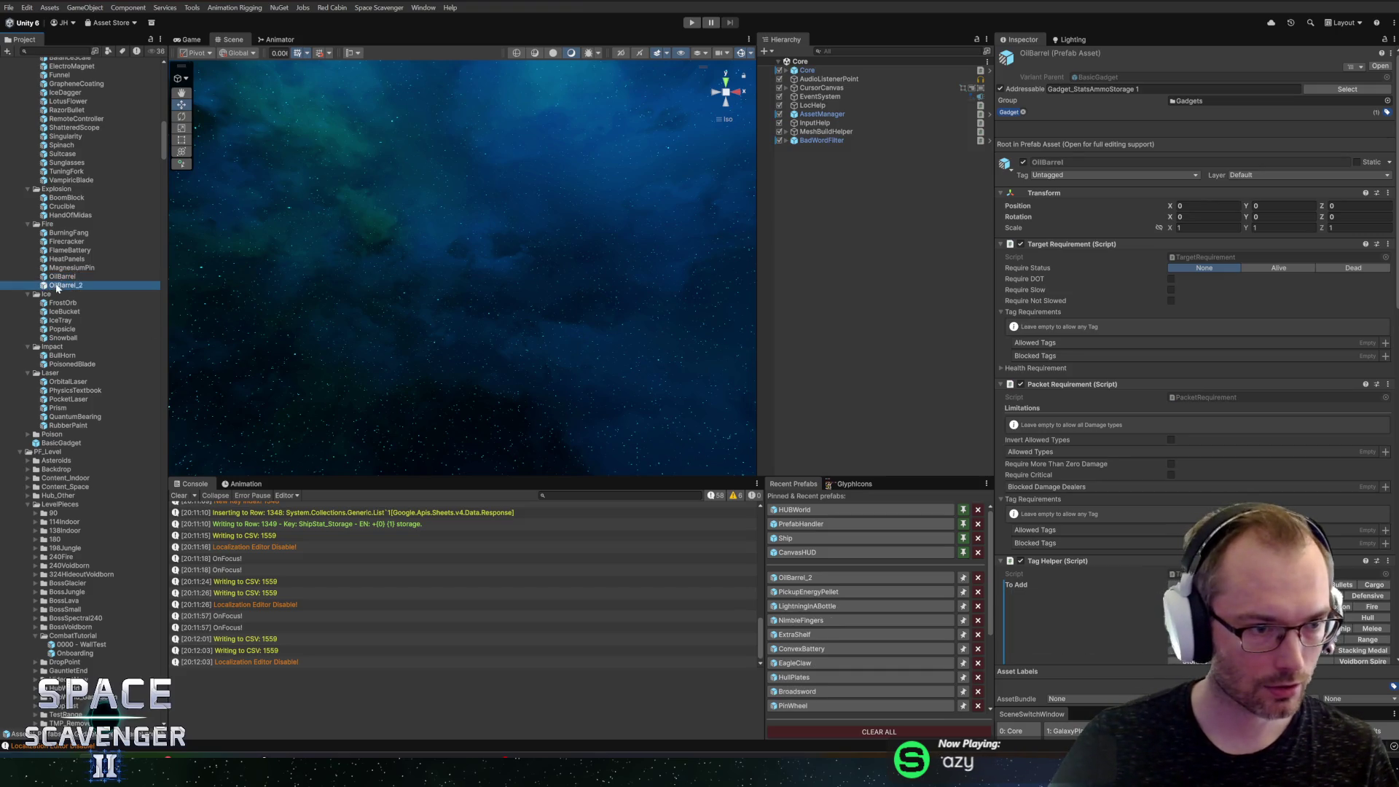
{"action": "key", "text": "Delete"}
{"action": "left_click", "coordinate": [726, 401]}
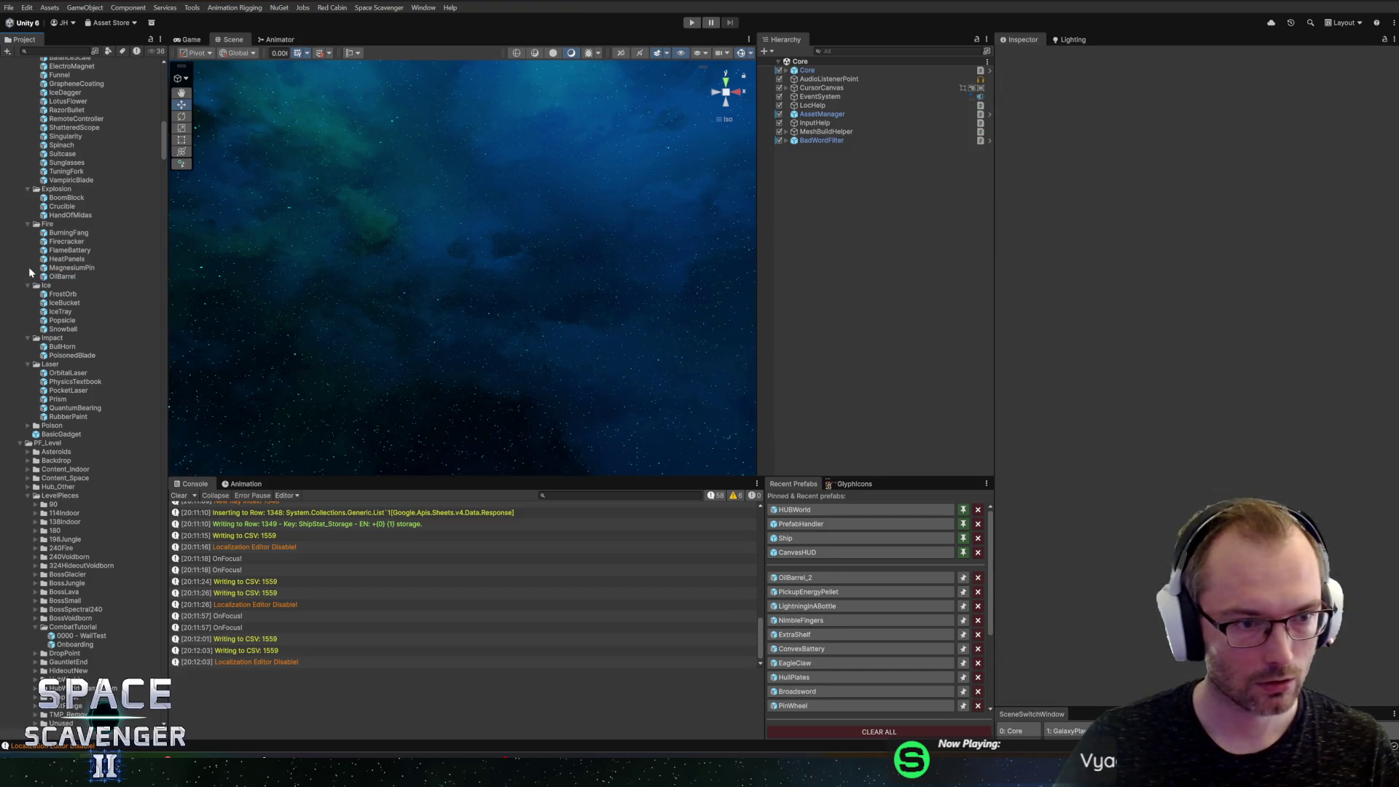
Step: Check the remaining OilBarrel prefab with Flat 20, leave Prefab Mode, and open the BullHorn prefab
{"action": "scroll", "coordinate": [1159, 552], "scroll_direction": "down", "scroll_amount": 10}
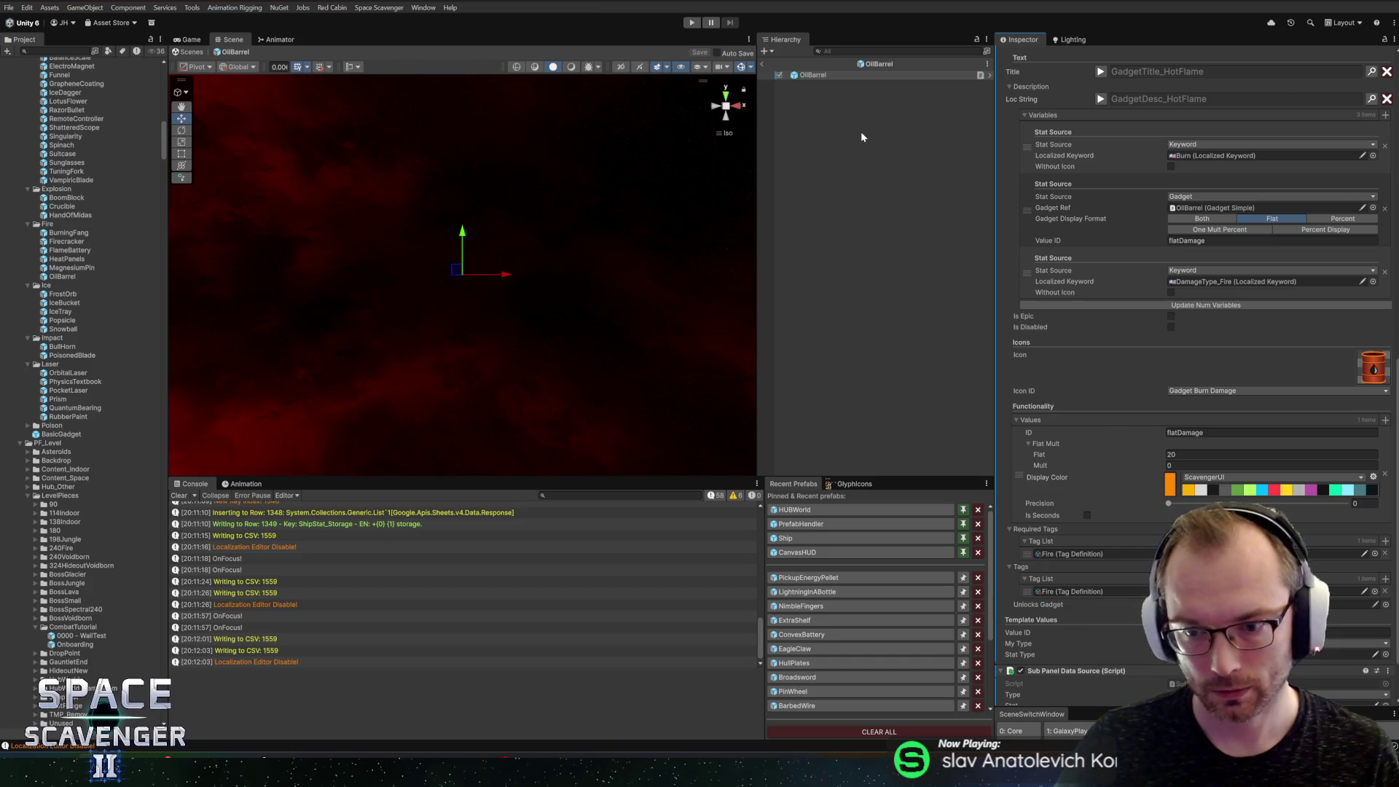
{"action": "left_click", "coordinate": [774, 76]}
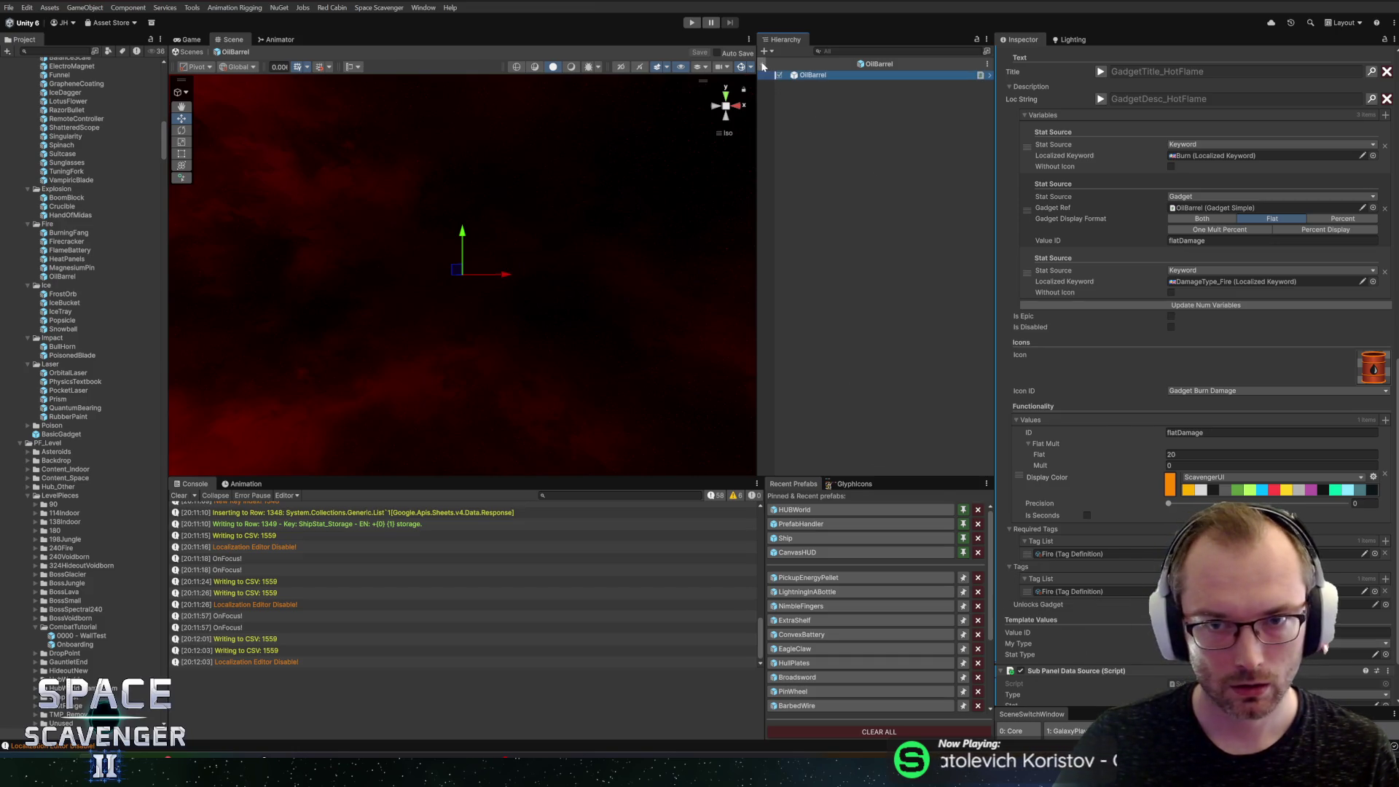
{"action": "left_click", "coordinate": [764, 67]}
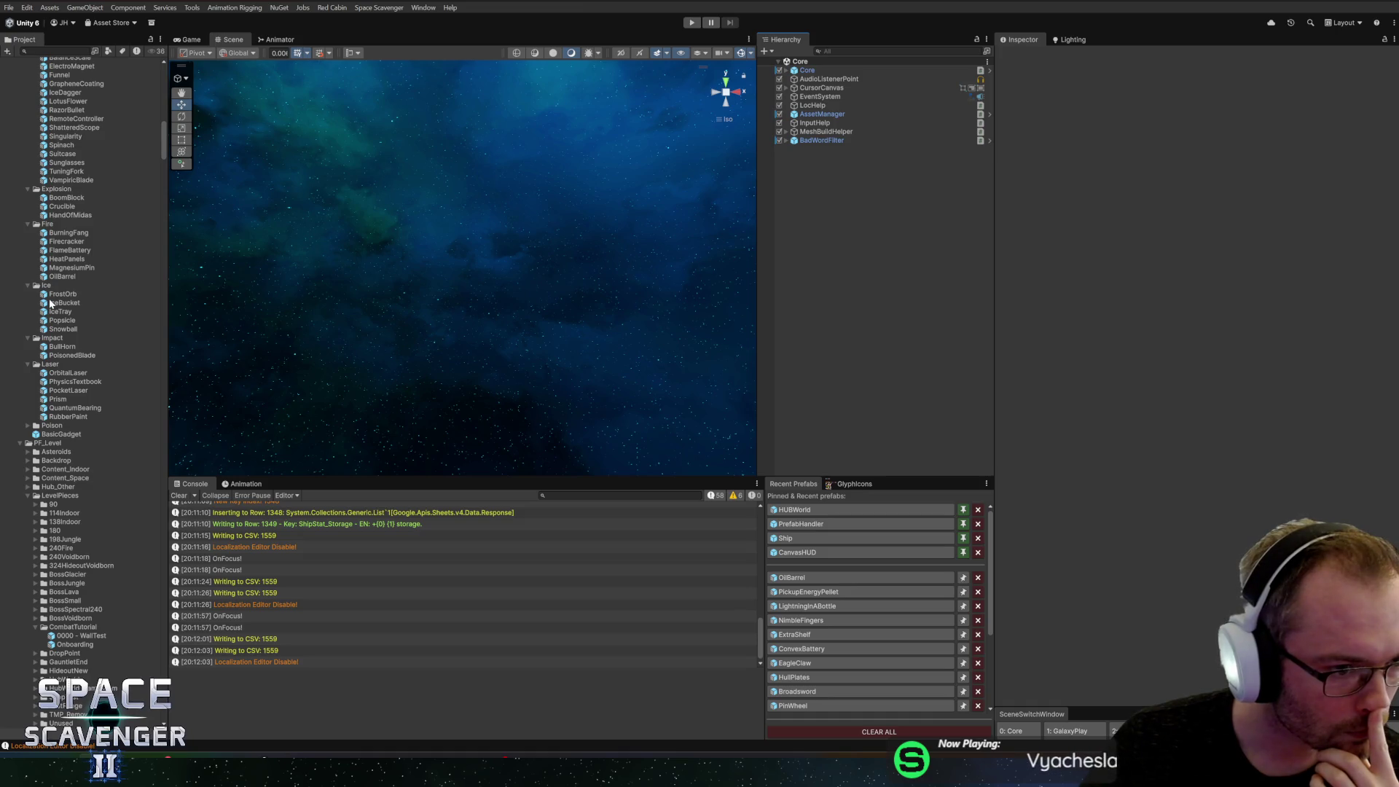
{"action": "double_click", "coordinate": [43, 348]}
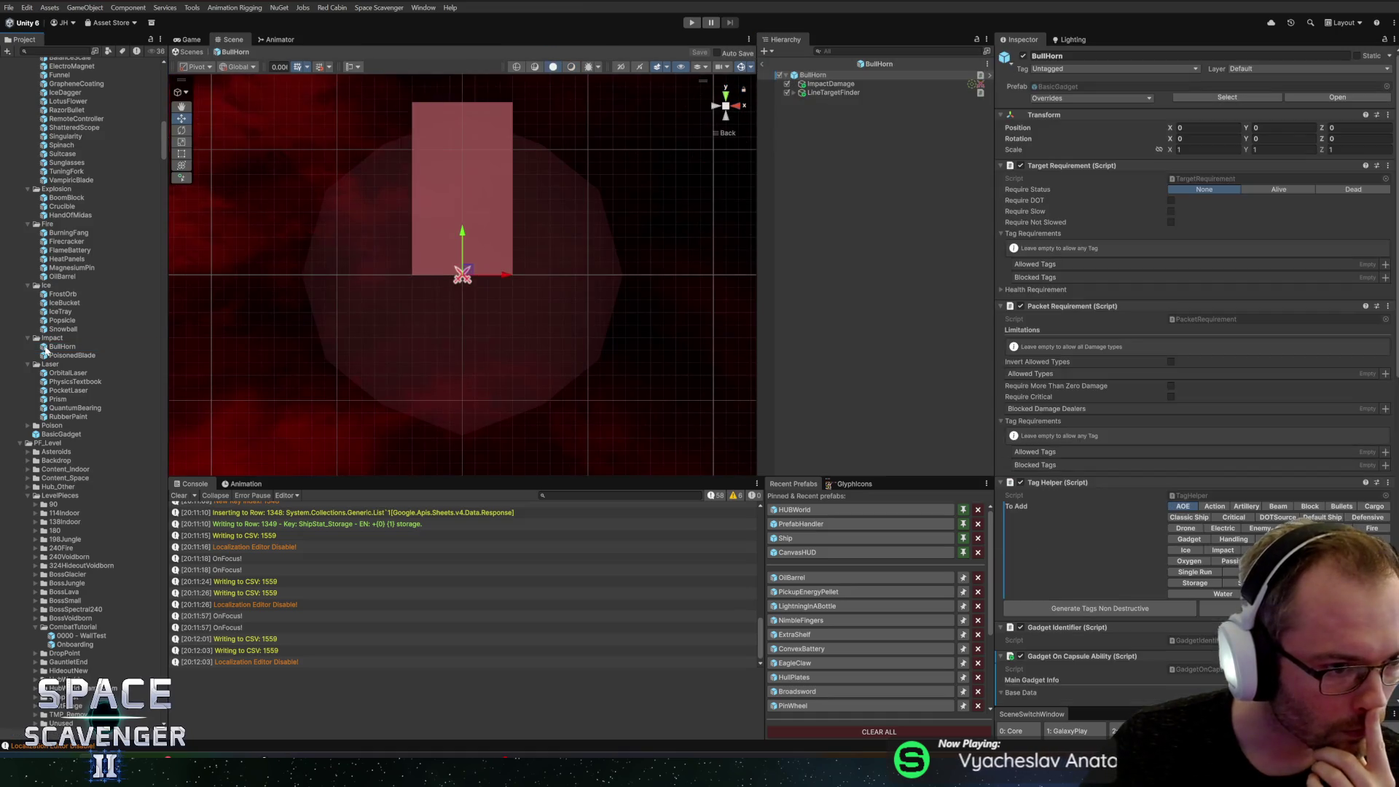
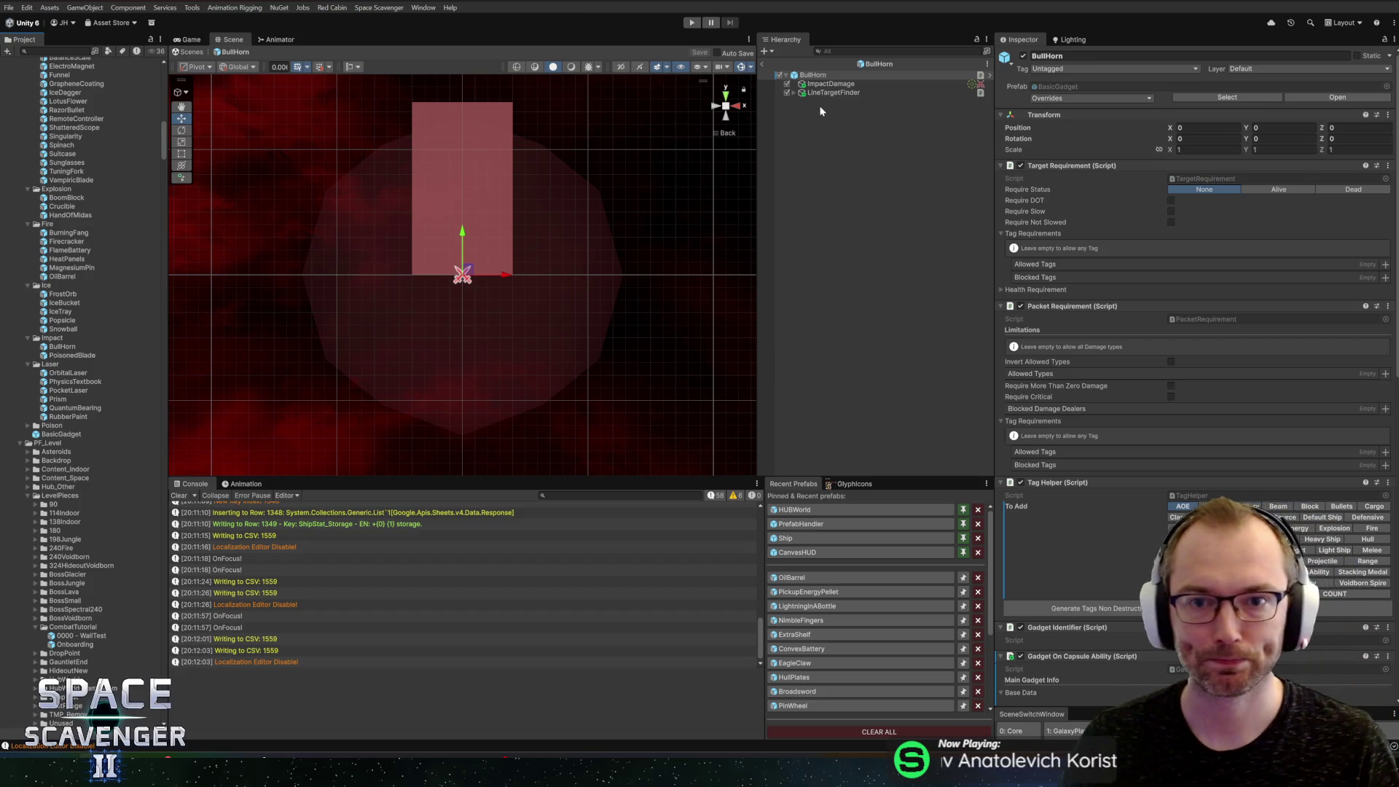
Step: Select the BullHorn root object and scroll through its Inspector
{"action": "left_click", "coordinate": [809, 75]}
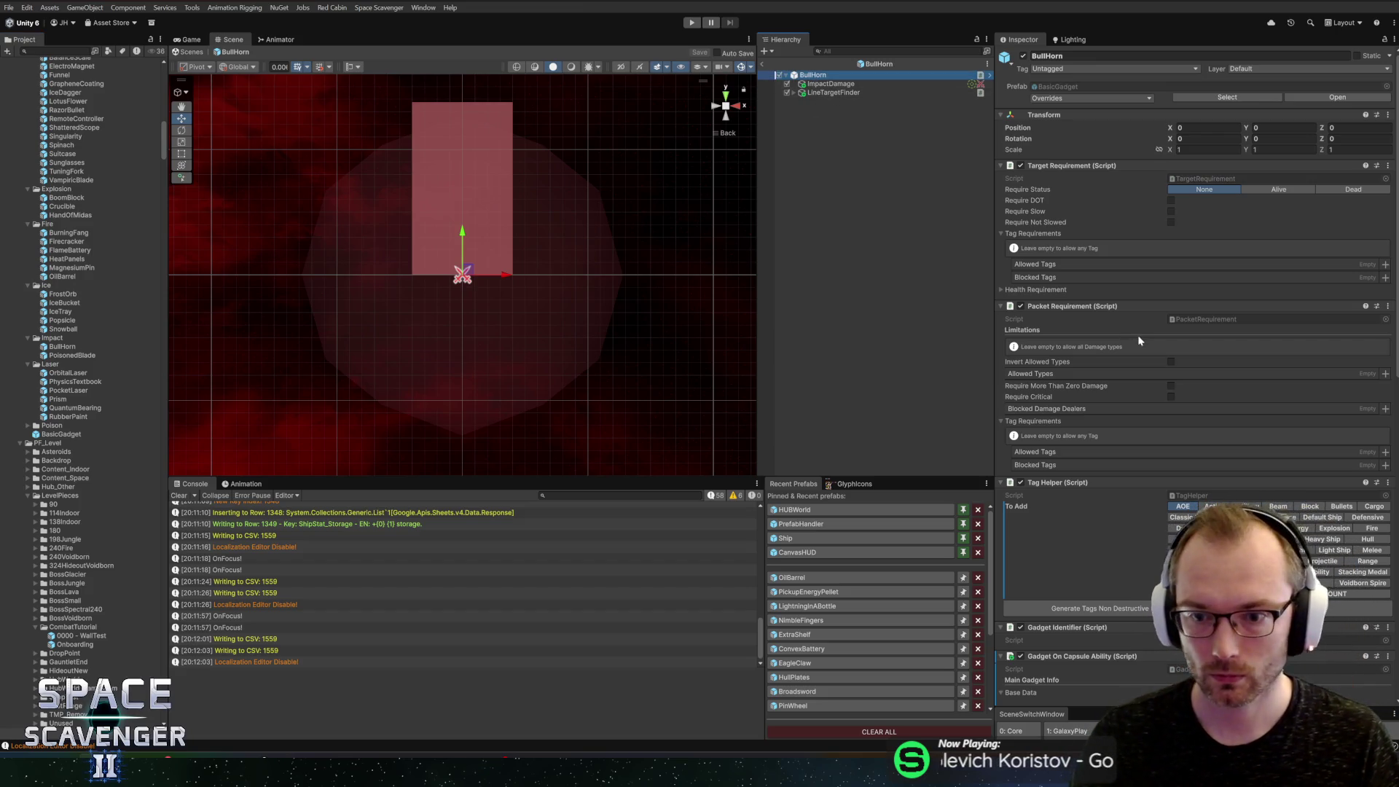
{"action": "scroll", "coordinate": [1141, 340], "scroll_direction": "down", "scroll_amount": 10}
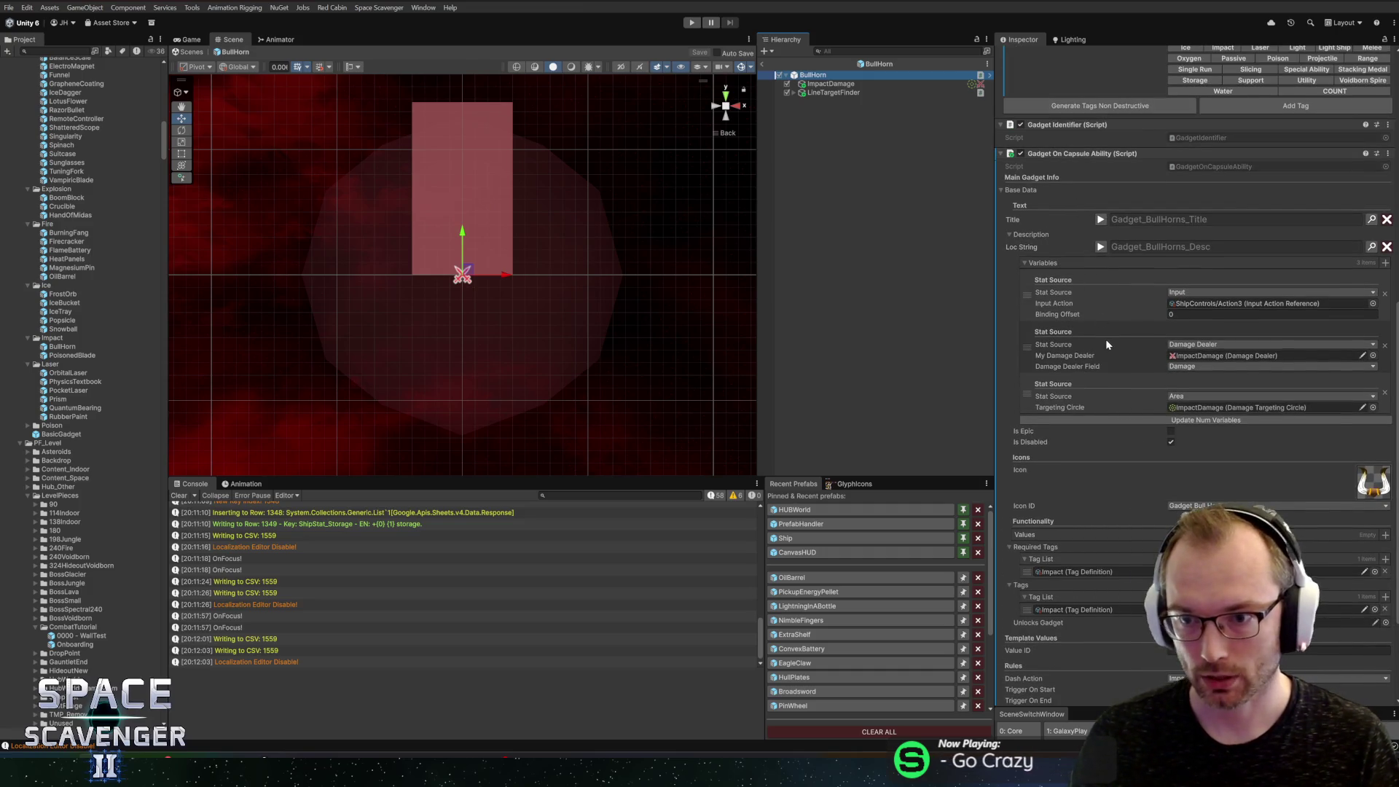
{"action": "scroll", "coordinate": [1118, 339], "scroll_direction": "down", "scroll_amount": 3}
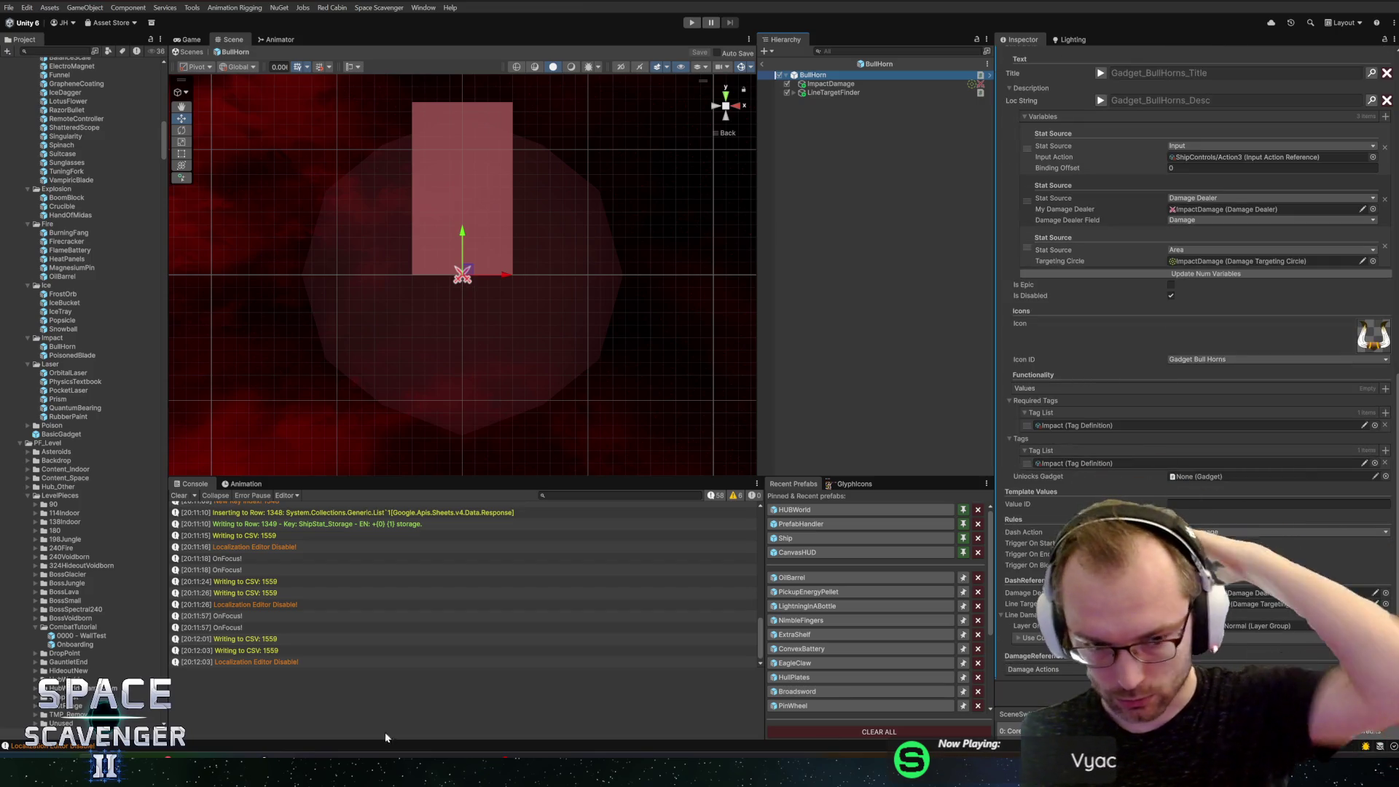
Step: Commit the 32 changed files to master as 'Gadget fixes Pt1' and push to origin
{"action": "key", "text": "alt+Tab"}
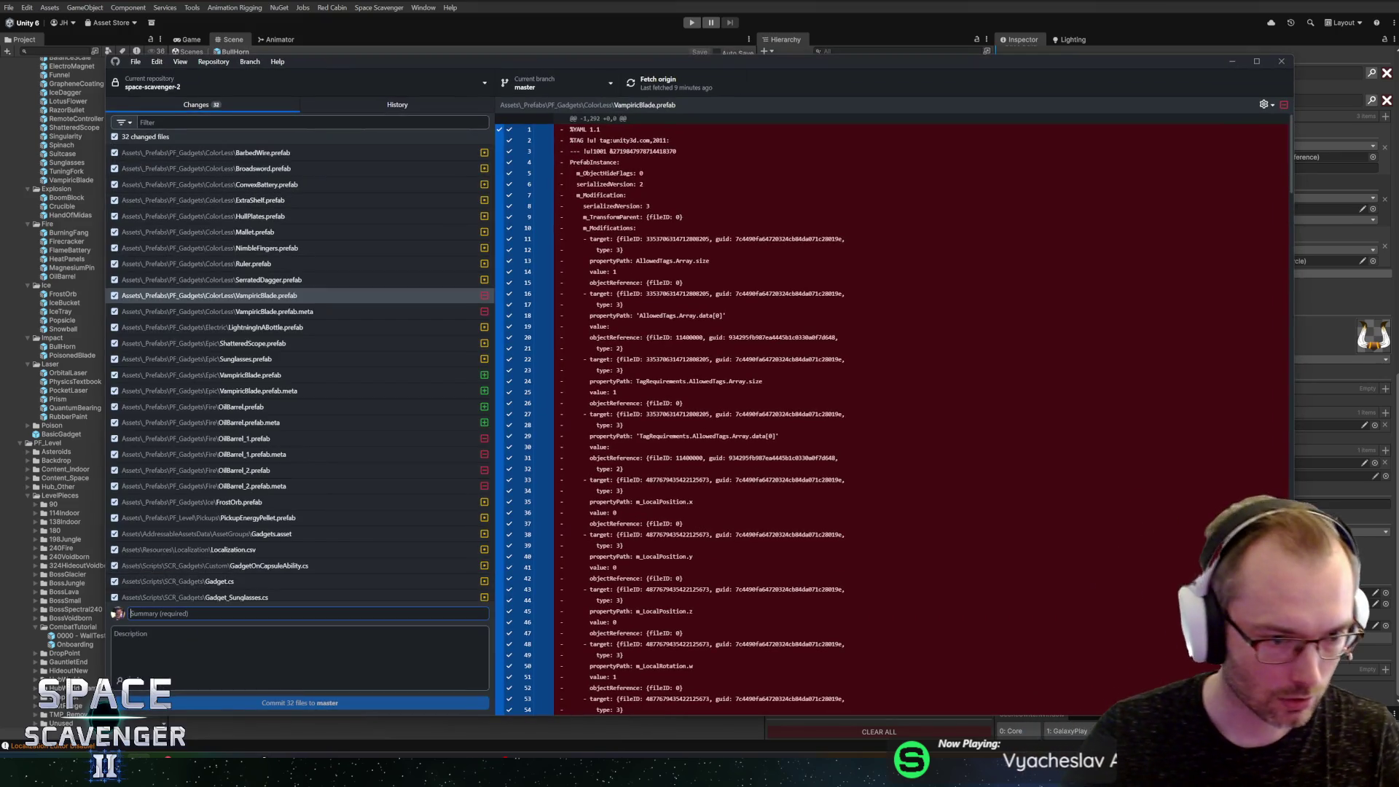
{"action": "type", "text": "Gadget fixes Pt1"}
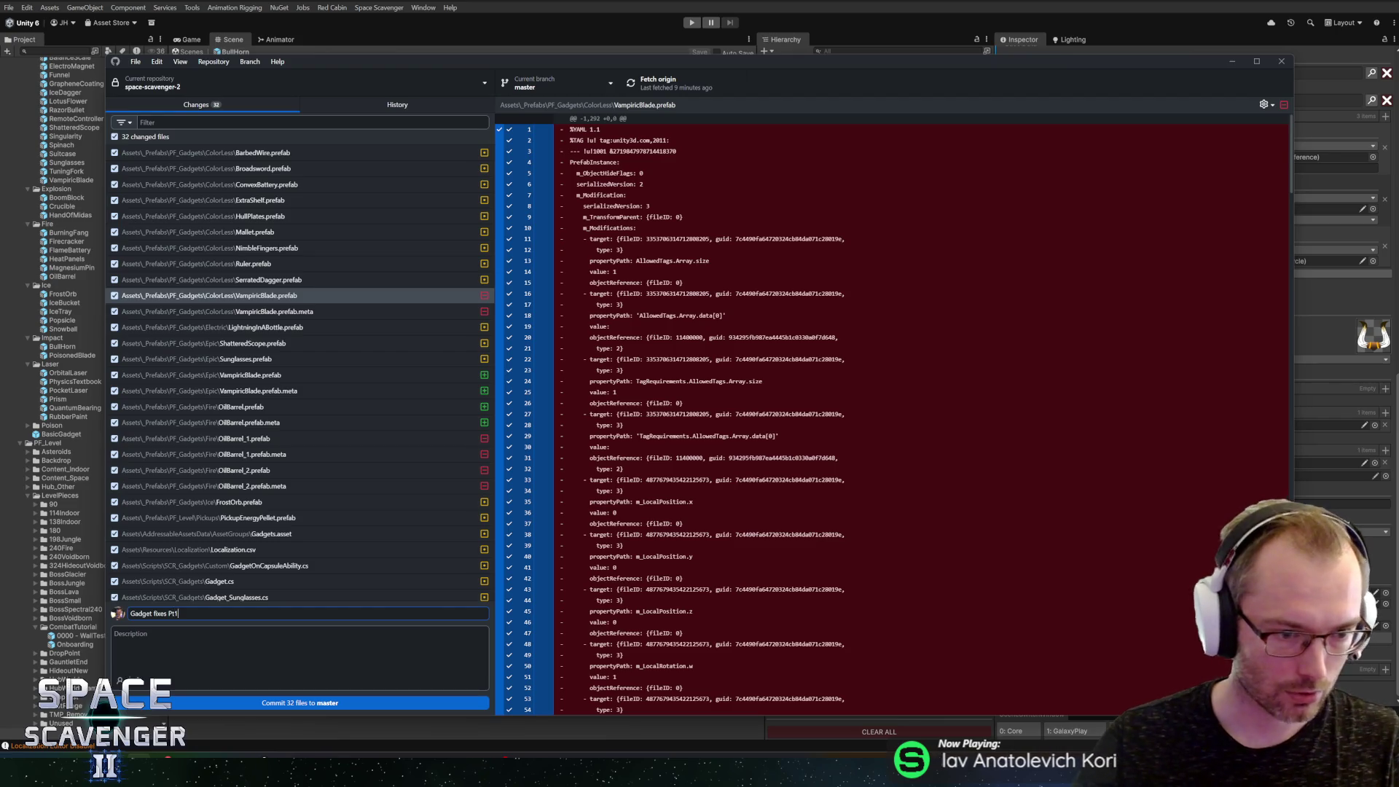
{"action": "left_click", "coordinate": [246, 698]}
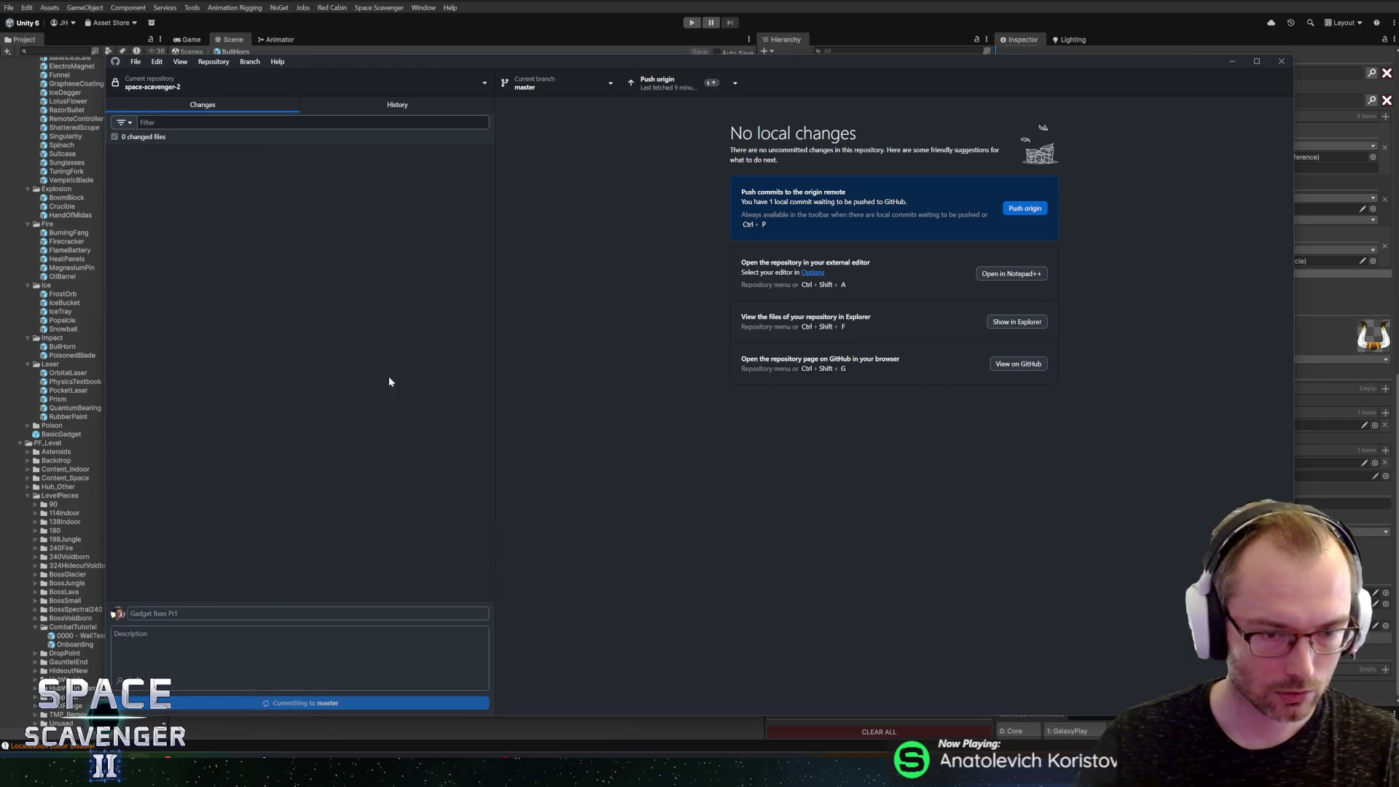
{"action": "left_click", "coordinate": [656, 82]}
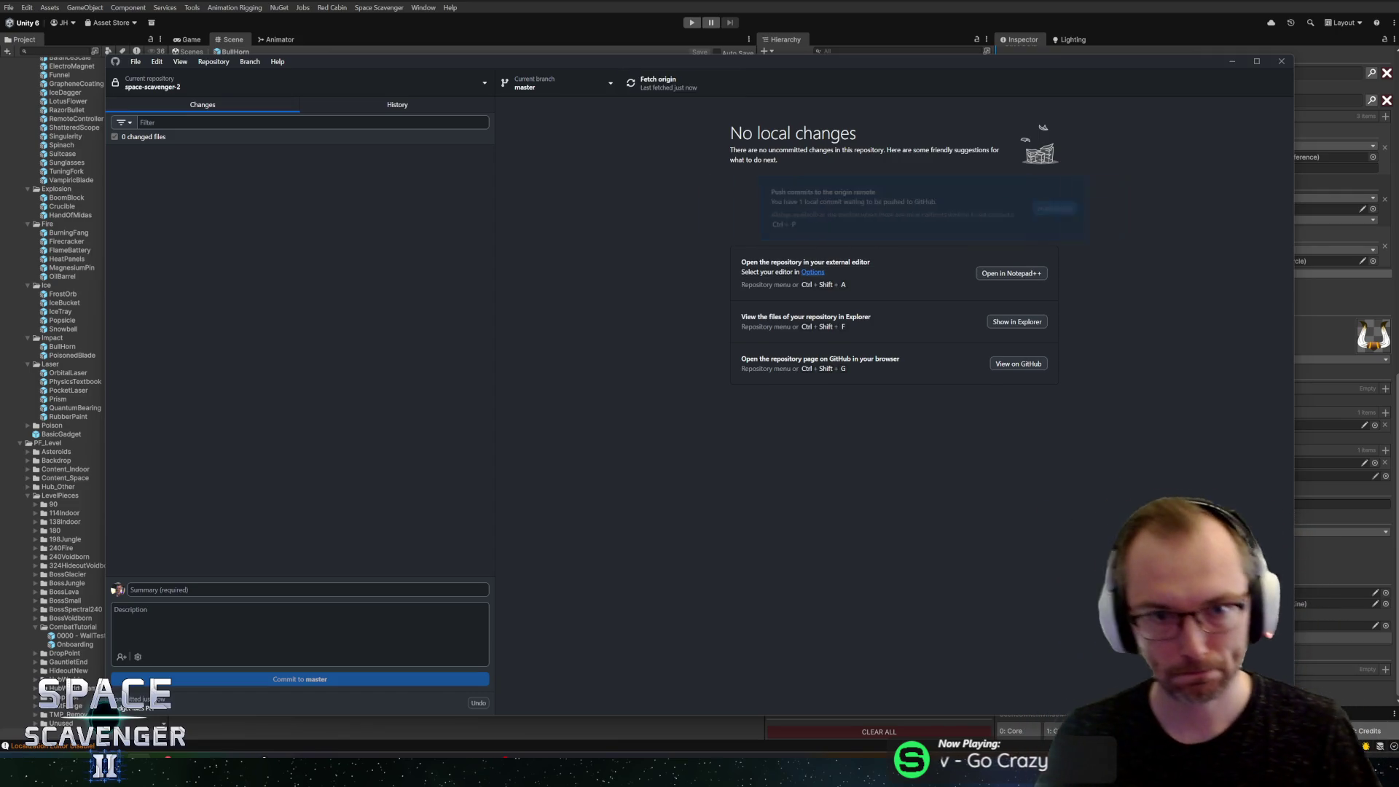
{"action": "key", "text": "alt+Tab"}
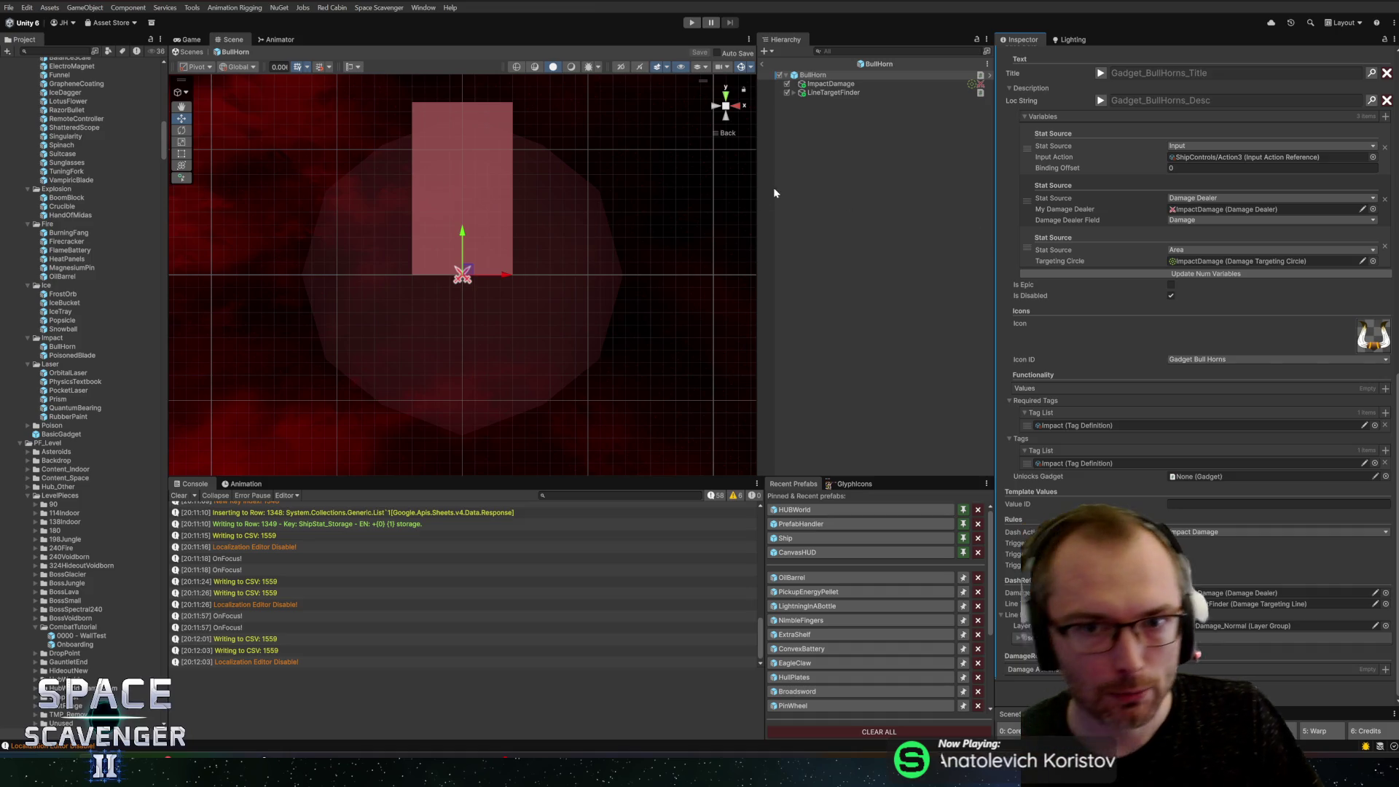
Step: Leave the BullHorn prefab and create an empty ChargingBull object in the Core scene
{"action": "left_click", "coordinate": [777, 64]}
{"action": "right_click", "coordinate": [857, 192]}
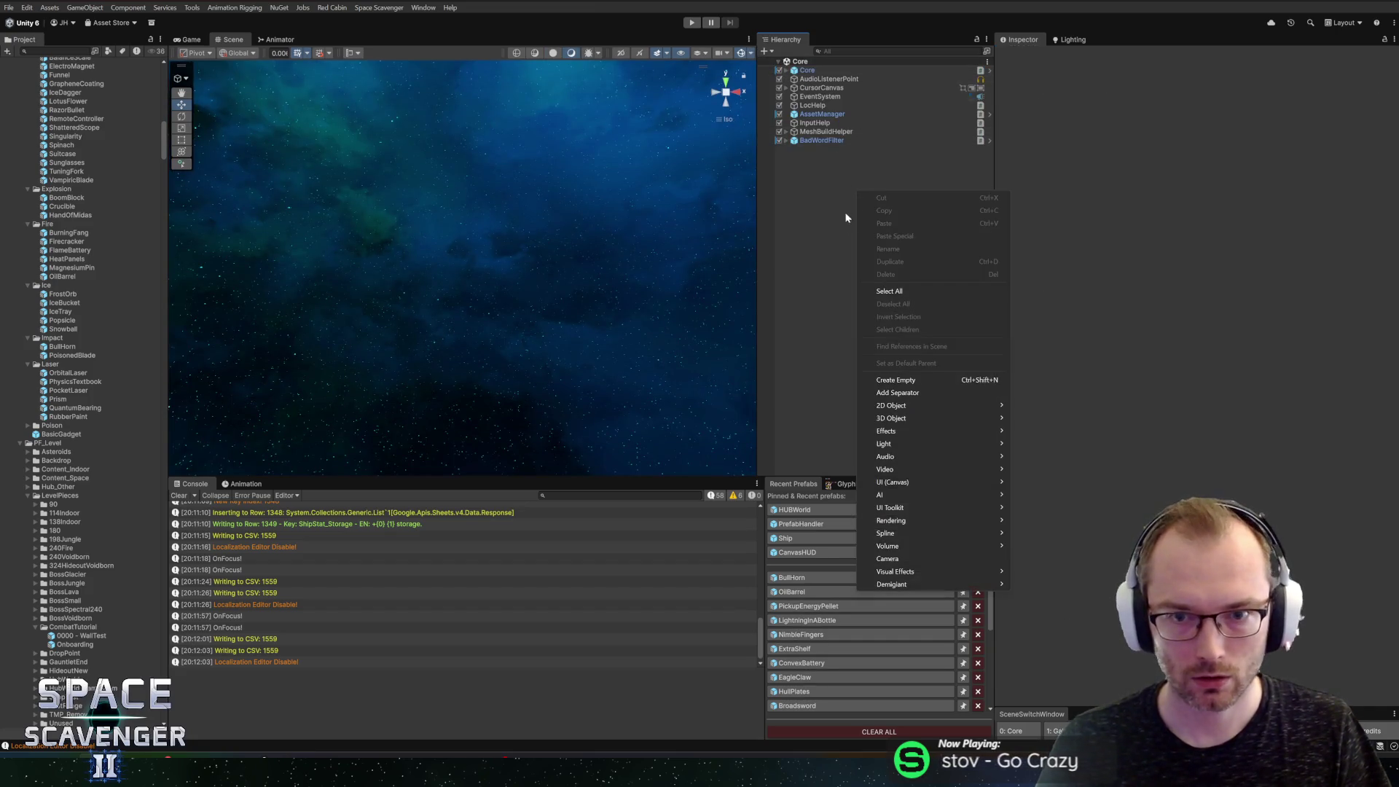
{"action": "left_click", "coordinate": [898, 379]}
{"action": "type", "text": "Bull"}
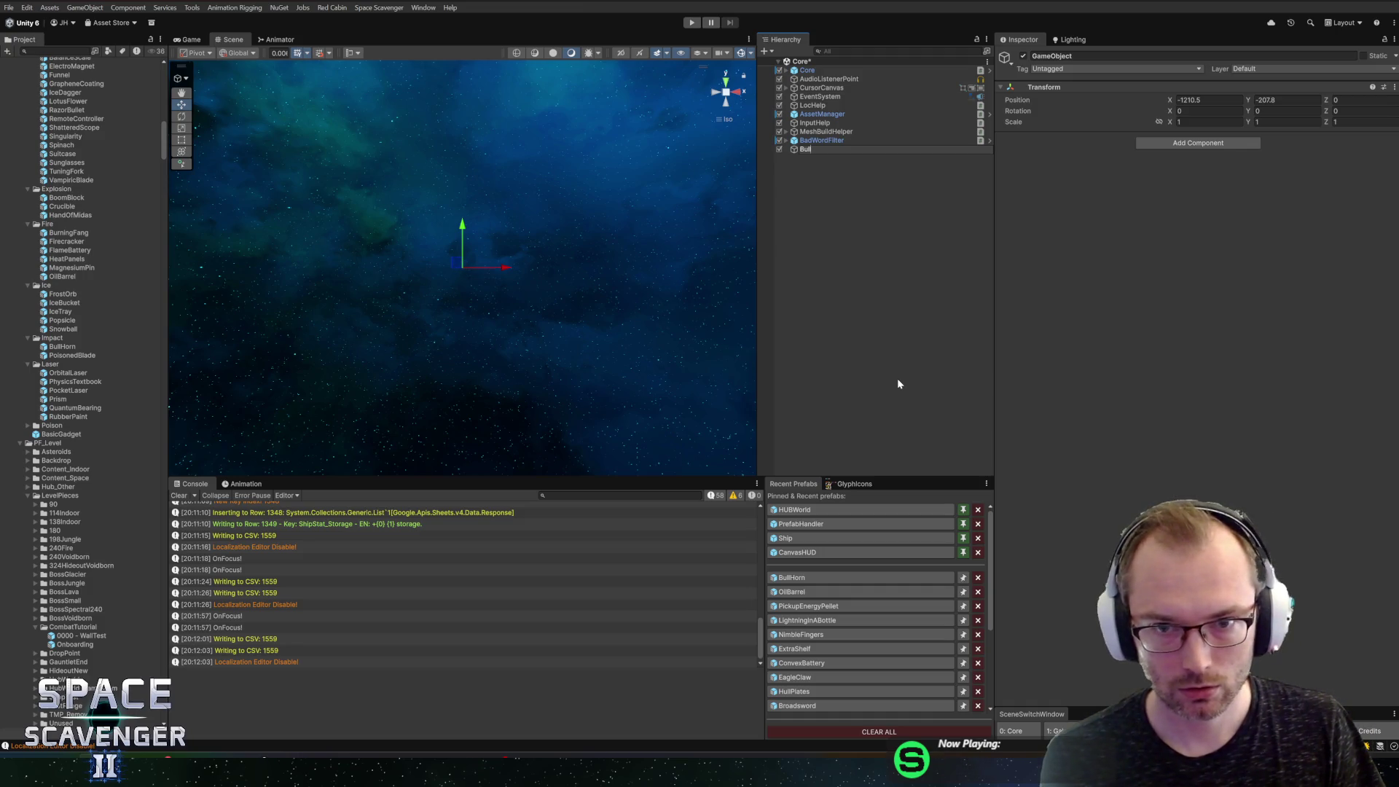
{"action": "key", "text": "BackSpace"}
{"action": "key", "text": "BackSpace"}
{"action": "key", "text": "BackSpace"}
{"action": "type", "text": "Charg"}
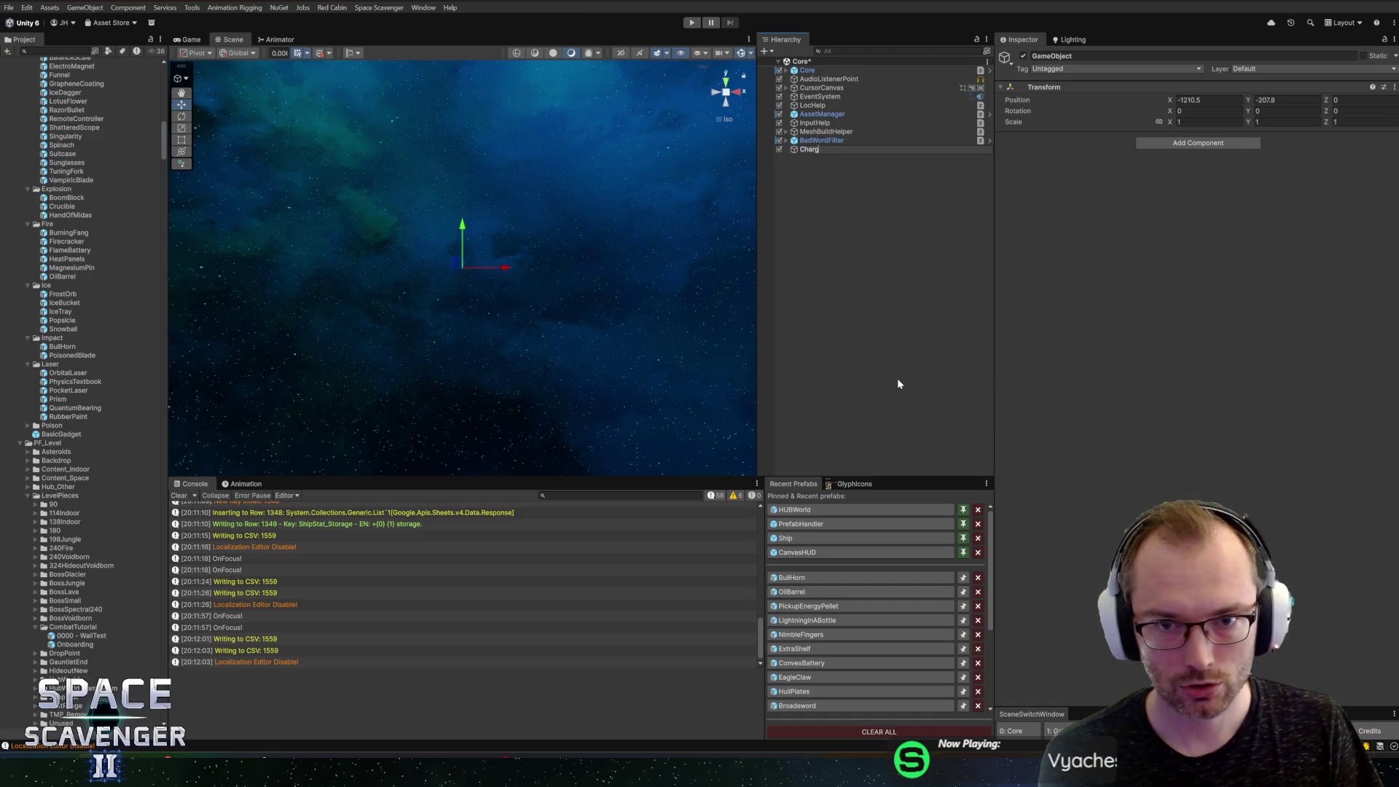
{"action": "type", "text": "ingBull"}
{"action": "key", "text": "Return"}
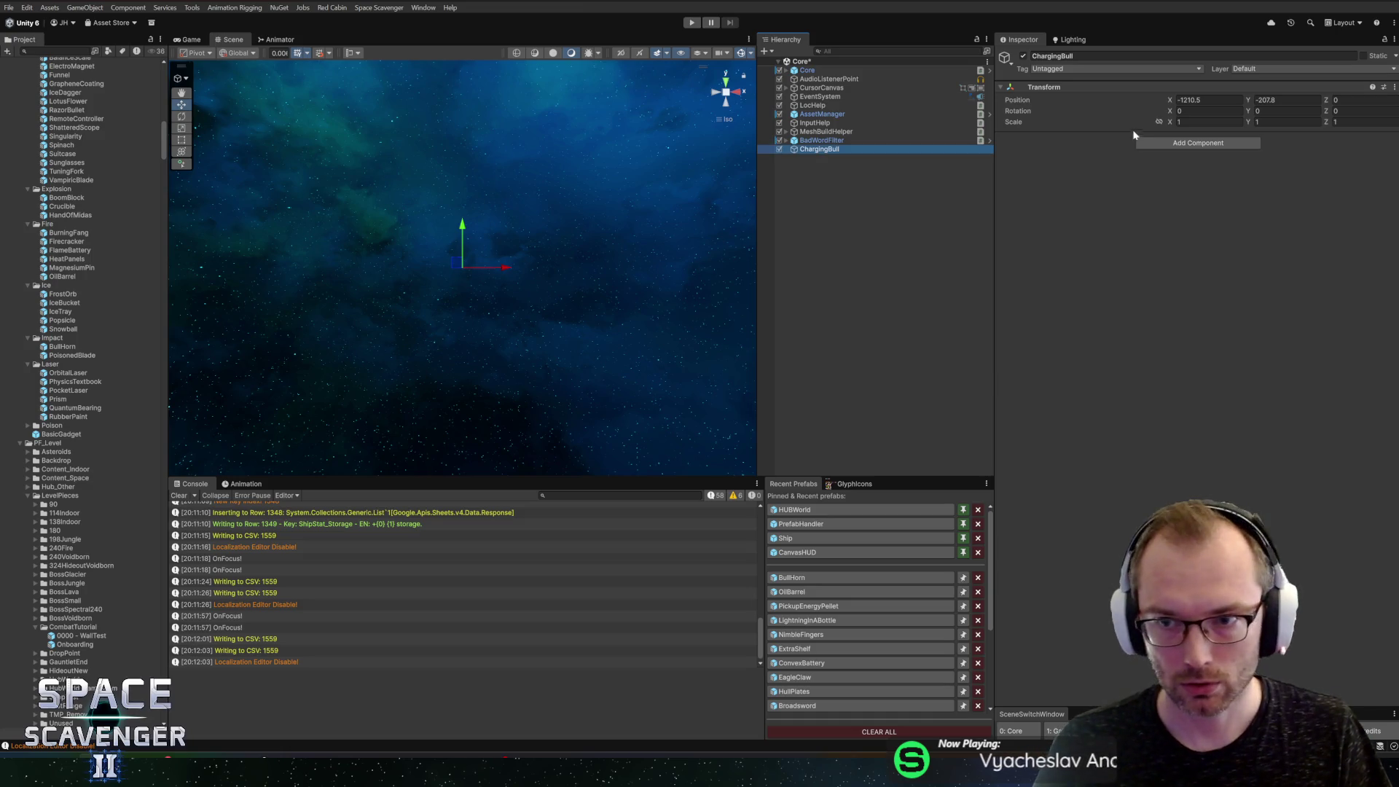
Step: Reset ChargingBull's transform to 0,0,0 and add a Poolable Object component
{"action": "right_click", "coordinate": [1053, 95]}
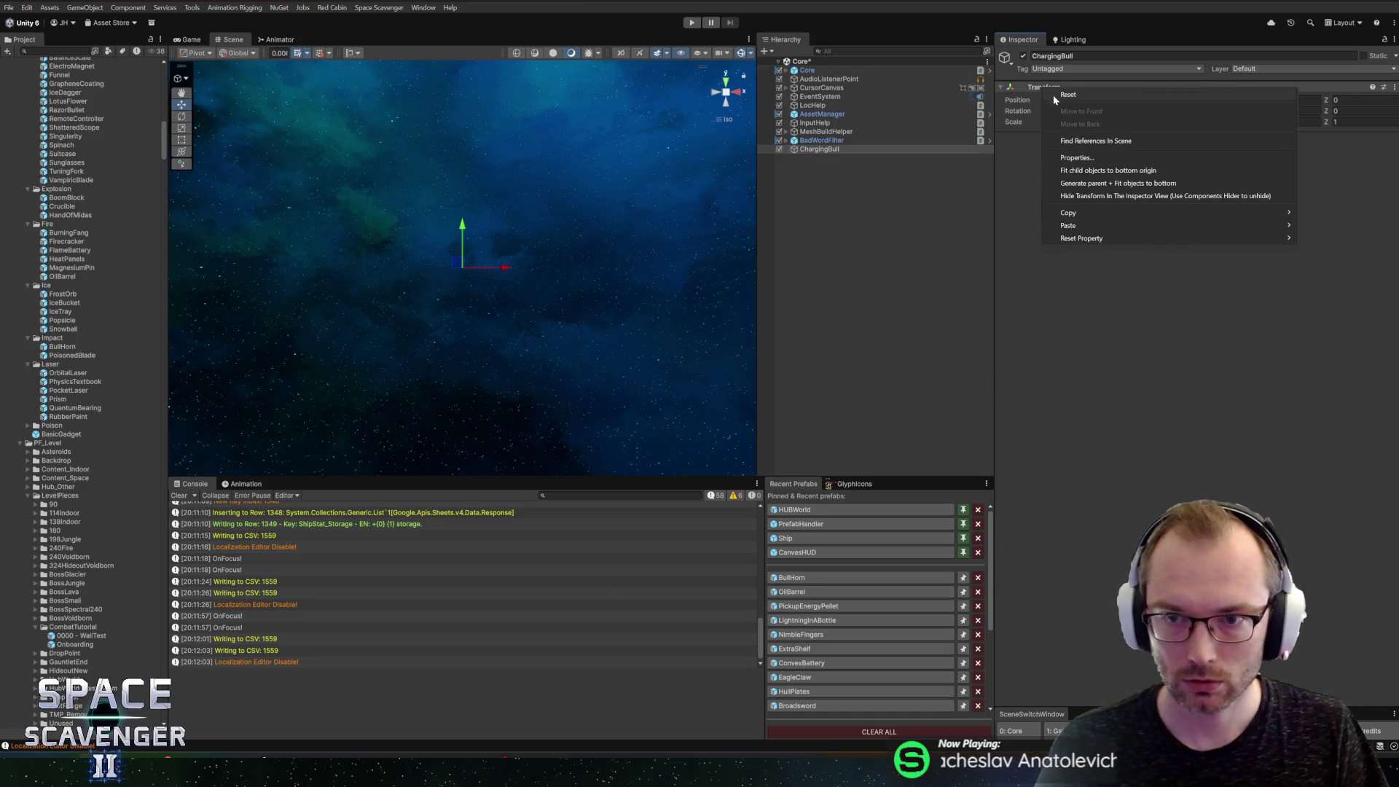
{"action": "left_click", "coordinate": [1057, 97]}
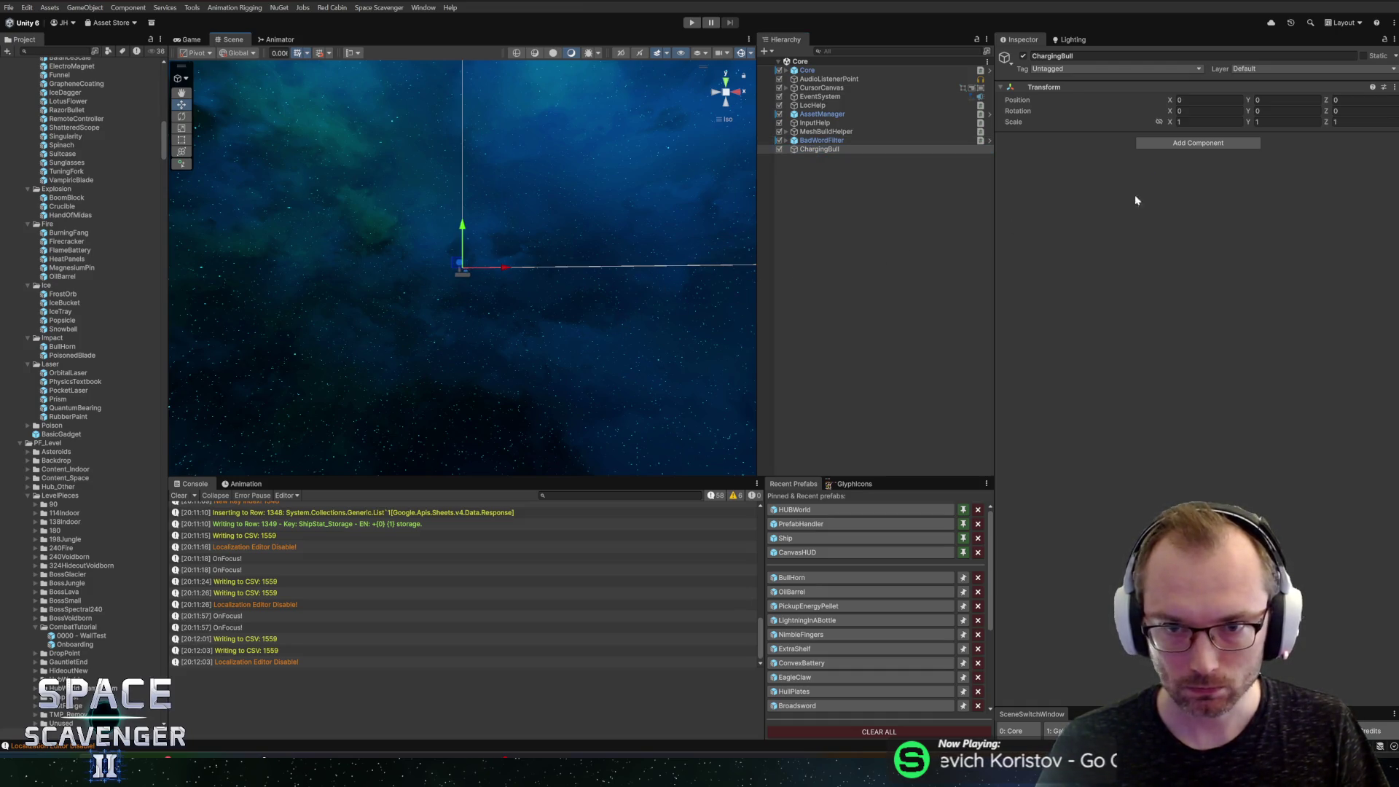
{"action": "left_click", "coordinate": [1183, 144]}
{"action": "type", "text": "poolable"}
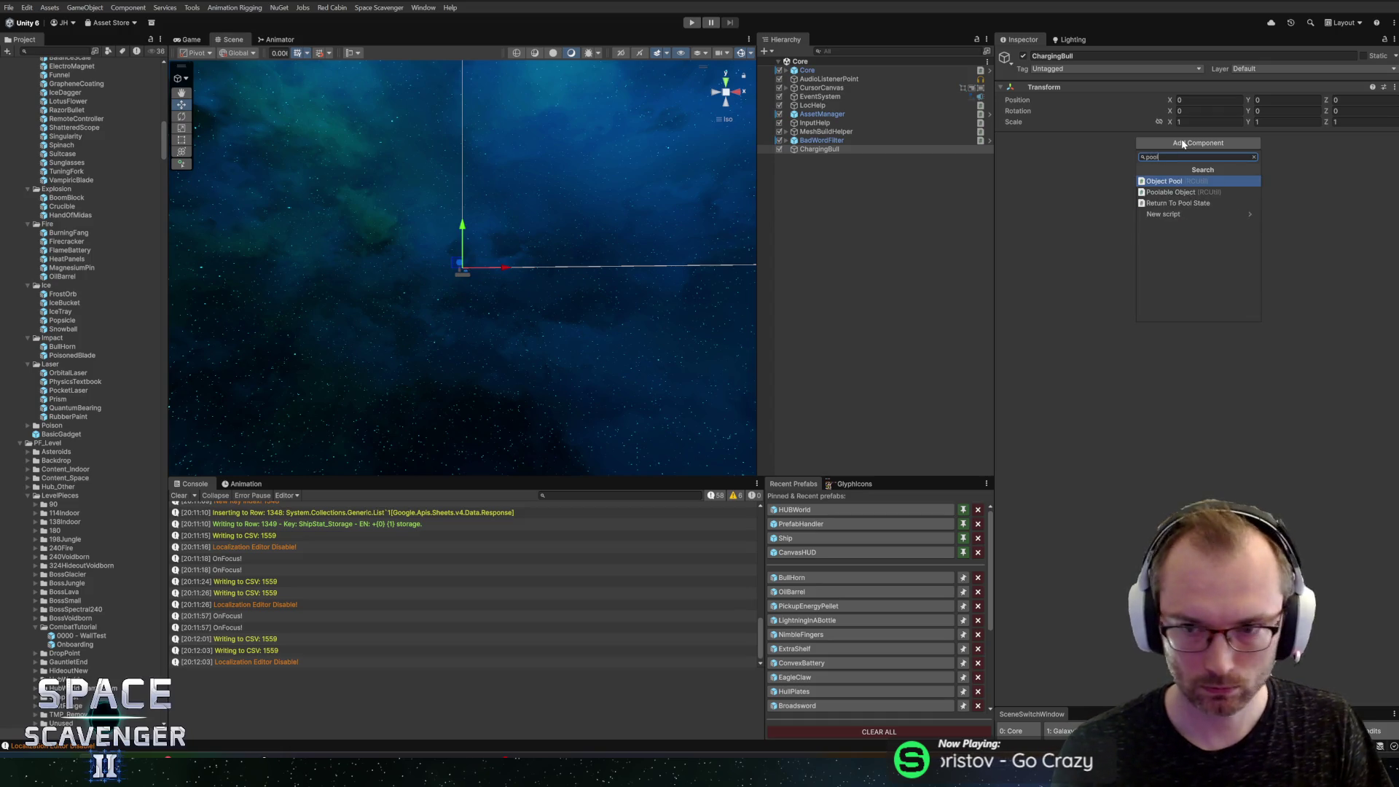
{"action": "key", "text": "Return"}
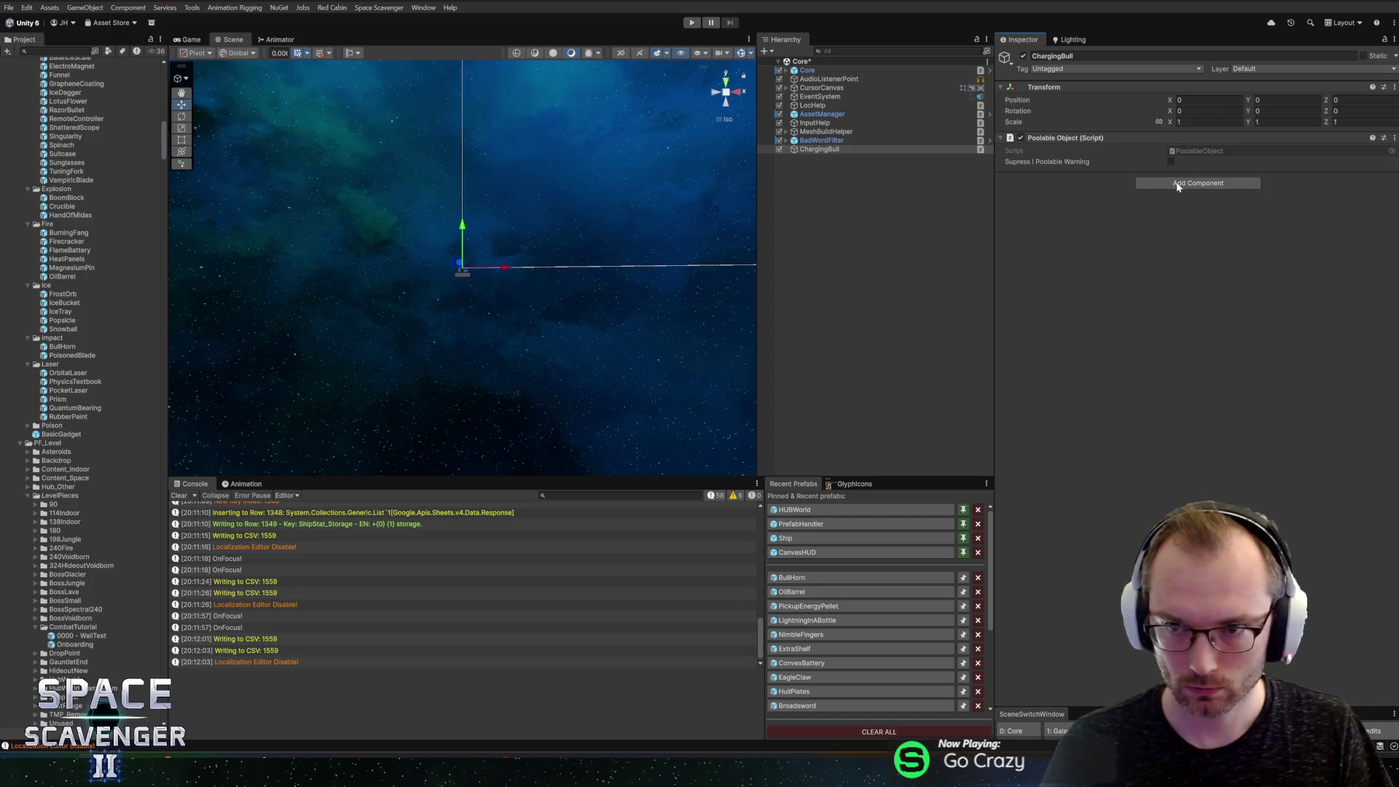
{"action": "left_click", "coordinate": [128, 757]}
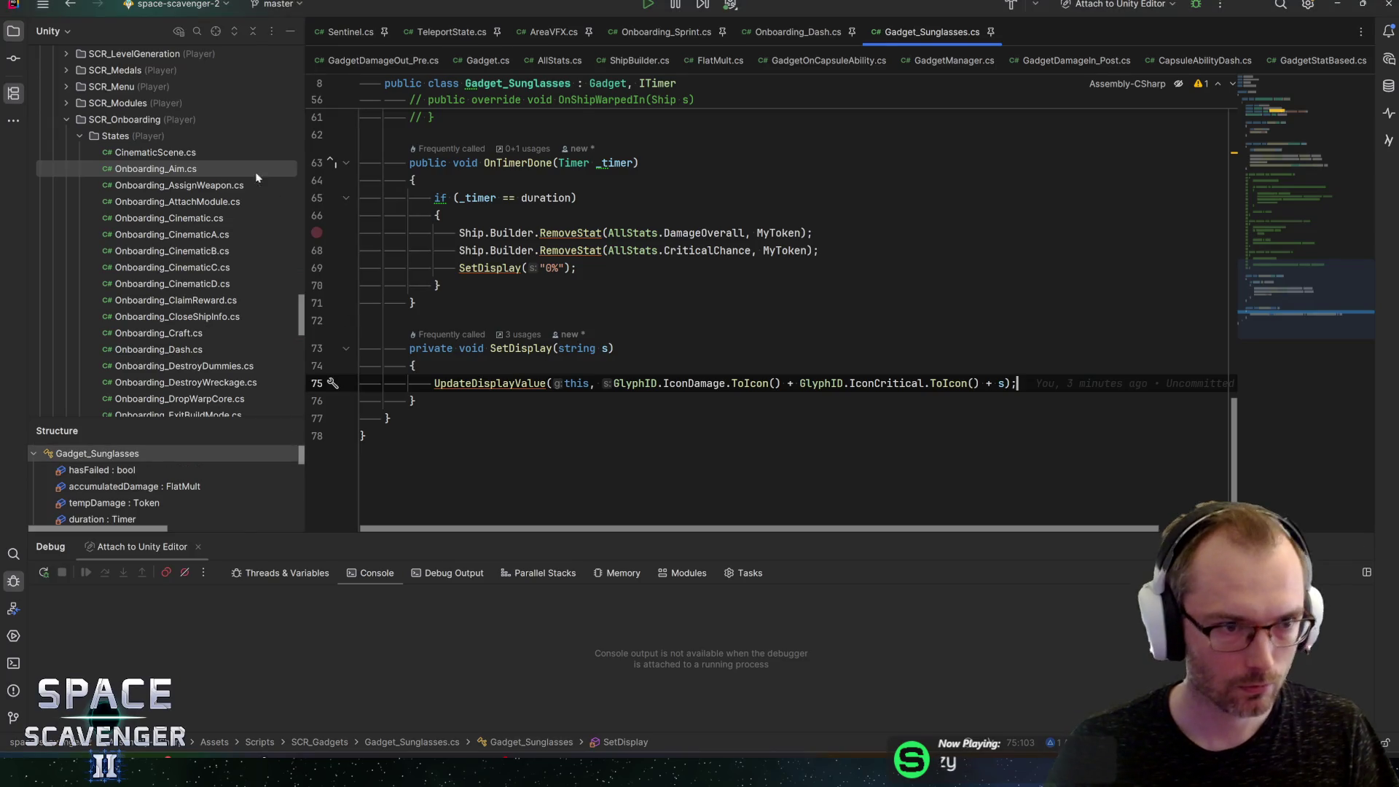
Step: Create a ChargingBull Unity script in the SCR_Gadgets/Custom folder
{"action": "left_click", "coordinate": [67, 120]}
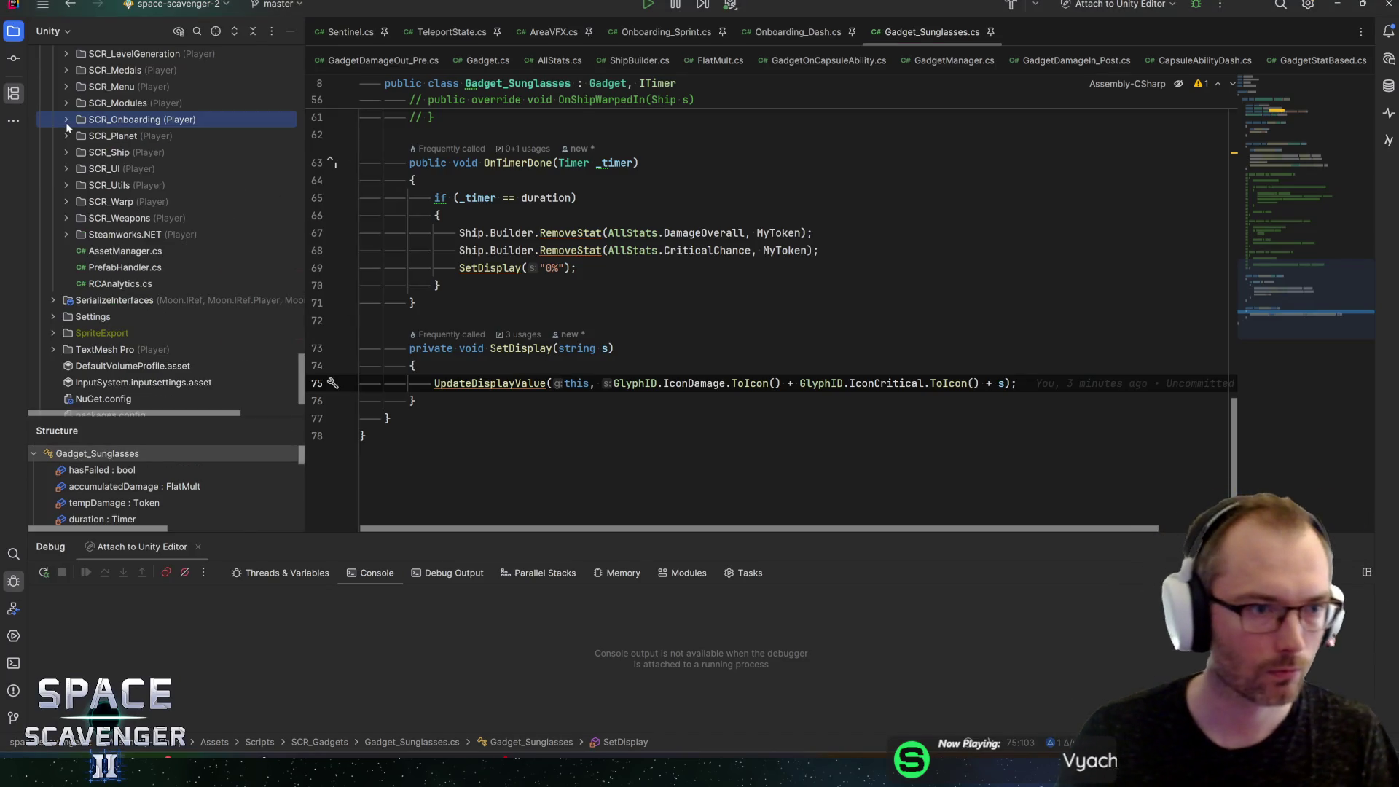
{"action": "scroll", "coordinate": [82, 217], "scroll_direction": "up", "scroll_amount": 5}
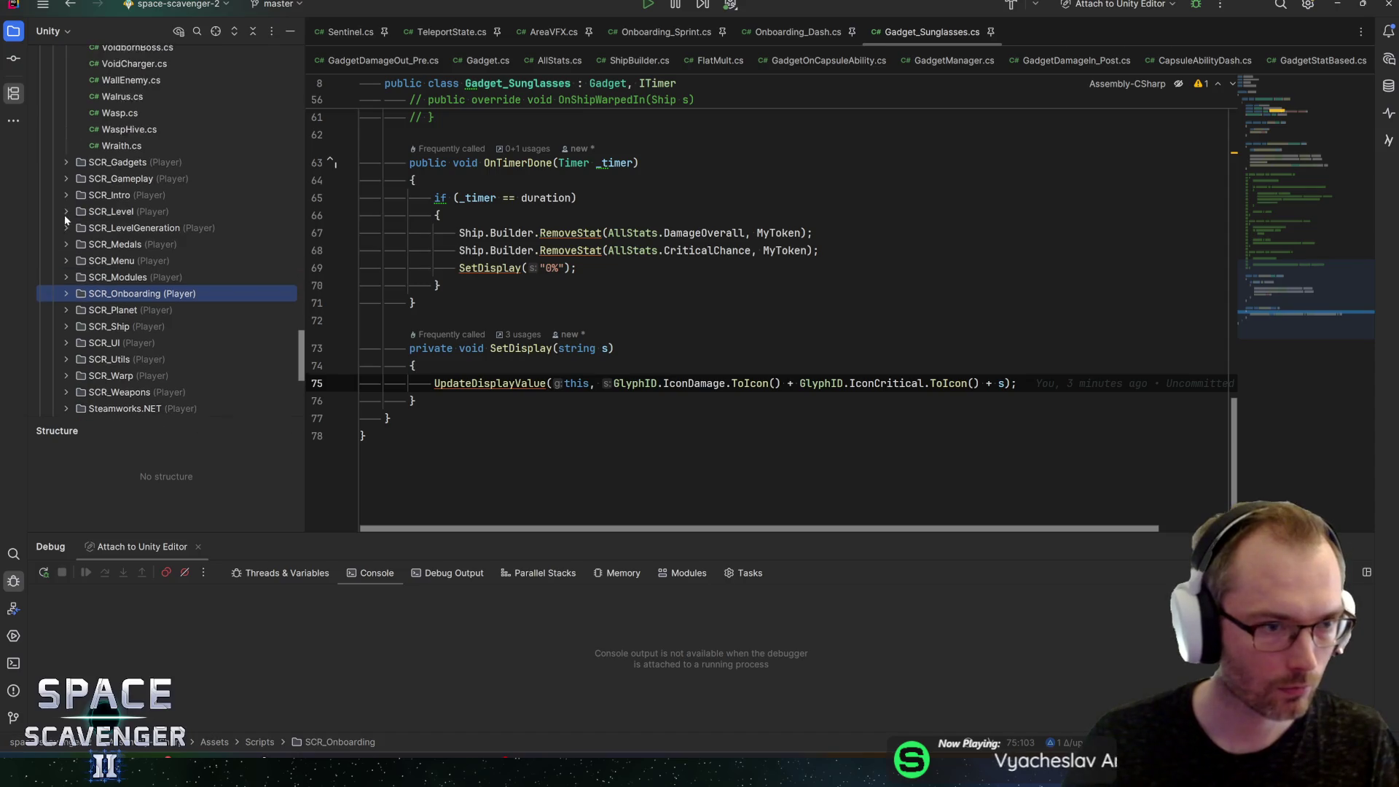
{"action": "left_click", "coordinate": [66, 234]}
{"action": "left_click", "coordinate": [81, 251]}
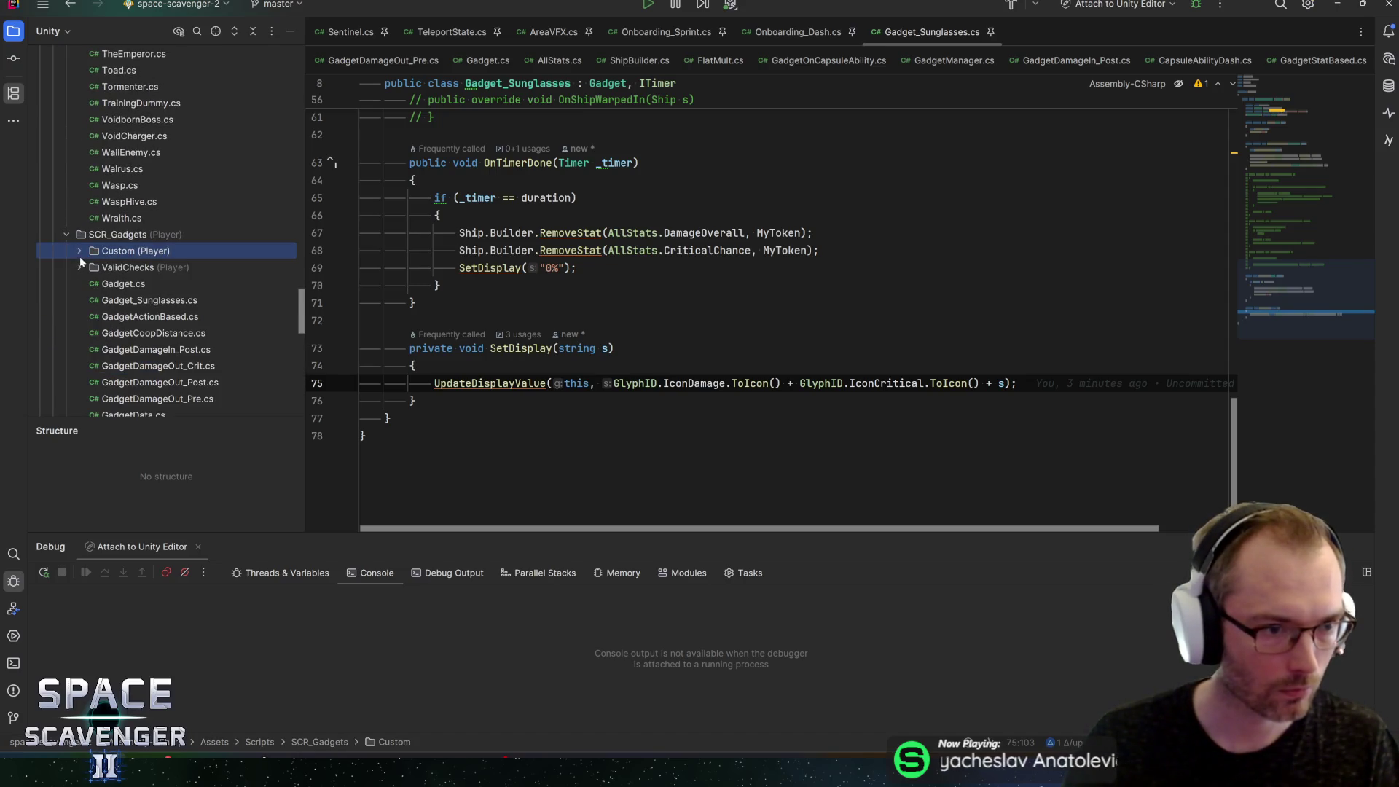
{"action": "left_click", "coordinate": [81, 250]}
{"action": "right_click", "coordinate": [106, 253]}
{"action": "mouse_move", "coordinate": [168, 260]}
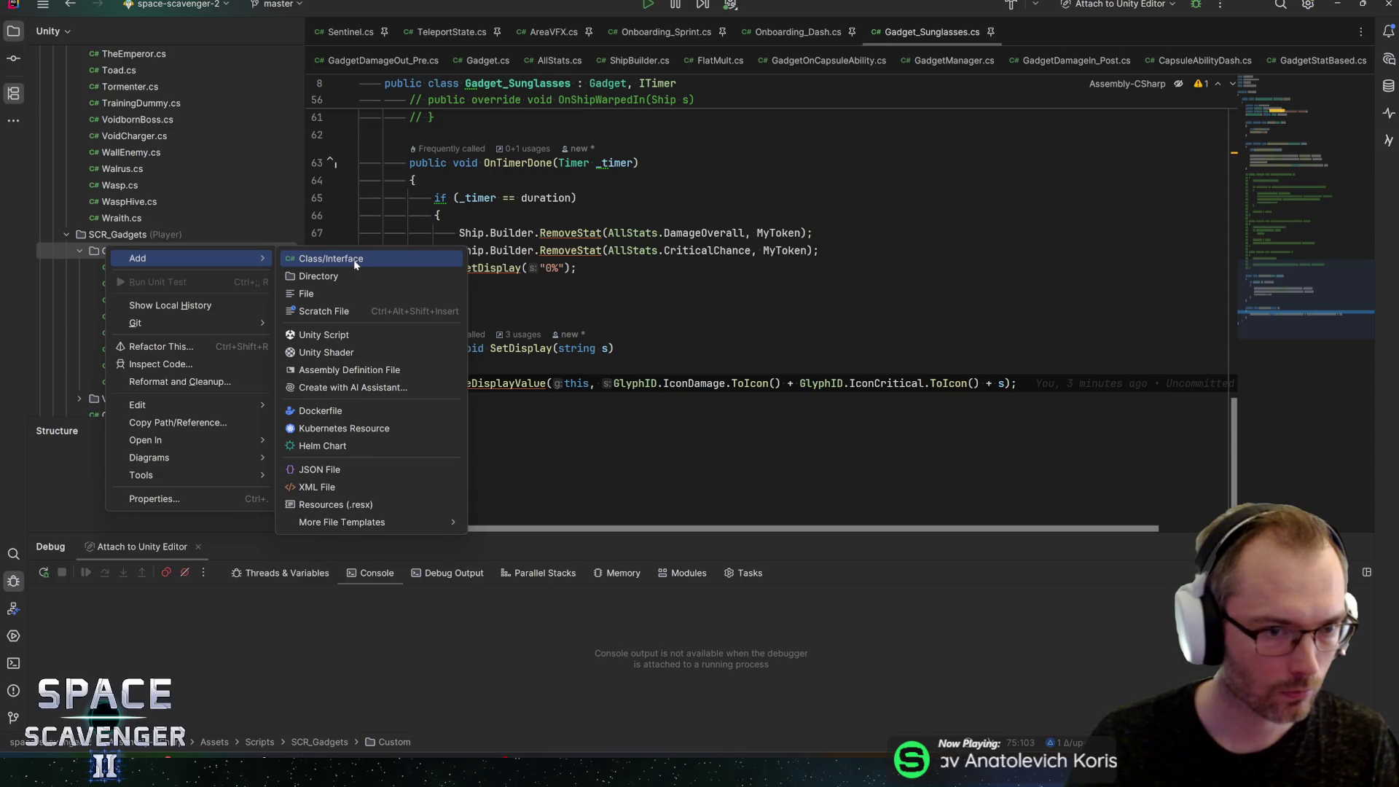
{"action": "left_click", "coordinate": [339, 336]}
{"action": "type", "text": "ChargingBull"}
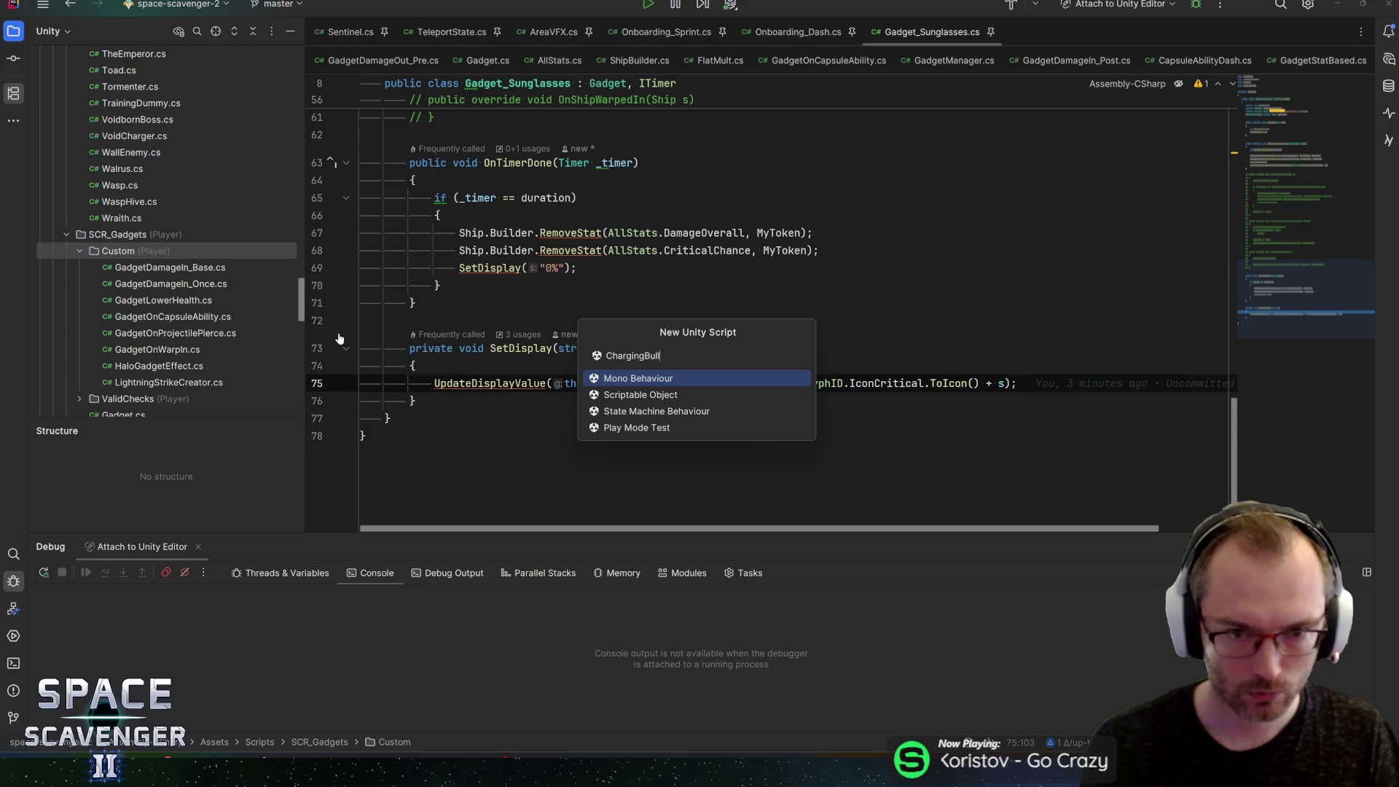
{"action": "key", "text": "Return"}
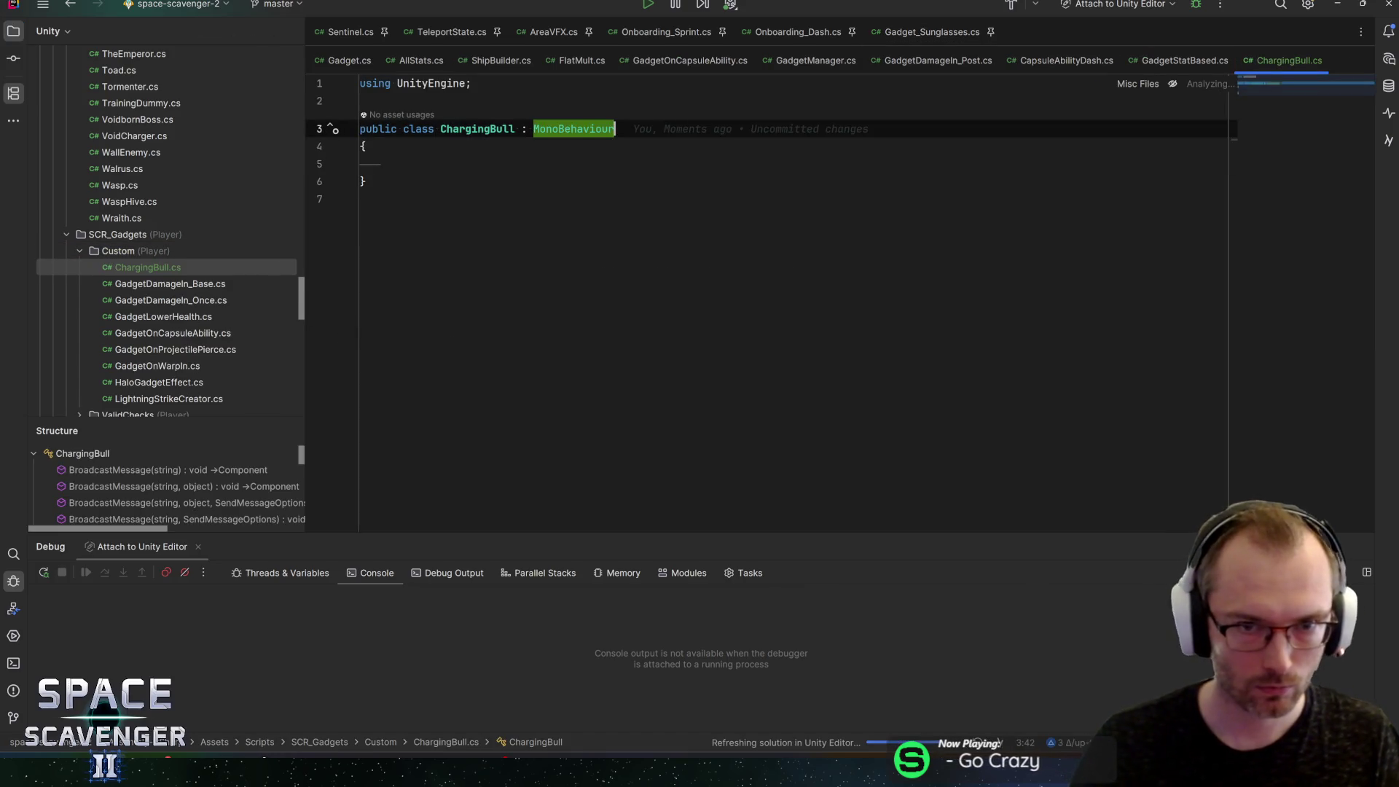
Step: Make ChargingBull implement IPoolable, generating OnSpawn, OnLeavePool and OnReturnToPool stubs
{"action": "type", "text": ", IPool"}
{"action": "key", "text": "Return"}
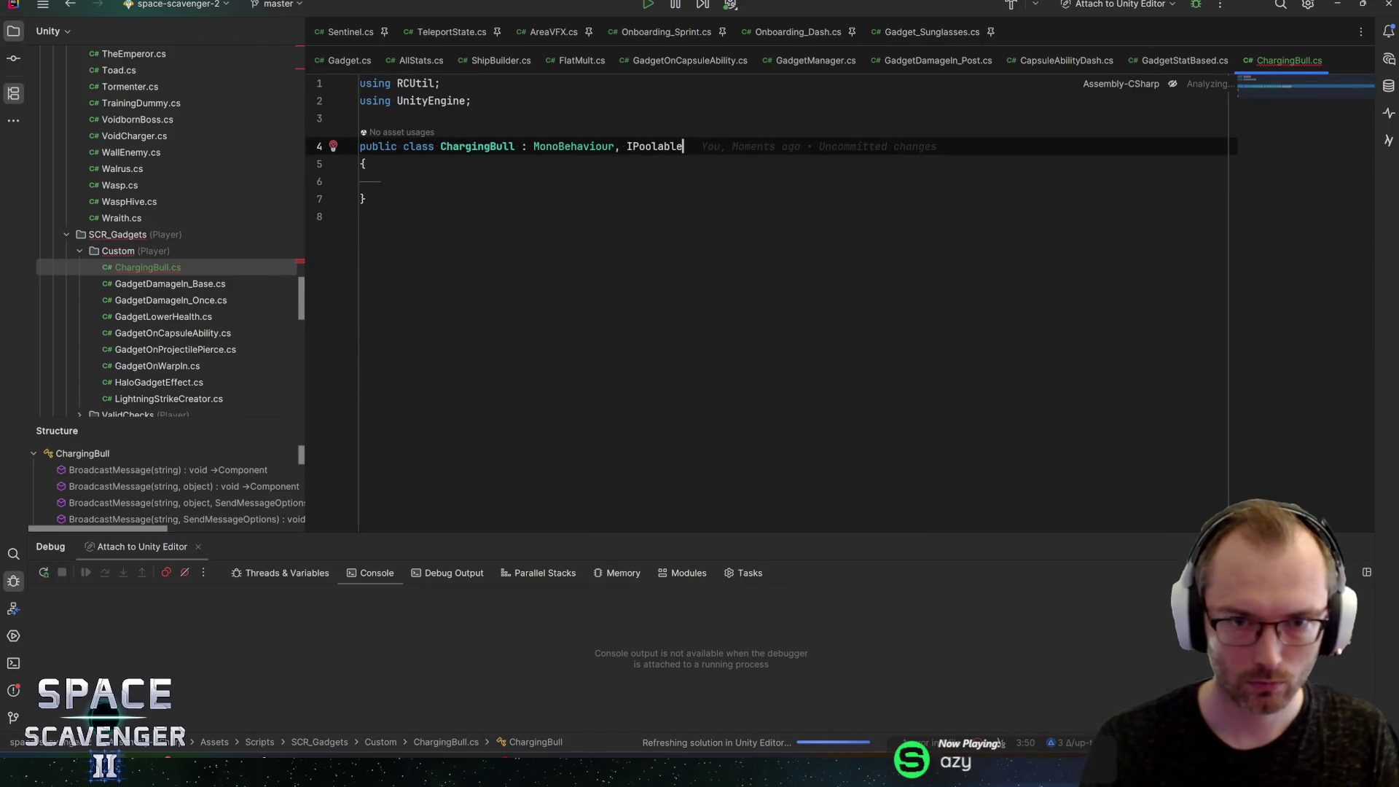
{"action": "key", "text": "alt+Return"}
{"action": "key", "text": "Return"}
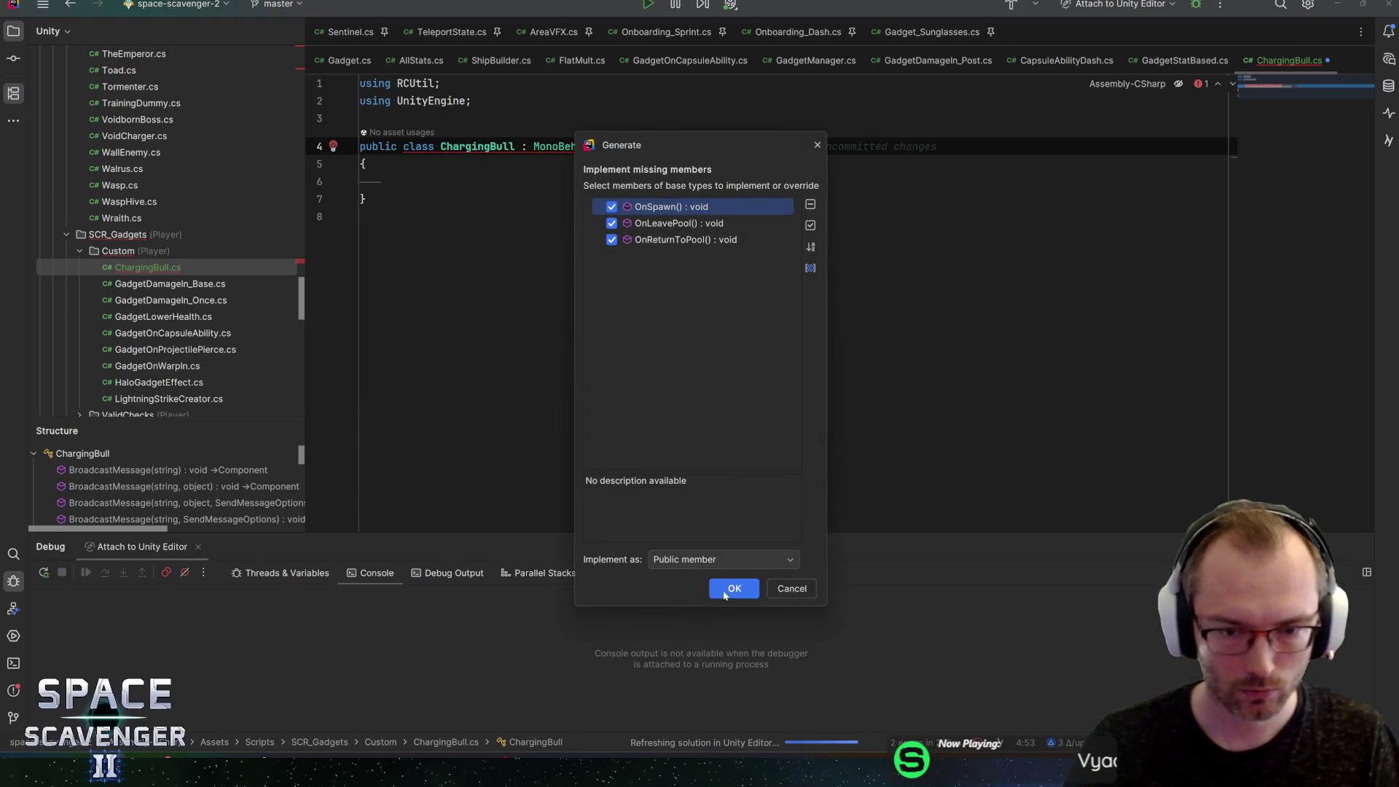
{"action": "key", "text": "Return"}
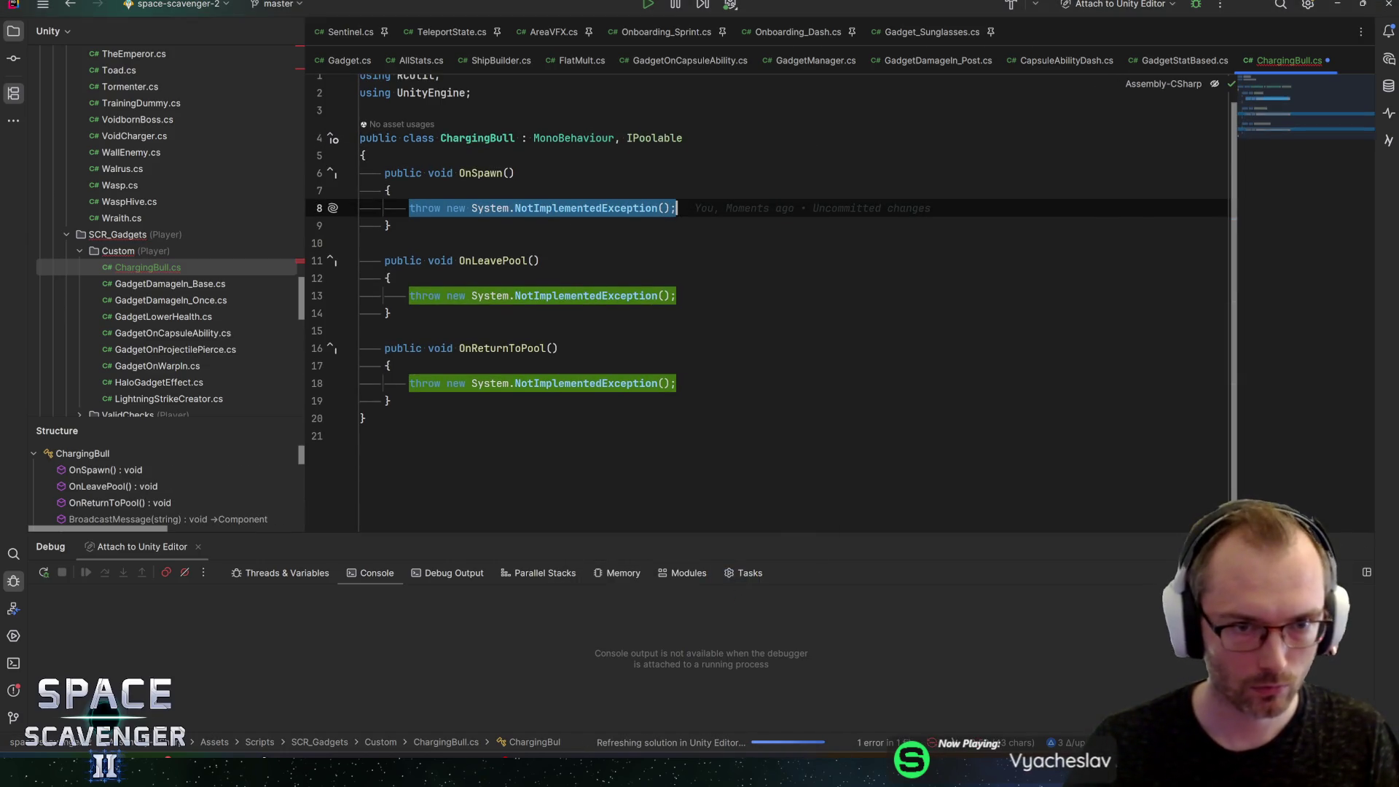
{"action": "key", "text": "Up"}
{"action": "key", "text": "Up"}
{"action": "key", "text": "Up"}
{"action": "key", "text": "Return"}
{"action": "key", "text": "Return"}
{"action": "key", "text": "Up"}
Step: Start a public void Setup method taking Vector3 startingPoint and DamageDealer damageDealer
{"action": "type", "text": "[SerializeField] private"}
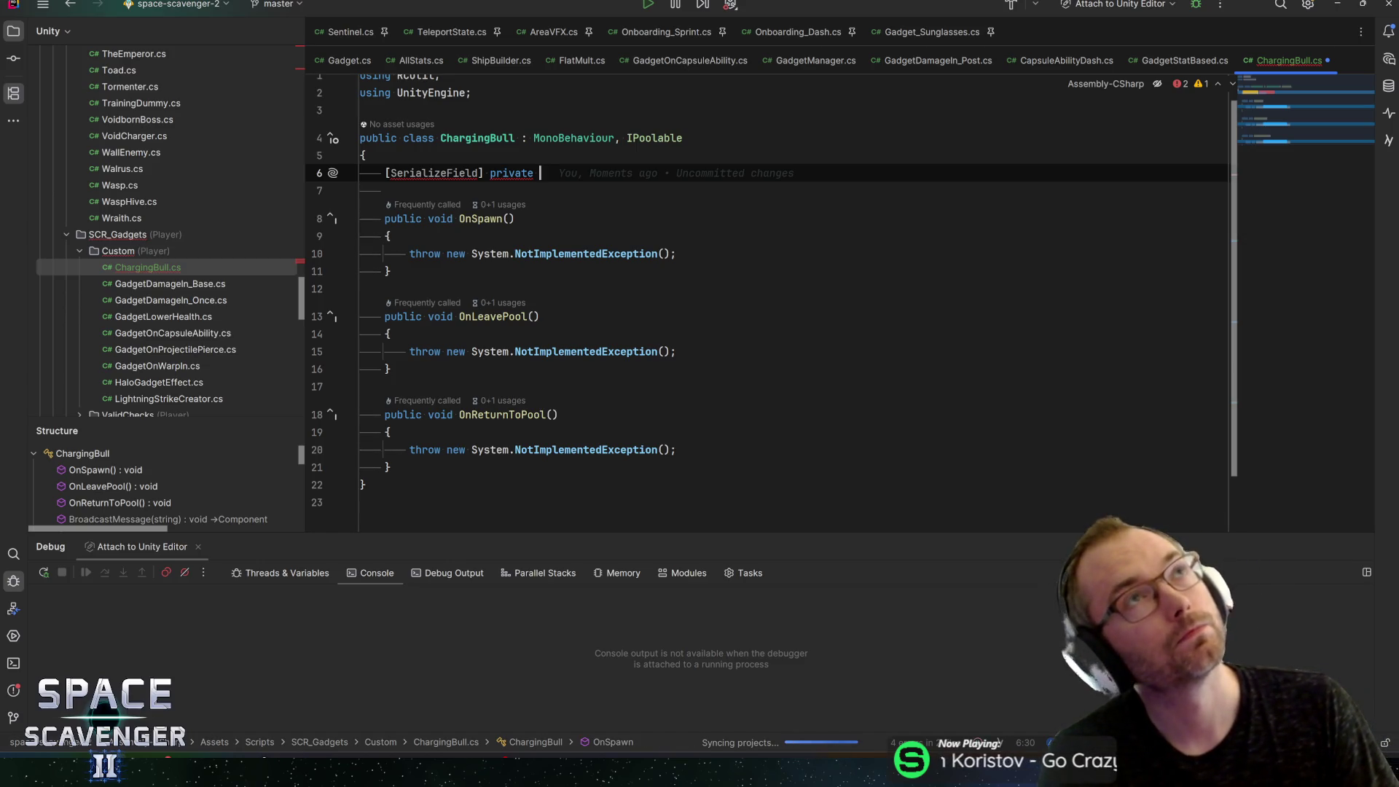
{"action": "key", "text": "Home"}
{"action": "key", "text": "ctrl+shift+Right"}
{"action": "key", "text": "Delete"}
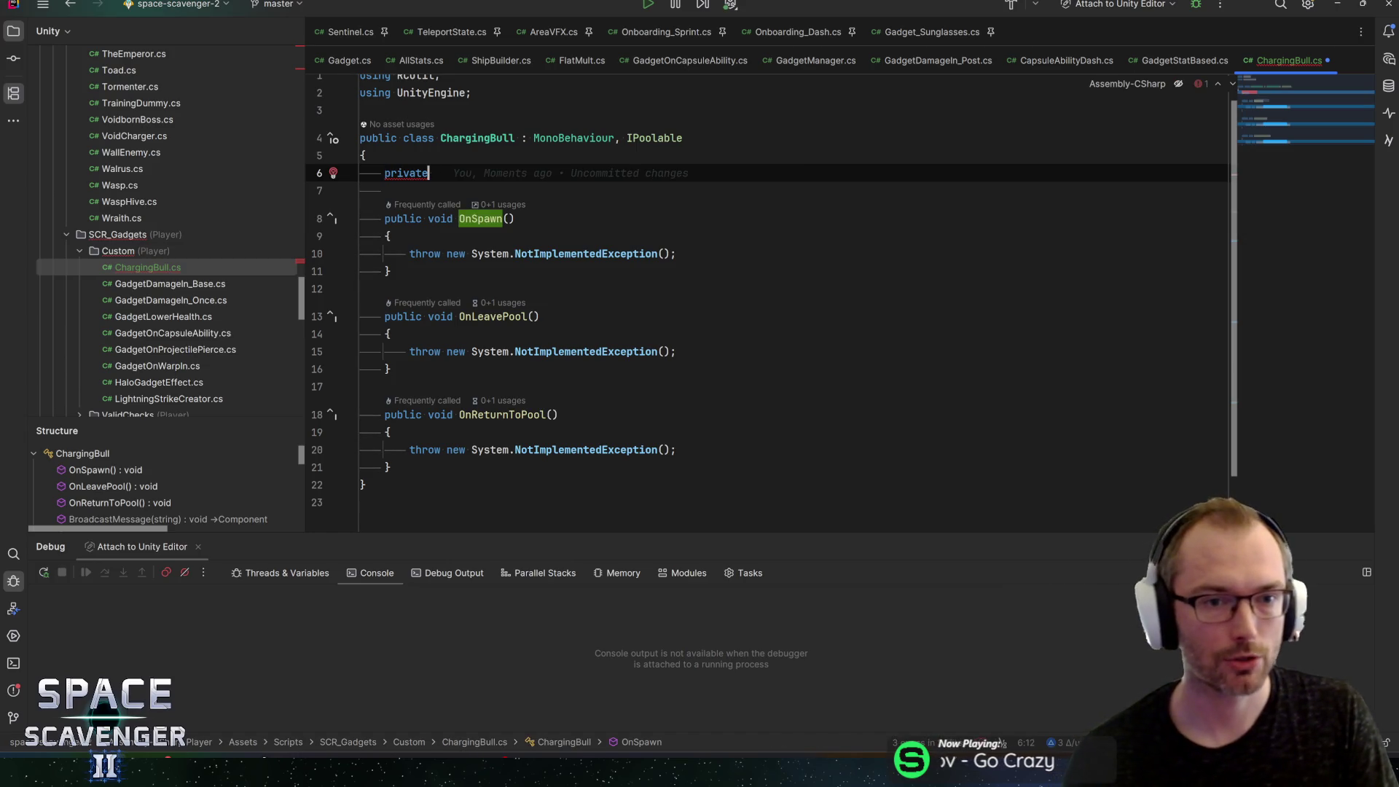
{"action": "key", "text": "ctrl+w"}
{"action": "type", "text": "public "}
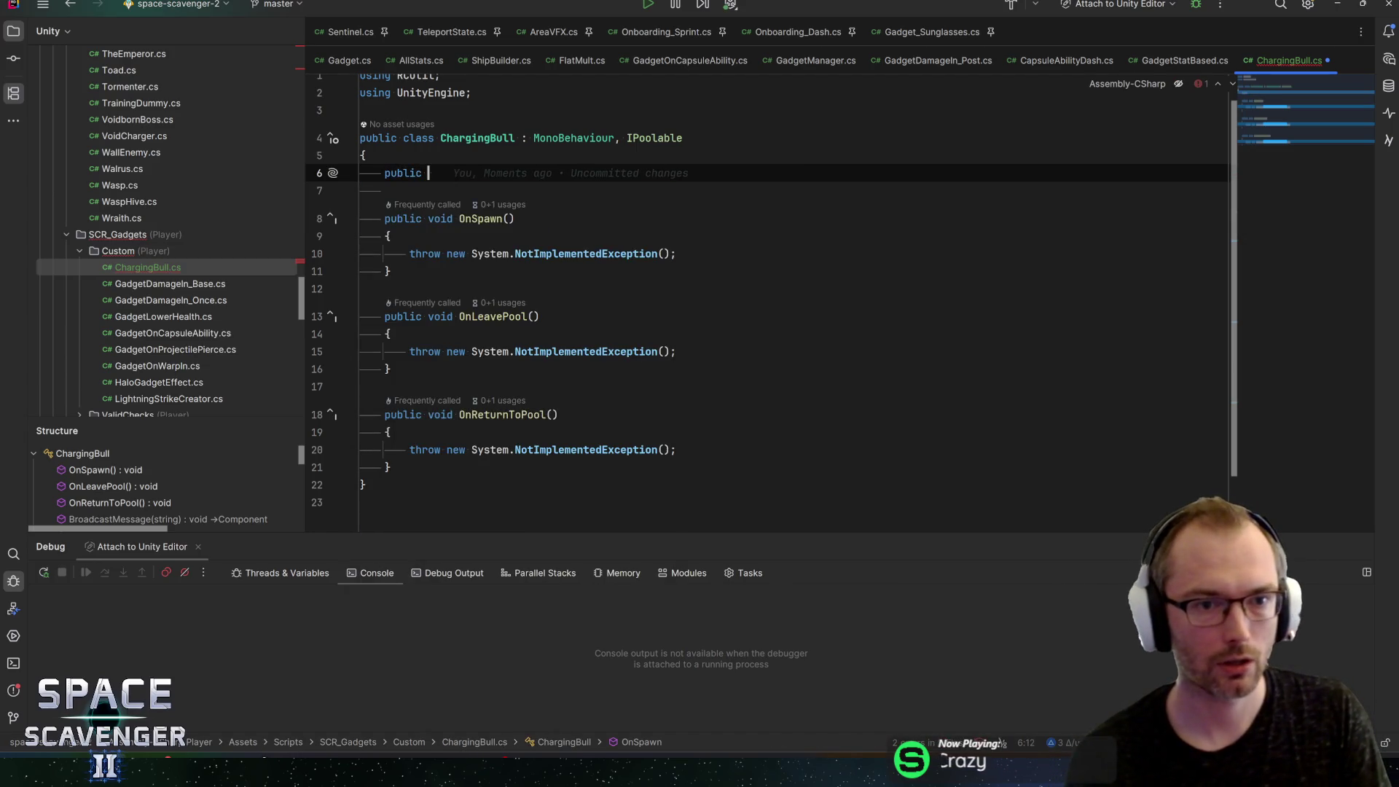
{"action": "type", "text": "void Setup("}
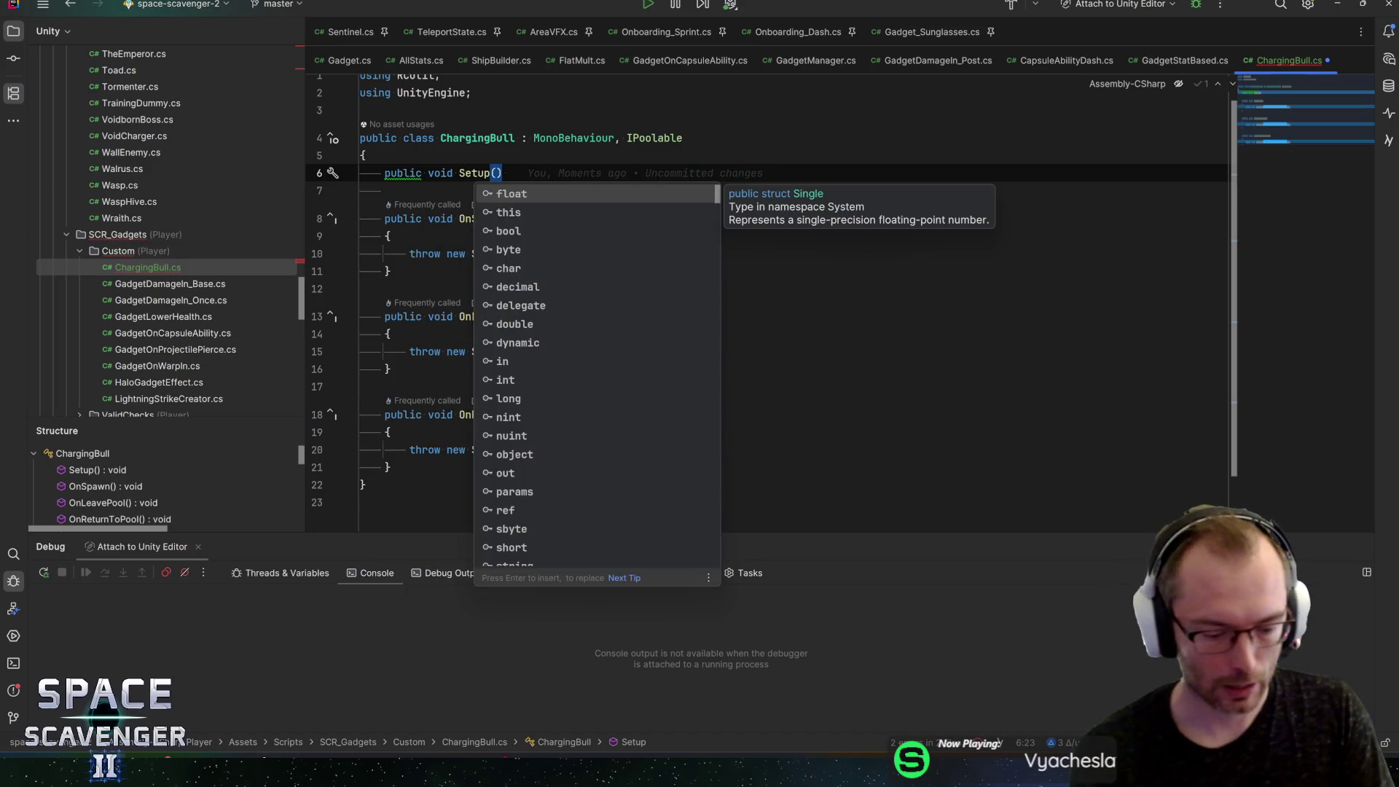
{"action": "type", "text": "Vector3"}
{"action": "key", "text": "Return"}
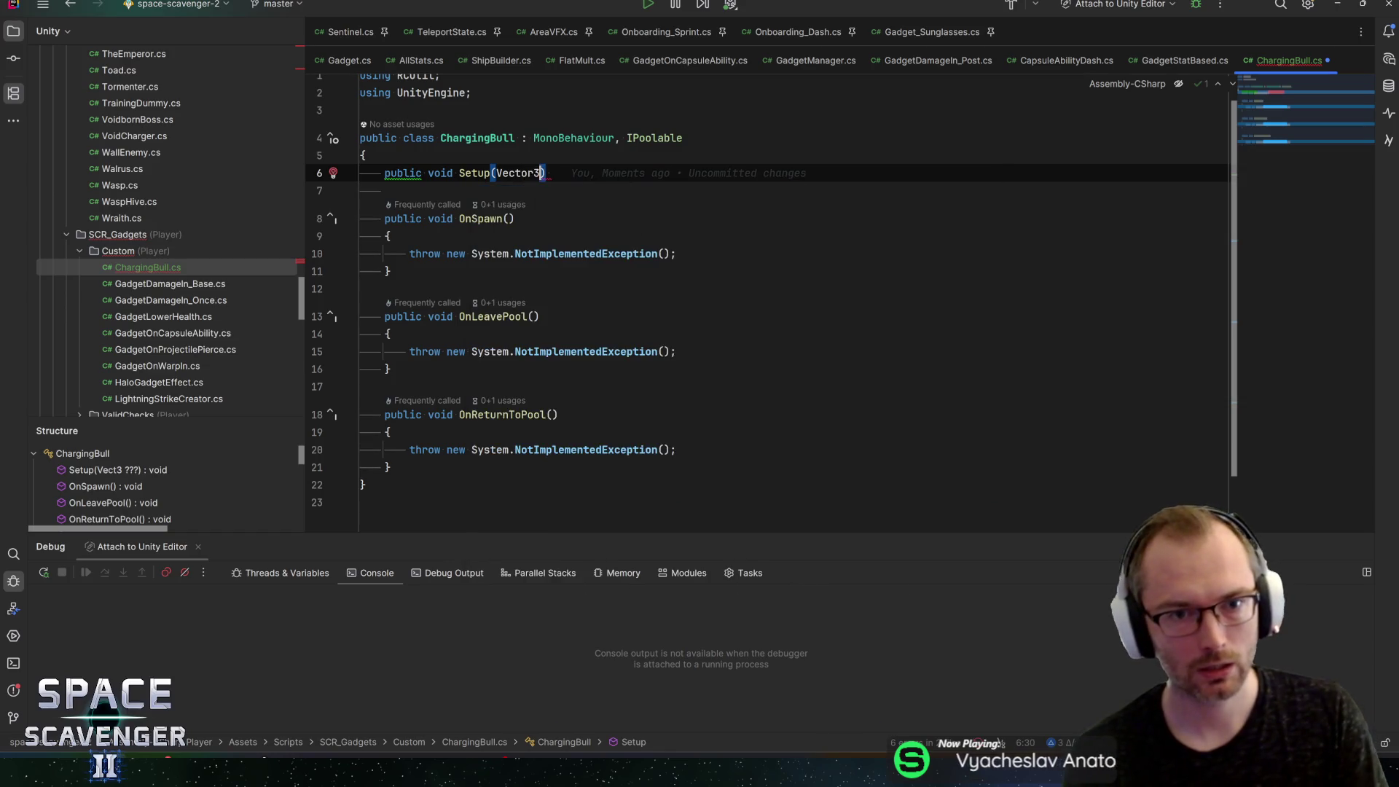
{"action": "type", "text": "starti"}
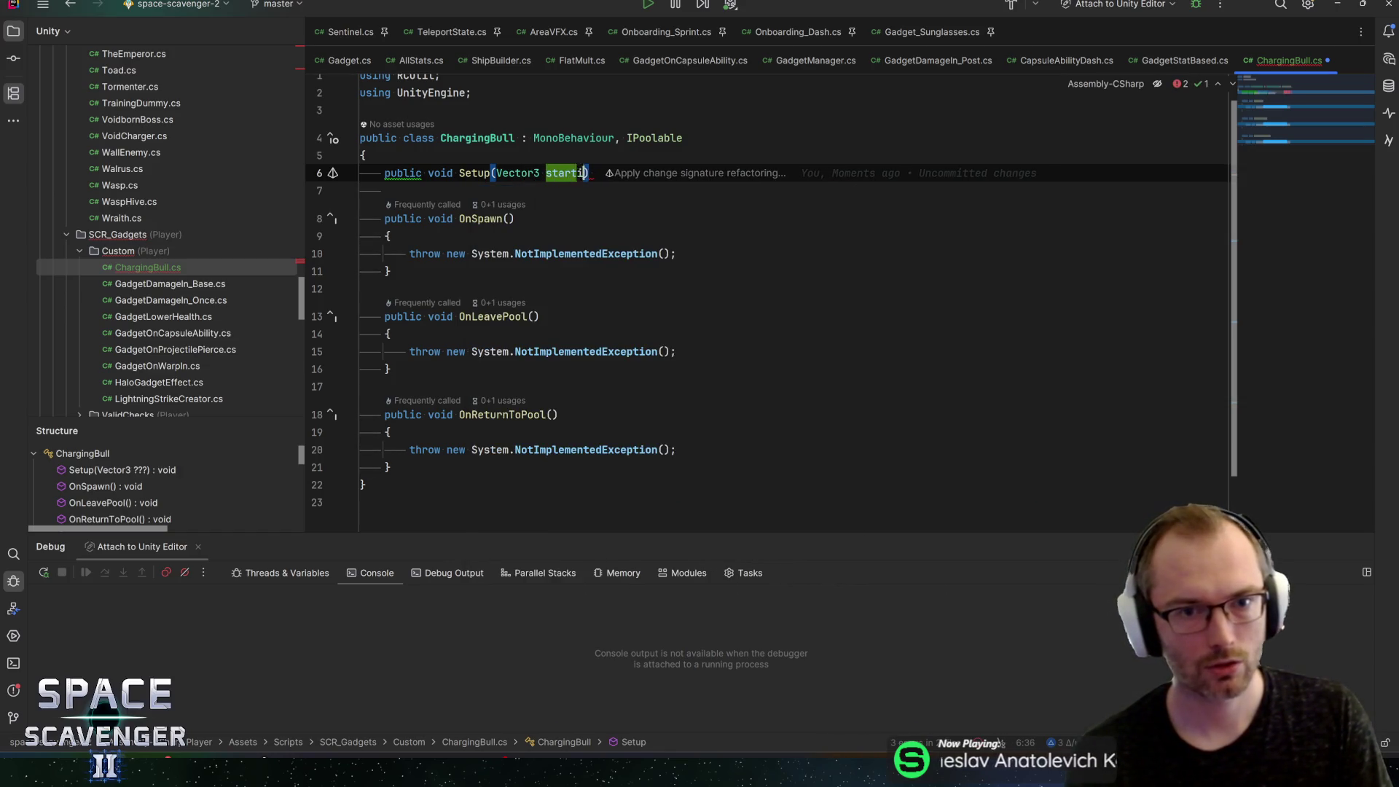
{"action": "type", "text": "ngPoint, Upgra"}
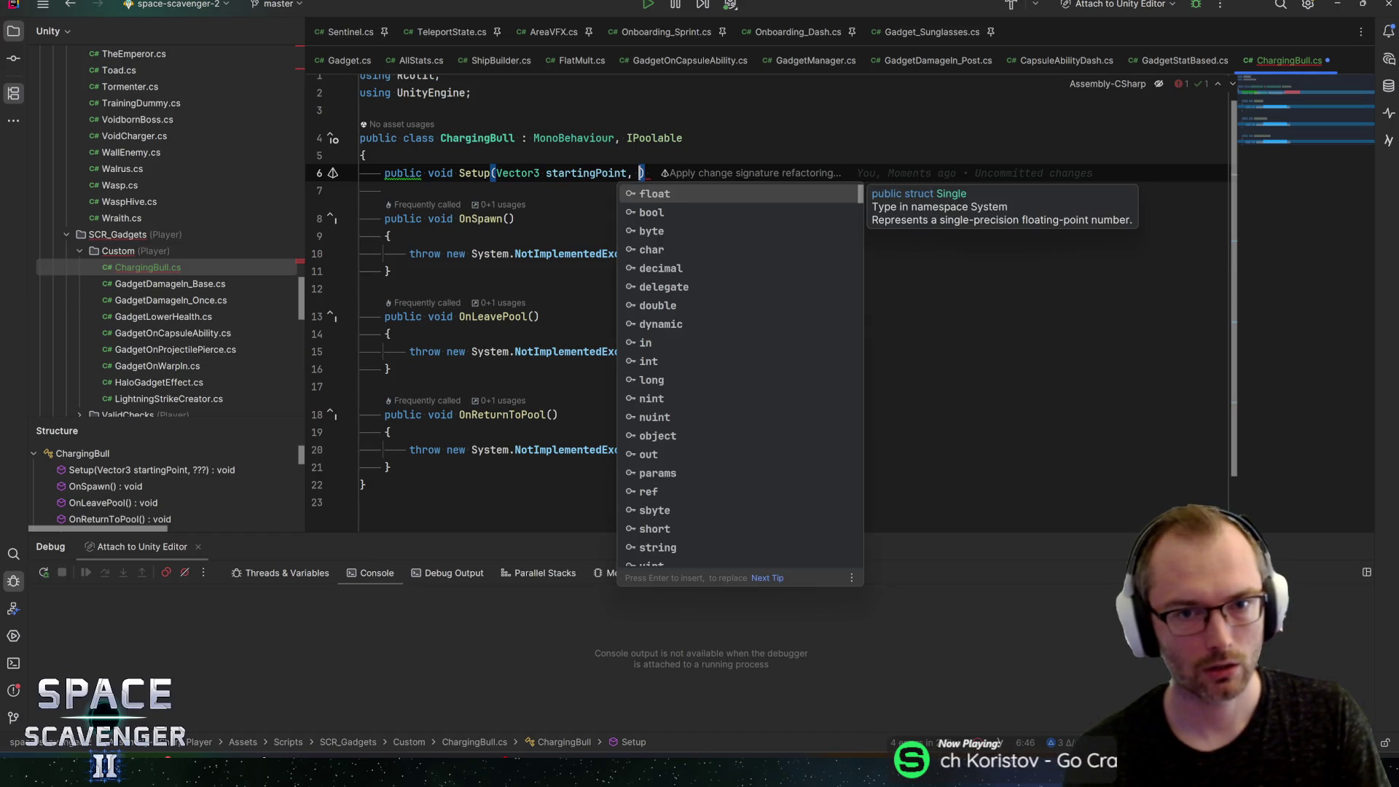
{"action": "type", "text": "deAction_ChangeDamage"}
{"action": "key", "text": "Return"}
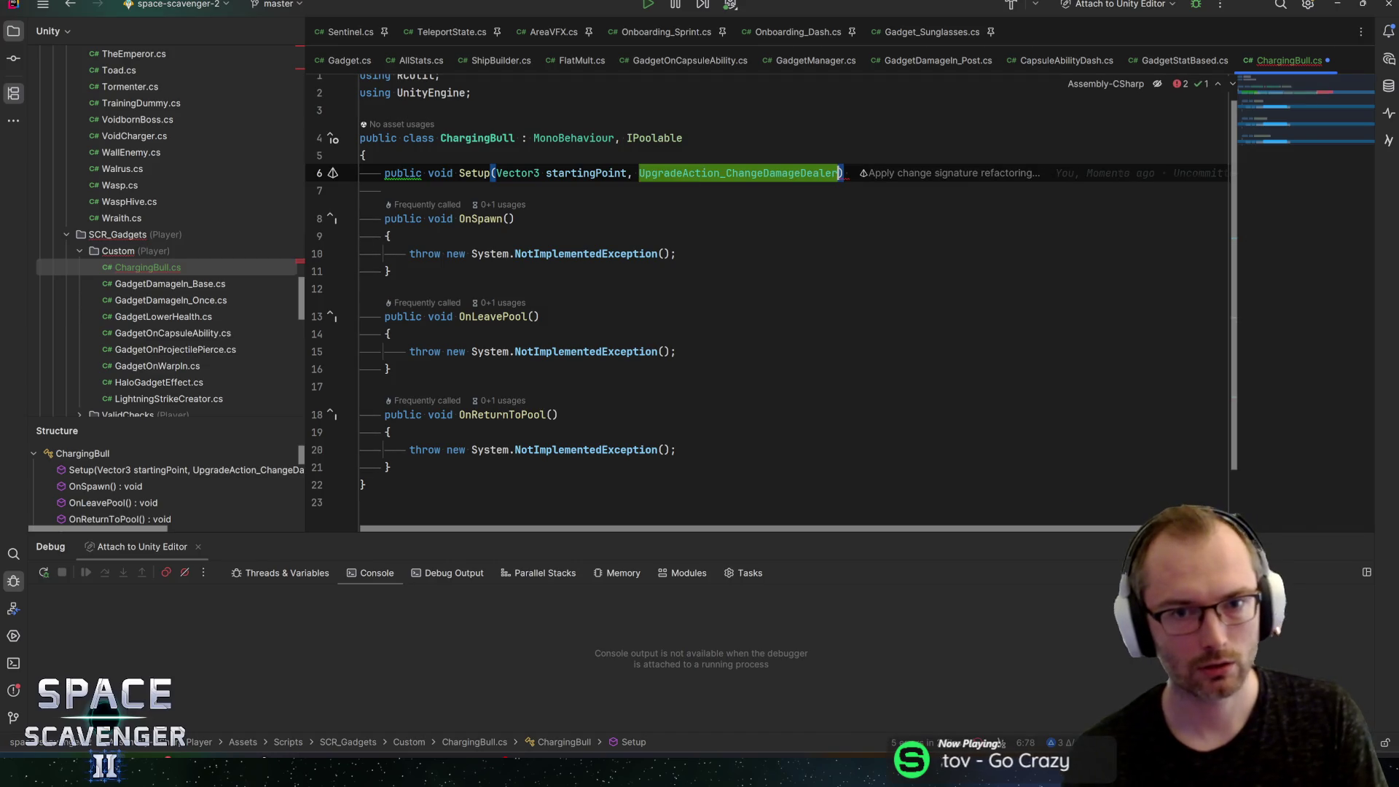
{"action": "type", "text": "Damagedeal"}
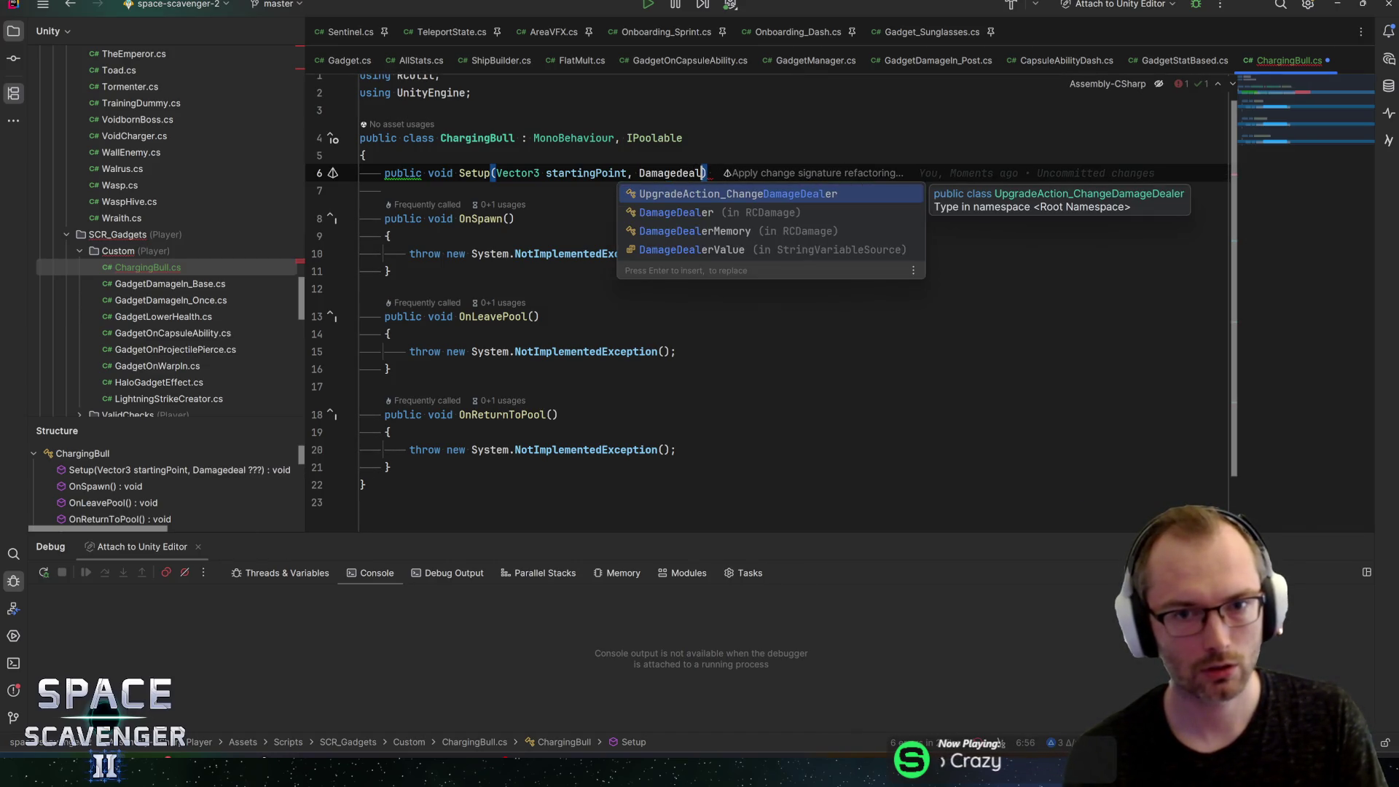
{"action": "key", "text": "Down"}
{"action": "key", "text": "Return"}
{"action": "type", "text": "damageD"}
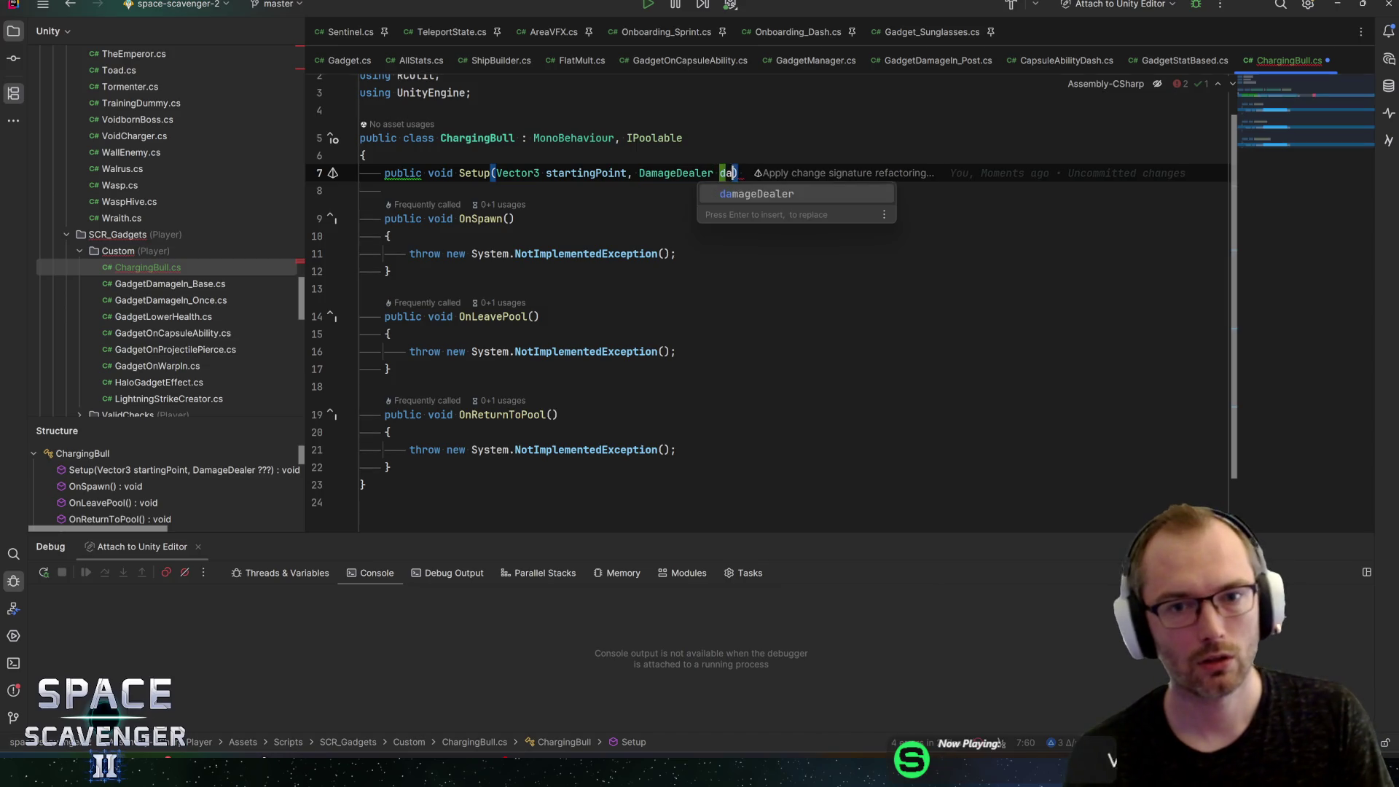
{"action": "key", "text": "Return"}
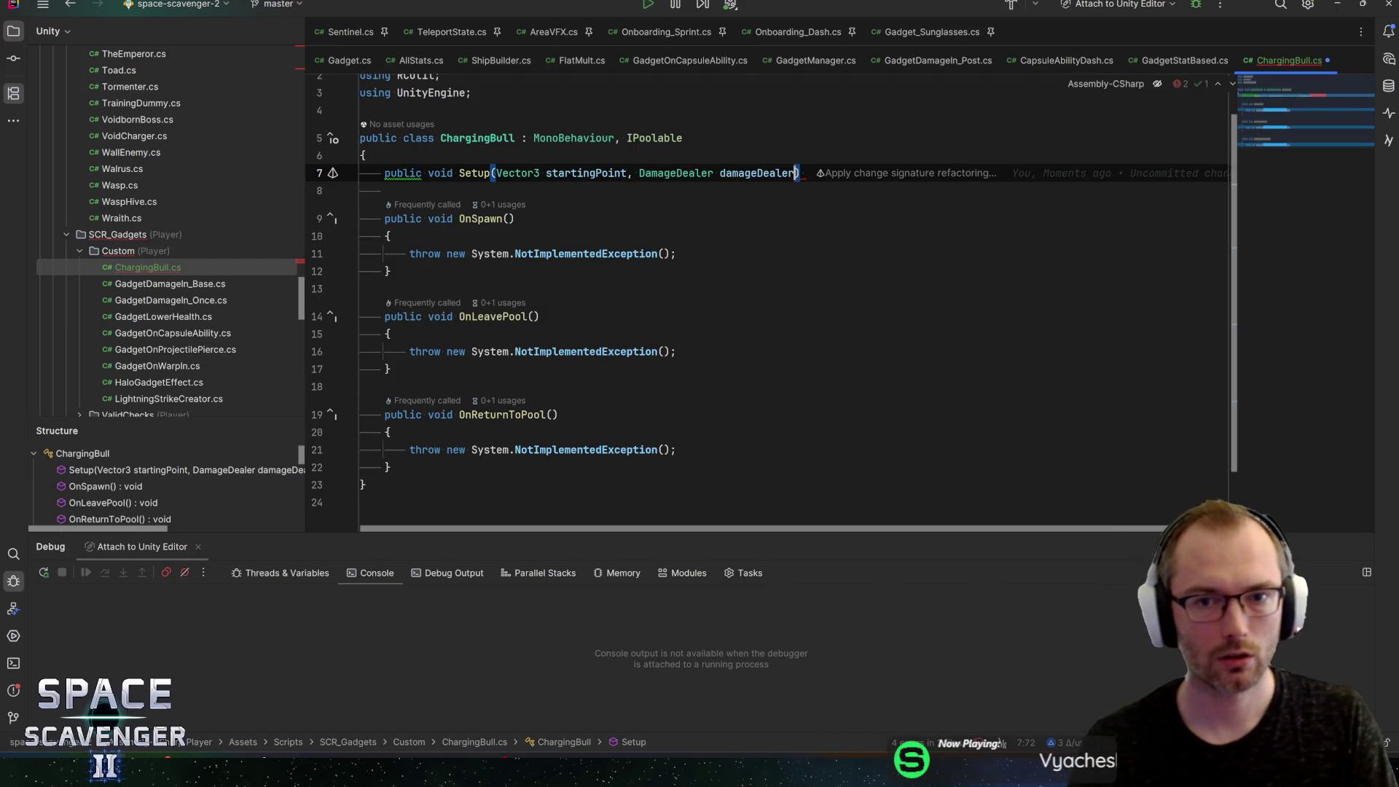
Step: Add Vector3 direction and float distance parameters to Setup and give it an empty body
{"action": "left_click", "coordinate": [628, 173]}
{"action": "type", "text": ", Ve"}
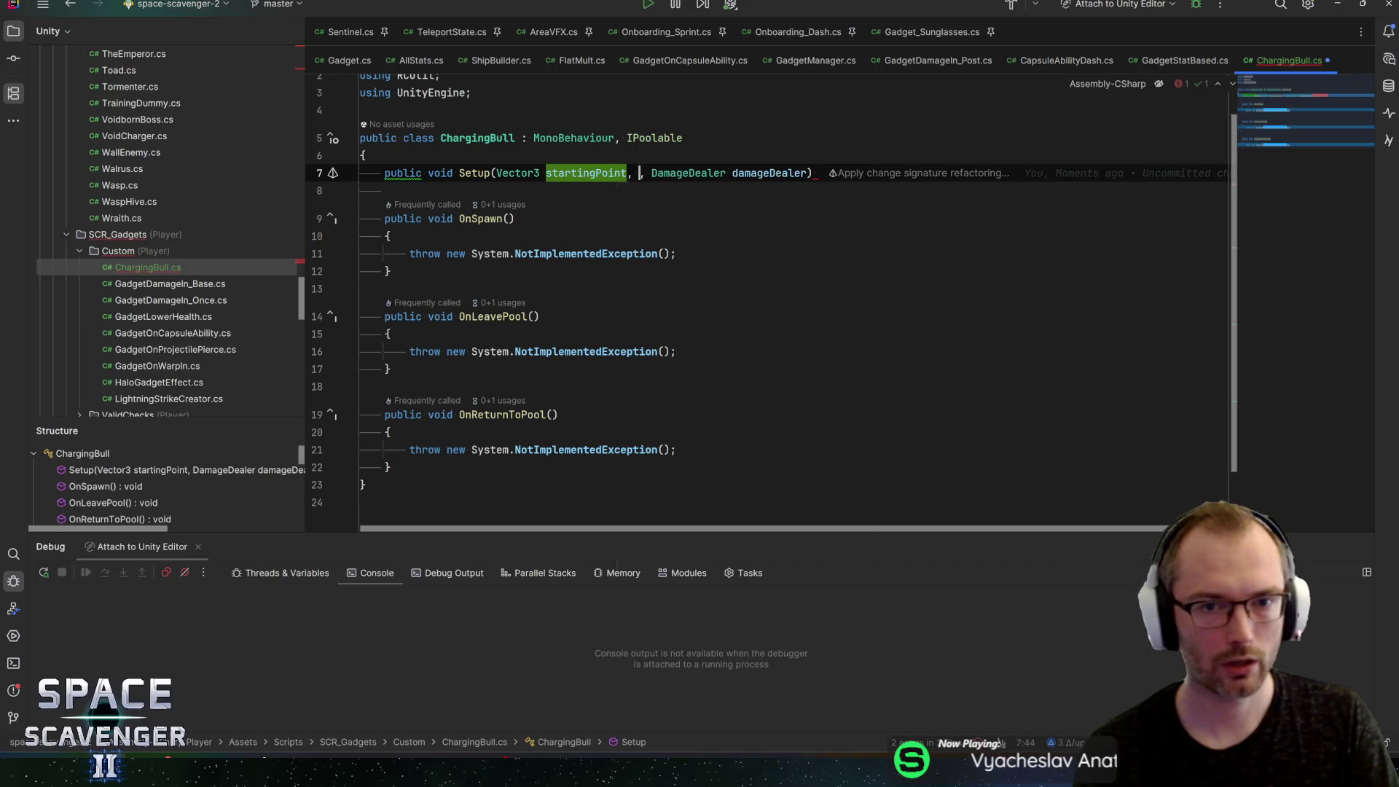
{"action": "key", "text": "Return"}
{"action": "type", "text": "direction"}
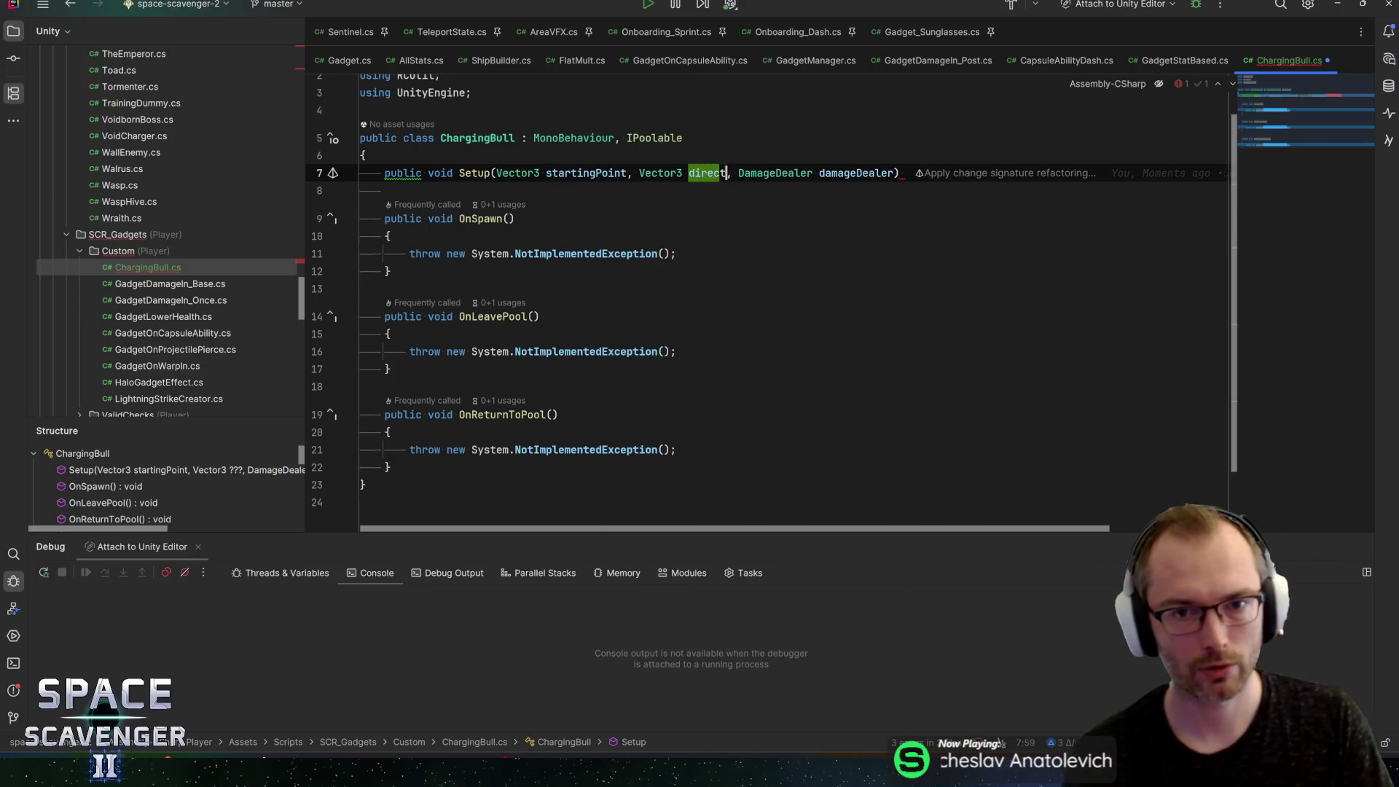
{"action": "left_click", "coordinate": [925, 172]}
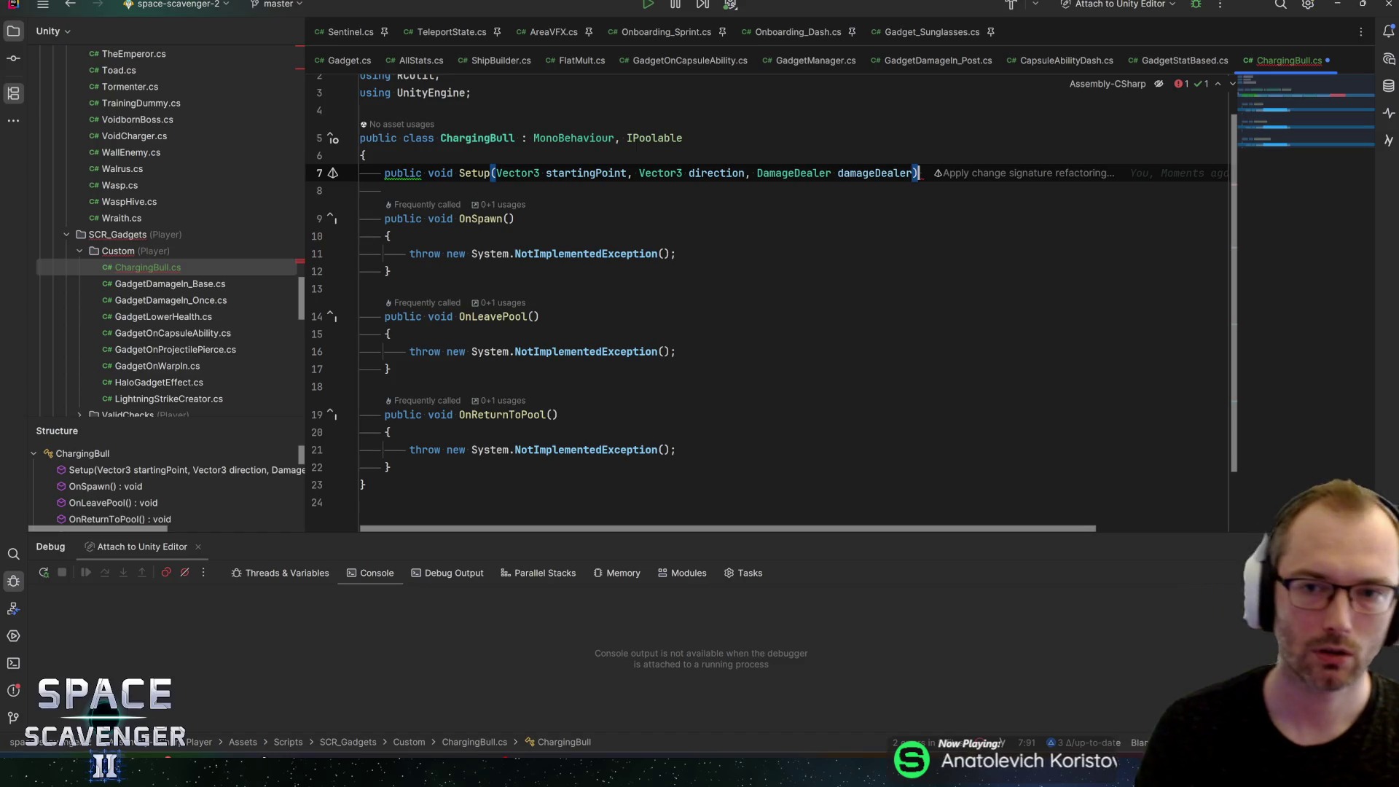
{"action": "key", "text": "Return"}
{"action": "left_click", "coordinate": [913, 173]}
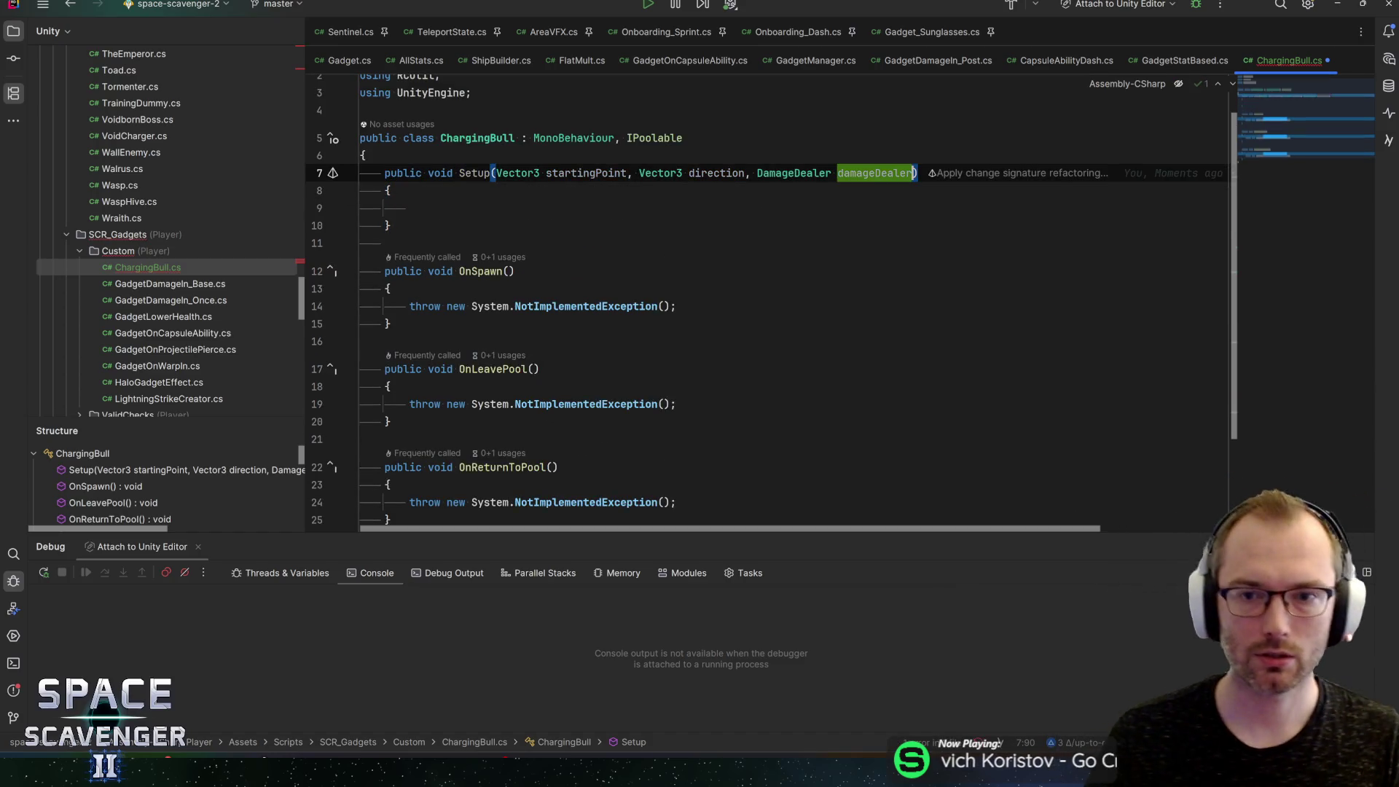
{"action": "key", "text": "shift+Tab"}
{"action": "key", "text": "shift+Tab"}
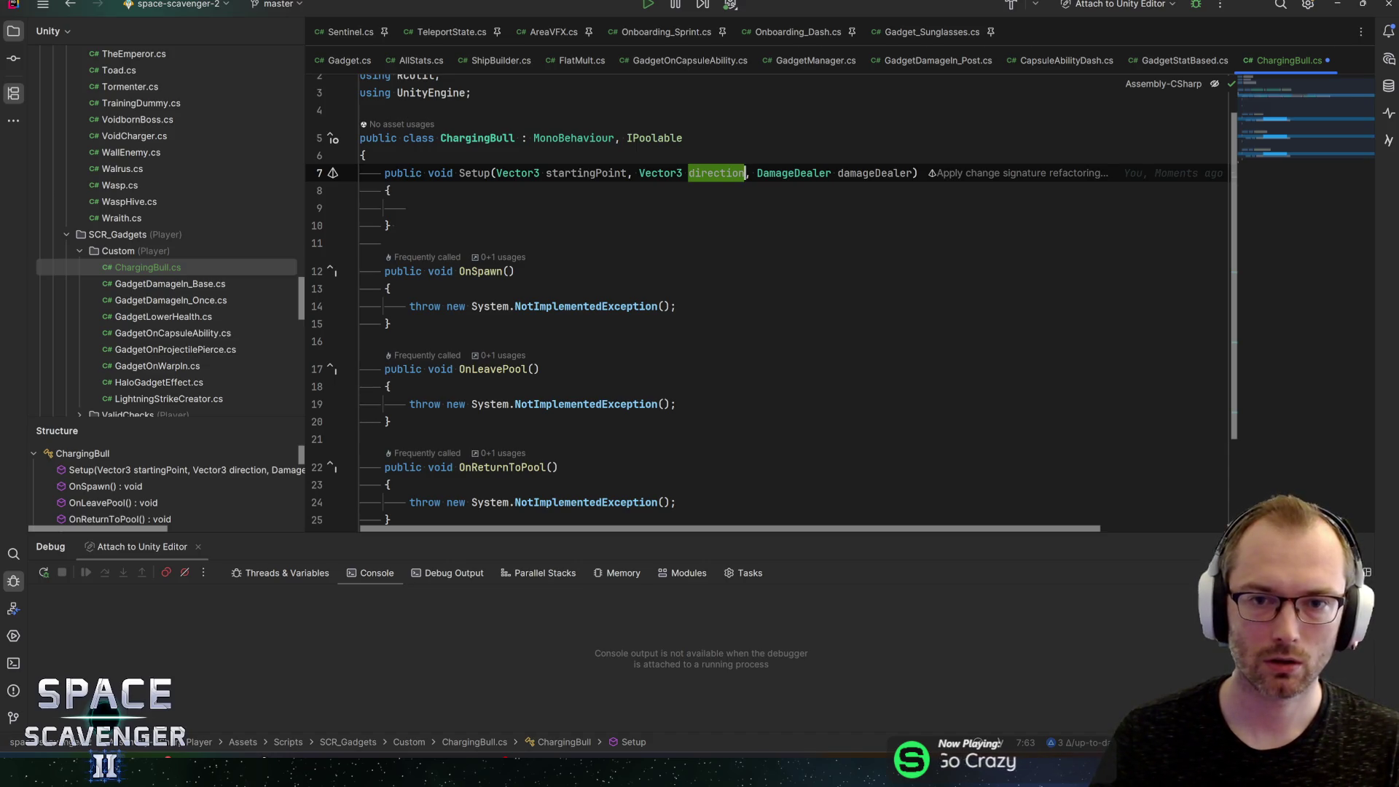
{"action": "key", "text": "Tab"}
{"action": "key", "text": "Tab"}
{"action": "key", "text": "Tab"}
{"action": "type", "text": ", float di"}
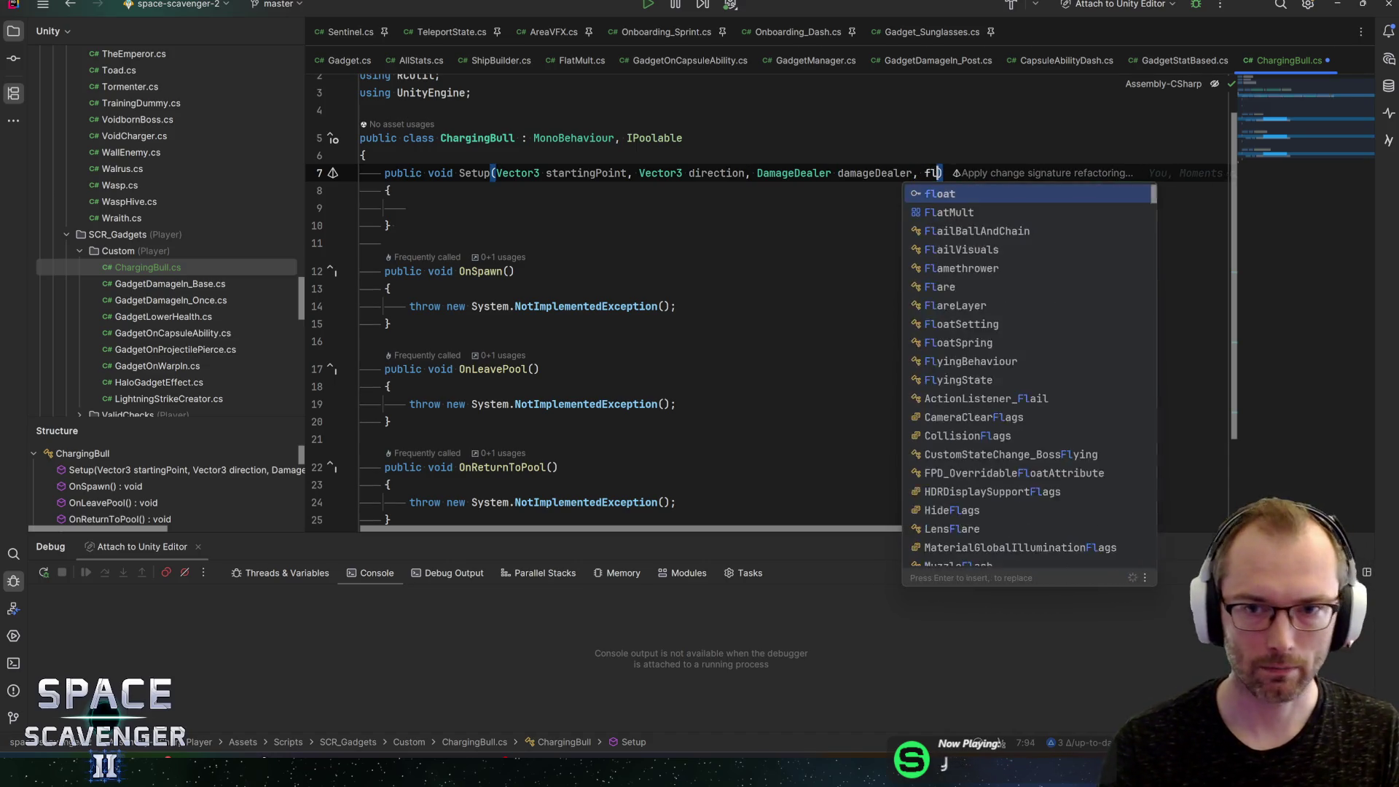
{"action": "type", "text": "stance"}
{"action": "key", "text": "Return"}
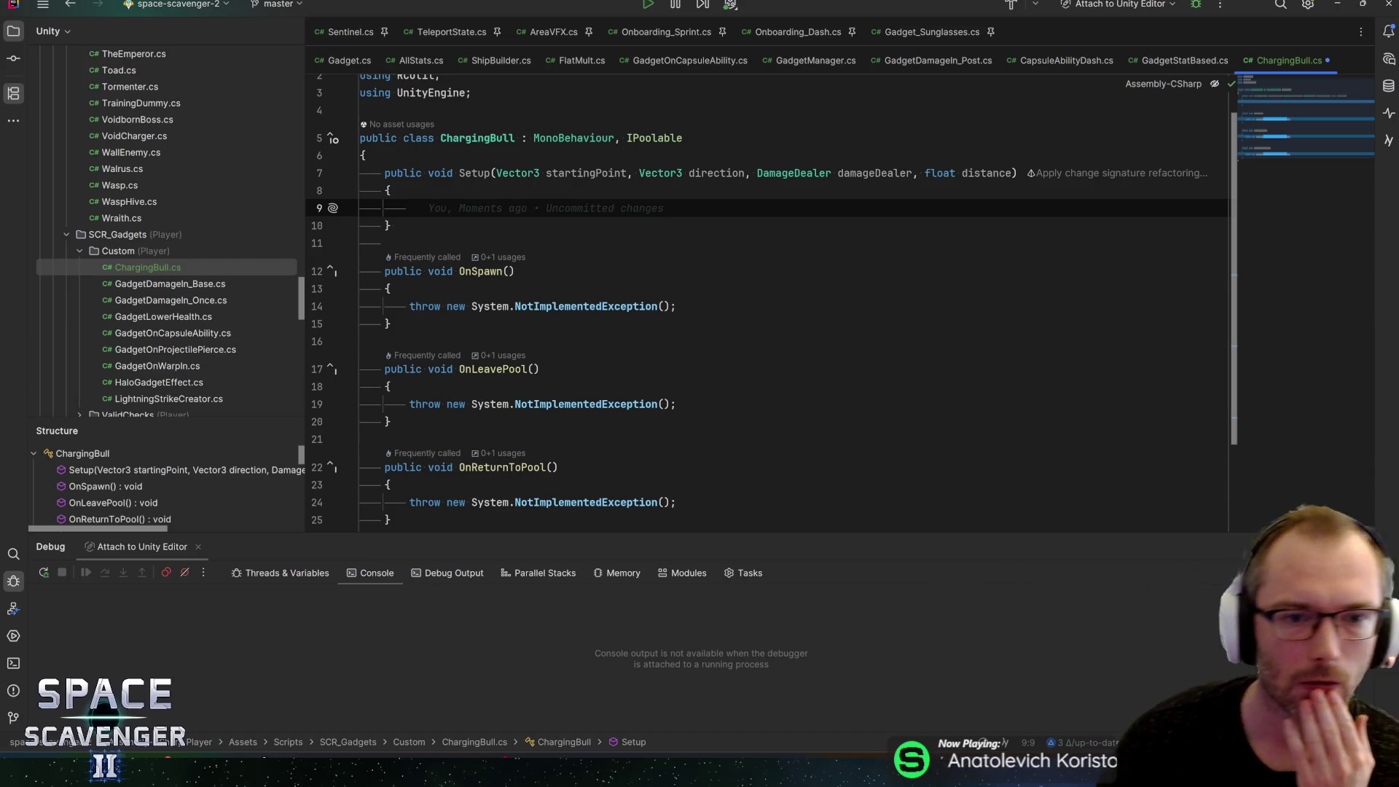
Step: Delete the placeholder throw lines from OnSpawn, OnLeavePool and OnReturnToPool
{"action": "left_click", "coordinate": [677, 306]}
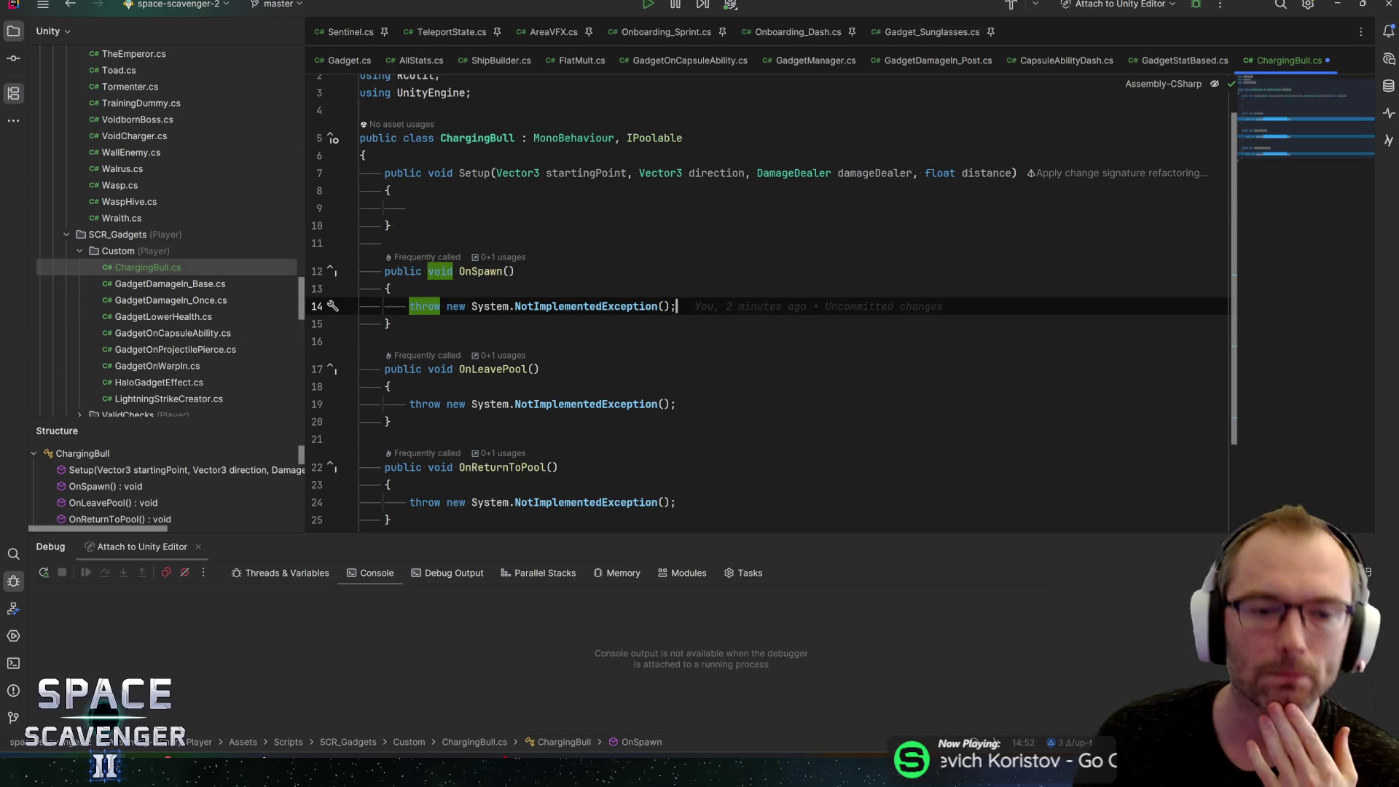
{"action": "key", "text": "ctrl+w"}
{"action": "key", "text": "Delete"}
{"action": "key", "text": "Down"}
{"action": "key", "text": "Down"}
{"action": "key", "text": "Down"}
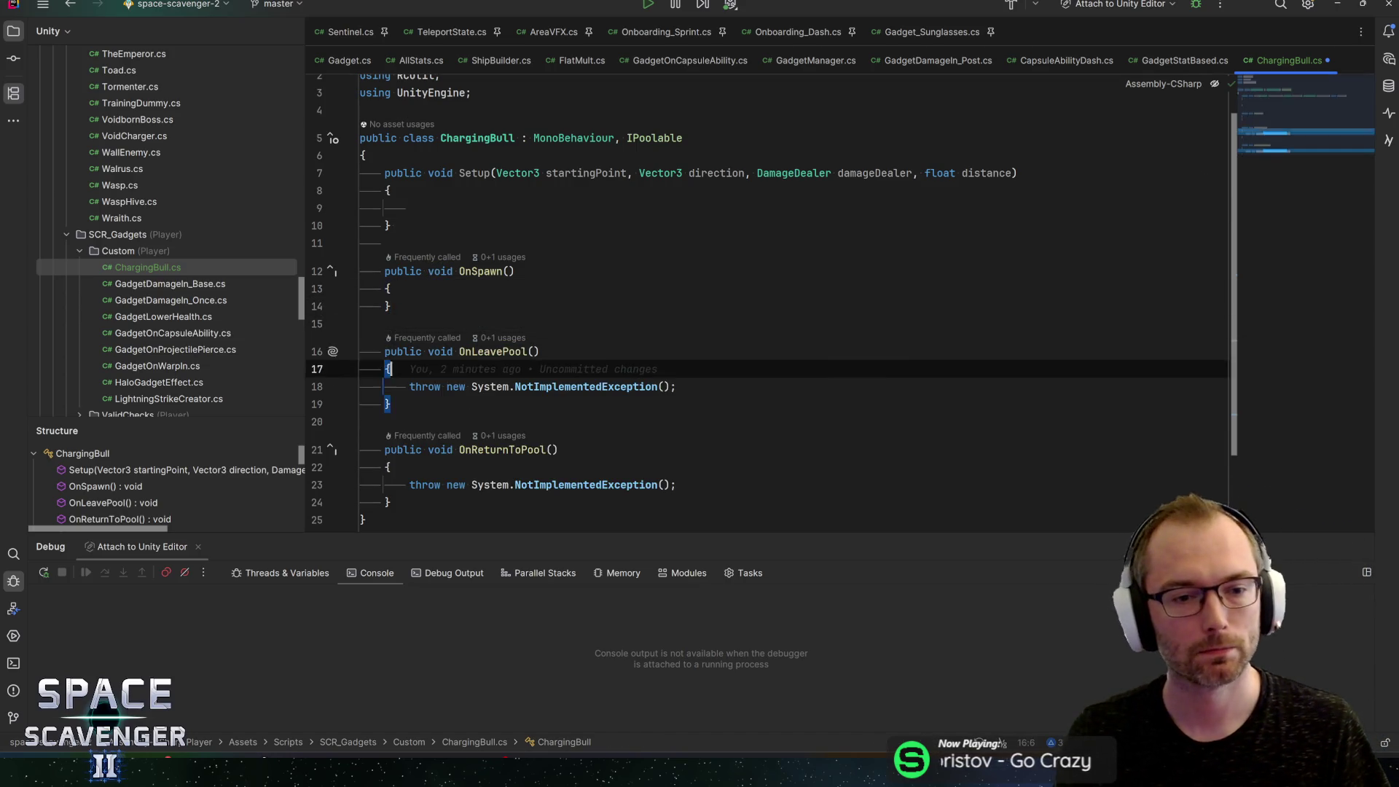
{"action": "key", "text": "Down"}
{"action": "key", "text": "ctrl+w"}
{"action": "key", "text": "Delete"}
{"action": "key", "text": "Down"}
{"action": "key", "text": "Down"}
{"action": "key", "text": "Down"}
{"action": "key", "text": "ctrl+w"}
{"action": "key", "text": "Delete"}
{"action": "key", "text": "Up"}
{"action": "key", "text": "Up"}
{"action": "key", "text": "Up"}
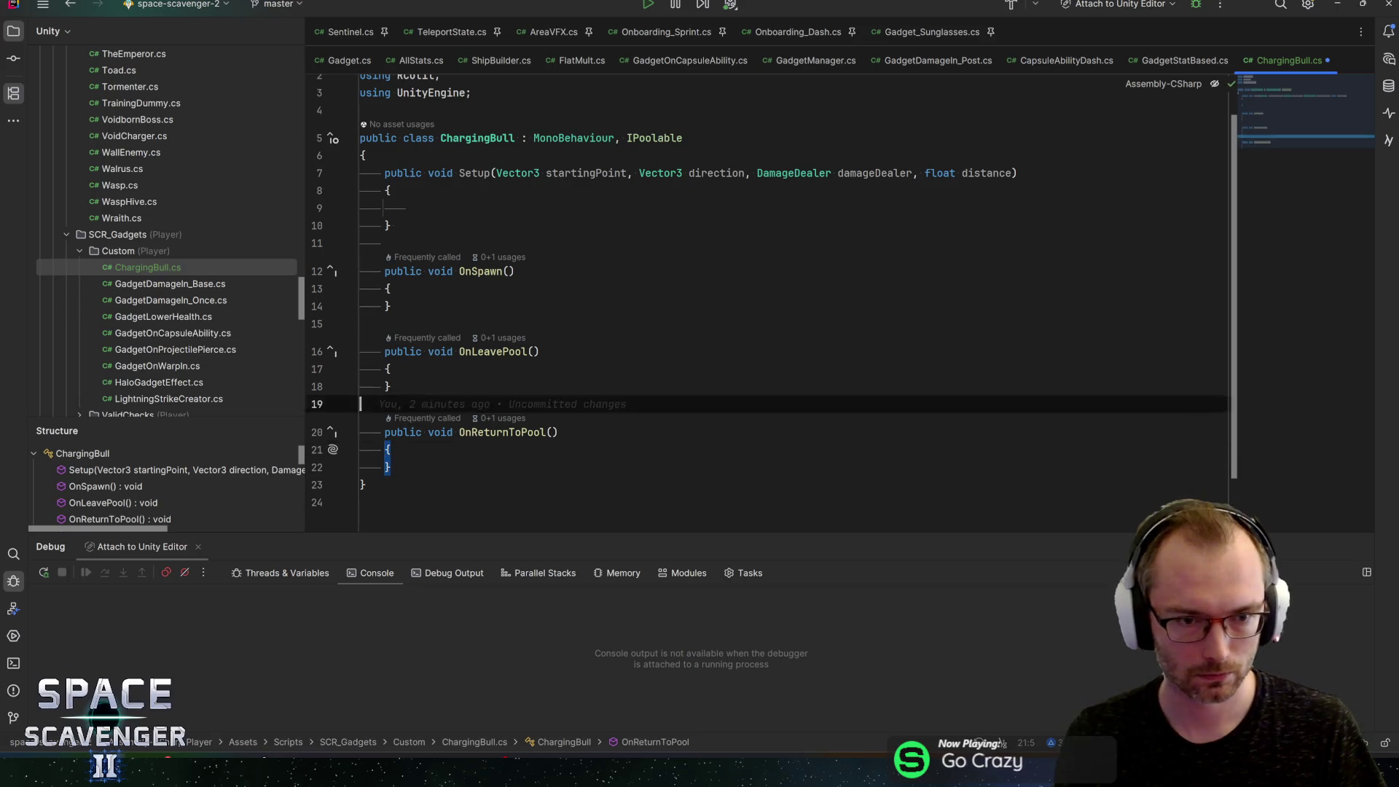
Step: Declare 'private PoolableObject poolable;' above Setup and save ChargingBull.cs
{"action": "key", "text": "Up"}
{"action": "key", "text": "Up"}
{"action": "key", "text": "Up"}
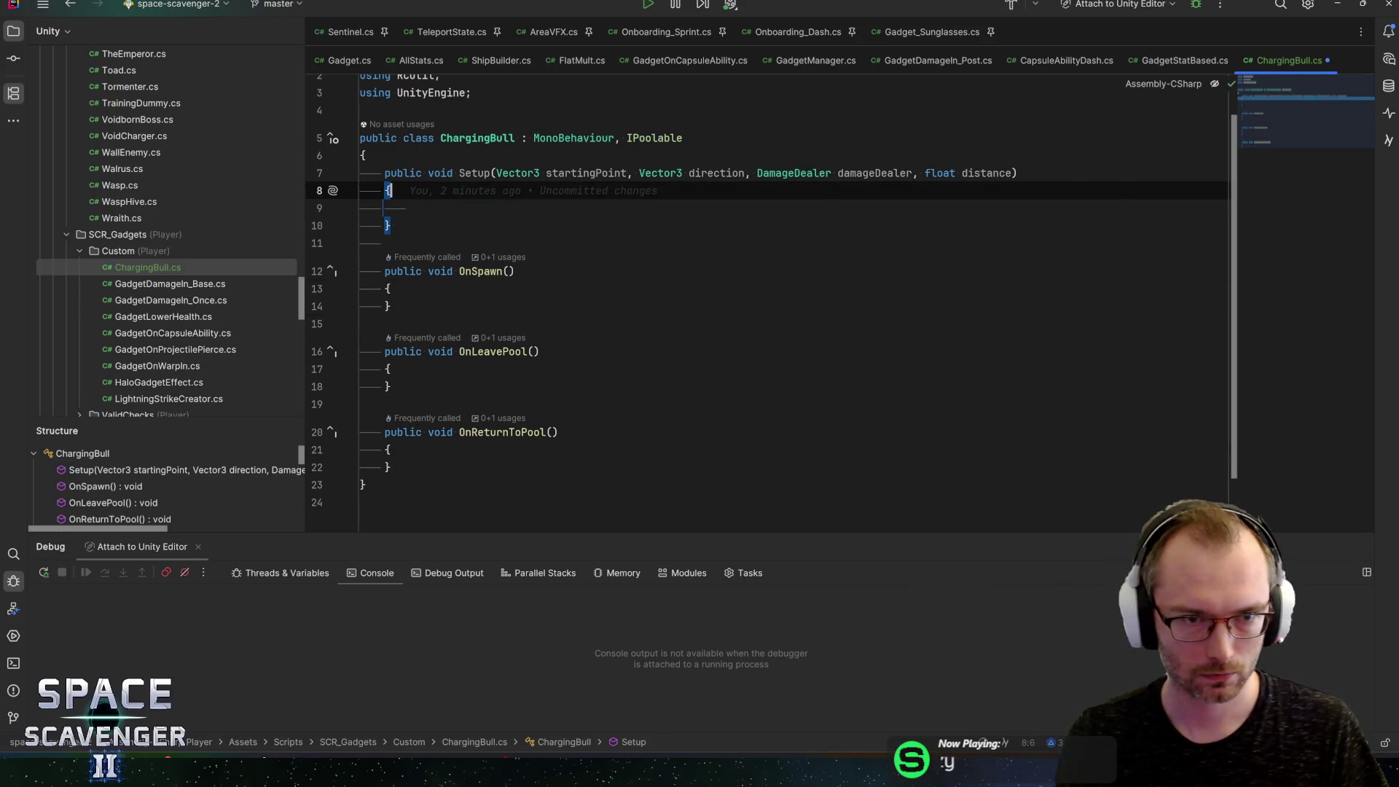
{"action": "key", "text": "Up"}
{"action": "key", "text": "Up"}
{"action": "key", "text": "End"}
{"action": "key", "text": "Return"}
{"action": "type", "text": "private "}
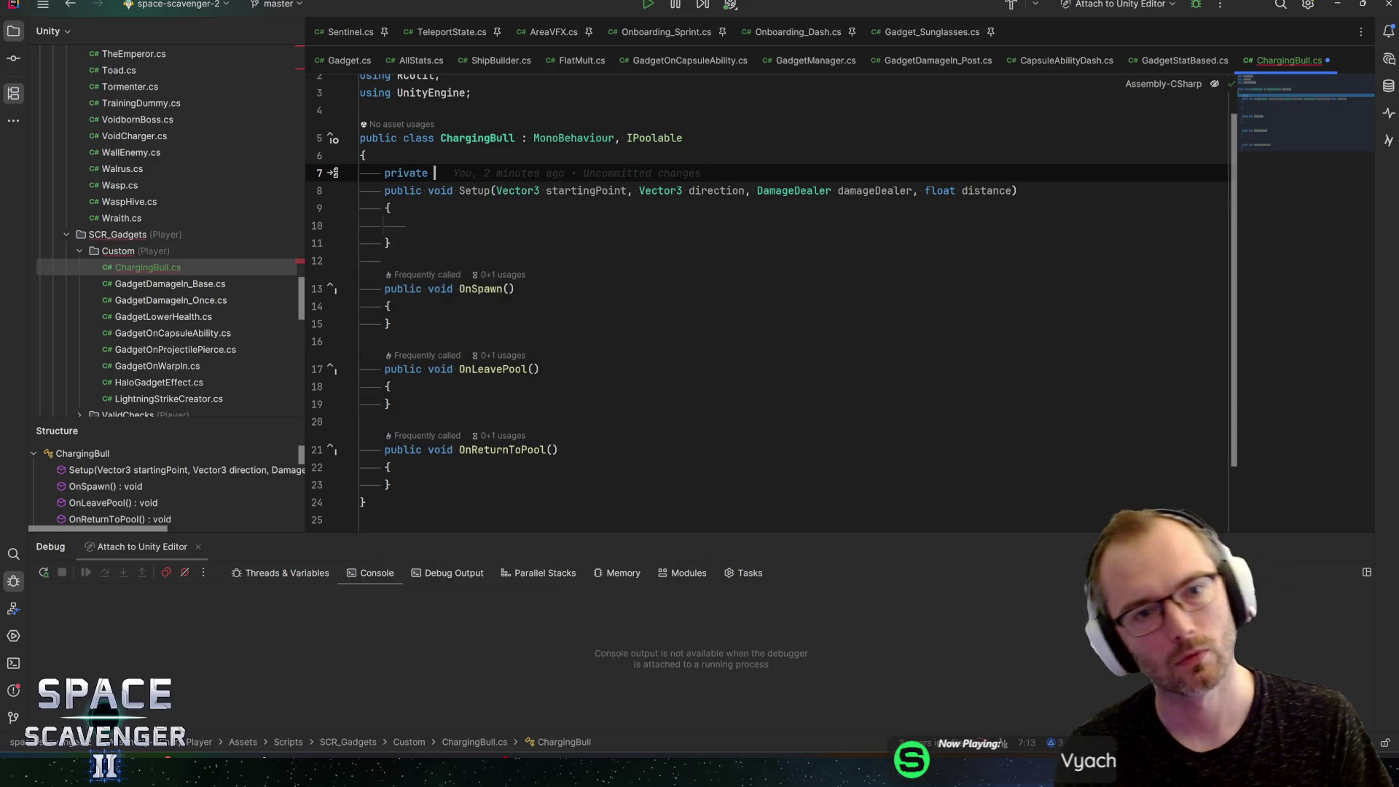
{"action": "type", "text": "poola"}
{"action": "key", "text": "Return"}
{"action": "type", "text": "p"}
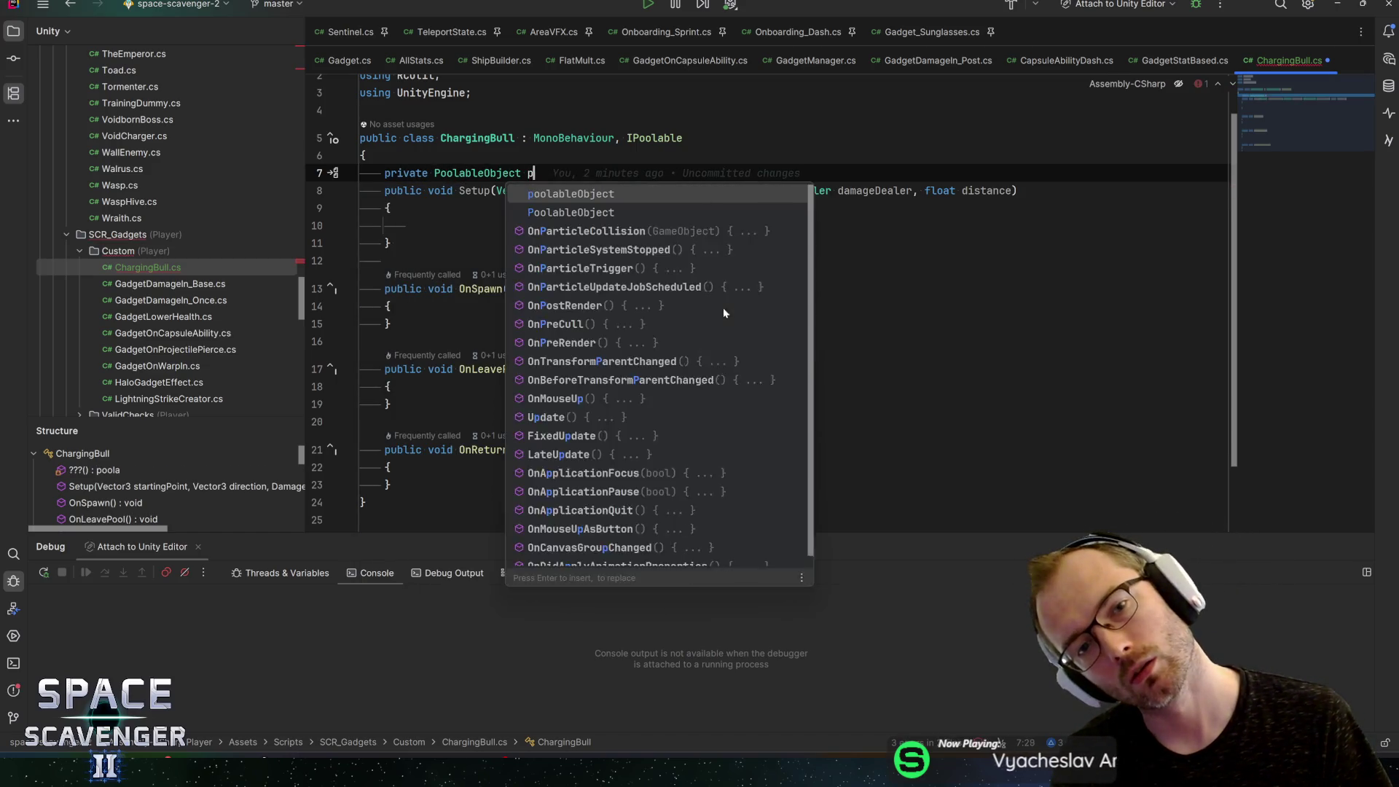
{"action": "type", "text": "oolable;"}
{"action": "key", "text": "Return"}
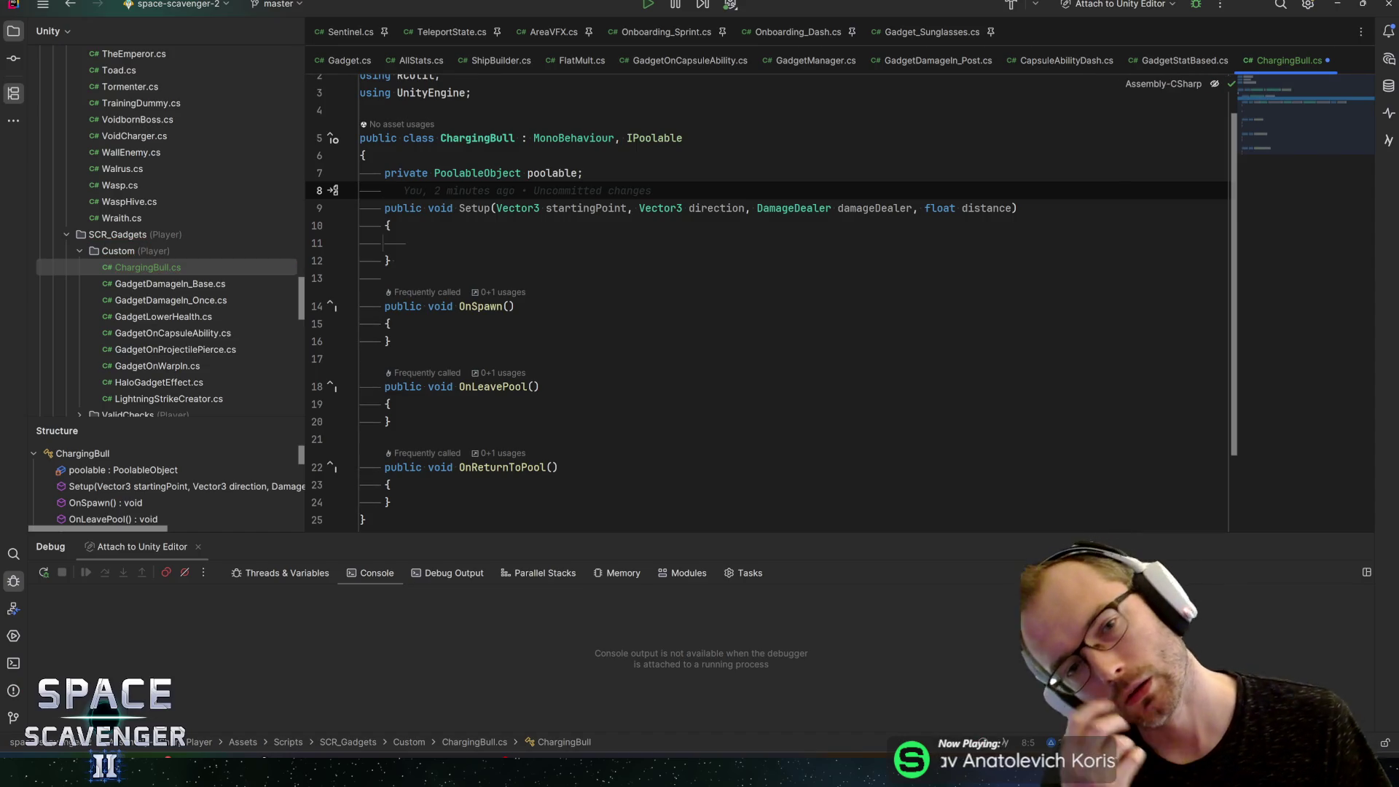
{"action": "key", "text": "ctrl+s"}
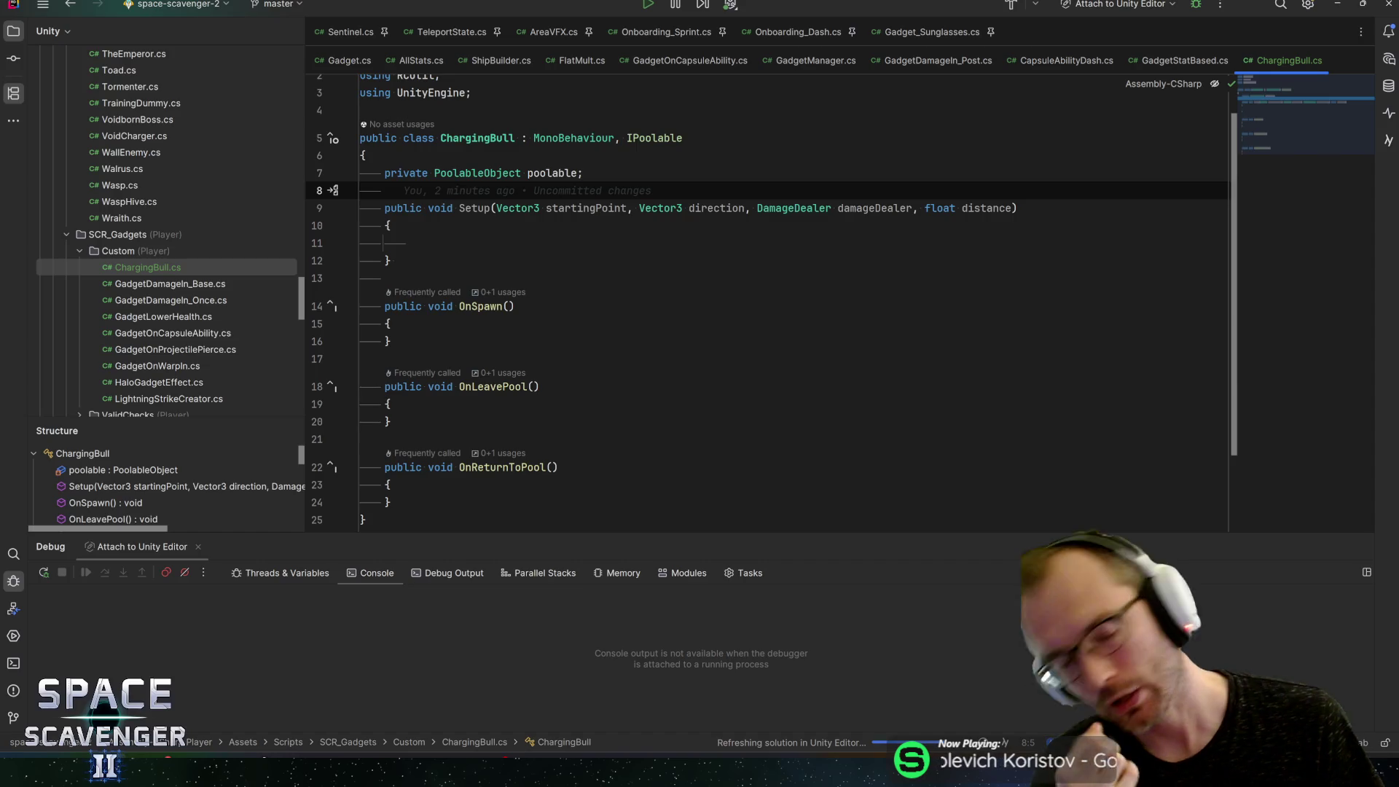
{"action": "key", "text": "alt+Tab"}
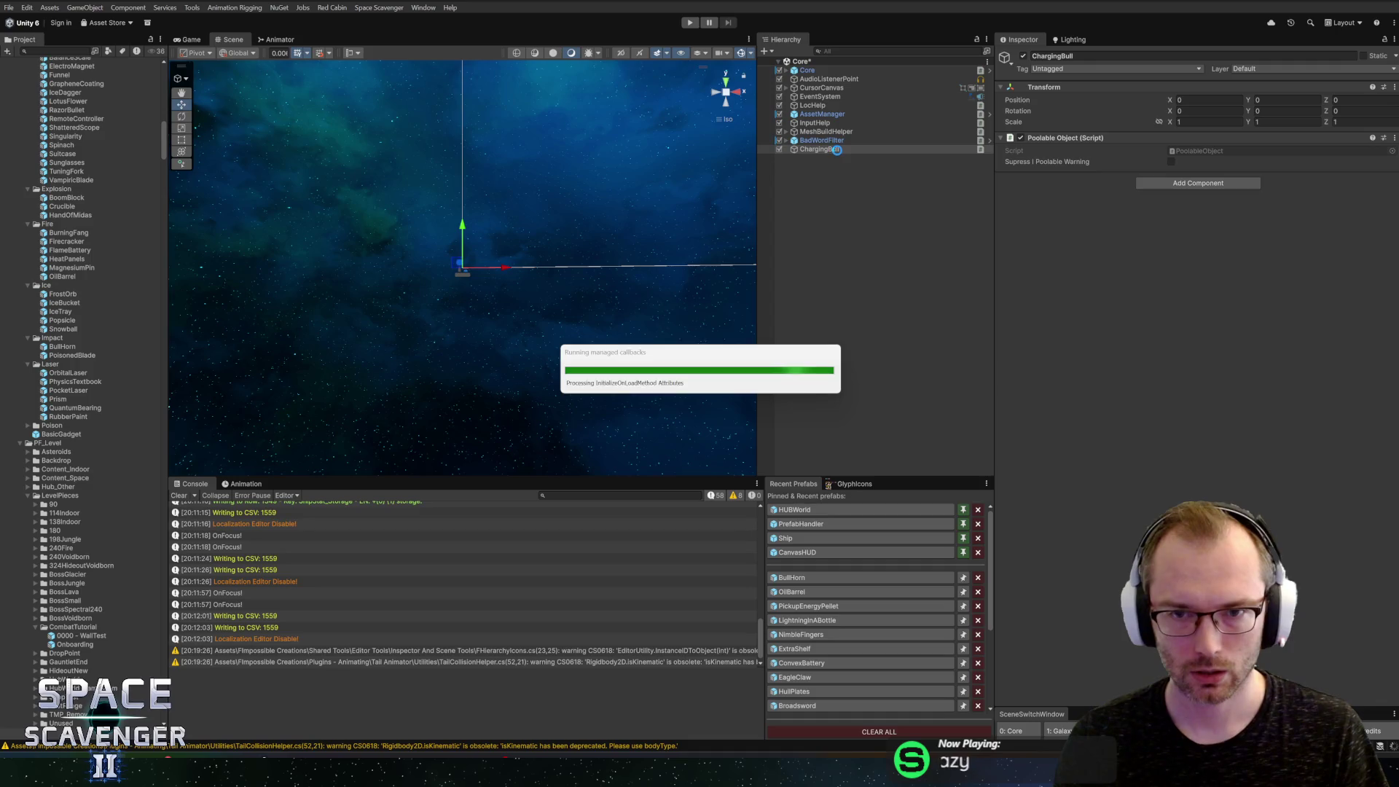
Step: Deactivate ChargingBull, open the BullHorn prefab, and add an empty child under its root
{"action": "left_click", "coordinate": [1025, 56]}
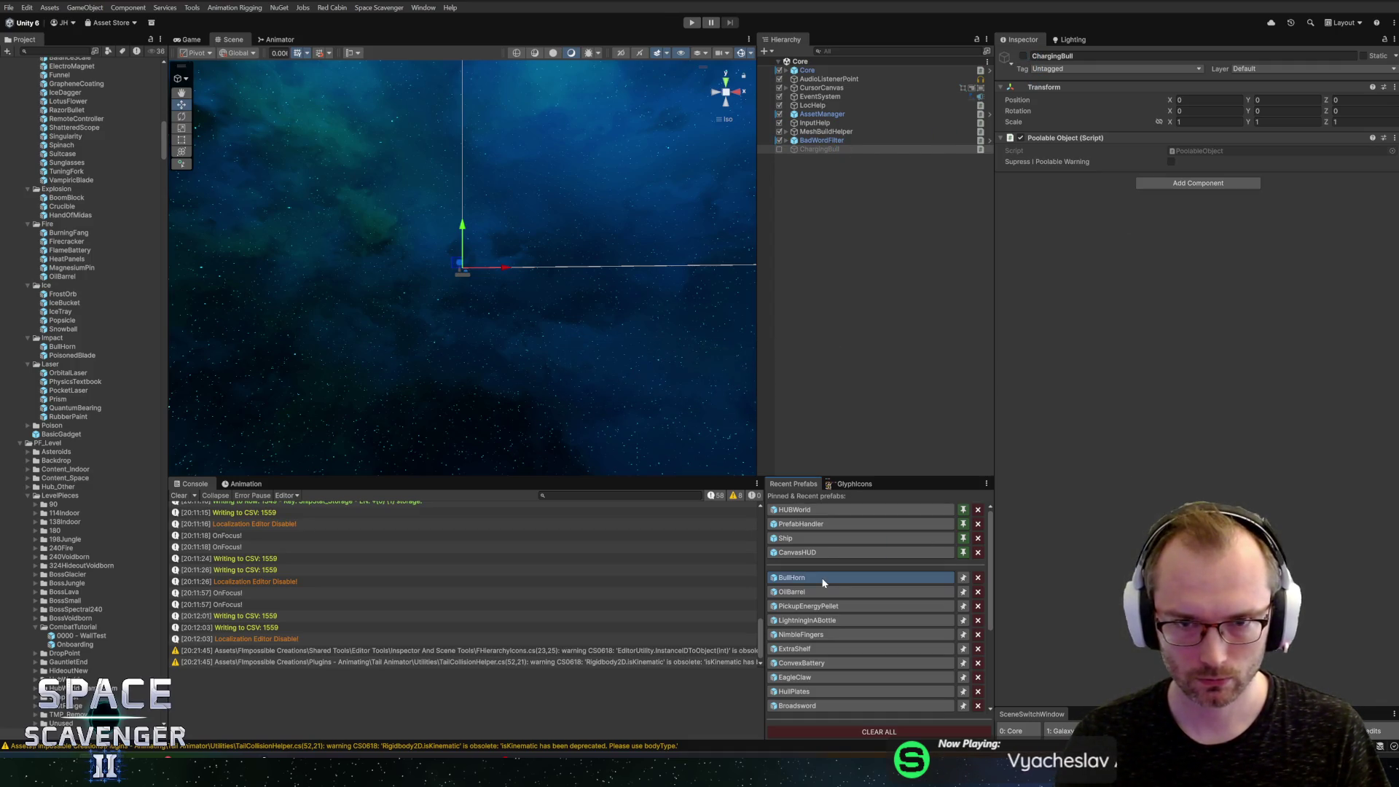
{"action": "left_click", "coordinate": [823, 581]}
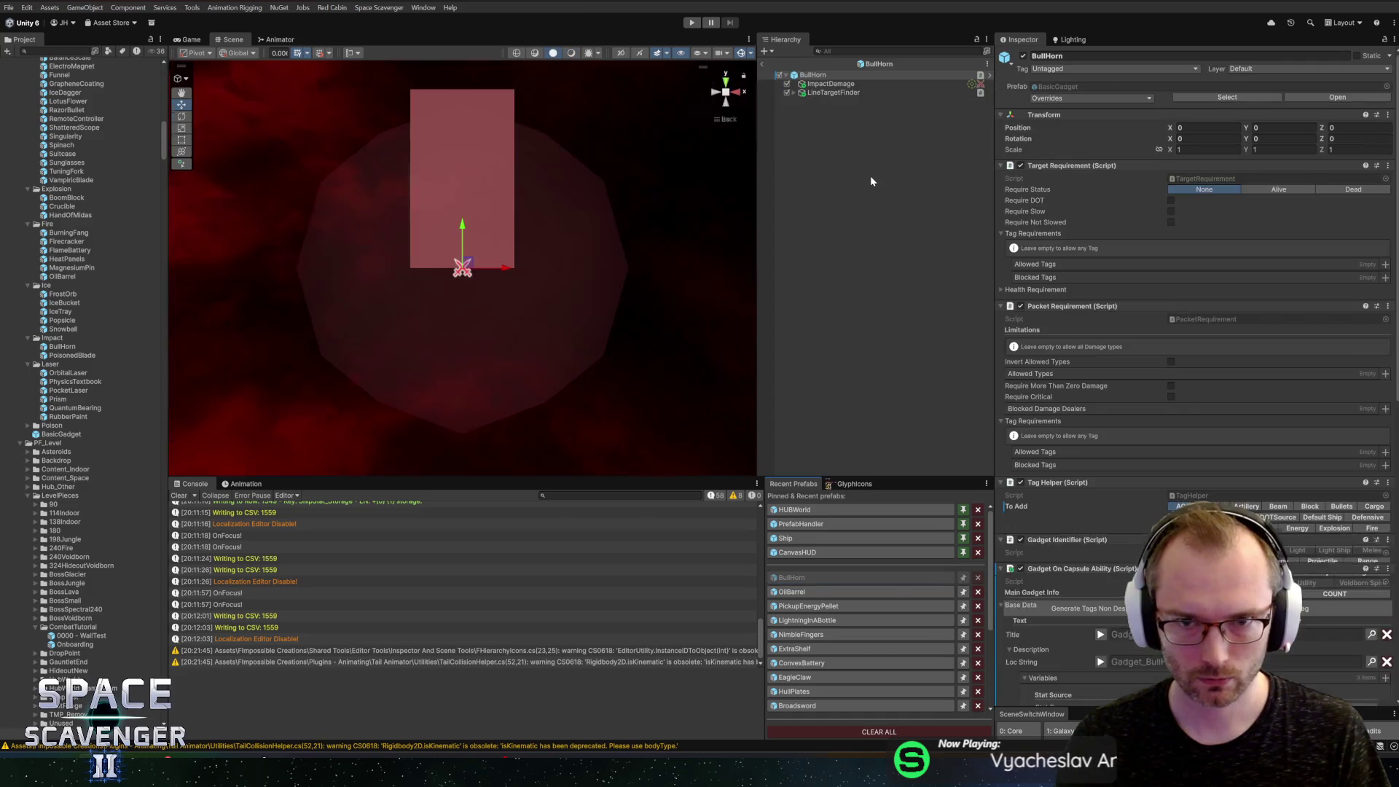
{"action": "right_click", "coordinate": [835, 76]}
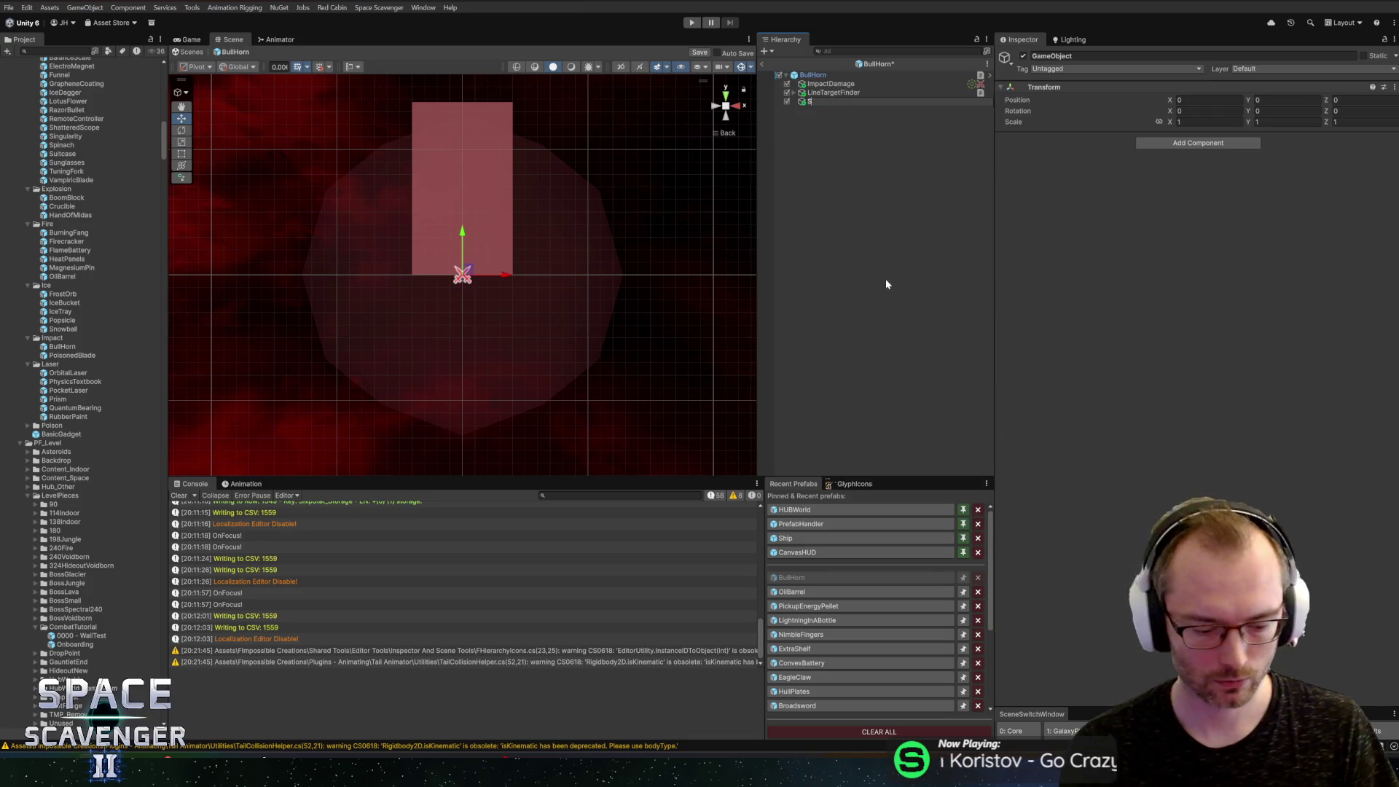
Step: Name the new child Shooter and add Damage Dealer and Shooter components to it
{"action": "type", "text": "Shooter"}
{"action": "key", "text": "Return"}
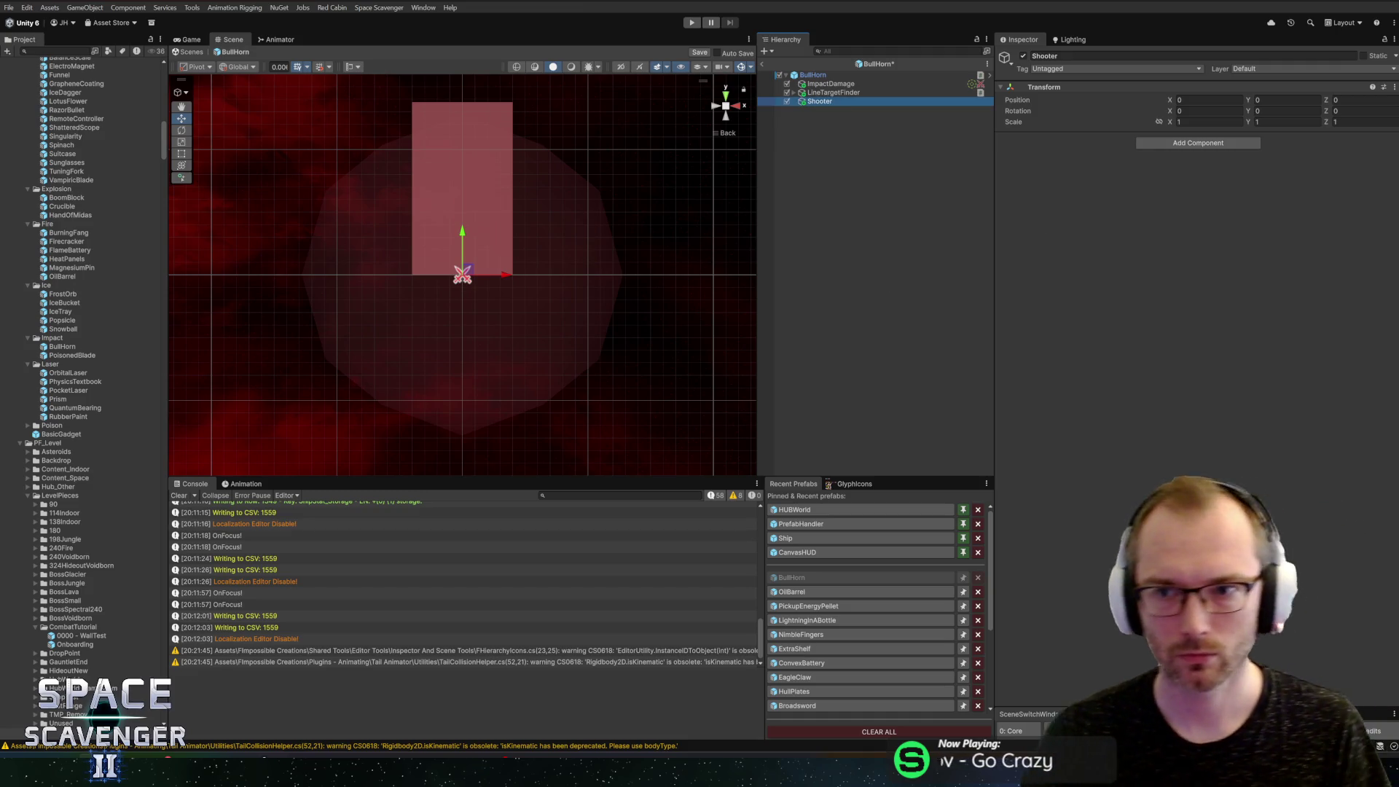
{"action": "left_click", "coordinate": [1228, 145]}
{"action": "type", "text": "damage dealer"}
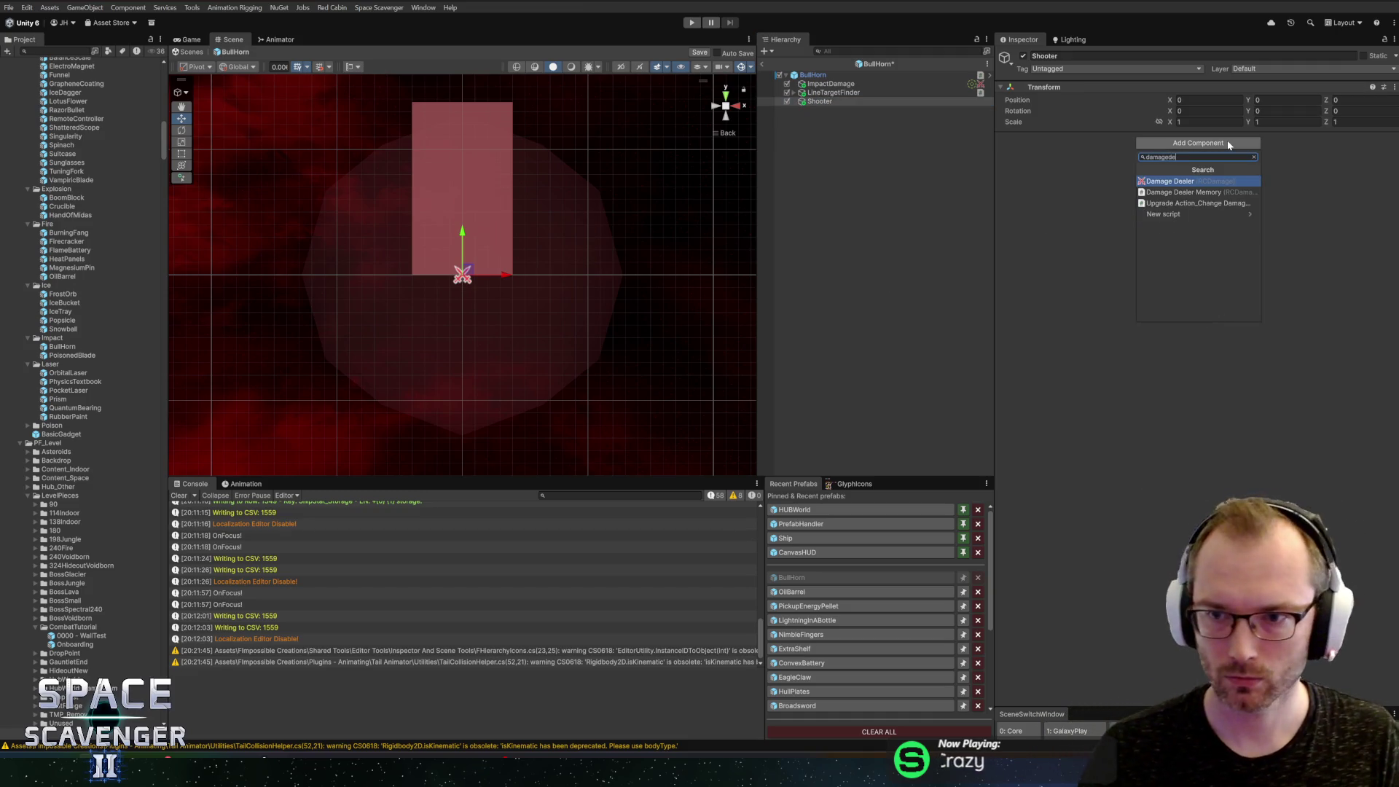
{"action": "key", "text": "Return"}
{"action": "left_click", "coordinate": [1182, 408]}
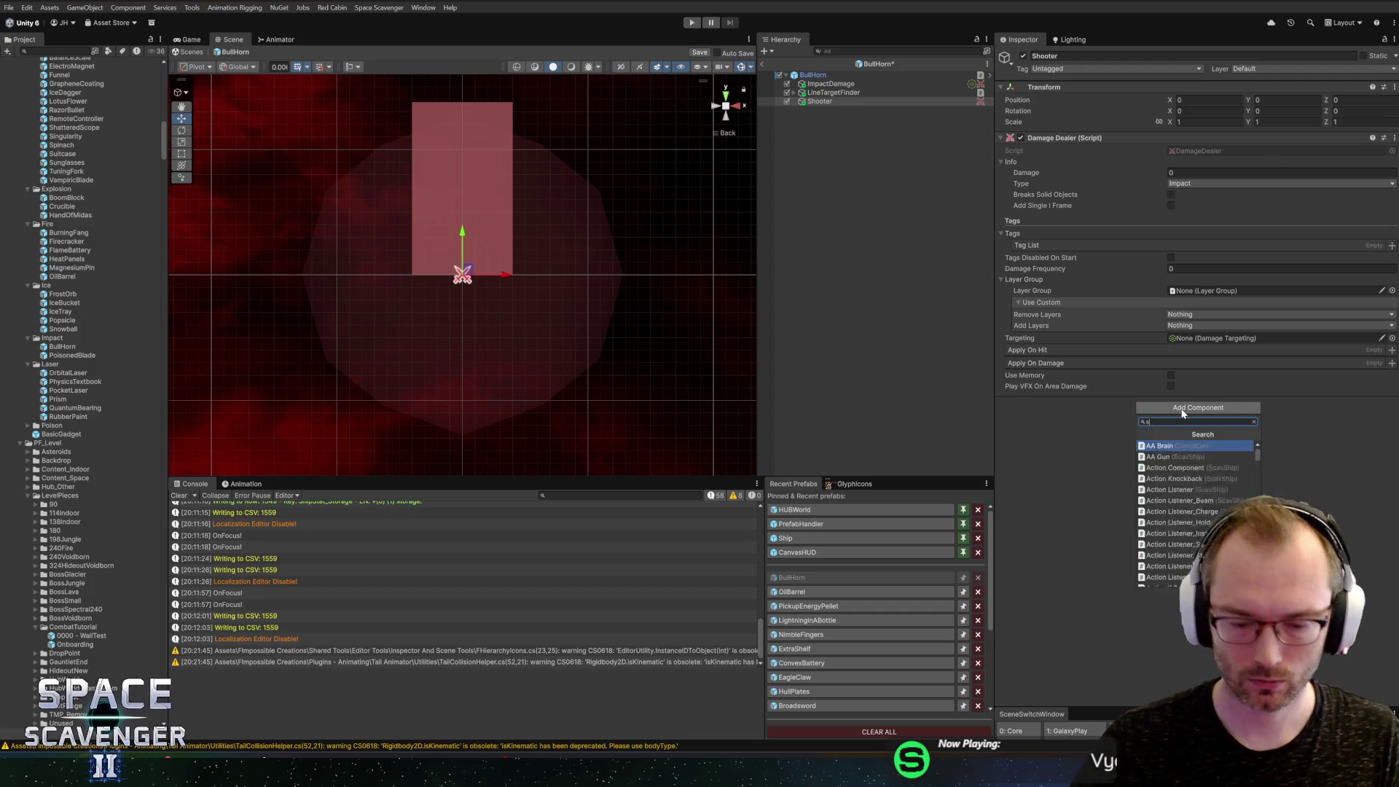
{"action": "type", "text": "shooter"}
{"action": "key", "text": "Return"}
{"action": "mouse_move", "coordinate": [1182, 414]}
{"action": "left_mouse_down"}
{"action": "mouse_move", "coordinate": [1239, 402]}
{"action": "mouse_move", "coordinate": [1276, 437]}
{"action": "mouse_move", "coordinate": [1239, 139]}
{"action": "mouse_move", "coordinate": [1279, 322]}
{"action": "mouse_move", "coordinate": [1239, 531]}
{"action": "left_mouse_up"}
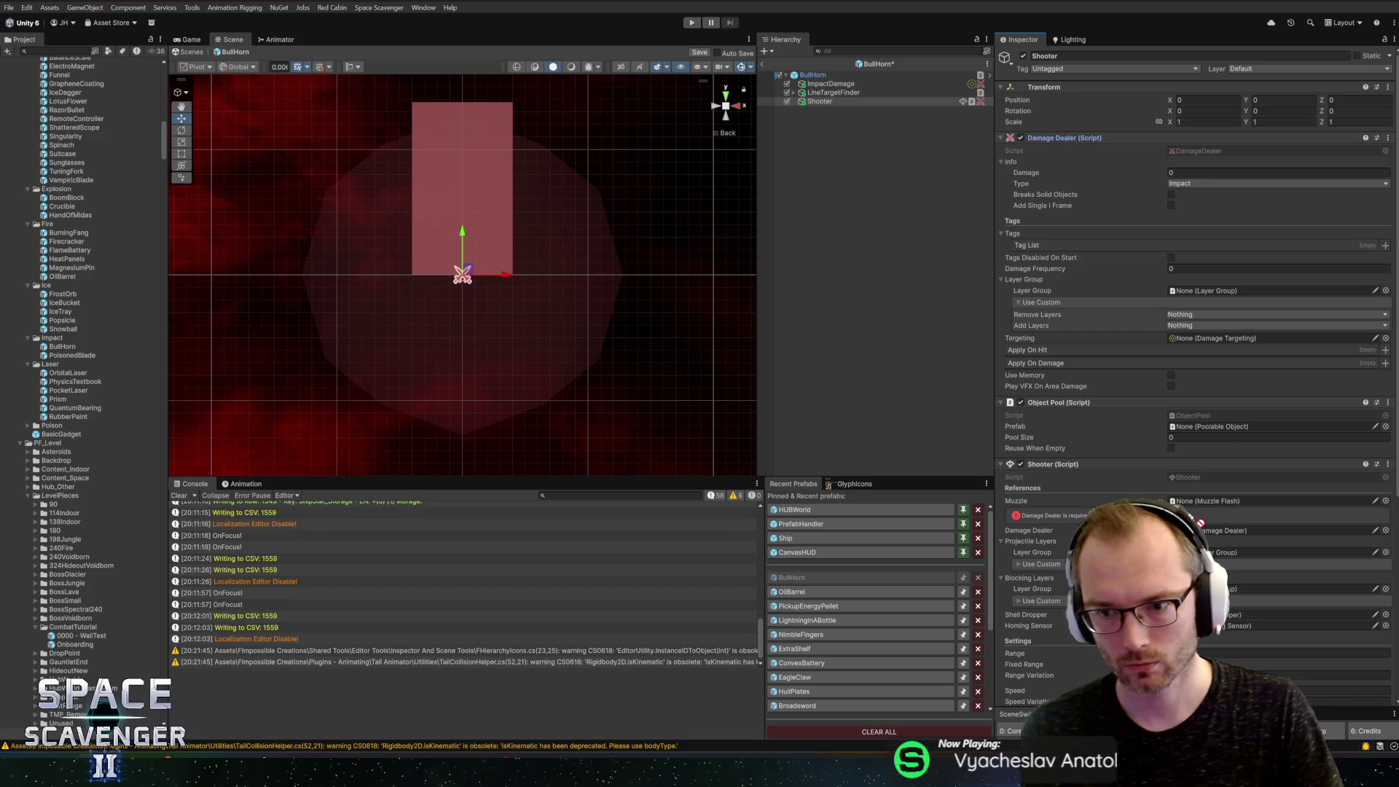
Step: Set the Damage Dealer damage to 100 and search project assets for muzzle prefabs
{"action": "left_click", "coordinate": [1239, 172]}
{"action": "type", "text": "100"}
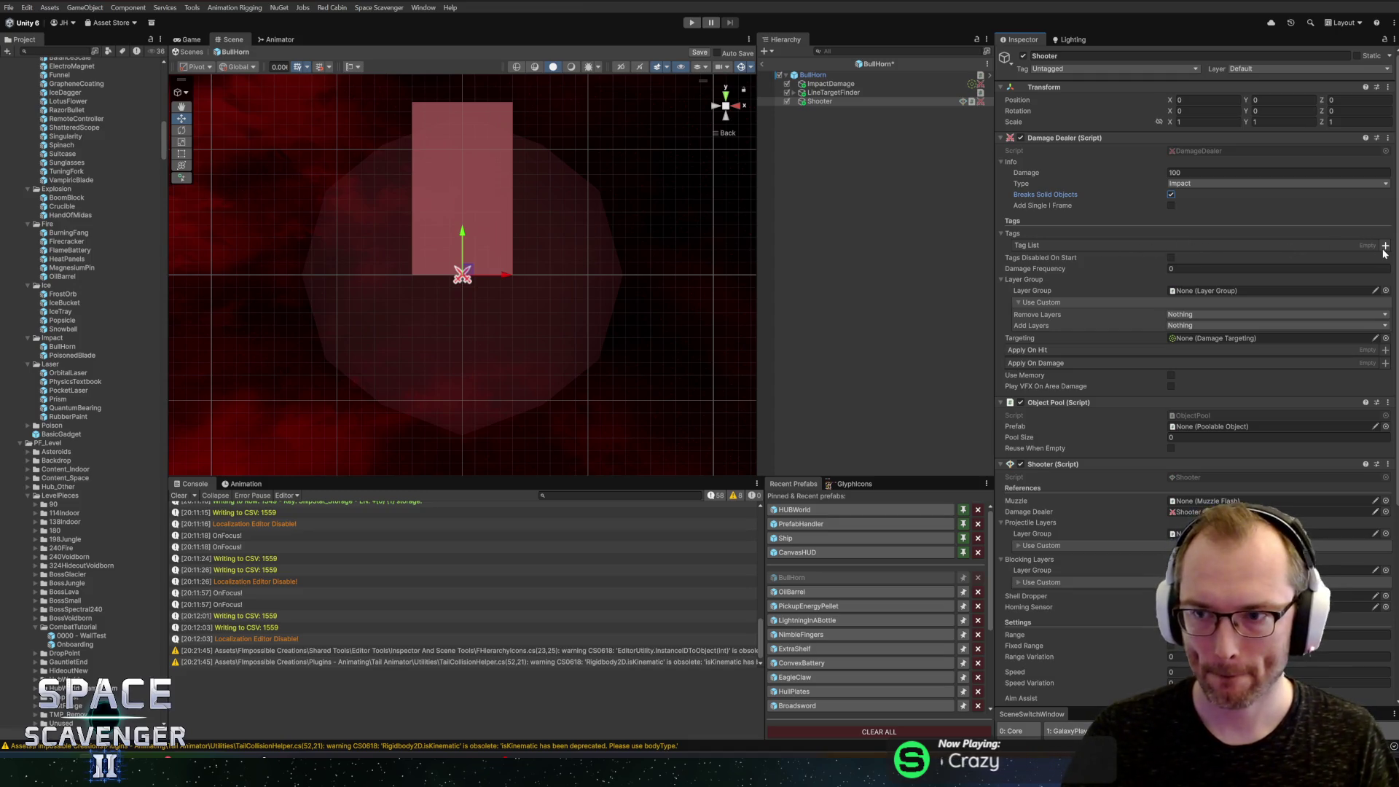
{"action": "scroll", "coordinate": [1230, 274], "scroll_direction": "down", "scroll_amount": 5}
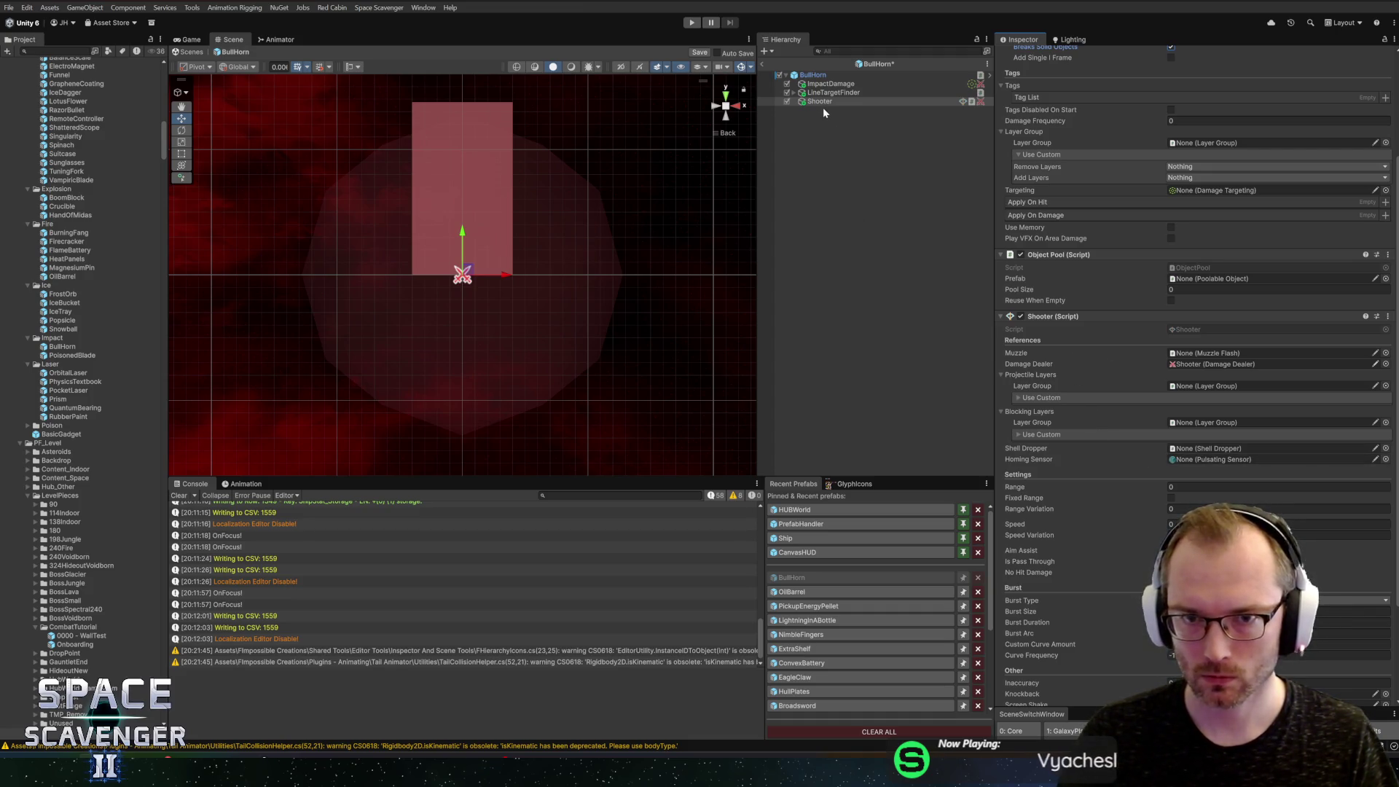
{"action": "left_click", "coordinate": [51, 51]}
{"action": "type", "text": "muzzle"}
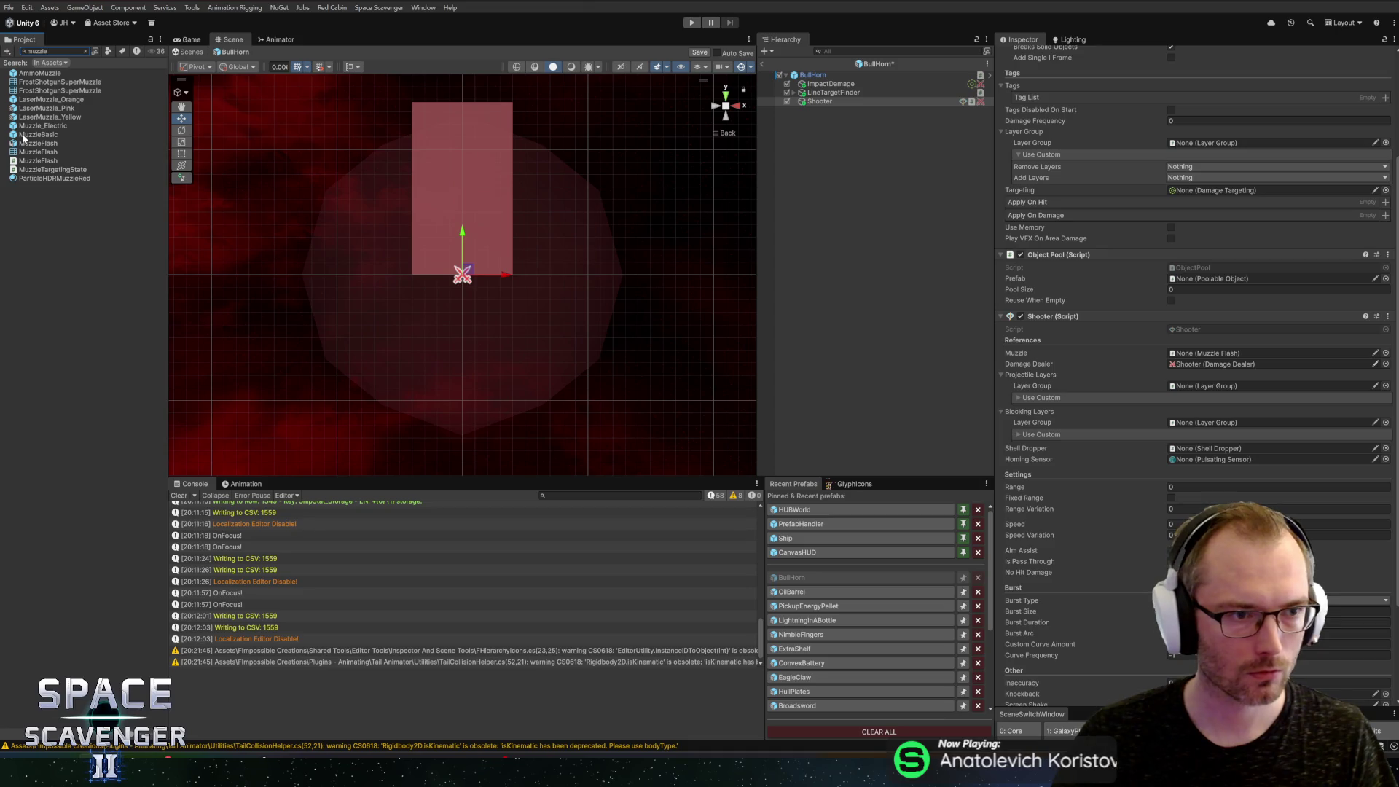
Step: Place MuzzleBasic under Shooter, keeping its rotation at -90
{"action": "left_click", "coordinate": [820, 101]}
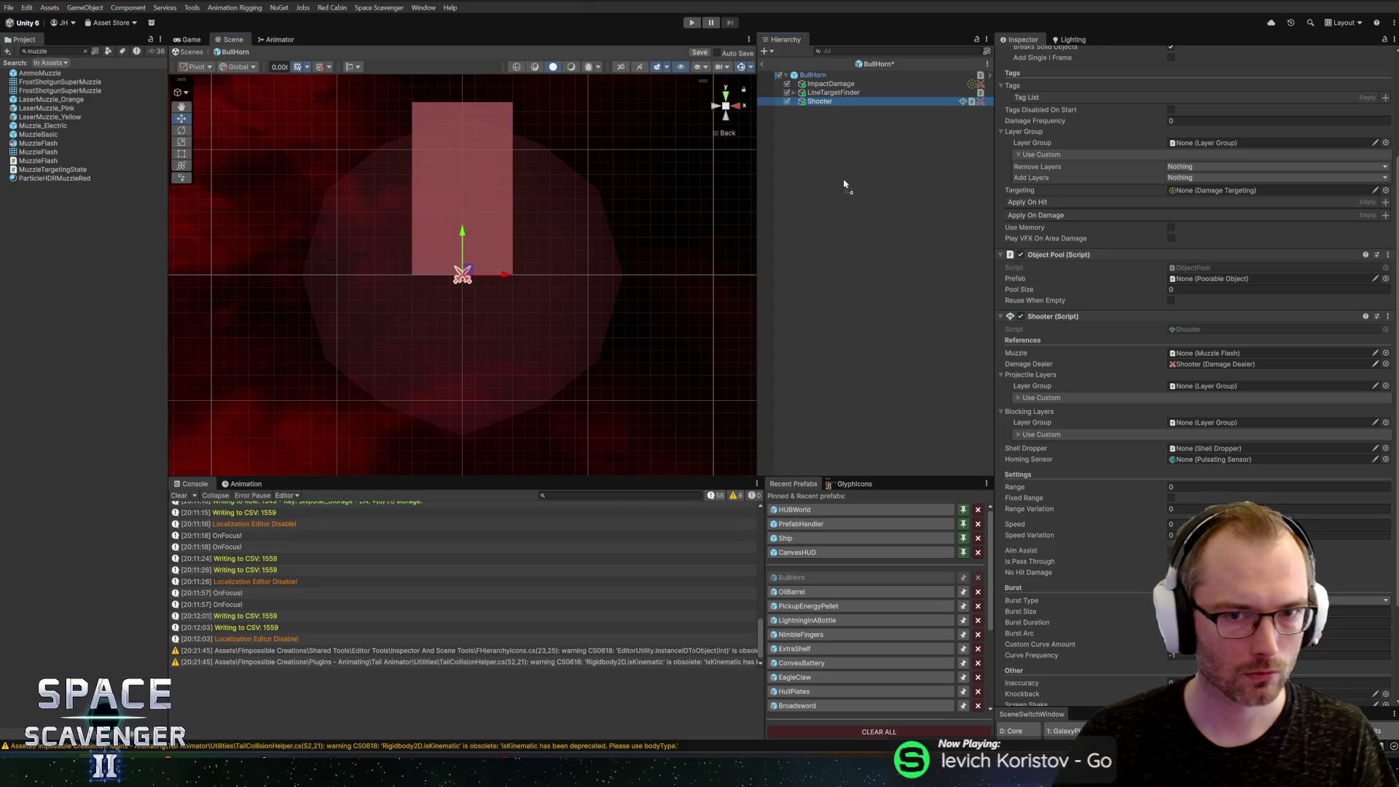
{"action": "left_click_drag", "start_coordinate": [816, 105], "coordinate": [818, 103]}
{"action": "left_click", "coordinate": [819, 102]}
{"action": "left_click", "coordinate": [822, 110]}
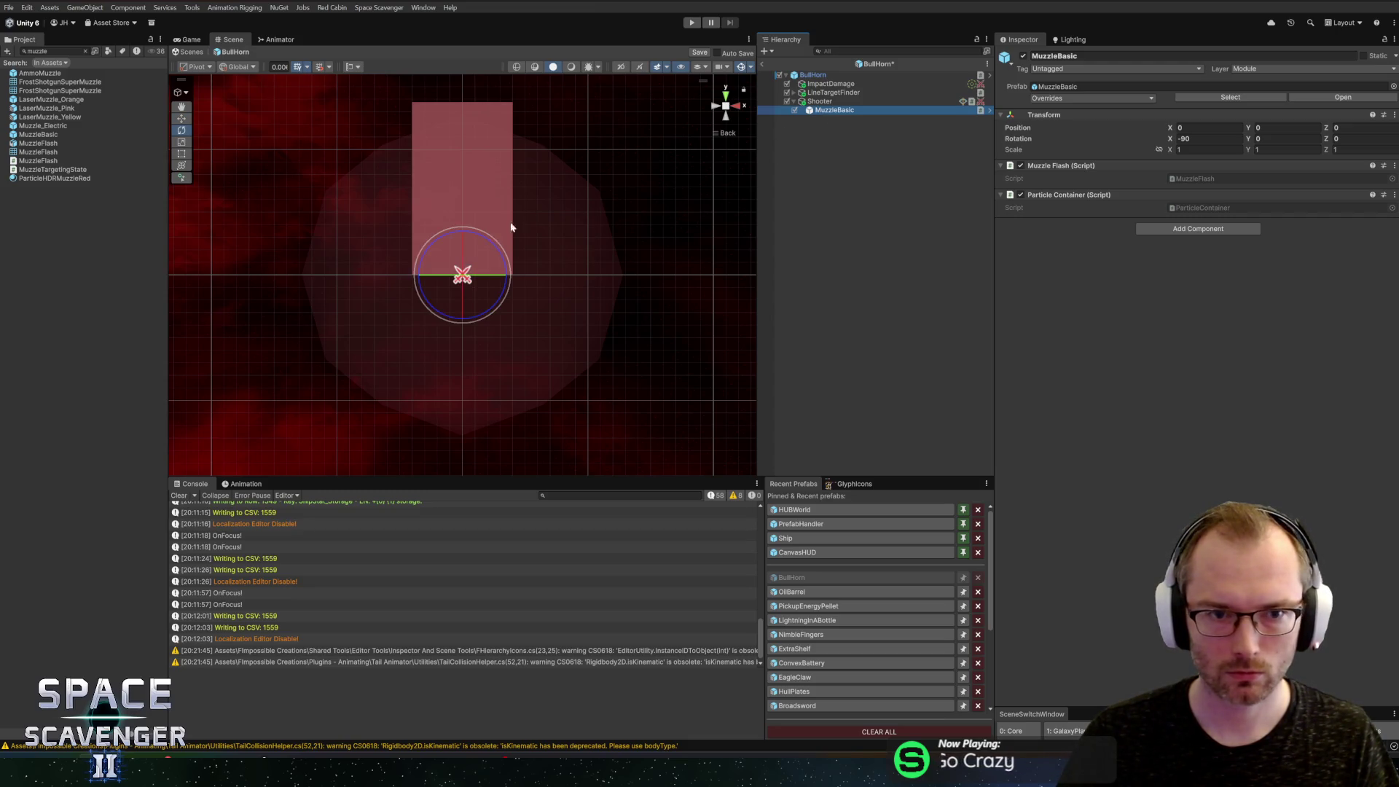
{"action": "left_click_drag", "start_coordinate": [464, 240], "coordinate": [466, 316]}
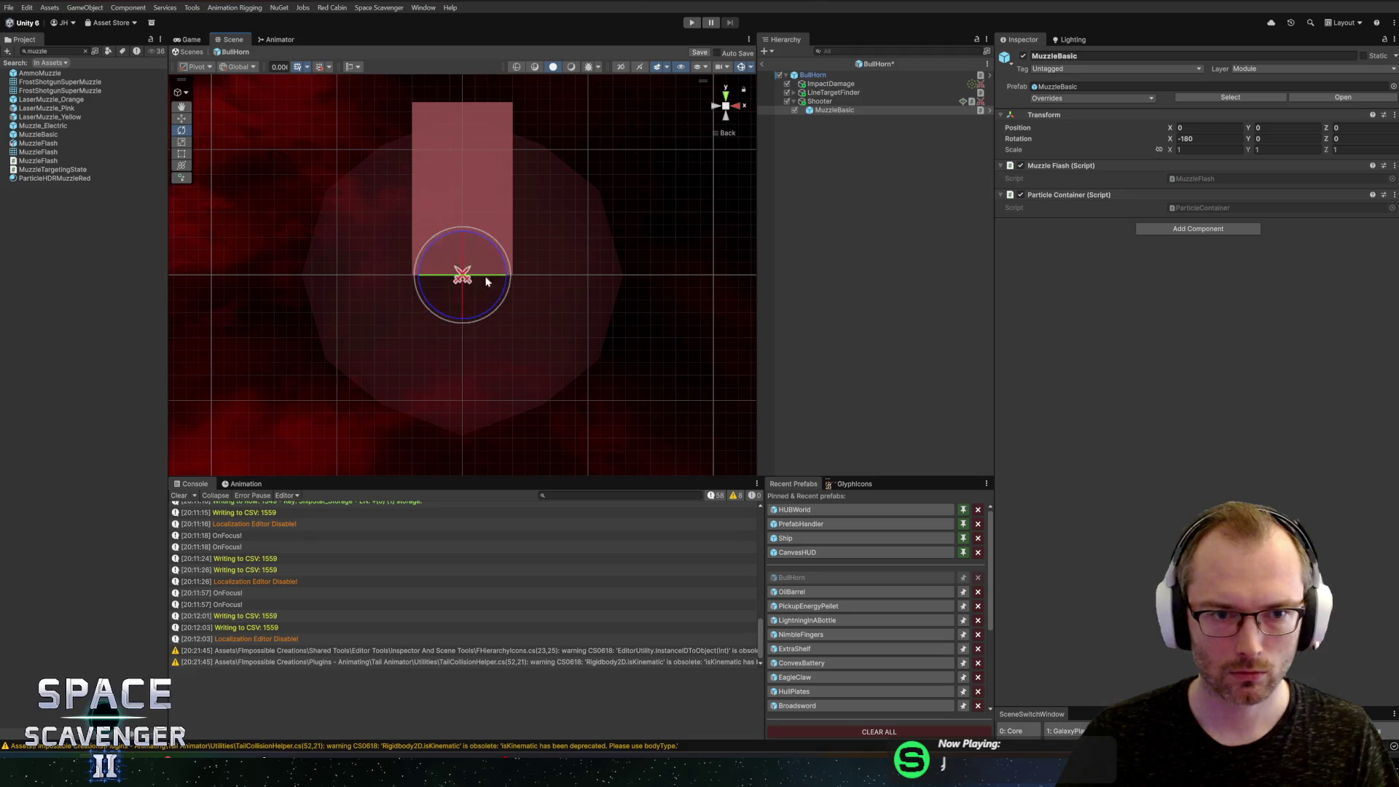
{"action": "key", "text": "w"}
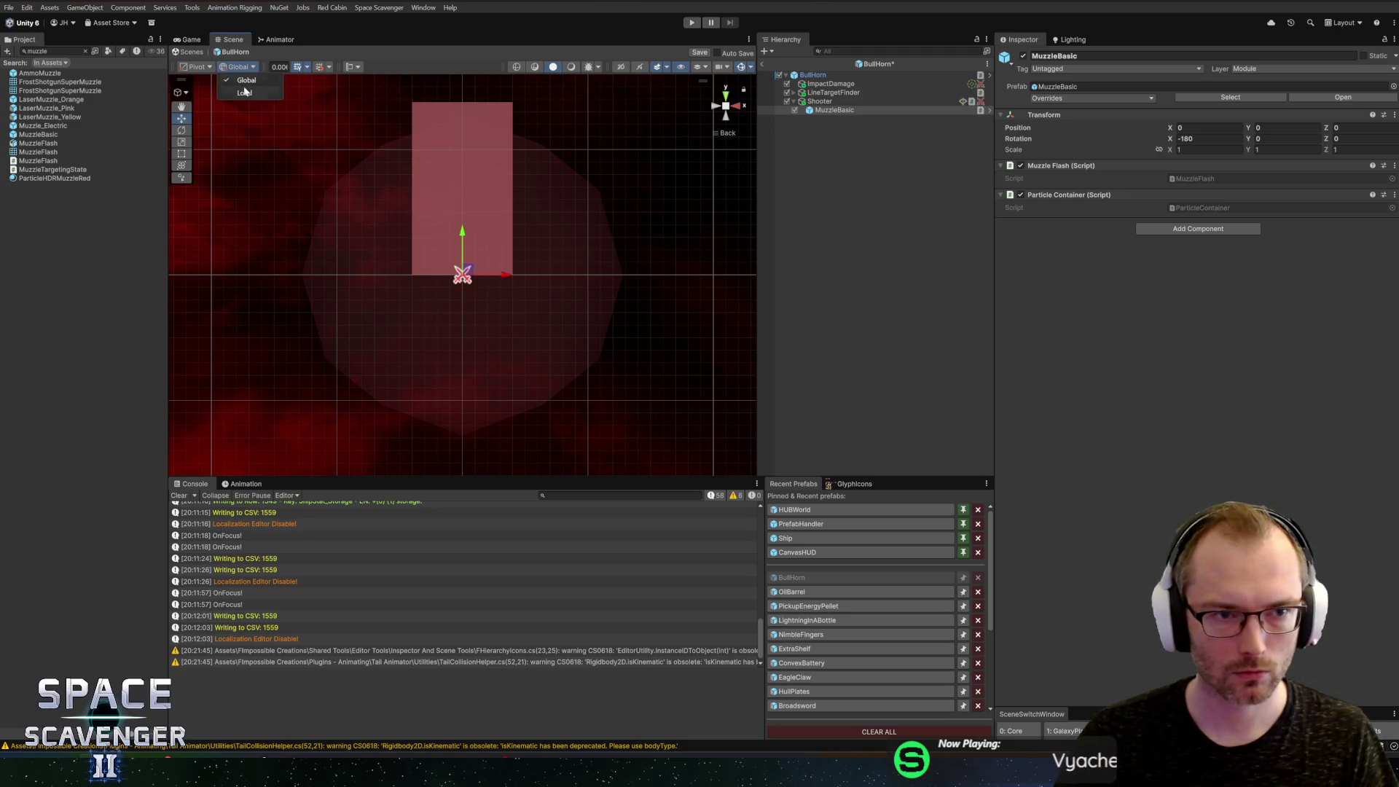
{"action": "left_click", "coordinate": [245, 92]}
{"action": "key", "text": "ctrl+z"}
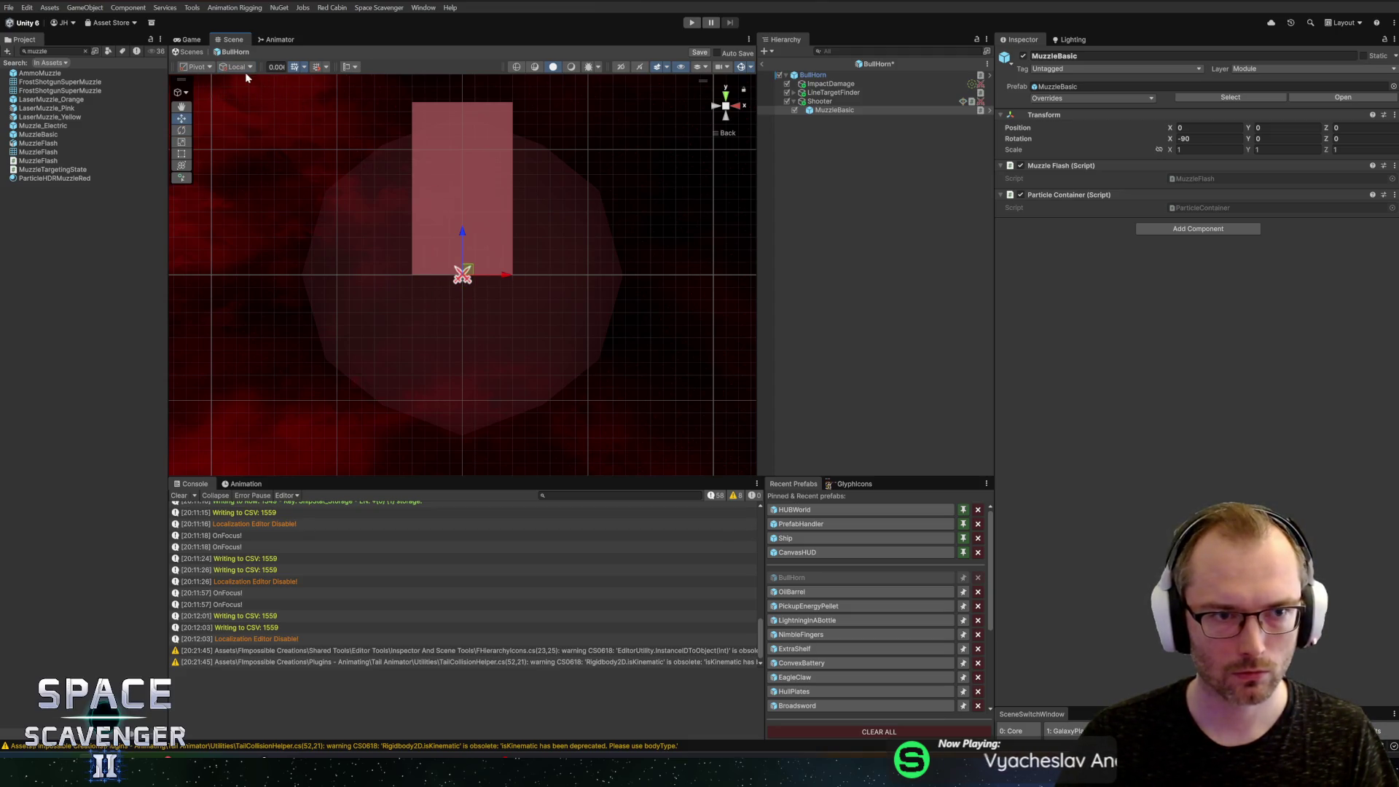
Step: Assign MuzzleBasic to the Shooter script's Muzzle field
{"action": "key", "text": "Up"}
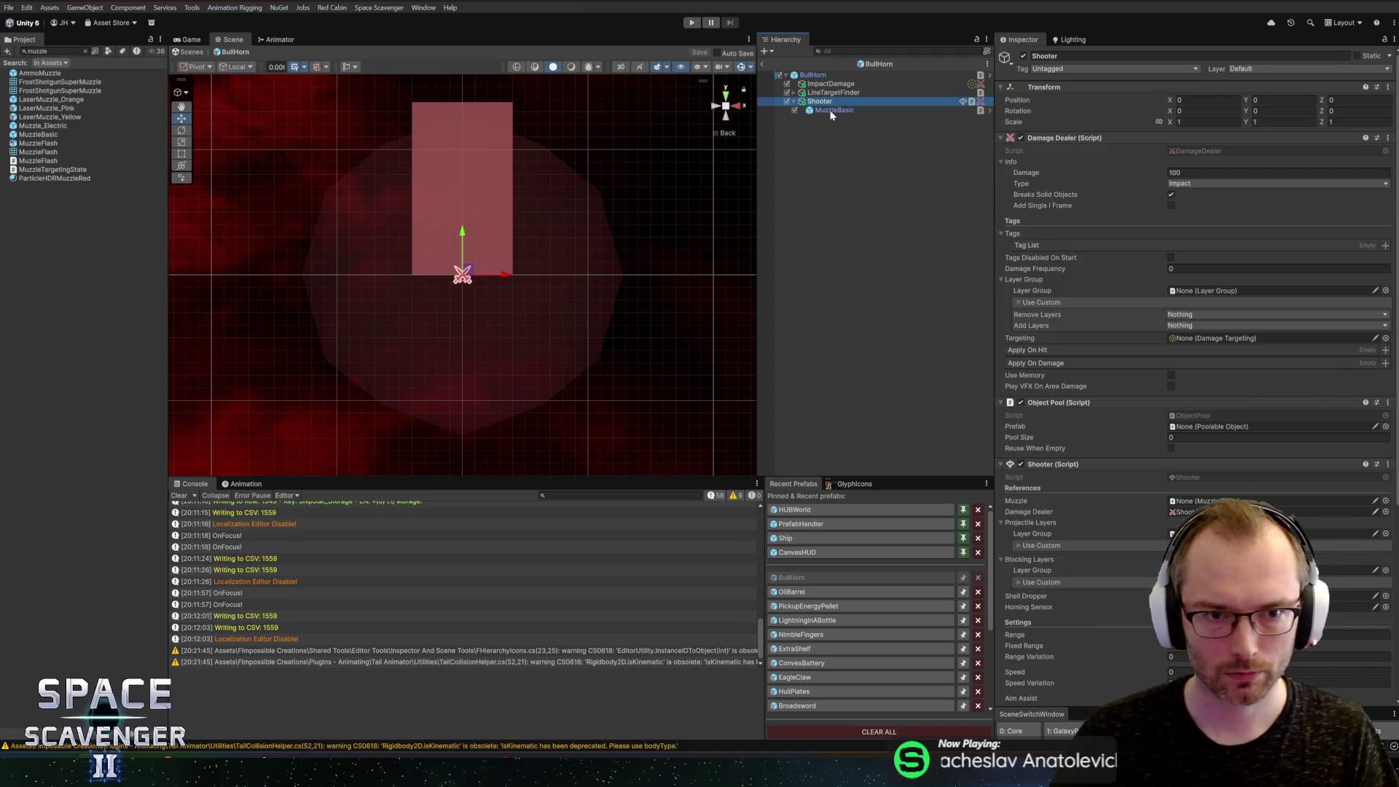
{"action": "left_click", "coordinate": [832, 110]}
{"action": "left_click", "coordinate": [836, 102]}
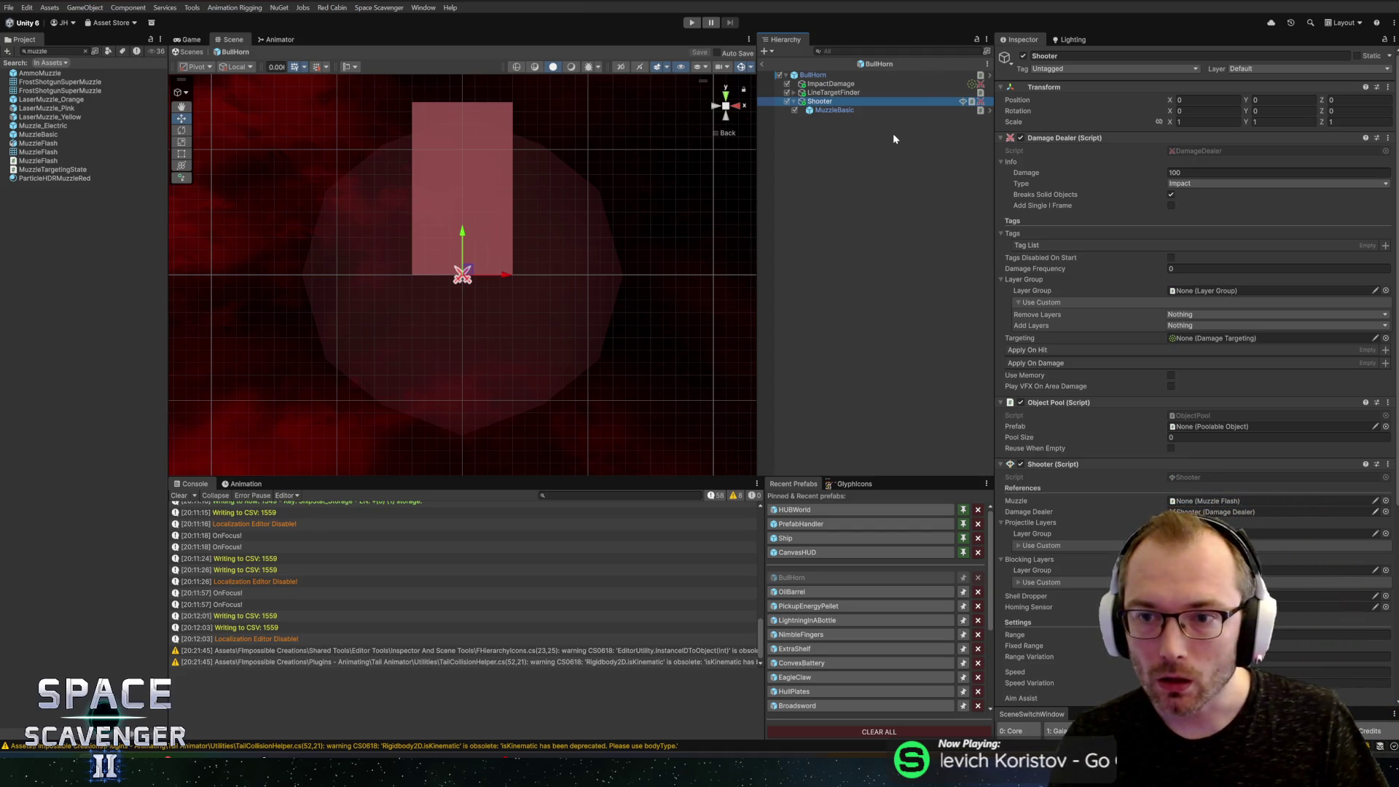
{"action": "left_click_drag", "start_coordinate": [835, 111], "coordinate": [1192, 510]}
{"action": "scroll", "coordinate": [1137, 466], "scroll_direction": "down", "scroll_amount": 1}
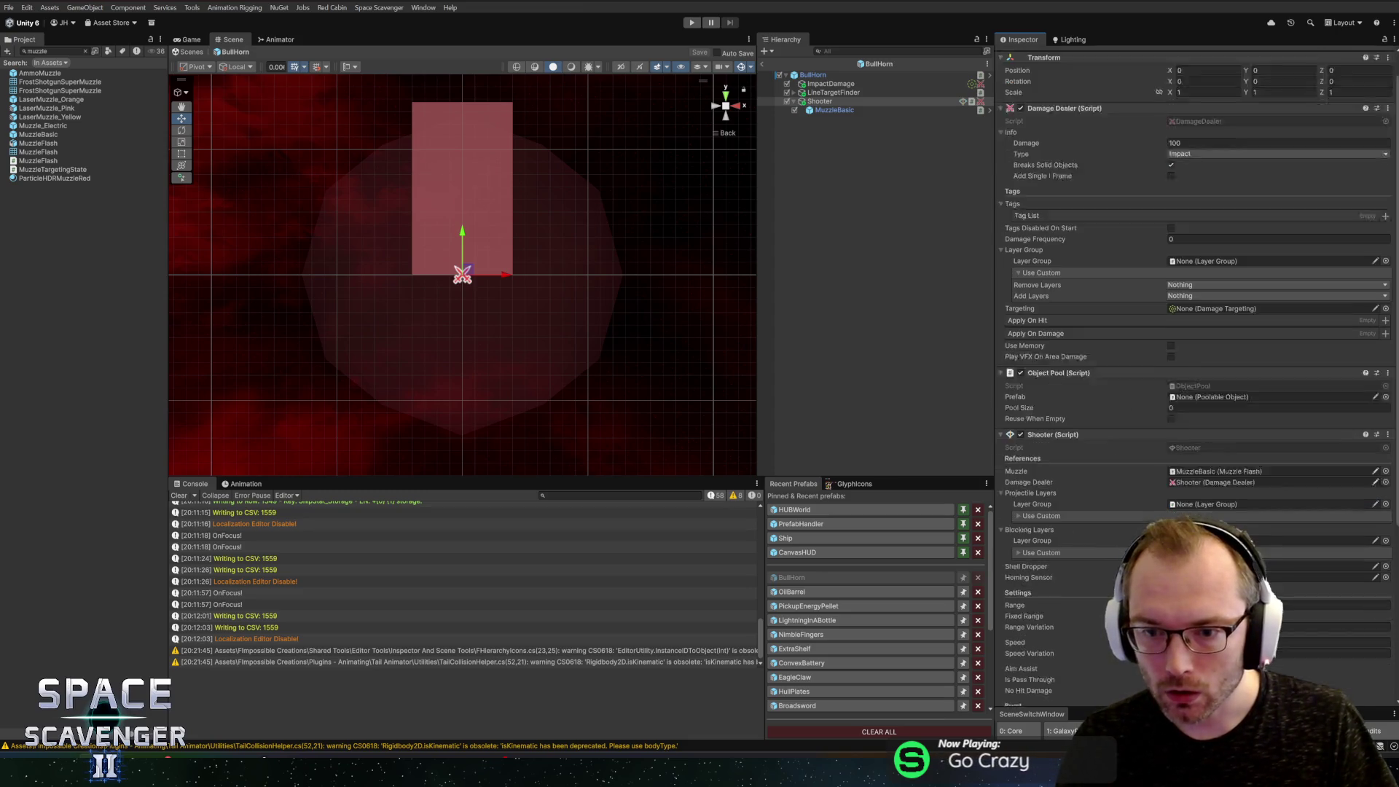
Step: Set projectile layers to FriendlyProjectileAll and blocking layers to LevelEdge
{"action": "scroll", "coordinate": [1195, 437], "scroll_direction": "down", "scroll_amount": 1}
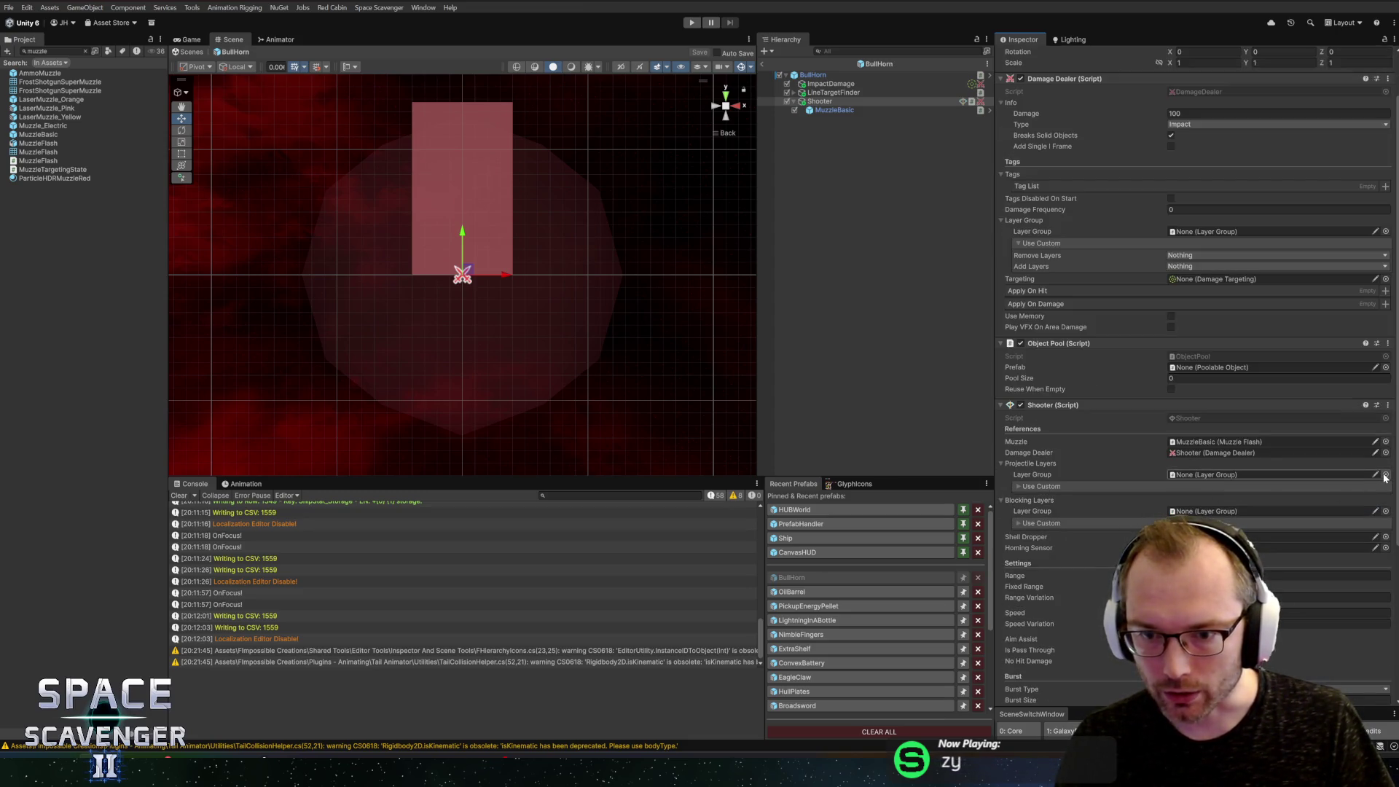
{"action": "left_click", "coordinate": [1386, 475]}
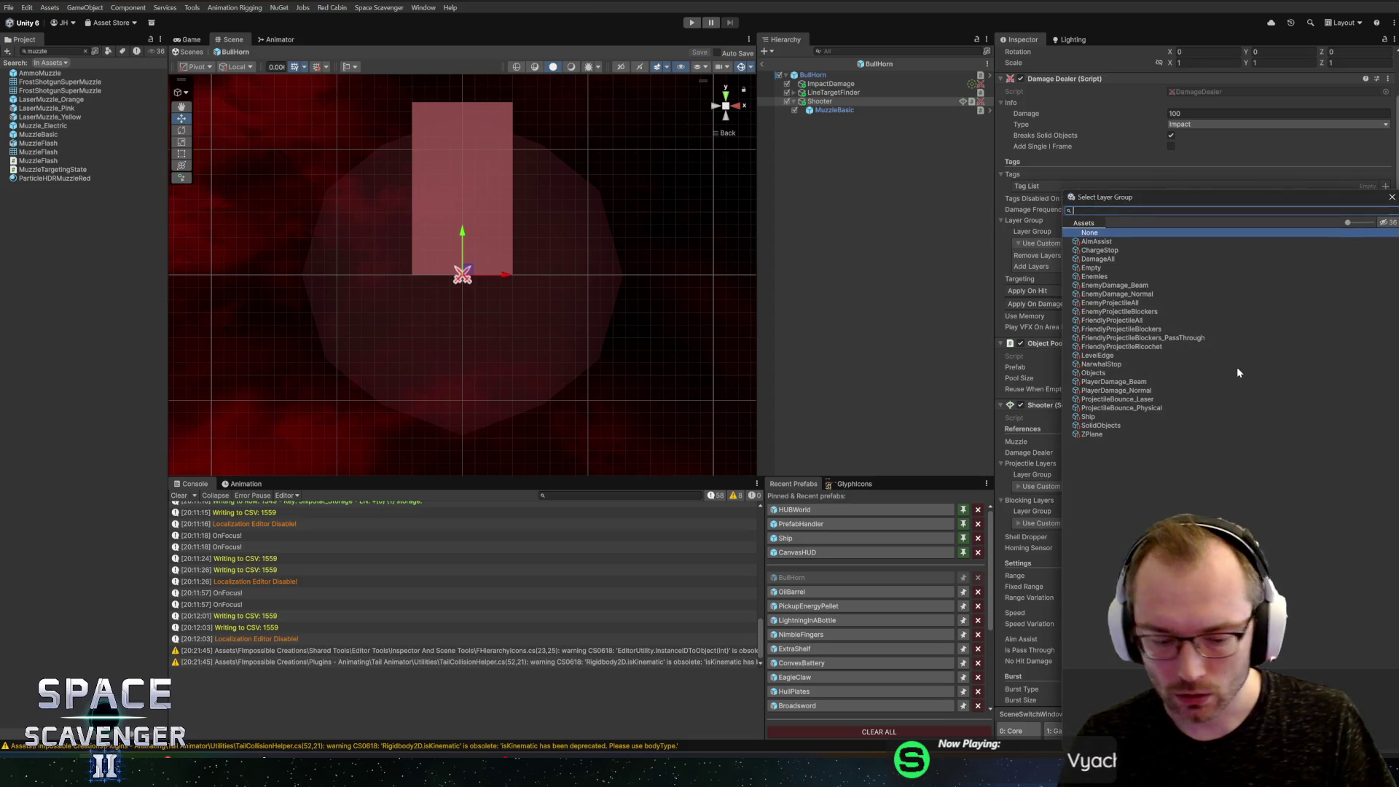
{"action": "type", "text": "frien"}
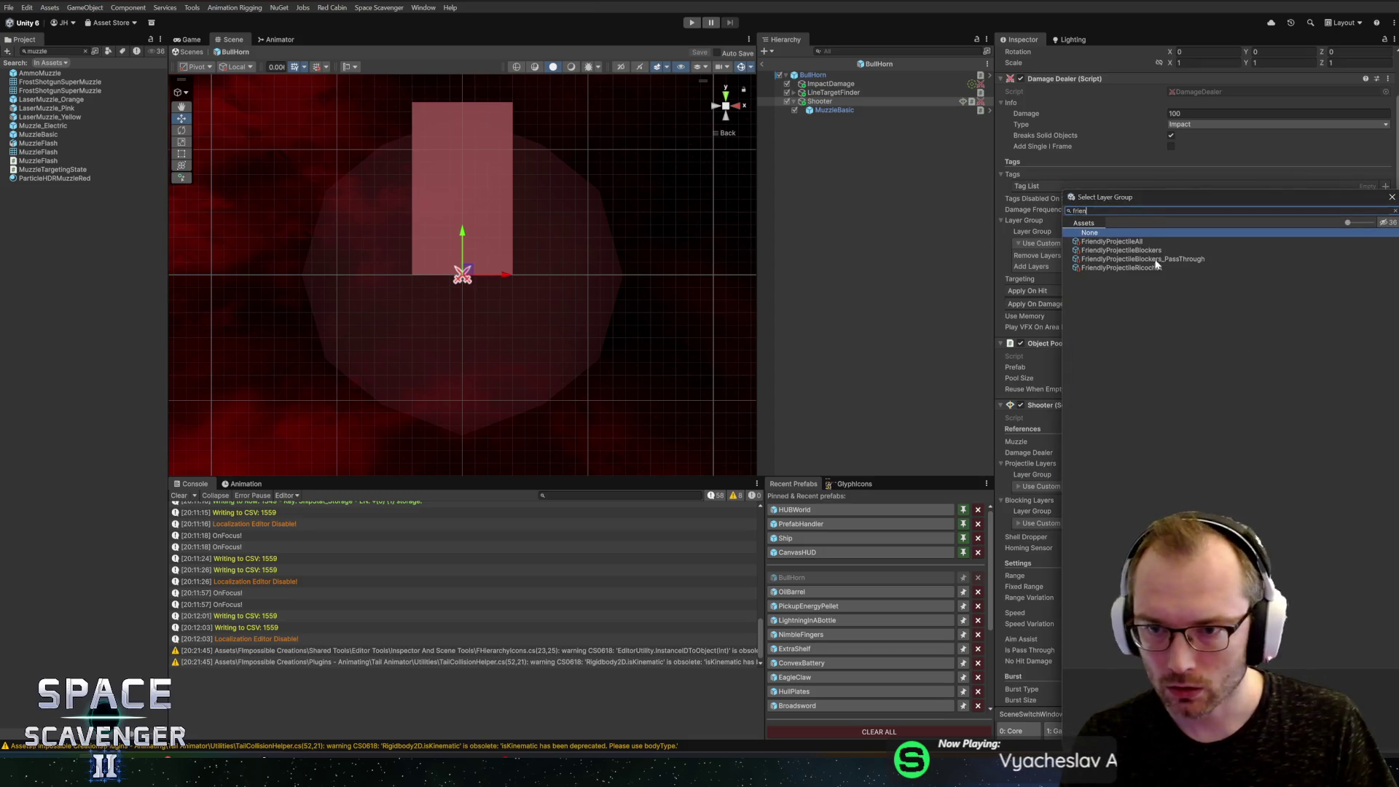
{"action": "double_click", "coordinate": [1111, 242]}
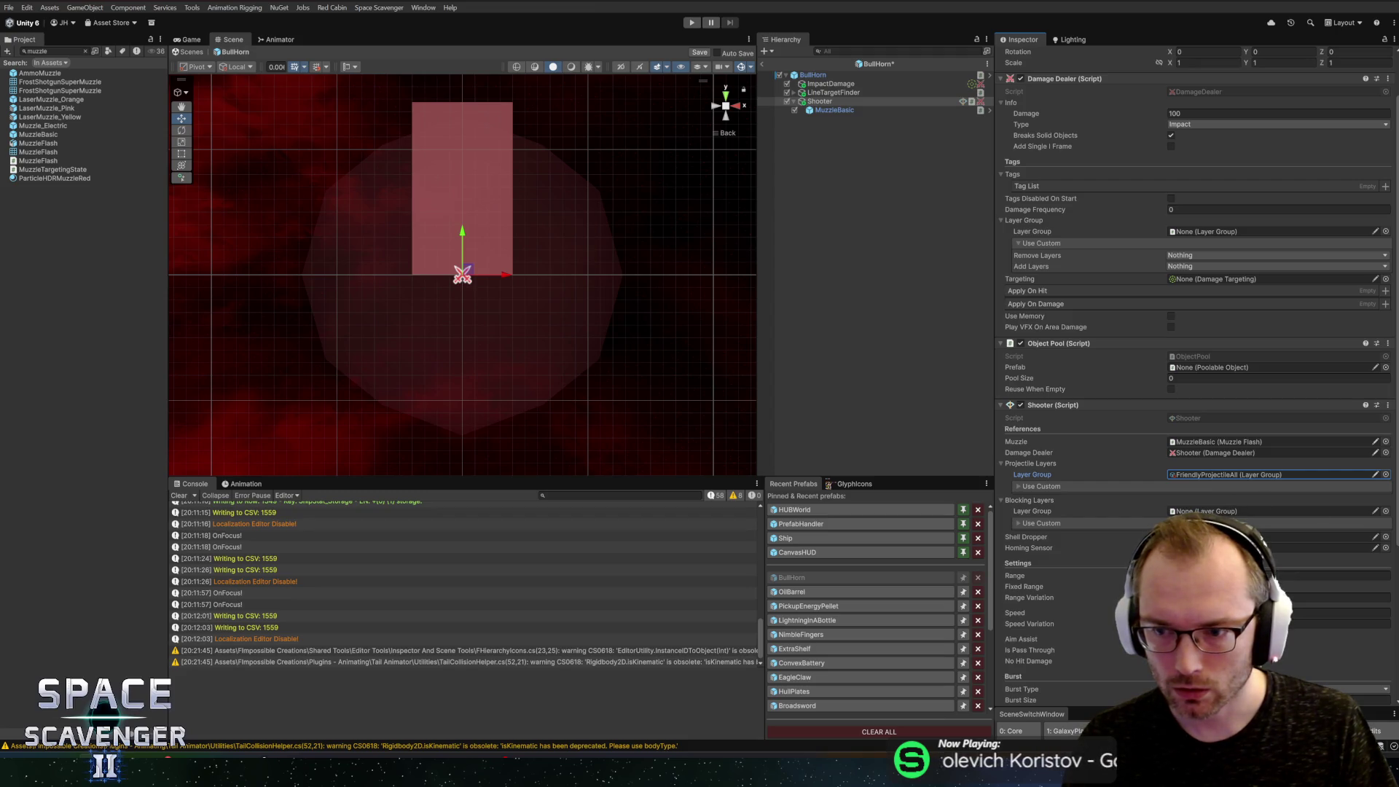
{"action": "left_click", "coordinate": [1385, 512]}
{"action": "type", "text": "block"}
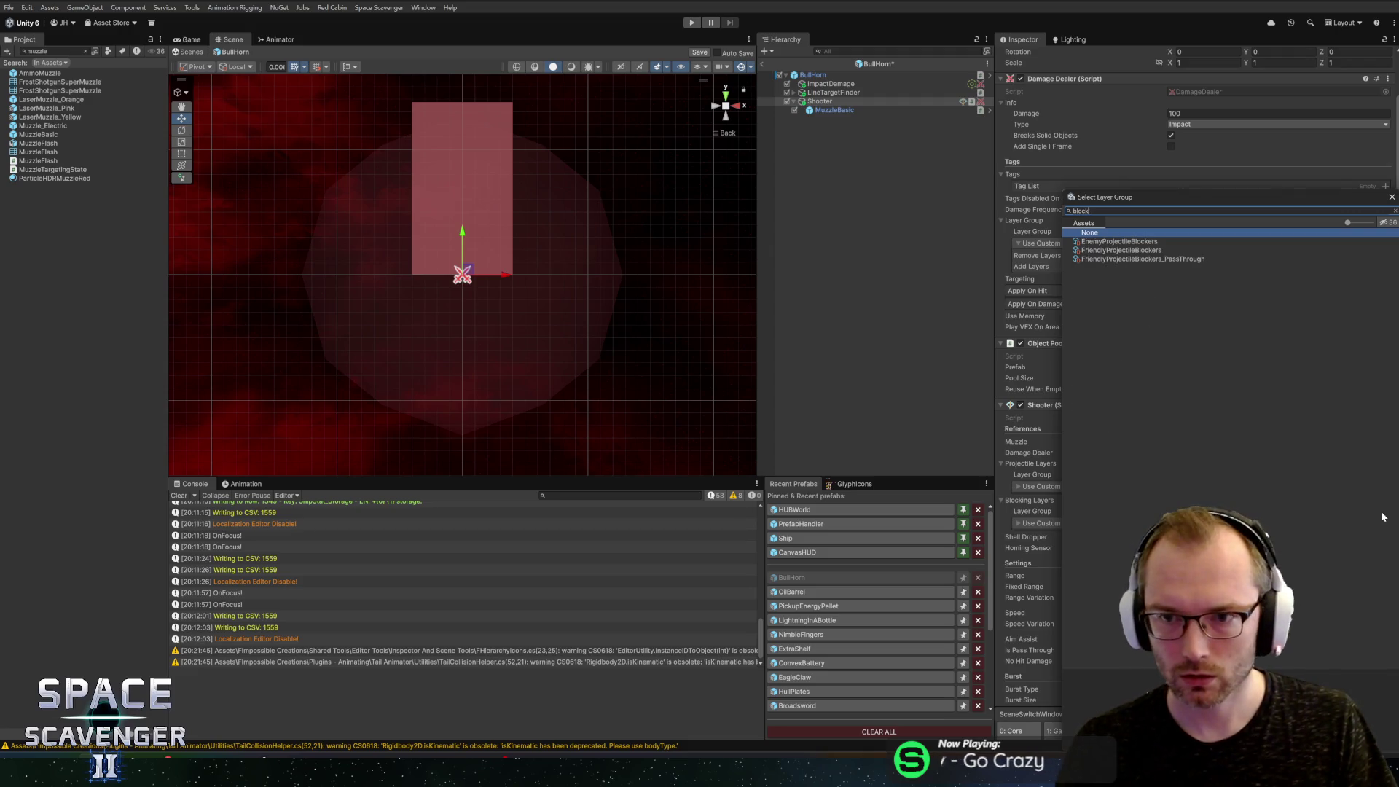
{"action": "key", "text": "BackSpace"}
{"action": "key", "text": "BackSpace"}
{"action": "key", "text": "BackSpace"}
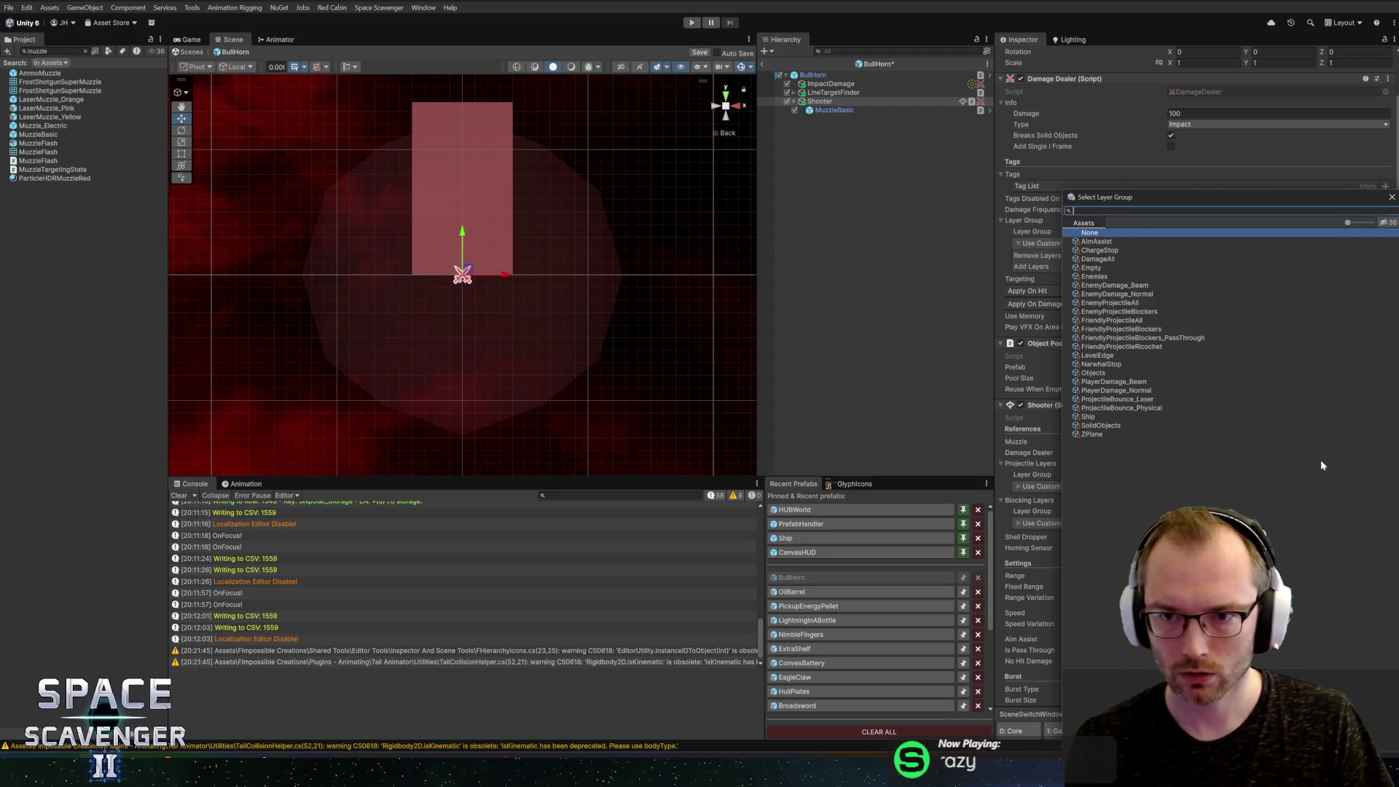
{"action": "type", "text": "ed"}
{"action": "left_click", "coordinate": [1113, 243]}
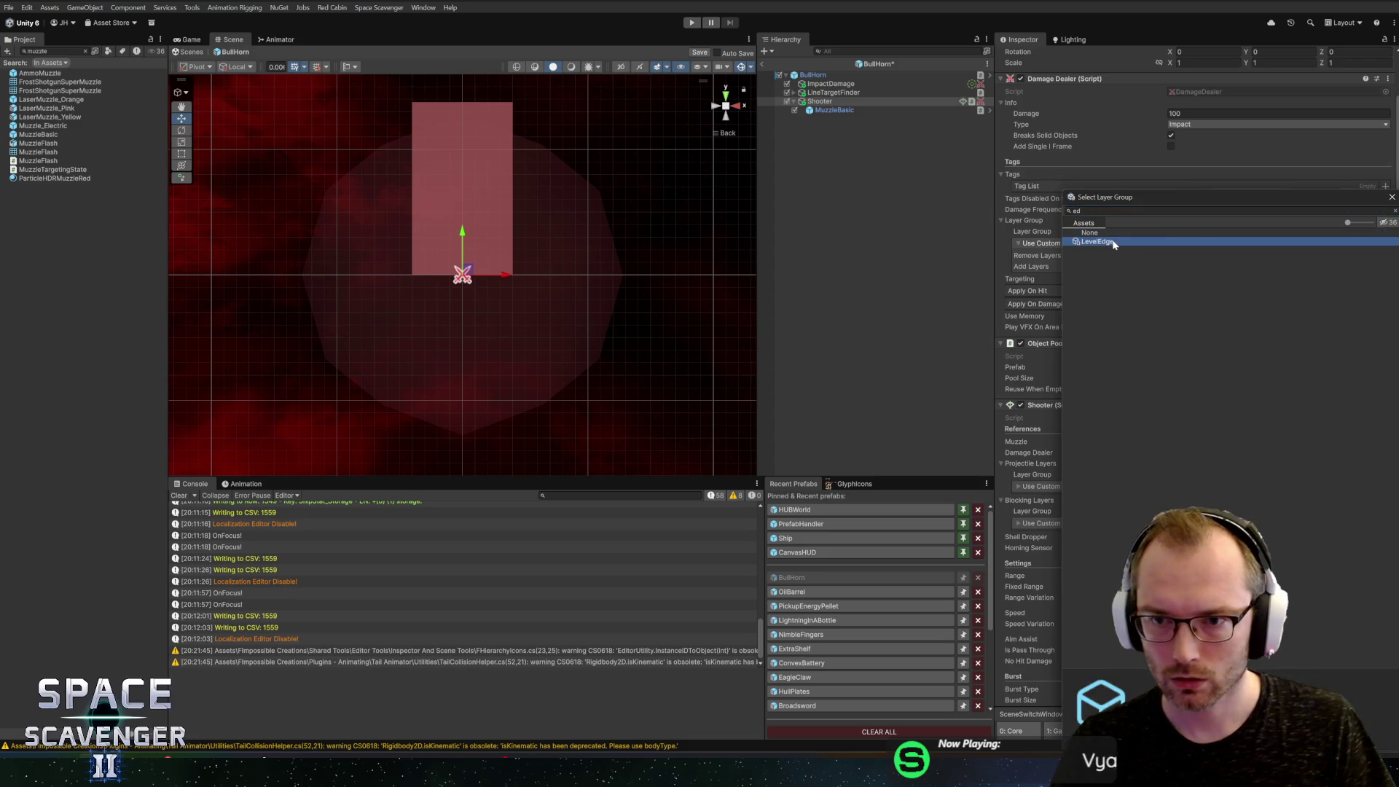
{"action": "double_click", "coordinate": [1113, 242]}
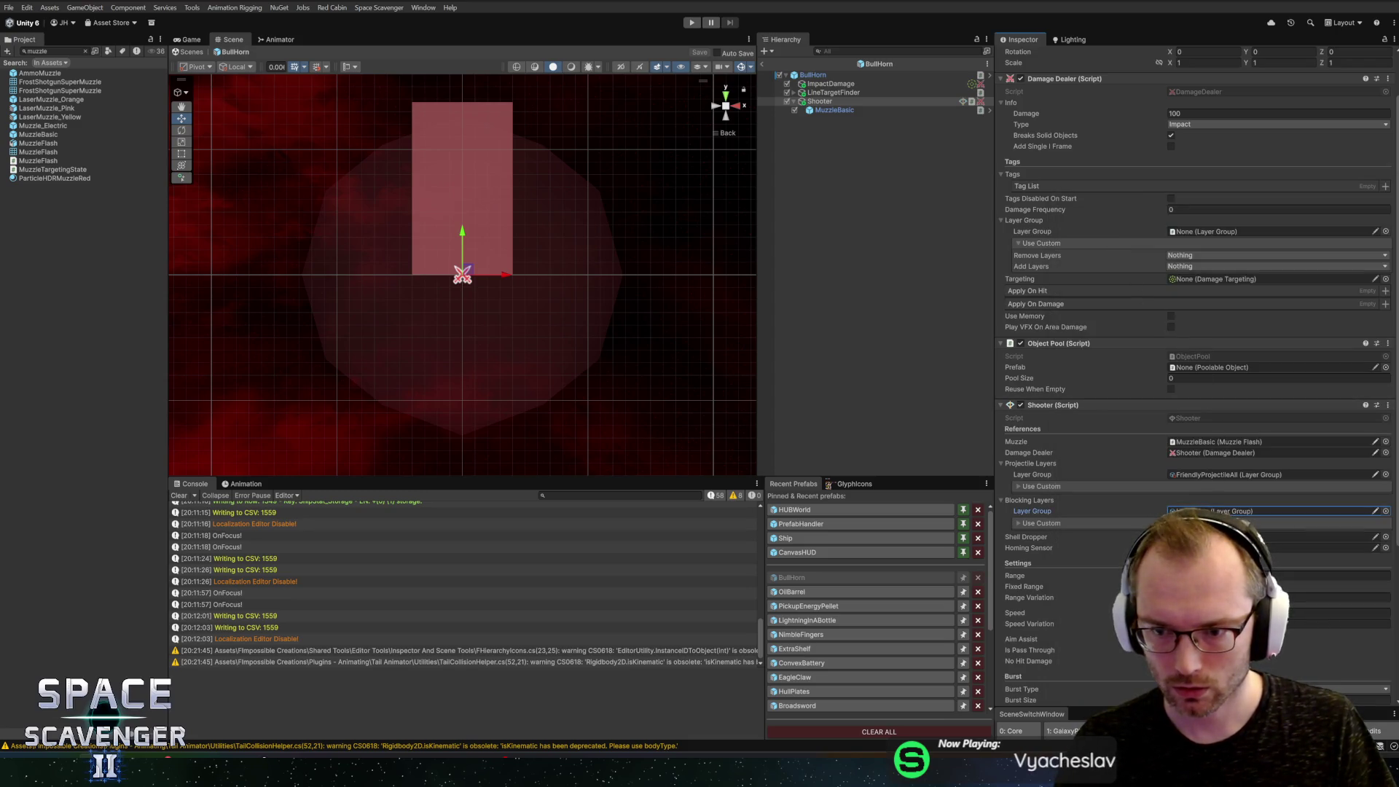
Step: Set the Shooter's Range to 80 and Speed to 50
{"action": "scroll", "coordinate": [1143, 533], "scroll_direction": "down", "scroll_amount": 5}
{"action": "left_click", "coordinate": [1203, 428]}
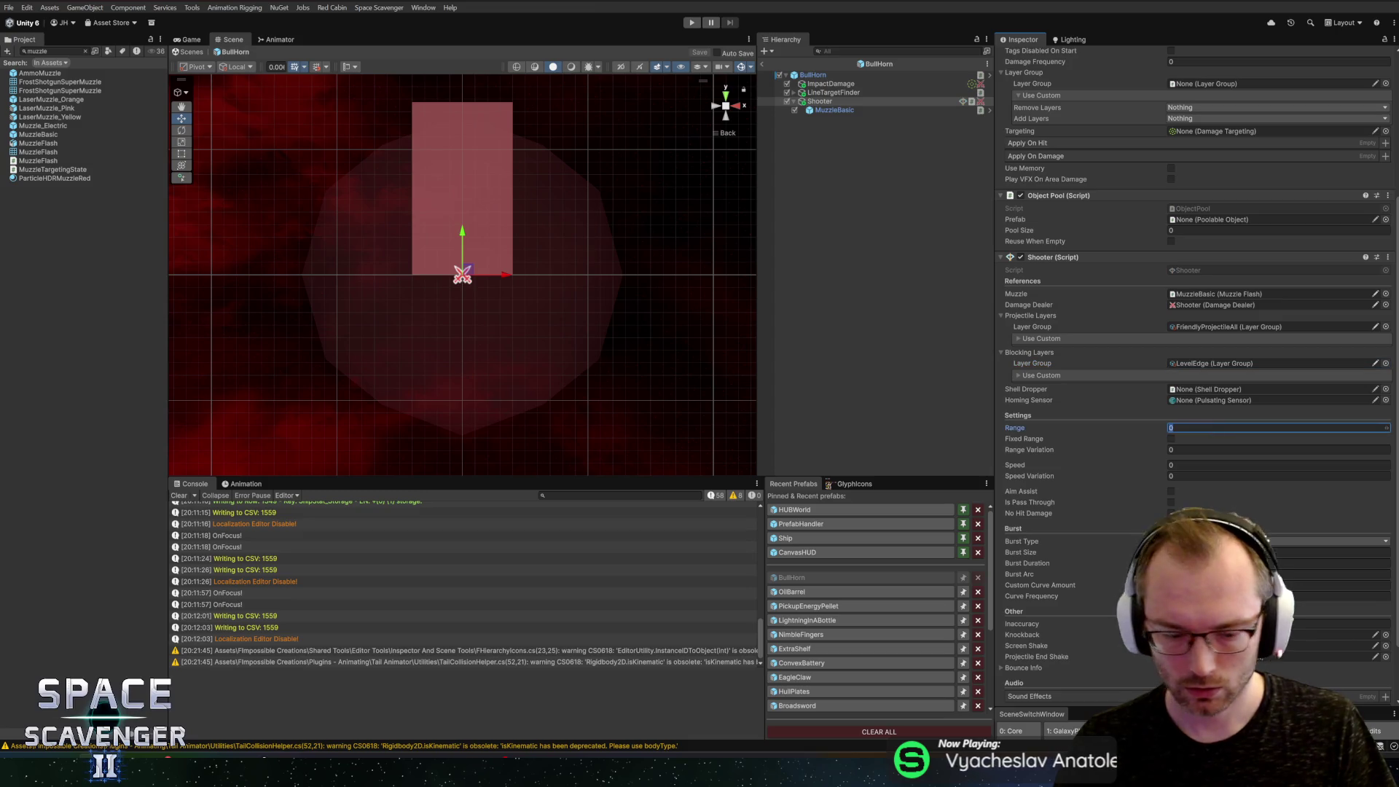
{"action": "type", "text": "80"}
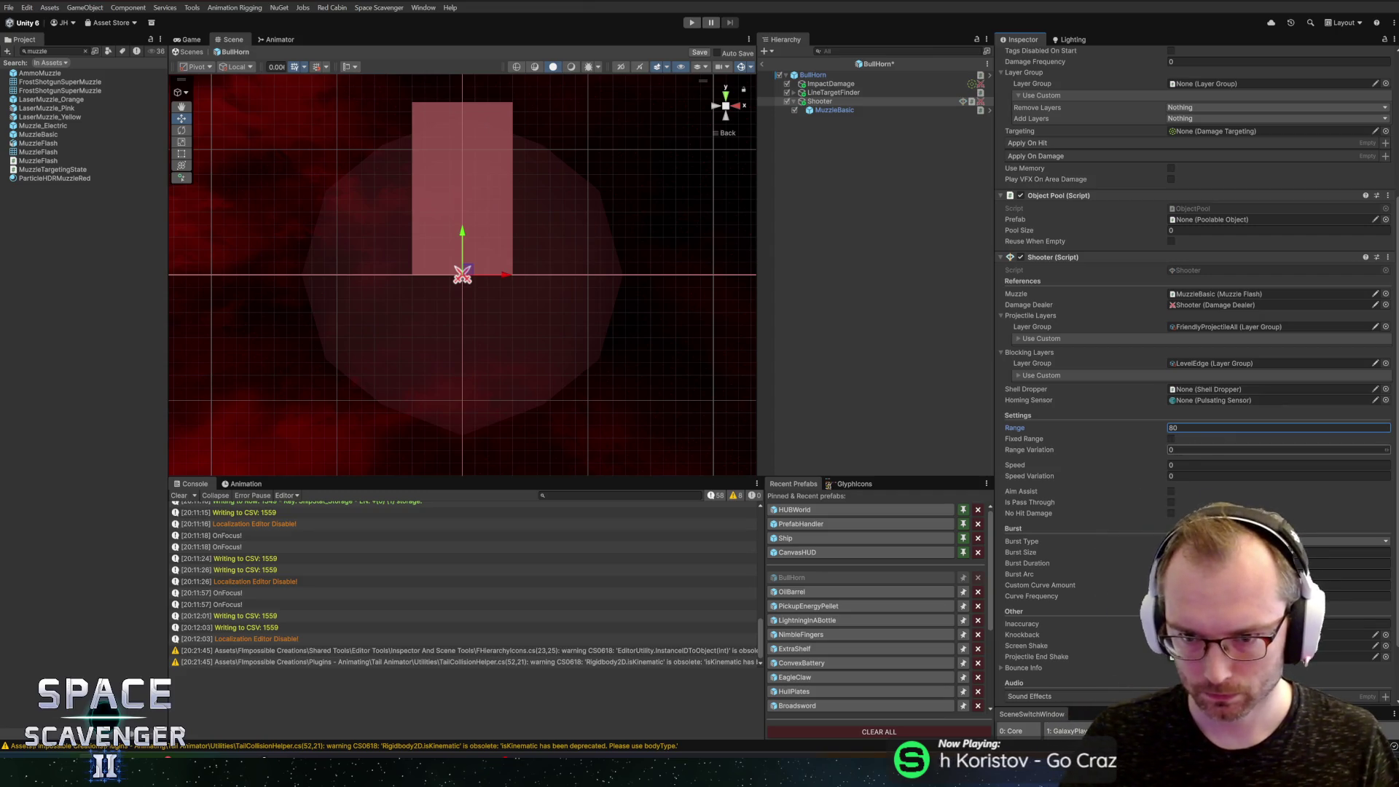
{"action": "left_click", "coordinate": [1202, 465]}
{"action": "type", "text": "50"}
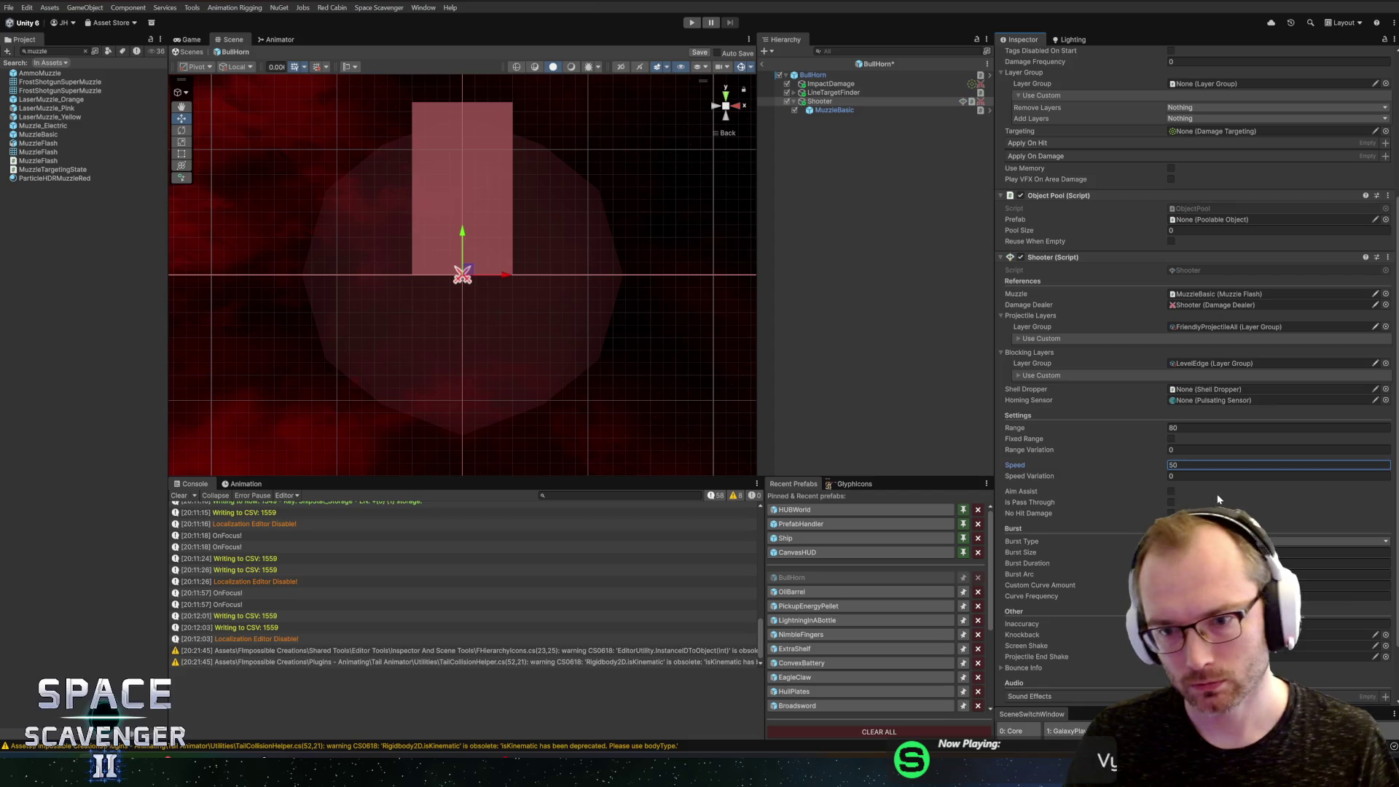
Step: Enable No Hit Damage, set Burst Type to Even, and save the BullHorn prefab
{"action": "scroll", "coordinate": [1135, 505], "scroll_direction": "down", "scroll_amount": 3}
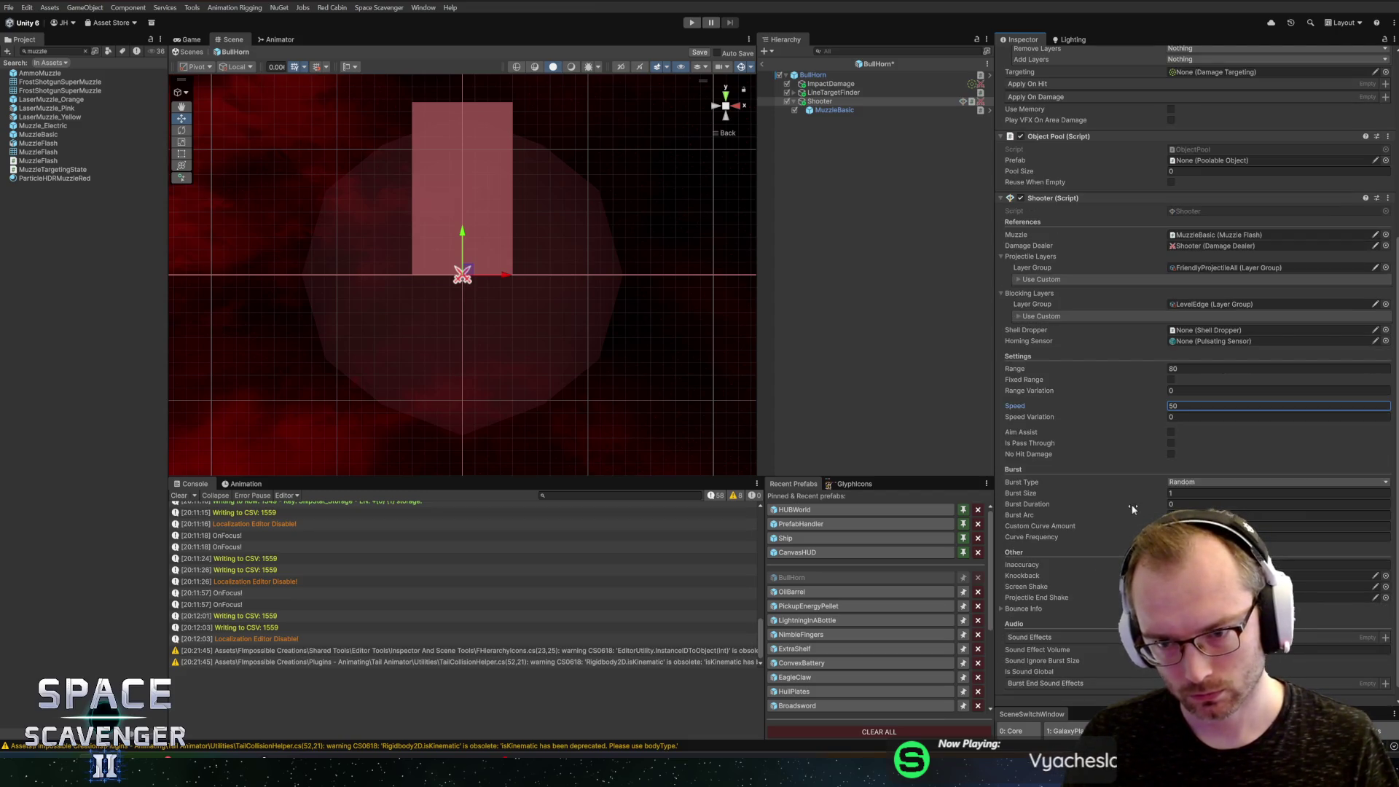
{"action": "left_click", "coordinate": [1171, 453]}
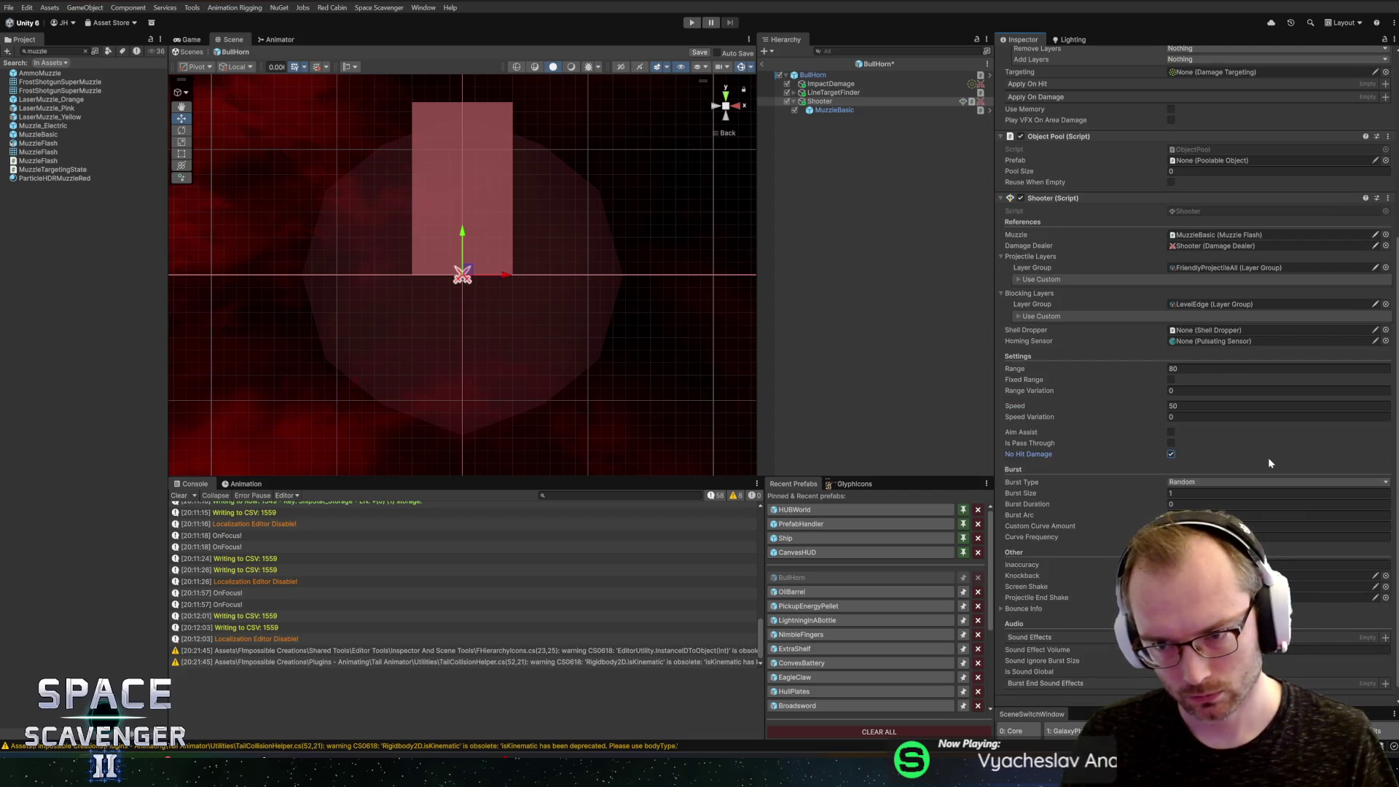
{"action": "left_click", "coordinate": [1200, 482]}
{"action": "left_click", "coordinate": [1195, 494]}
{"action": "scroll", "coordinate": [1206, 451], "scroll_direction": "down", "scroll_amount": 1}
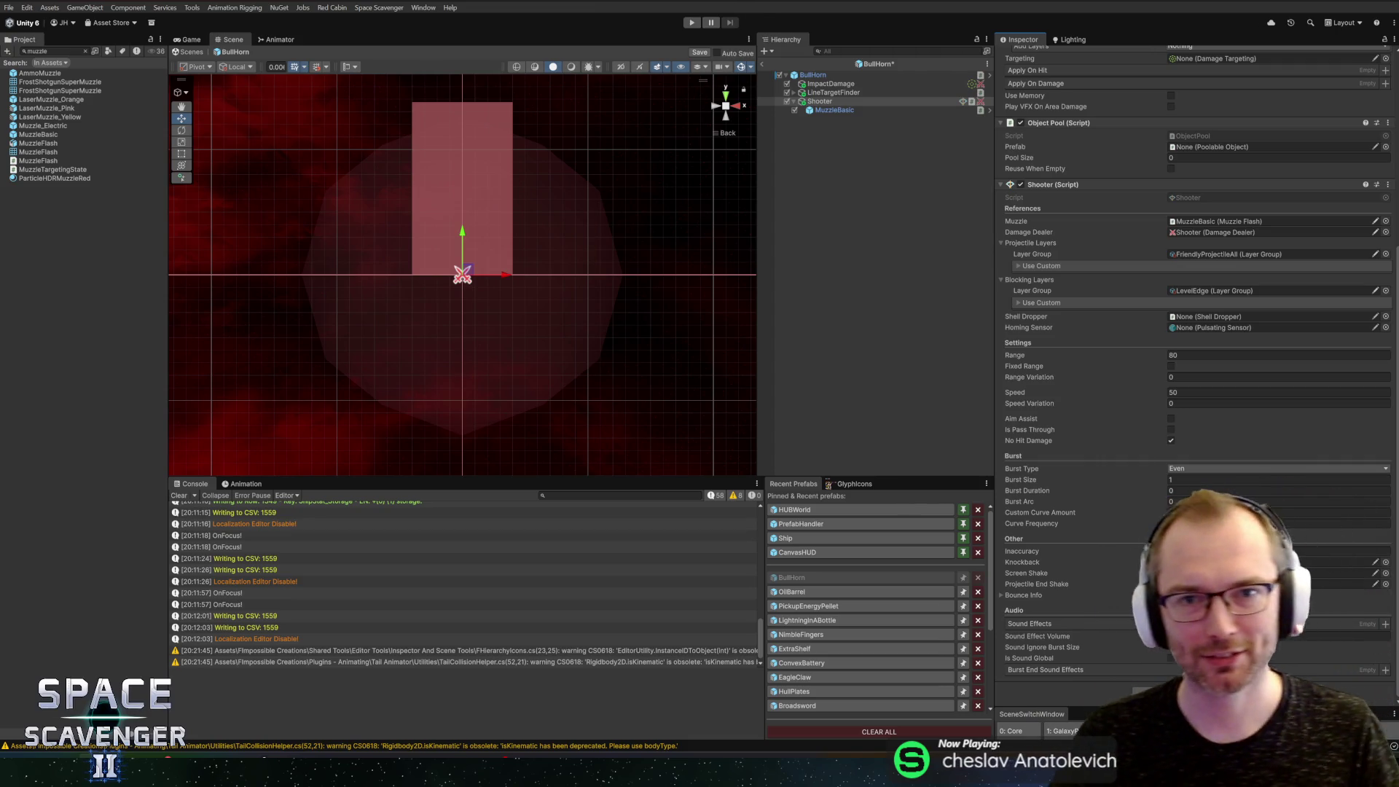
{"action": "key", "text": "ctrl+s"}
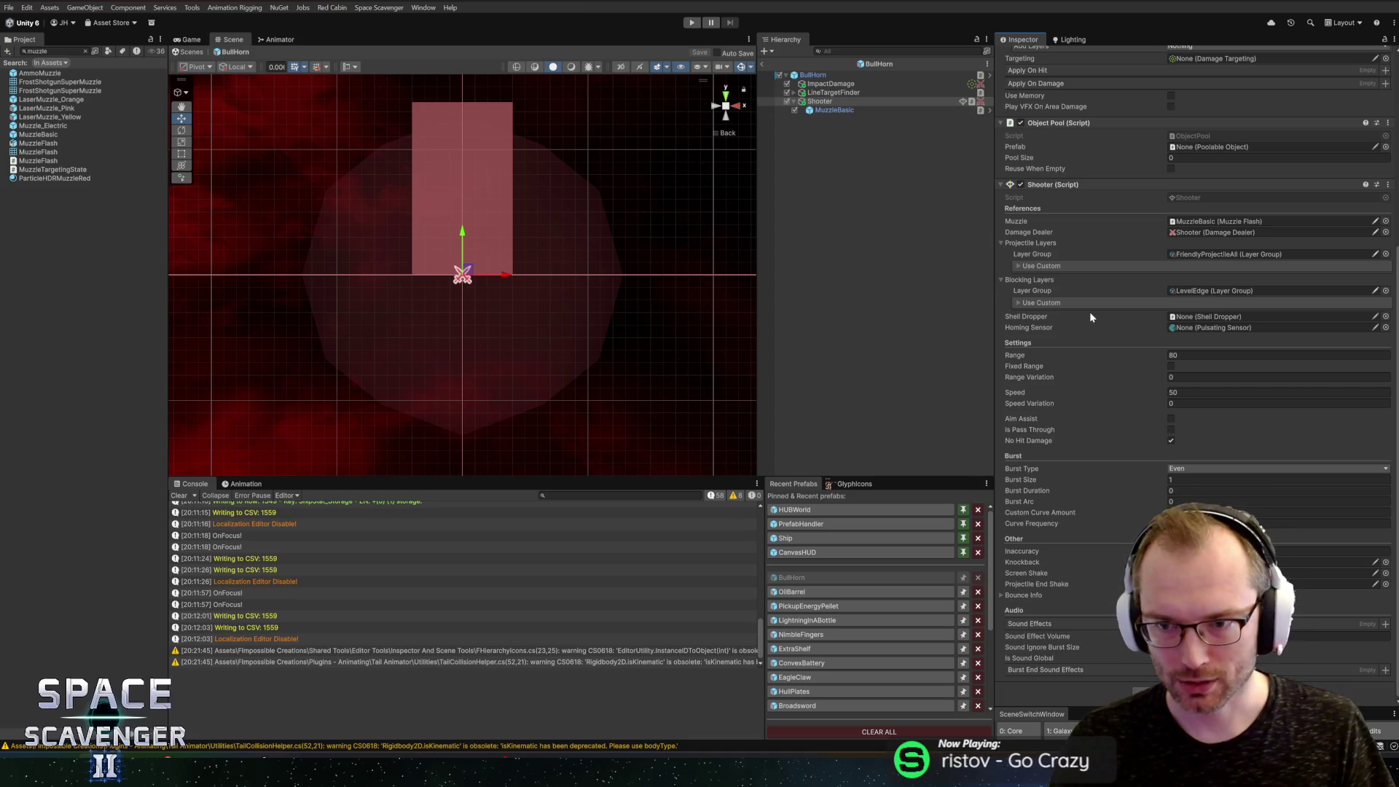
{"action": "scroll", "coordinate": [1117, 284], "scroll_direction": "up", "scroll_amount": 5}
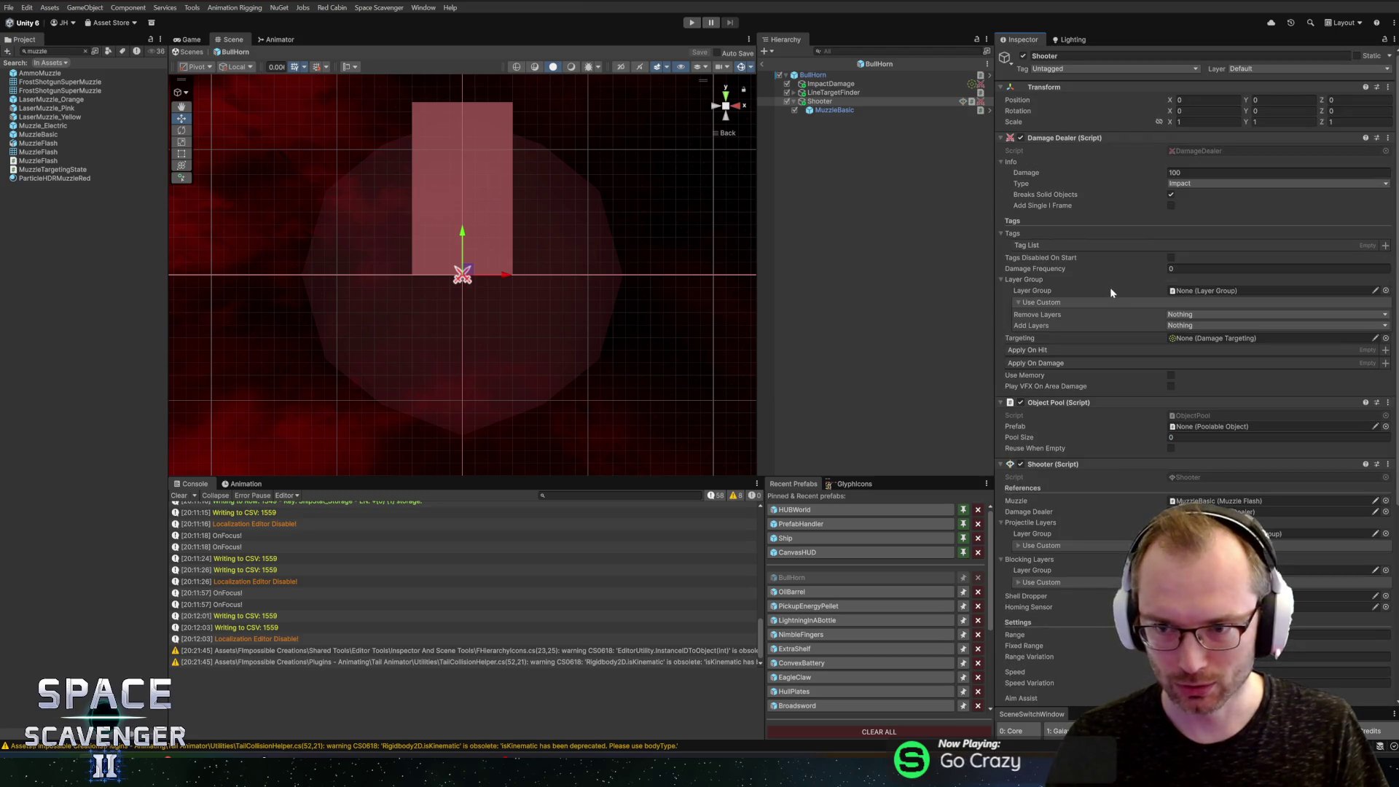
Step: Set the Shooter's damage dealer layer group to PlayerDamage_Normal
{"action": "scroll", "coordinate": [1071, 286], "scroll_direction": "up", "scroll_amount": 2}
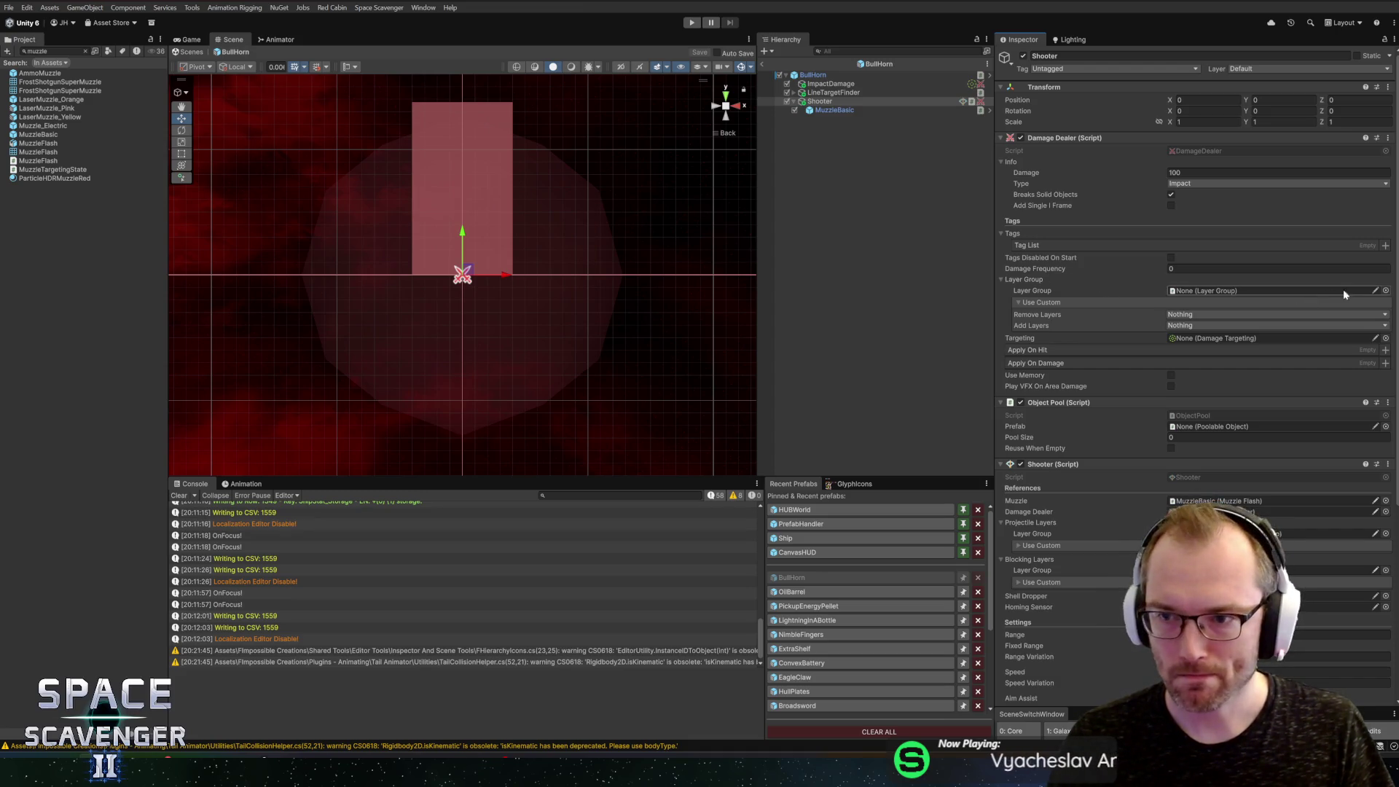
{"action": "left_click", "coordinate": [1385, 291]}
{"action": "type", "text": "damage"}
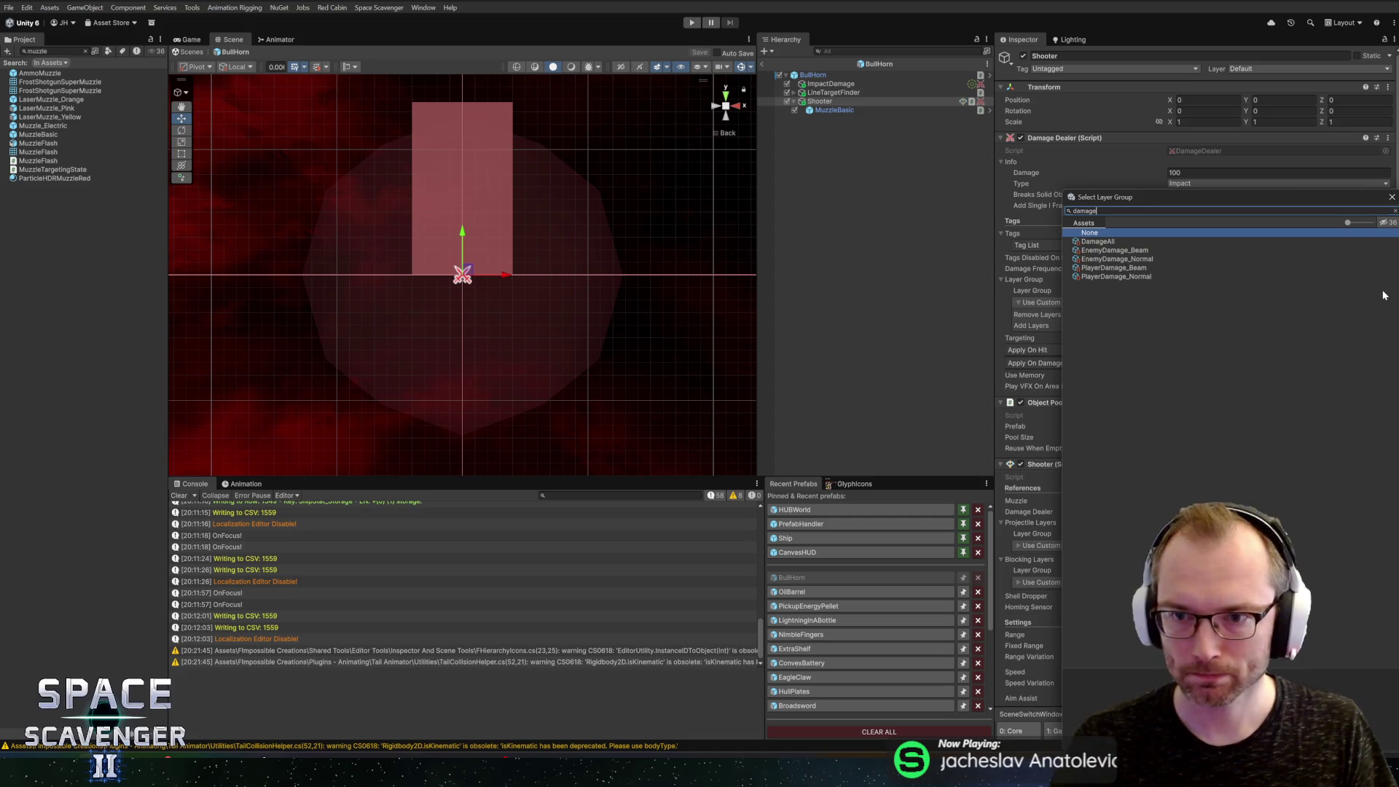
{"action": "double_click", "coordinate": [1119, 275]}
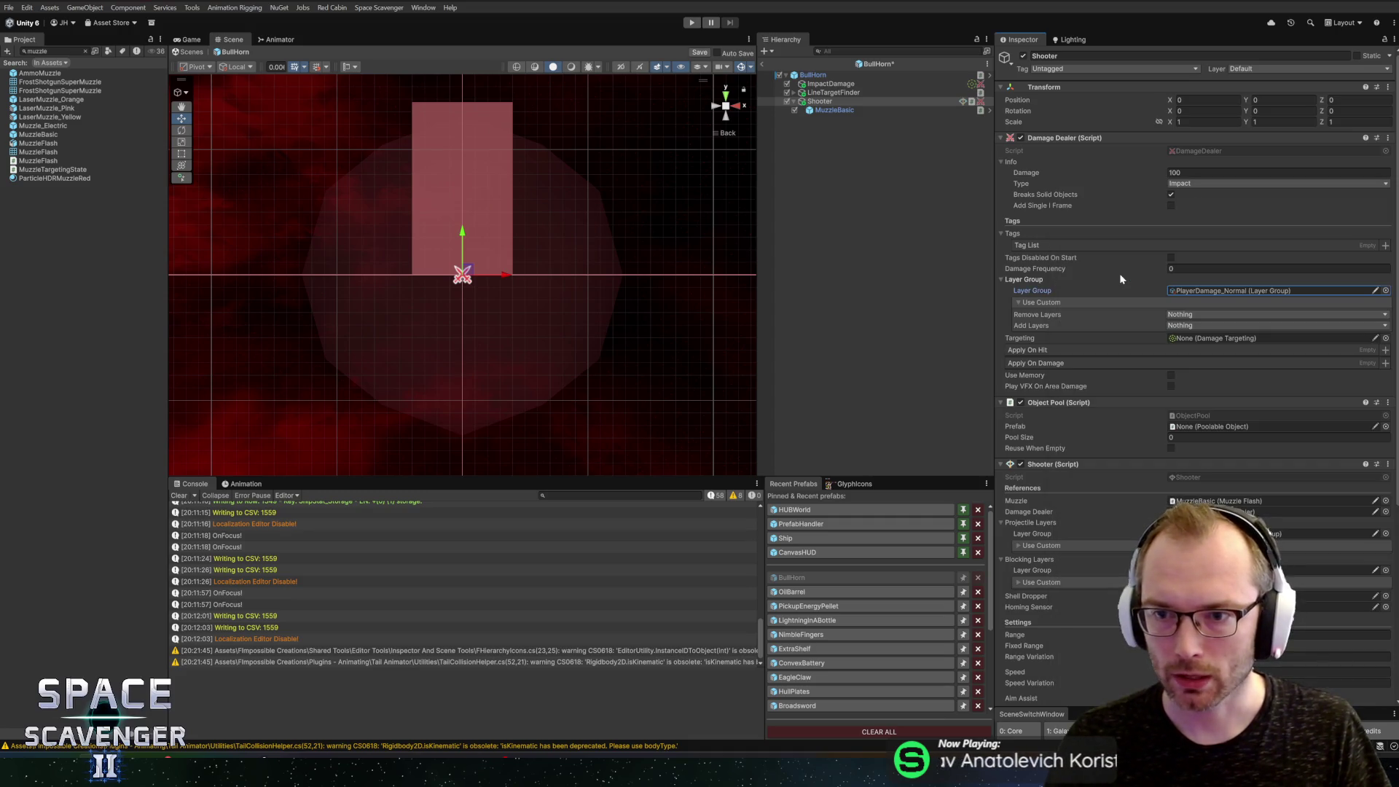
Step: Make ending projectiles trigger Area Damage and save the BullHorn prefab
{"action": "scroll", "coordinate": [1118, 558], "scroll_direction": "down", "scroll_amount": 4}
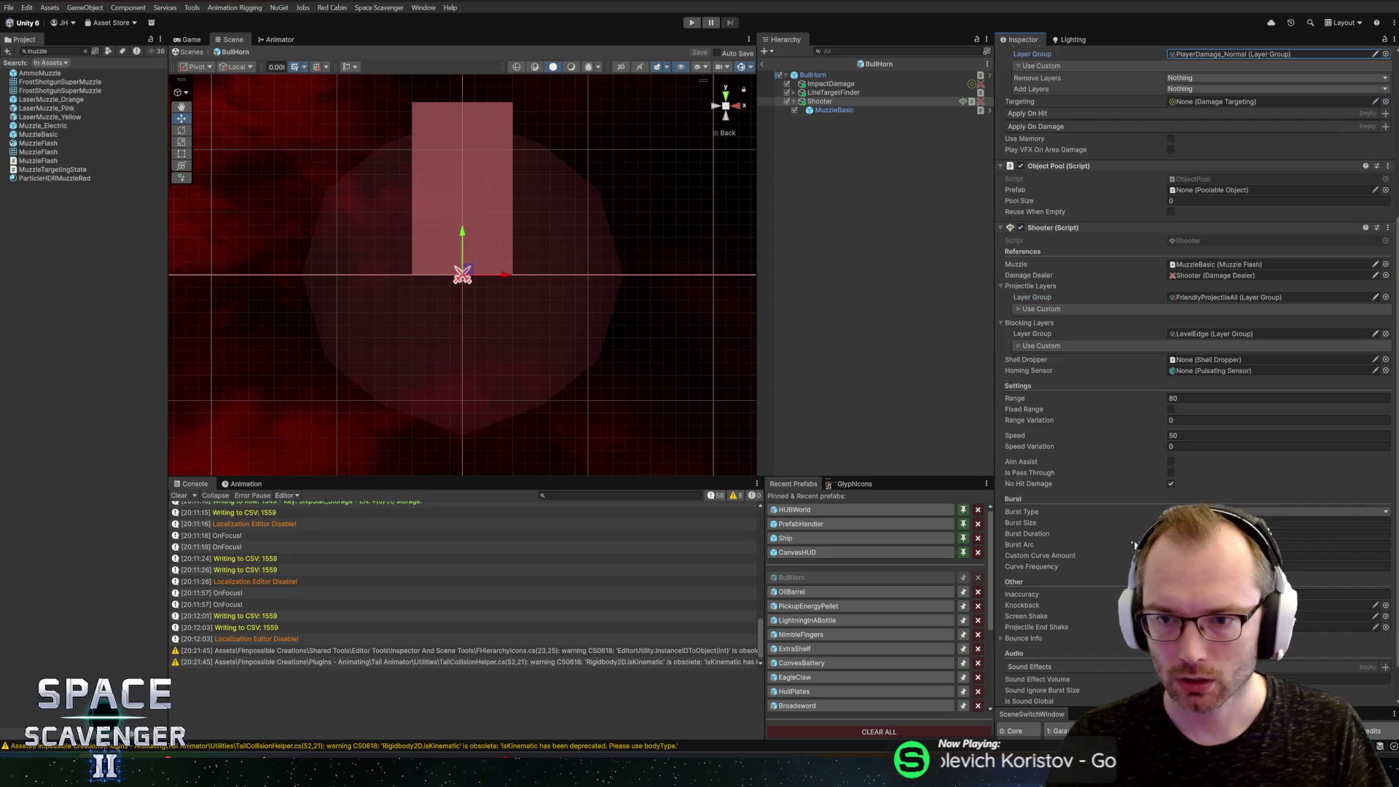
{"action": "scroll", "coordinate": [1119, 557], "scroll_direction": "down", "scroll_amount": 4}
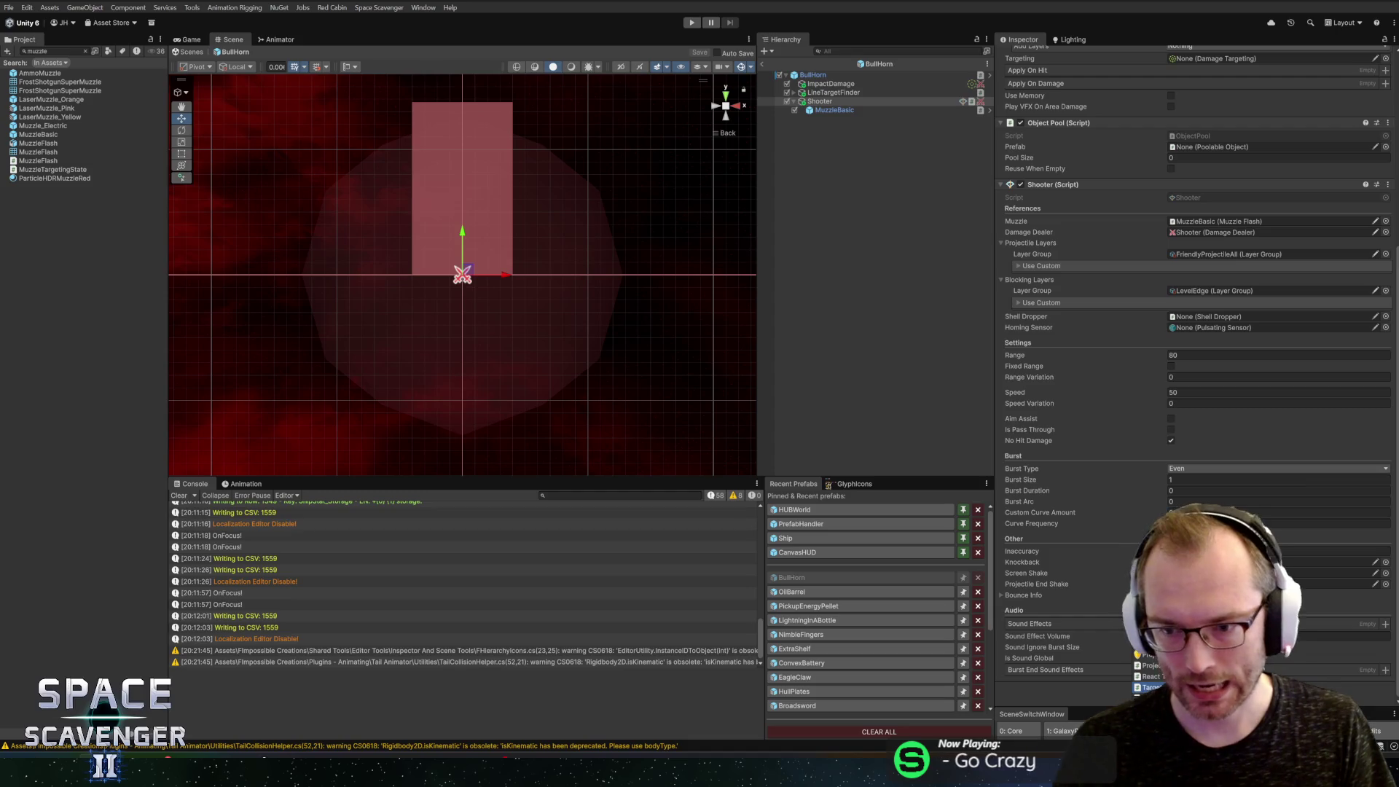
{"action": "scroll", "coordinate": [1182, 460], "scroll_direction": "down", "scroll_amount": 3}
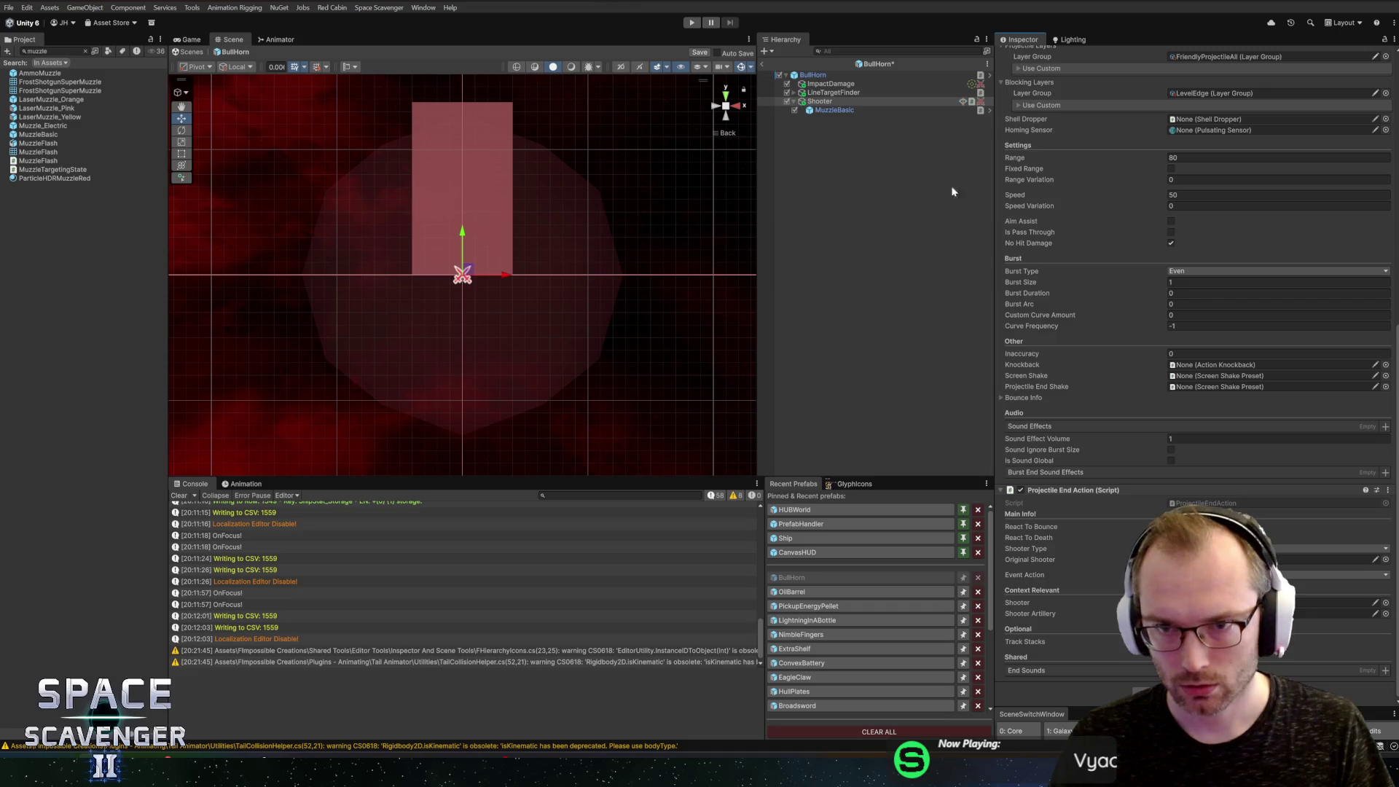
{"action": "left_click", "coordinate": [1319, 559]}
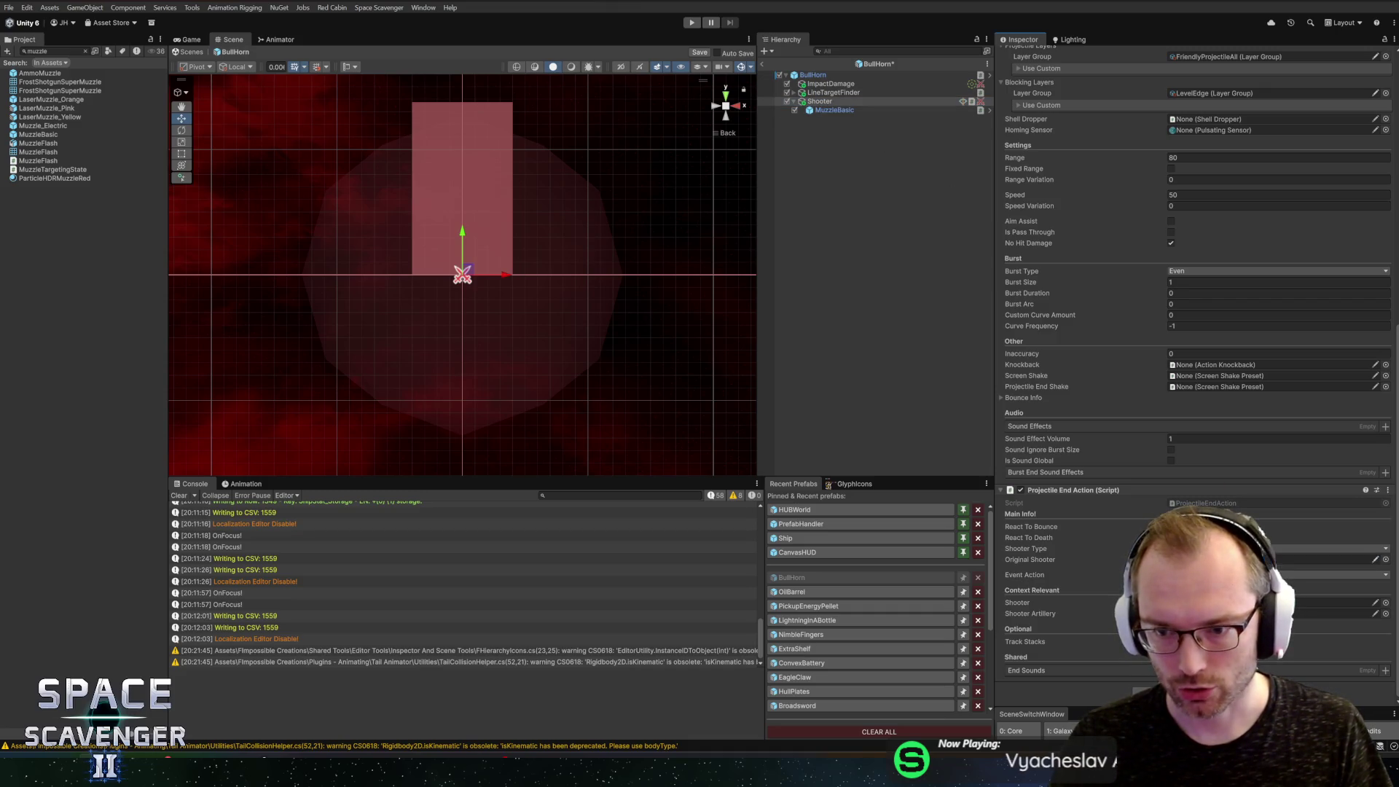
{"action": "left_click", "coordinate": [1334, 574]}
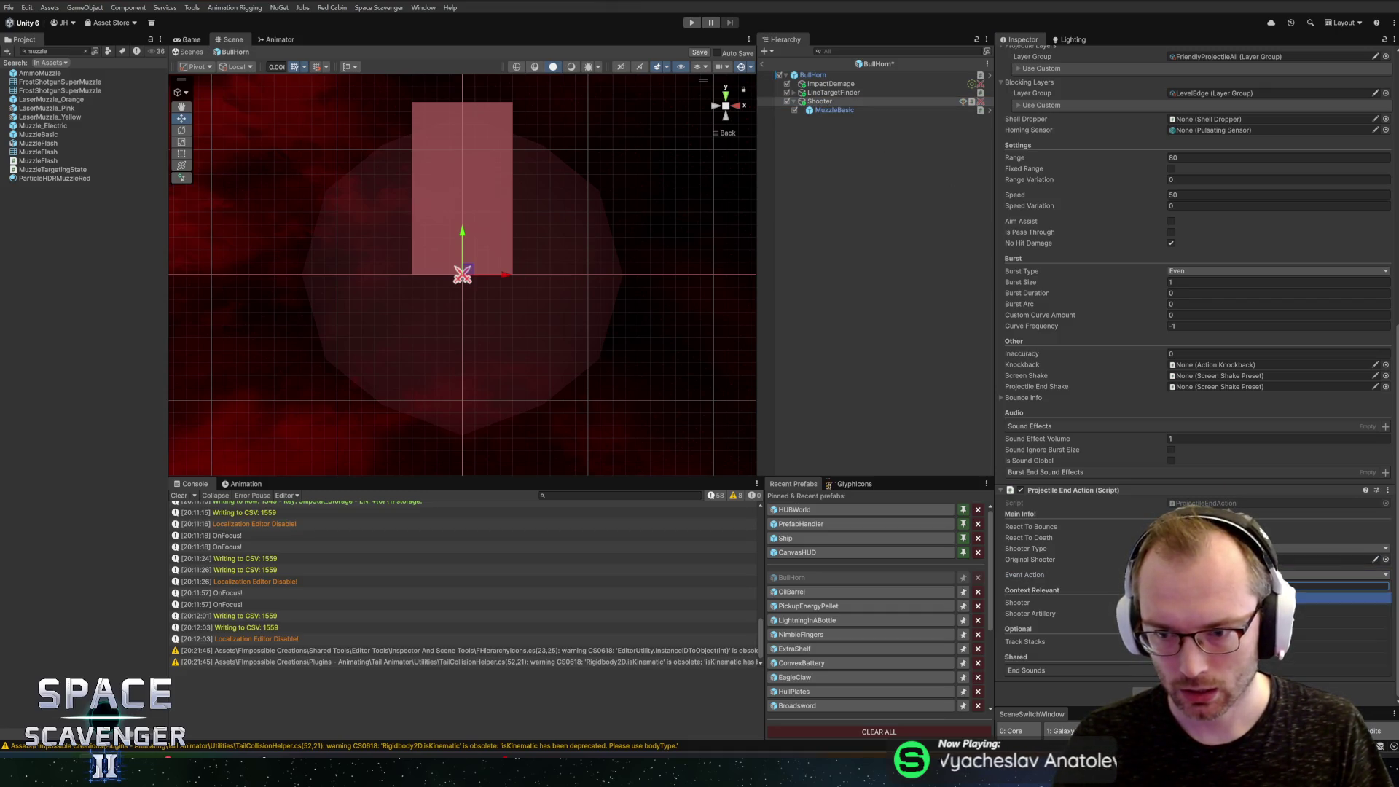
{"action": "left_click", "coordinate": [1342, 597]}
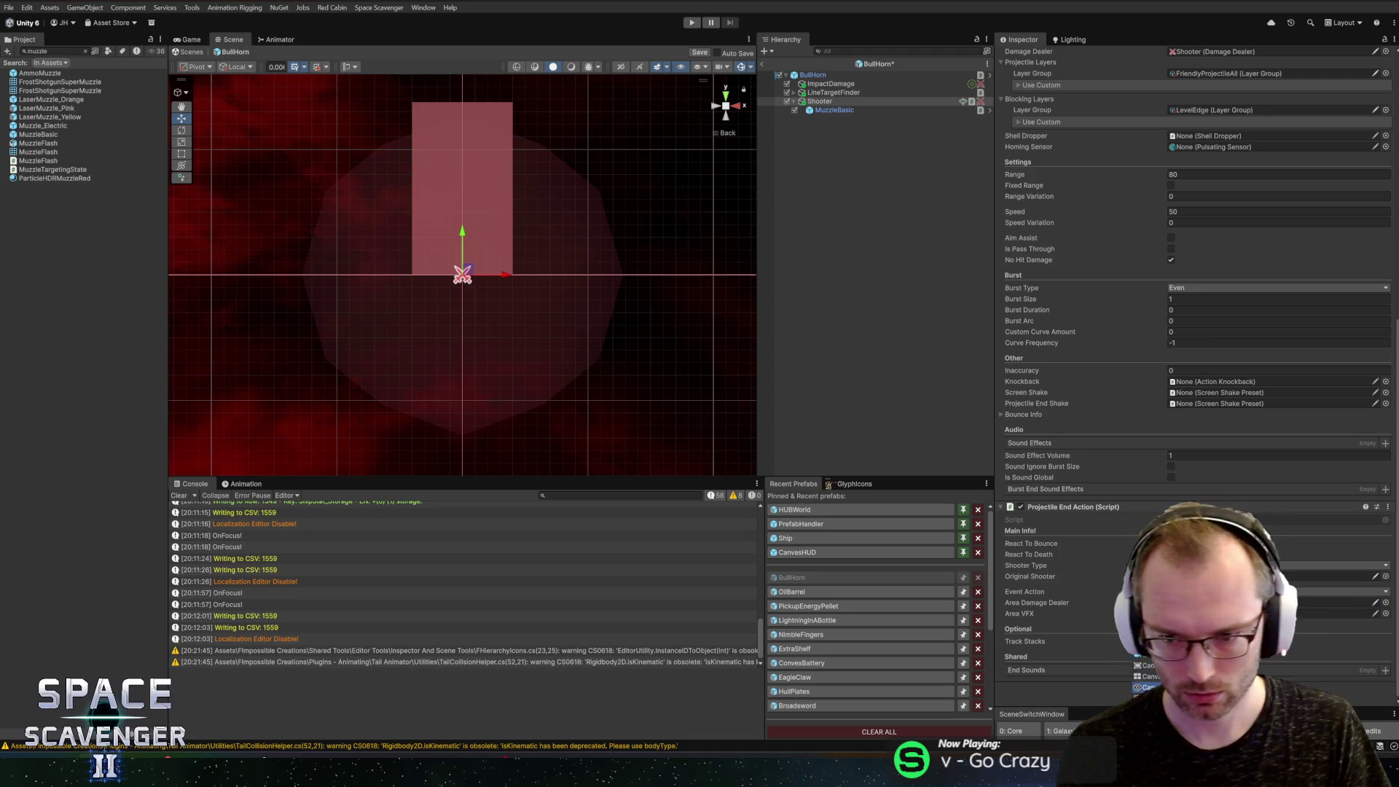
{"action": "scroll", "coordinate": [1195, 365], "scroll_direction": "down", "scroll_amount": 3}
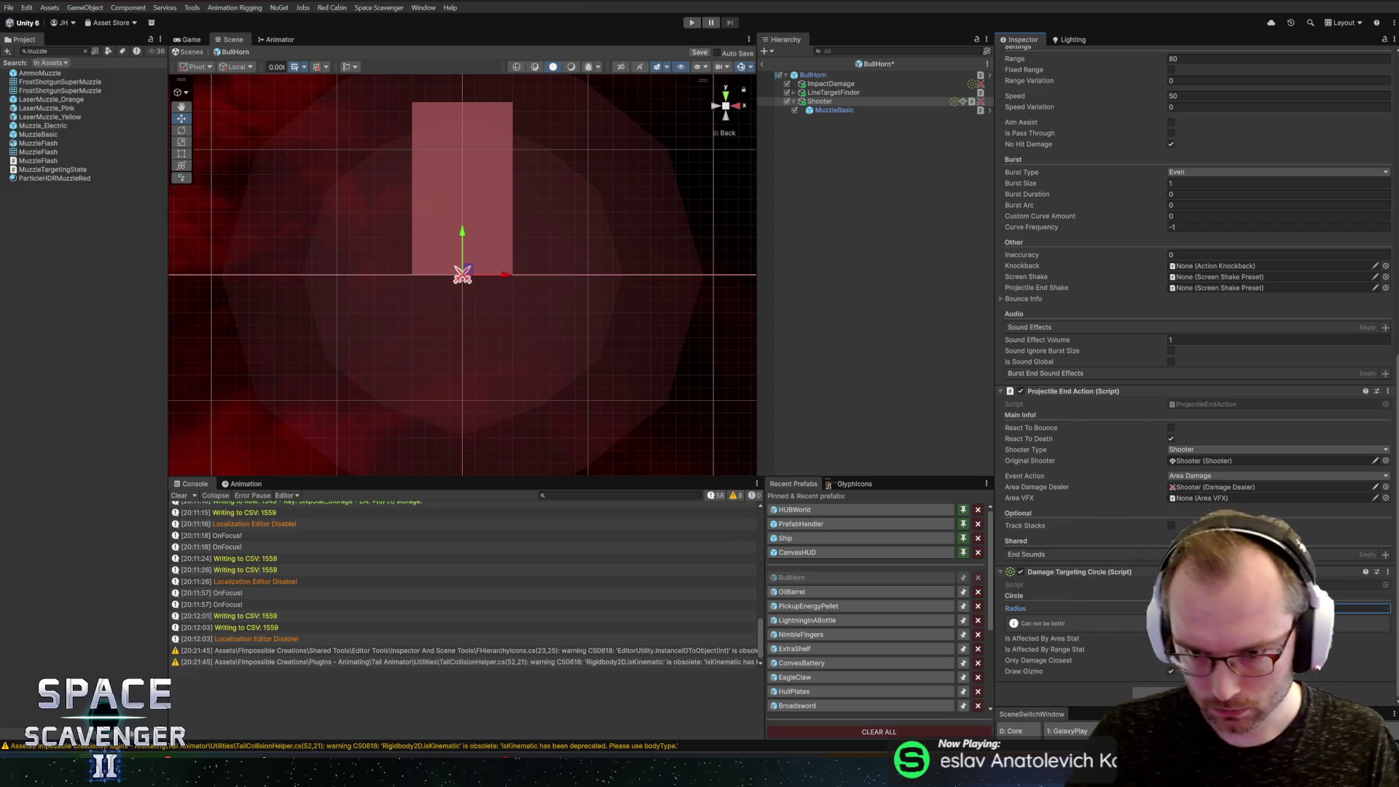
{"action": "key", "text": "ctrl+s"}
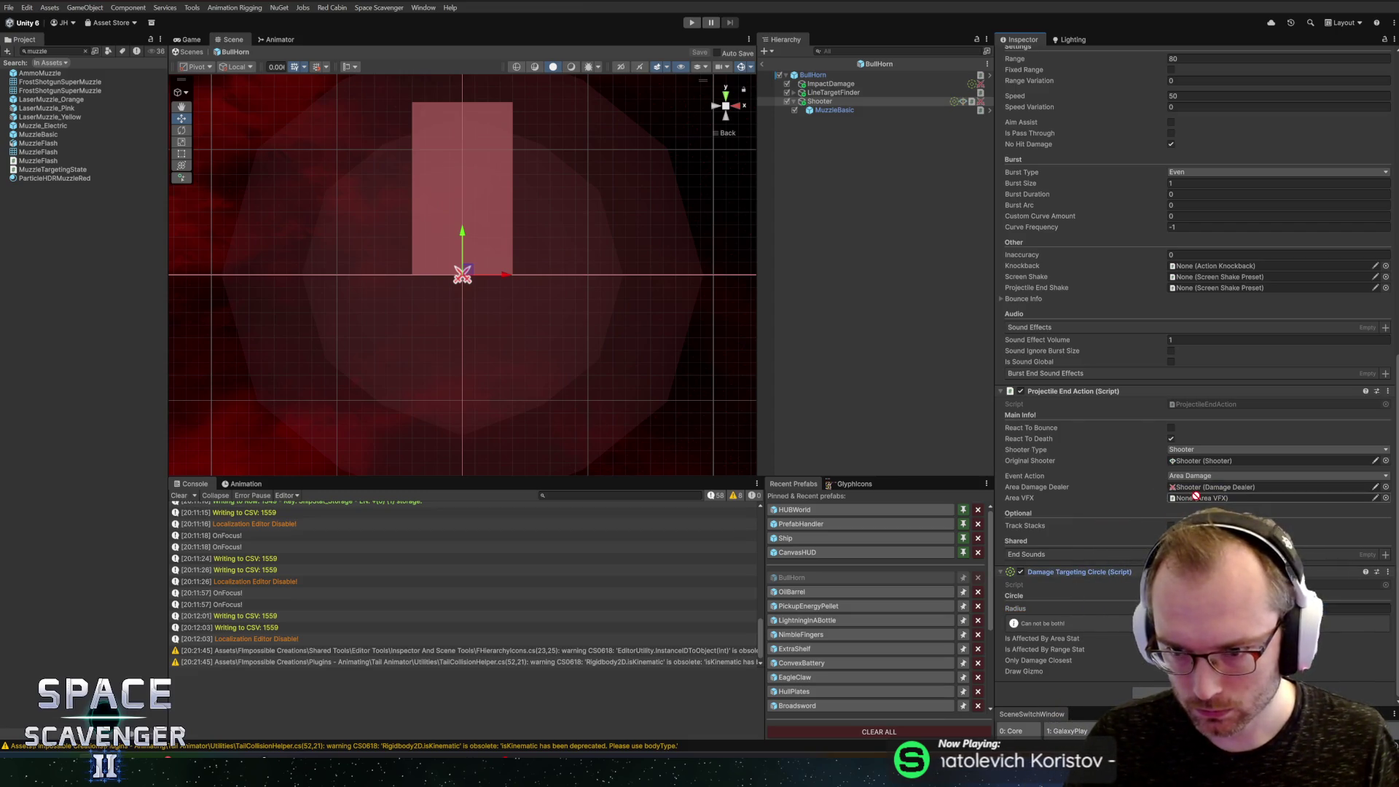
Step: Assign Shooter as the Area Damage Dealer and Damage Targeting circle, and add an Object Pool component
{"action": "left_click_drag", "start_coordinate": [1205, 462], "coordinate": [1199, 491]}
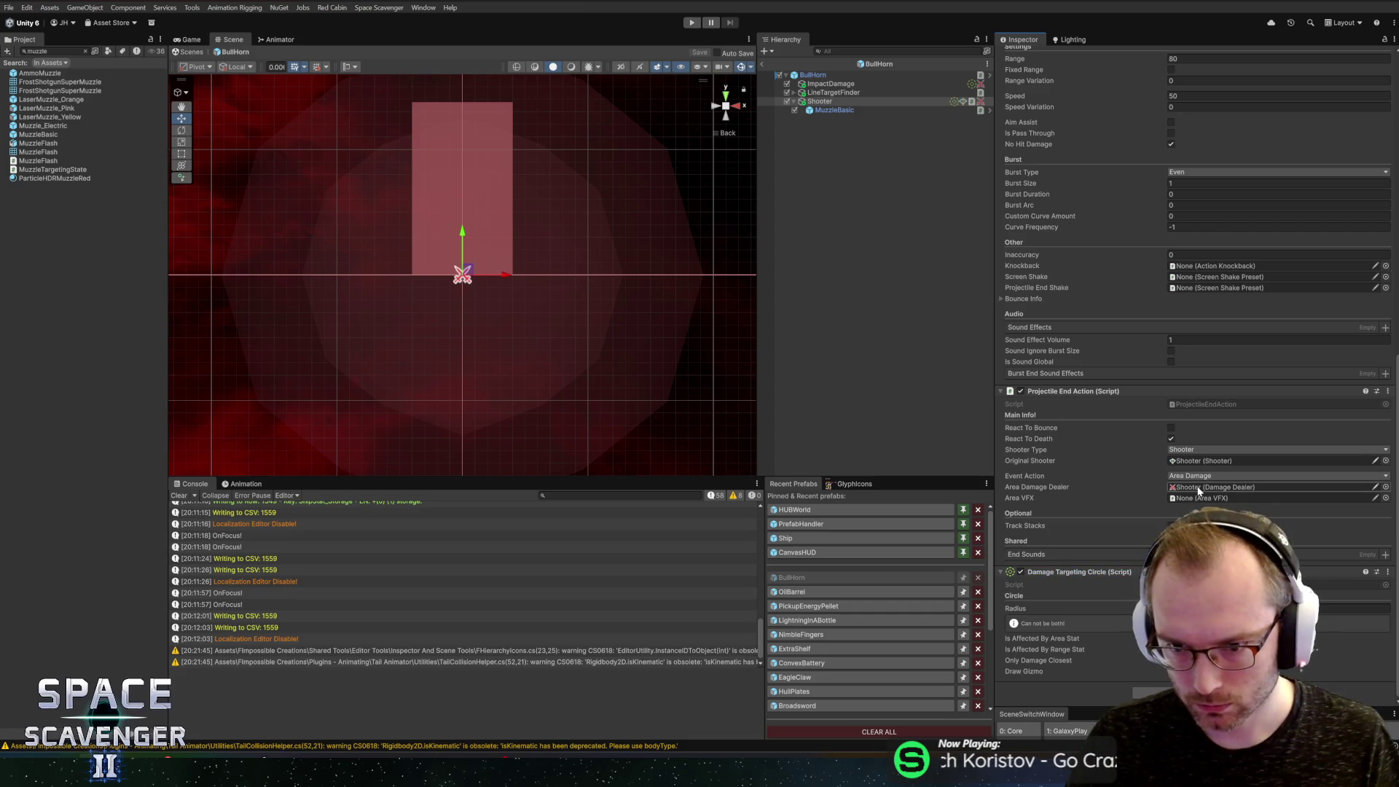
{"action": "scroll", "coordinate": [1124, 443], "scroll_direction": "up", "scroll_amount": 15}
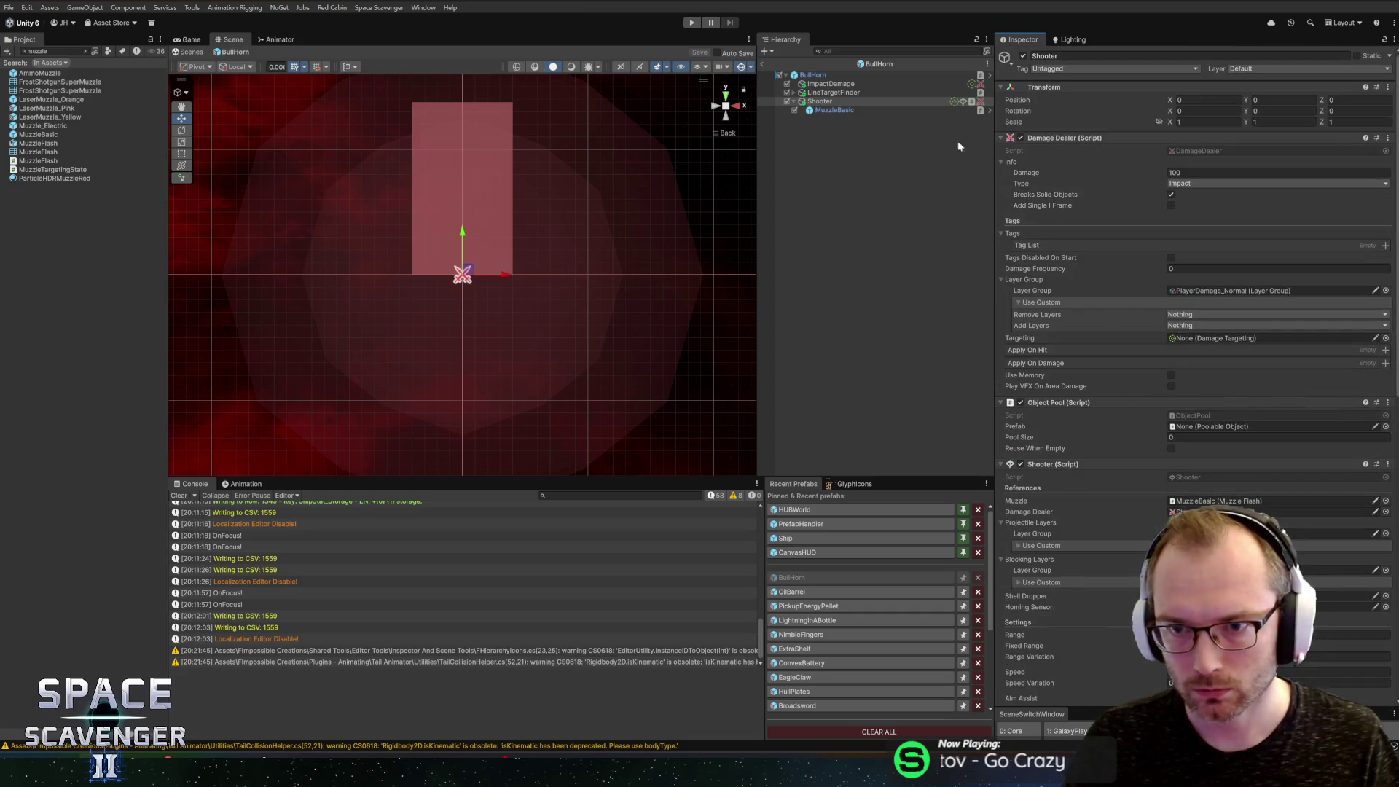
{"action": "left_click_drag", "start_coordinate": [821, 106], "coordinate": [1216, 341]}
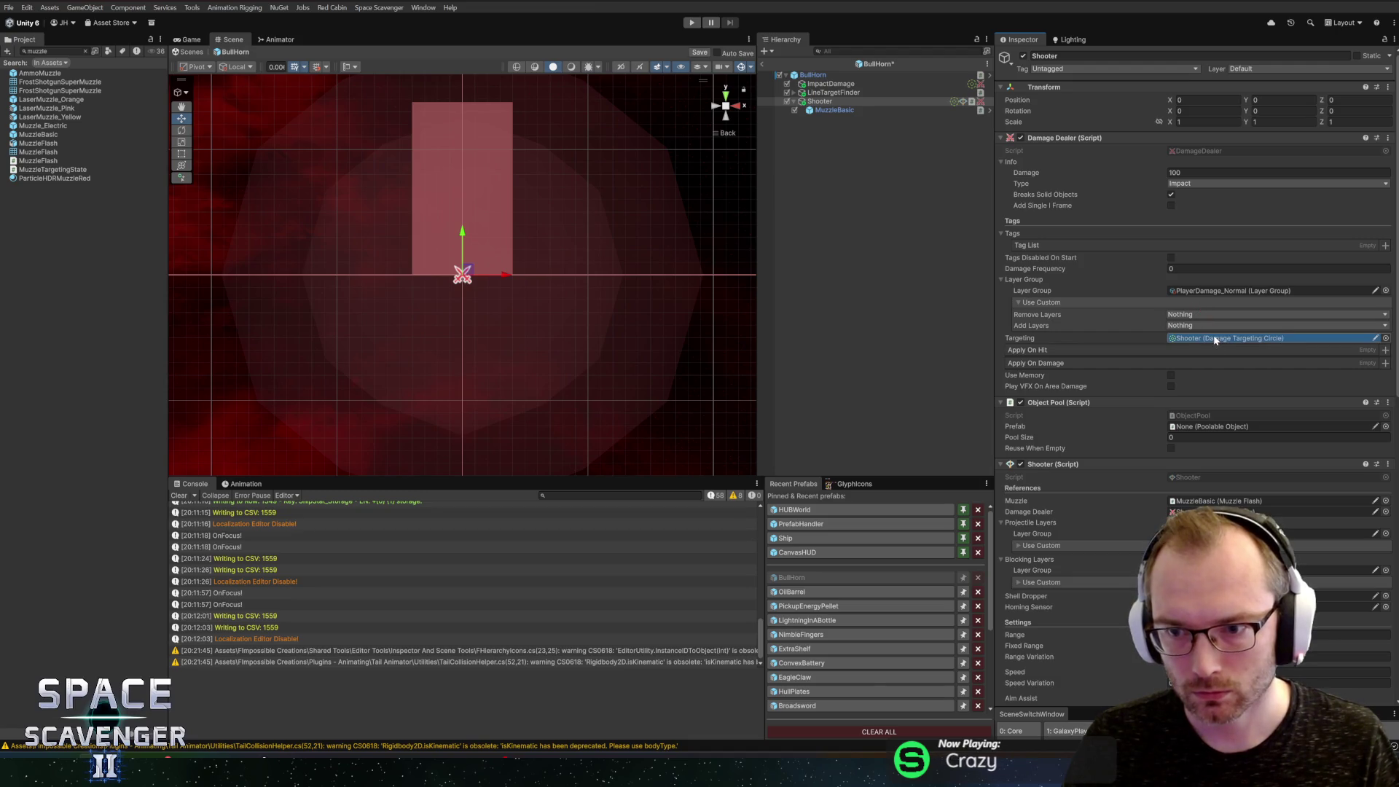
{"action": "scroll", "coordinate": [1214, 341], "scroll_direction": "down", "scroll_amount": 10}
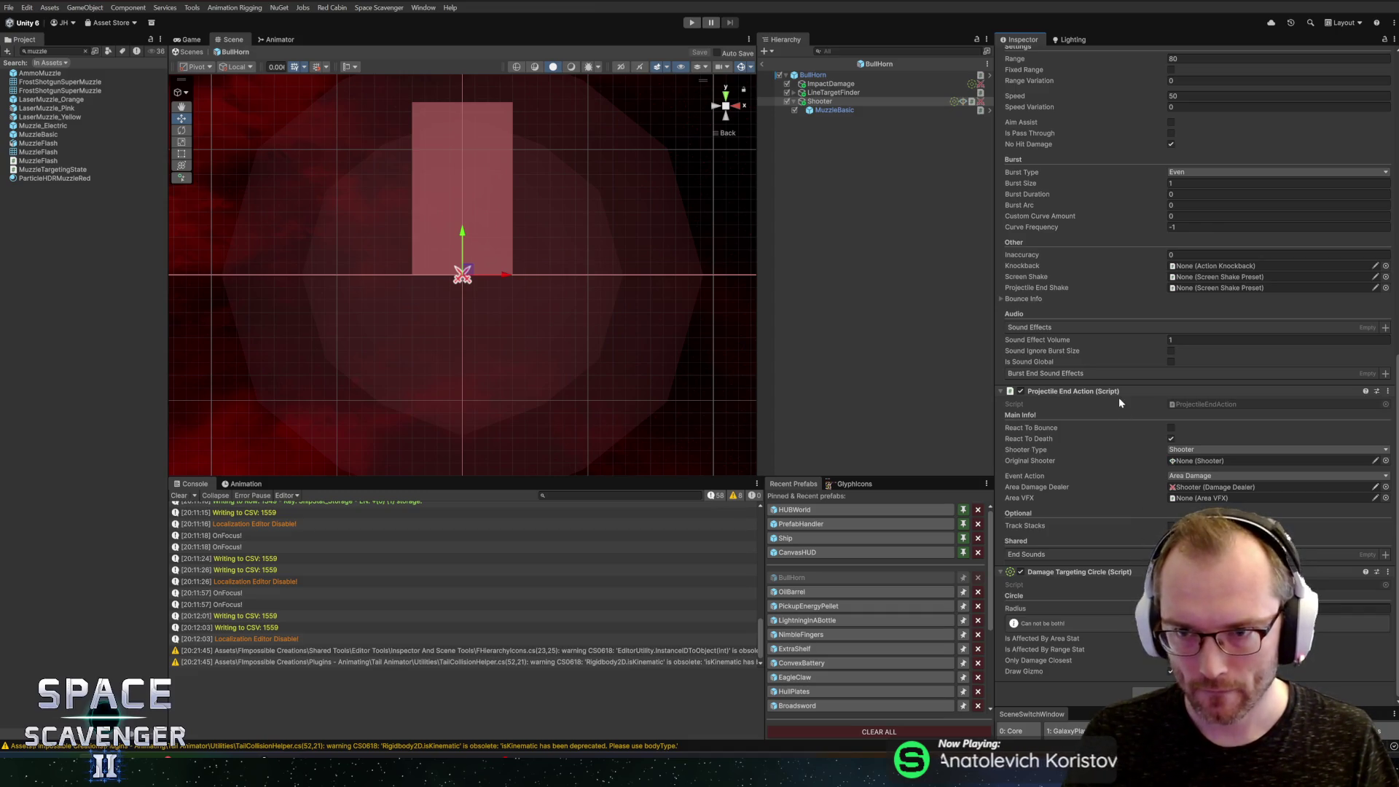
{"action": "scroll", "coordinate": [1118, 397], "scroll_direction": "up", "scroll_amount": 15}
{"action": "scroll", "coordinate": [1118, 394], "scroll_direction": "down", "scroll_amount": 15}
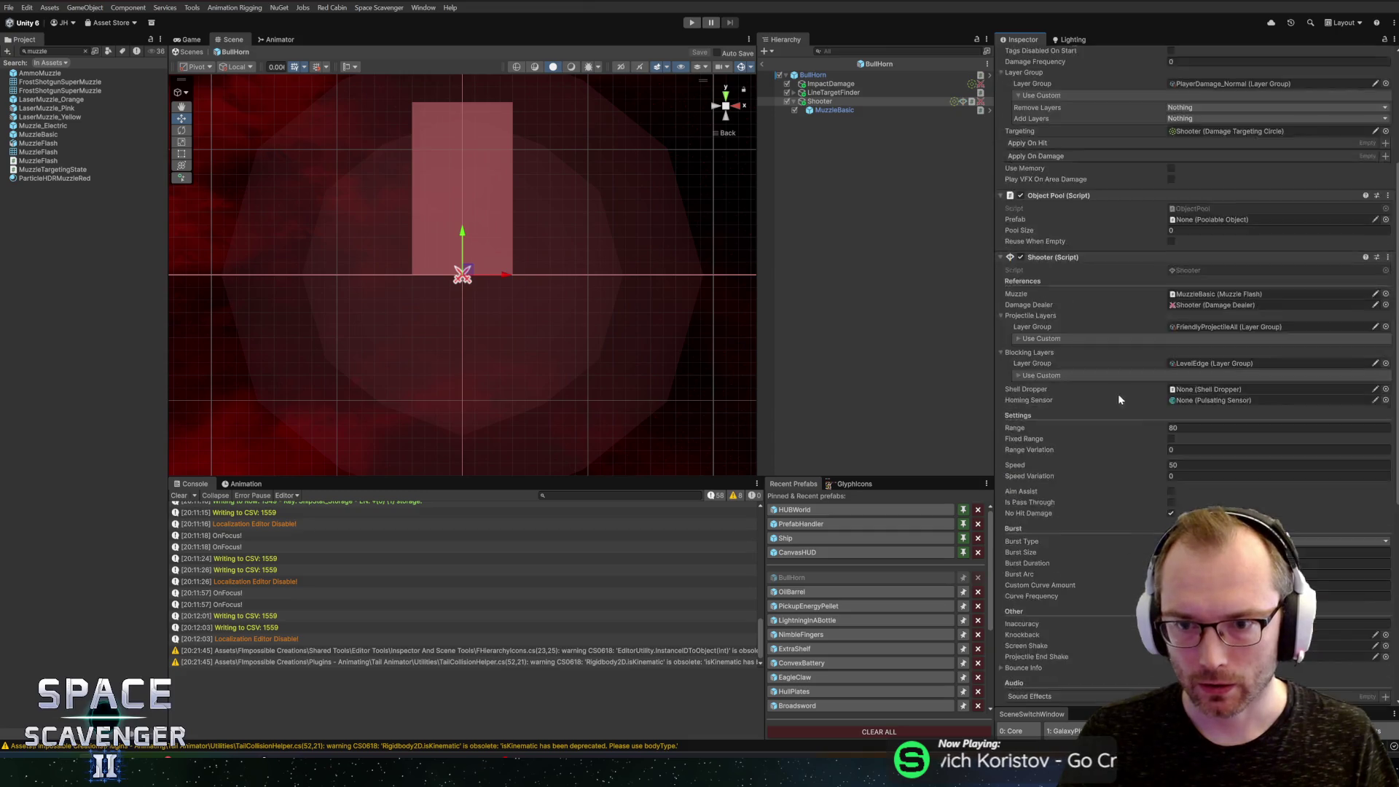
{"action": "left_click", "coordinate": [1159, 587]}
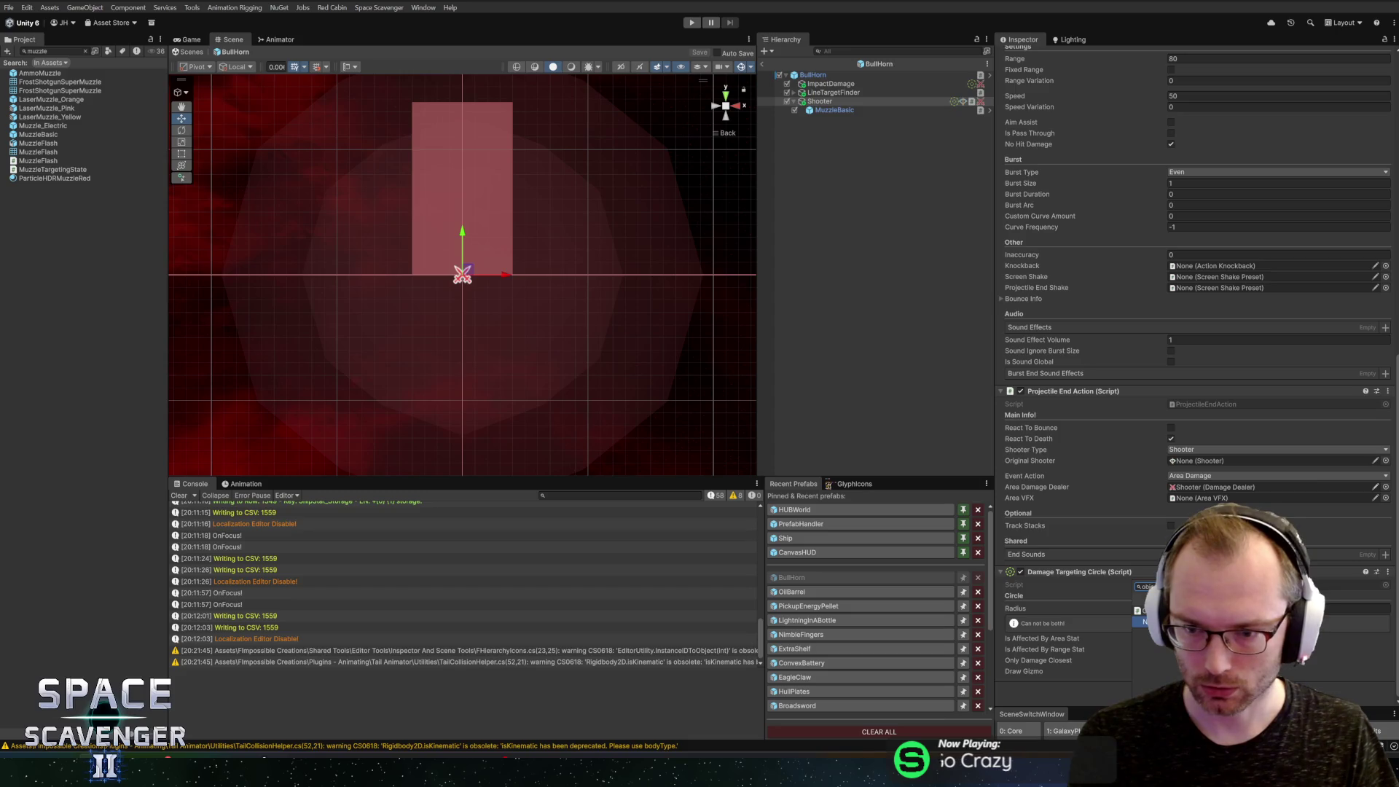
{"action": "key", "text": "Return"}
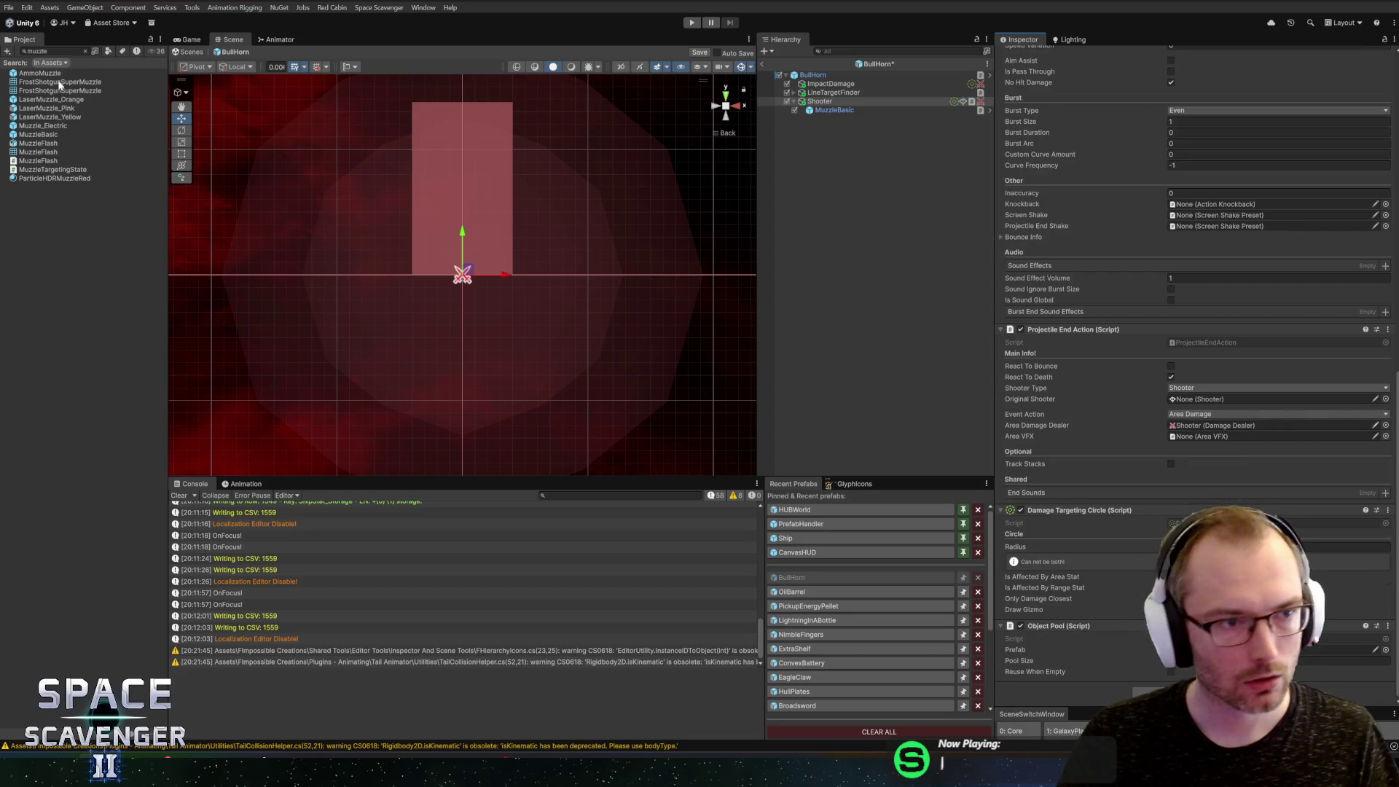
Step: Set RifleBullet as the Object Pool's prefab and save the BullHorn prefab
{"action": "left_click", "coordinate": [51, 51]}
{"action": "type", "text": "rifle"}
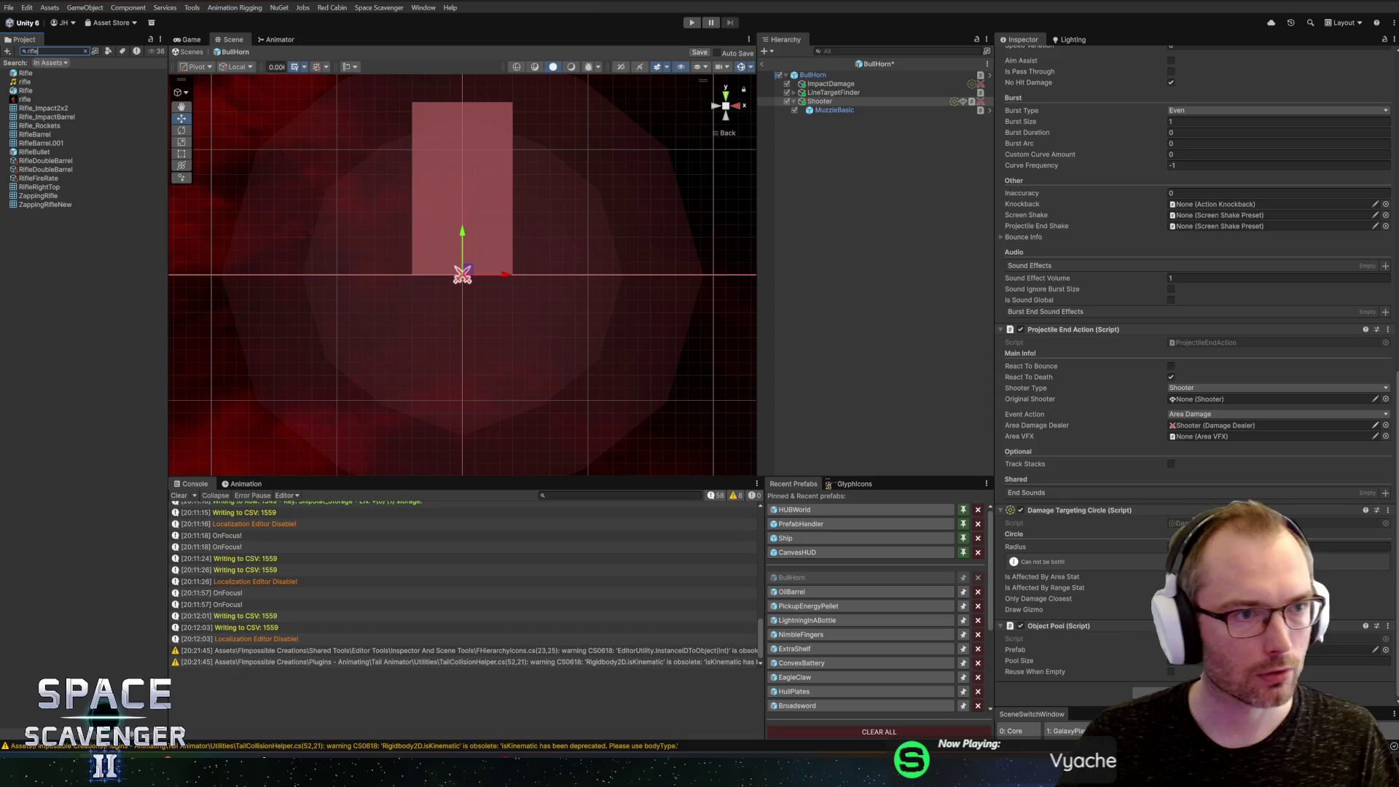
{"action": "mouse_move", "coordinate": [24, 152]}
{"action": "left_mouse_down"}
{"action": "mouse_move", "coordinate": [1103, 581]}
{"action": "mouse_move", "coordinate": [1221, 585]}
{"action": "mouse_move", "coordinate": [1239, 649]}
{"action": "left_mouse_up"}
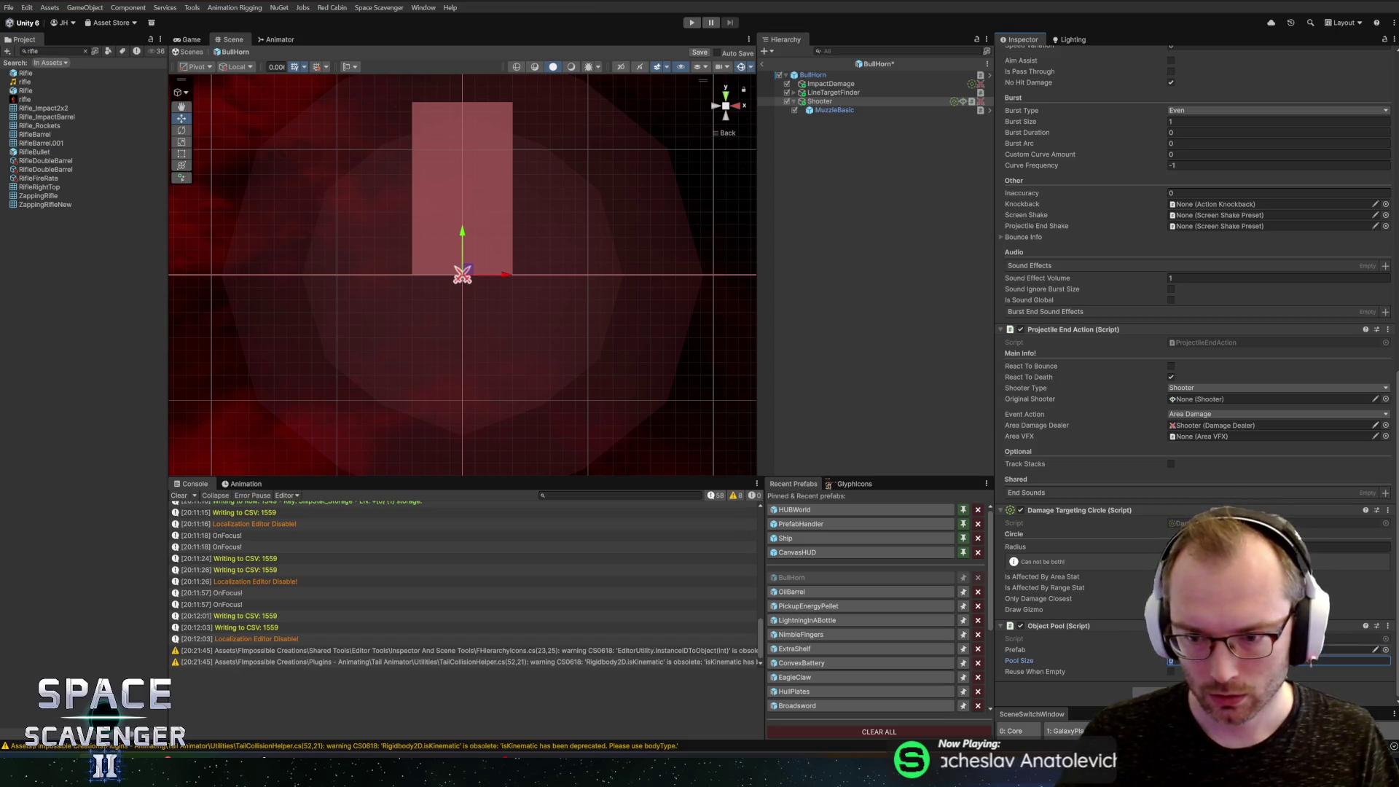
{"action": "key", "text": "ctrl+s"}
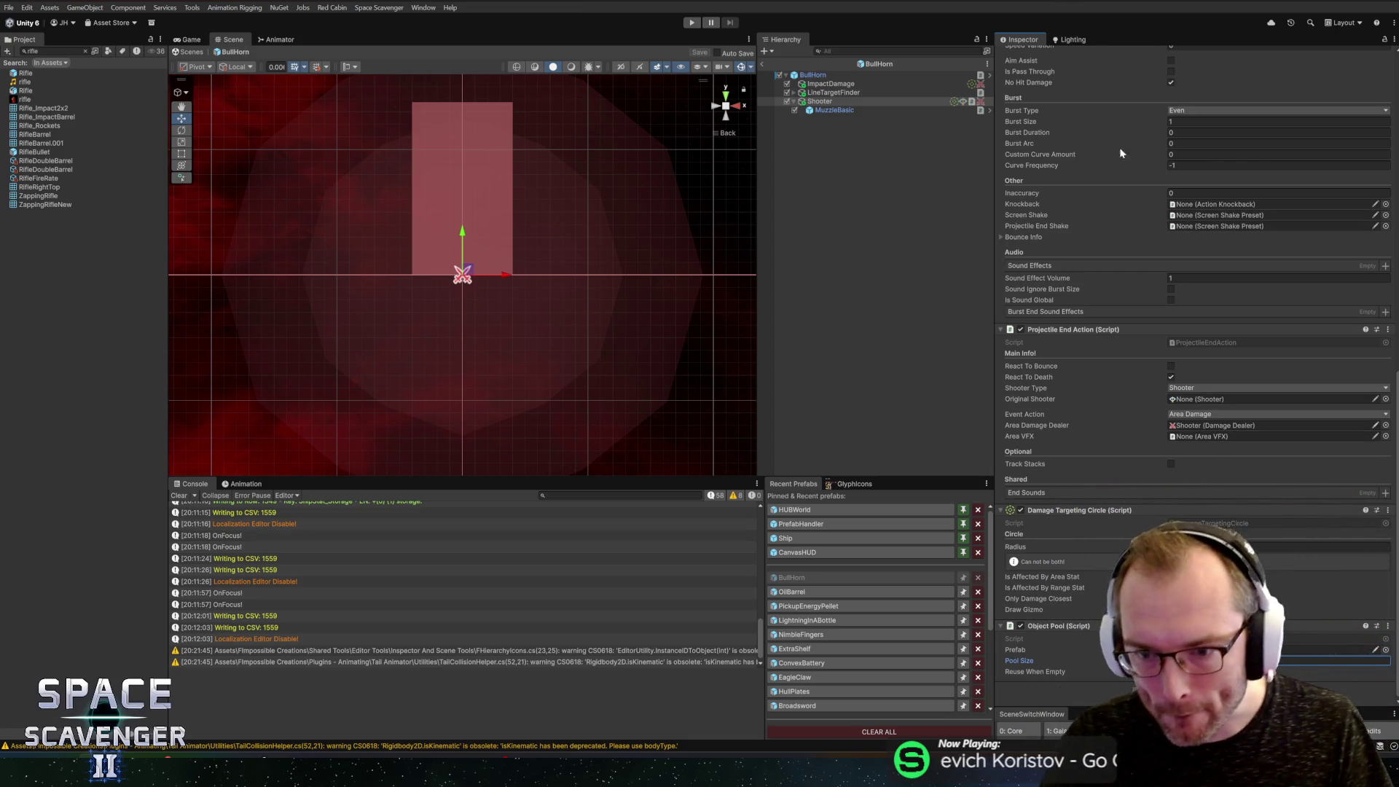
Step: Set ImpactDamage's Damage Targeting Circle radius to 12
{"action": "scroll", "coordinate": [1159, 230], "scroll_direction": "up", "scroll_amount": 10}
{"action": "left_click", "coordinate": [829, 85]}
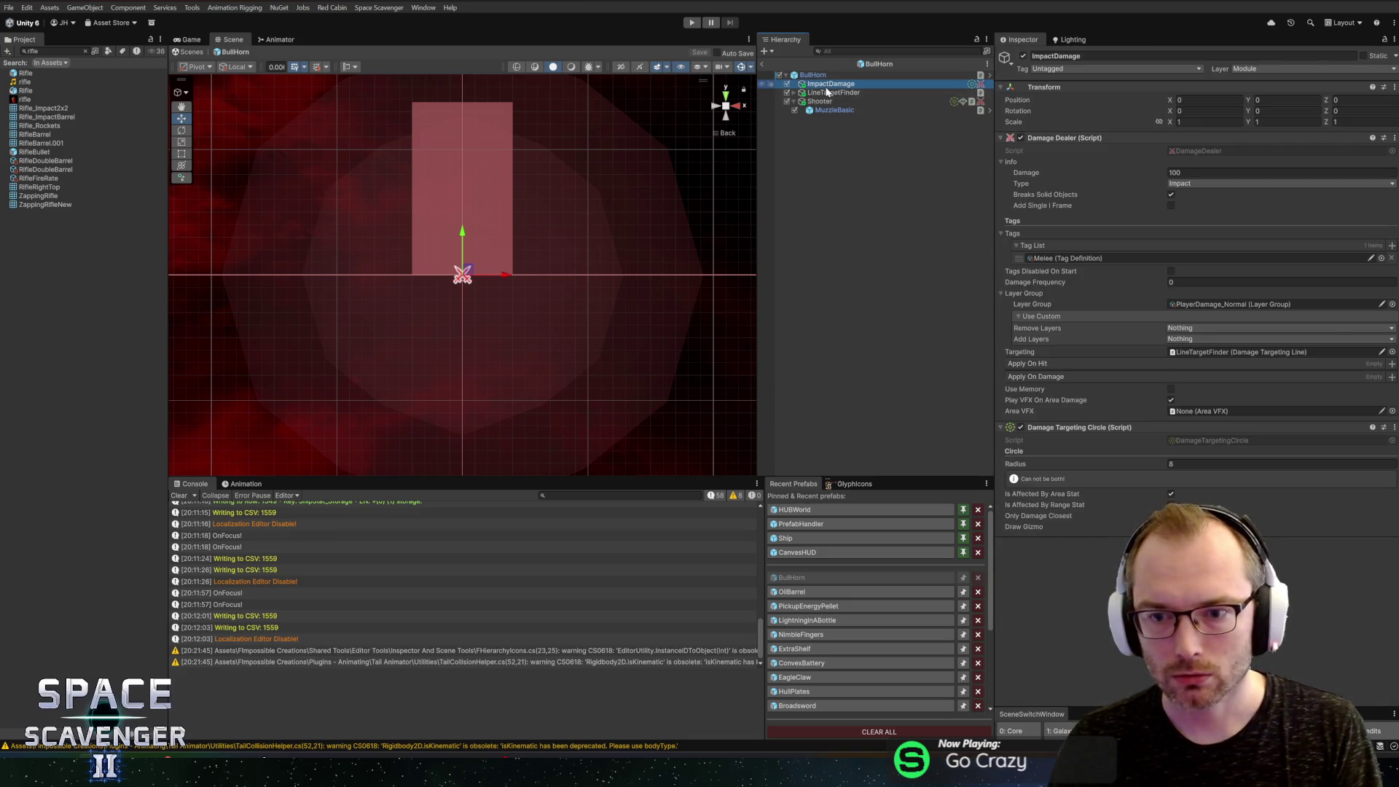
{"action": "left_click_drag", "start_coordinate": [573, 191], "coordinate": [589, 226]}
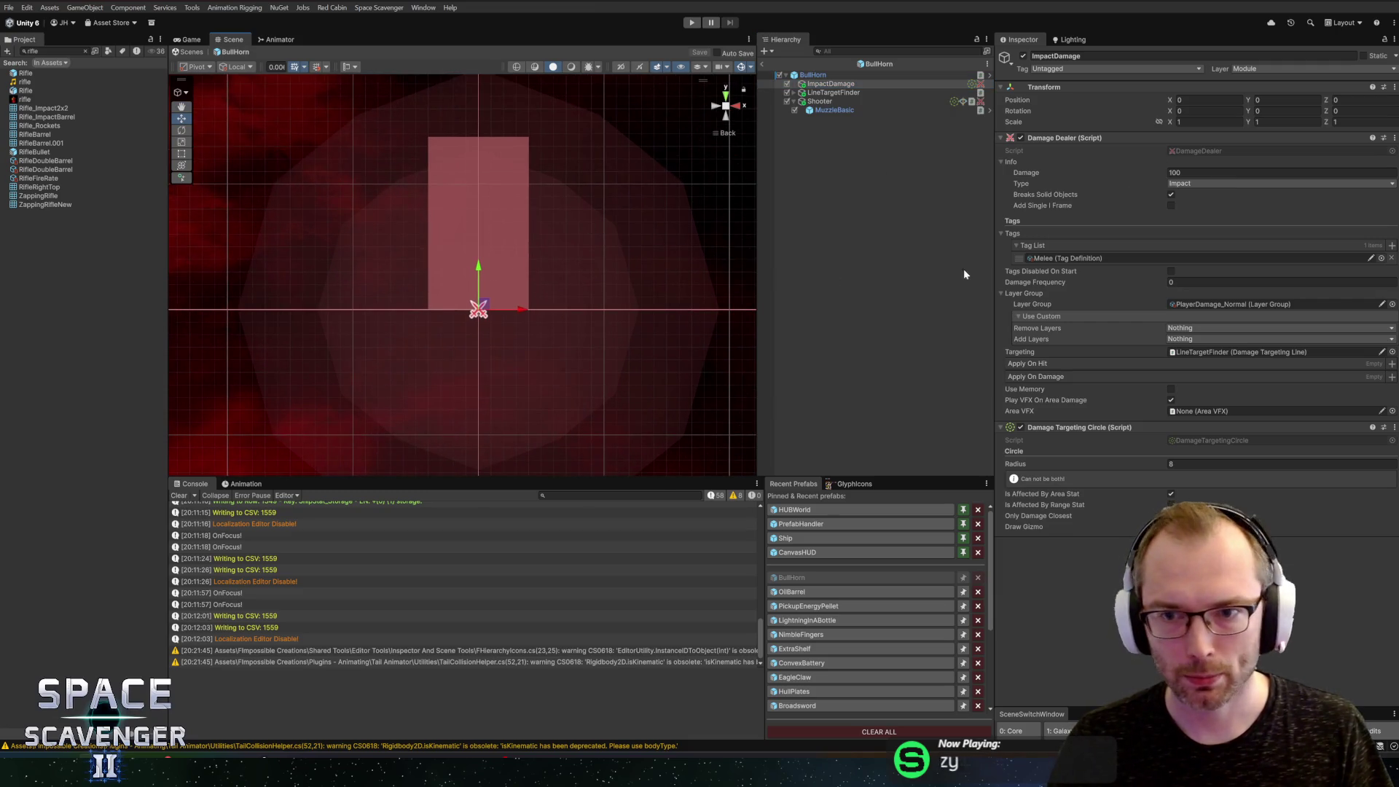
{"action": "left_click", "coordinate": [1178, 464]}
{"action": "type", "text": "12"}
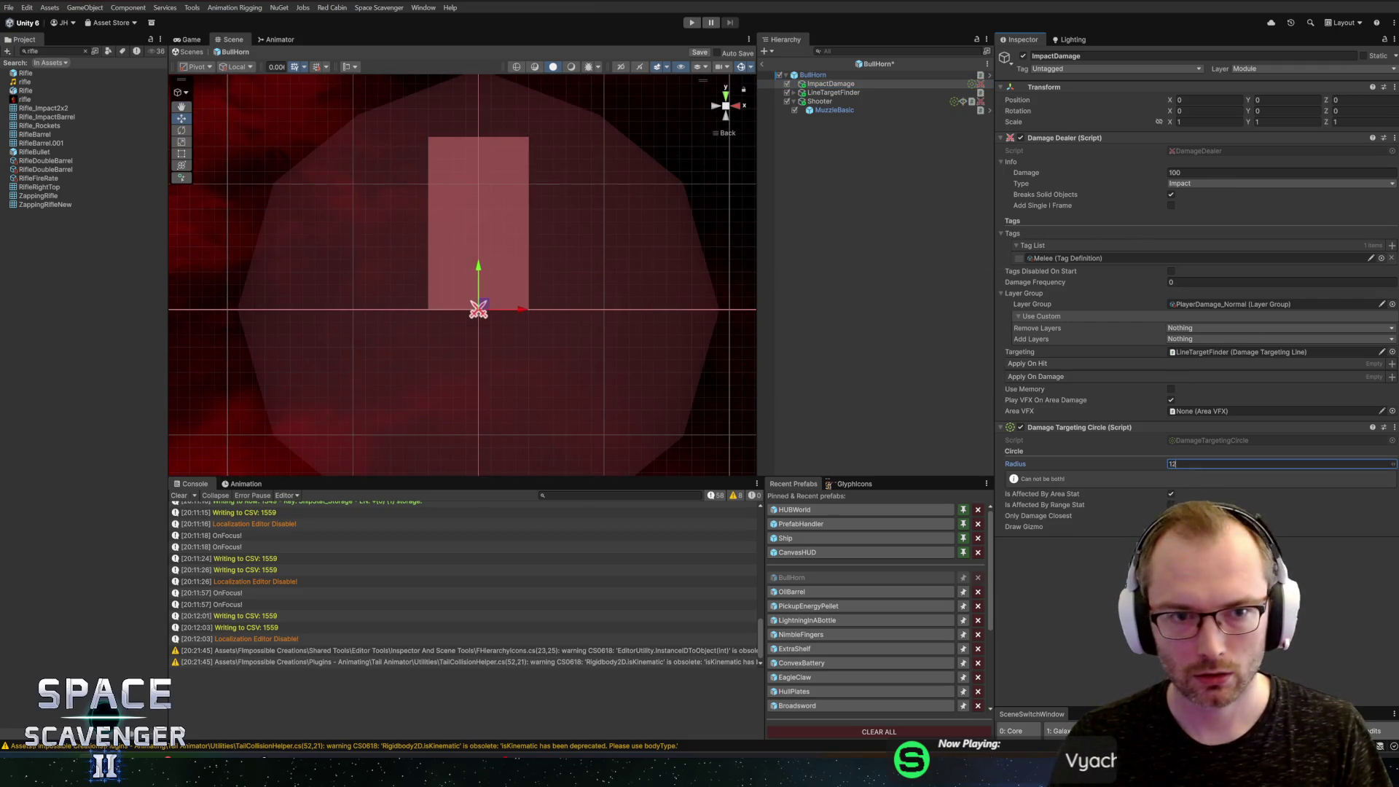
Step: Delete the LineTargetFinder object from the BullHorn prefab
{"action": "left_click", "coordinate": [828, 93]}
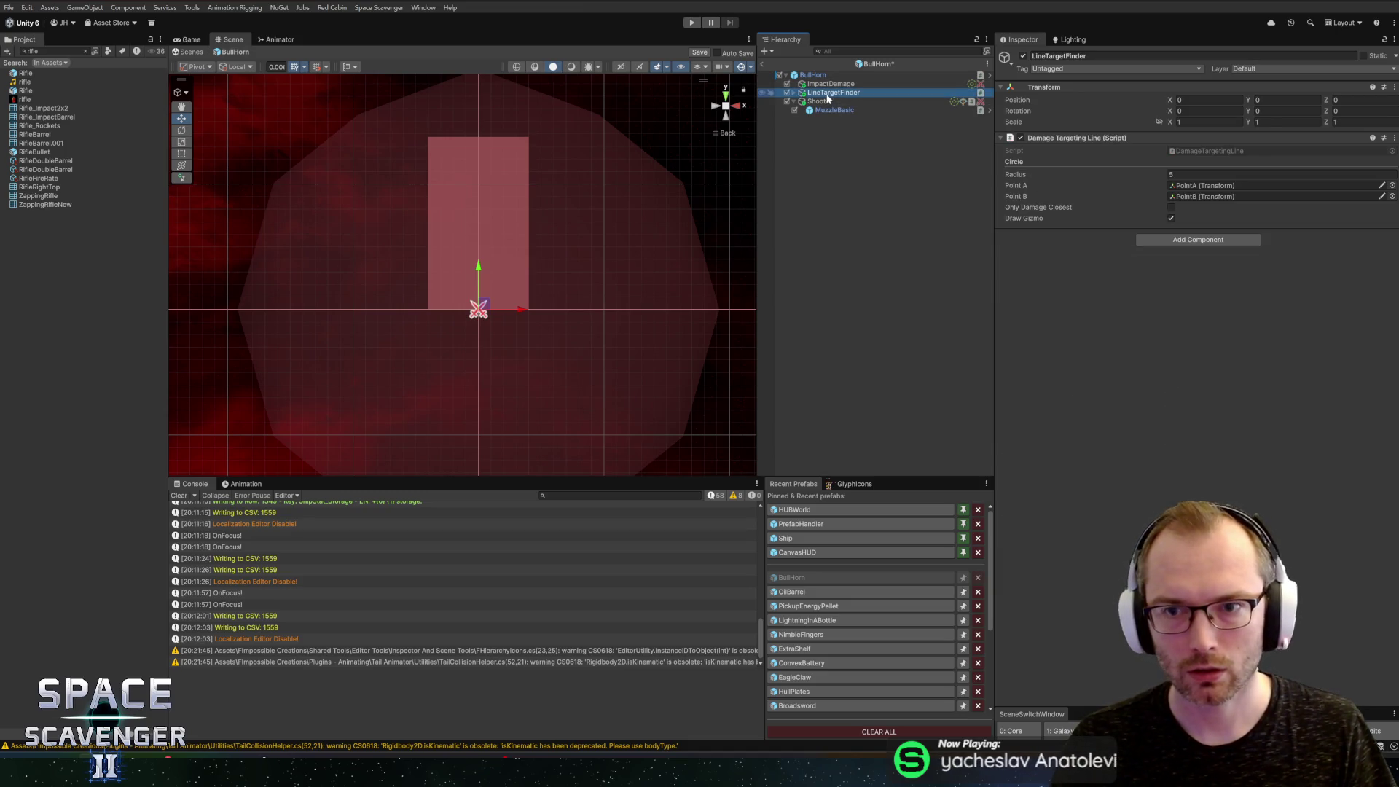
{"action": "key", "text": "Delete"}
{"action": "left_click", "coordinate": [820, 92]}
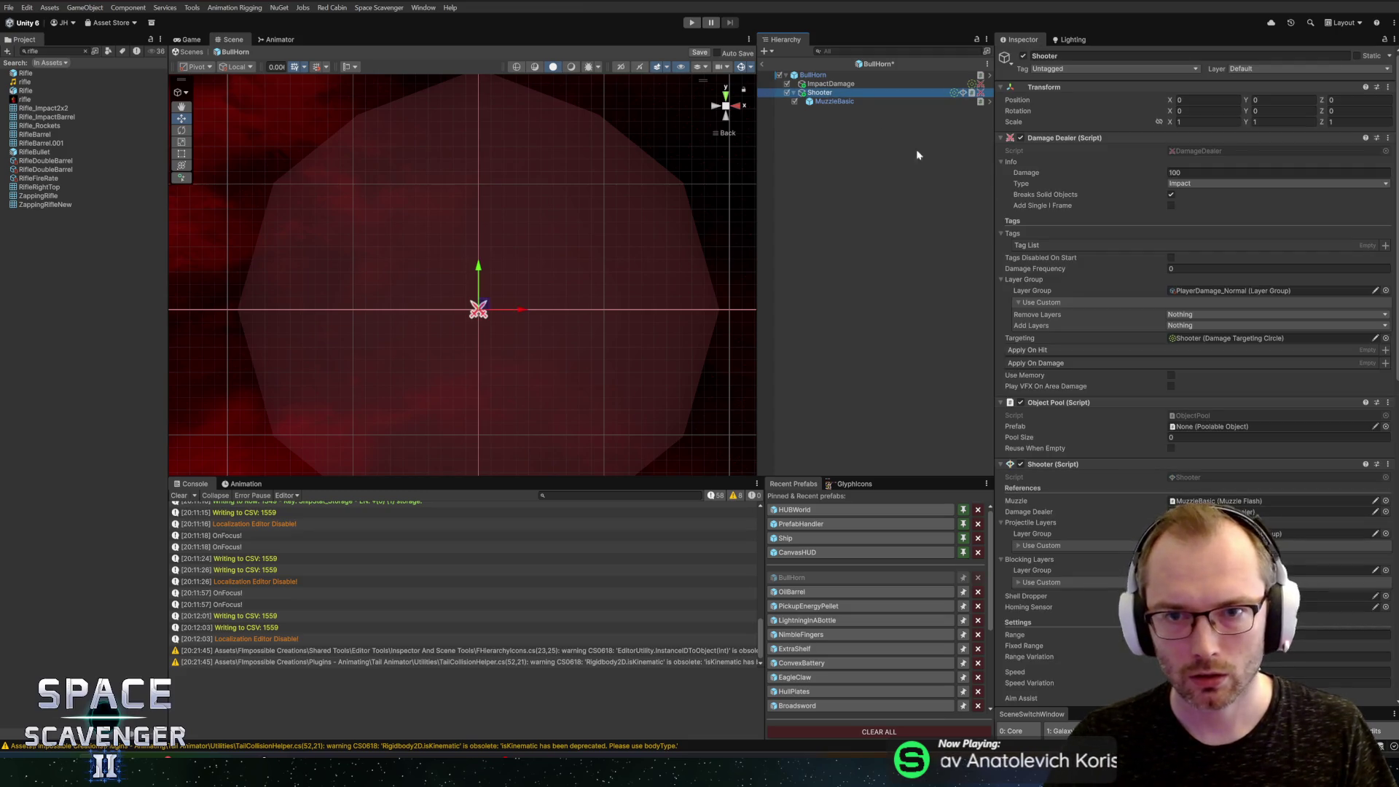
Step: Try a Damage value of 0 on the Damage Dealer component, then undo it
{"action": "right_click", "coordinate": [1074, 138]}
{"action": "left_click", "coordinate": [1070, 57]}
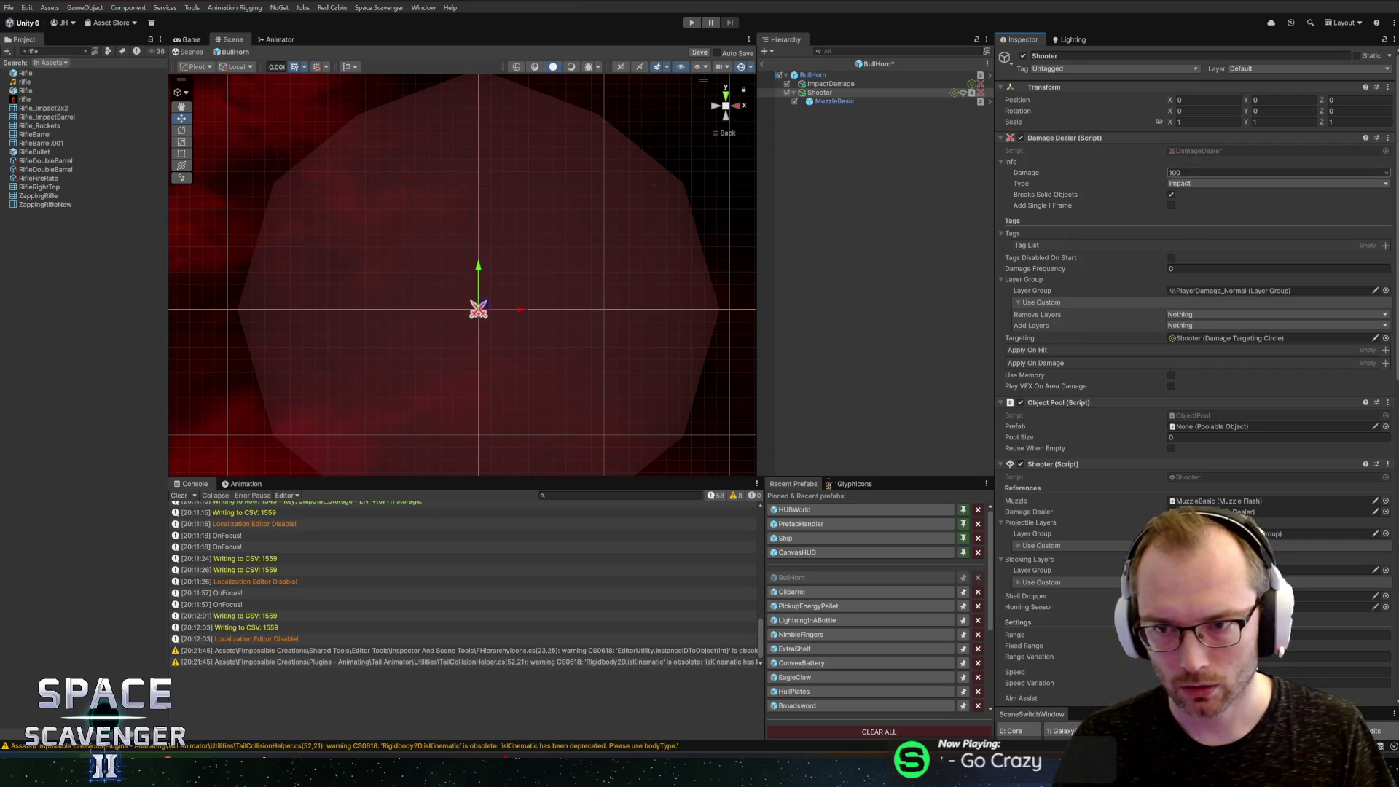
{"action": "type", "text": "0"}
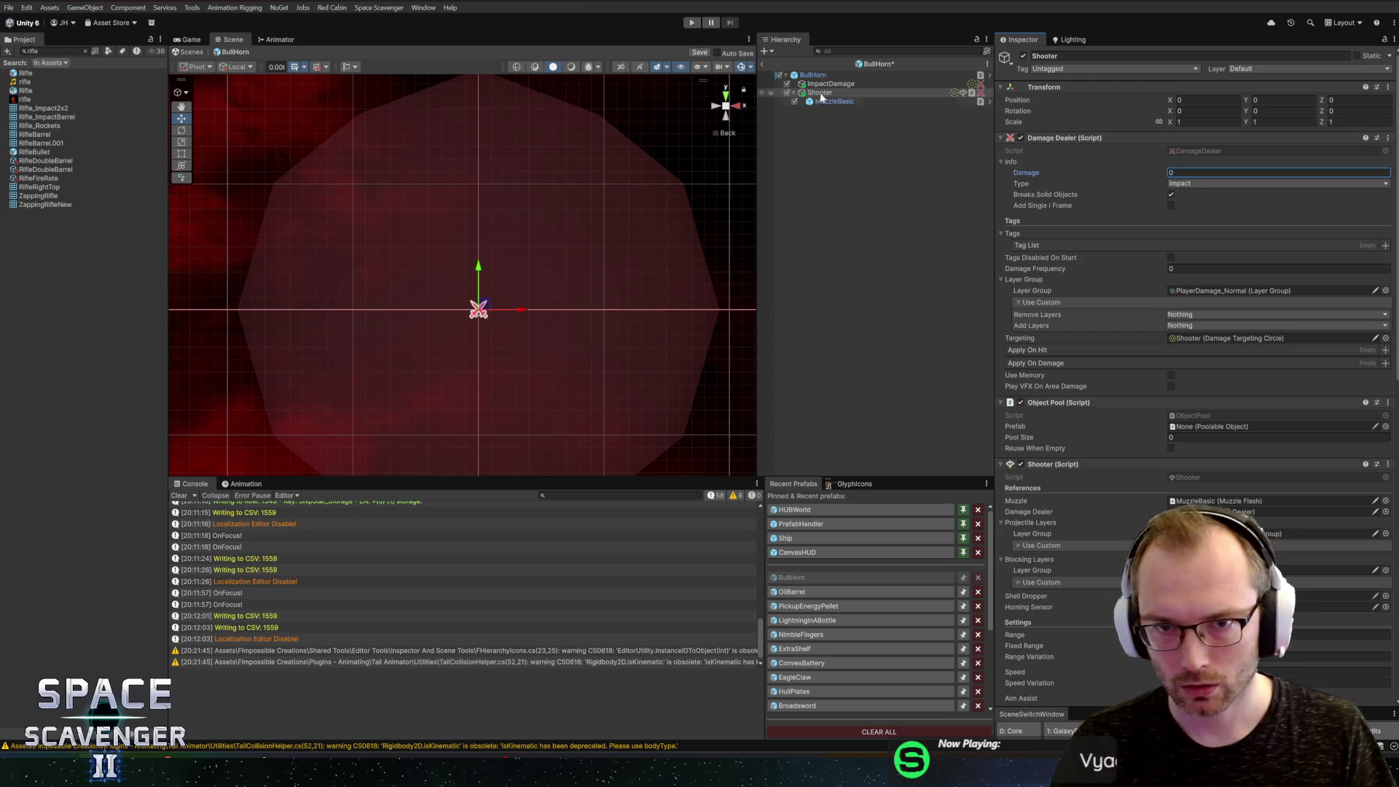
{"action": "key", "text": "ctrl+z"}
Step: Collapse the Shooter's Damage Dealer component and save the BullHorn prefab
{"action": "left_click", "coordinate": [911, 93]}
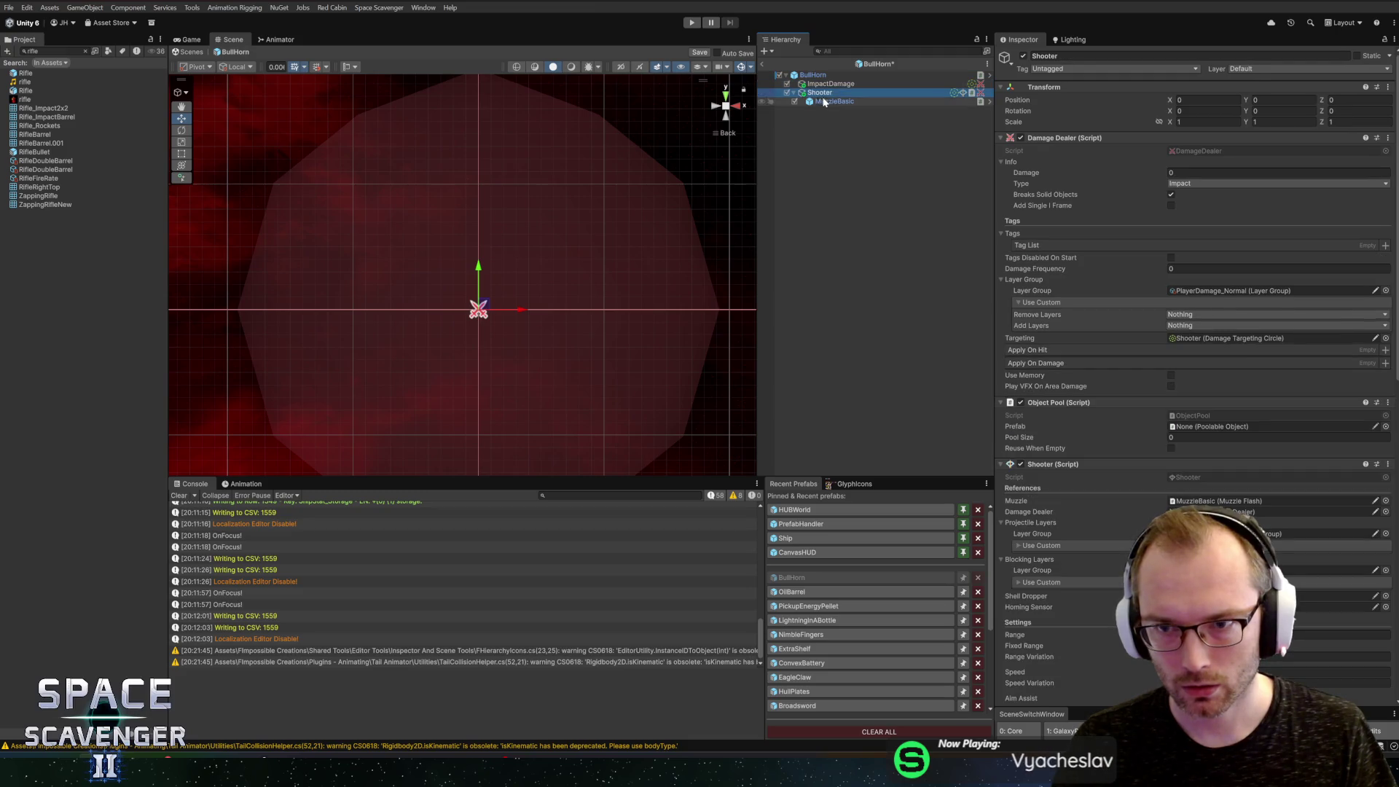
{"action": "scroll", "coordinate": [1149, 443], "scroll_direction": "down", "scroll_amount": 5}
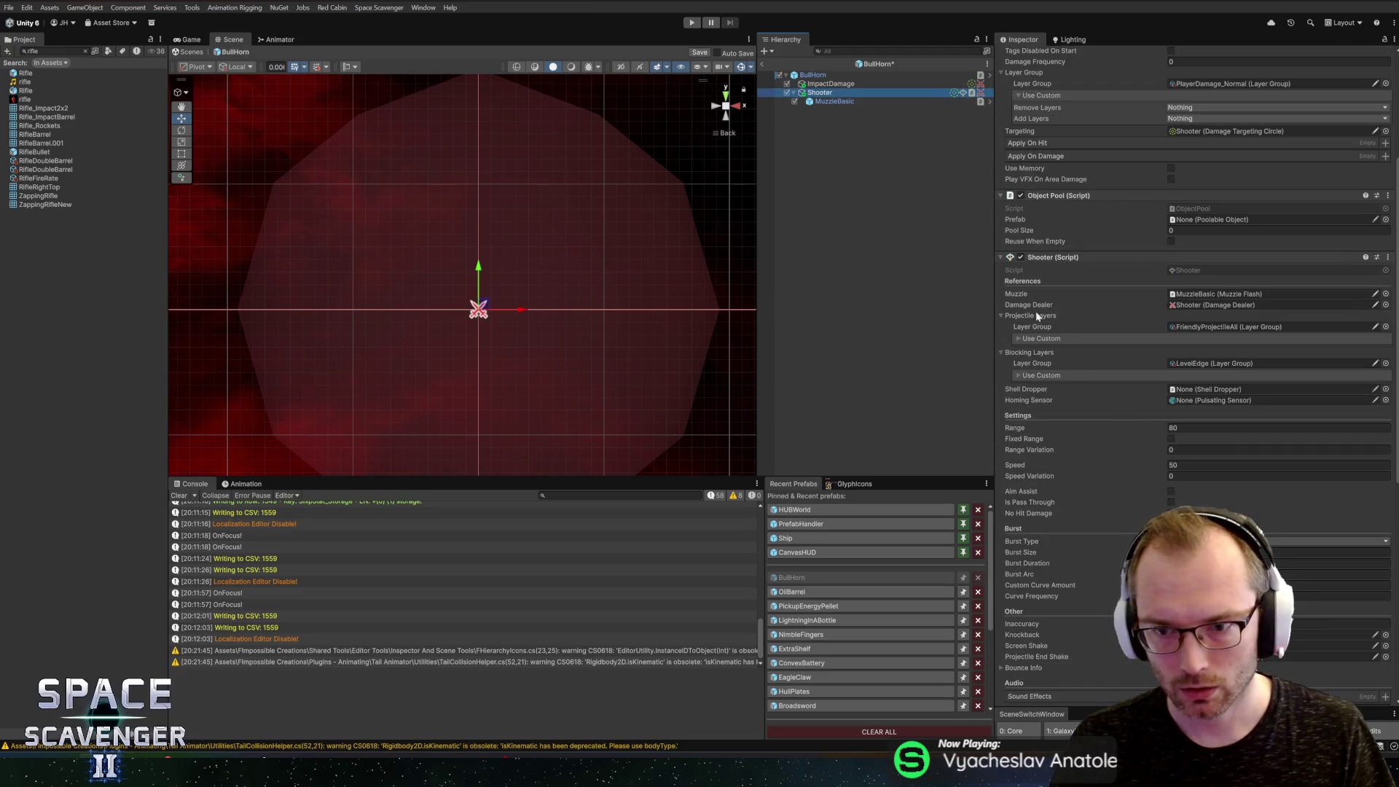
{"action": "scroll", "coordinate": [1115, 347], "scroll_direction": "down", "scroll_amount": 10}
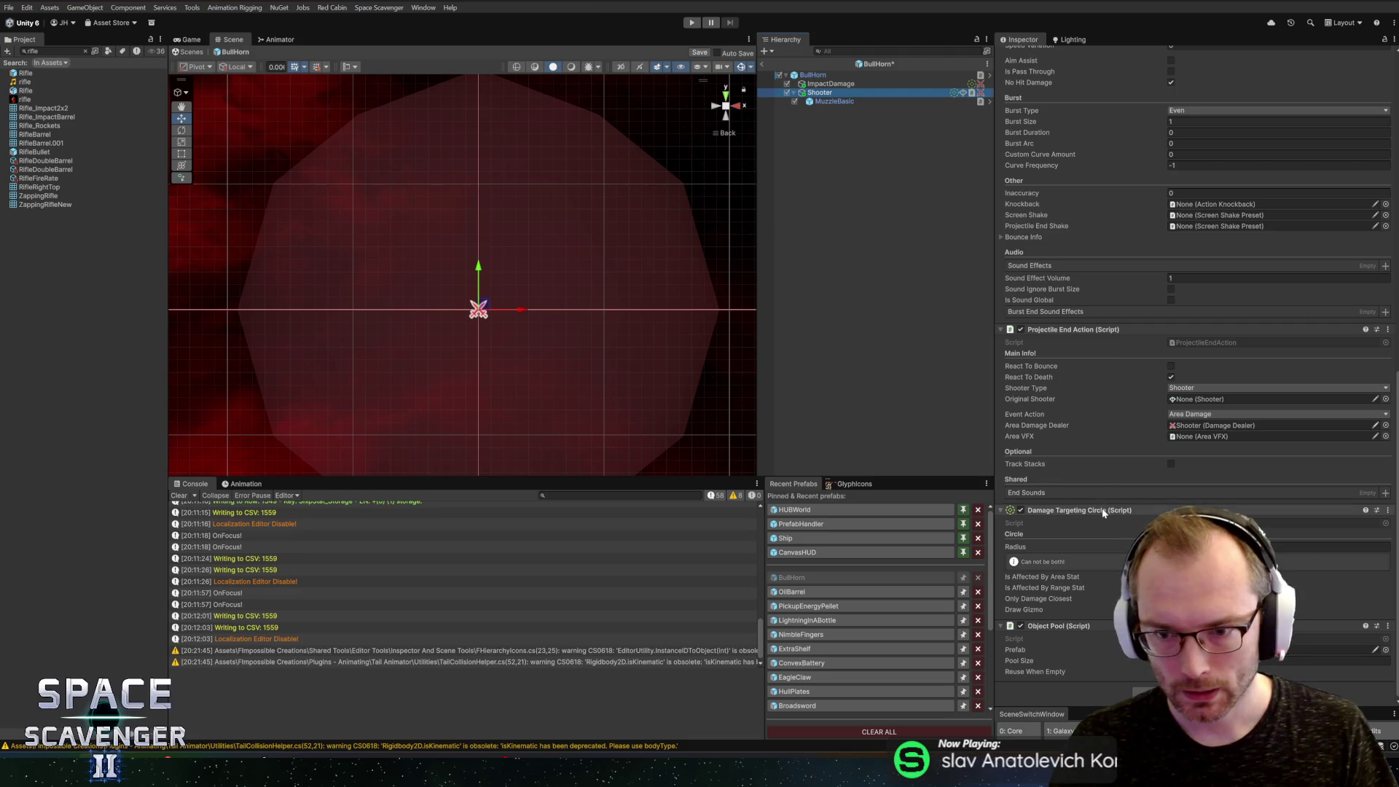
{"action": "scroll", "coordinate": [1131, 343], "scroll_direction": "up", "scroll_amount": 12}
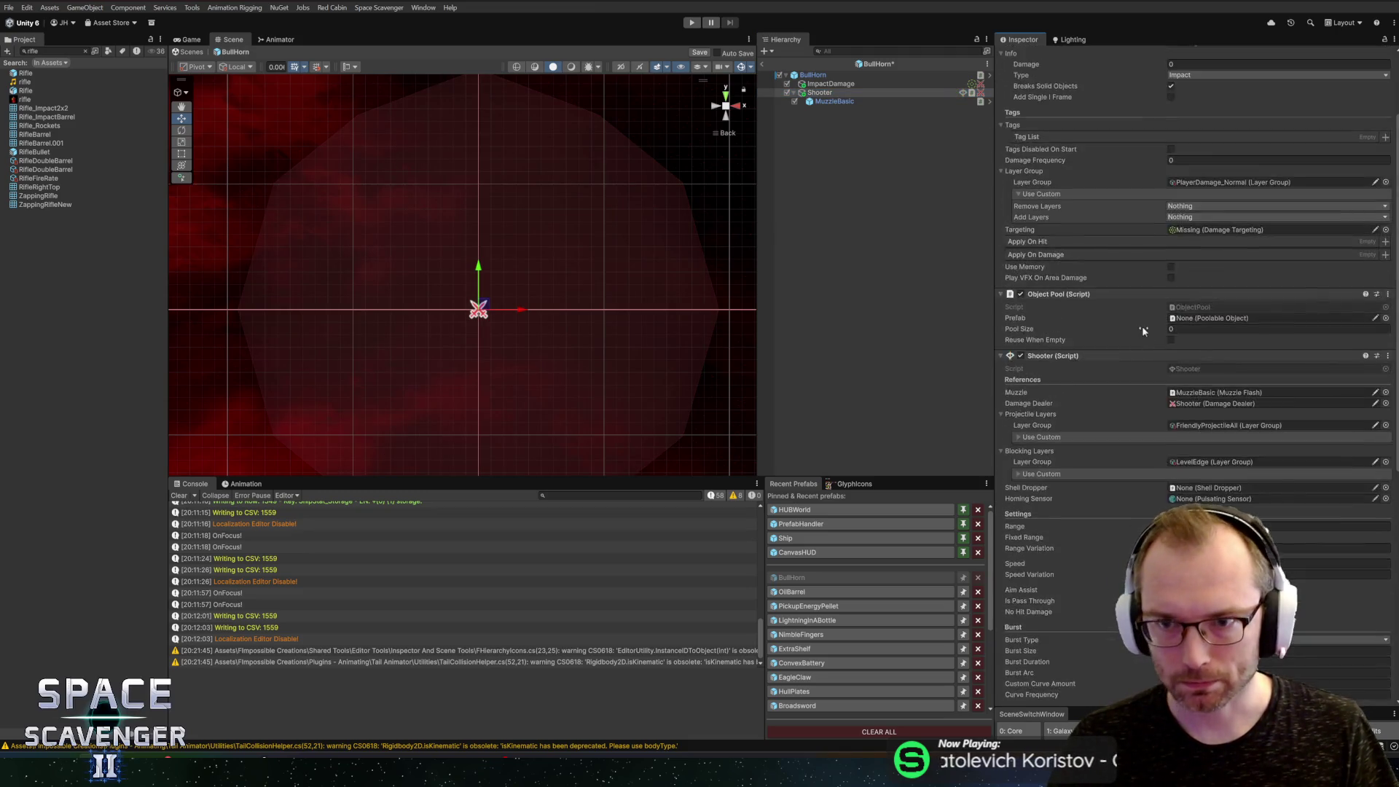
{"action": "scroll", "coordinate": [1143, 326], "scroll_direction": "up", "scroll_amount": 3}
{"action": "left_click", "coordinate": [1094, 138]}
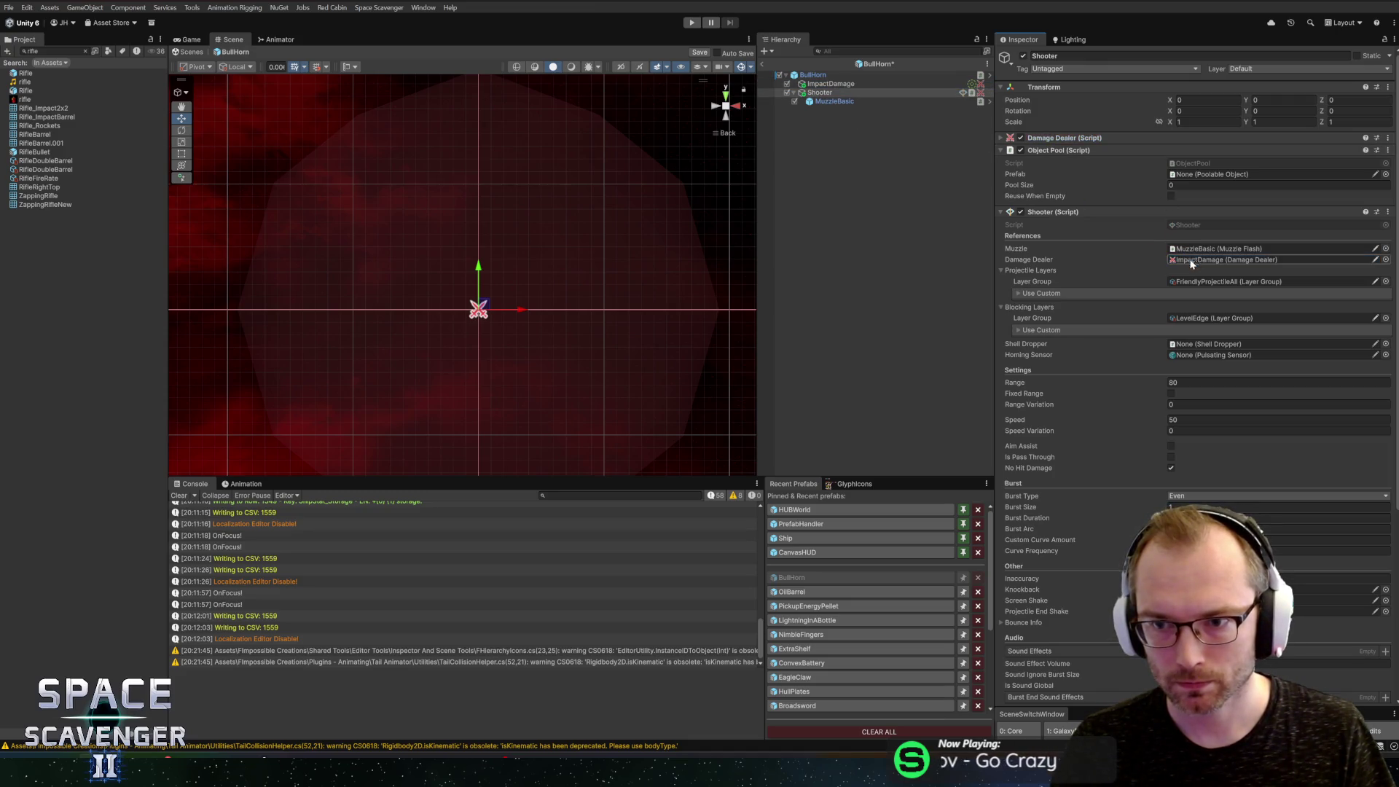
{"action": "scroll", "coordinate": [1164, 297], "scroll_direction": "down", "scroll_amount": 6}
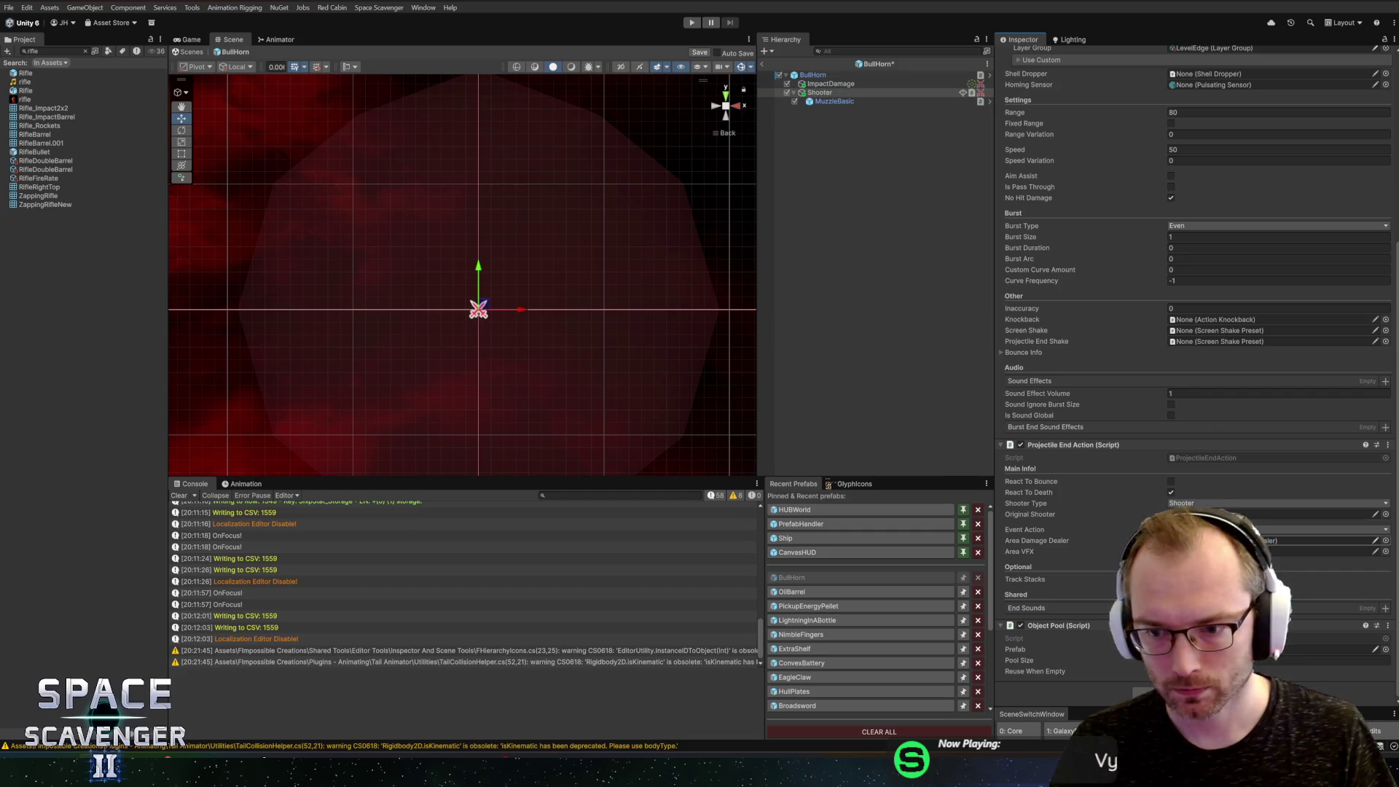
{"action": "key", "text": "ctrl+s"}
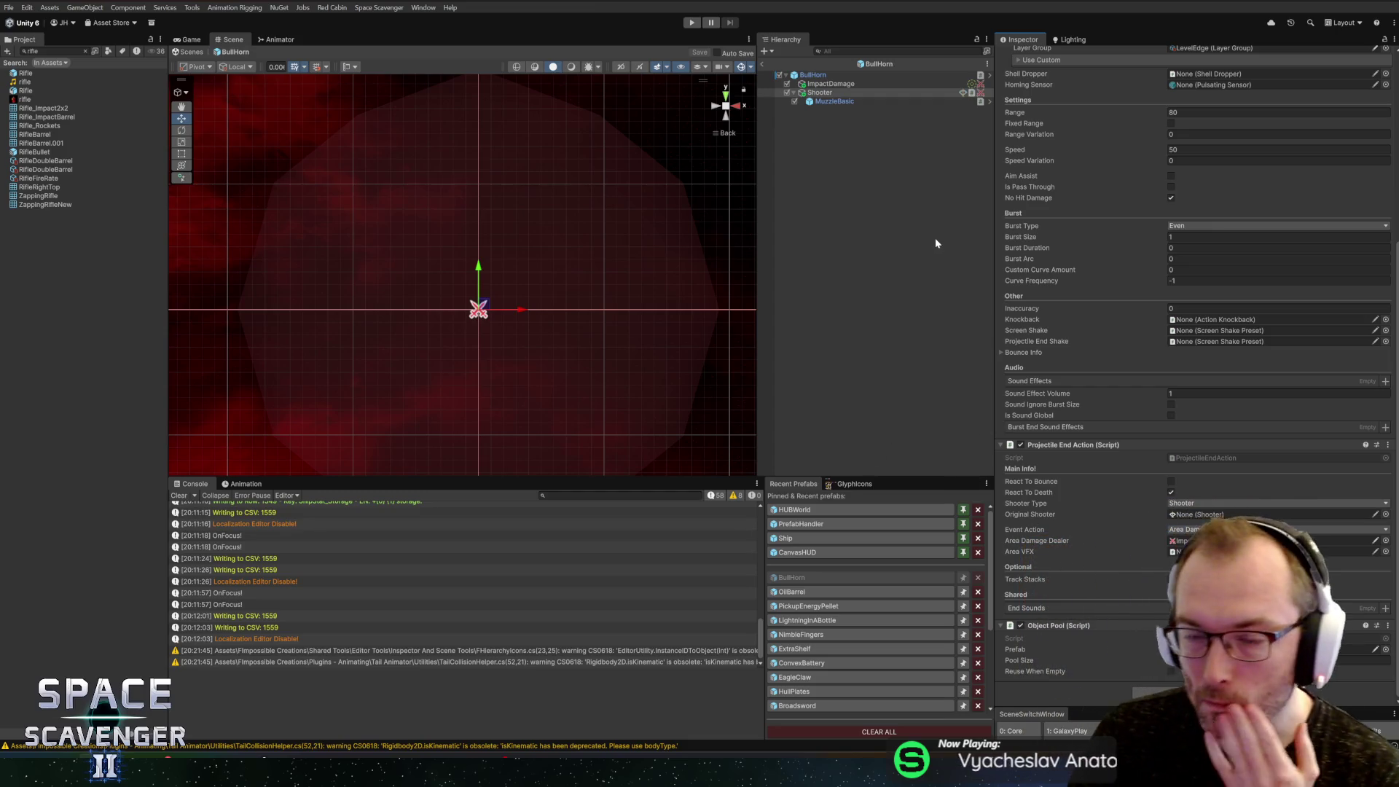
Step: Bring up the BullHorn root's Gadget On Capsule Ability component options
{"action": "left_click", "coordinate": [834, 83]}
{"action": "left_click", "coordinate": [834, 76]}
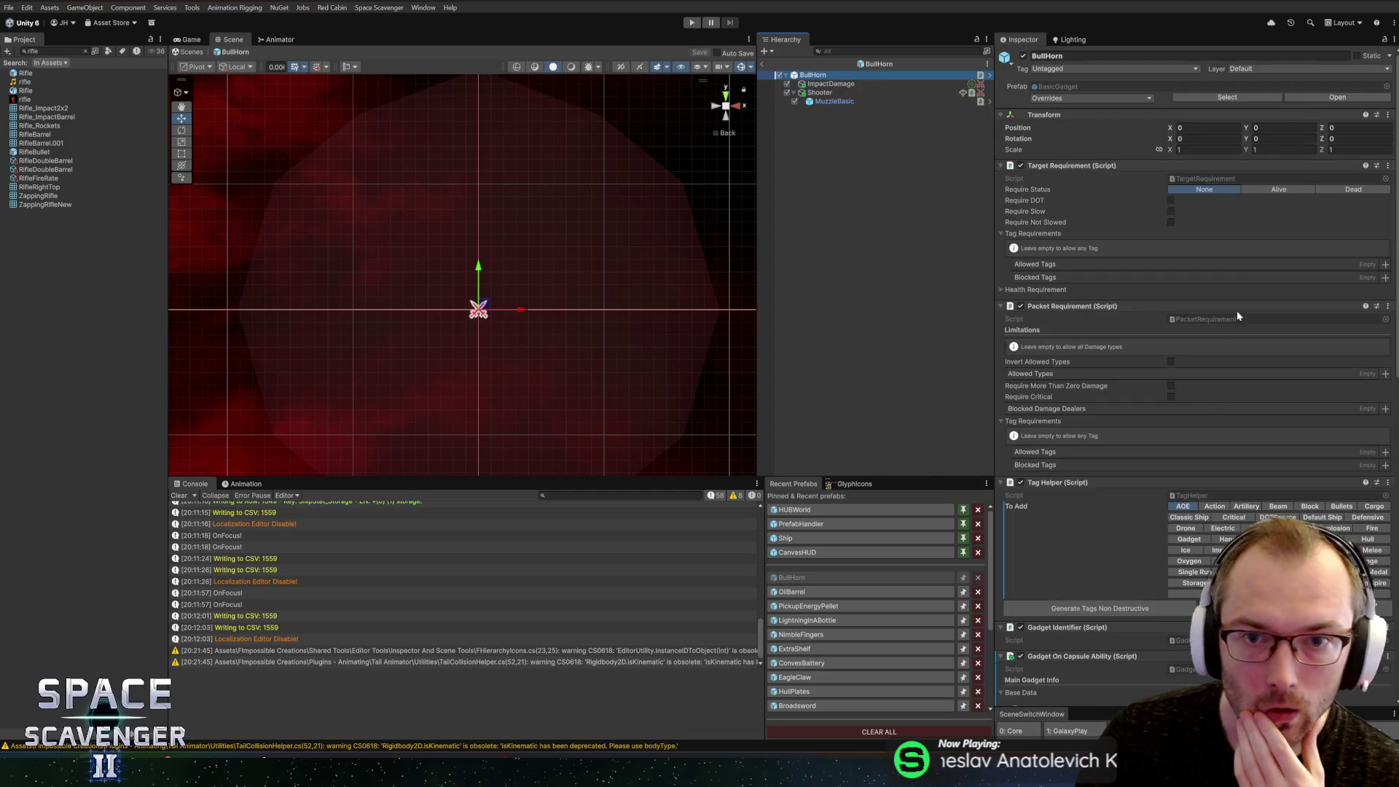
{"action": "scroll", "coordinate": [1080, 369], "scroll_direction": "down", "scroll_amount": 5}
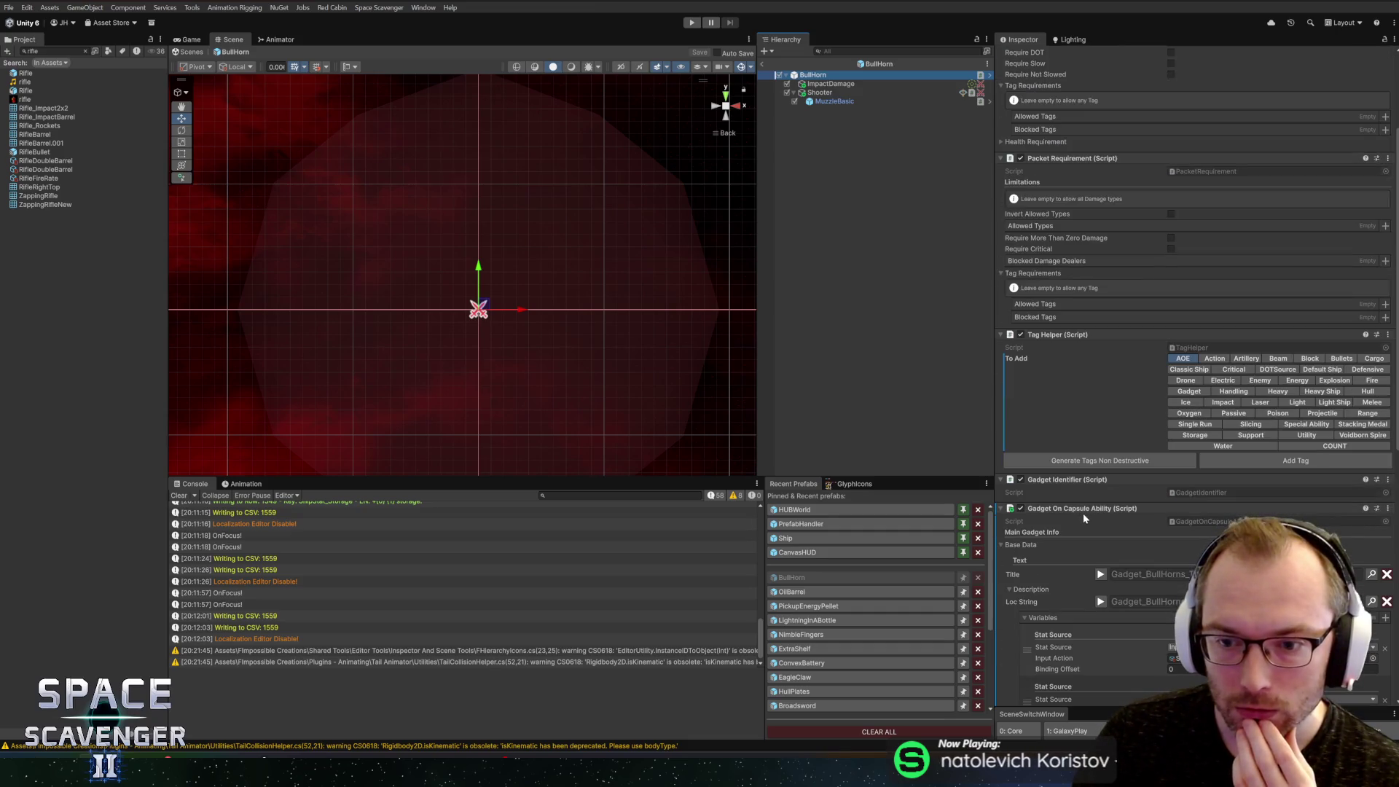
{"action": "right_click", "coordinate": [1083, 513]}
Step: In GadgetOnCapsuleAbility.cs, change the lineTargeting field to Shooter bullShooter and delete lineDamageLayers
{"action": "left_click", "coordinate": [1133, 685]}
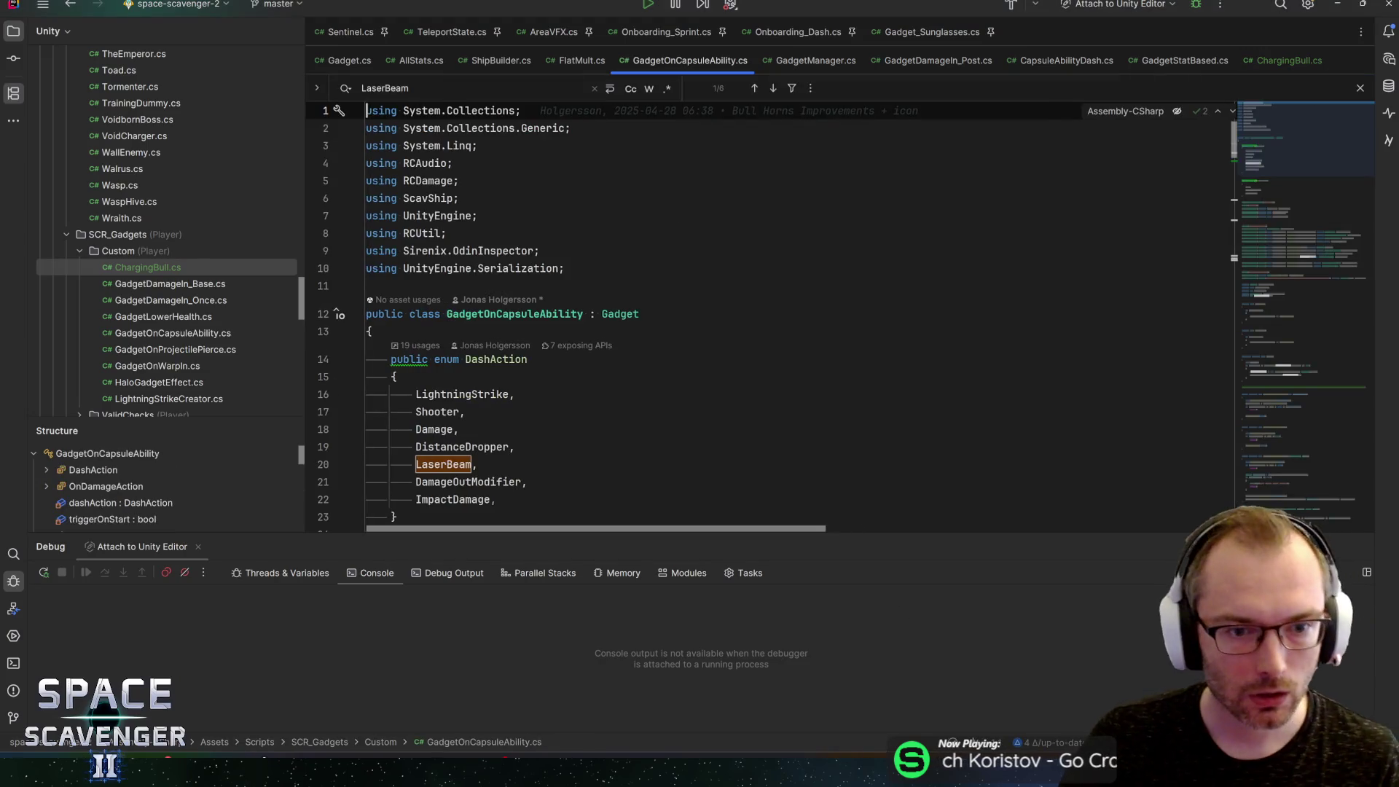
{"action": "scroll", "coordinate": [766, 320], "scroll_direction": "down", "scroll_amount": 10}
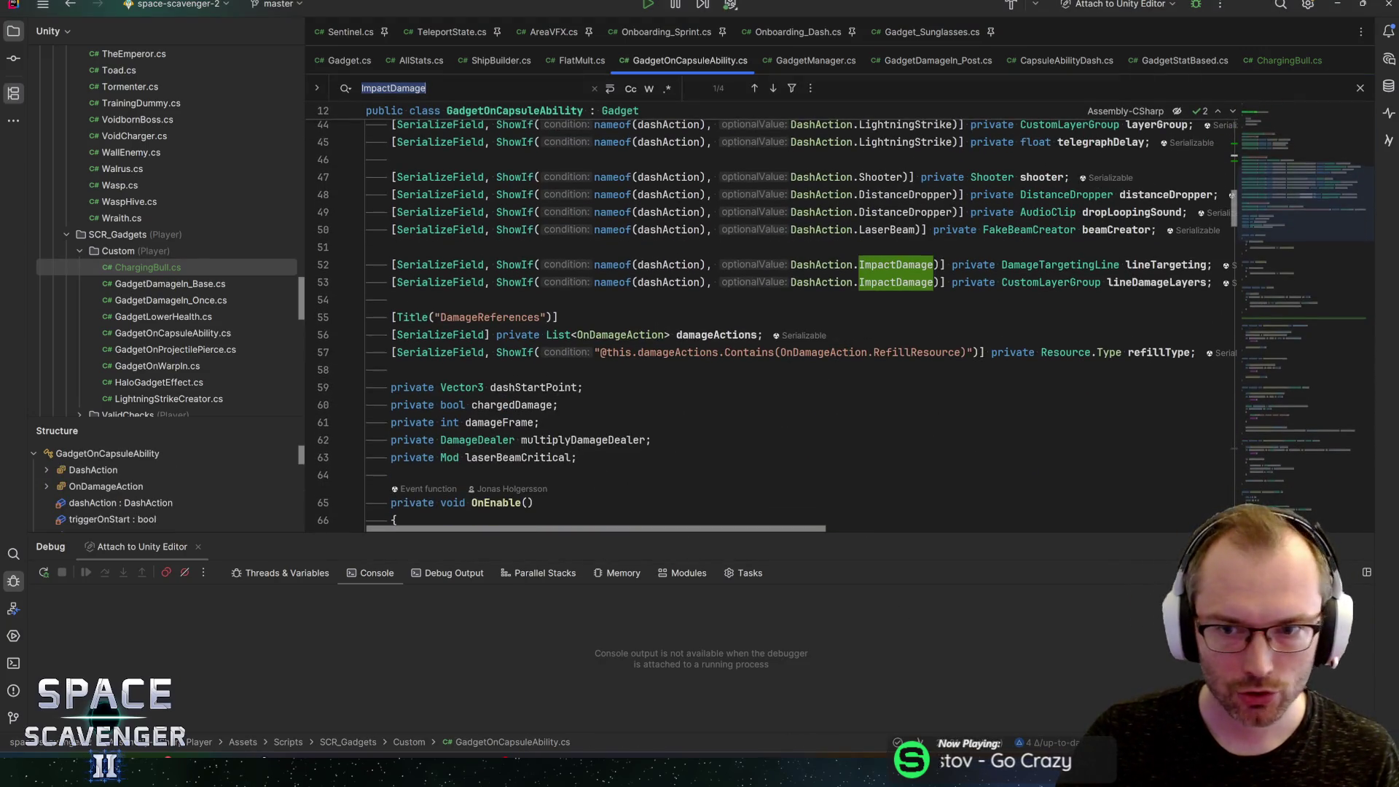
{"action": "scroll", "coordinate": [766, 320], "scroll_direction": "down", "scroll_amount": 2}
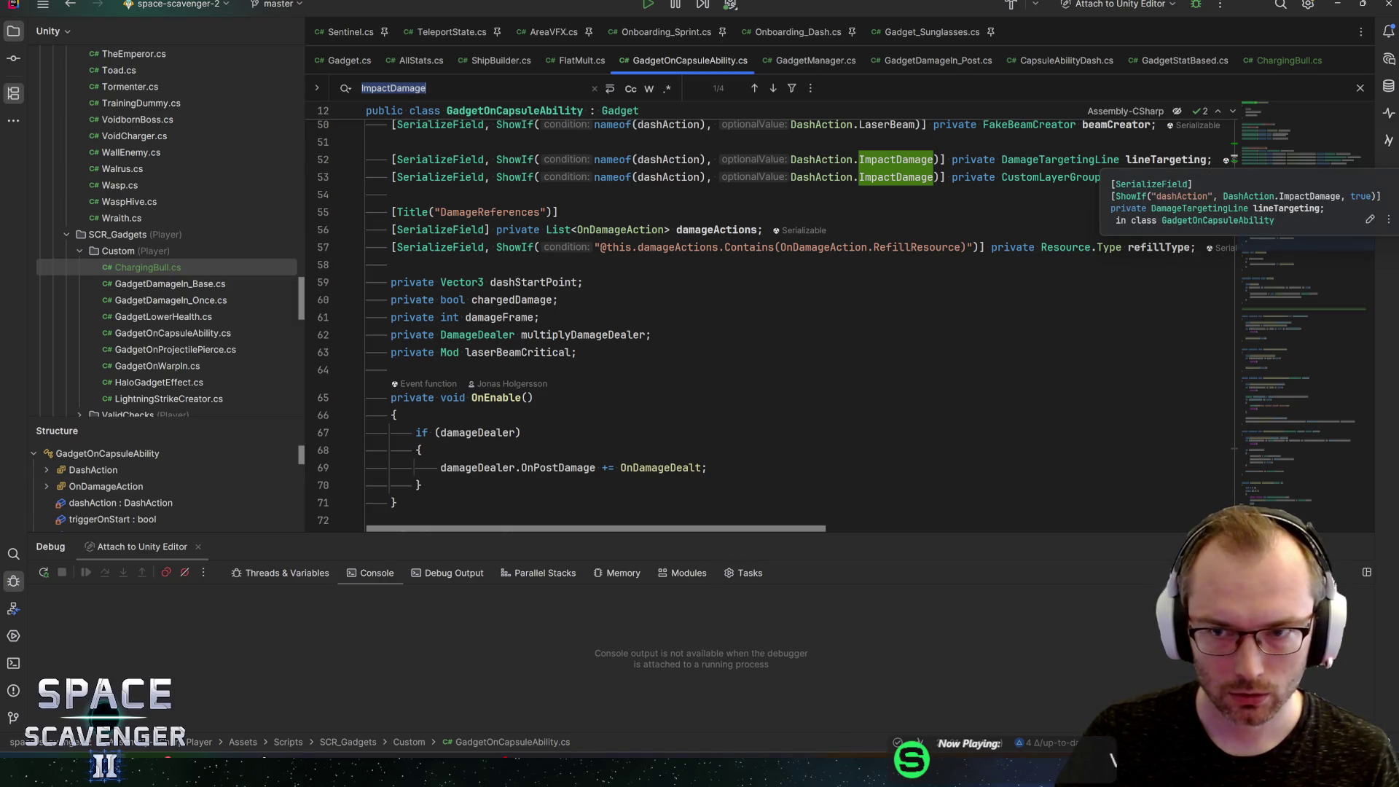
{"action": "double_click", "coordinate": [1060, 160]}
{"action": "type", "text": "Shoo"}
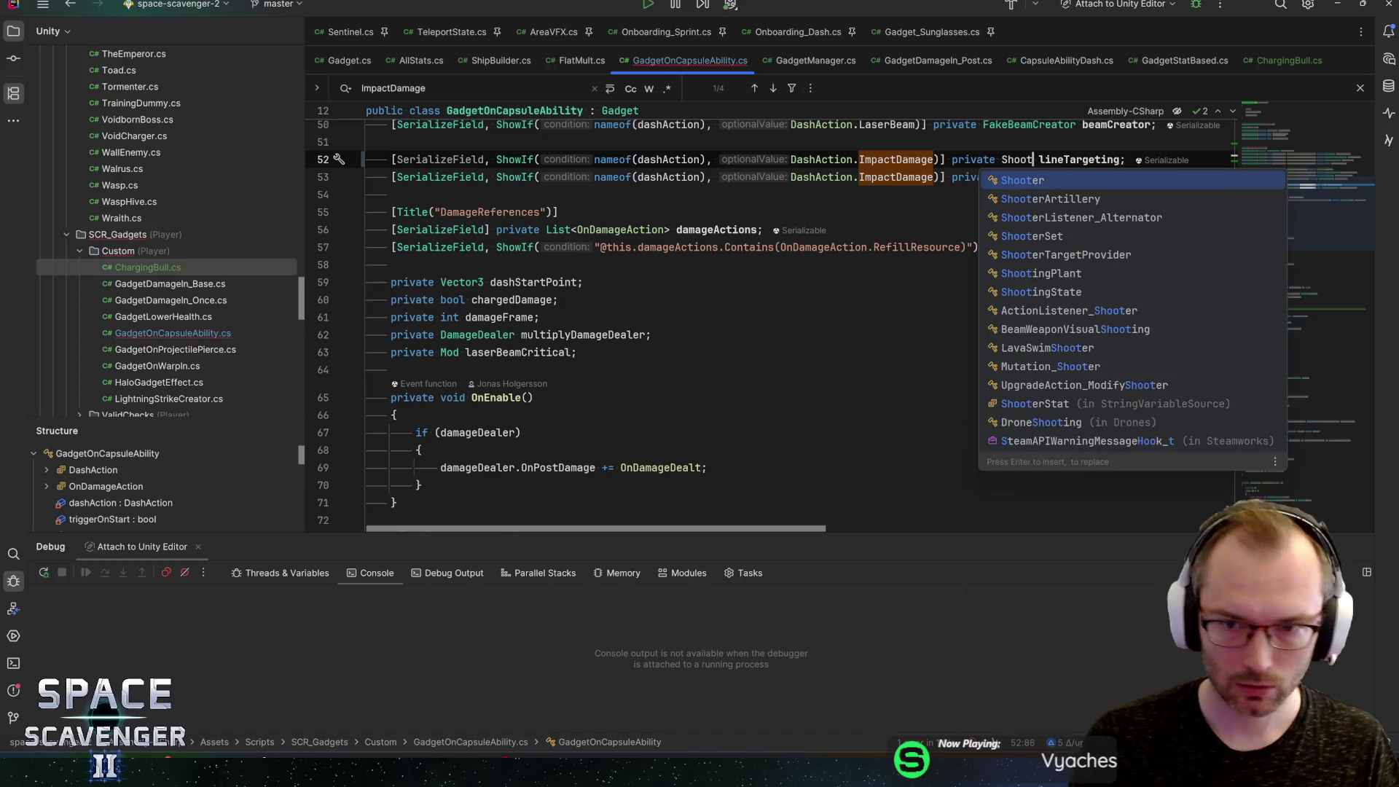
{"action": "key", "text": "Return"}
{"action": "double_click", "coordinate": [1091, 160]}
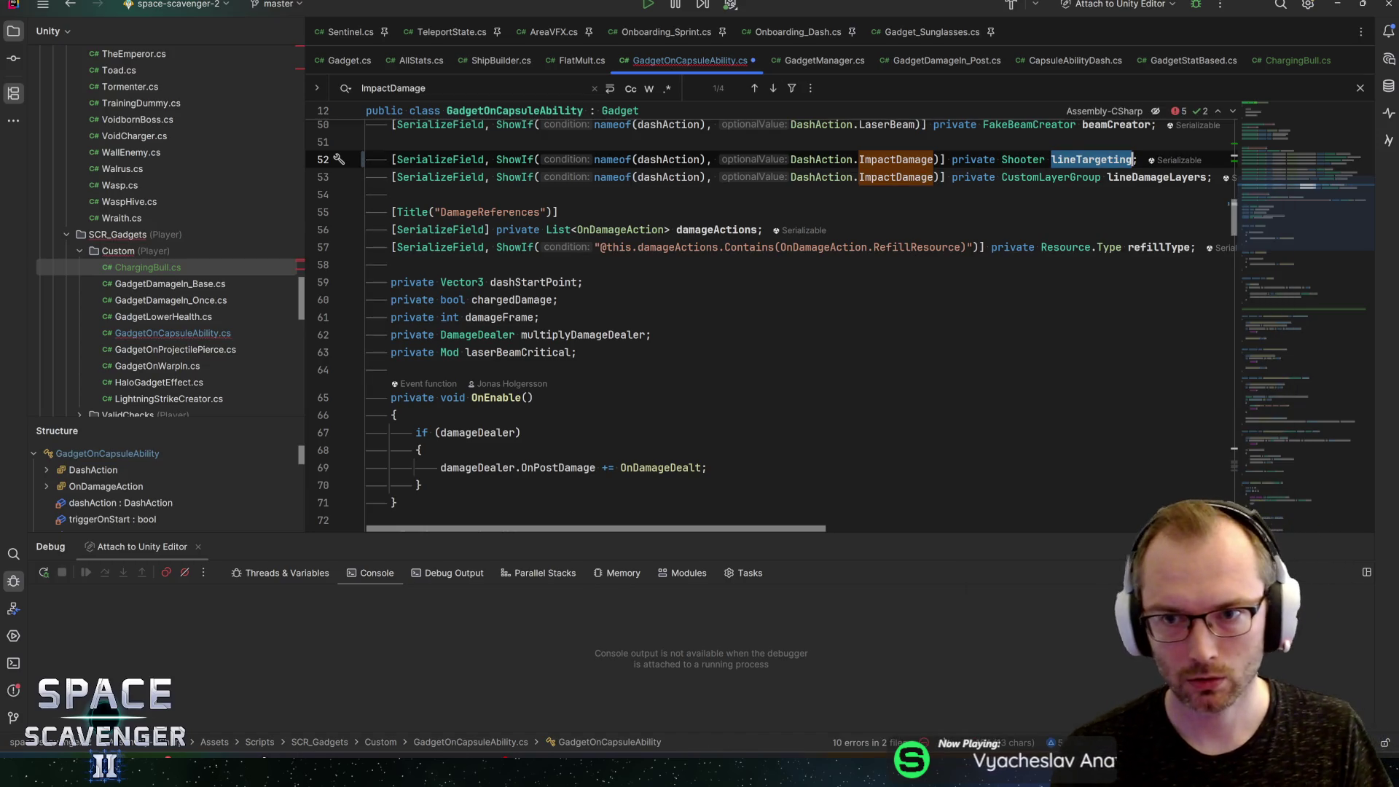
{"action": "type", "text": "bullShooter"}
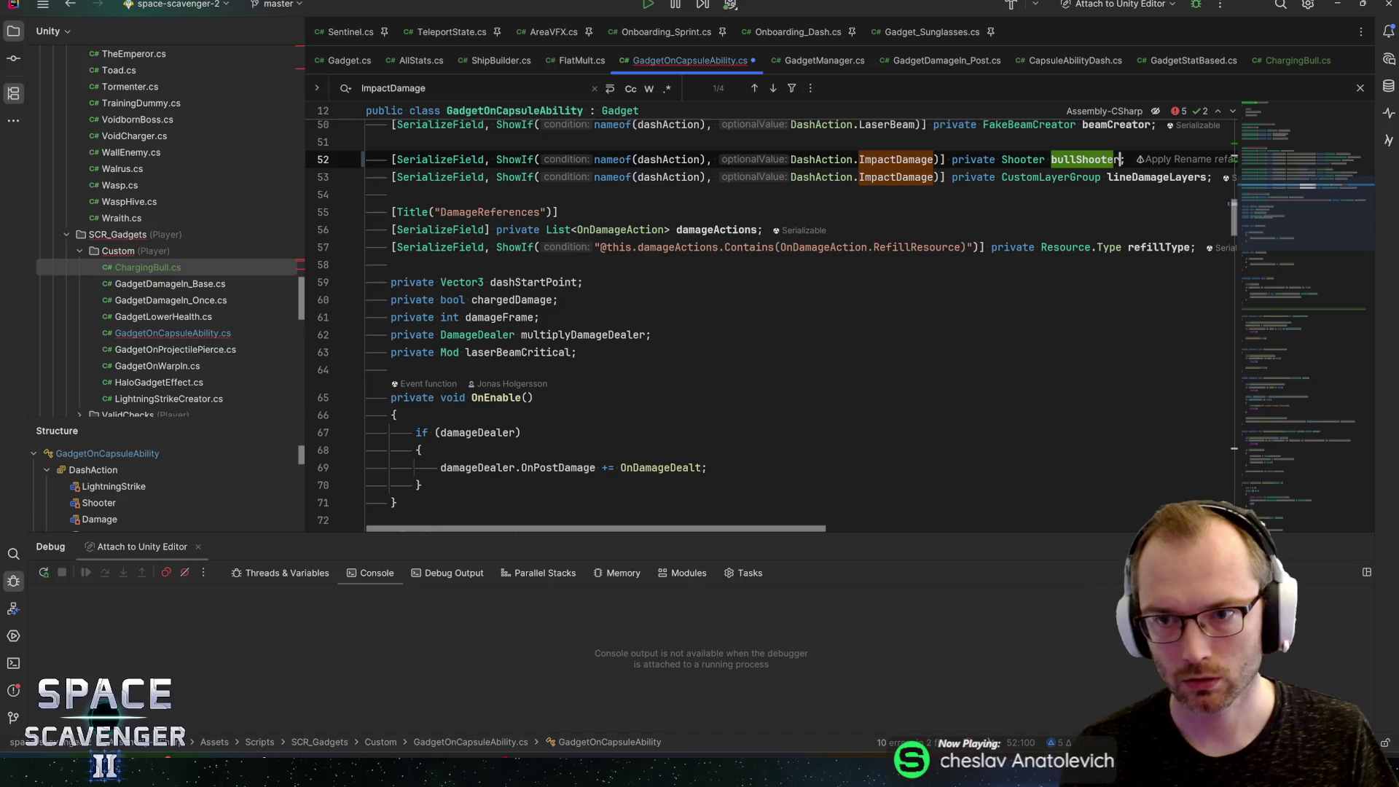
{"action": "key", "text": "Down"}
{"action": "key", "text": "ctrl+y"}
{"action": "key", "text": "ctrl+alt+Left"}
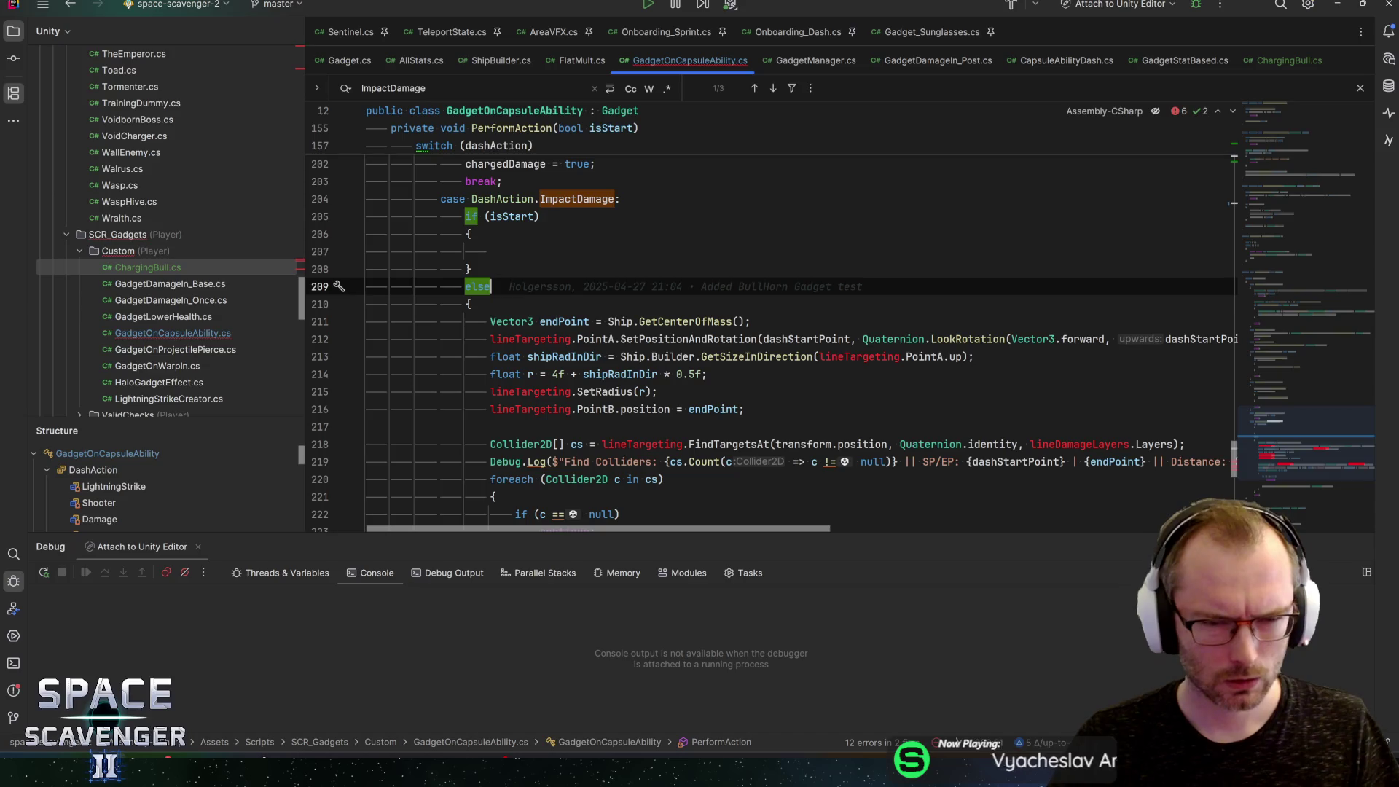
Step: Add shooter.transform.rotation = Quaternion.LookRotation(Vector3.forward, endPoint.To(dashStartPoint)) below the endPoint declaration
{"action": "left_click", "coordinate": [468, 304]}
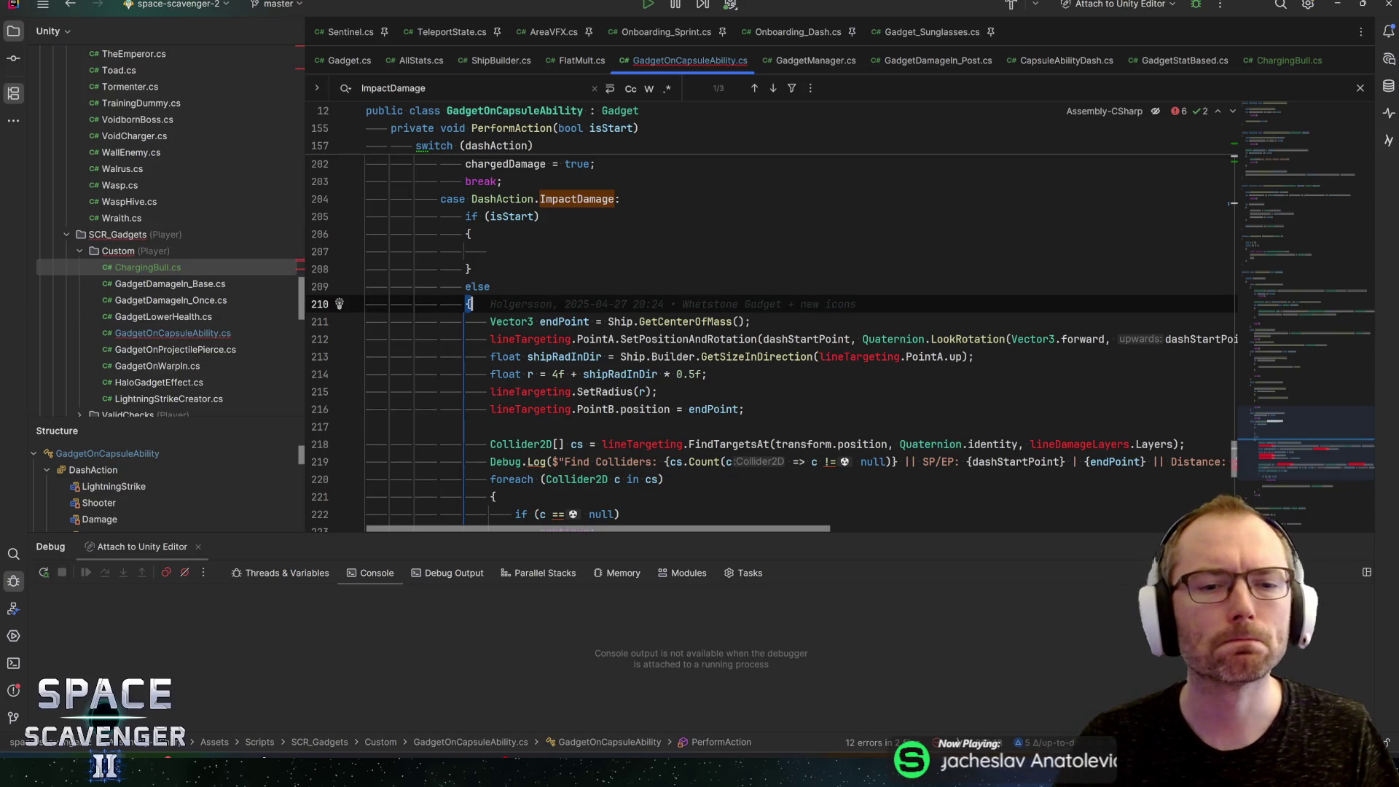
{"action": "key", "text": "Return"}
{"action": "type", "text": "shooter."}
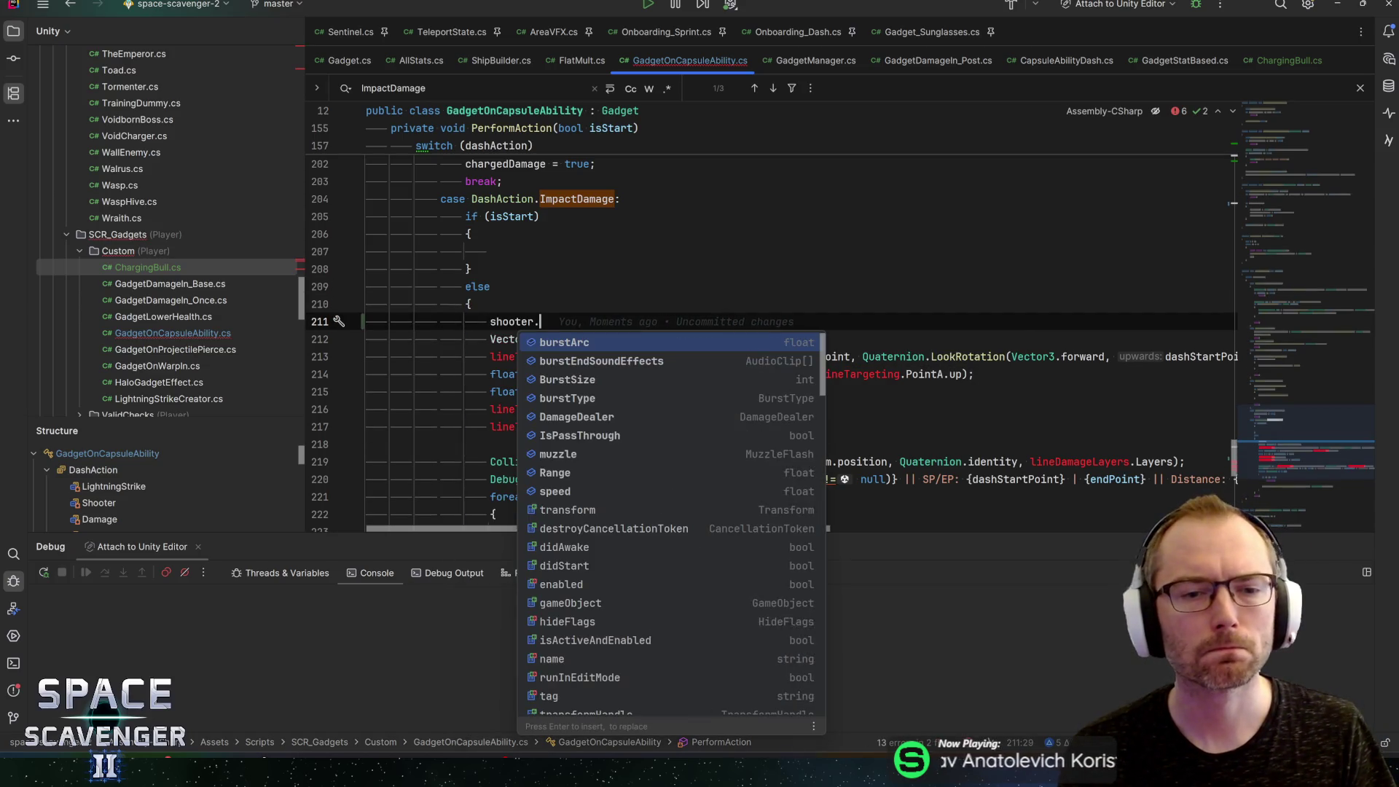
{"action": "type", "text": "tr"}
{"action": "key", "text": "Return"}
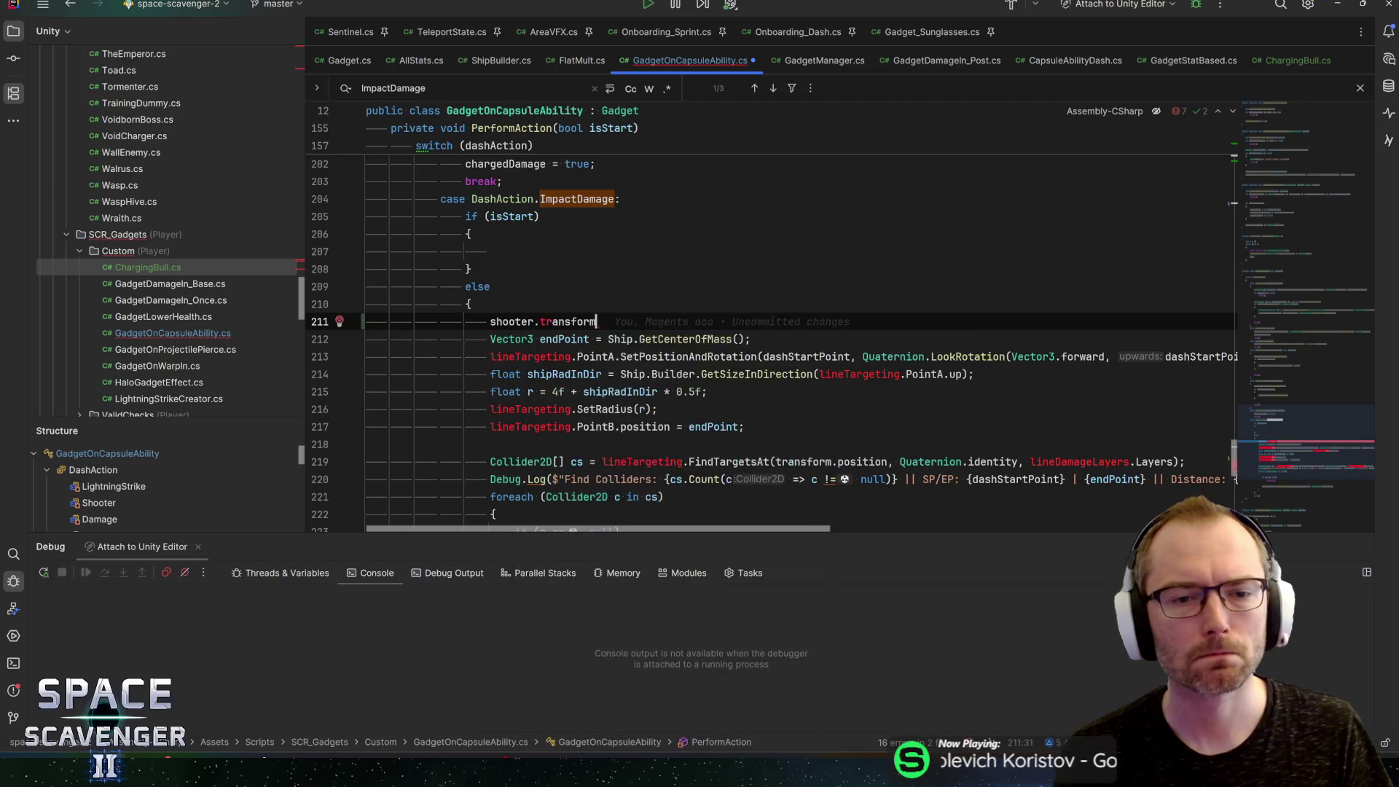
{"action": "type", "text": ".r"}
{"action": "key", "text": "Return"}
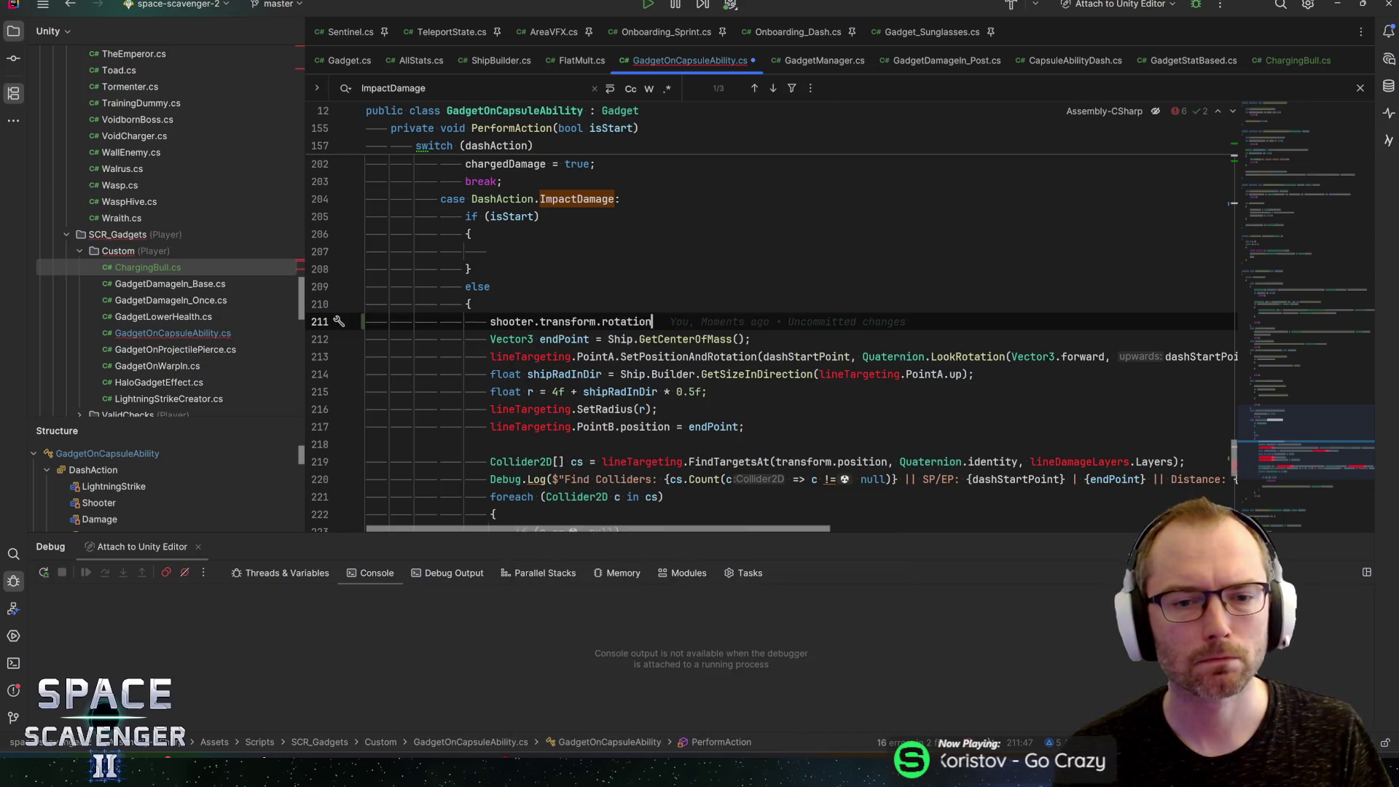
{"action": "type", "text": "= Qlook"}
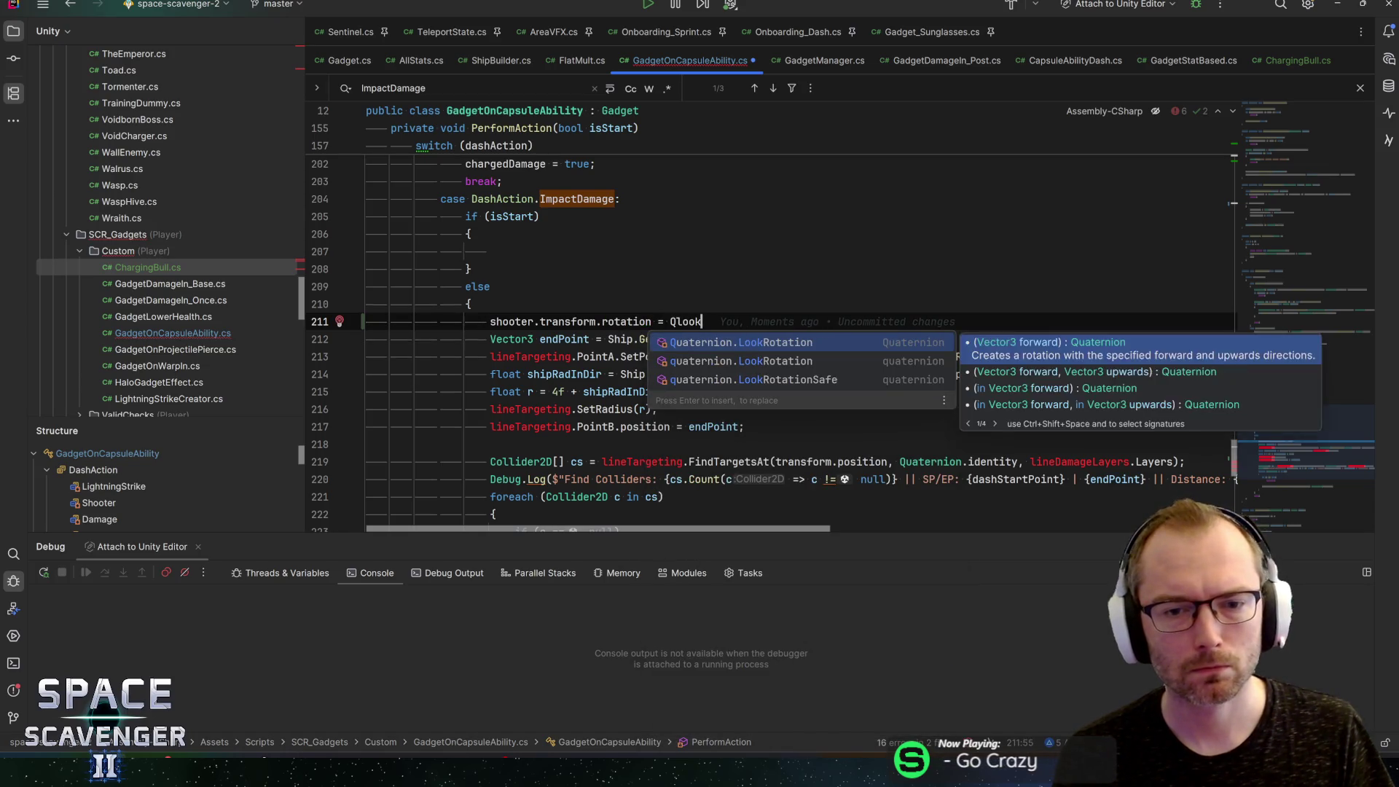
{"action": "key", "text": "Return"}
{"action": "type", "text": "V3f"}
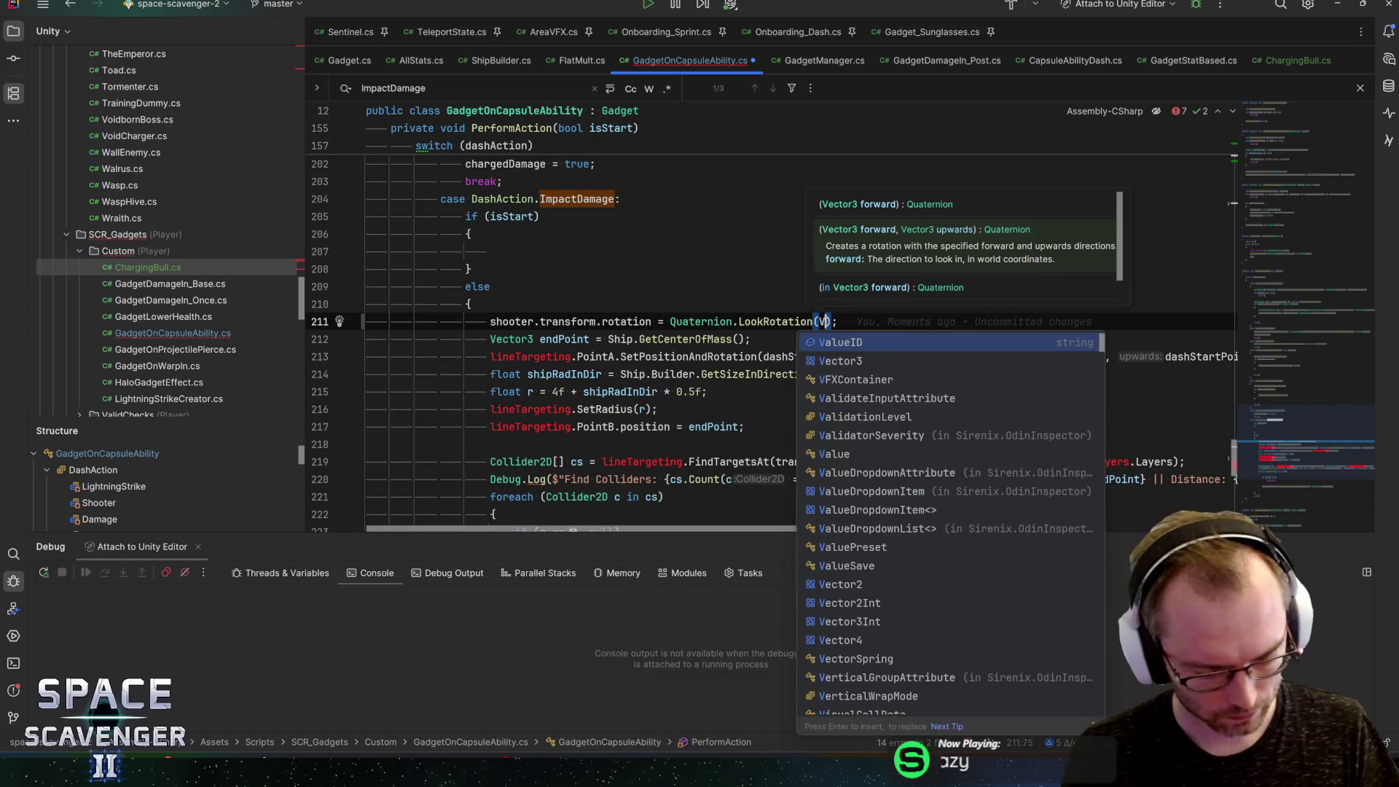
{"action": "type", "text": "or"}
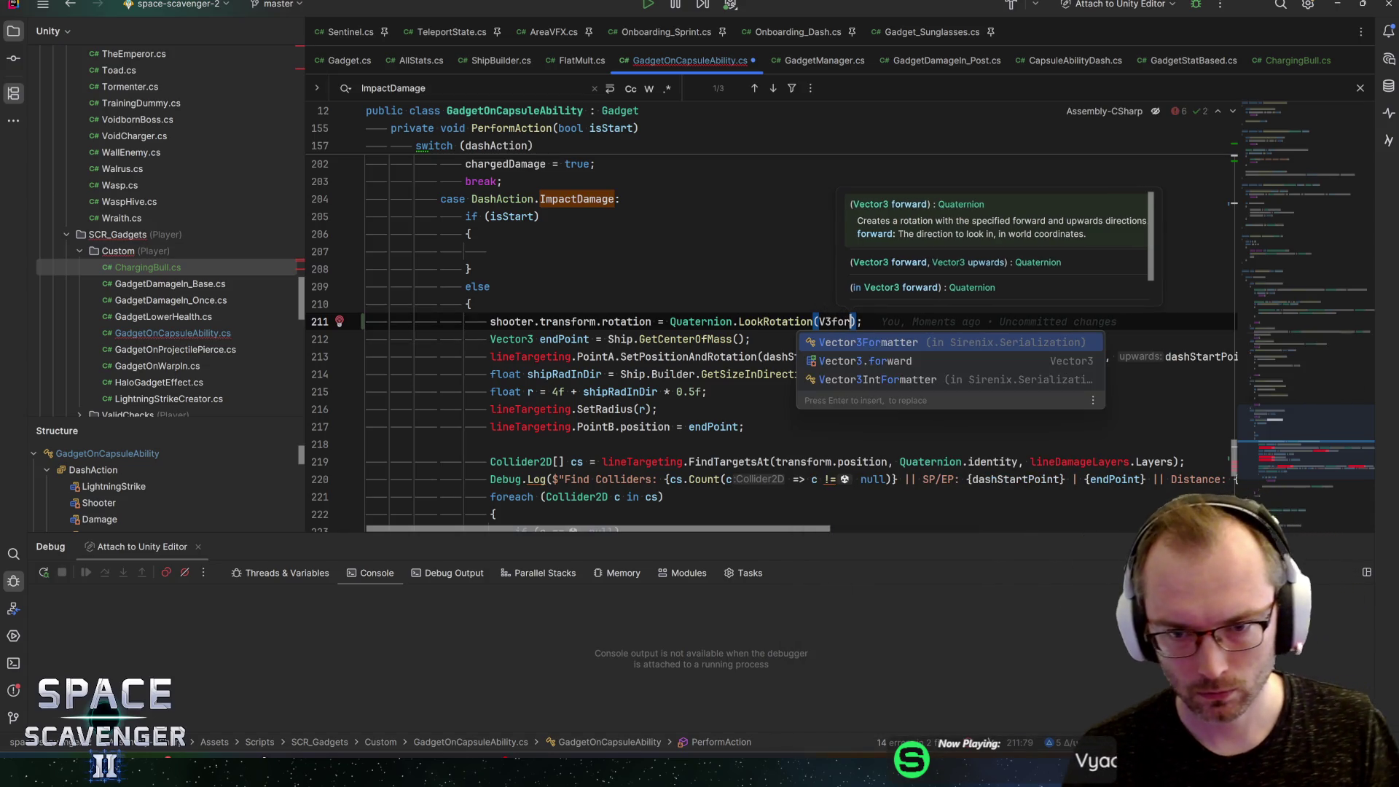
{"action": "key", "text": "Down"}
{"action": "key", "text": "Return"}
{"action": "type", "text": ", "}
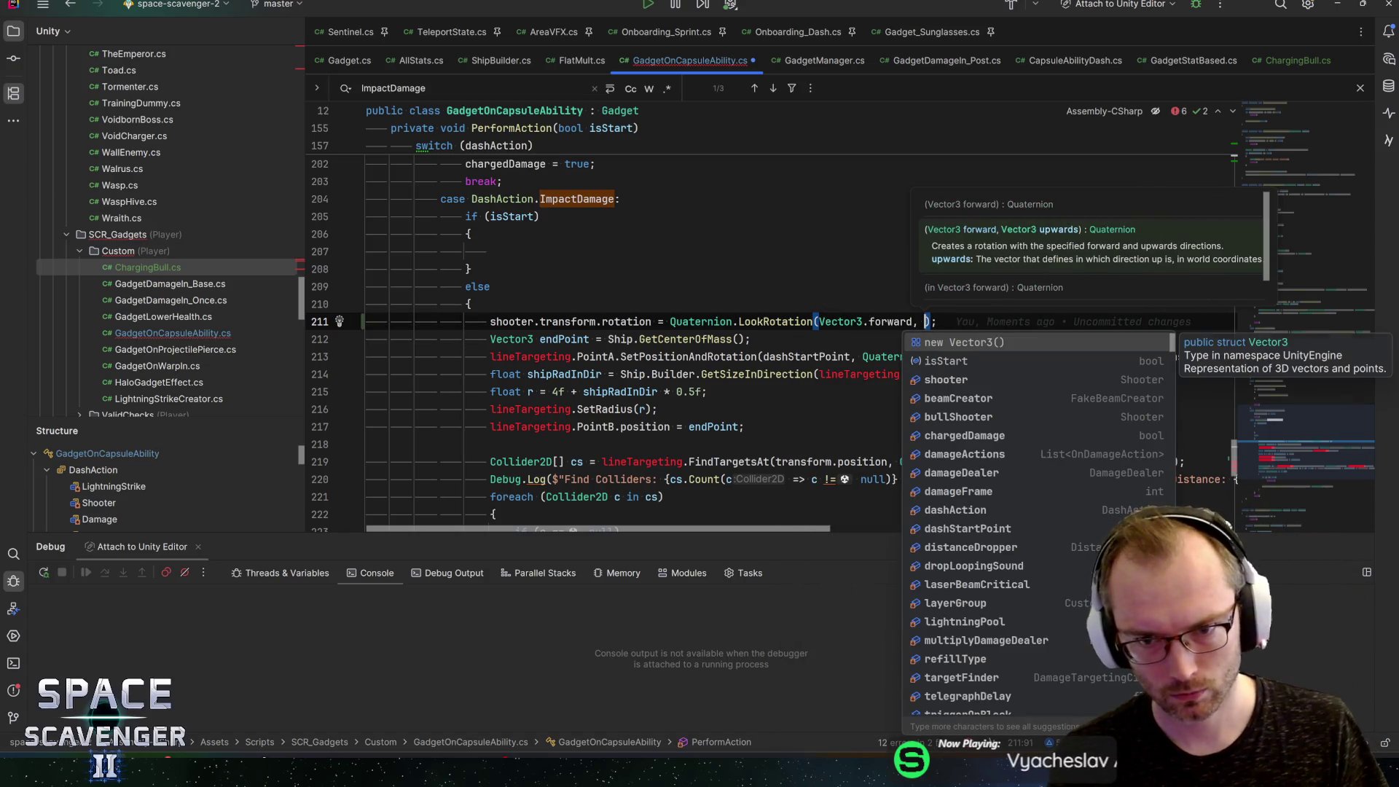
{"action": "type", "text": "en"}
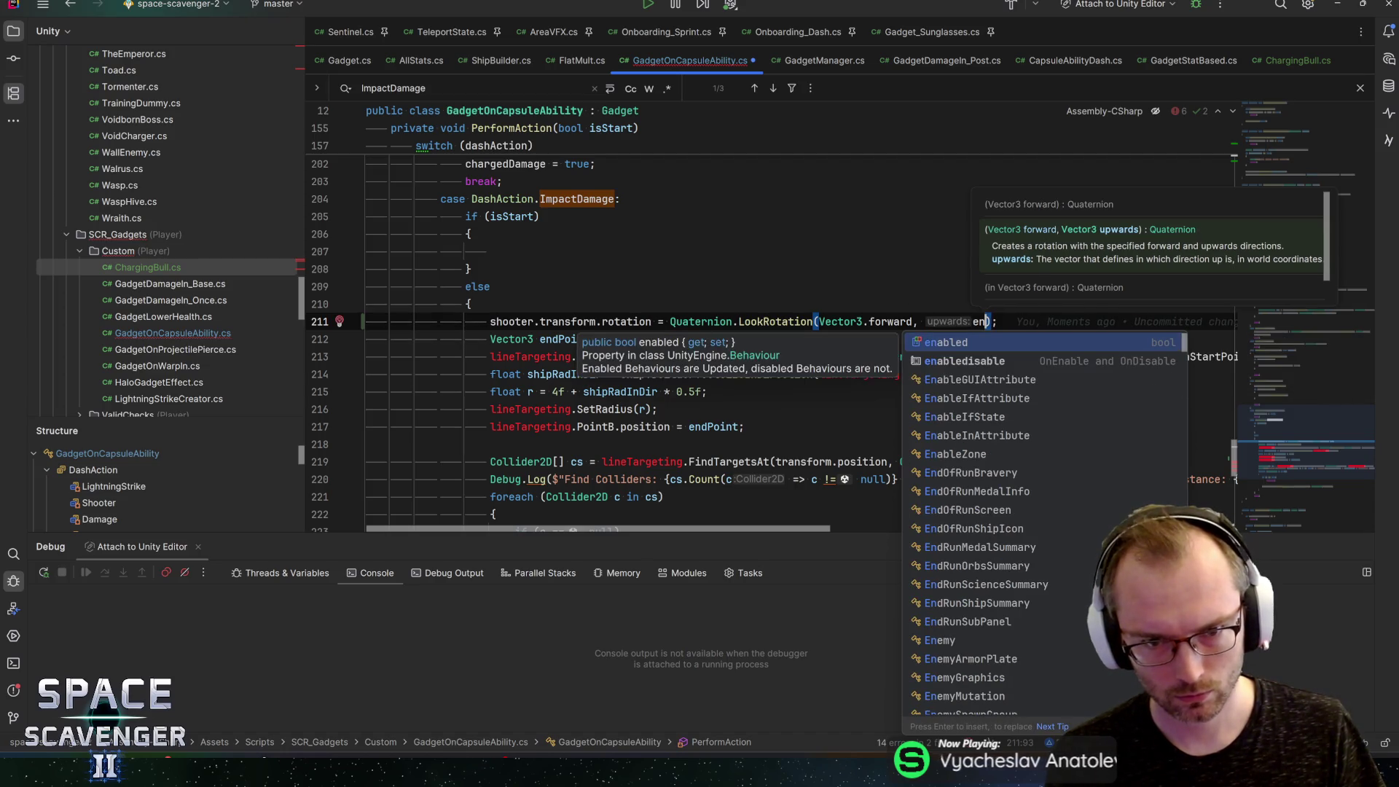
{"action": "key", "text": "ctrl+shift+Down"}
{"action": "type", "text": "dPoint.To(dashS"}
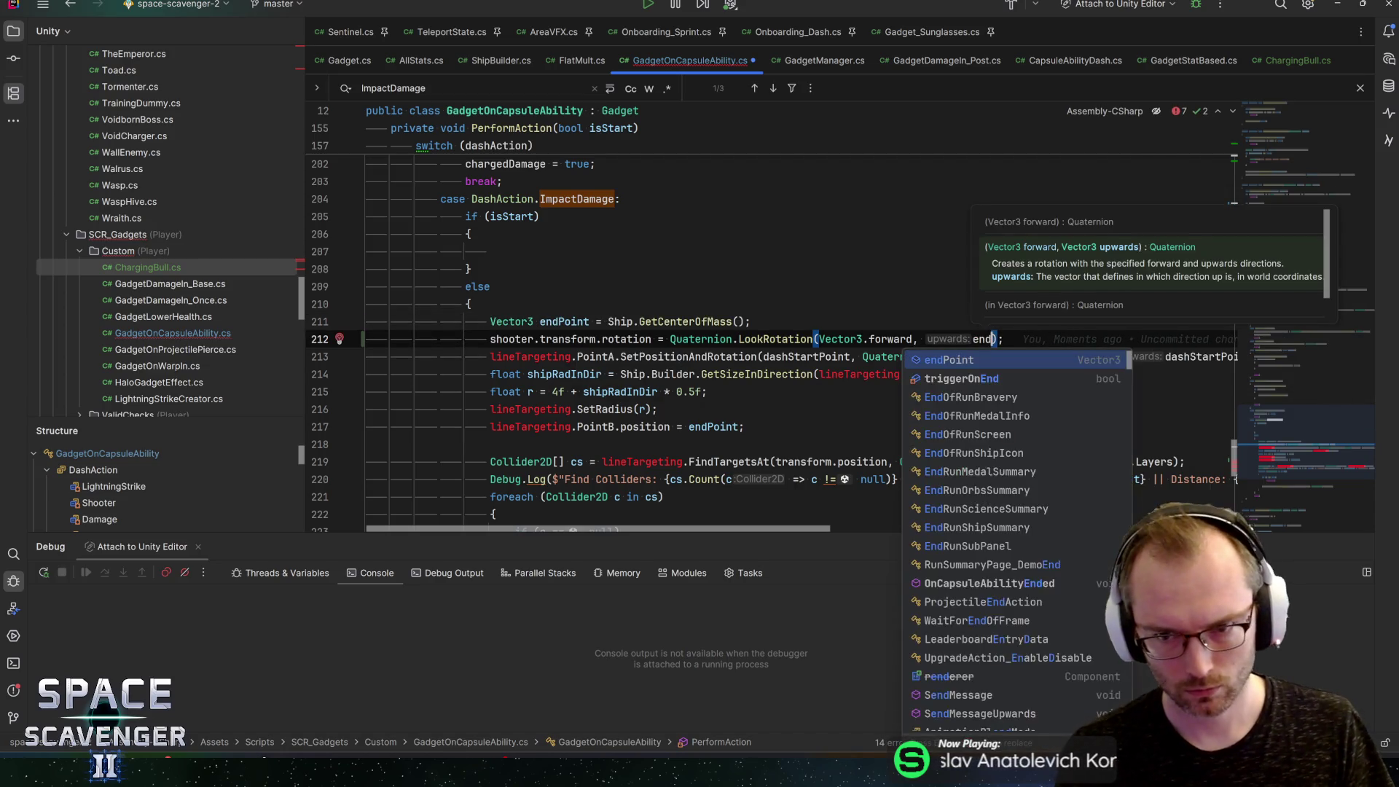
{"action": "type", "text": "tart"}
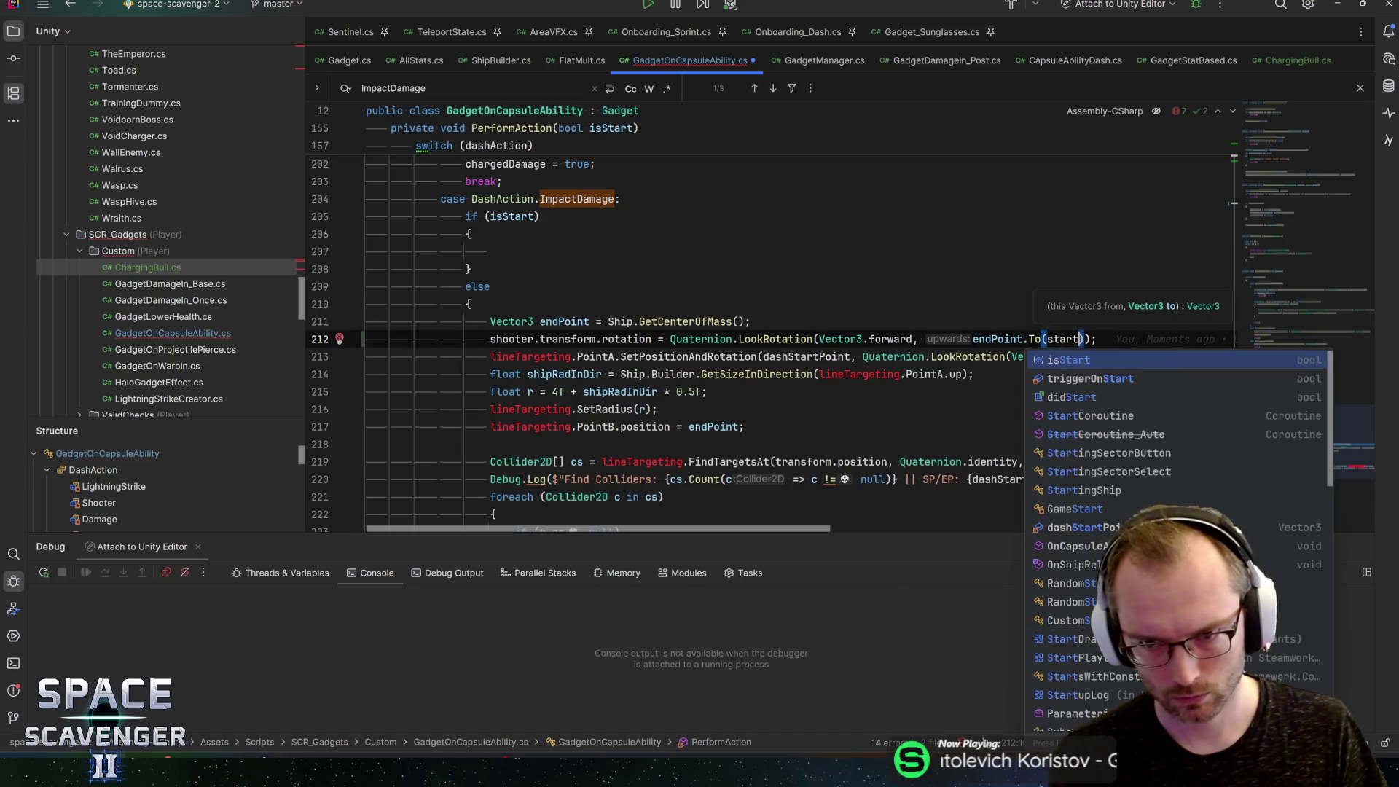
{"action": "type", "text": "P"}
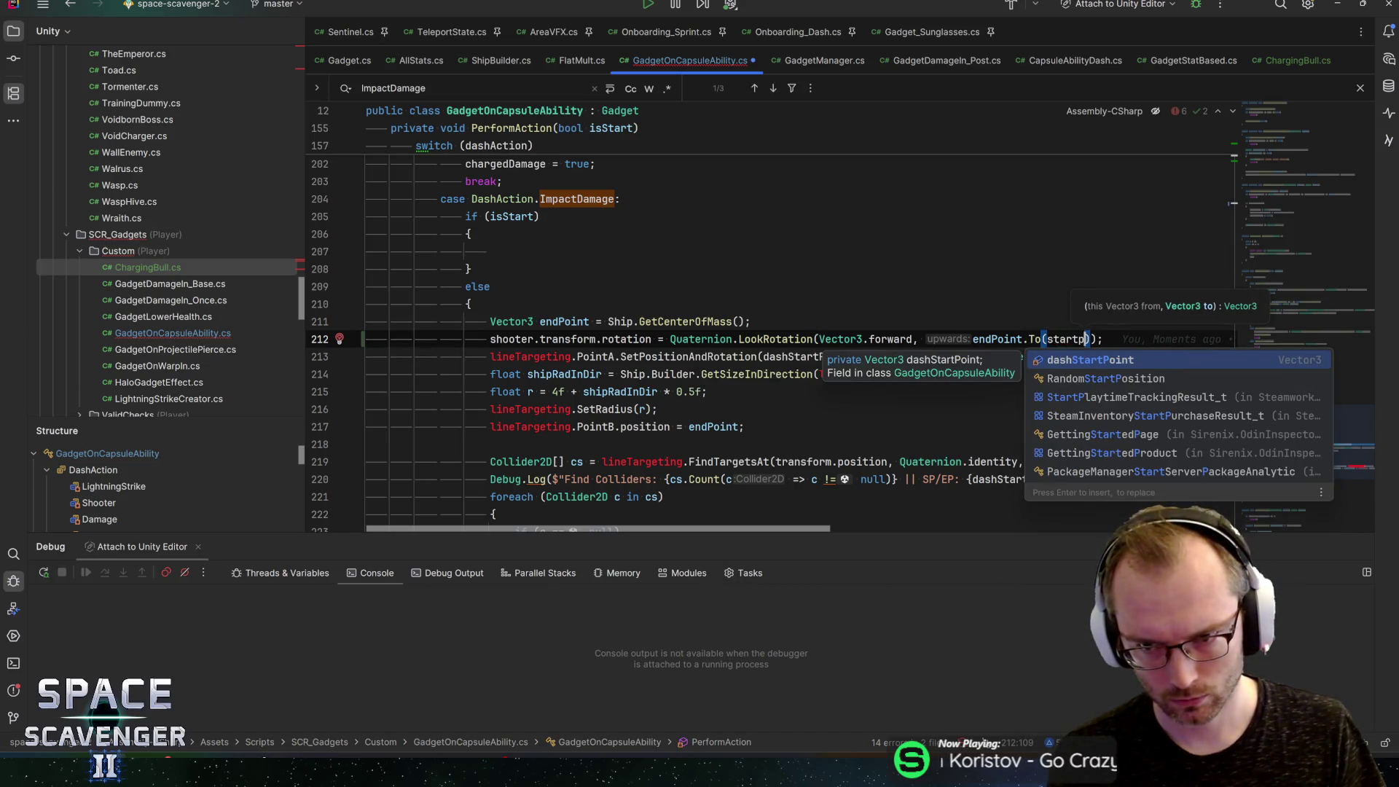
{"action": "key", "text": "Return"}
Step: Add a shooter.Shoot(); call and select the old targeting and damage code below it
{"action": "key", "text": "End"}
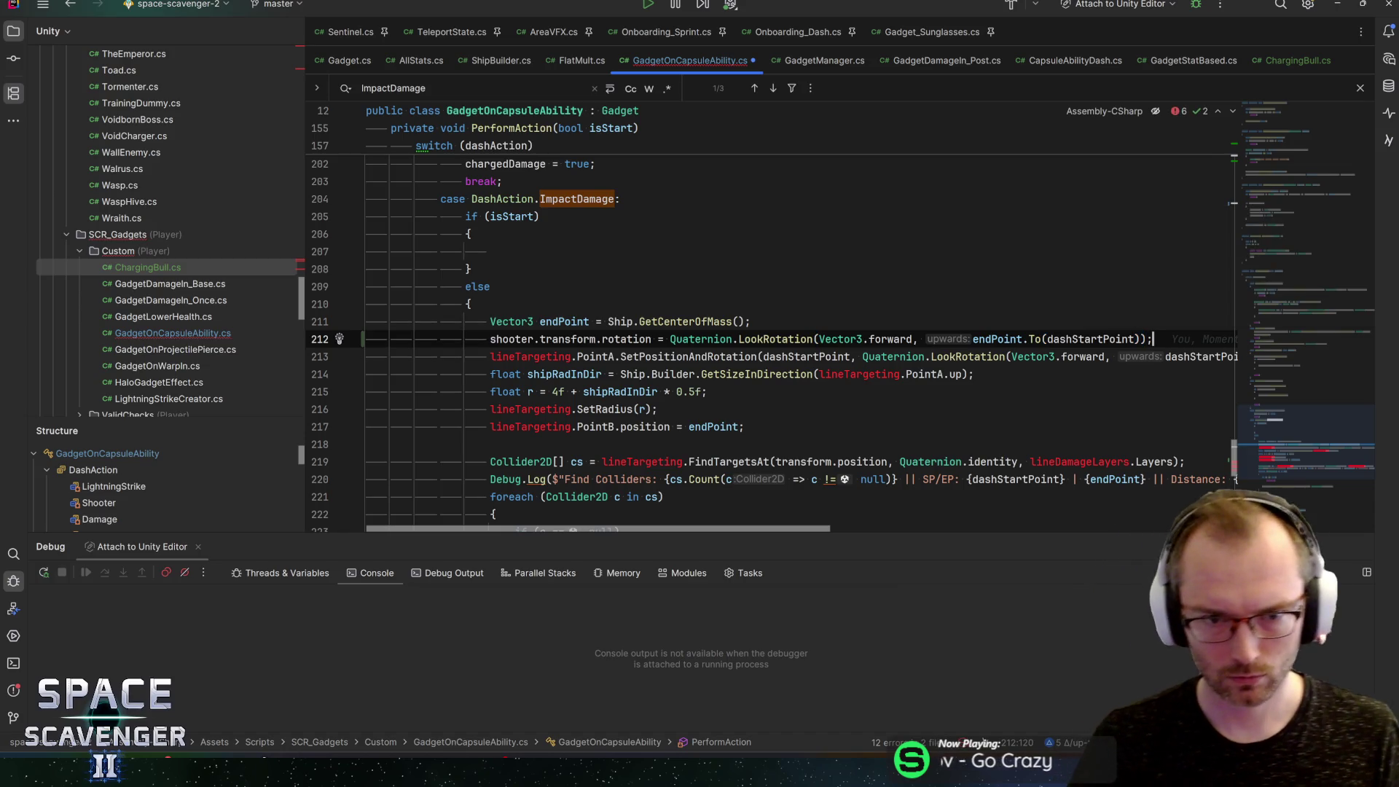
{"action": "key", "text": "Down"}
{"action": "key", "text": "Home"}
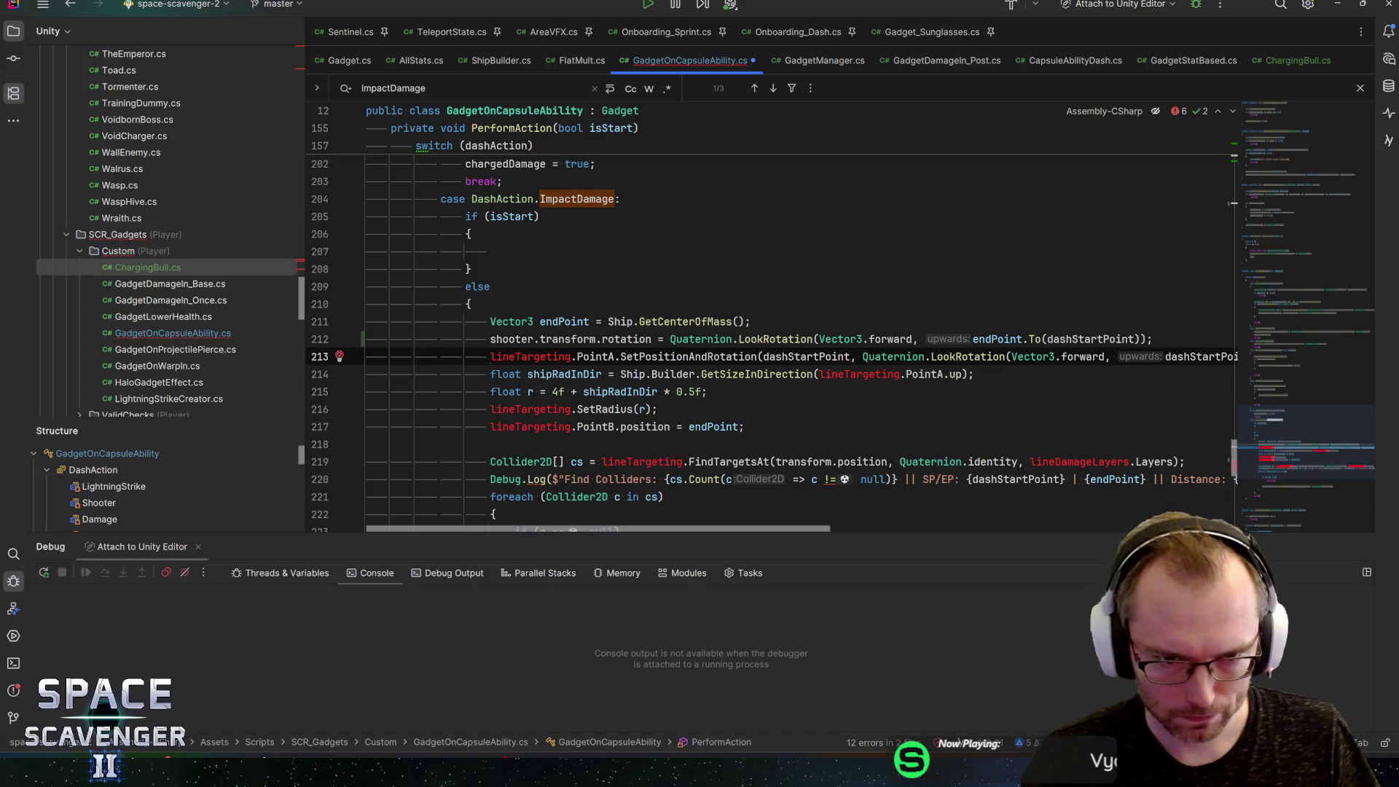
{"action": "key", "text": "Return"}
{"action": "key", "text": "Return"}
{"action": "key", "text": "Up"}
{"action": "key", "text": "Up"}
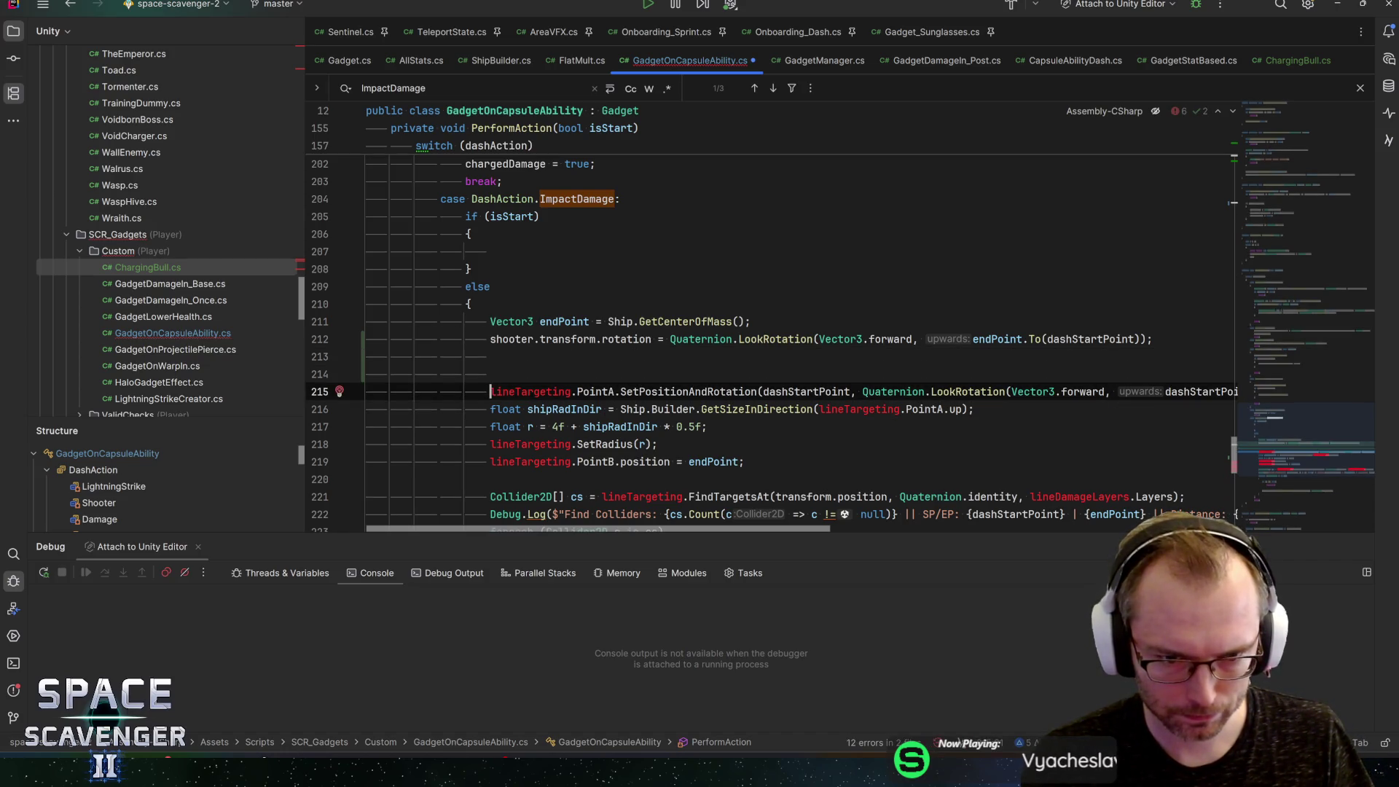
{"action": "scroll", "coordinate": [590, 293], "scroll_direction": "down", "scroll_amount": 2}
{"action": "type", "text": "shooter.sho"}
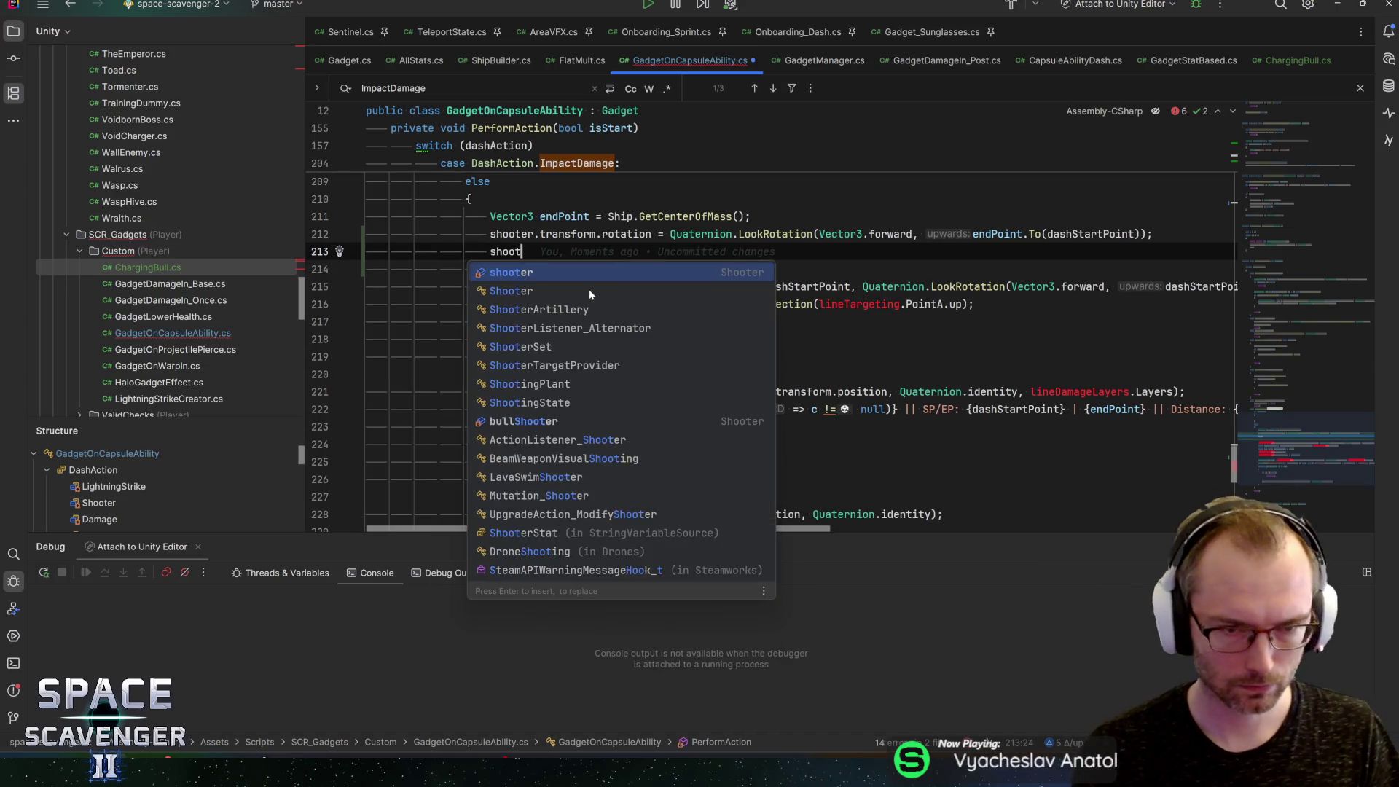
{"action": "key", "text": "Return"}
{"action": "type", "text": ";"}
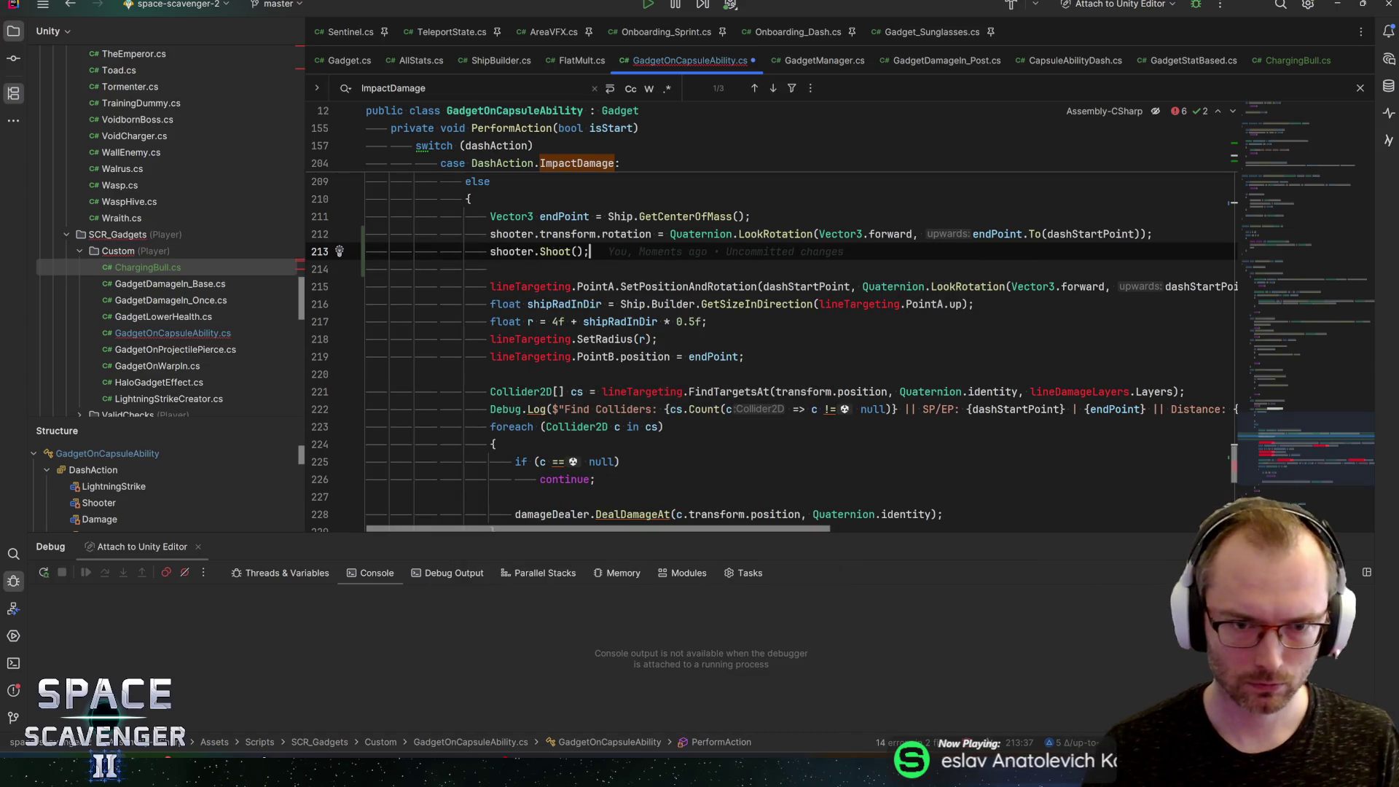
{"action": "key", "text": "Down"}
{"action": "key", "text": "Down"}
{"action": "key", "text": "shift+Down"}
{"action": "key", "text": "shift+Down"}
{"action": "key", "text": "shift+Down"}
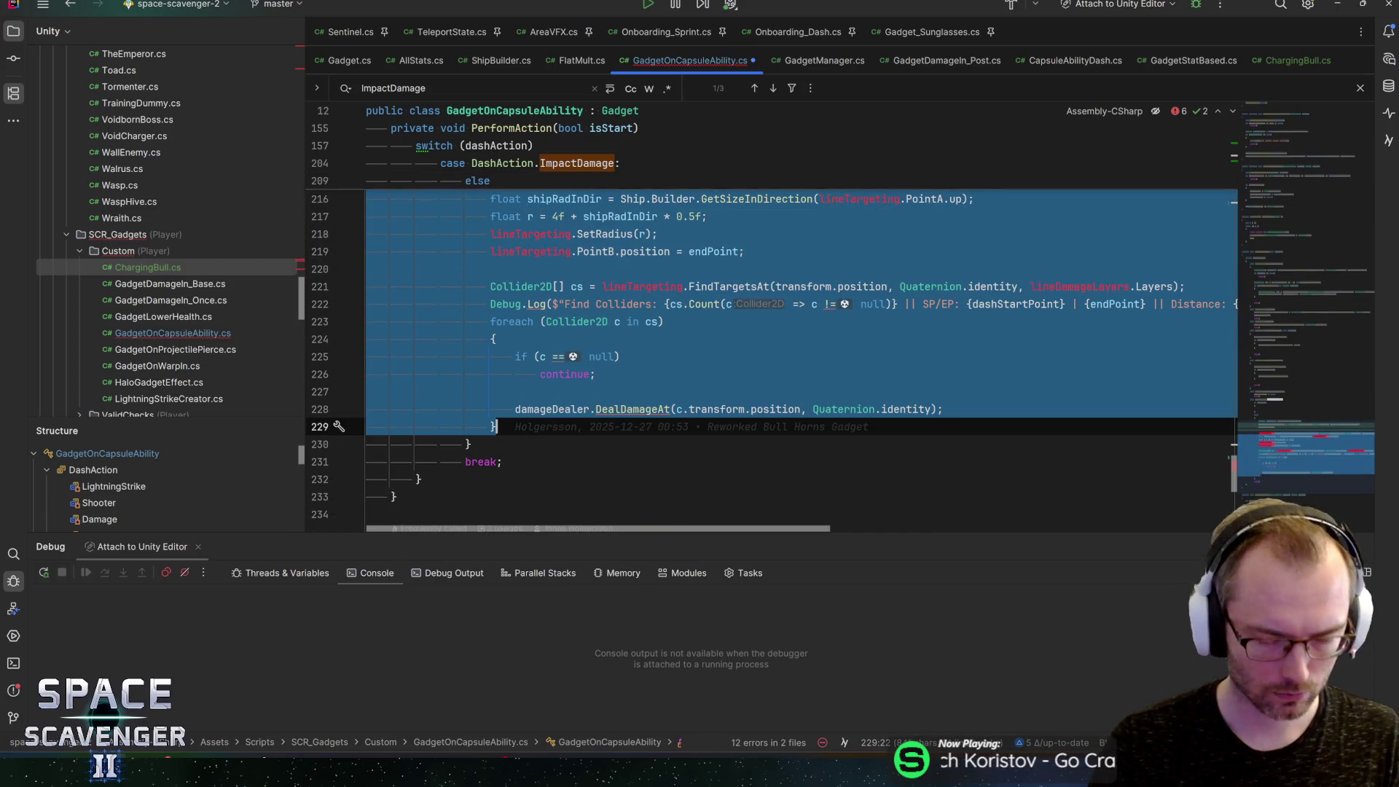
Step: Comment out the old targeting and damage code and remove the leftover blank line
{"action": "key", "text": "ctrl+slash"}
{"action": "key", "text": "Up"}
{"action": "key", "text": "Up"}
{"action": "key", "text": "Up"}
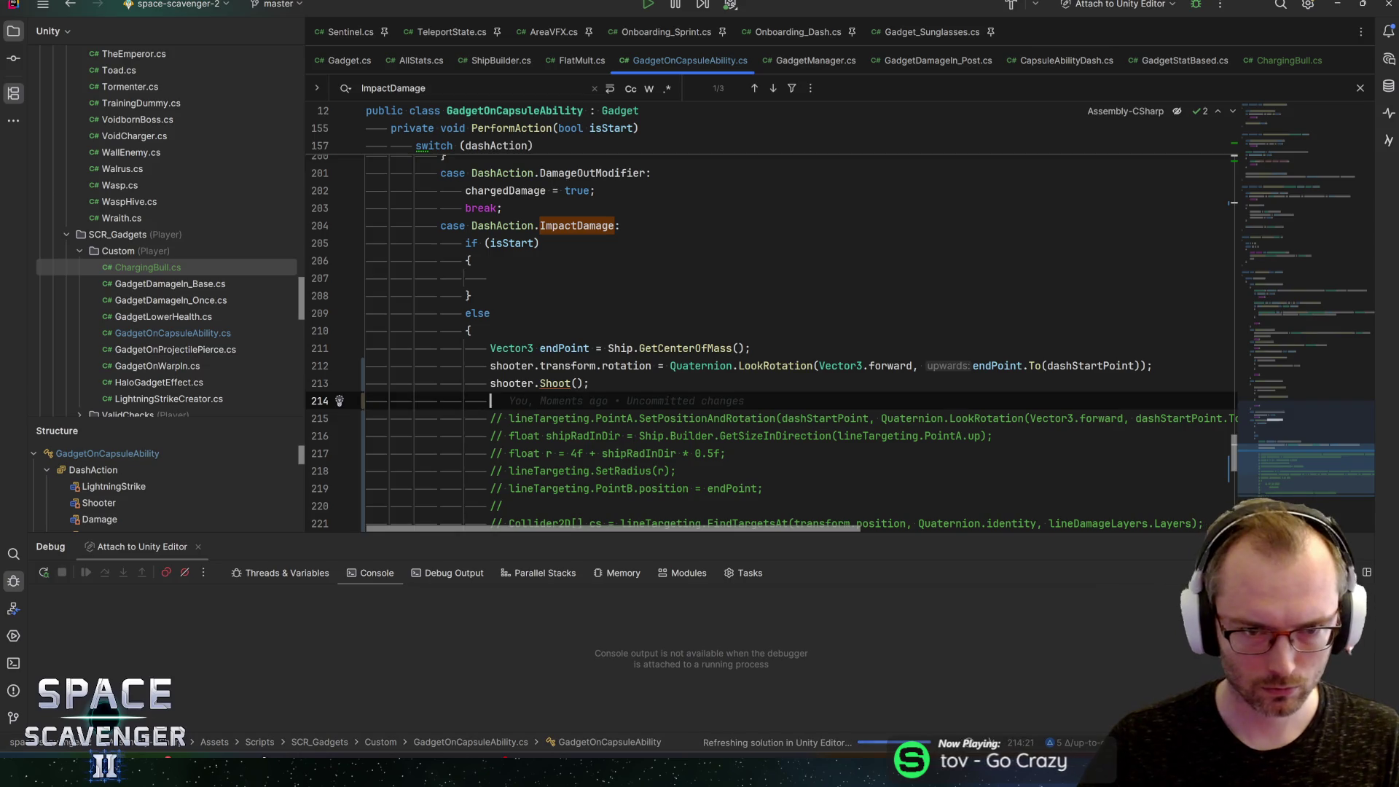
{"action": "key", "text": "BackSpace"}
Step: Use Ship.GetCenterOfMass() in LookRotation instead of endPoint, comment out endPoint's declaration, and save
{"action": "left_click", "coordinate": [597, 348]}
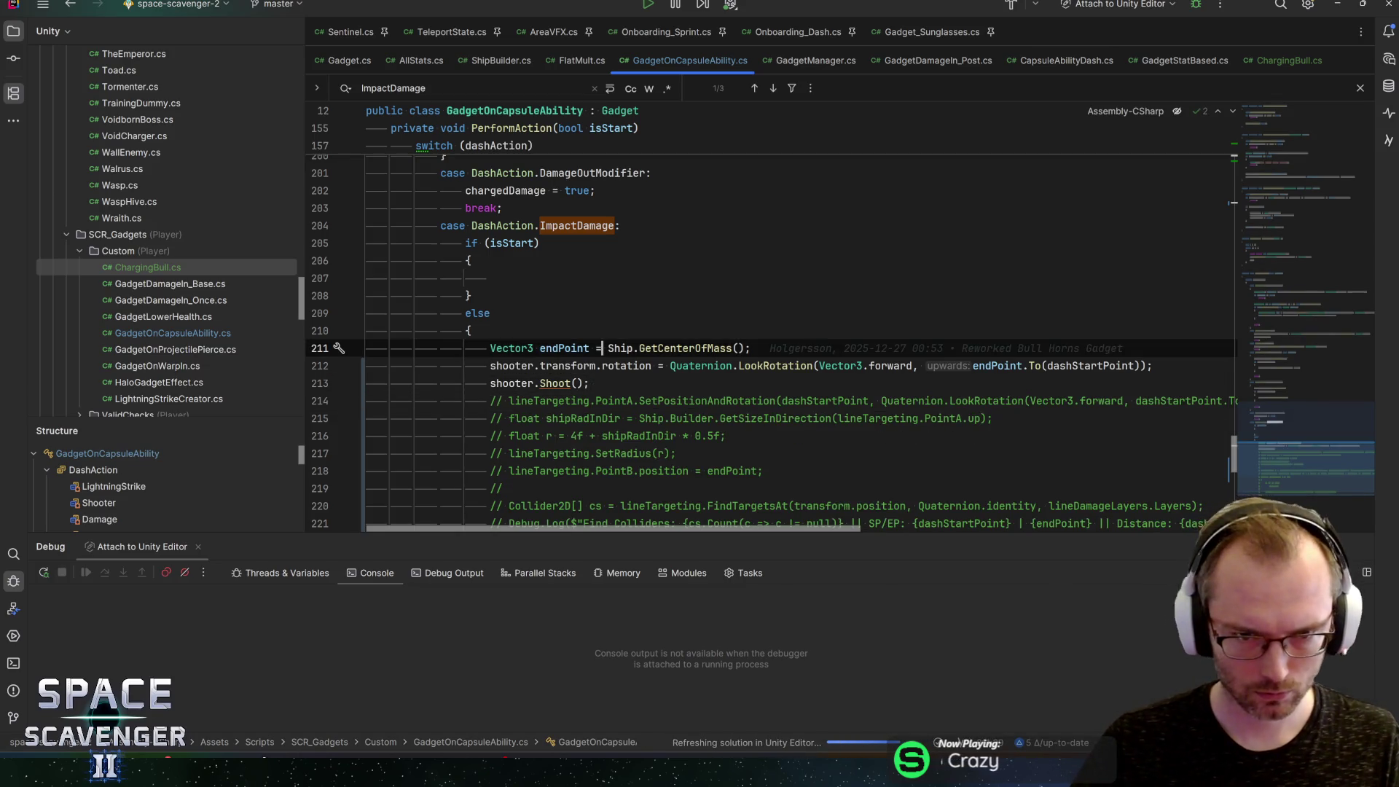
{"action": "key", "text": "shift+End"}
{"action": "left_click", "coordinate": [1153, 365]}
{"action": "key", "text": "ctrl+Left"}
{"action": "key", "text": "ctrl+Left"}
{"action": "key", "text": "ctrl+Left"}
{"action": "key", "text": "ctrl+alt+n"}
{"action": "left_click", "coordinate": [750, 347]}
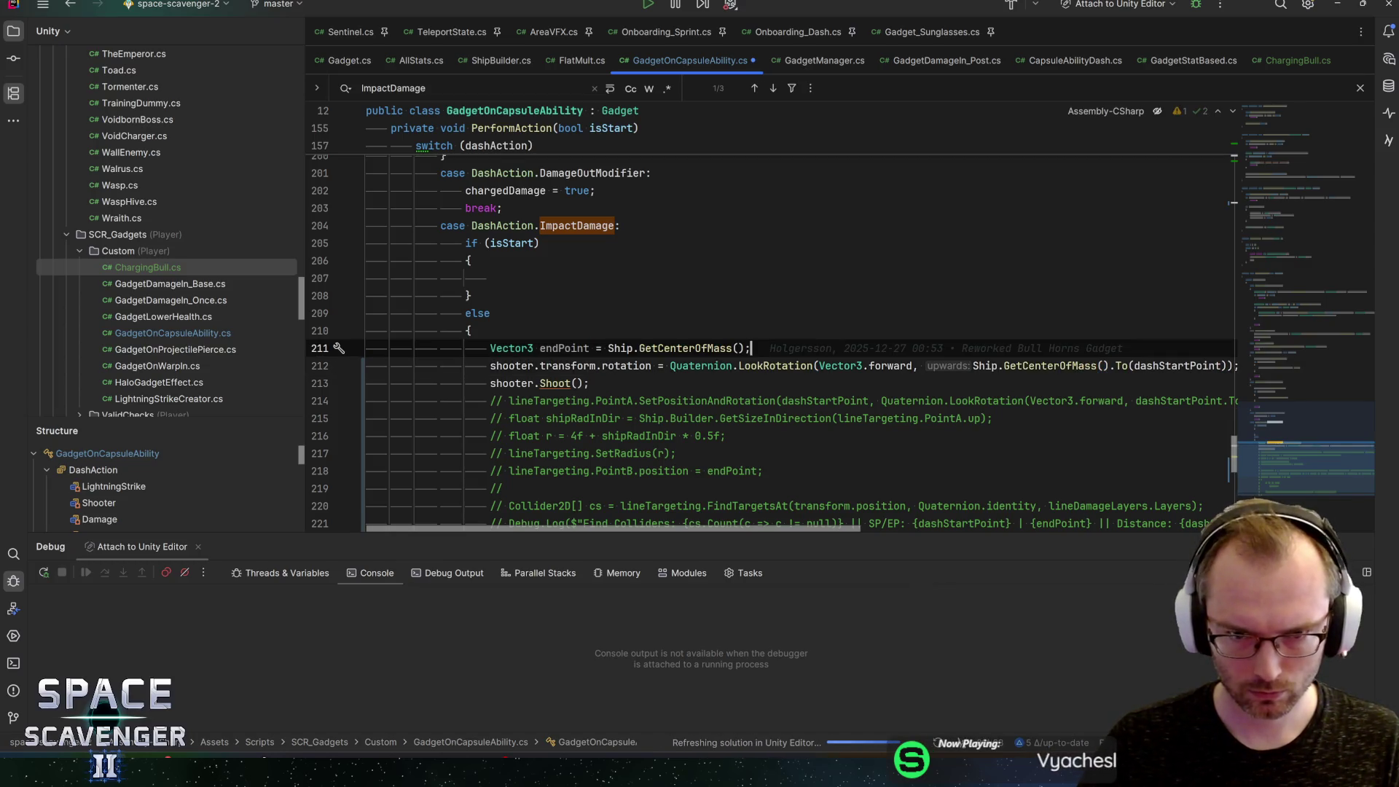
{"action": "key", "text": "ctrl+slash"}
{"action": "key", "text": "ctrl+s"}
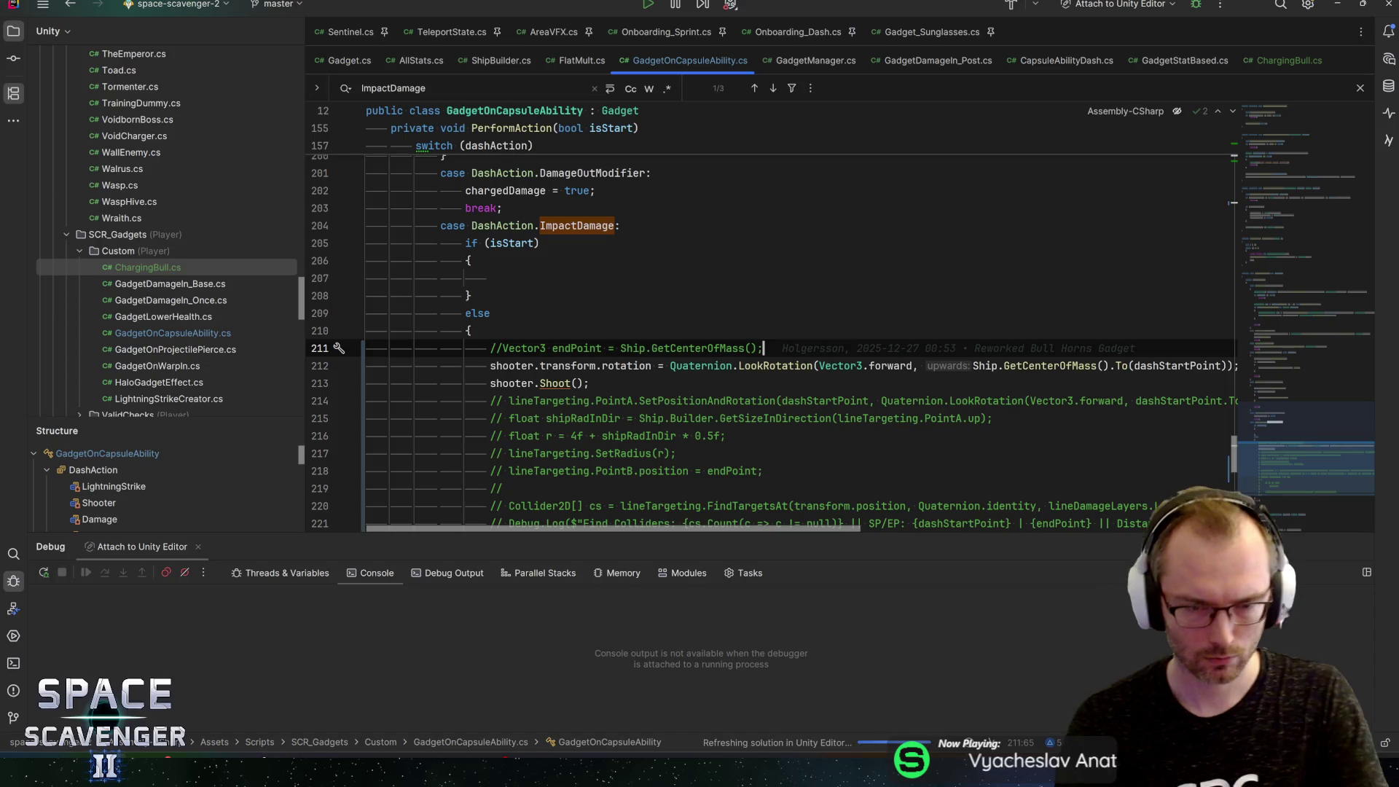
{"action": "left_click", "coordinate": [590, 382]}
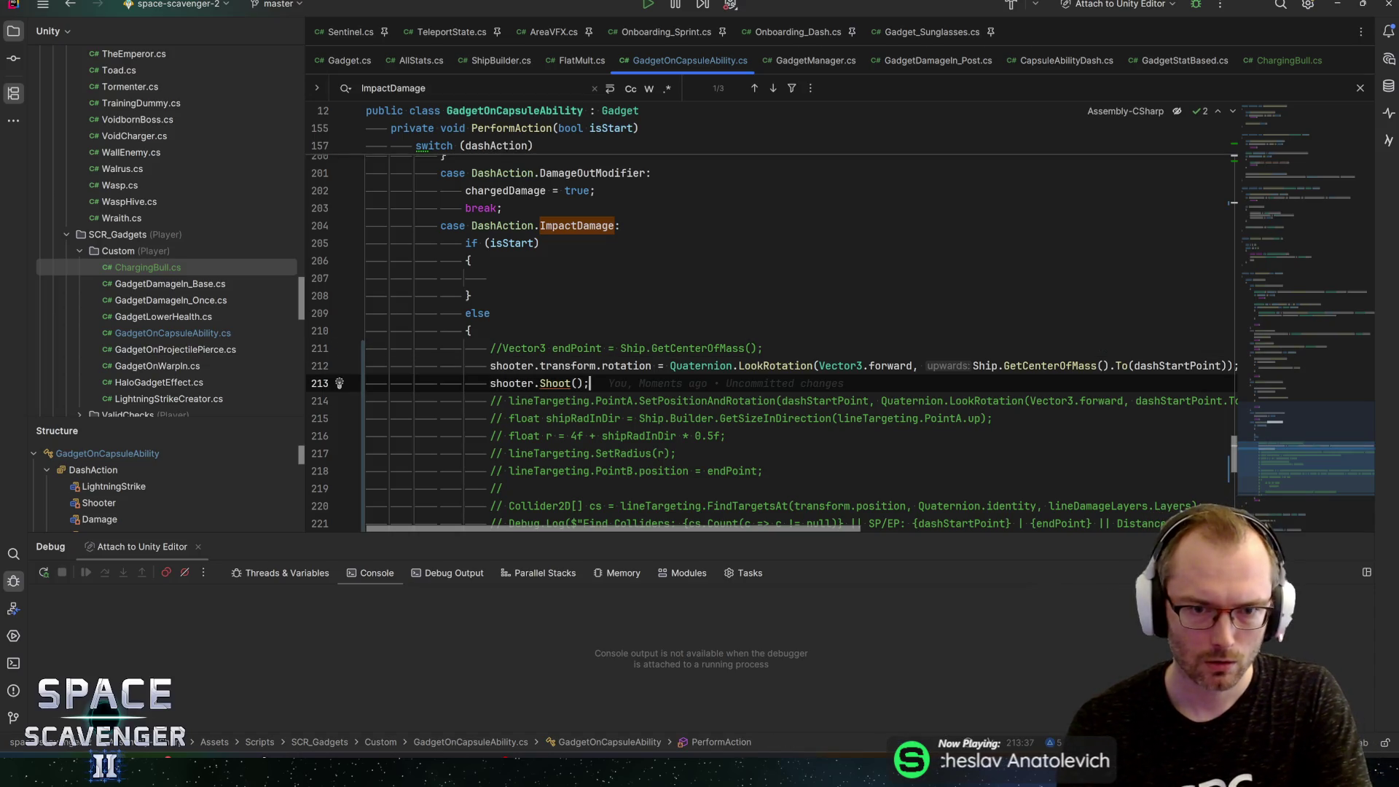
{"action": "double_click", "coordinate": [627, 366]}
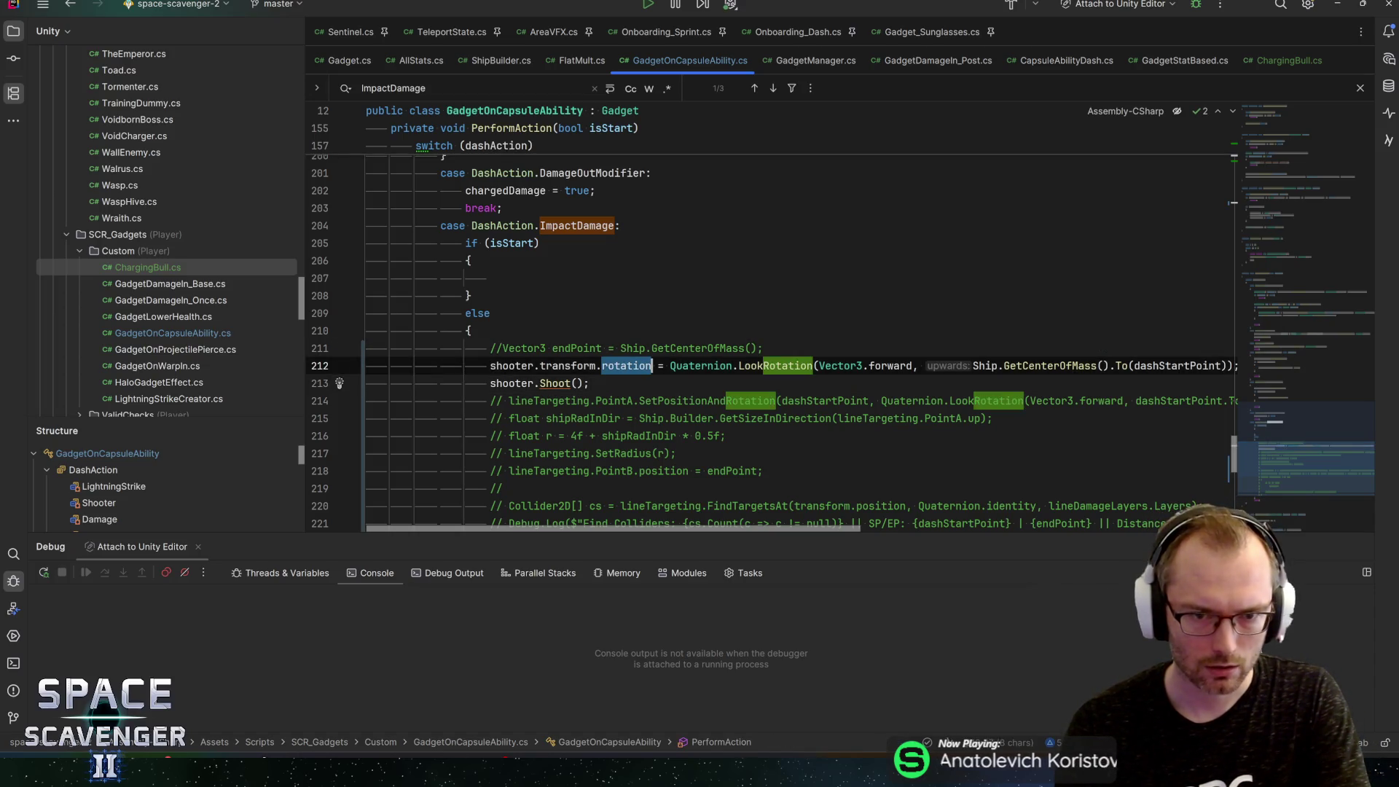
Step: Turn the rotation assignment into SetPositionAndRotation(Ship.GetCenterOfMass(), LookRotation(...)) and save
{"action": "type", "text": "SetPos"}
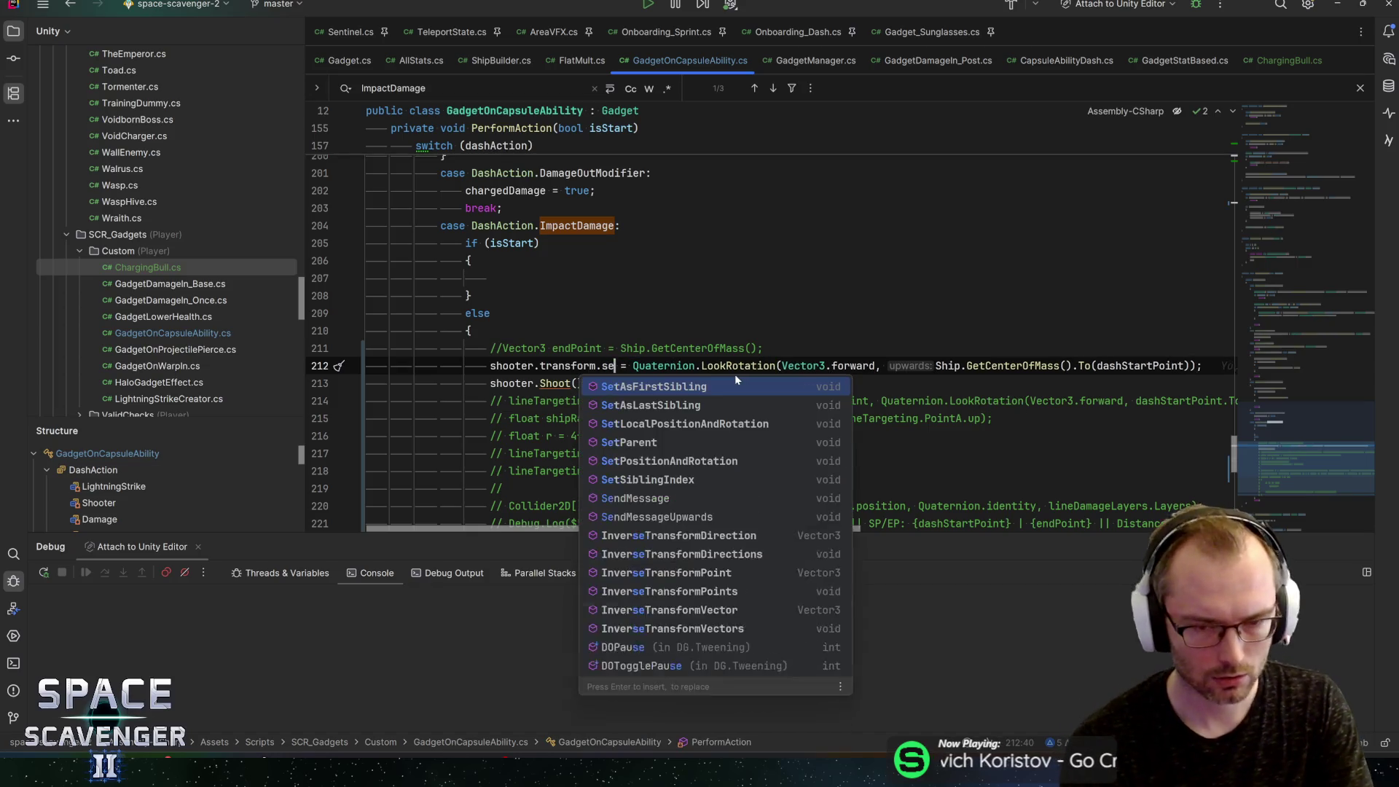
{"action": "key", "text": "Return"}
{"action": "key", "text": "Return"}
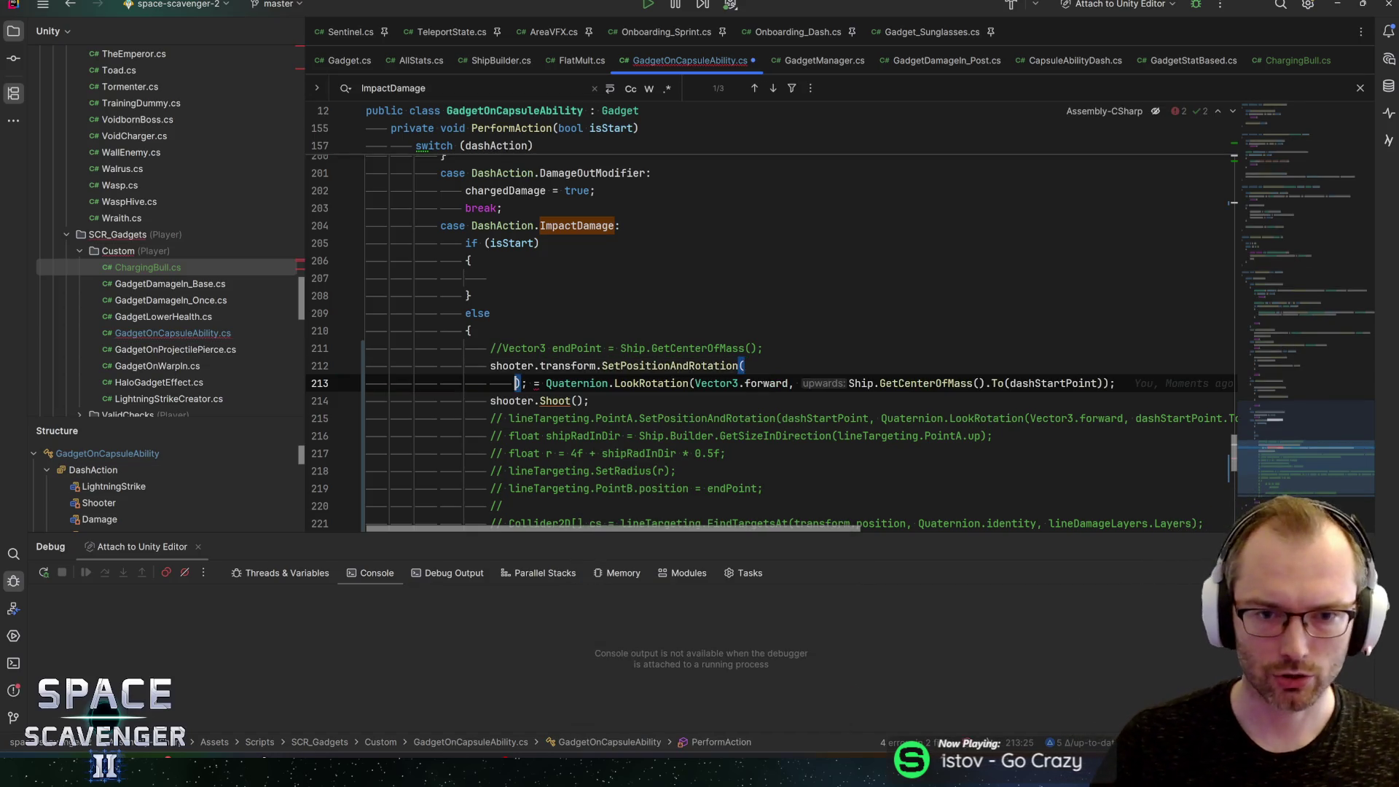
{"action": "key", "text": "Delete"}
{"action": "key", "text": "Delete"}
{"action": "key", "text": "Delete"}
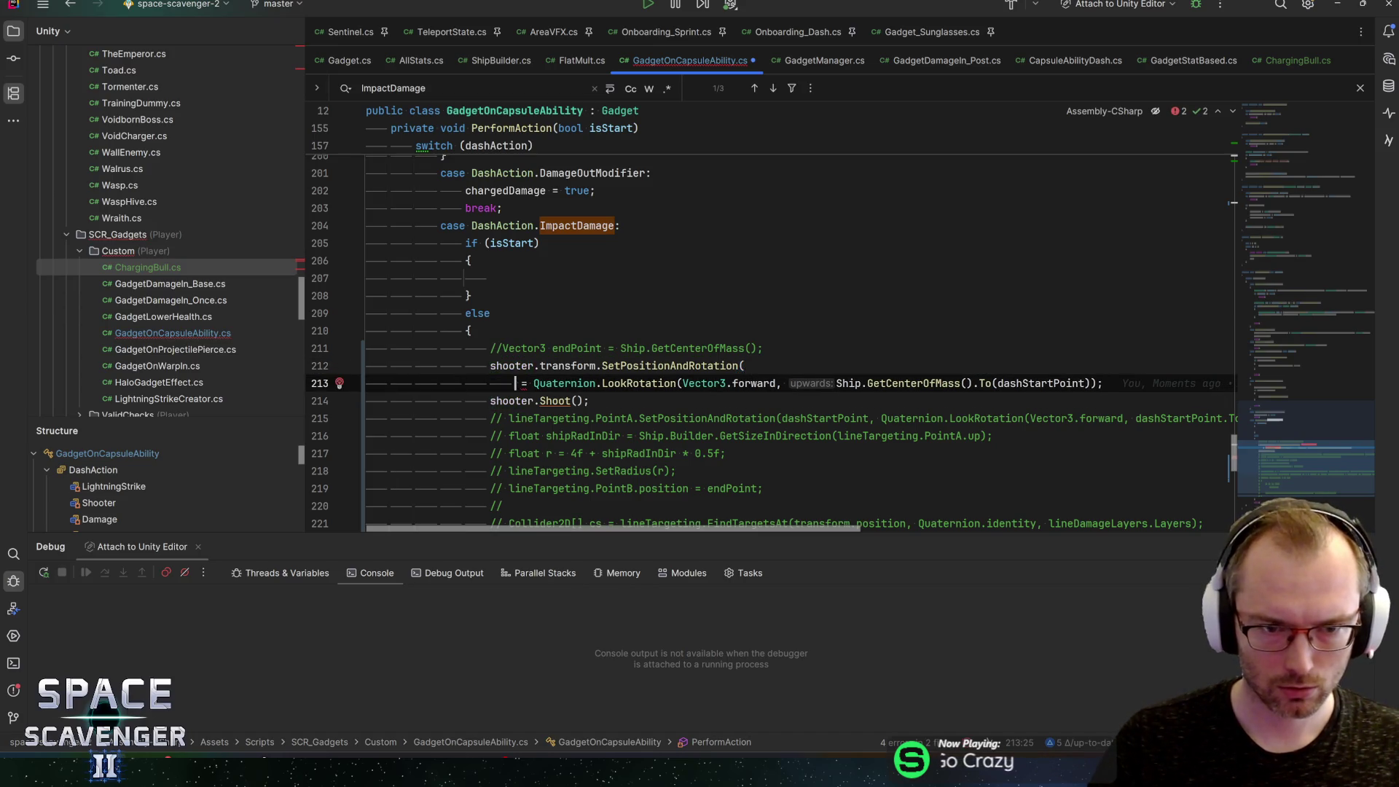
{"action": "key", "text": "Left"}
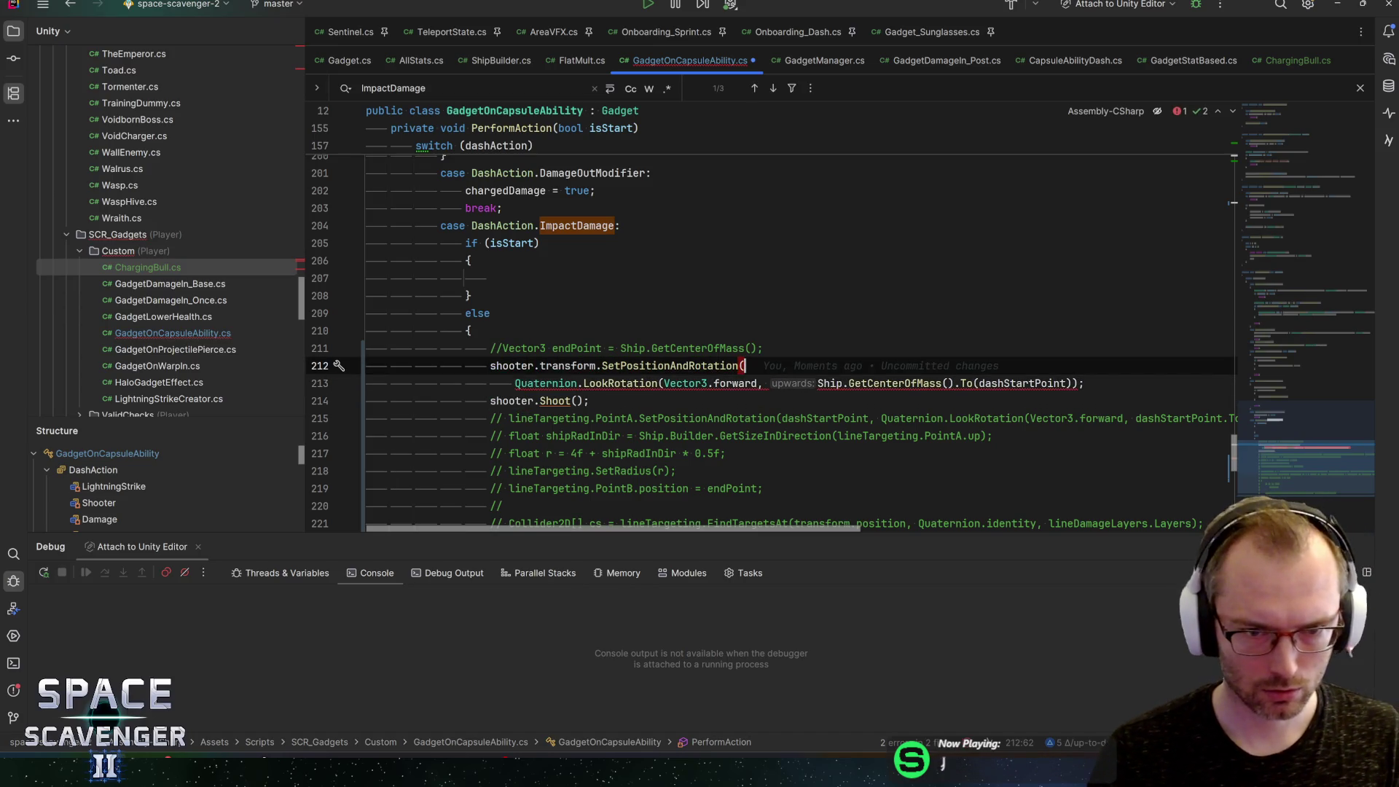
{"action": "type", "text": "Ship."}
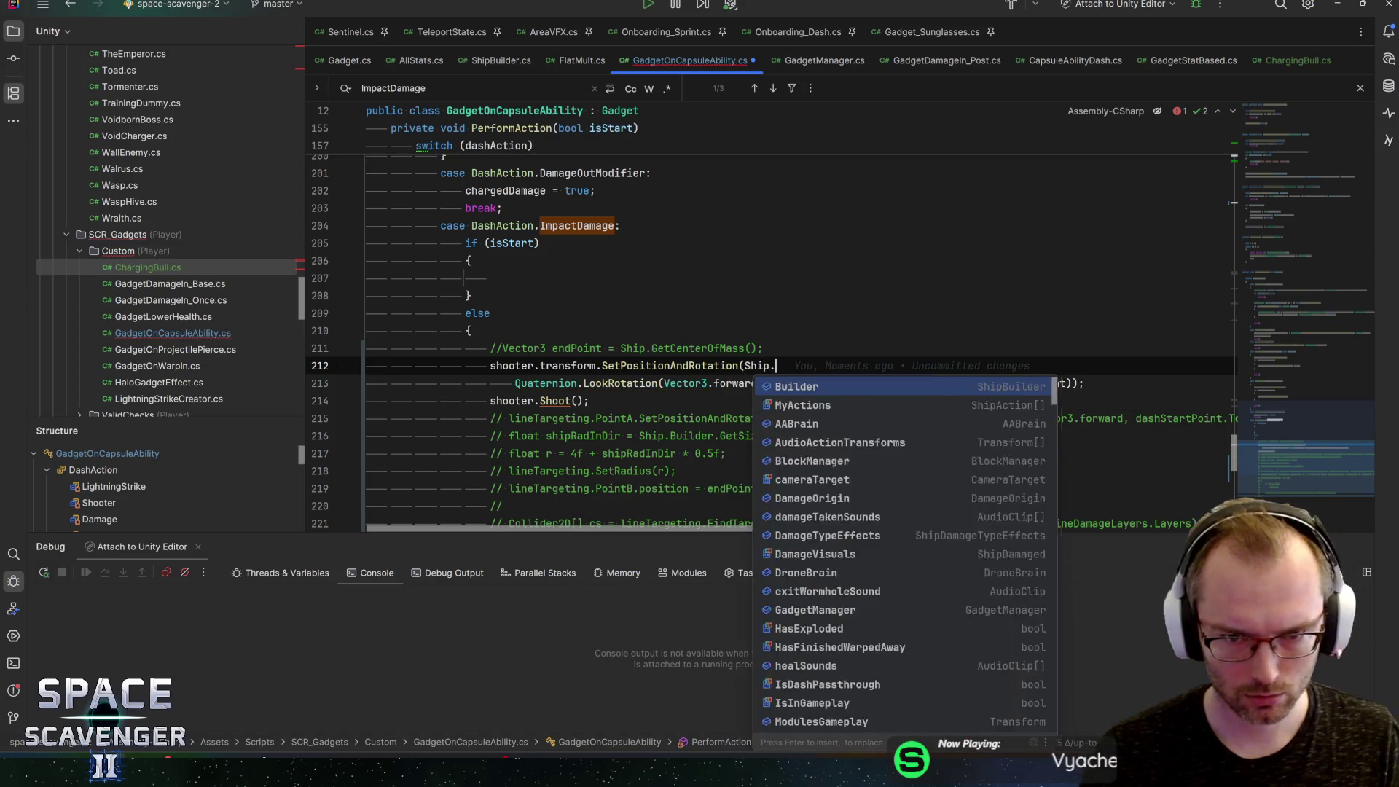
{"action": "type", "text": "GetCen"}
{"action": "key", "text": "Return"}
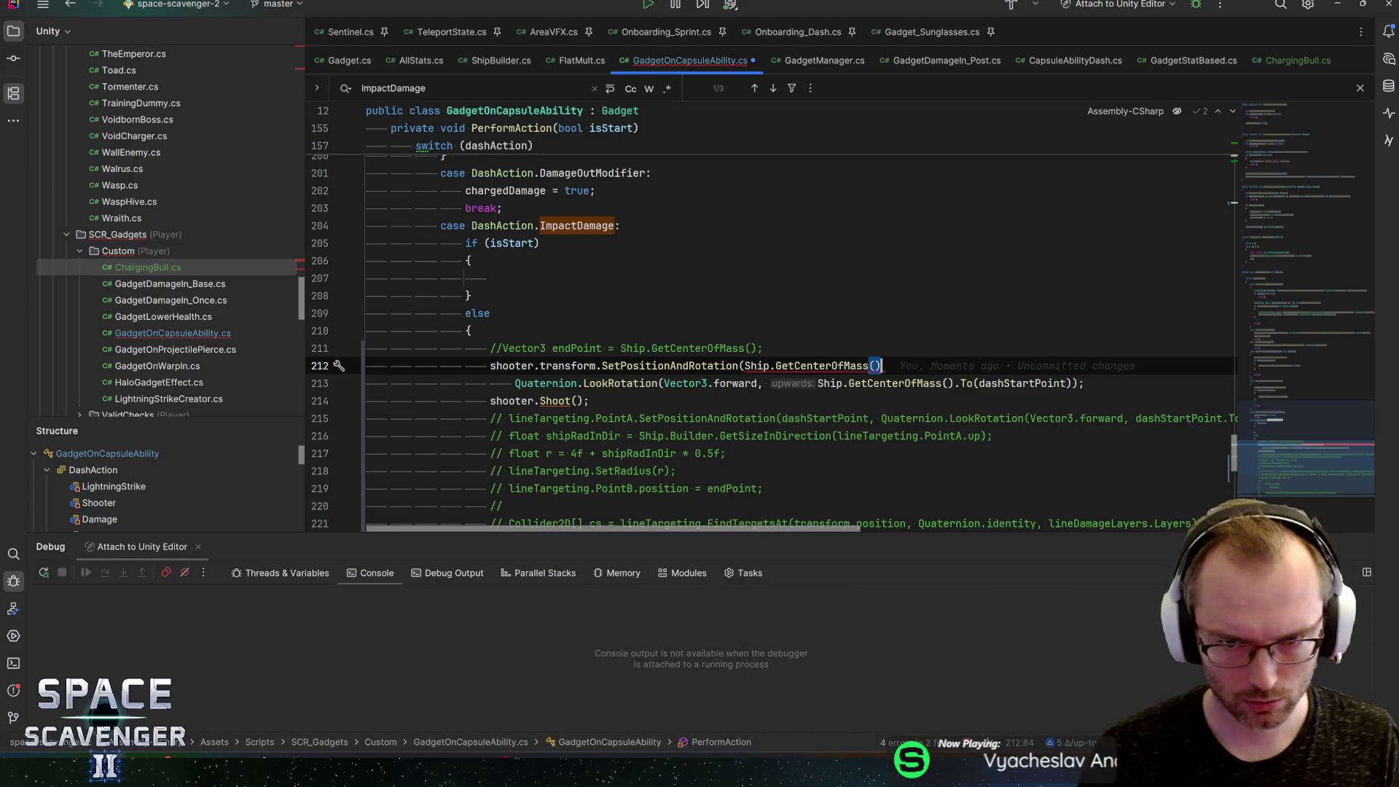
{"action": "key", "text": "Left"}
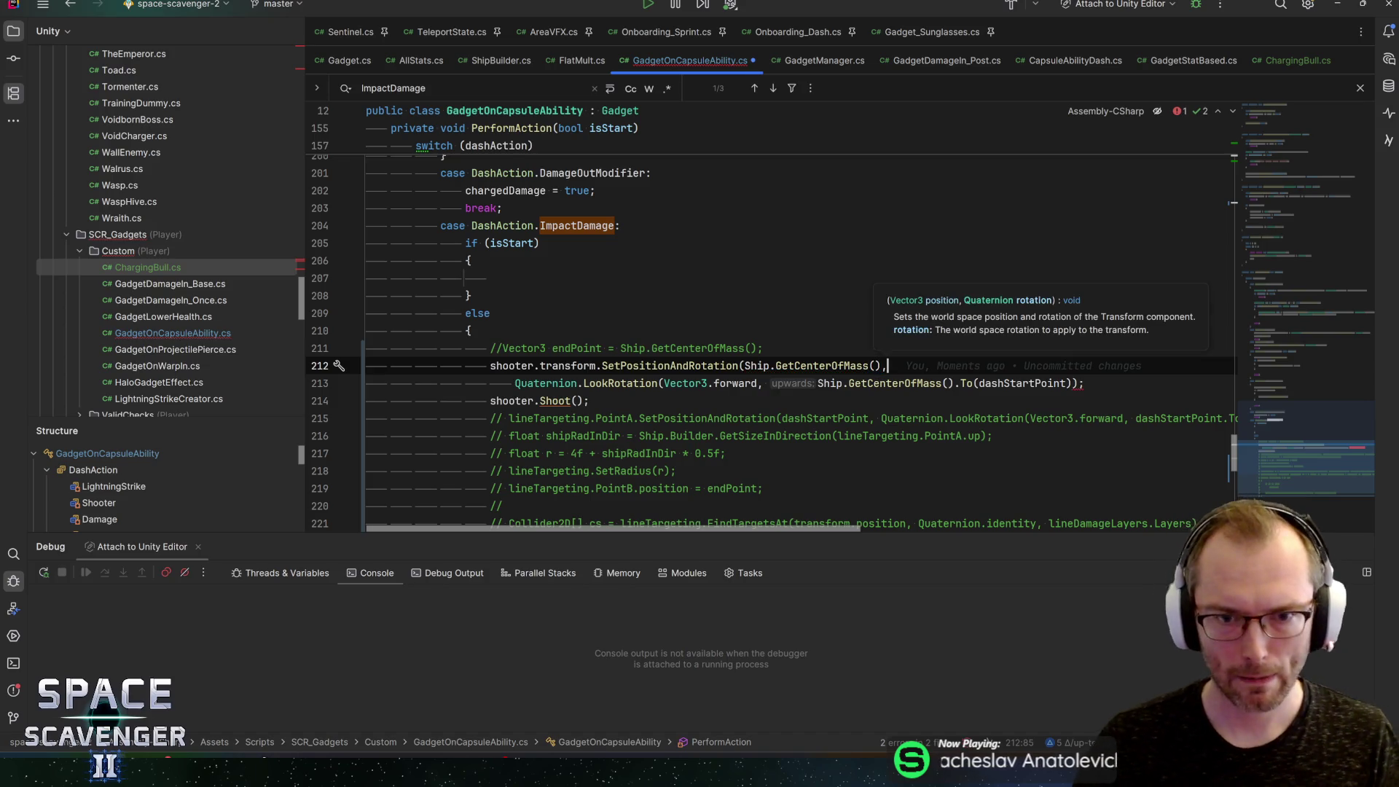
{"action": "key", "text": "ctrl+s"}
Step: Uncomment the endPoint declaration and copy the endPoint name
{"action": "key", "text": "Up"}
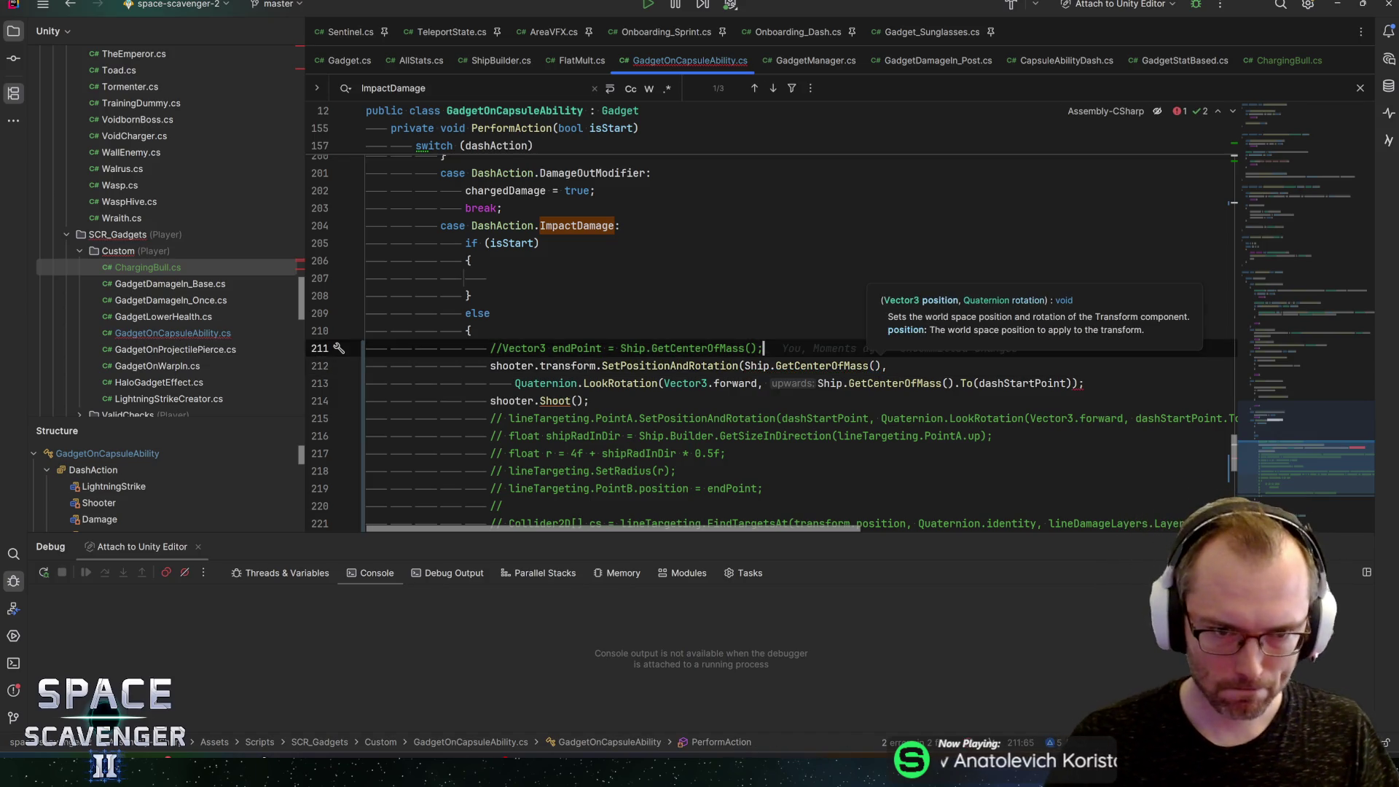
{"action": "key", "text": "ctrl+slash"}
{"action": "key", "text": "Home"}
{"action": "key", "text": "ctrl+Right"}
{"action": "key", "text": "ctrl+Right"}
{"action": "key", "text": "ctrl+shift+Left"}
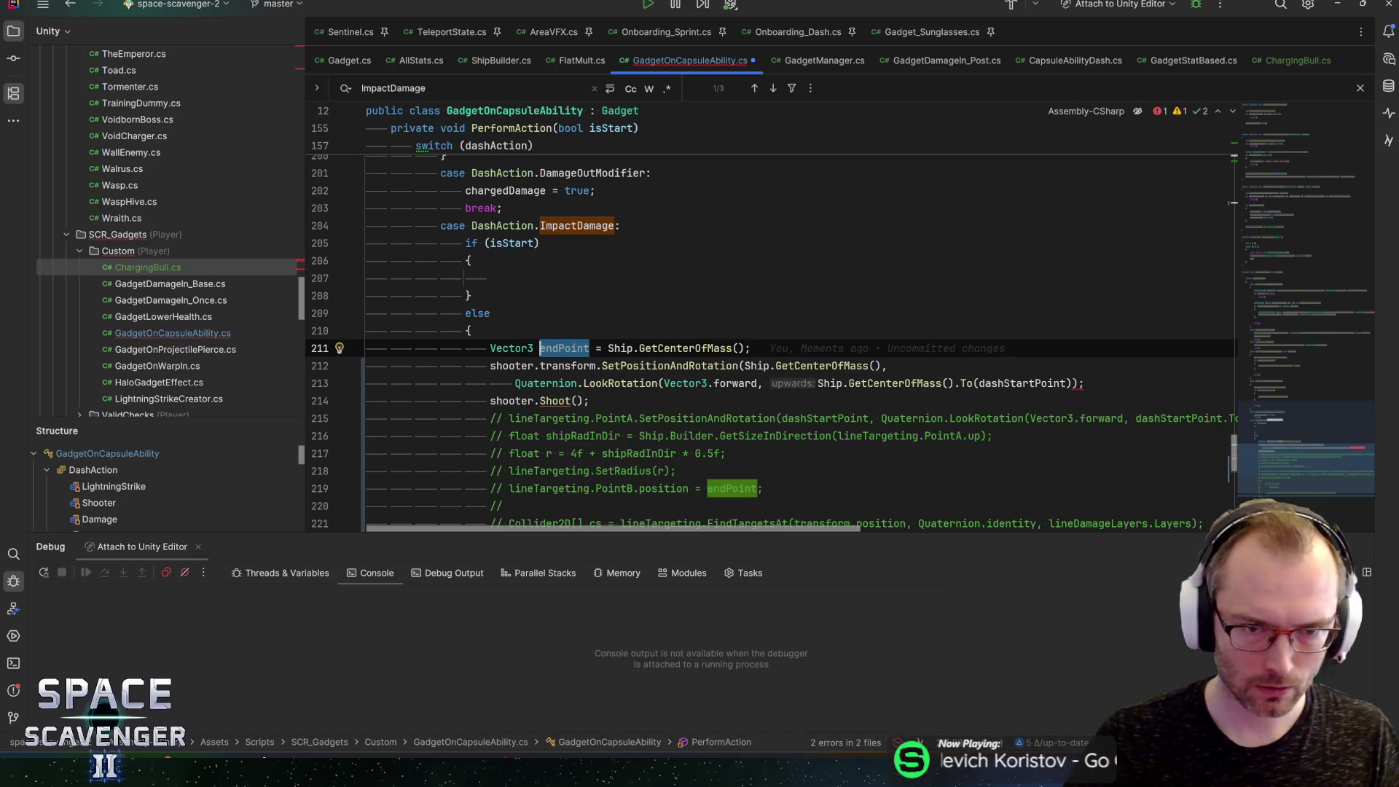
{"action": "key", "text": "Down"}
{"action": "key", "text": "ctrl+w"}
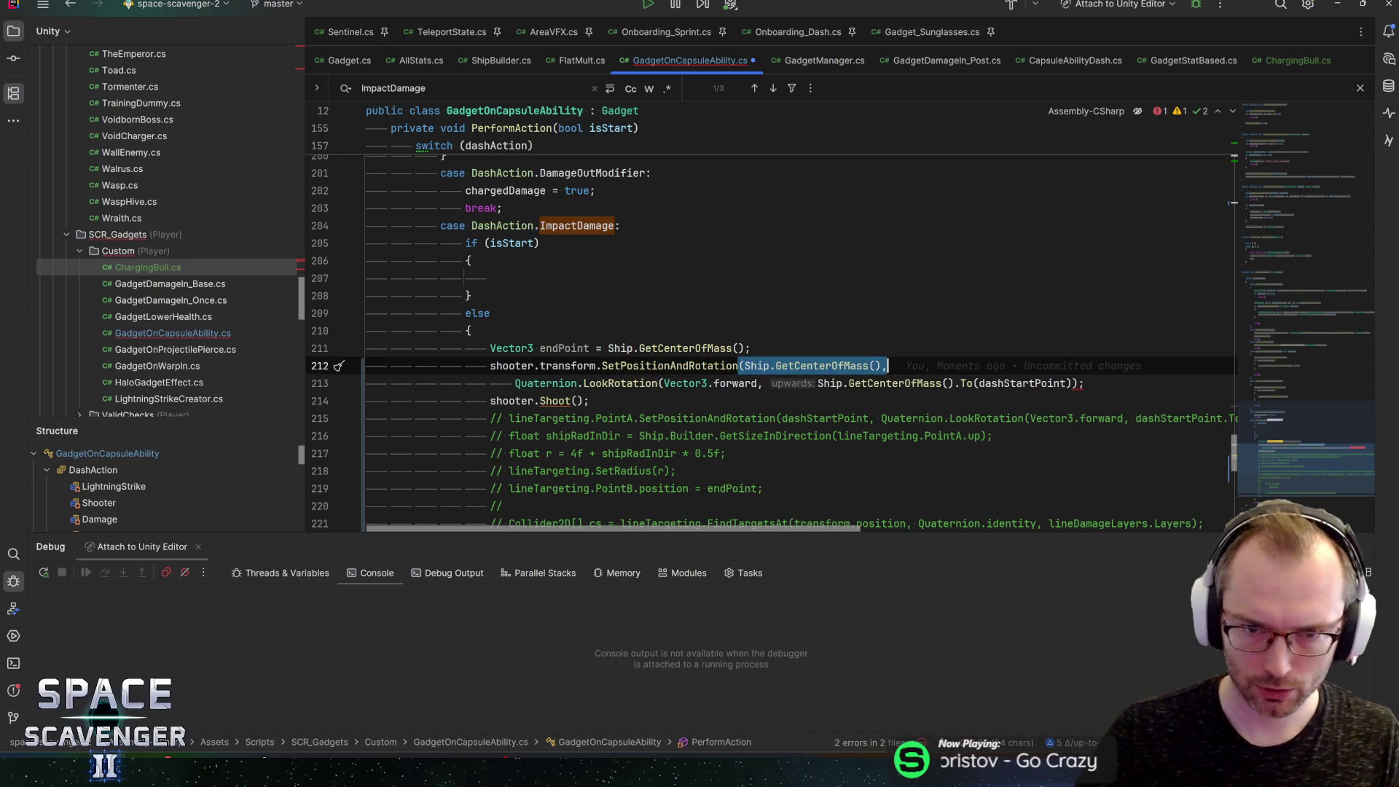
{"action": "key", "text": "Down"}
Step: Replace both Ship.GetCenterOfMass() arguments in SetPositionAndRotation with endPoint and save
{"action": "key", "text": "Up"}
{"action": "key", "text": "End"}
{"action": "key", "text": "Left"}
{"action": "key", "text": "Left"}
{"action": "key", "text": "ctrl+w"}
{"action": "key", "text": "ctrl+w"}
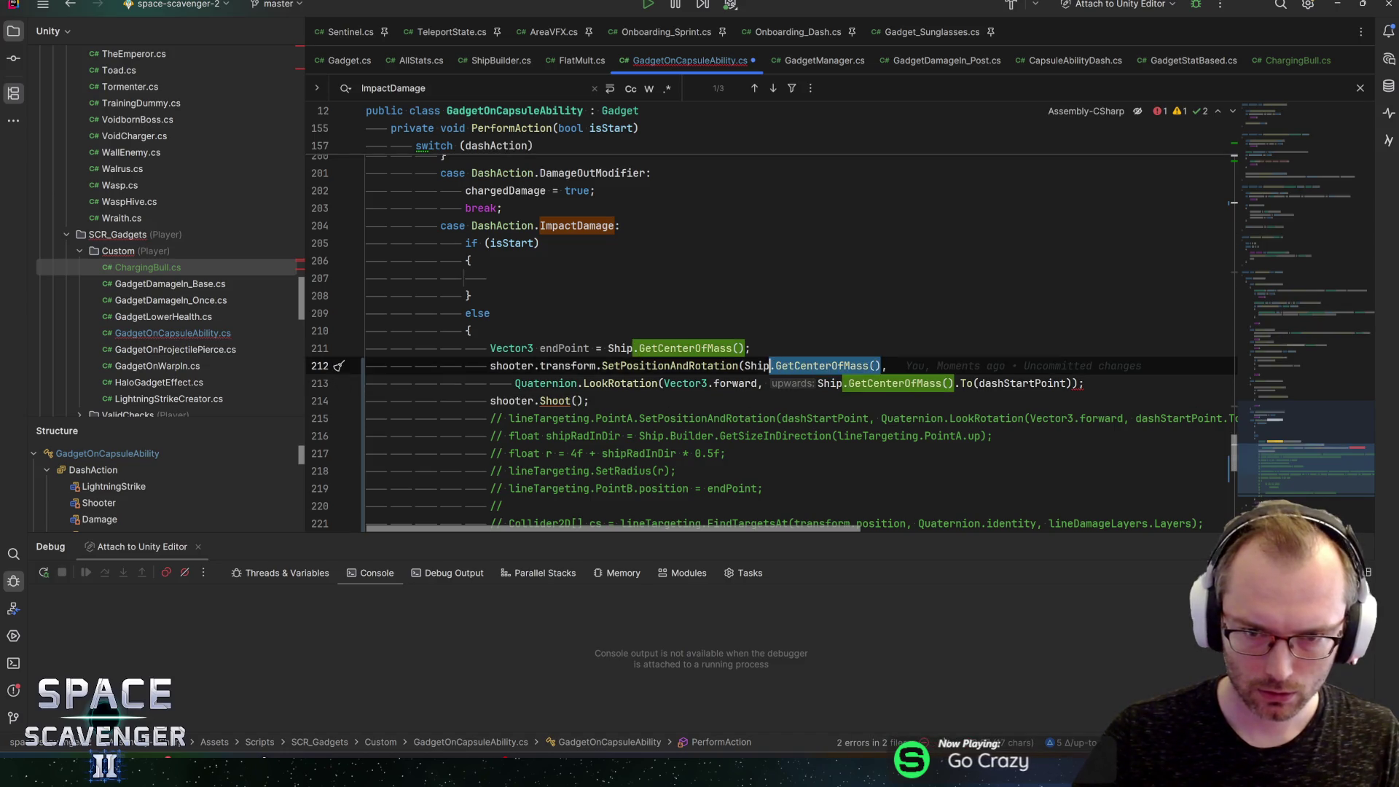
{"action": "type", "text": "endPoint"}
{"action": "key", "text": "Down"}
{"action": "key", "text": "ctrl+w"}
{"action": "key", "text": "ctrl+w"}
{"action": "type", "text": "endPoint"}
{"action": "key", "text": "End"}
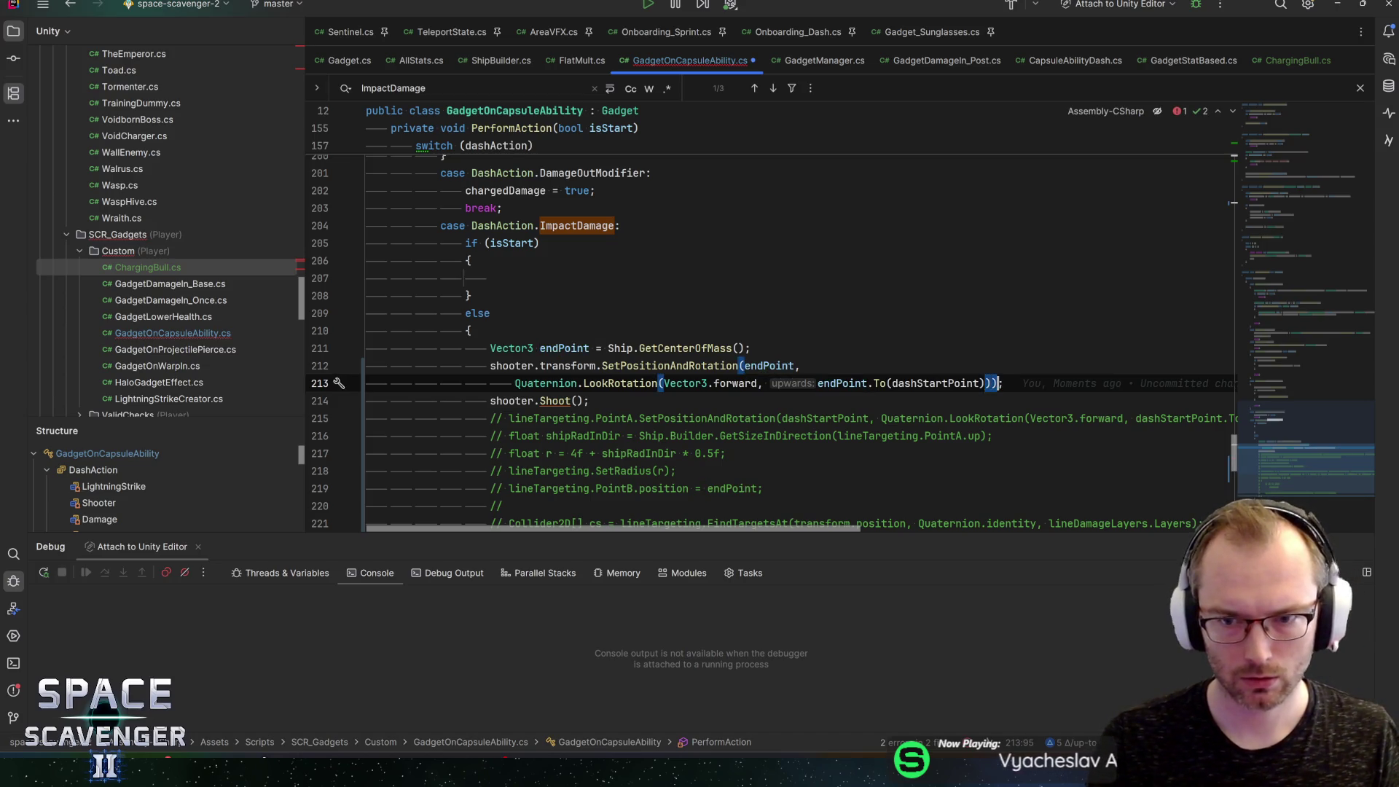
{"action": "key", "text": "ctrl+s"}
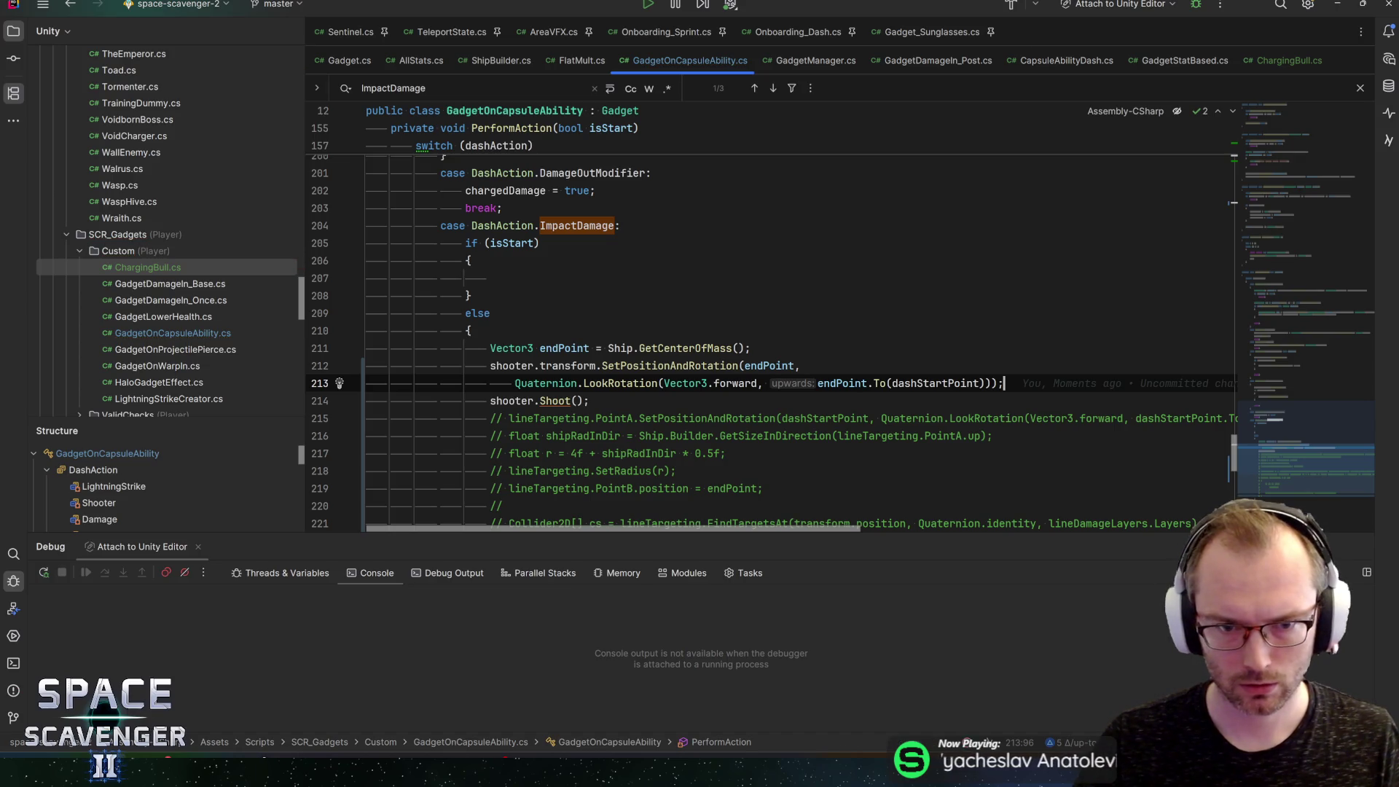
Step: Reformat the SetPositionAndRotation call so endPoint starts a new line, save, and return to Unity
{"action": "key", "text": "Up"}
{"action": "key", "text": "ctrl+shift+j"}
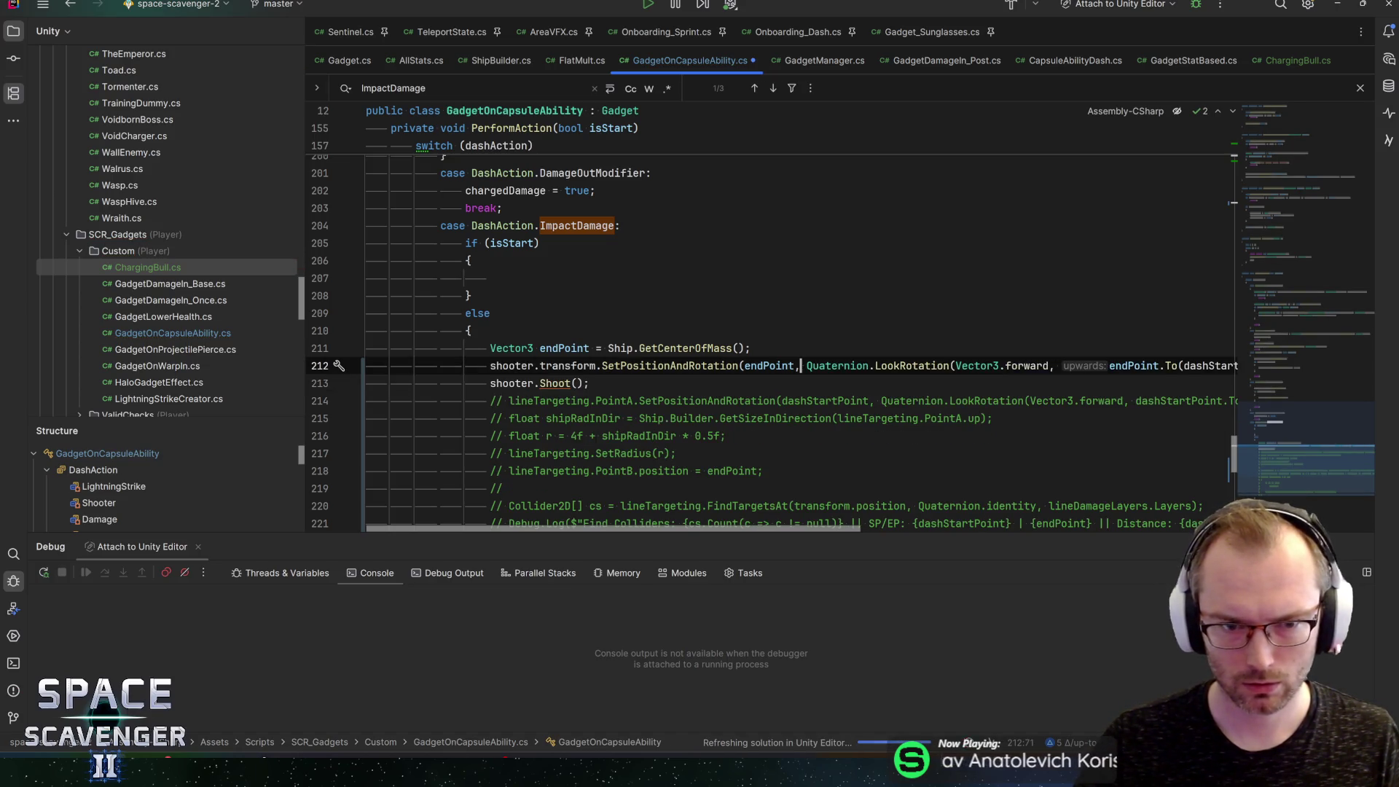
{"action": "key", "text": "Left"}
{"action": "key", "text": "Return"}
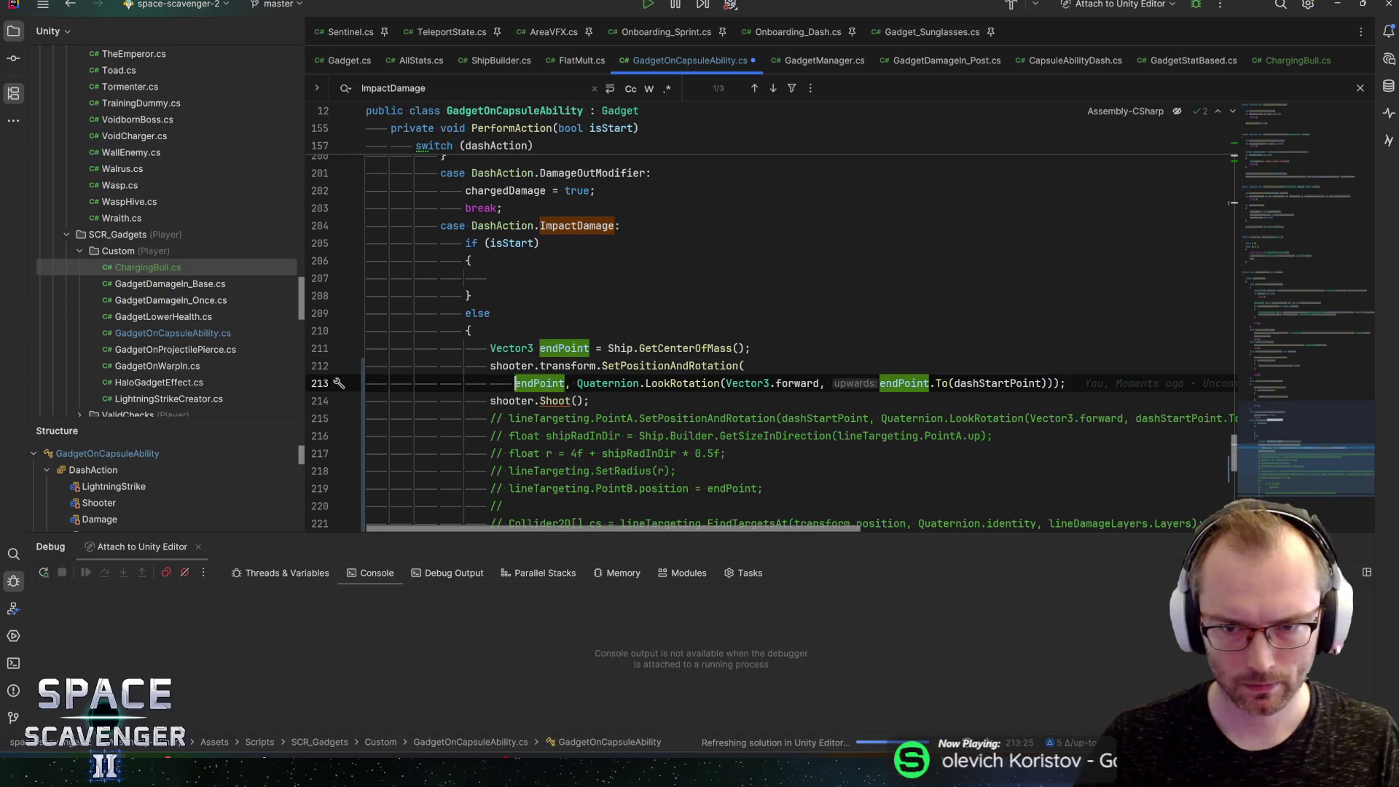
{"action": "key", "text": "End"}
{"action": "key", "text": "ctrl+s"}
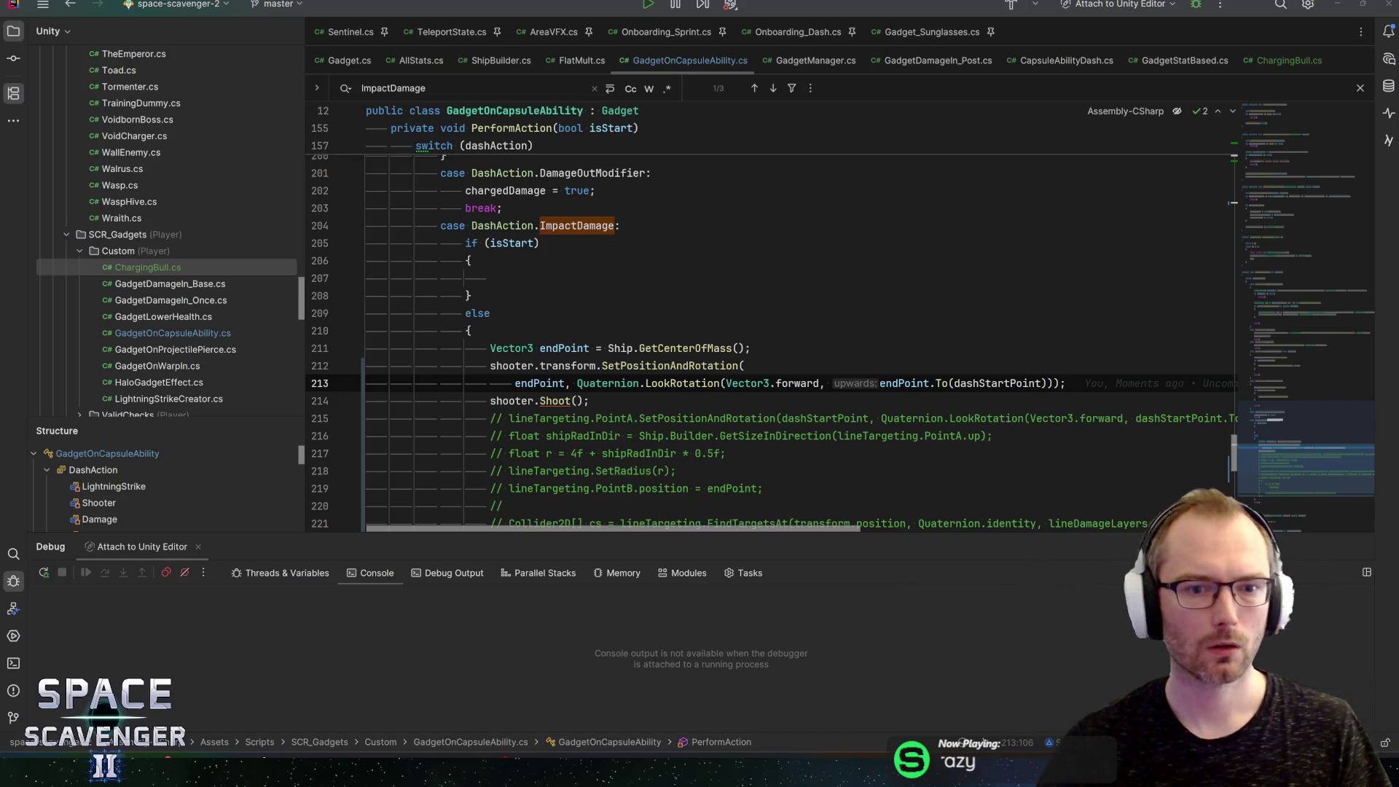
{"action": "key", "text": "alt+Tab"}
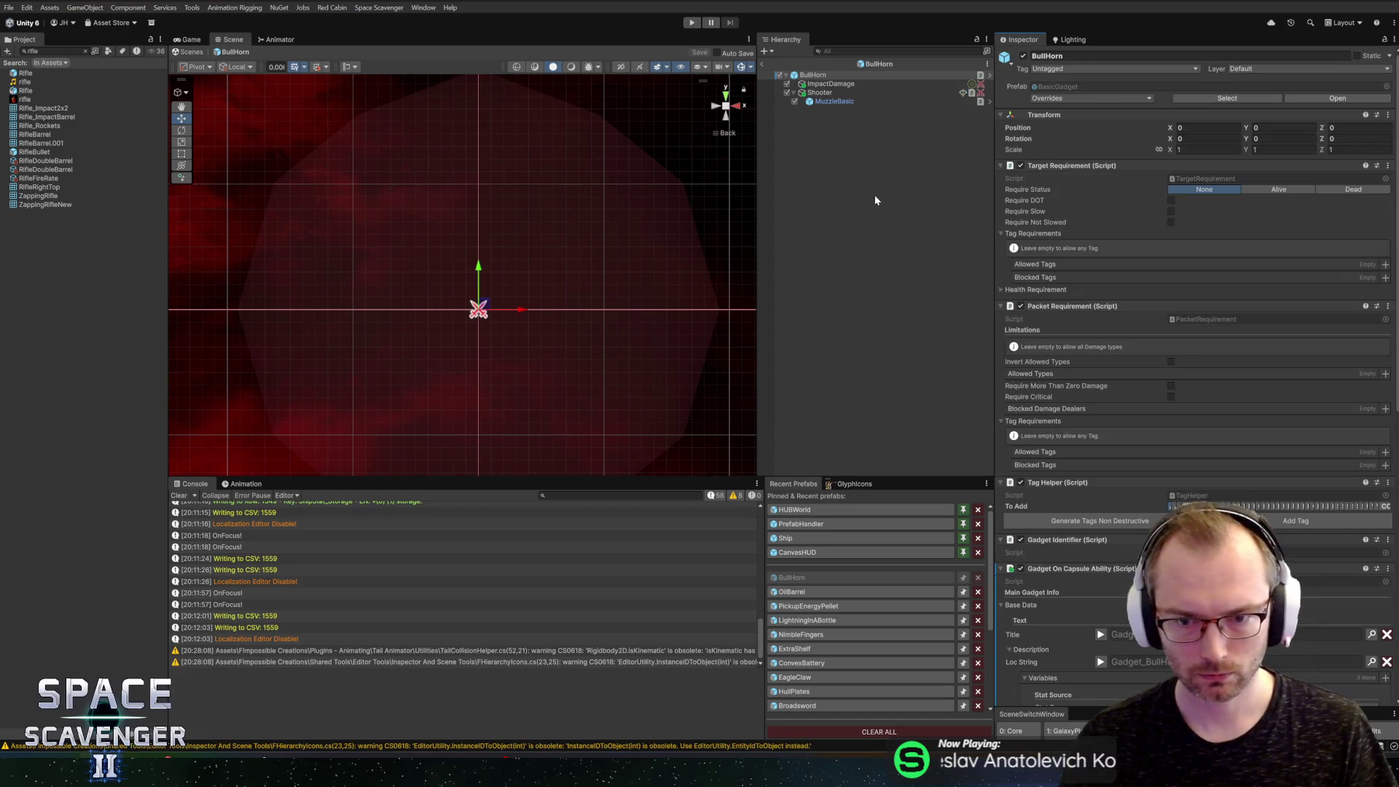
{"action": "scroll", "coordinate": [1111, 424], "scroll_direction": "down", "scroll_amount": 15}
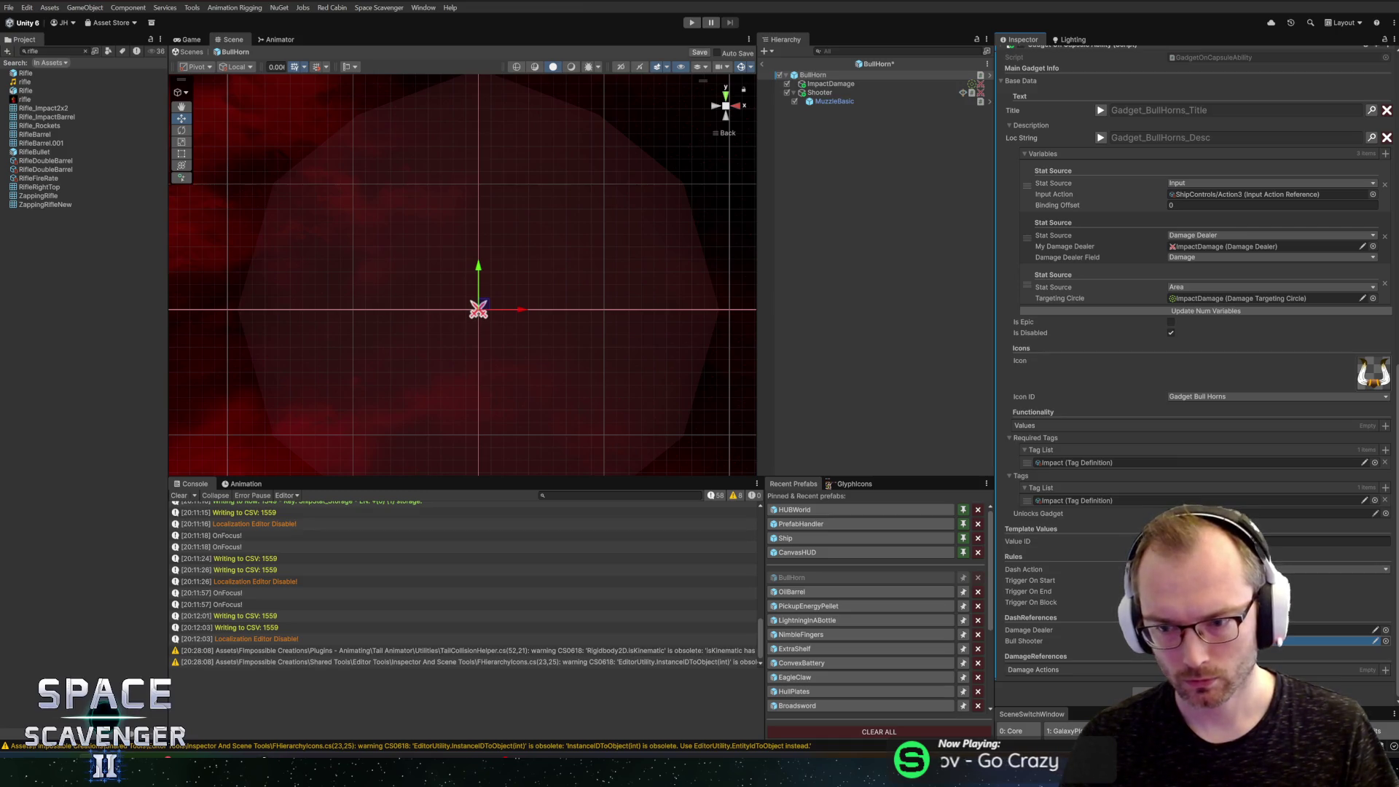
{"action": "key", "text": "alt+Tab"}
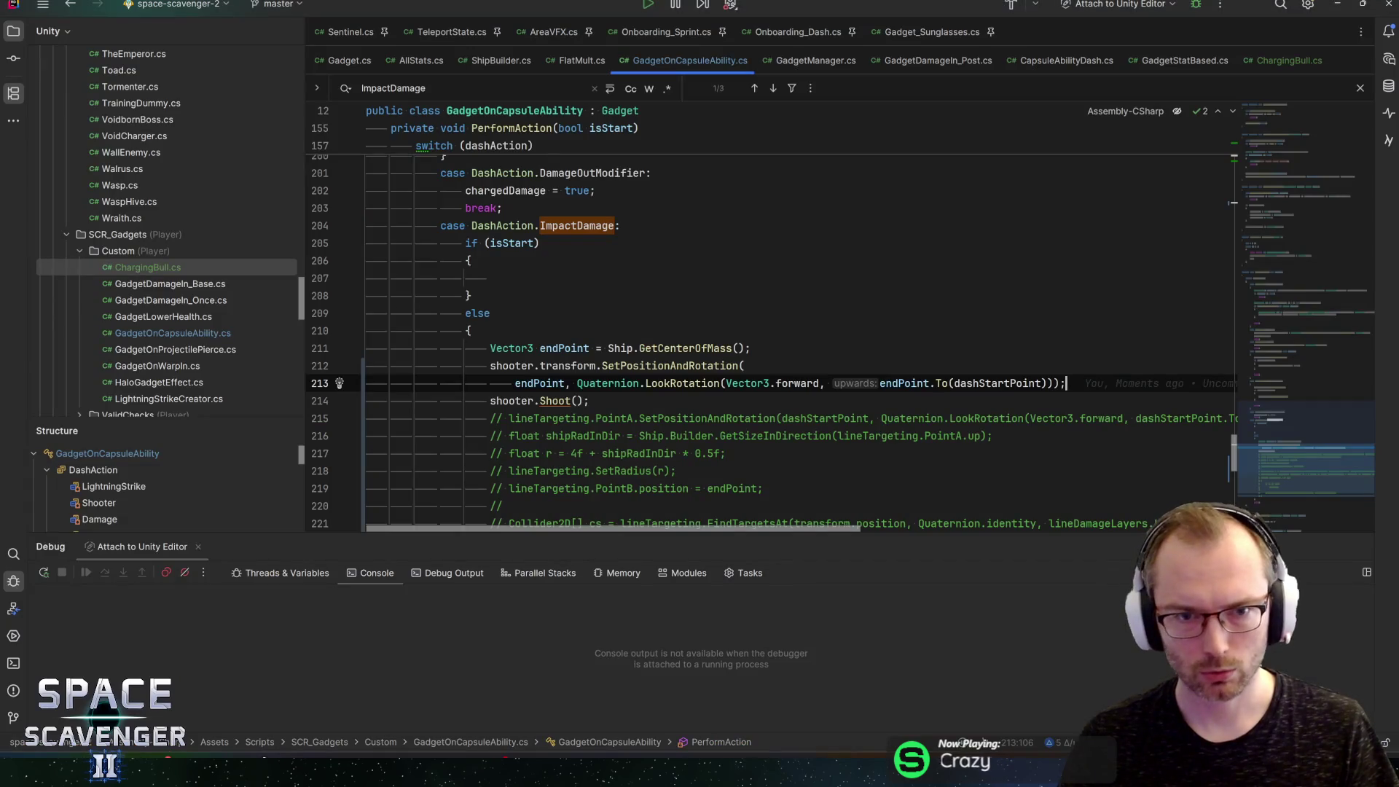
{"action": "left_click", "coordinate": [1323, 191]}
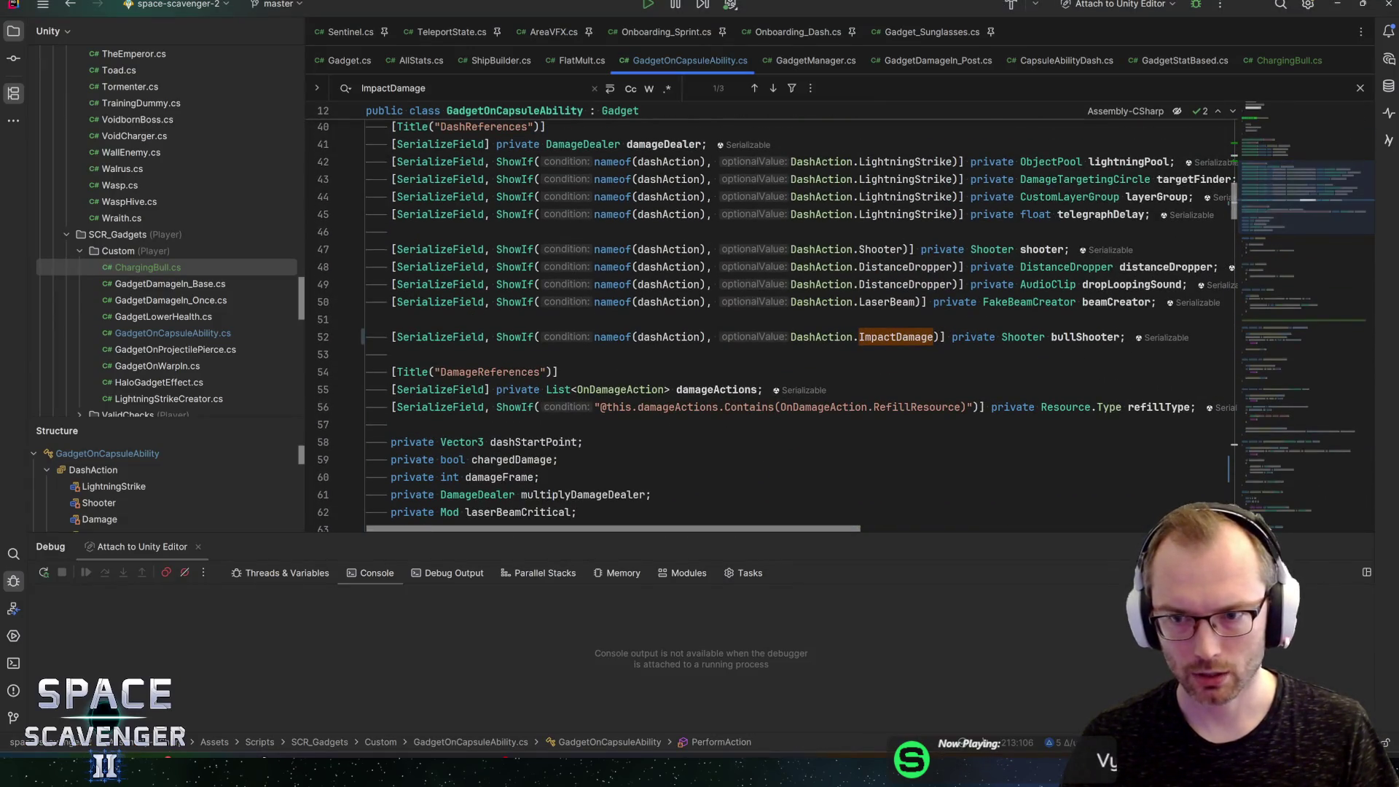
{"action": "scroll", "coordinate": [908, 306], "scroll_direction": "up", "scroll_amount": 6}
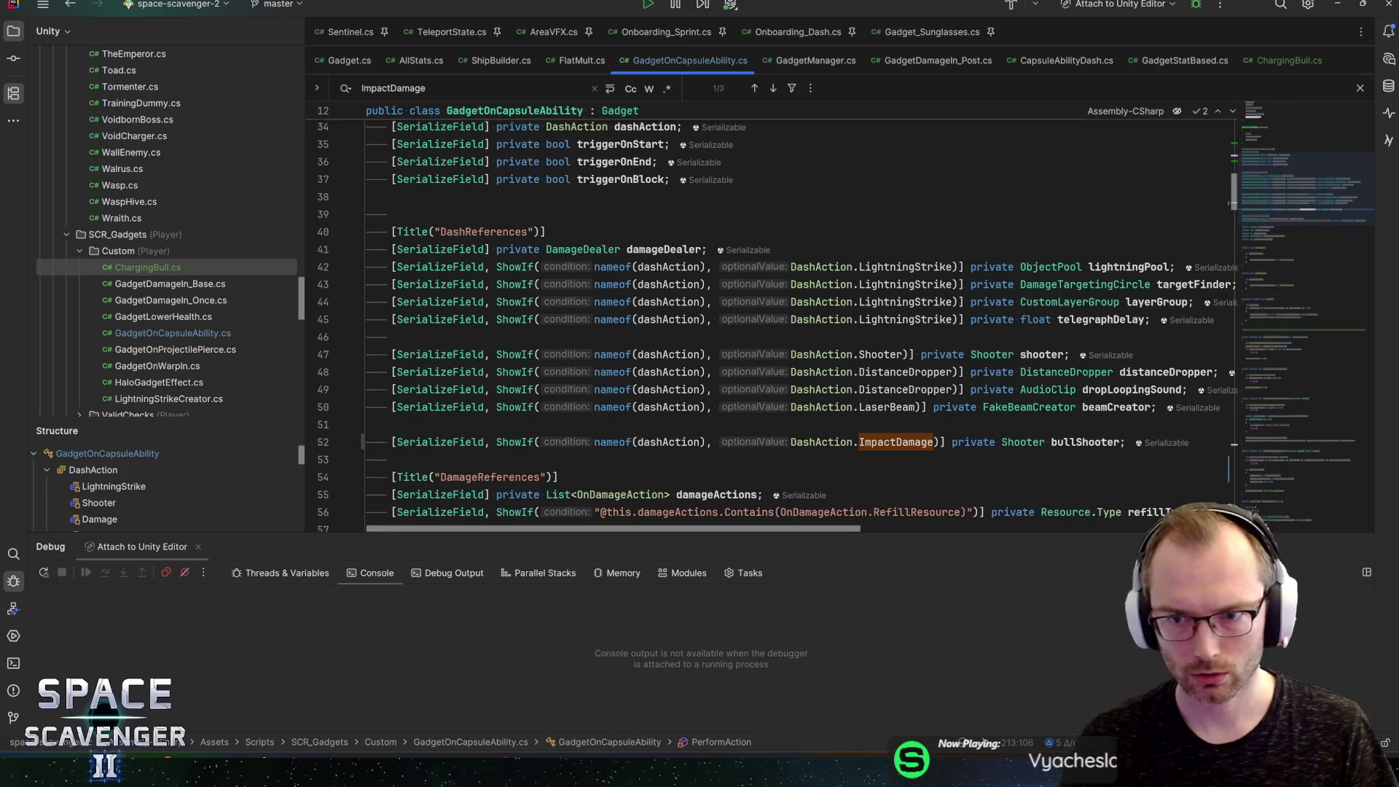
{"action": "key", "text": "alt+Tab"}
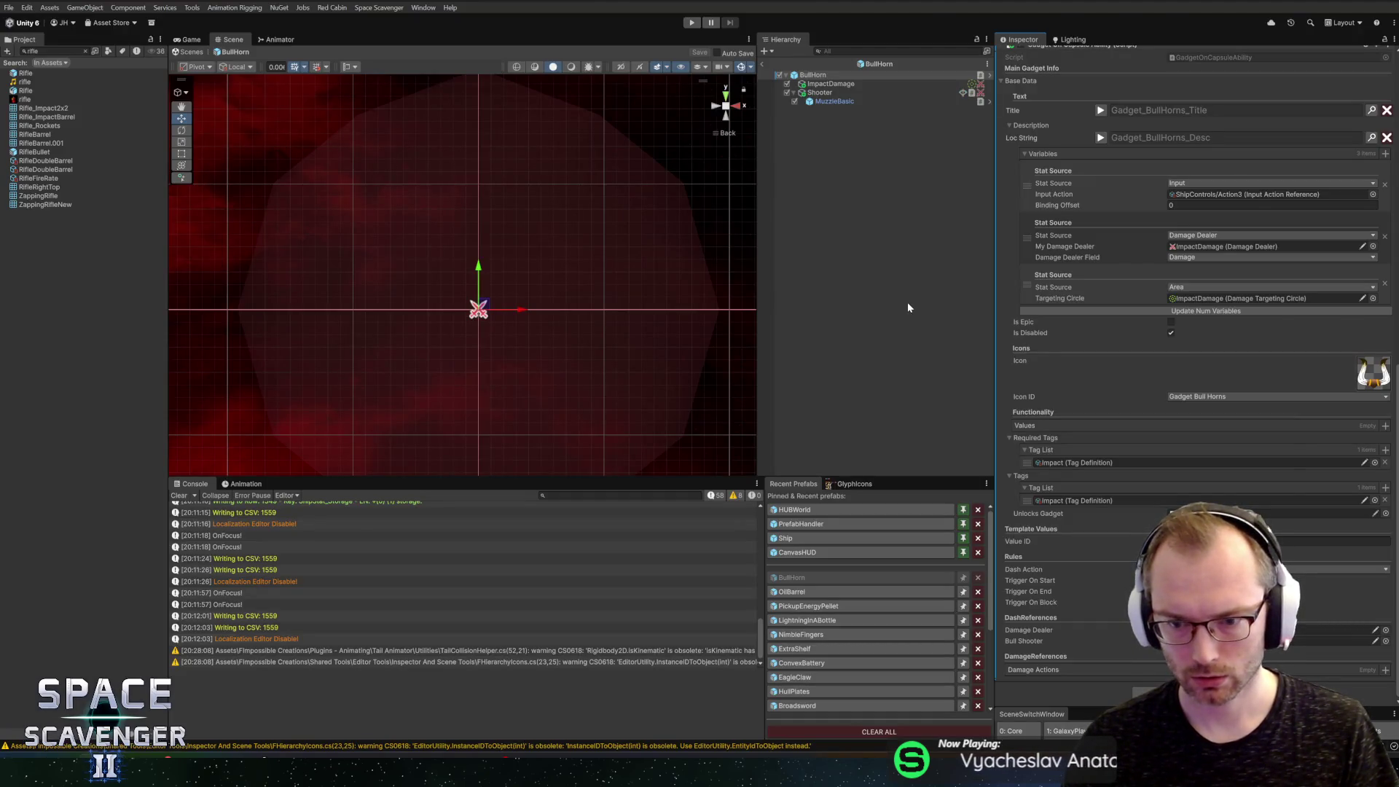
{"action": "key", "text": "alt+Tab"}
{"action": "scroll", "coordinate": [769, 257], "scroll_direction": "down", "scroll_amount": 3}
Step: Search GadgetOnCapsuleAbility for 'damagedealer' in Rider's find bar
{"action": "key", "text": "ctrl+f"}
{"action": "type", "text": "damagedealer"}
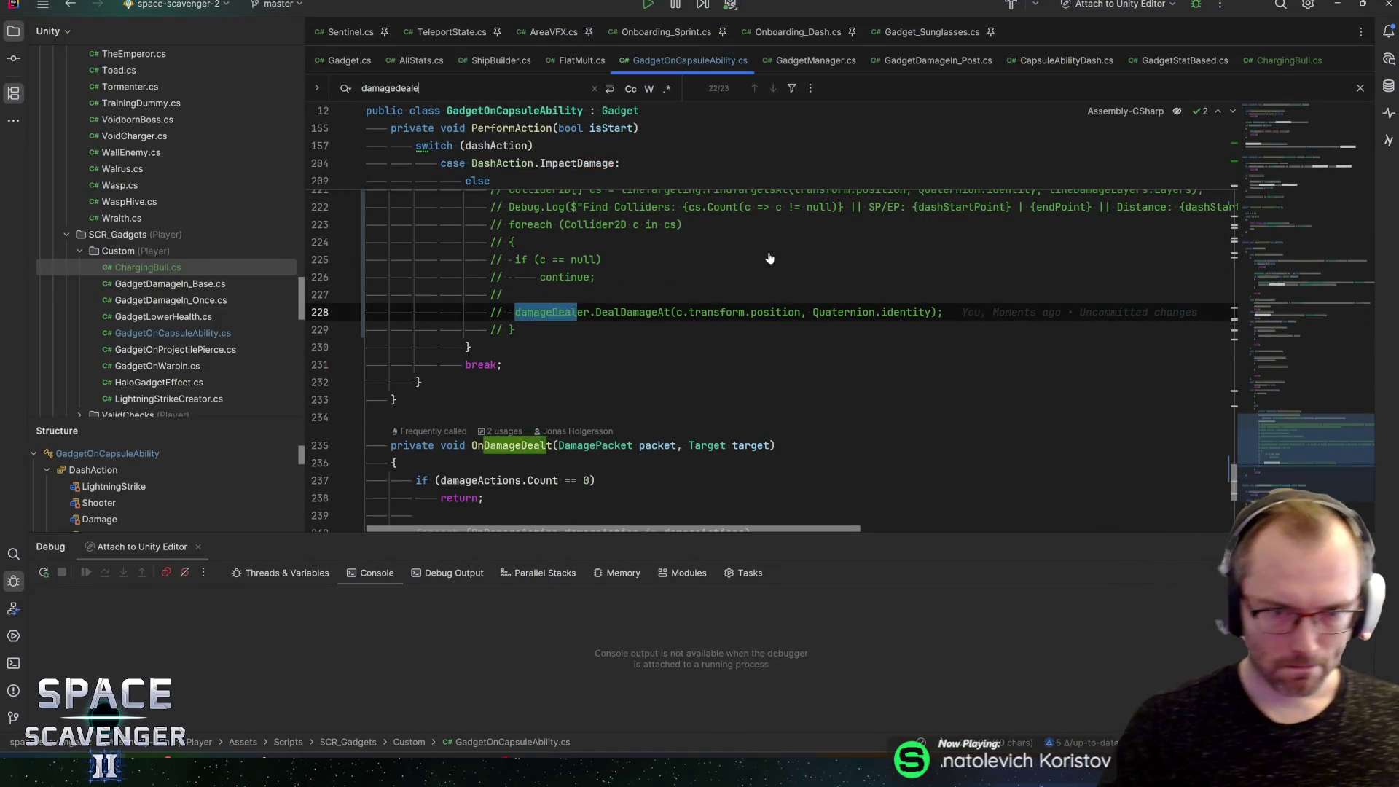
{"action": "key", "text": "alt+Tab"}
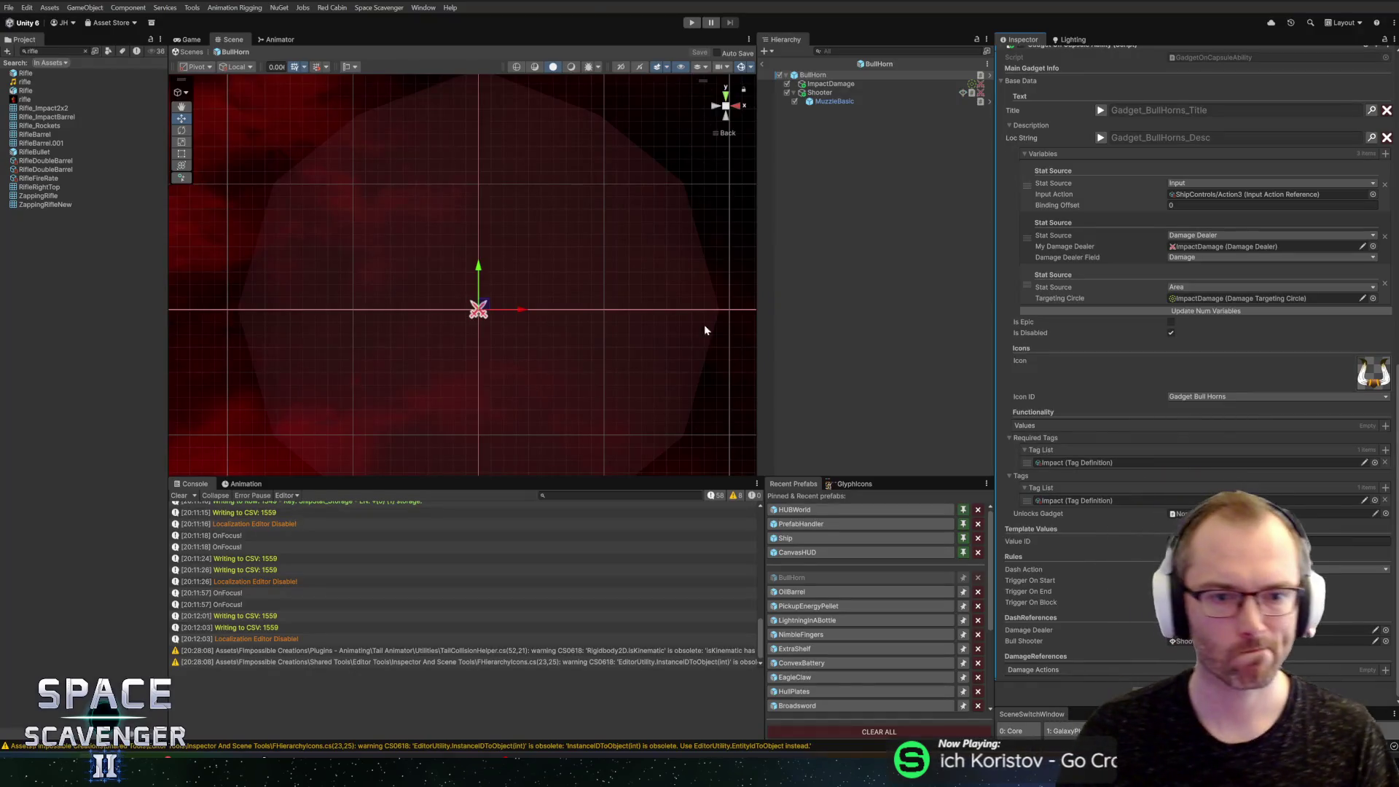
{"action": "key", "text": "alt+Tab"}
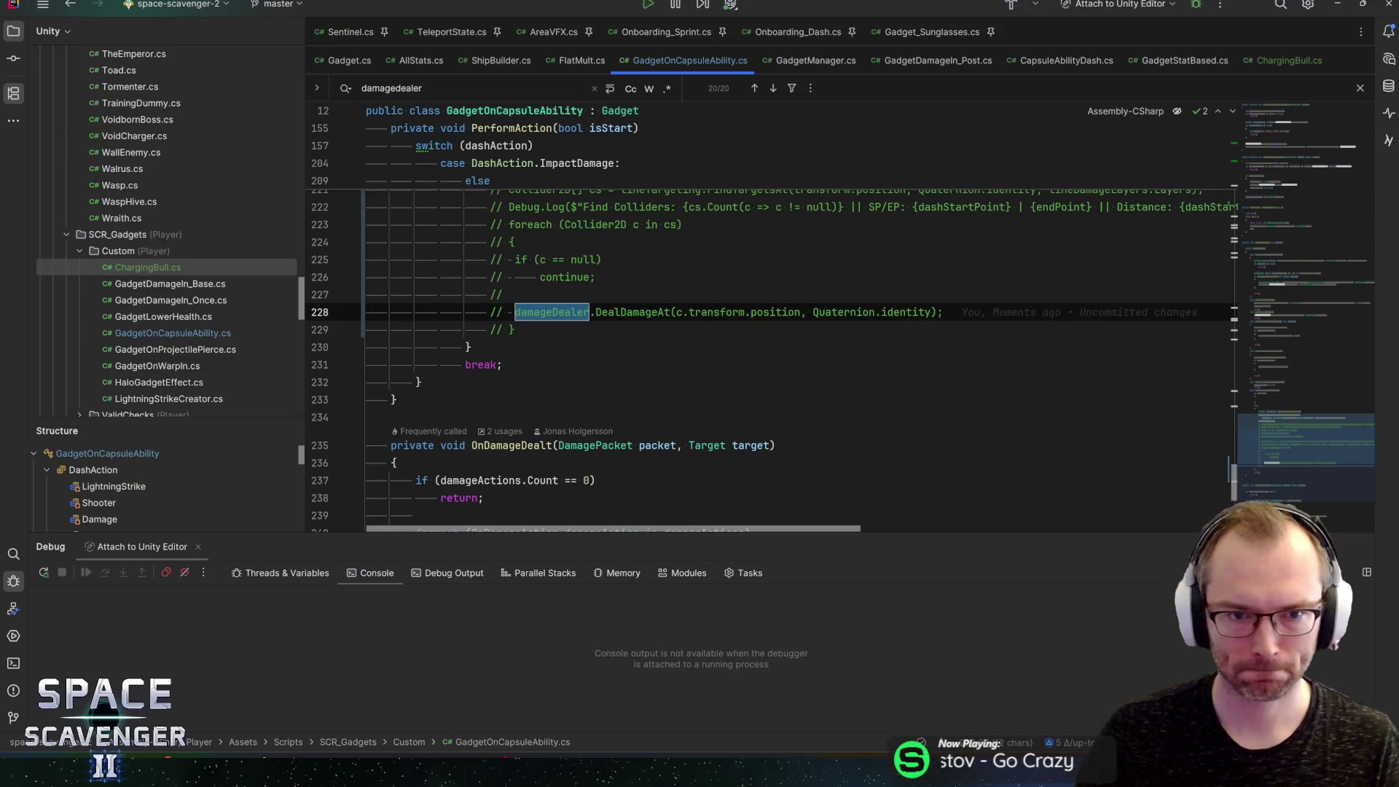
Step: Step back through matches to the damageDealer field declaration on line 41, then return Unity to the scene
{"action": "left_click", "coordinate": [756, 88]}
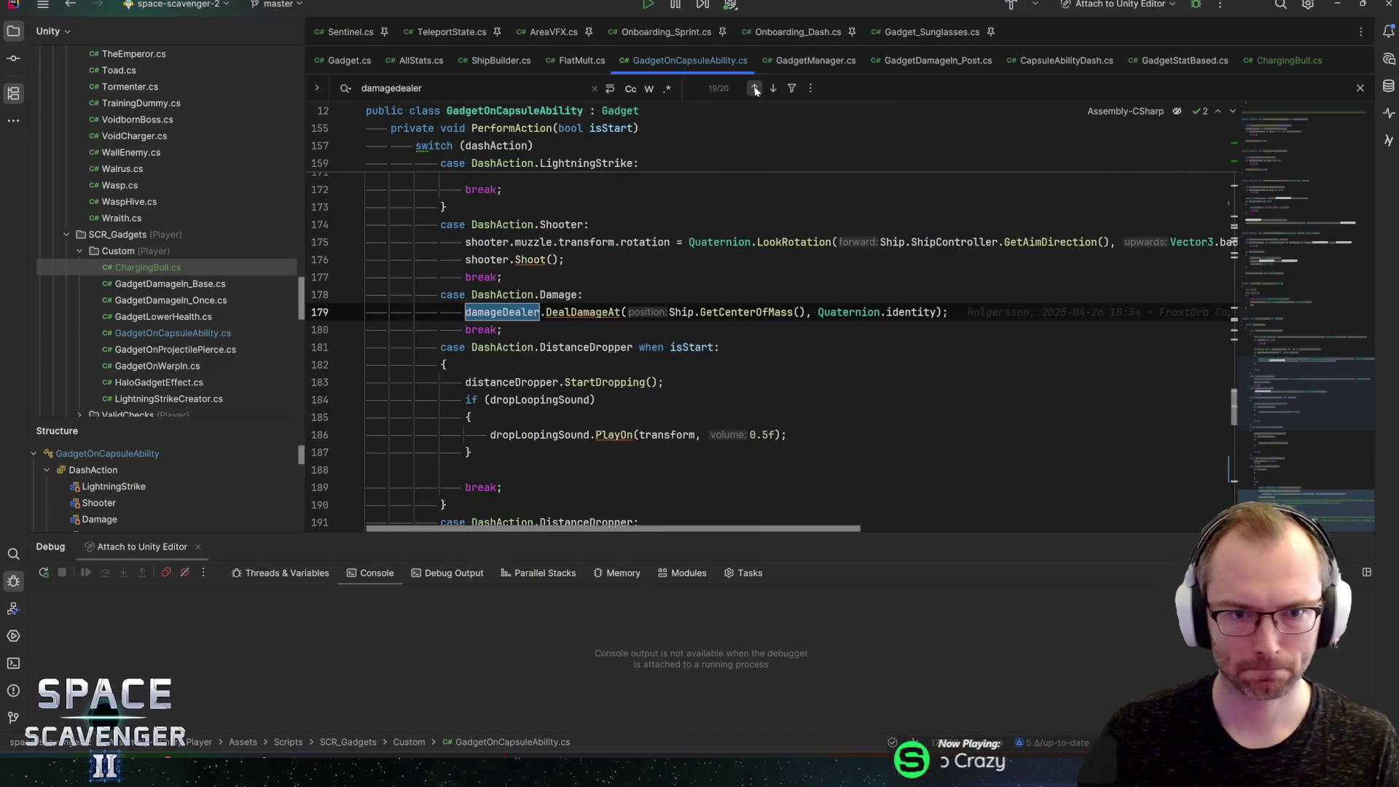
{"action": "left_click", "coordinate": [756, 88]}
{"action": "left_click", "coordinate": [756, 88]}
{"action": "left_click", "coordinate": [756, 88]}
{"action": "left_click", "coordinate": [756, 88]}
{"action": "left_click", "coordinate": [756, 88]}
{"action": "left_click", "coordinate": [756, 88]}
{"action": "left_click", "coordinate": [756, 89]}
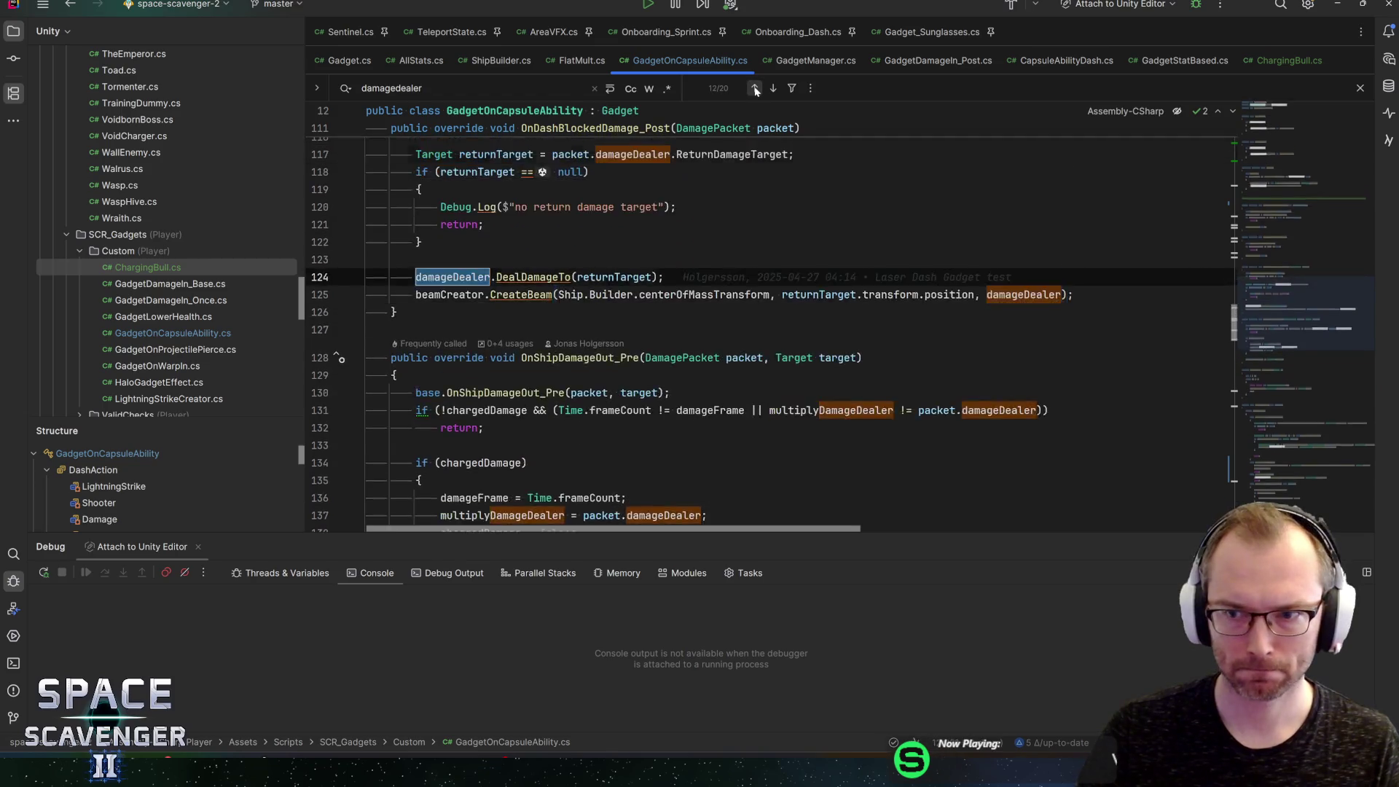
{"action": "double_click", "coordinate": [756, 88]}
{"action": "left_click", "coordinate": [756, 88]}
{"action": "left_click", "coordinate": [756, 88]}
{"action": "left_click", "coordinate": [756, 88]}
{"action": "left_click", "coordinate": [756, 89]}
{"action": "left_click", "coordinate": [756, 88]}
{"action": "left_click", "coordinate": [756, 88]}
{"action": "left_click", "coordinate": [756, 88]}
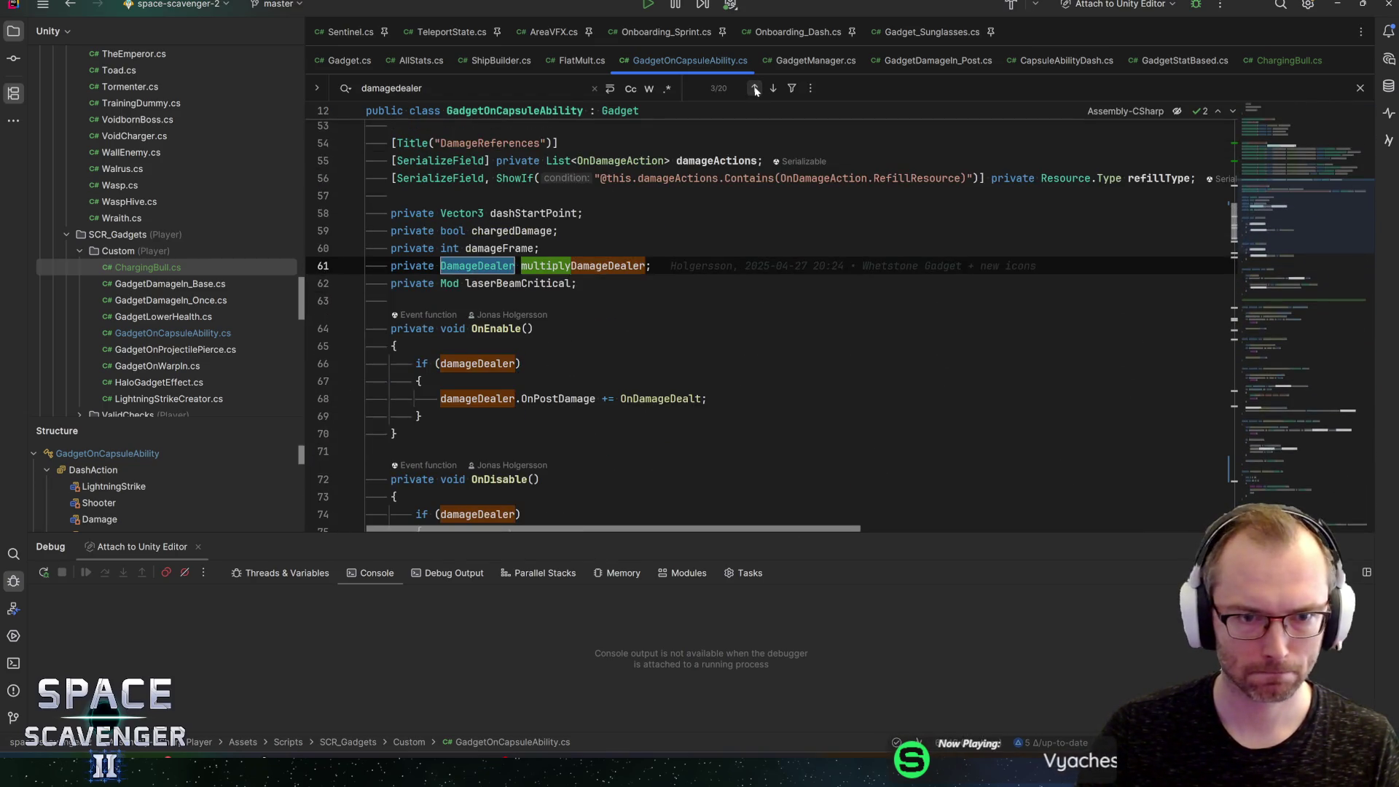
{"action": "left_click", "coordinate": [756, 88]}
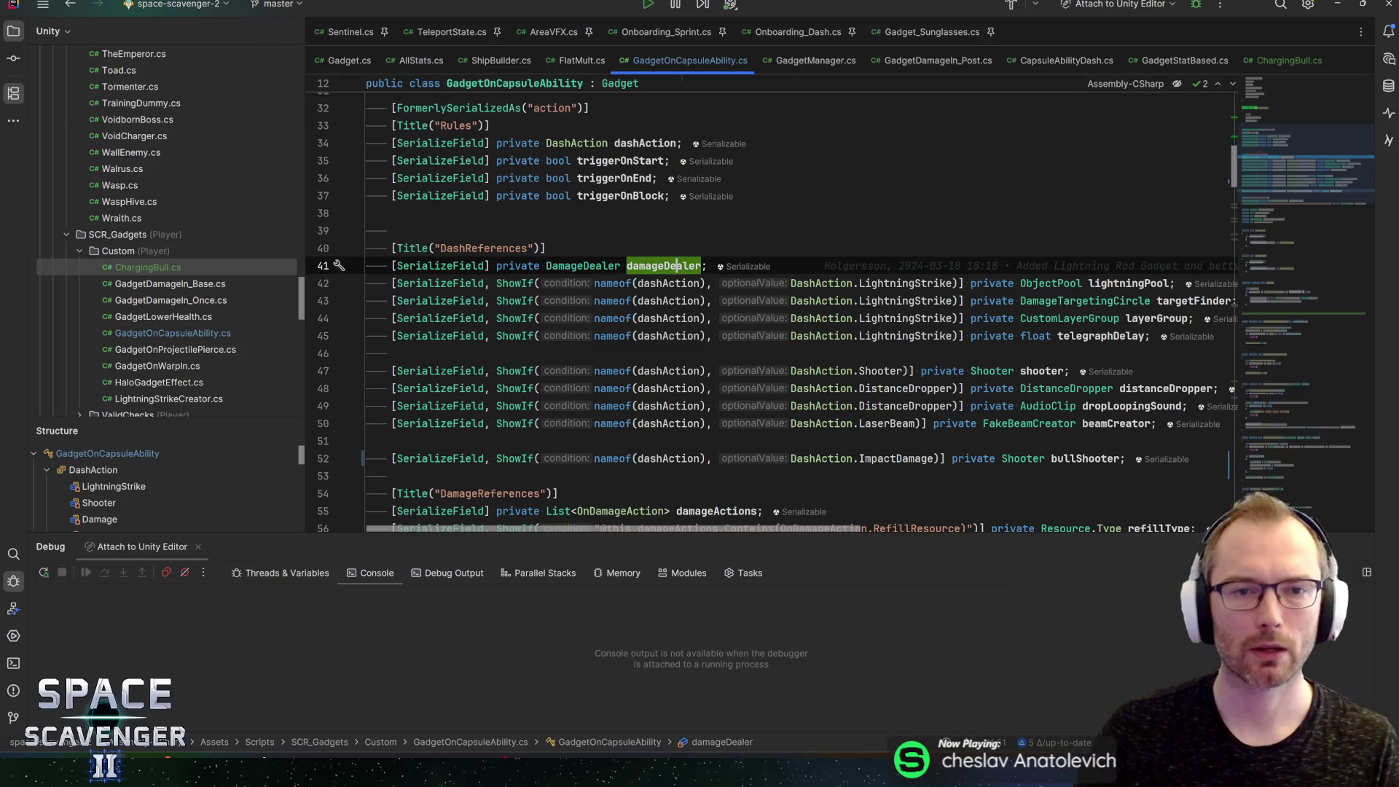
{"action": "key", "text": "alt+Tab"}
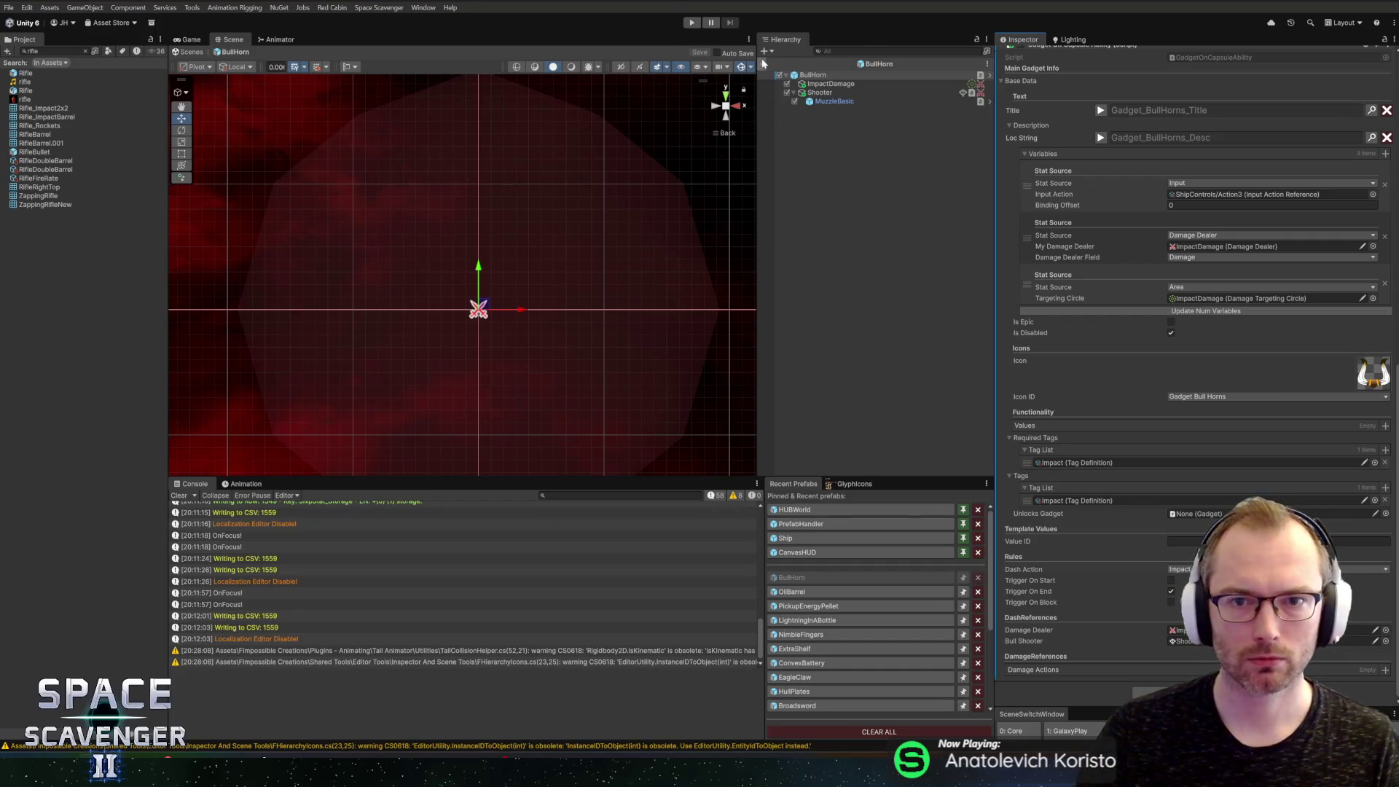
{"action": "left_click", "coordinate": [765, 63]}
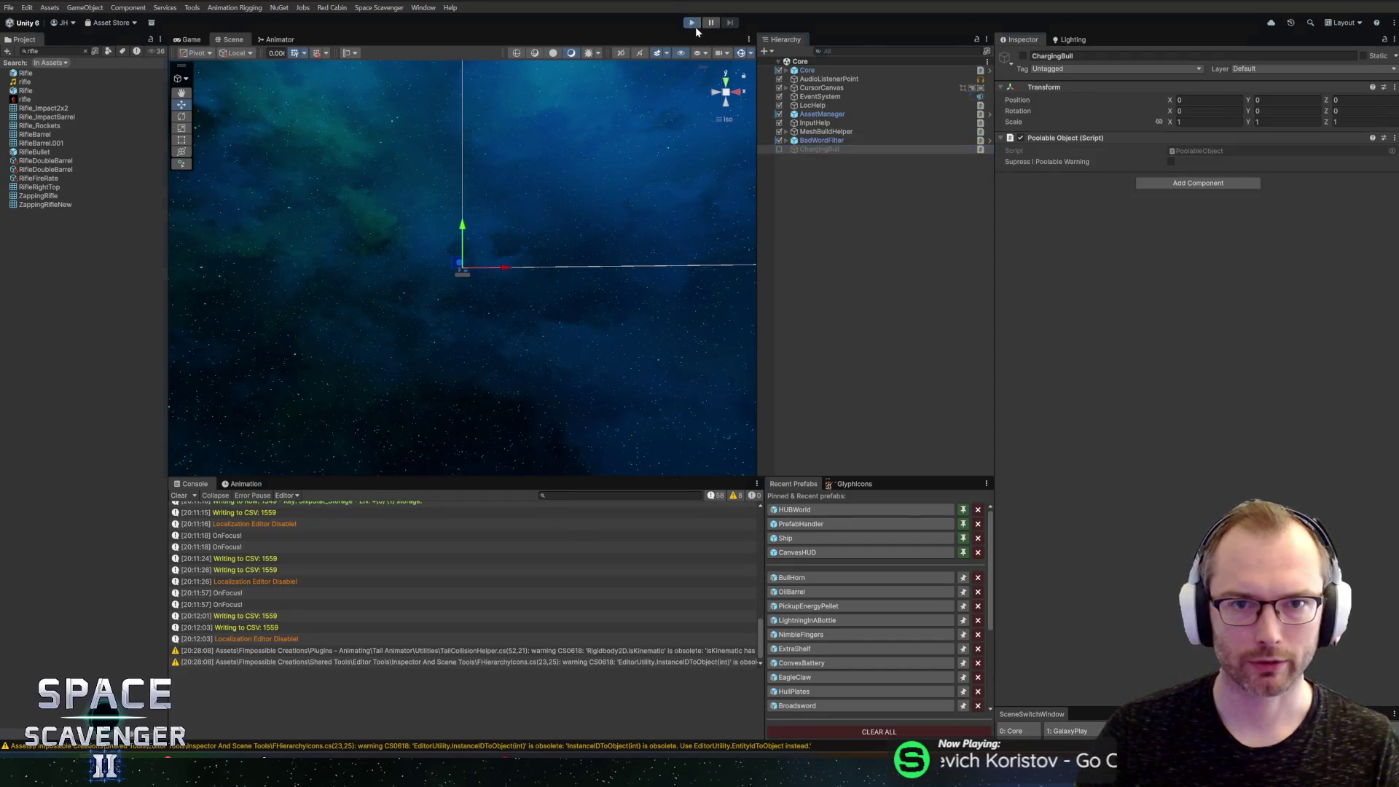
Step: Enter Play mode, maximize the Game view and run 'gadget add bu' to add BullHorn
{"action": "left_click", "coordinate": [696, 27]}
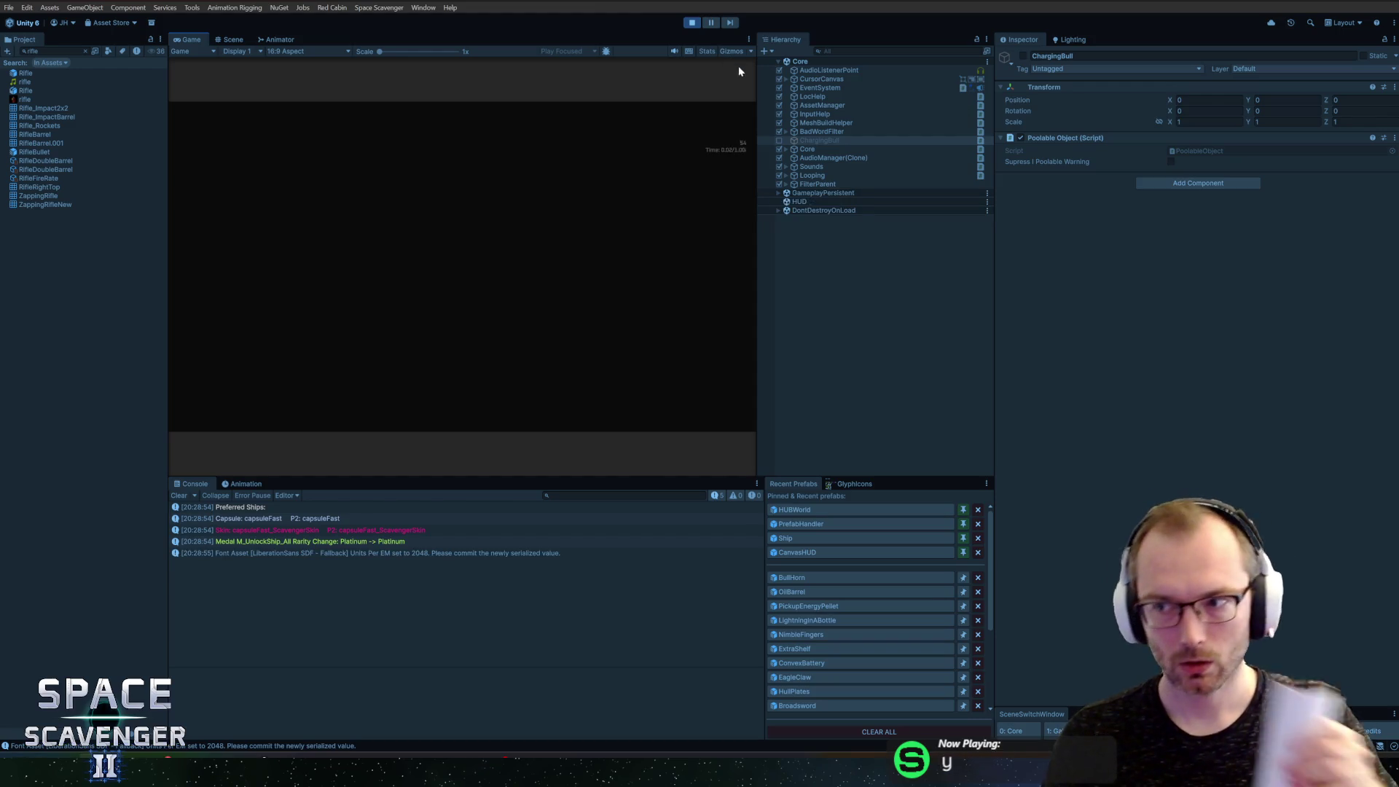
{"action": "double_click", "coordinate": [191, 40]}
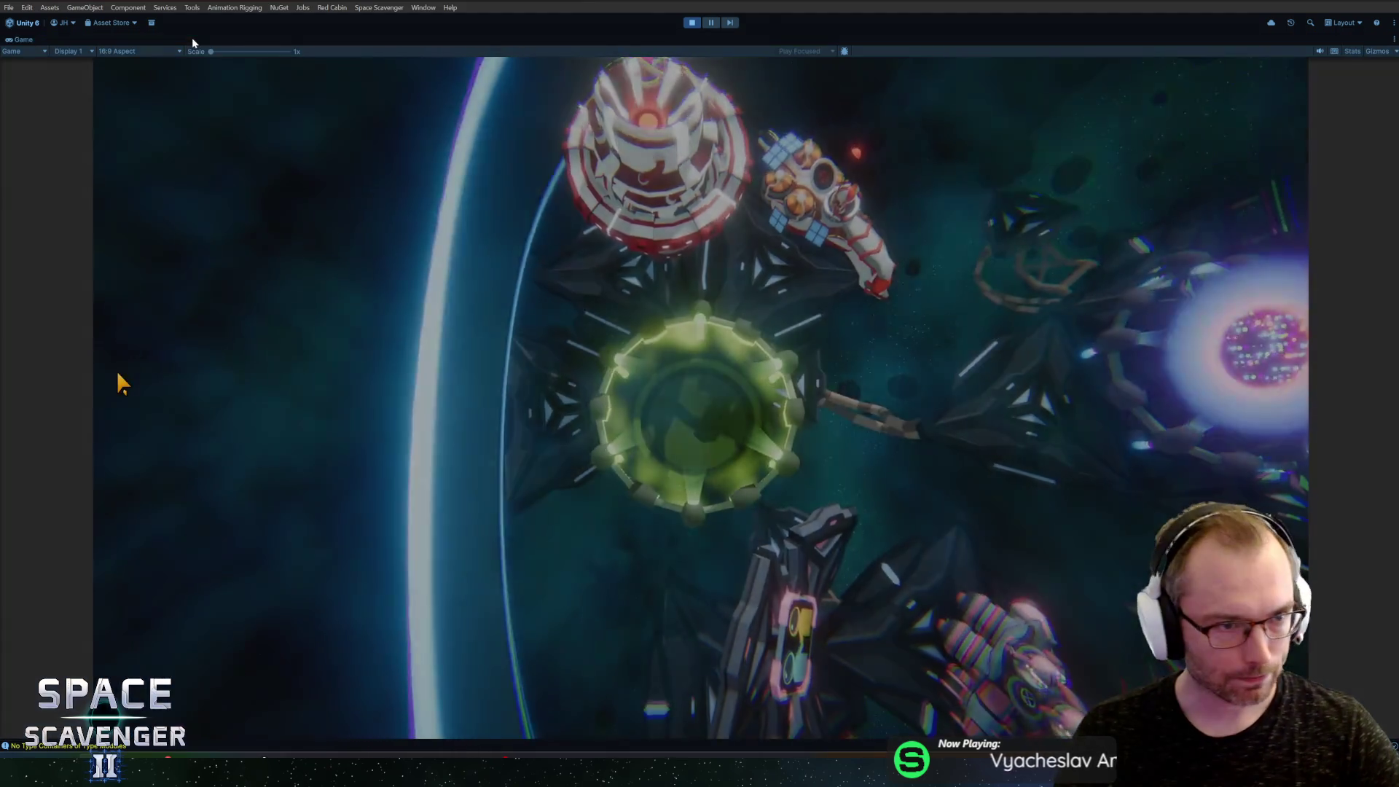
{"action": "type", "text": "gadghet"}
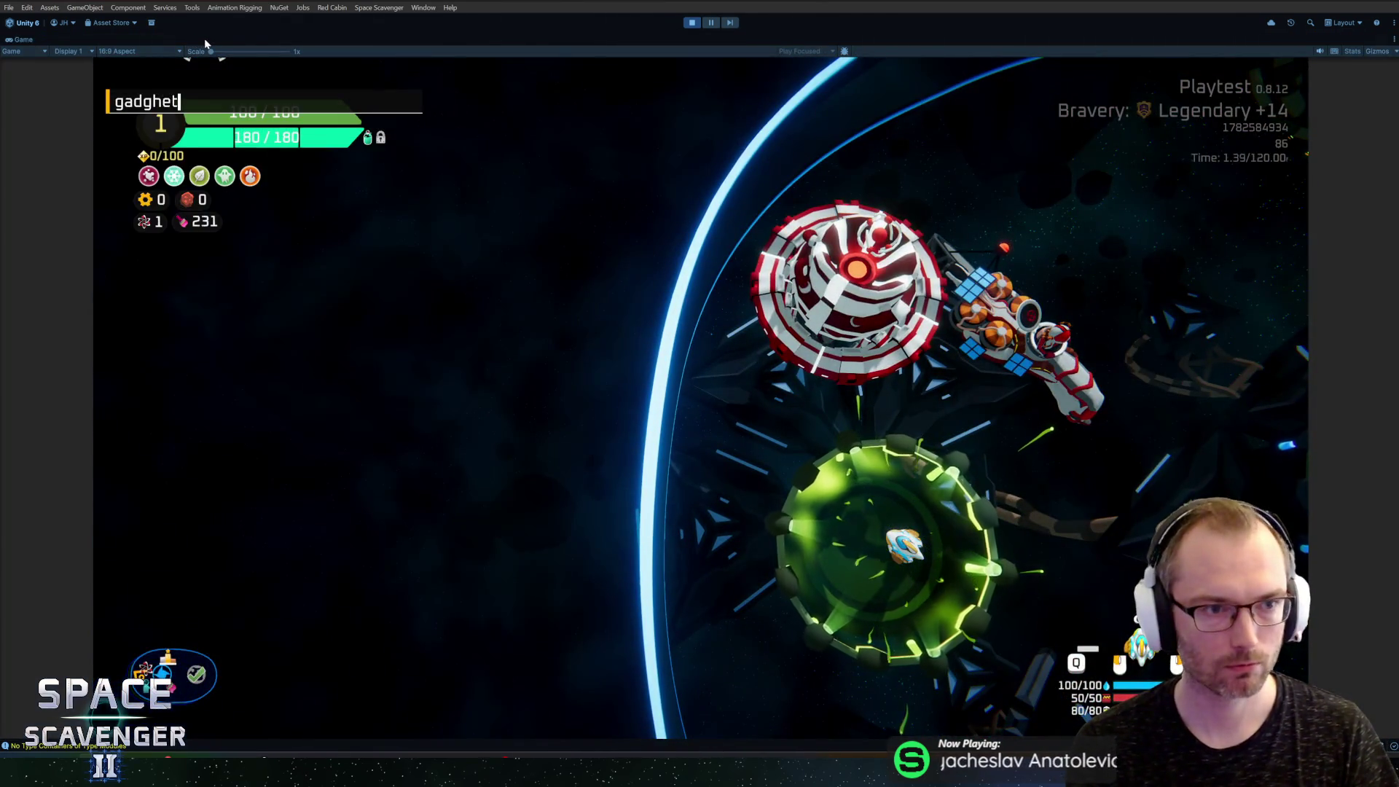
{"action": "key", "text": "BackSpace"}
{"action": "key", "text": "BackSpace"}
{"action": "key", "text": "BackSpace"}
{"action": "type", "text": "et add bul"}
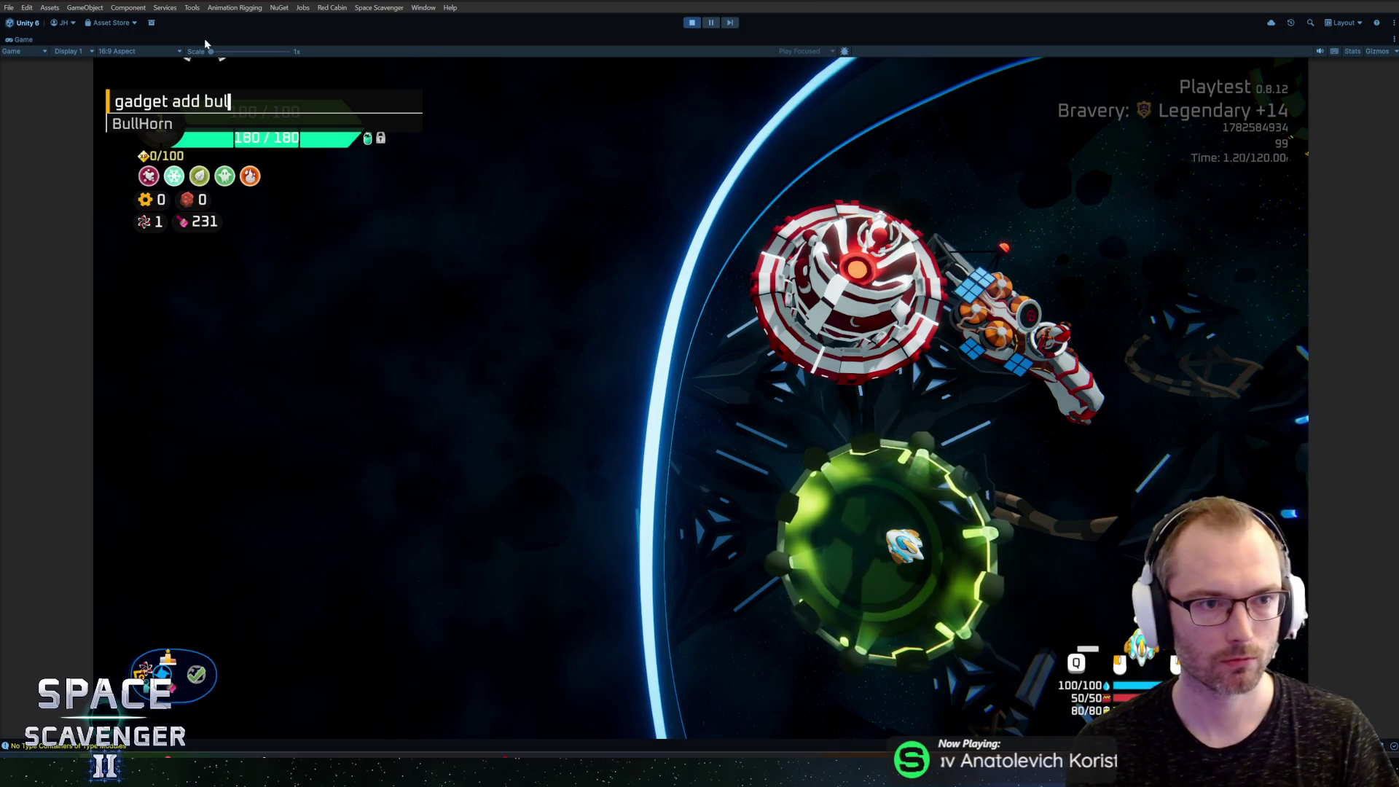
{"action": "key", "text": "Return"}
Step: Fly the ship, then trace the NullReferenceException stack trace to GadgetOnCapsuleAbility in Rider
{"action": "key", "text": "d"}
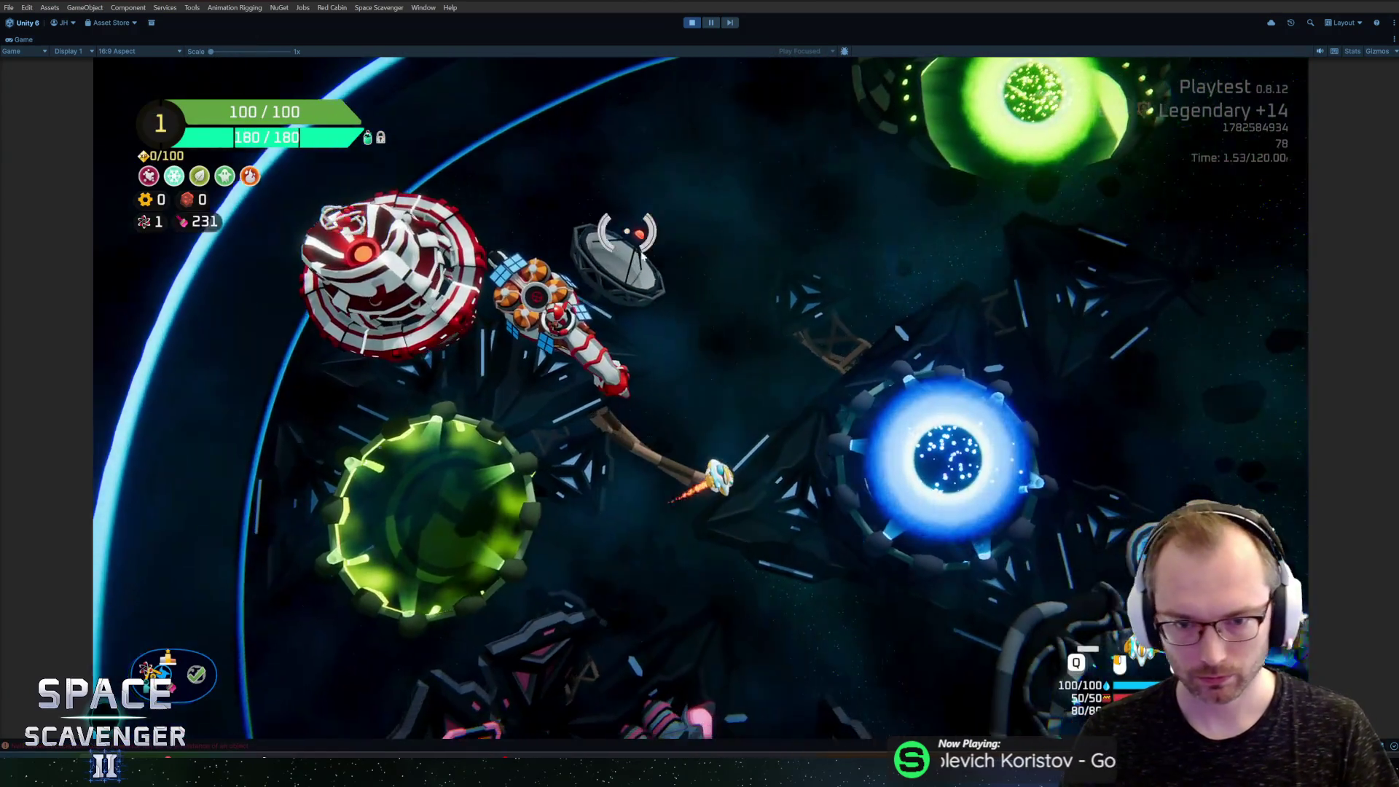
{"action": "key", "text": "w"}
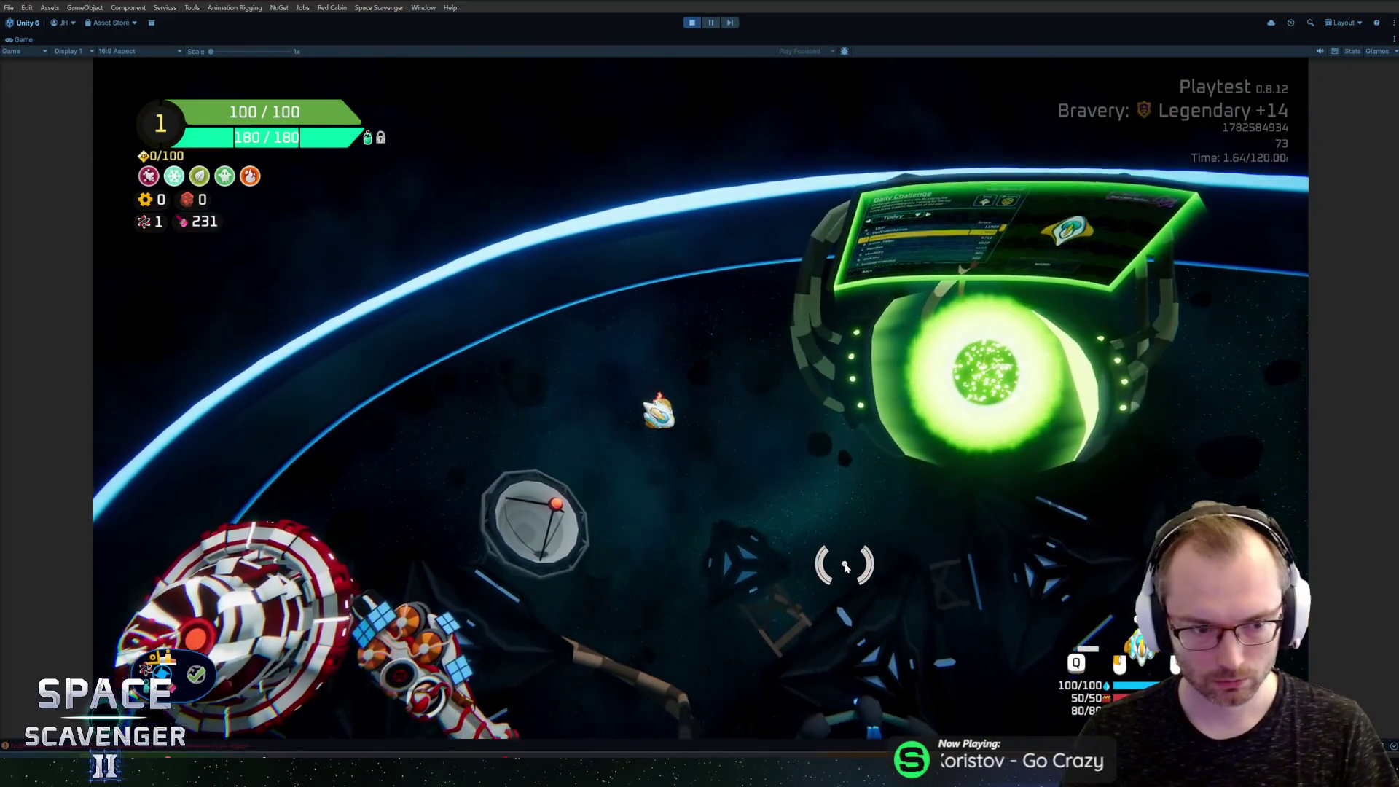
{"action": "key", "text": "shift+space"}
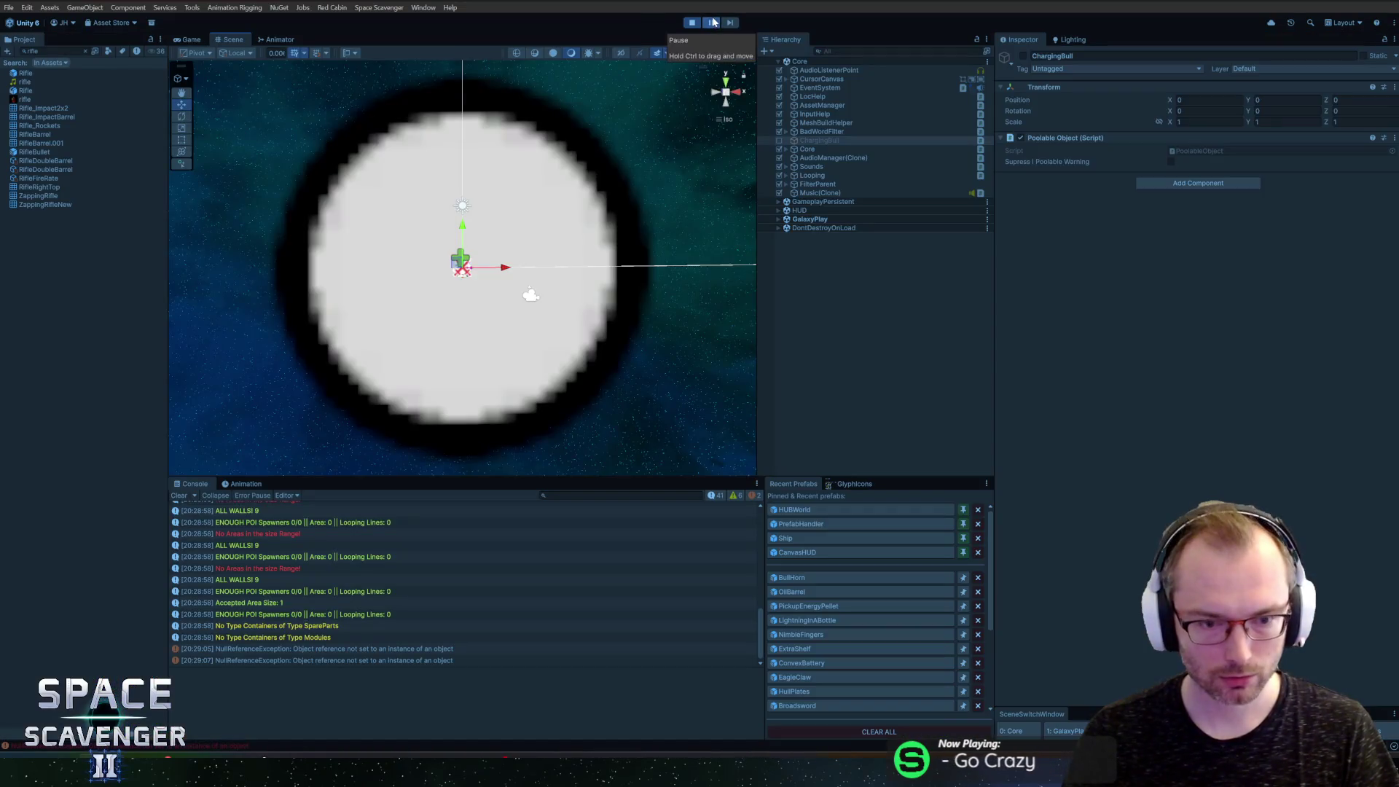
{"action": "left_click", "coordinate": [367, 649]}
{"action": "left_click", "coordinate": [356, 661]}
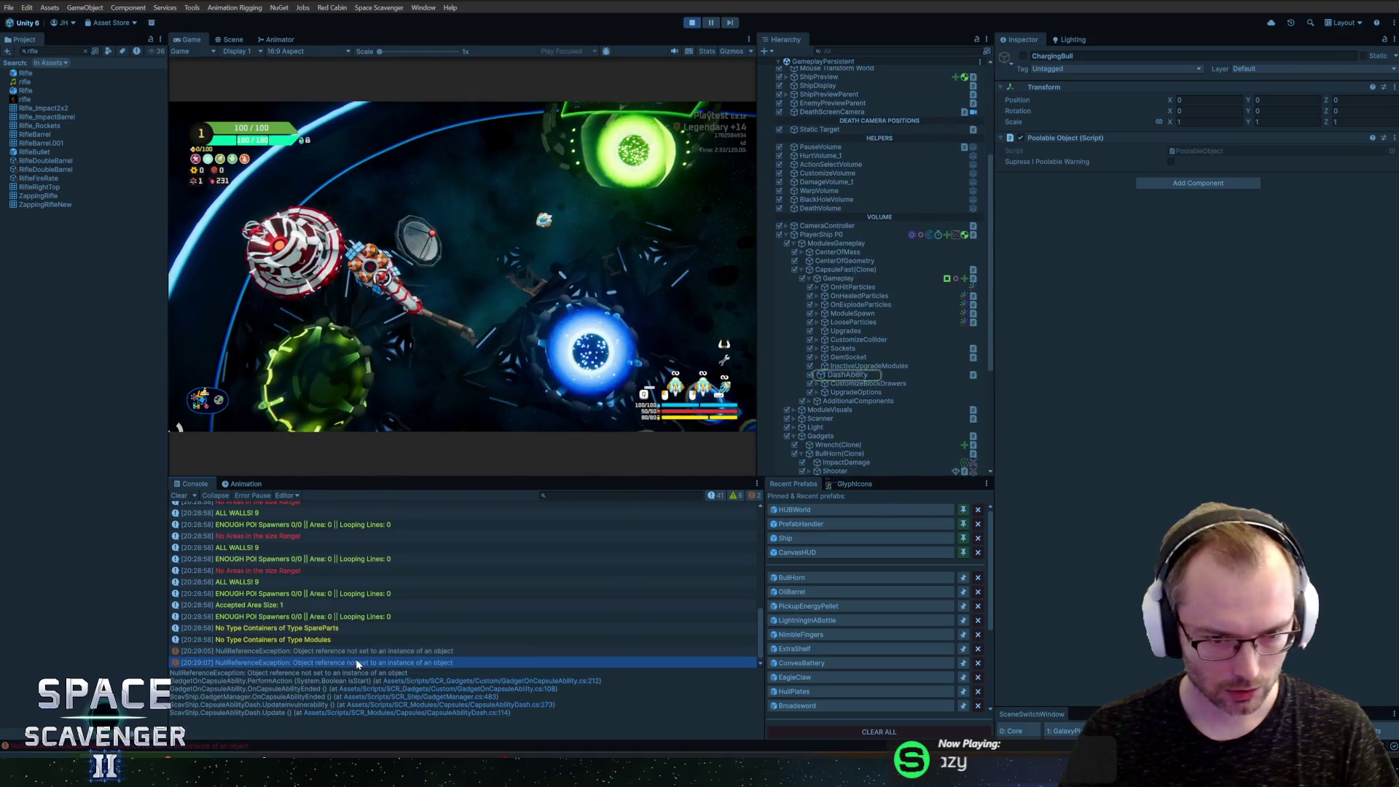
{"action": "left_click", "coordinate": [360, 654]}
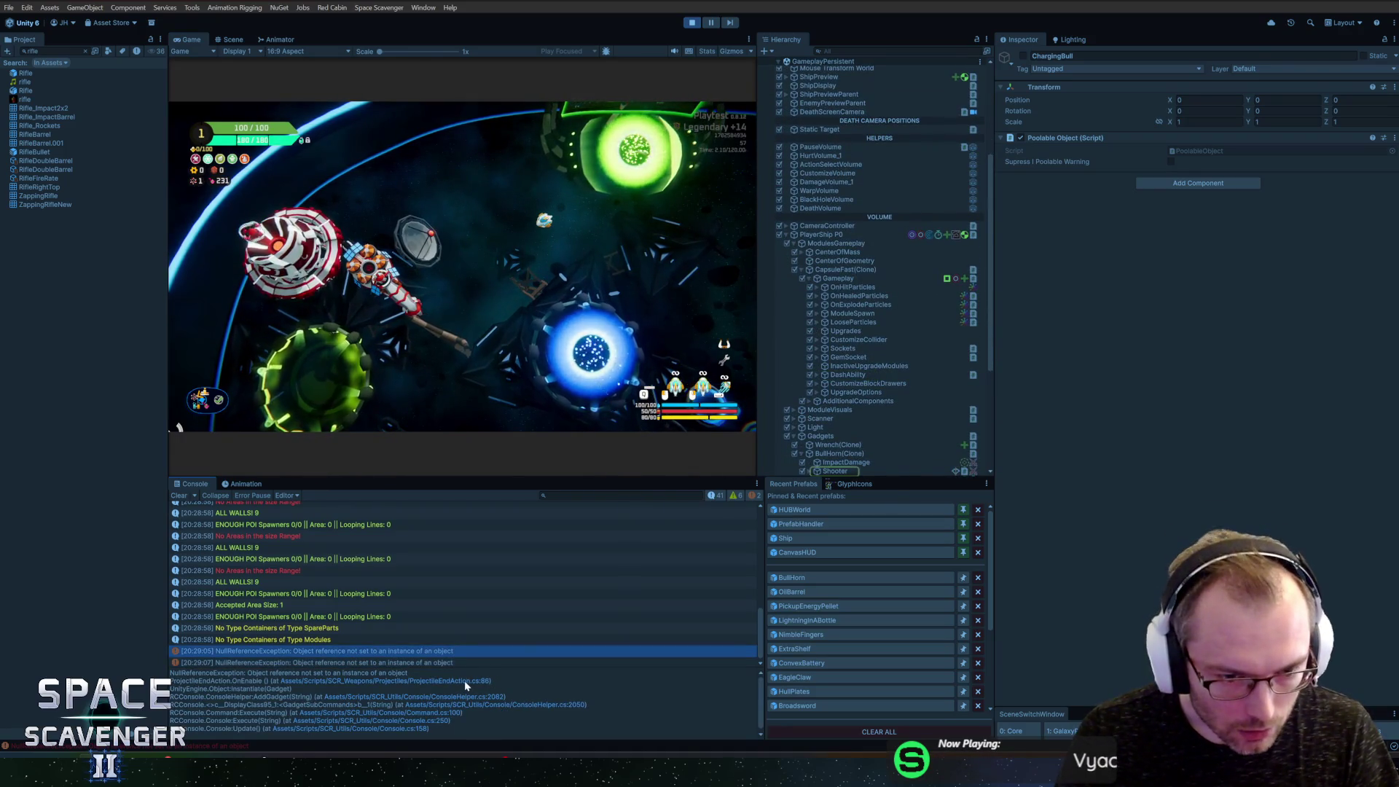
{"action": "left_click", "coordinate": [573, 682]}
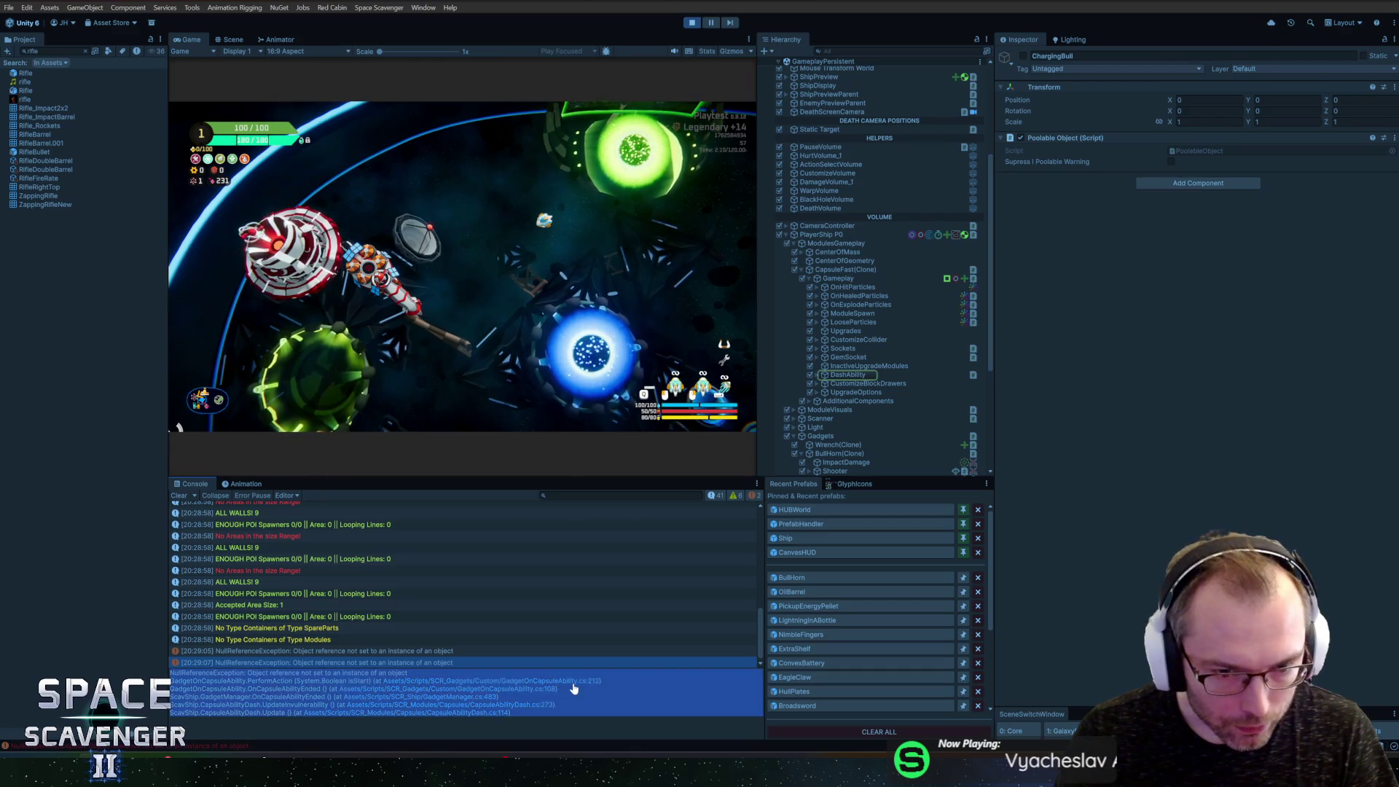
Step: Back in Unity, stop Play mode and open the BullHorn prefab
{"action": "key", "text": "alt+Tab"}
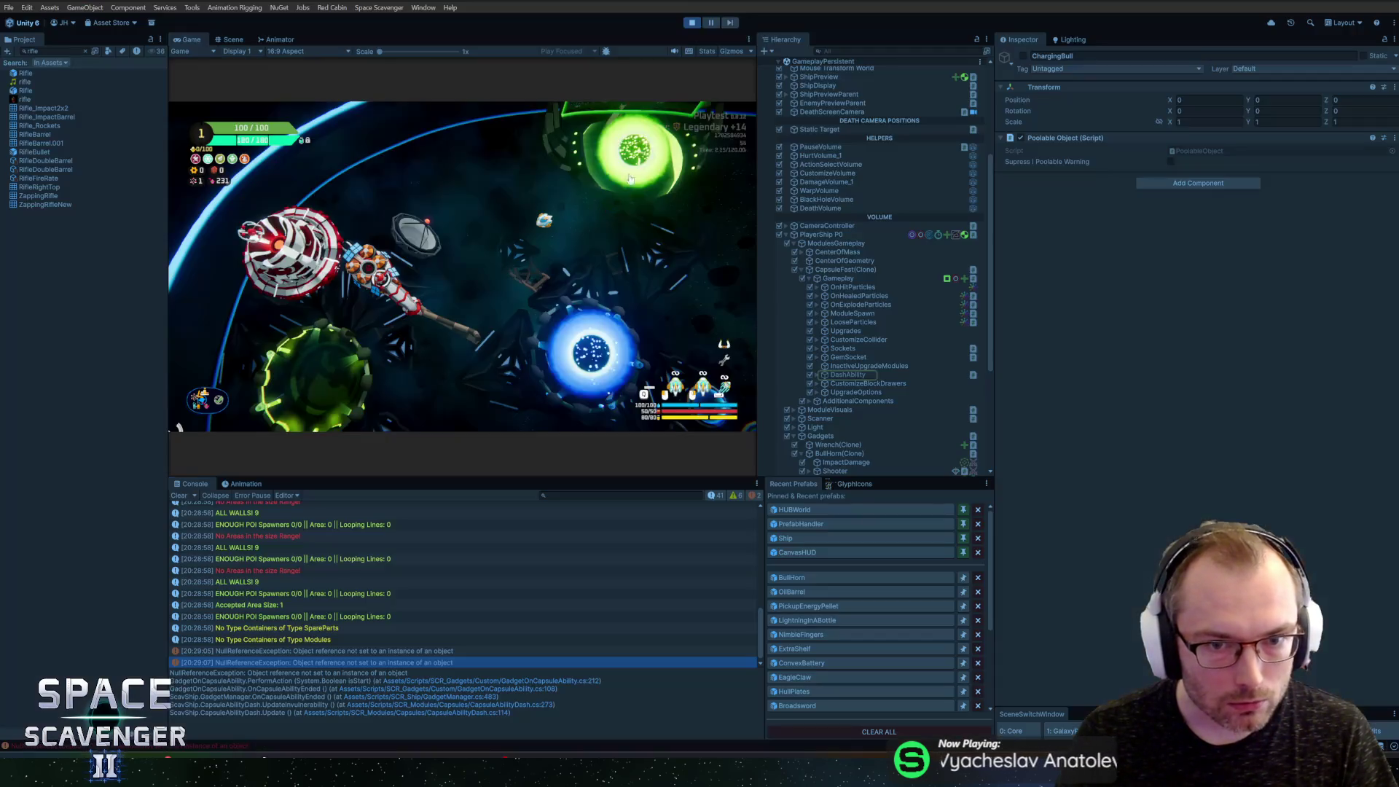
{"action": "left_click", "coordinate": [692, 24]}
{"action": "left_click", "coordinate": [792, 578]}
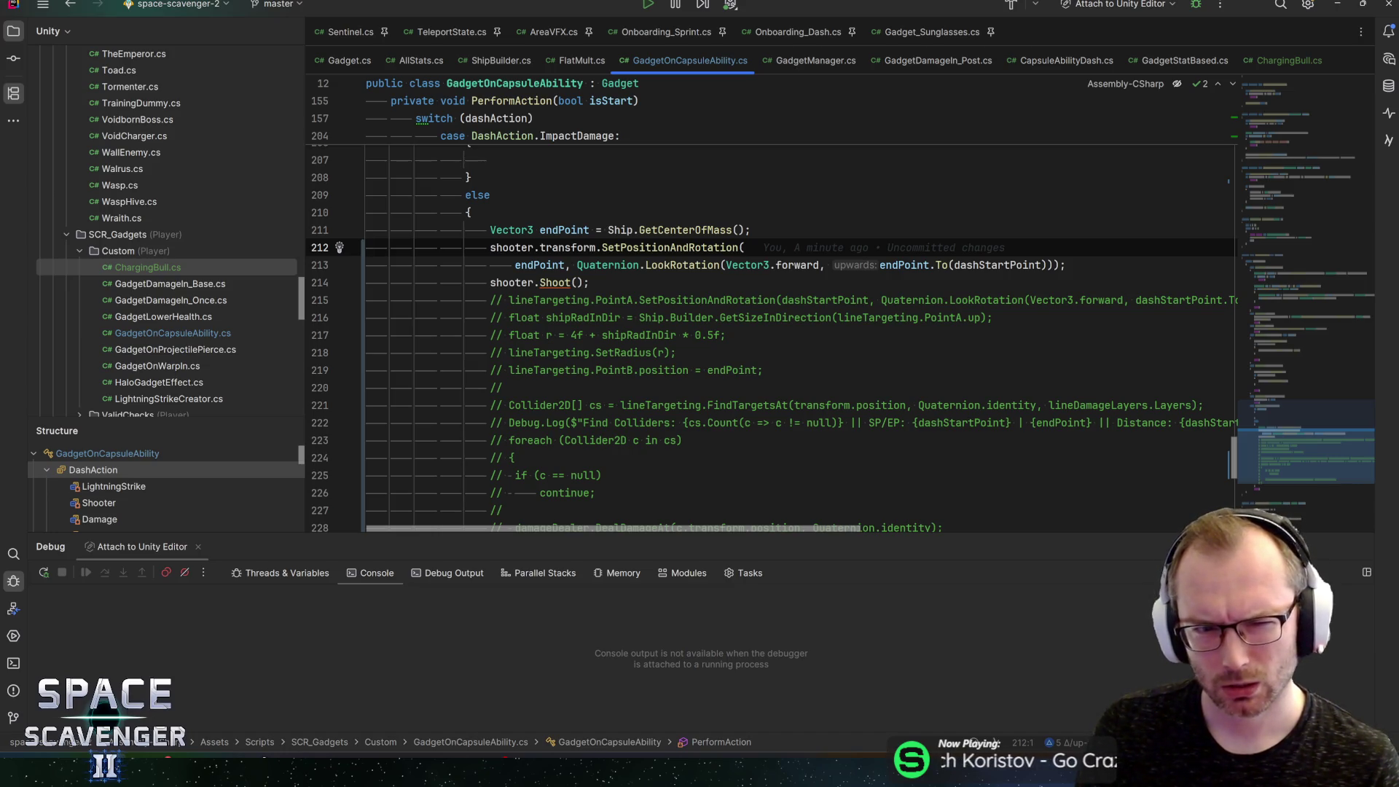
Step: After reviewing the ImpactDamage shooter code near line 212, return to Unity's BullHorn prefab
{"action": "key", "text": "alt+Tab"}
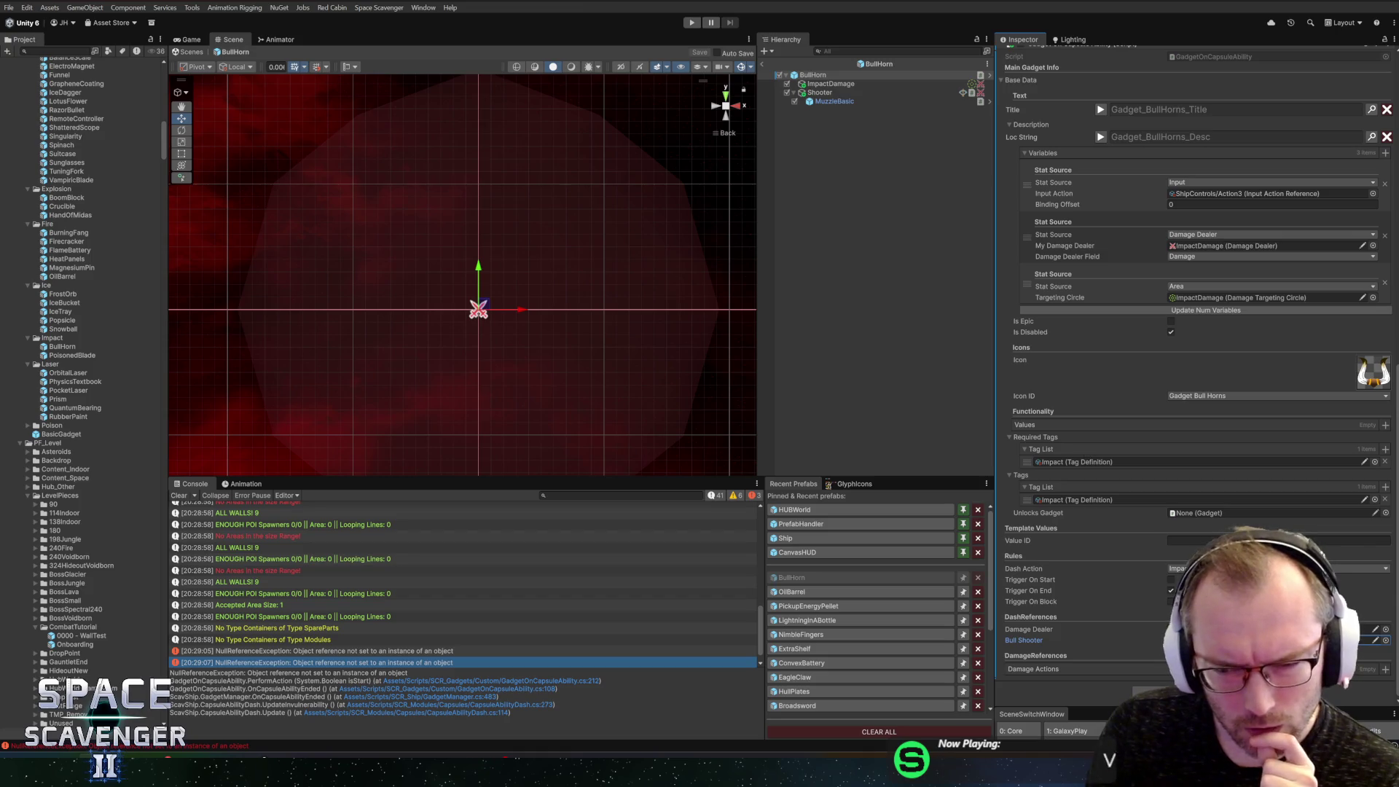
Step: Remove the extra Damage Dealer component from BullHorn's Shooter object
{"action": "left_click", "coordinate": [820, 93]}
{"action": "scroll", "coordinate": [1116, 336], "scroll_direction": "down", "scroll_amount": 3}
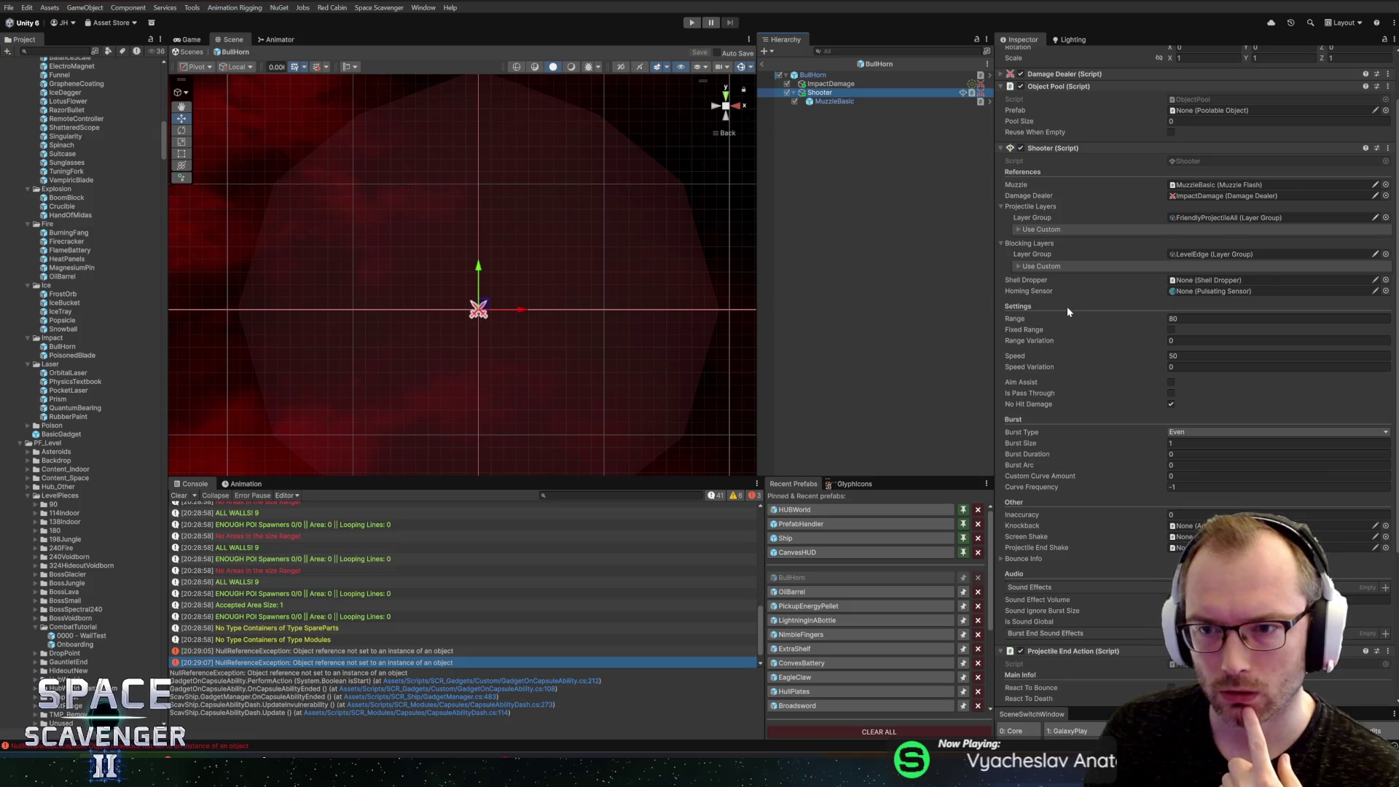
{"action": "scroll", "coordinate": [1067, 306], "scroll_direction": "up", "scroll_amount": 2}
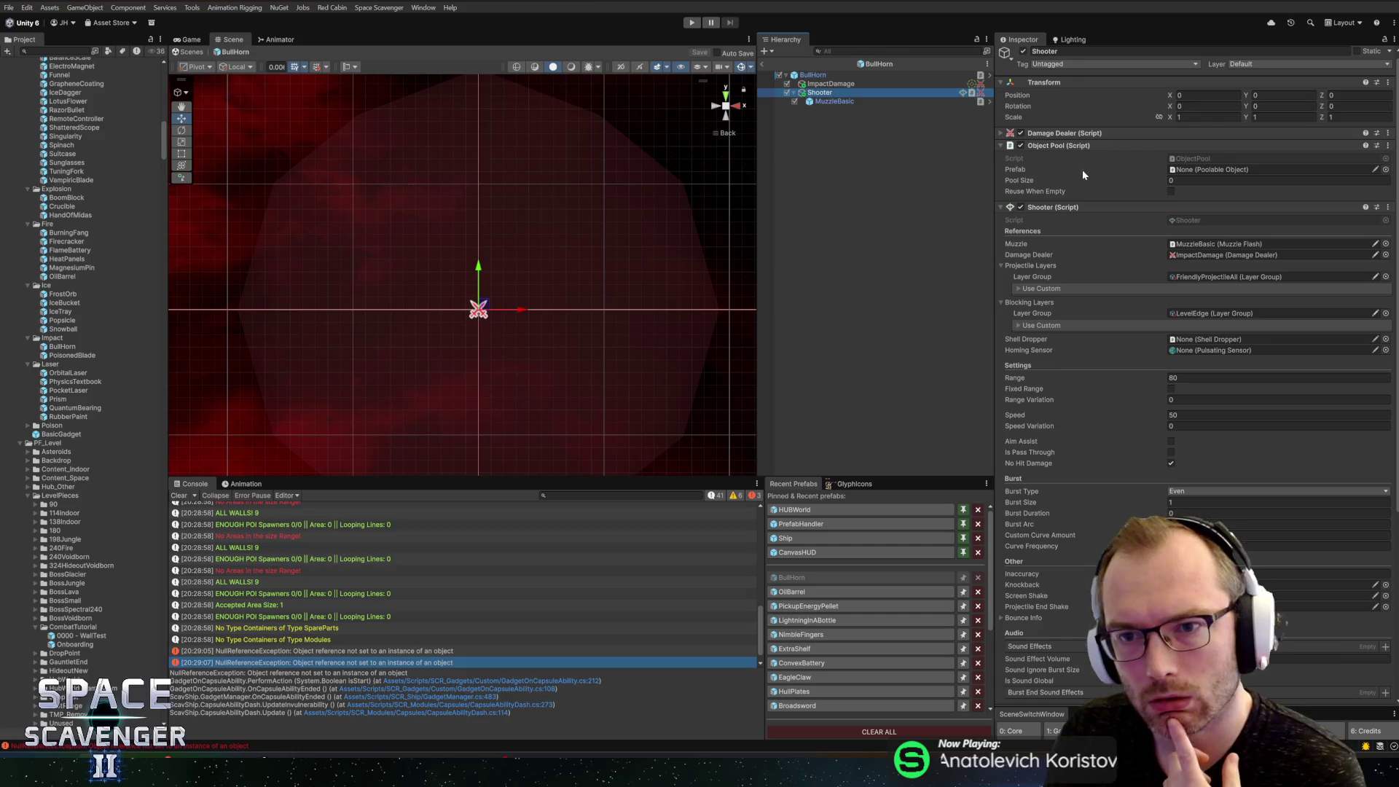
{"action": "scroll", "coordinate": [1167, 313], "scroll_direction": "down", "scroll_amount": 8}
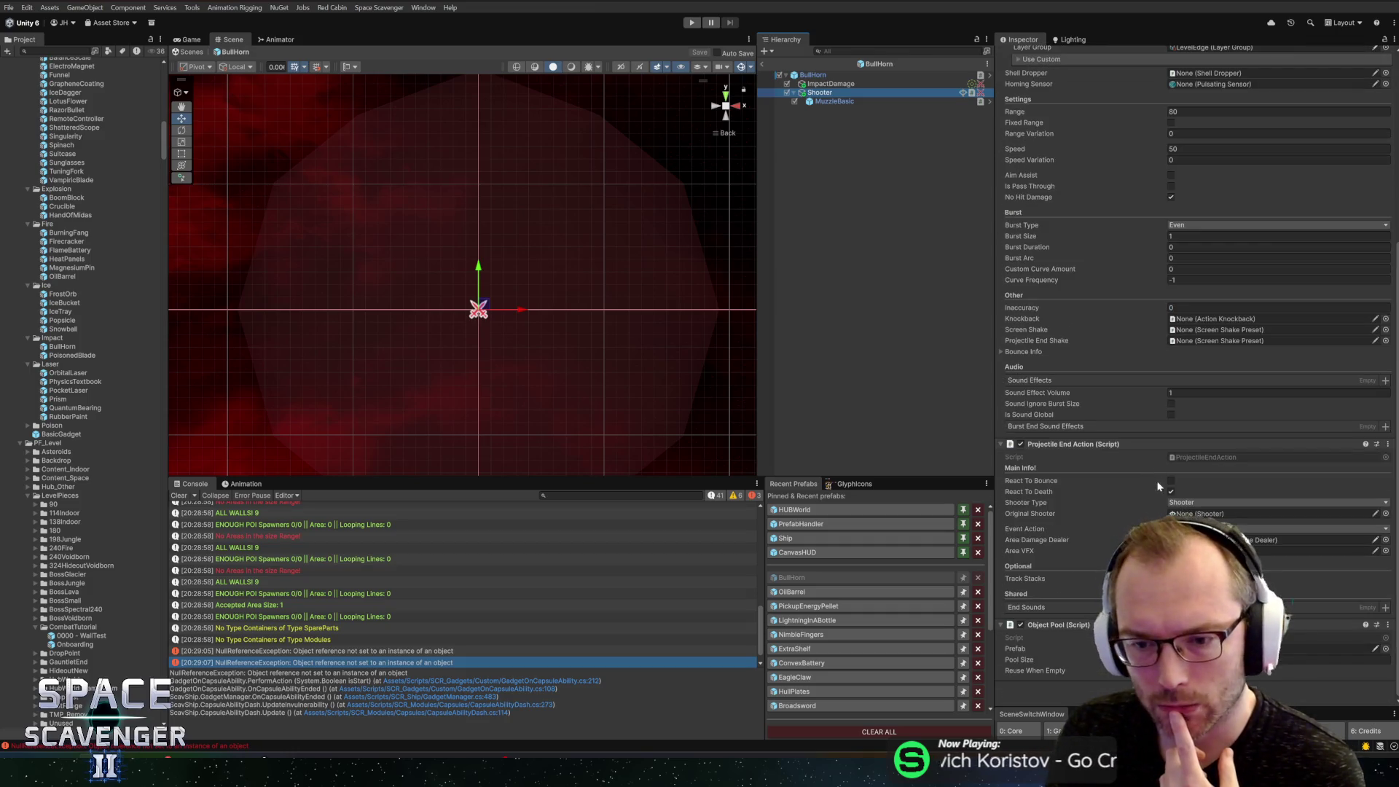
{"action": "scroll", "coordinate": [1209, 501], "scroll_direction": "up", "scroll_amount": 5}
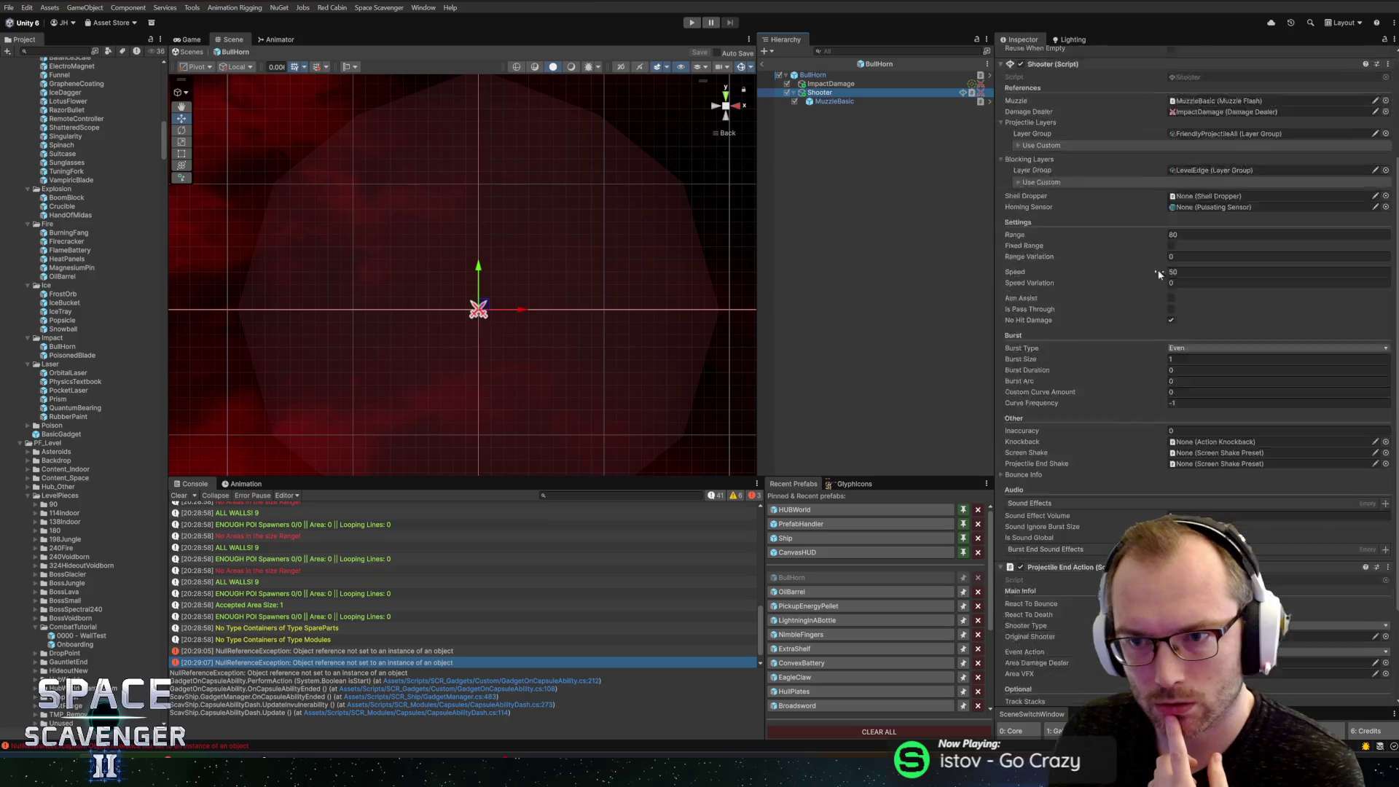
{"action": "scroll", "coordinate": [1210, 502], "scroll_direction": "up", "scroll_amount": 3}
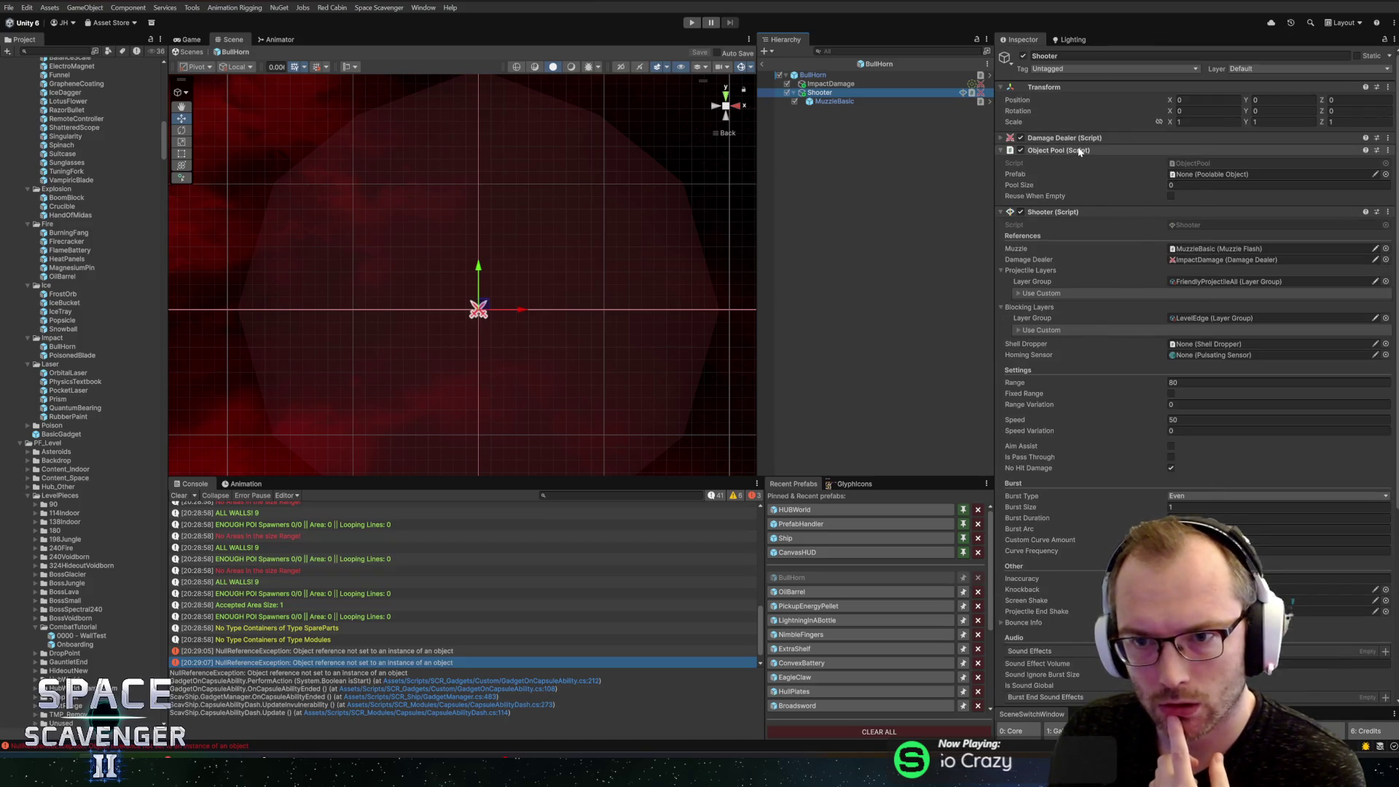
{"action": "right_click", "coordinate": [1126, 150]}
{"action": "left_click", "coordinate": [1113, 197]}
Step: Check the Shooter's damage dealer reference, save the BullHorn prefab and start Play mode
{"action": "scroll", "coordinate": [1082, 654], "scroll_direction": "down", "scroll_amount": 3}
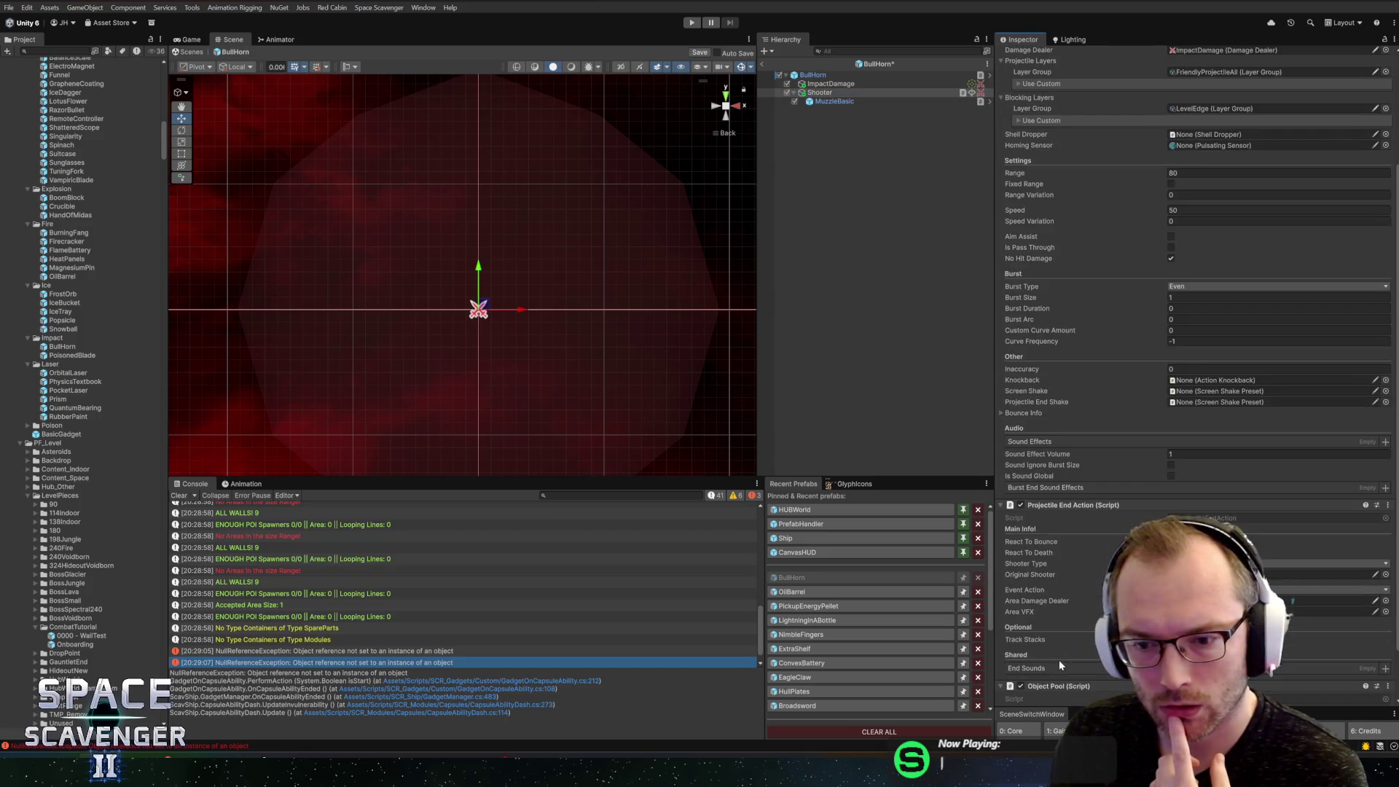
{"action": "left_click_drag", "start_coordinate": [1110, 68], "coordinate": [1065, 65]}
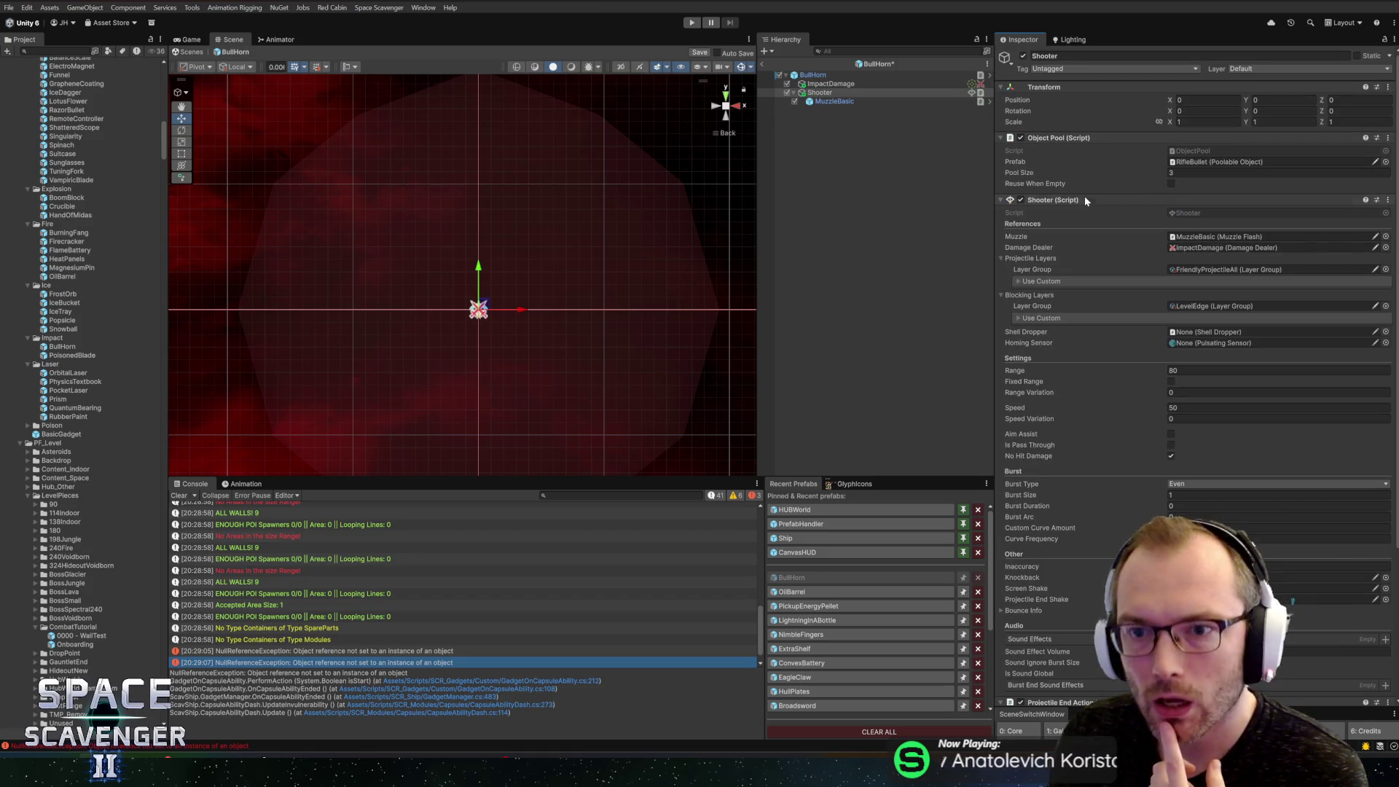
{"action": "left_click", "coordinate": [1207, 249]}
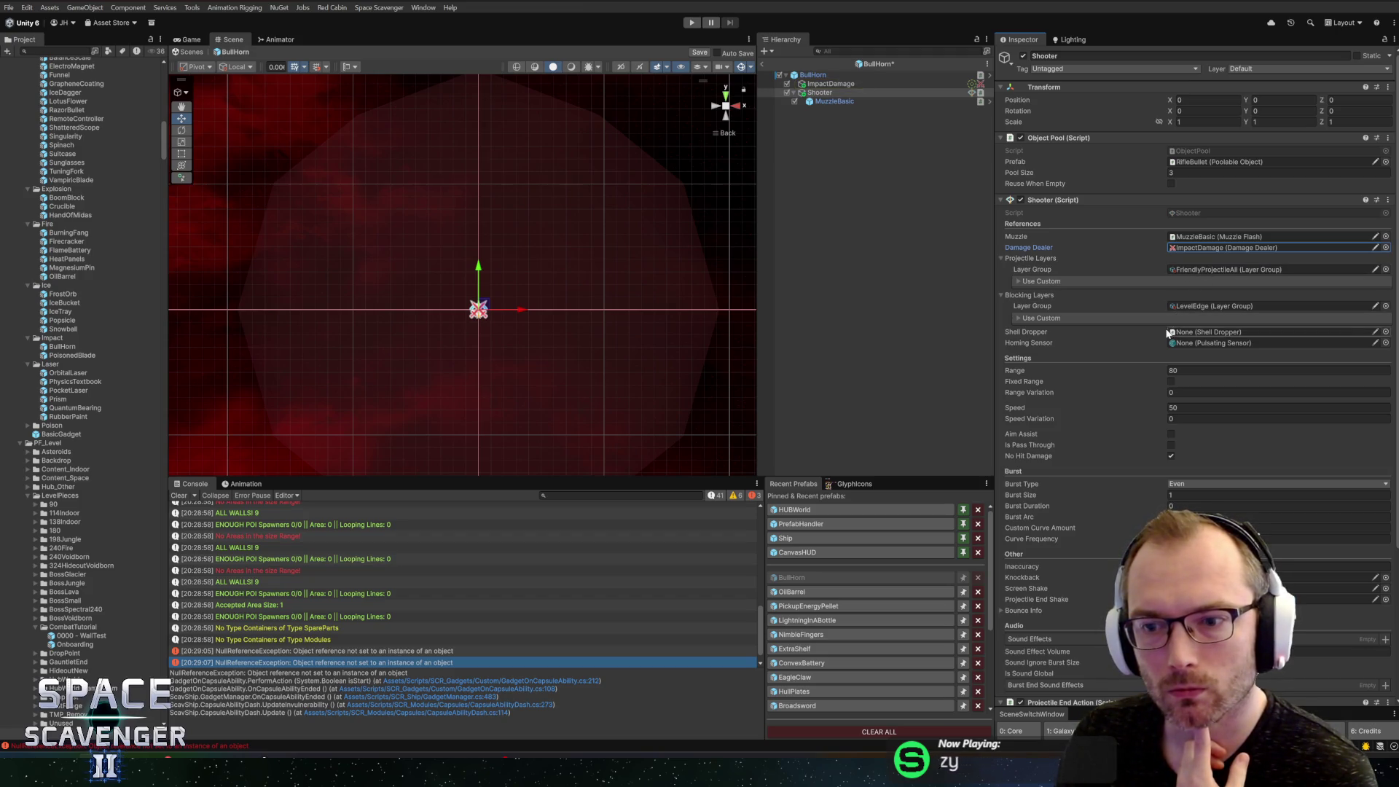
{"action": "key", "text": "ctrl+s"}
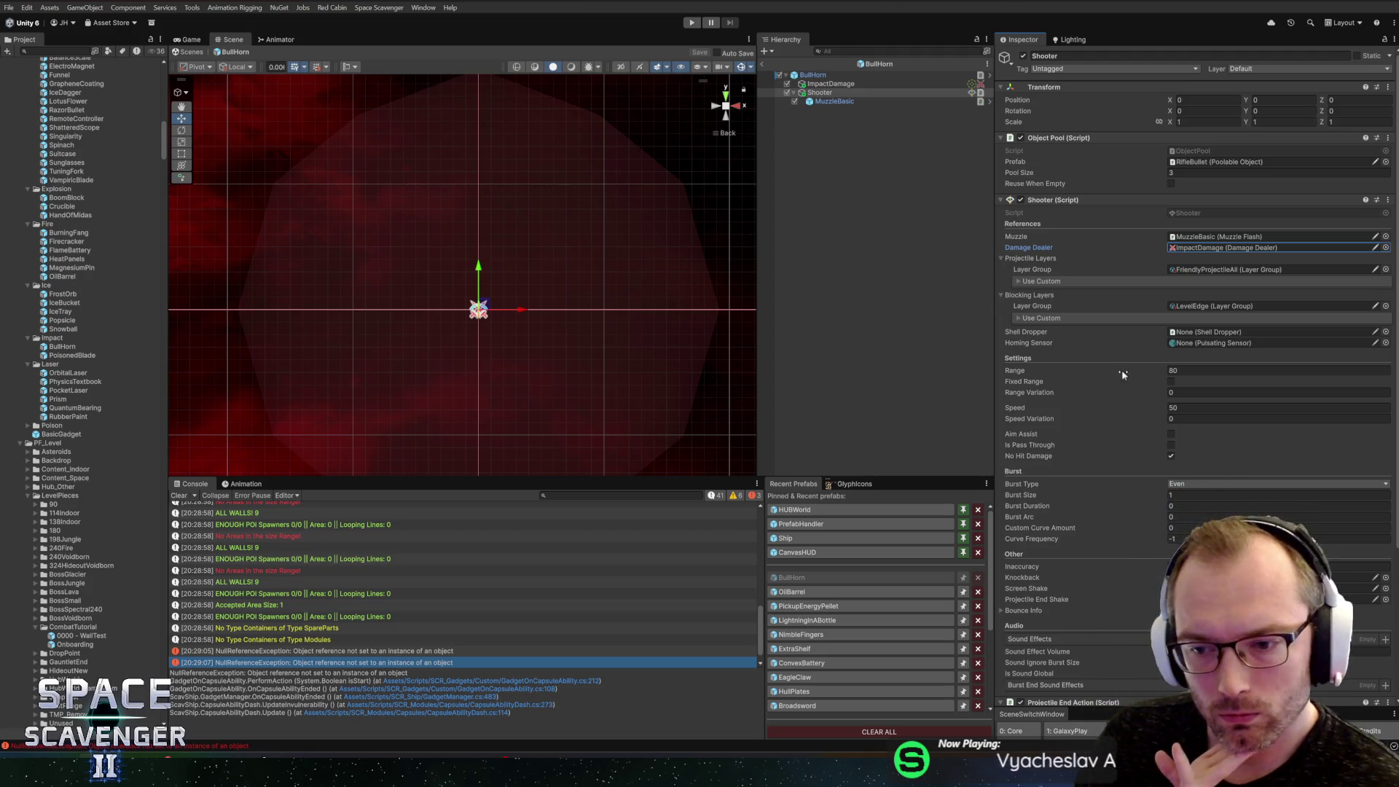
{"action": "scroll", "coordinate": [1129, 388], "scroll_direction": "down", "scroll_amount": 5}
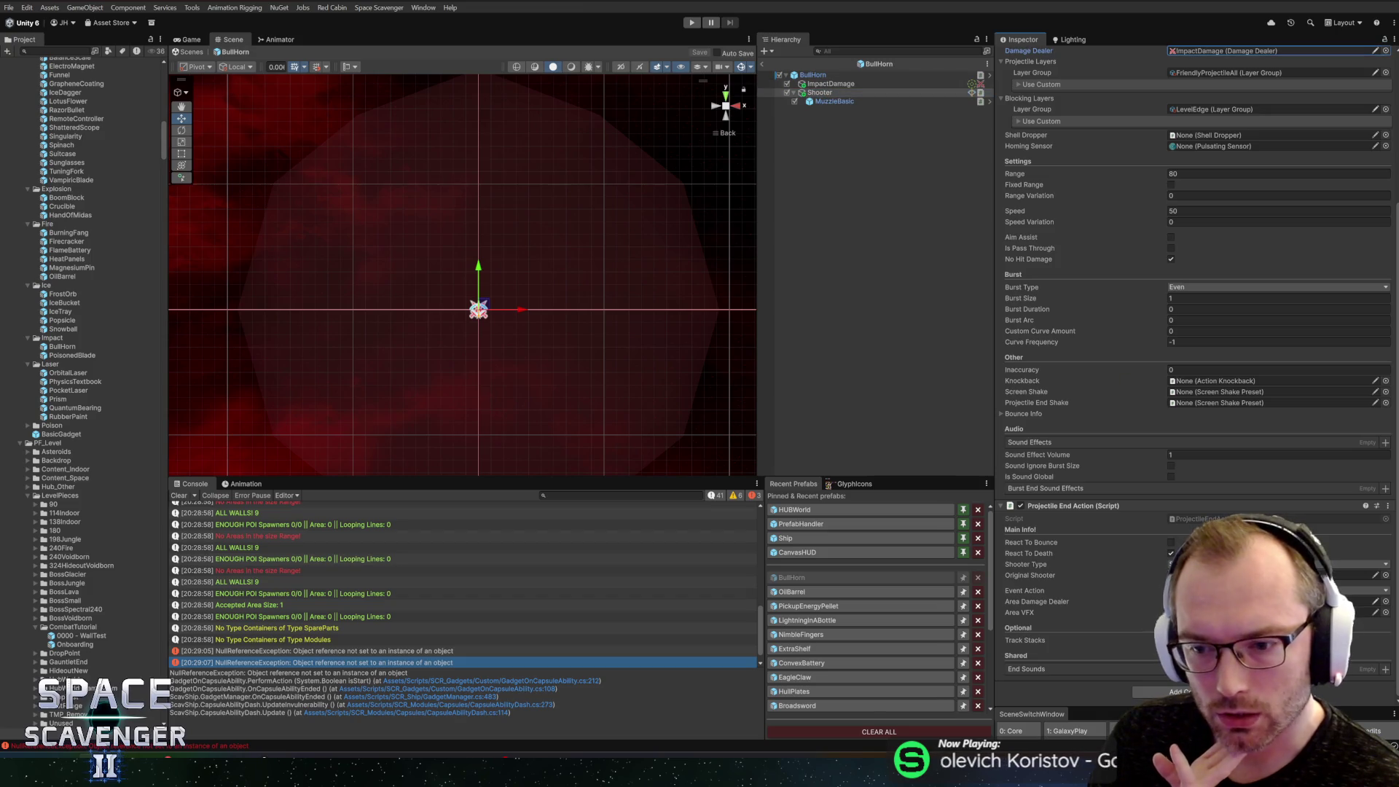
{"action": "key", "text": "ctrl+s"}
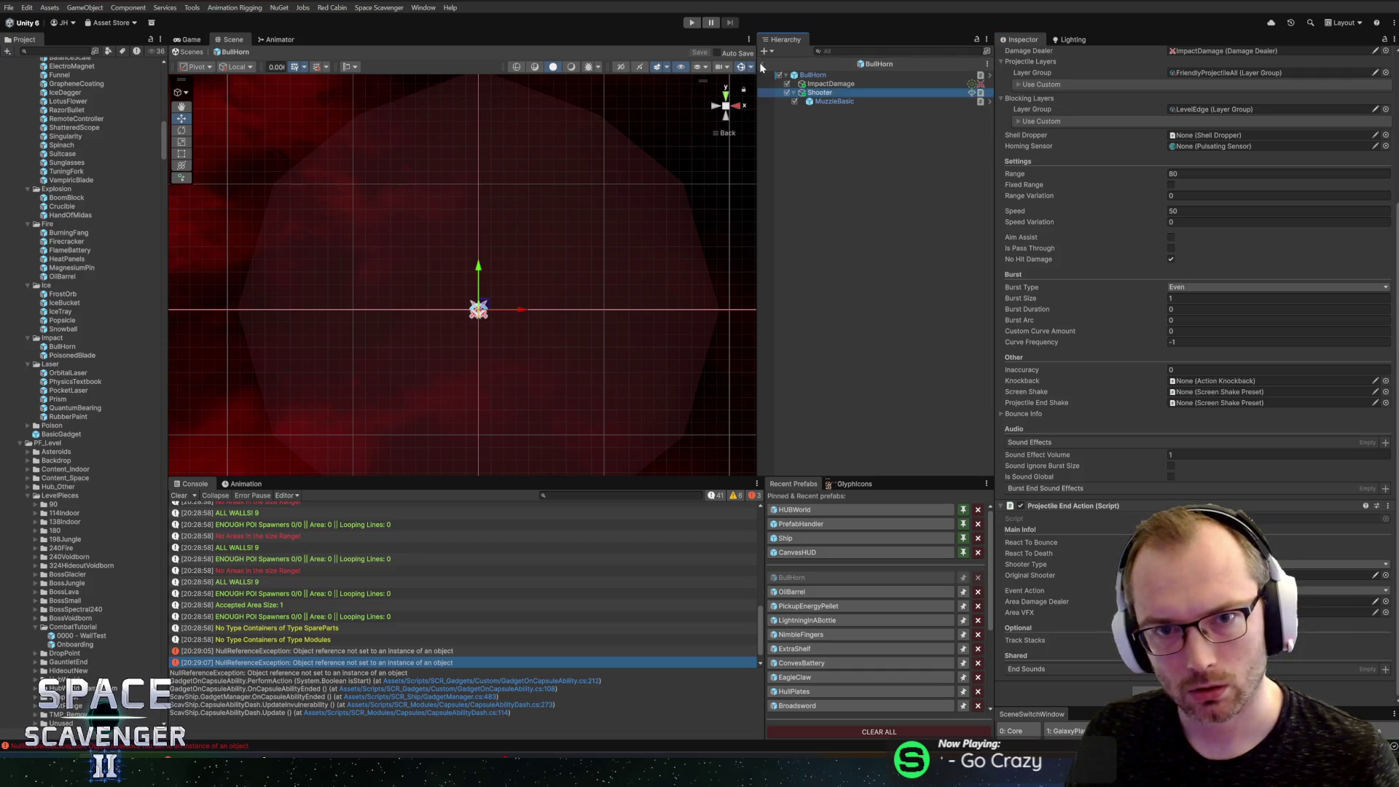
{"action": "left_click", "coordinate": [699, 24]}
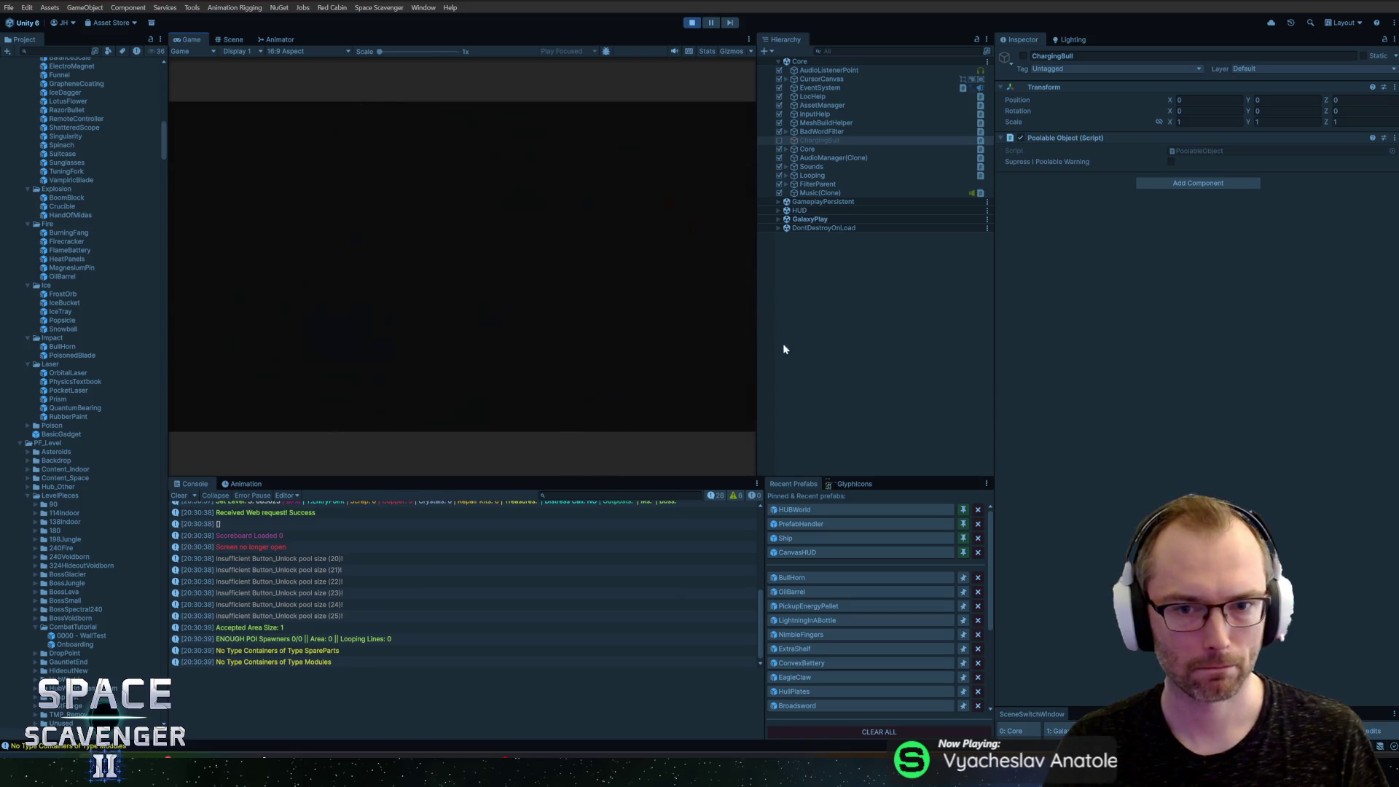
Step: Widen the Game view and run 'gadget add bull' in the developer console
{"action": "left_click_drag", "start_coordinate": [1095, 358], "coordinate": [1084, 358]}
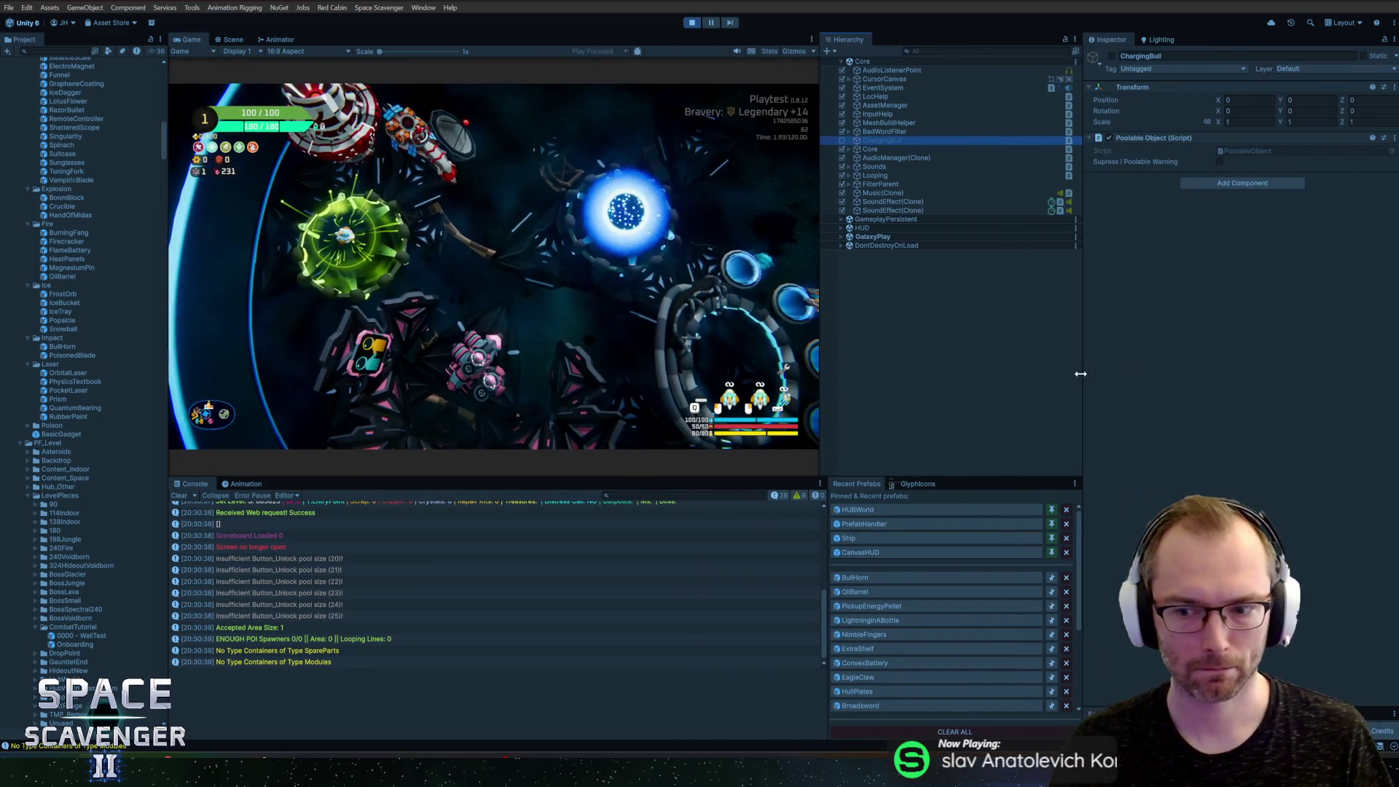
{"action": "key", "text": "grave"}
{"action": "type", "text": "gadget add bull"}
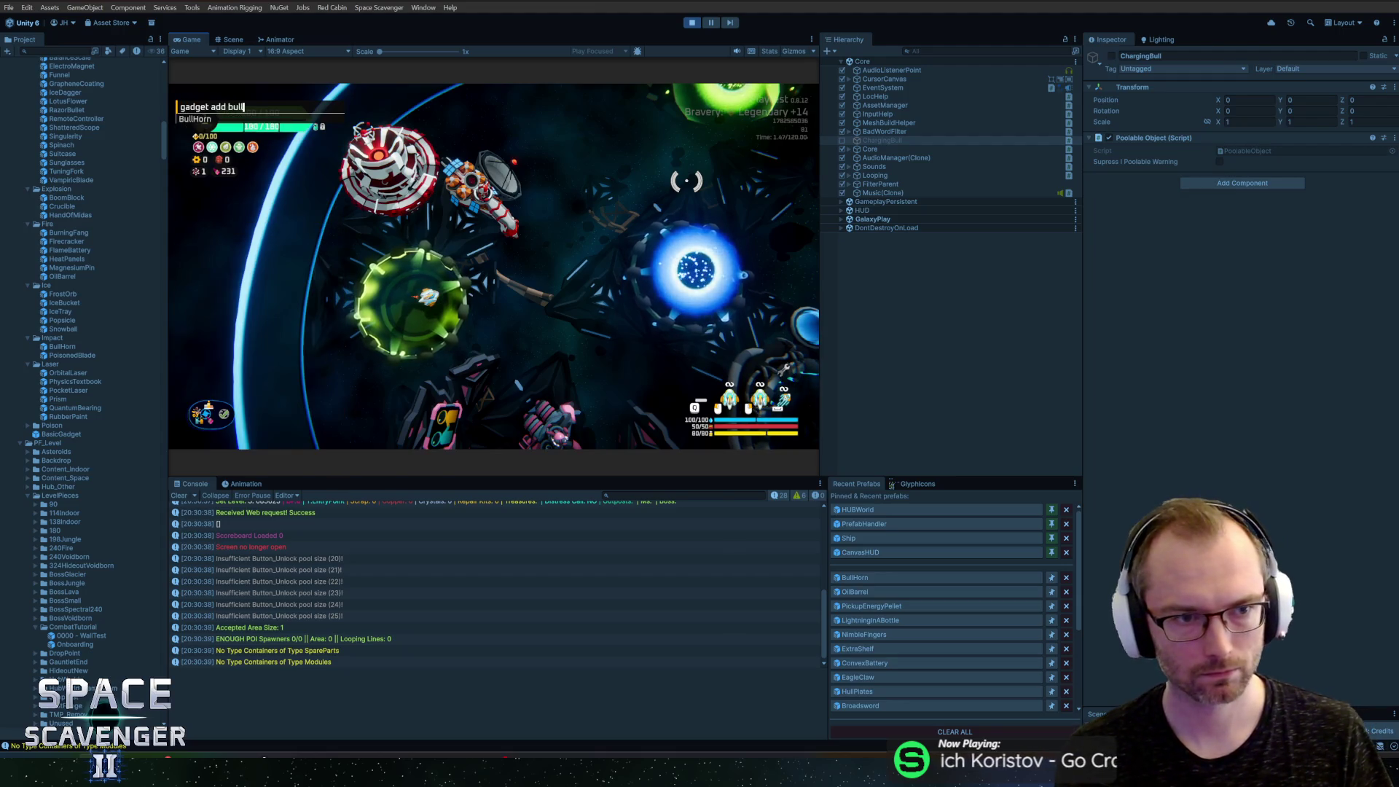
{"action": "key", "text": "Return"}
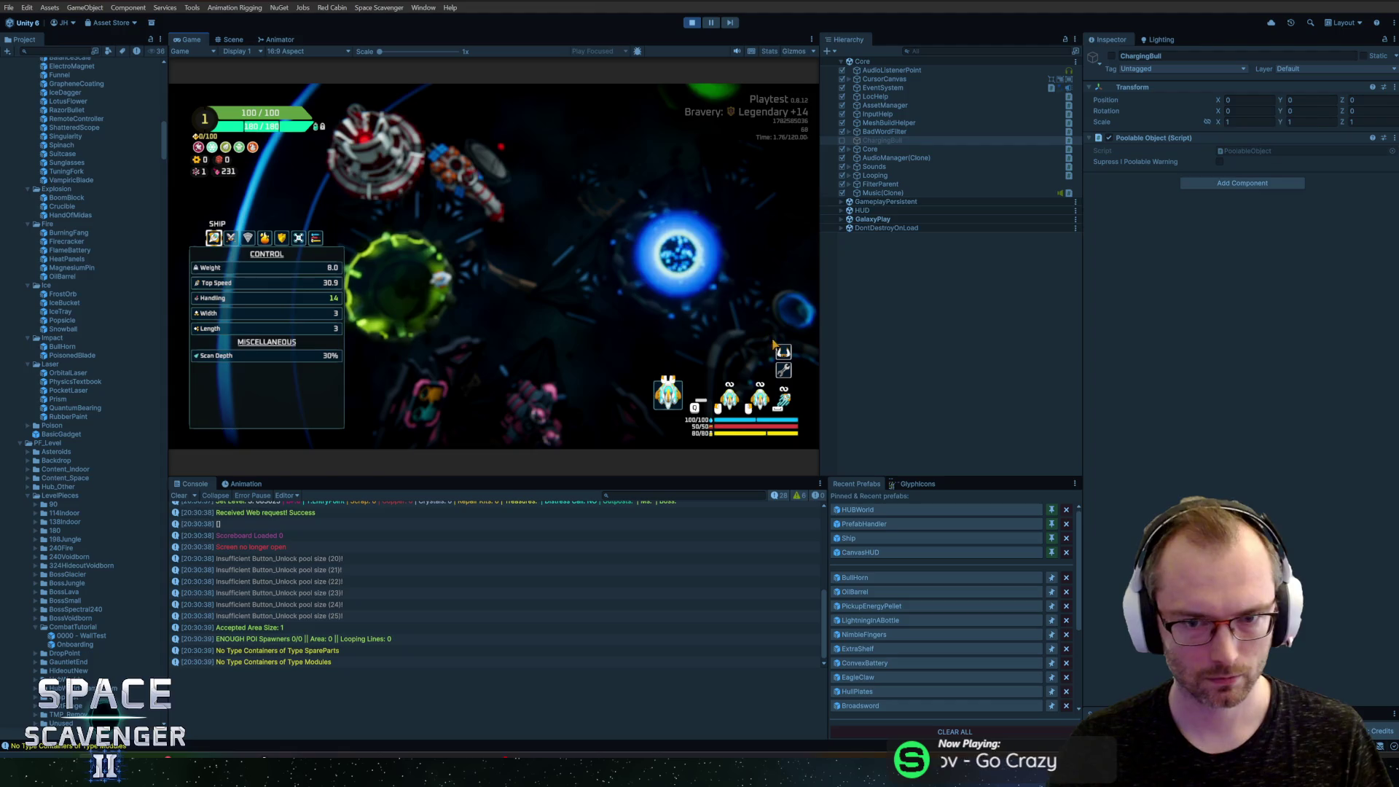
{"action": "key", "text": "Escape"}
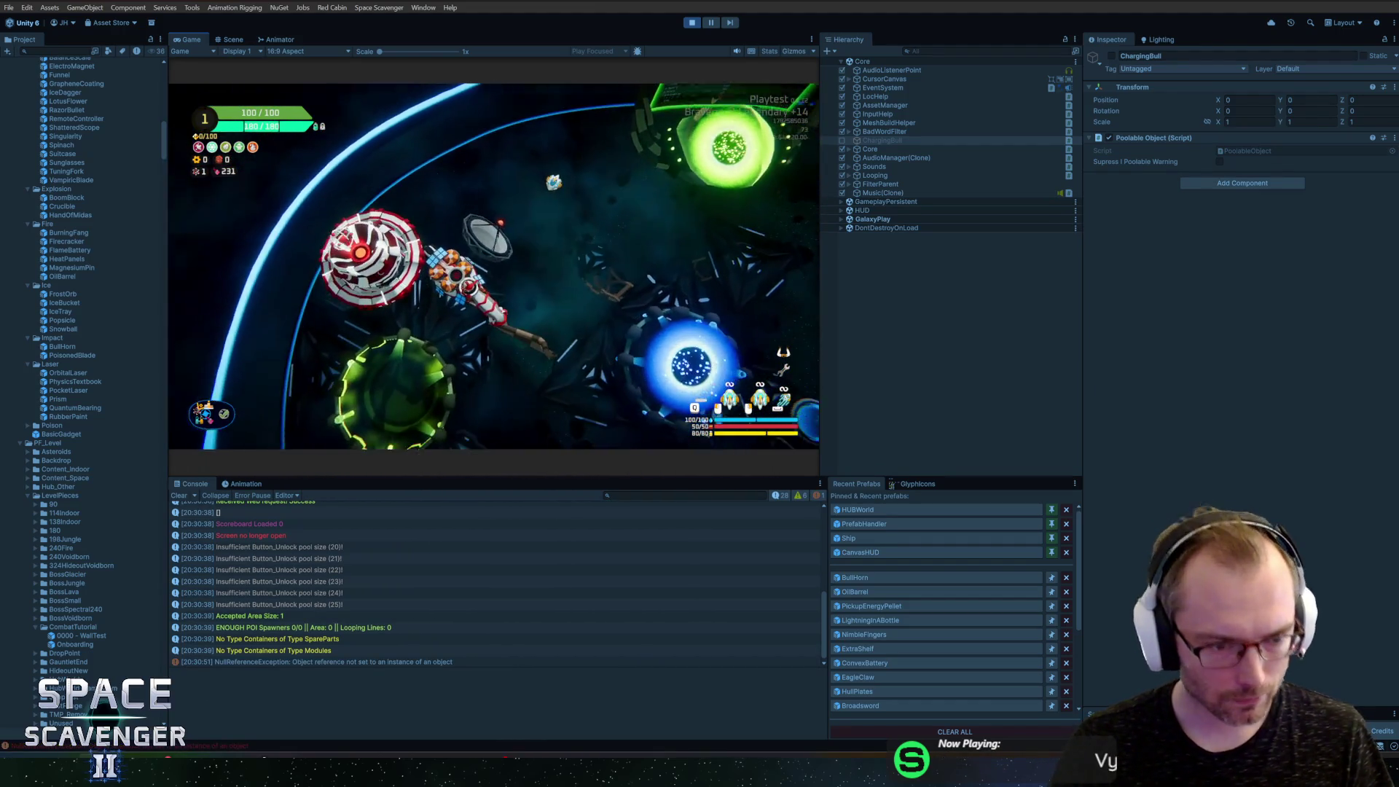
Step: Follow the NullReferenceException stack trace to line 211 of GadgetOnCapsuleAbility.cs
{"action": "left_click", "coordinate": [255, 662]}
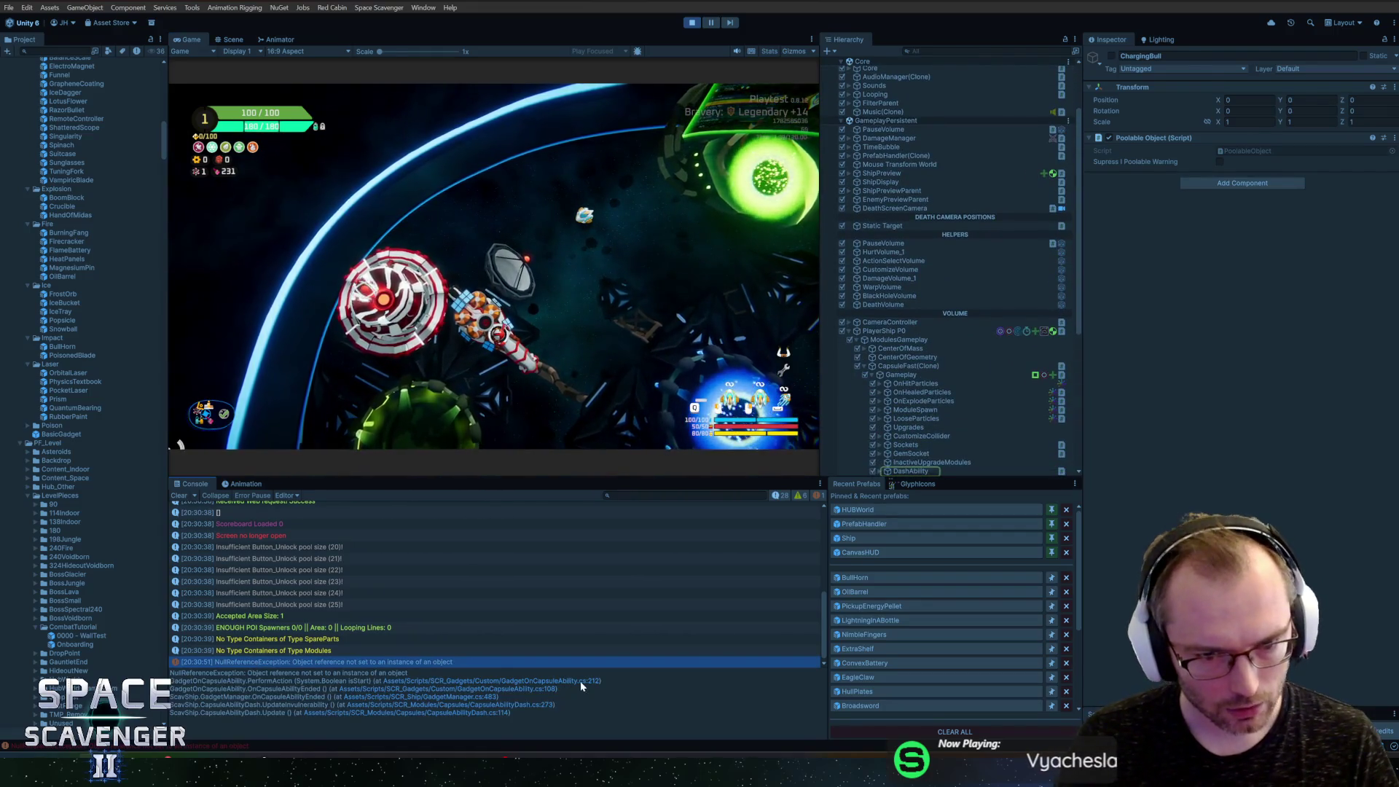
{"action": "left_click", "coordinate": [580, 681]}
{"action": "left_click", "coordinate": [514, 264]}
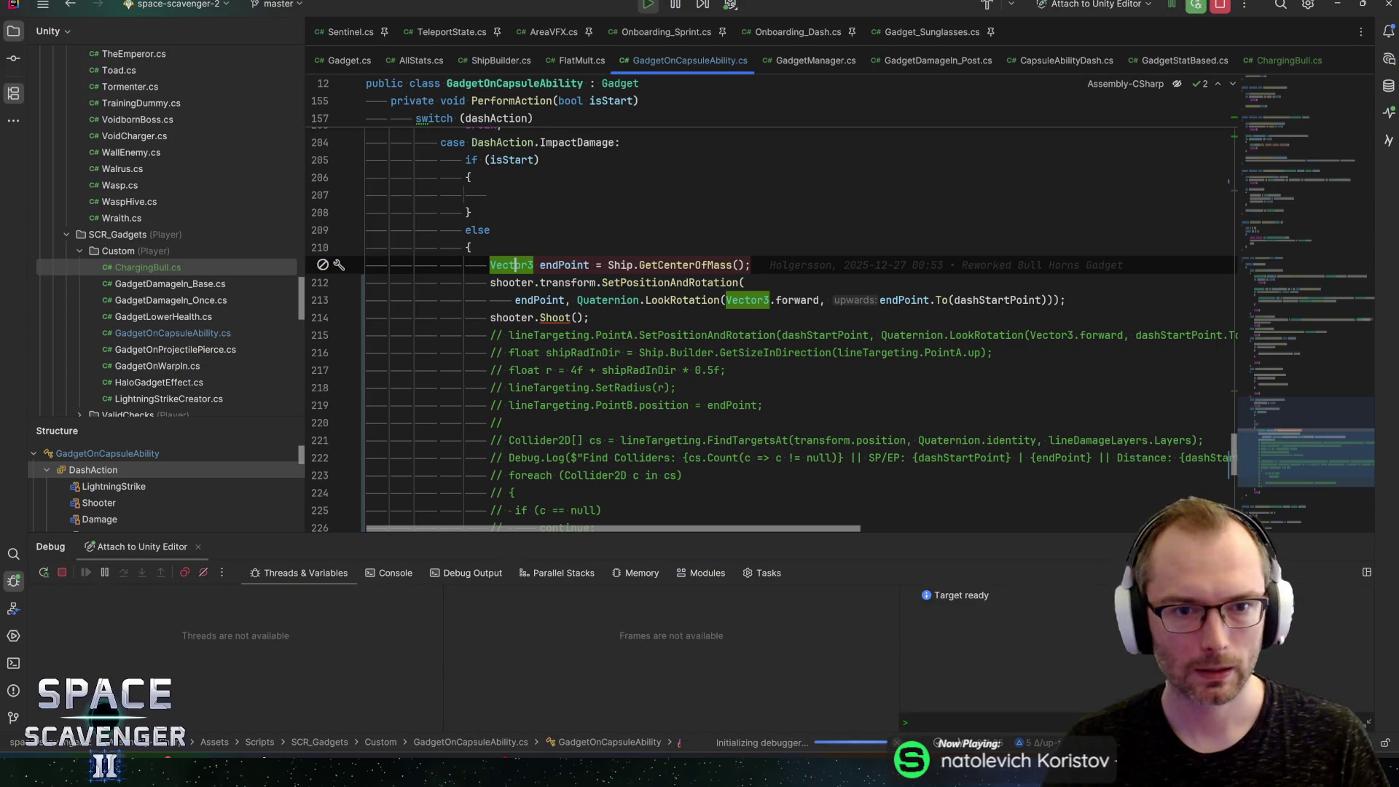
Step: Set a breakpoint on line 211 and inspect shooter, endPoint and dashStartPoint around it
{"action": "left_click", "coordinate": [323, 265]}
{"action": "left_click", "coordinate": [490, 282]}
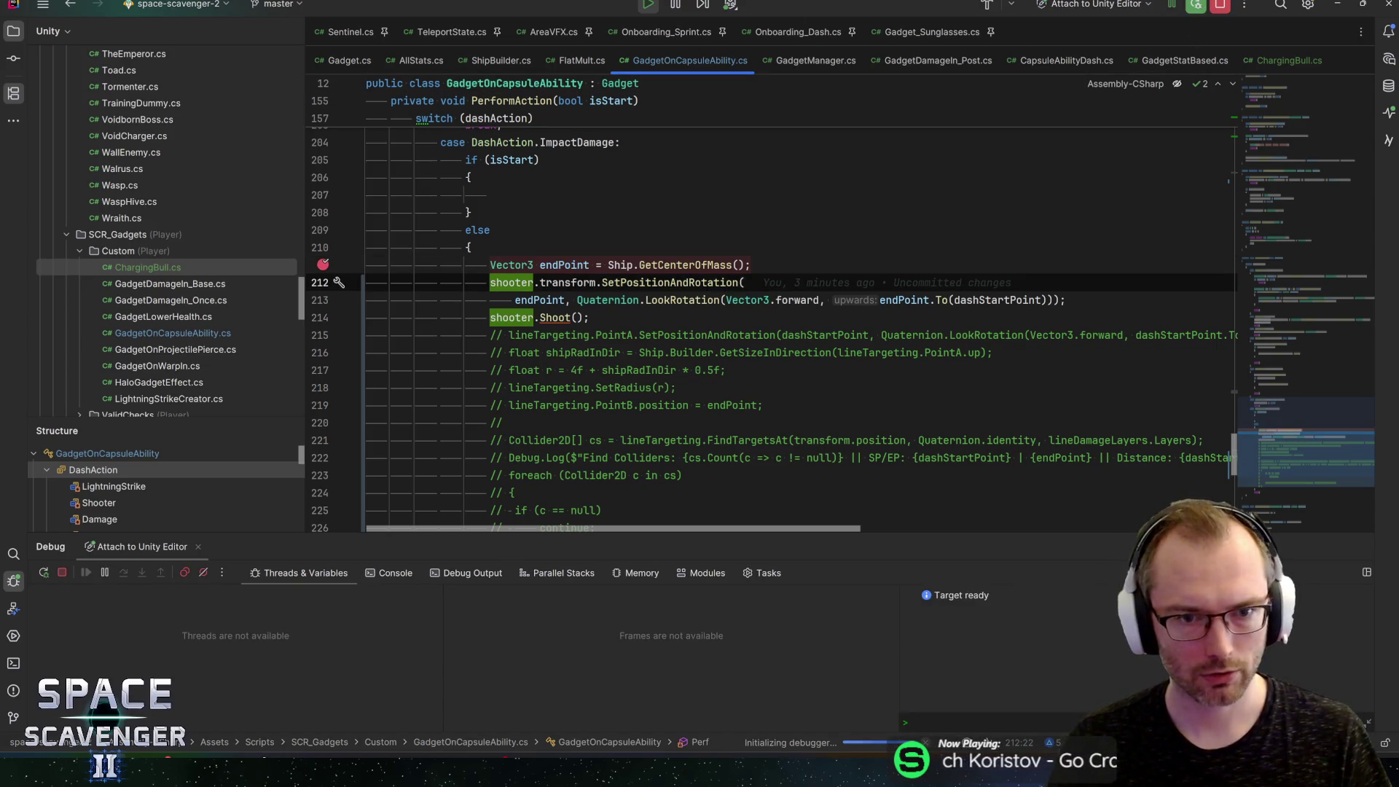
{"action": "left_click", "coordinate": [516, 300]}
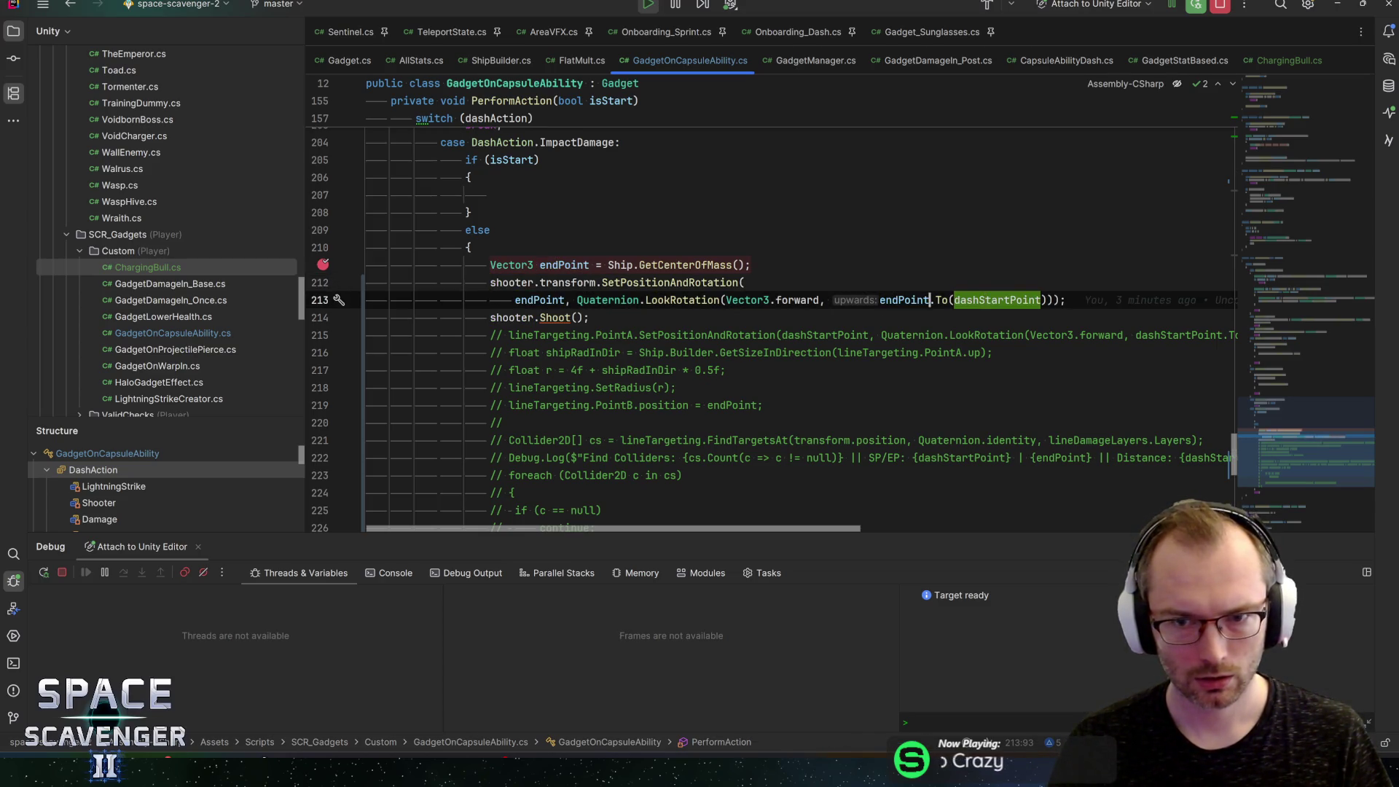
{"action": "left_click", "coordinate": [576, 265]}
{"action": "left_click", "coordinate": [744, 282]}
{"action": "left_click", "coordinate": [751, 265]}
{"action": "left_click", "coordinate": [1011, 299]}
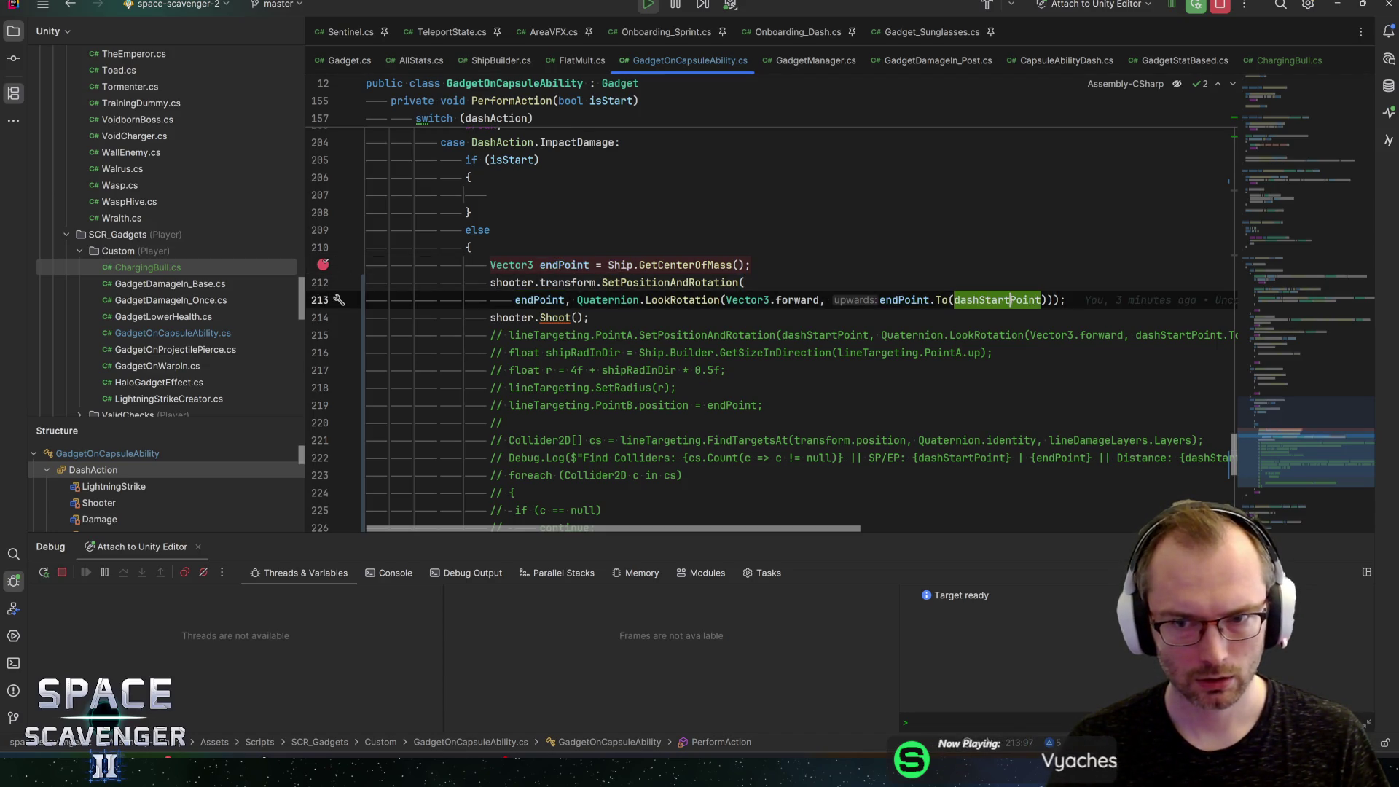
Step: In Unity, find BullHorn(Clone) in the Hierarchy and locate its Bull Shooter object
{"action": "key", "text": "alt+Tab"}
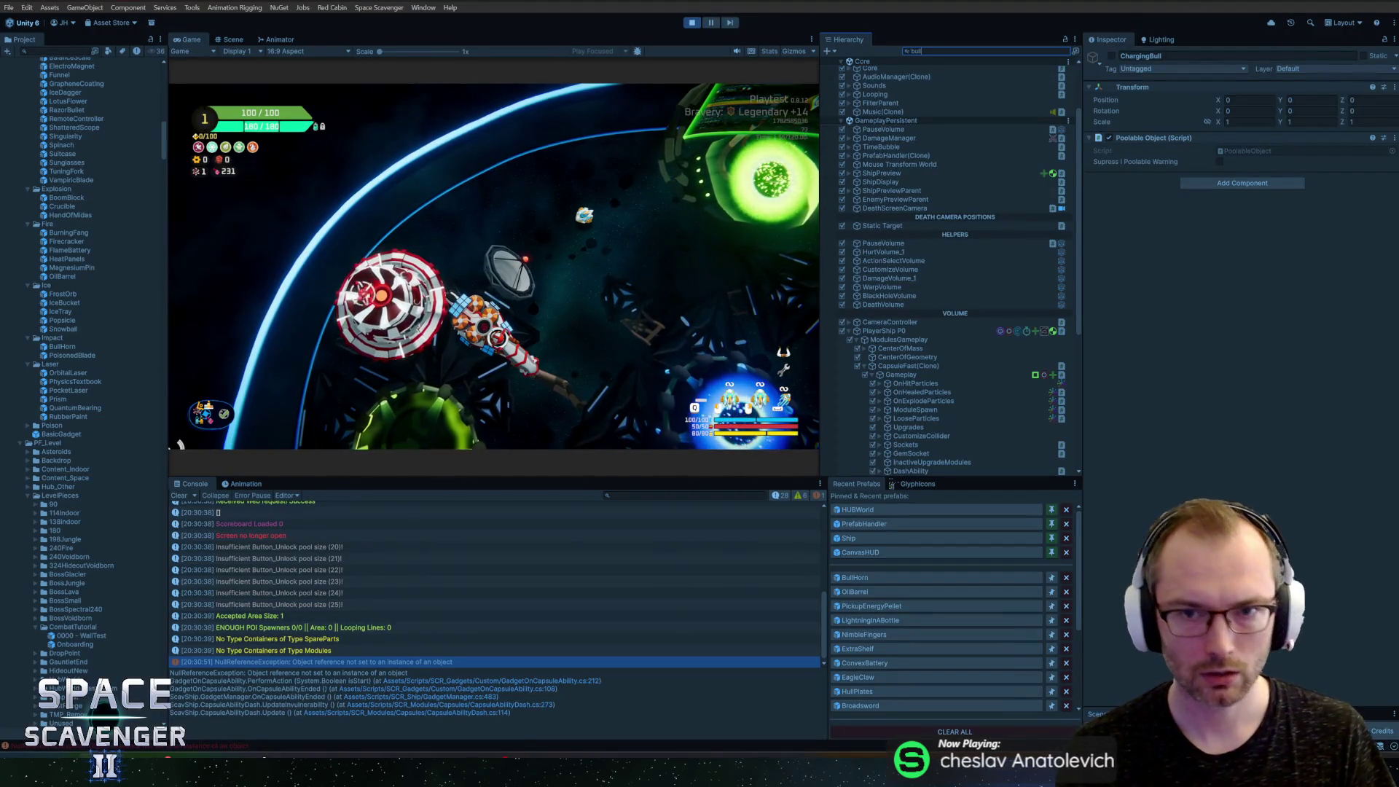
{"action": "type", "text": "ullh"}
{"action": "left_click", "coordinate": [853, 70]}
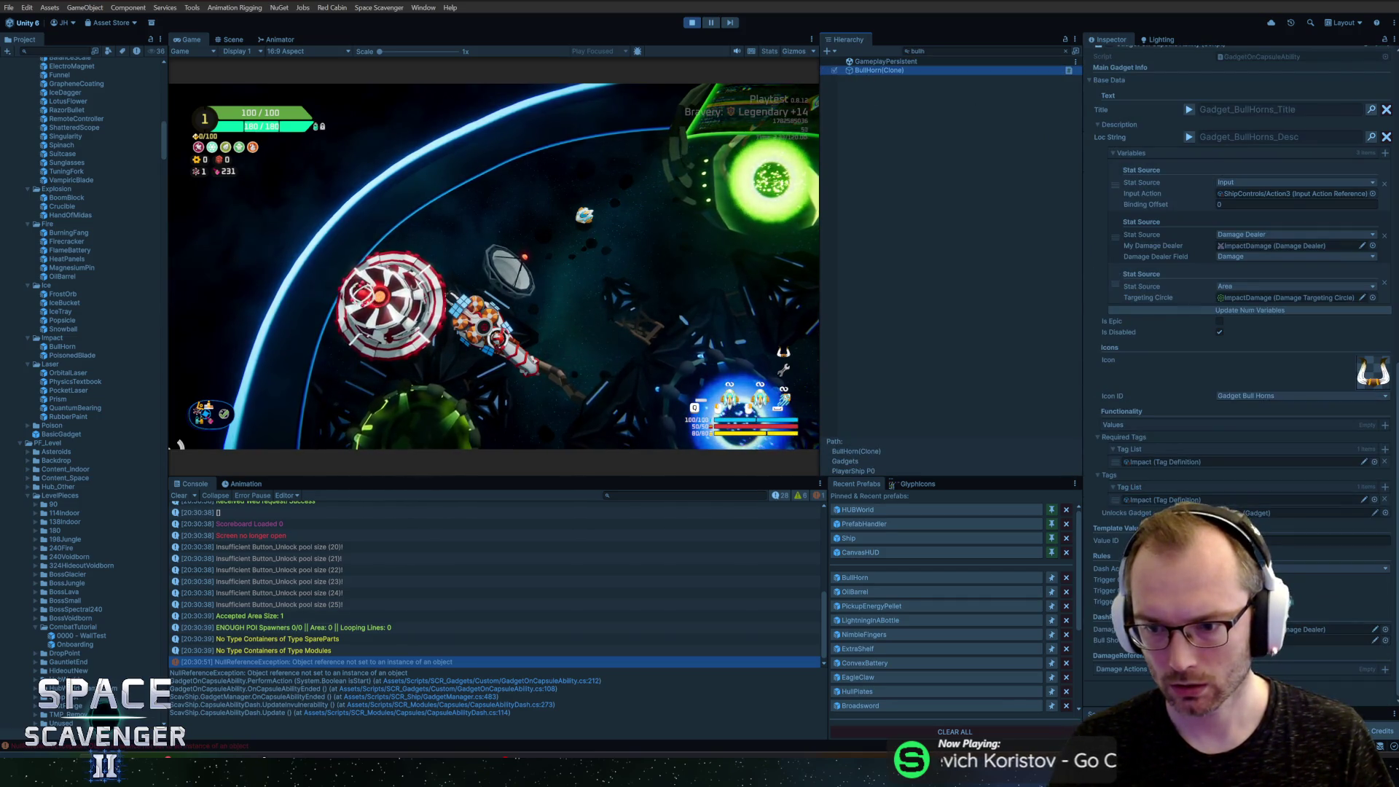
{"action": "left_click", "coordinate": [1319, 640]}
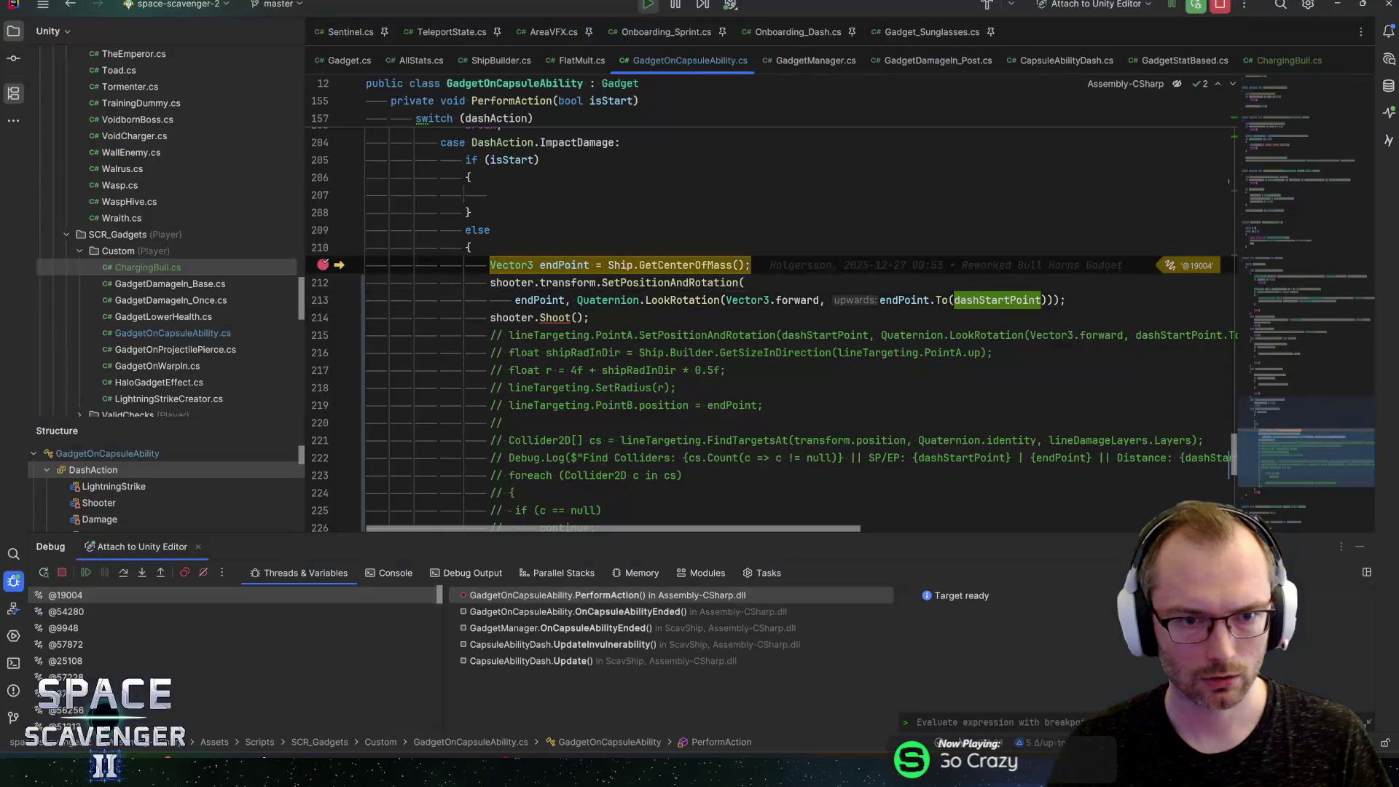
Step: Go to the shooter field's declaration, return to the breakpoint, resume execution and switch to Unity
{"action": "mouse_move", "coordinate": [511, 283]}
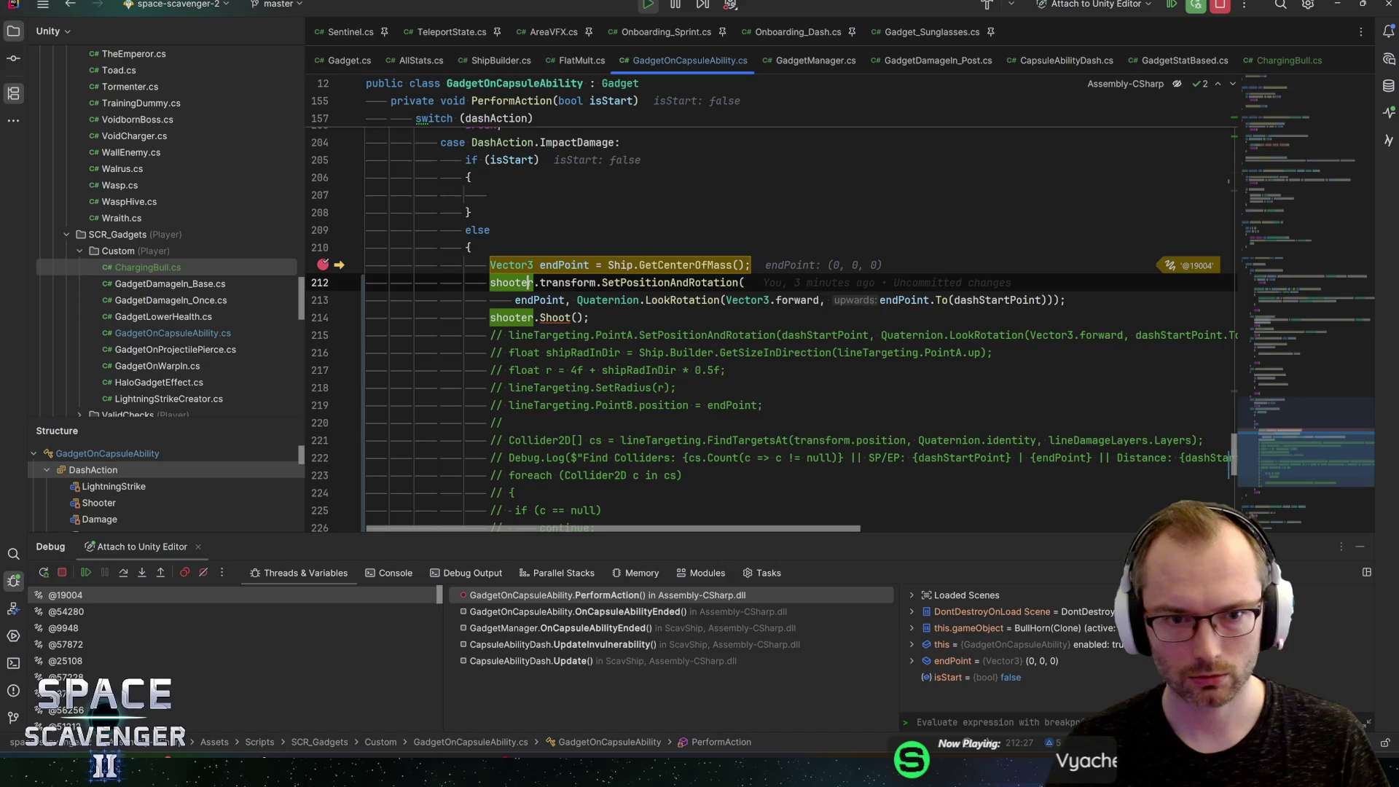
{"action": "left_click", "coordinate": [511, 283], "text": "ctrl"}
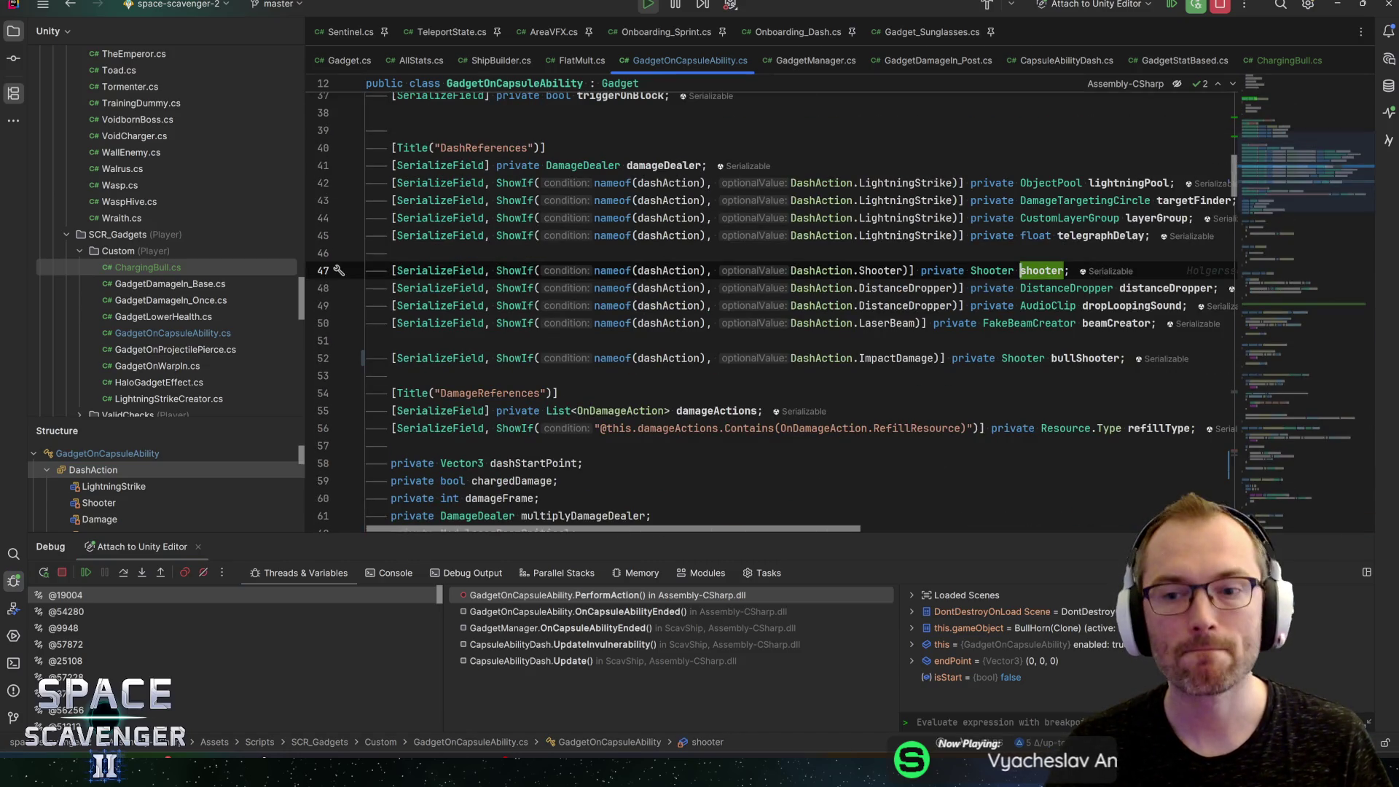
{"action": "mouse_move", "coordinate": [1043, 274]}
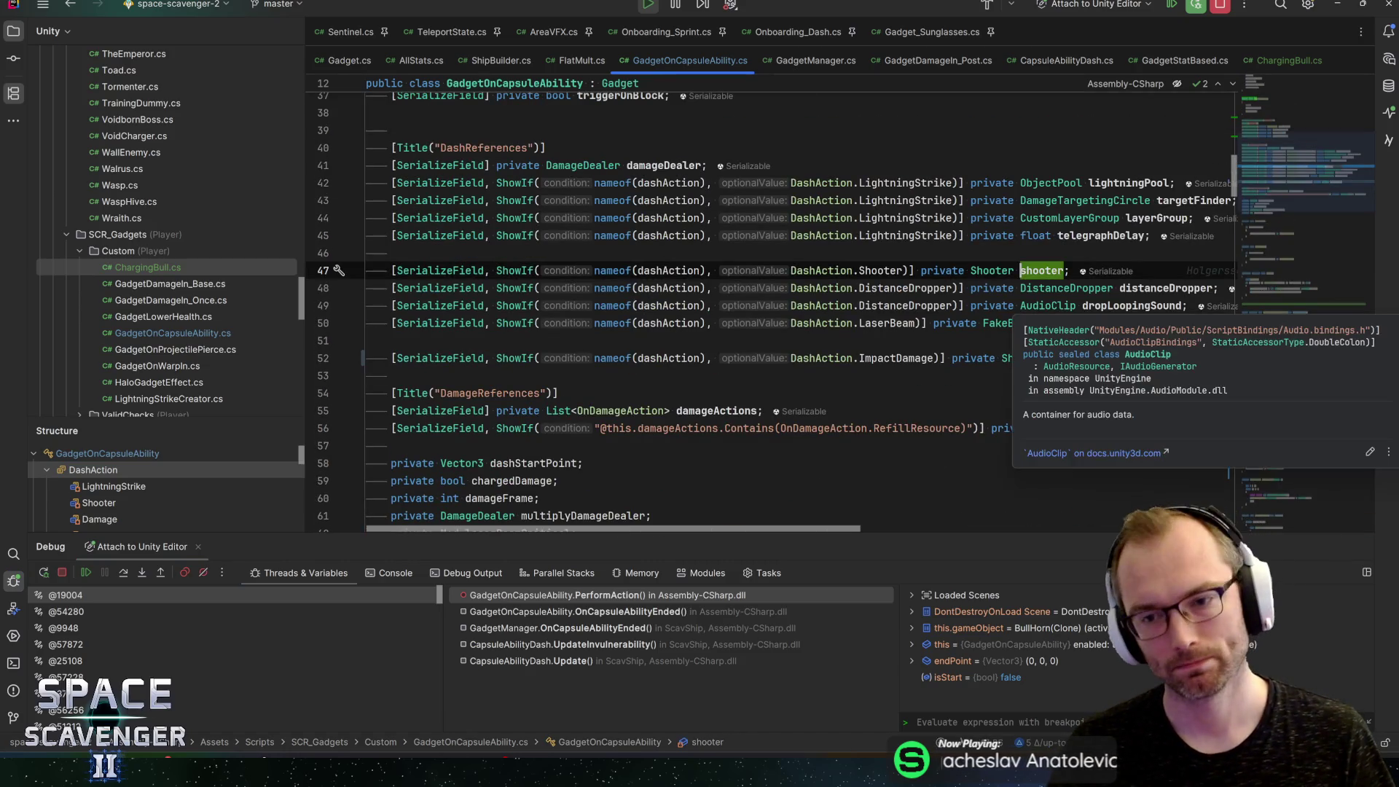
{"action": "key", "text": "ctrl+minus"}
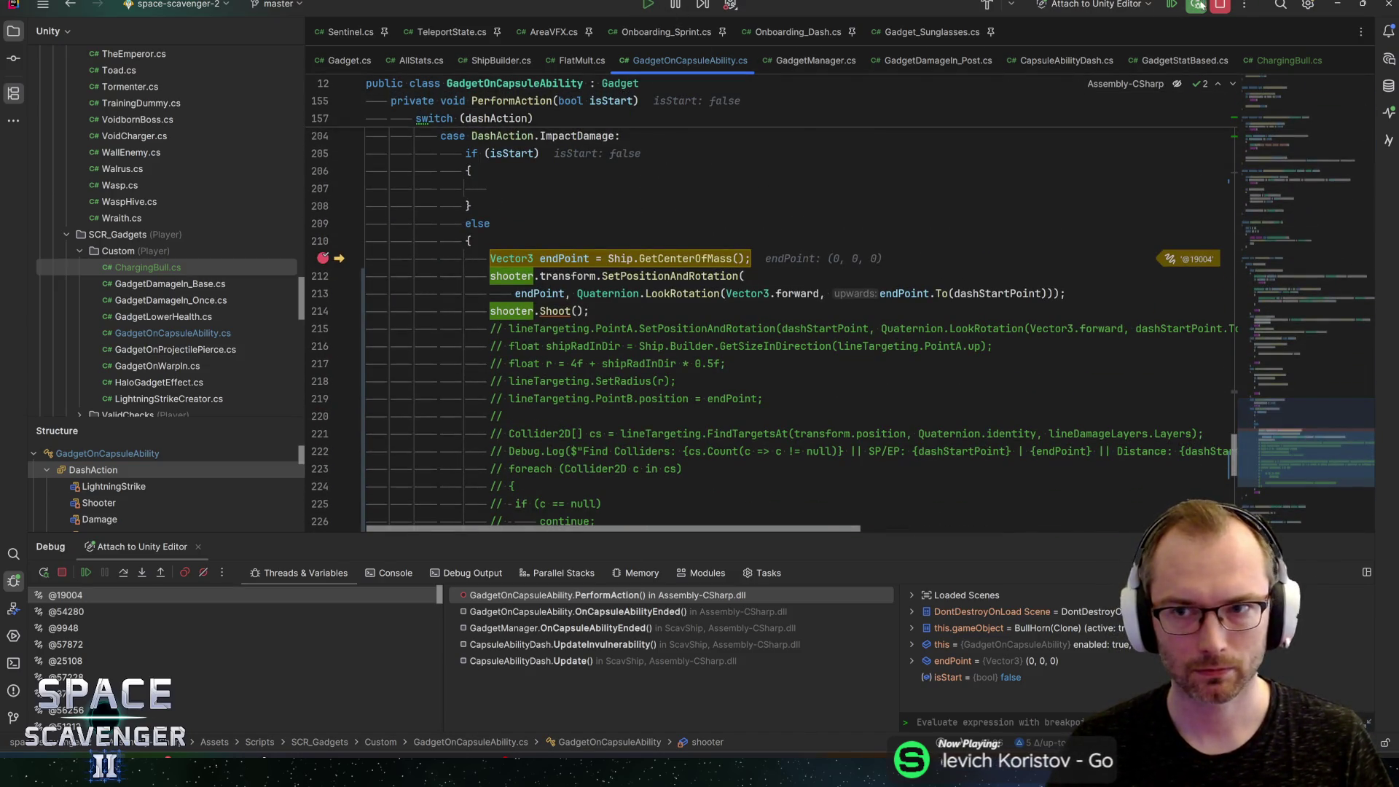
{"action": "left_click", "coordinate": [649, 6]}
{"action": "key", "text": "alt+Tab"}
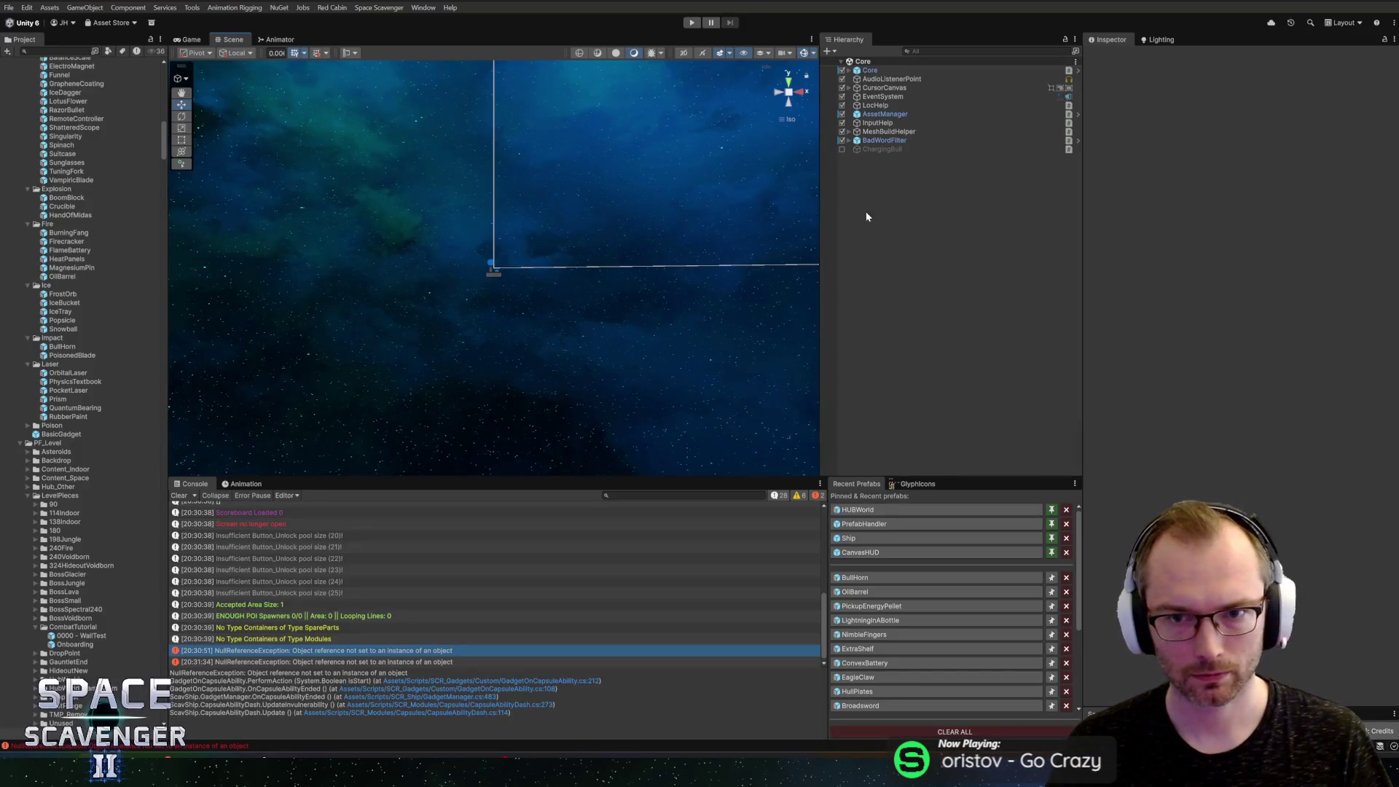
{"action": "left_click", "coordinate": [879, 553]}
Step: Replace shooter with bullShooter on lines 212 and 214, then let Unity recompile
{"action": "key", "text": "alt+Tab"}
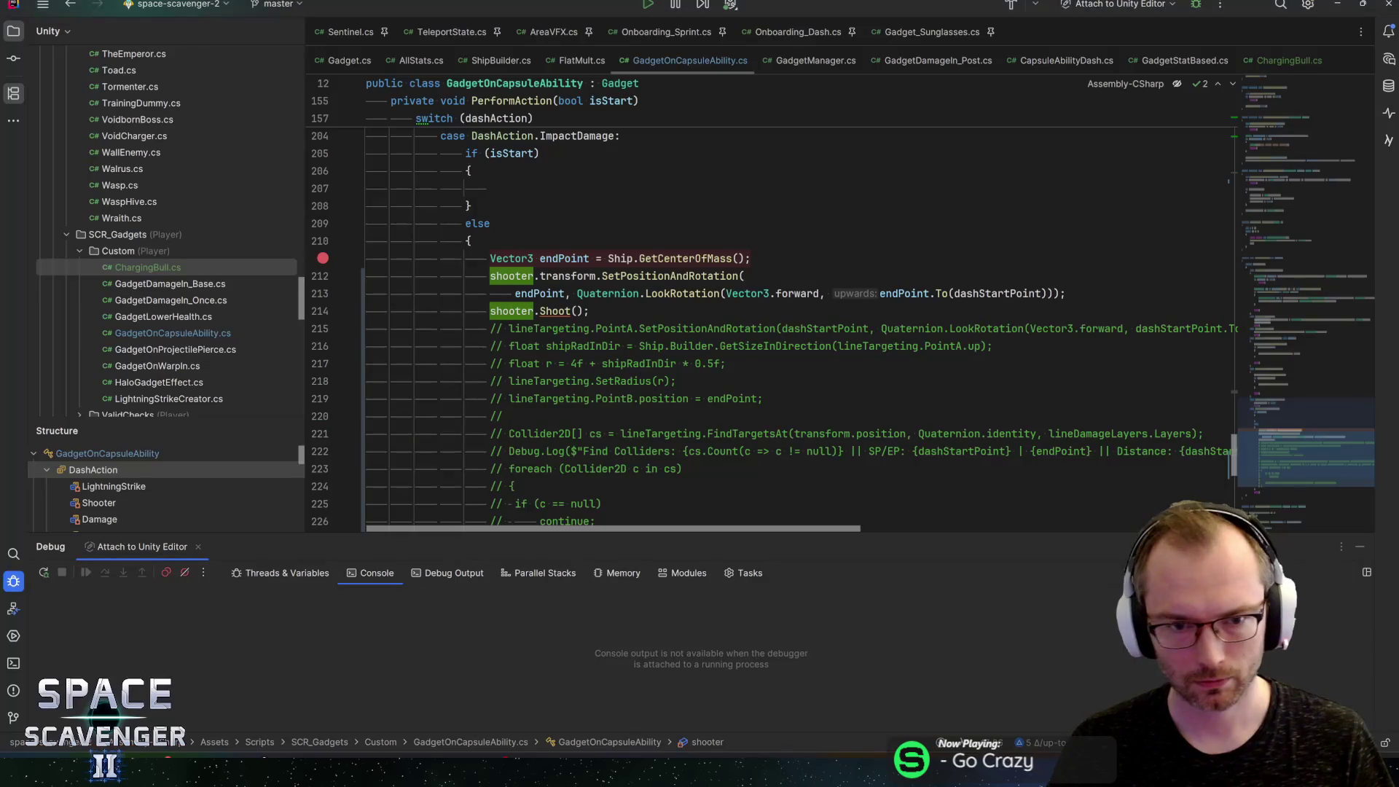
{"action": "double_click", "coordinate": [510, 276]}
{"action": "type", "text": "bull"}
{"action": "key", "text": "Return"}
{"action": "double_click", "coordinate": [503, 310]}
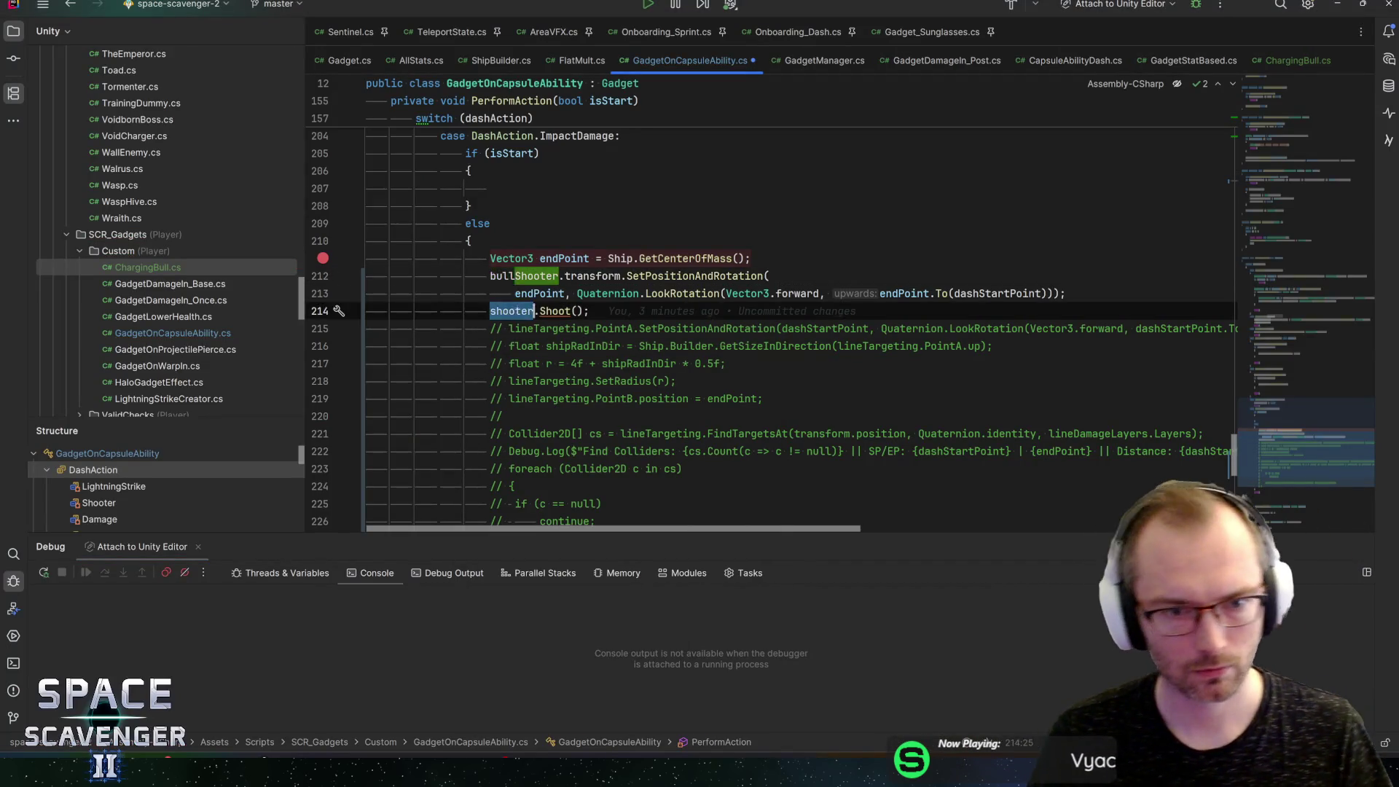
{"action": "type", "text": "bullShooter"}
{"action": "key", "text": "alt+Tab"}
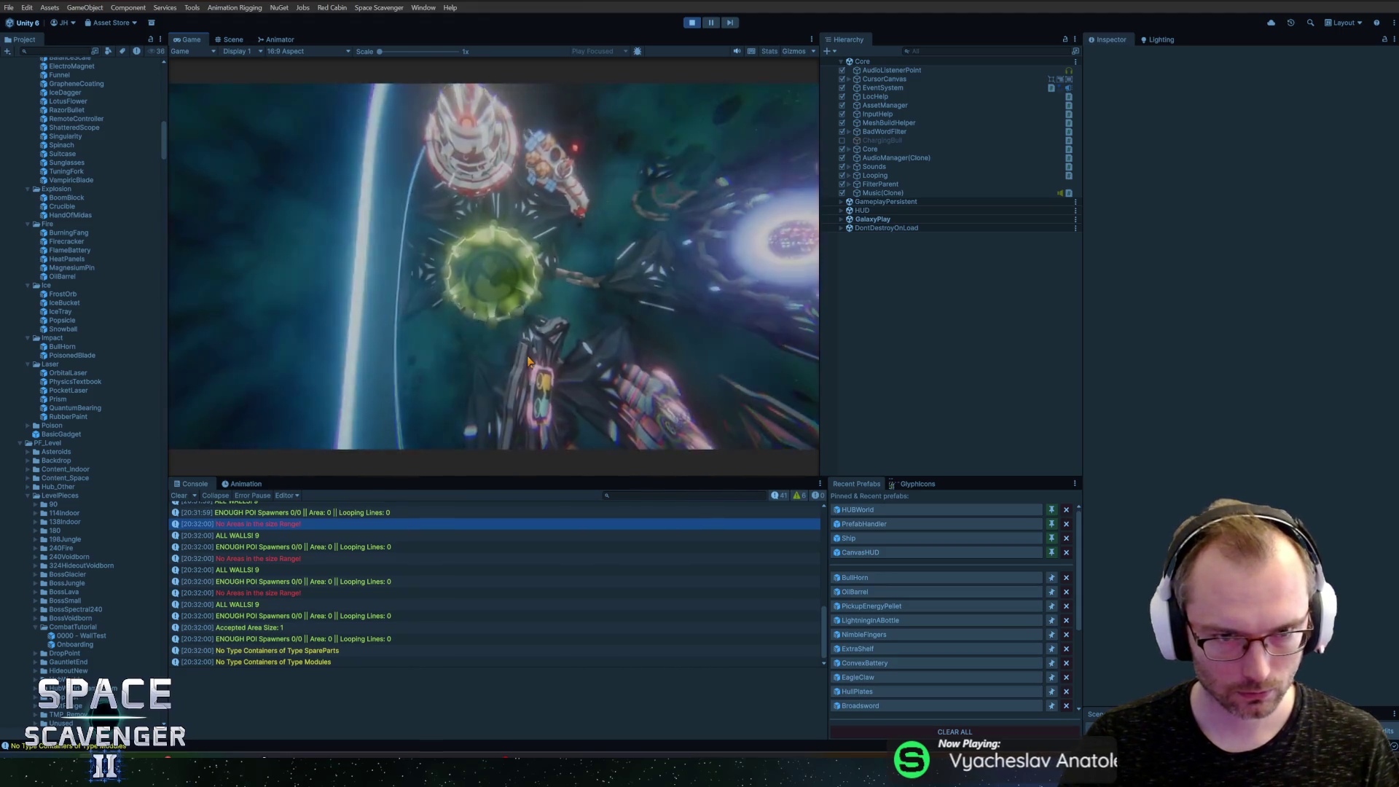
Step: Add the BullHorn gadget with 'gadget add bull', then fly around firing shots
{"action": "type", "text": "gadget add bull"}
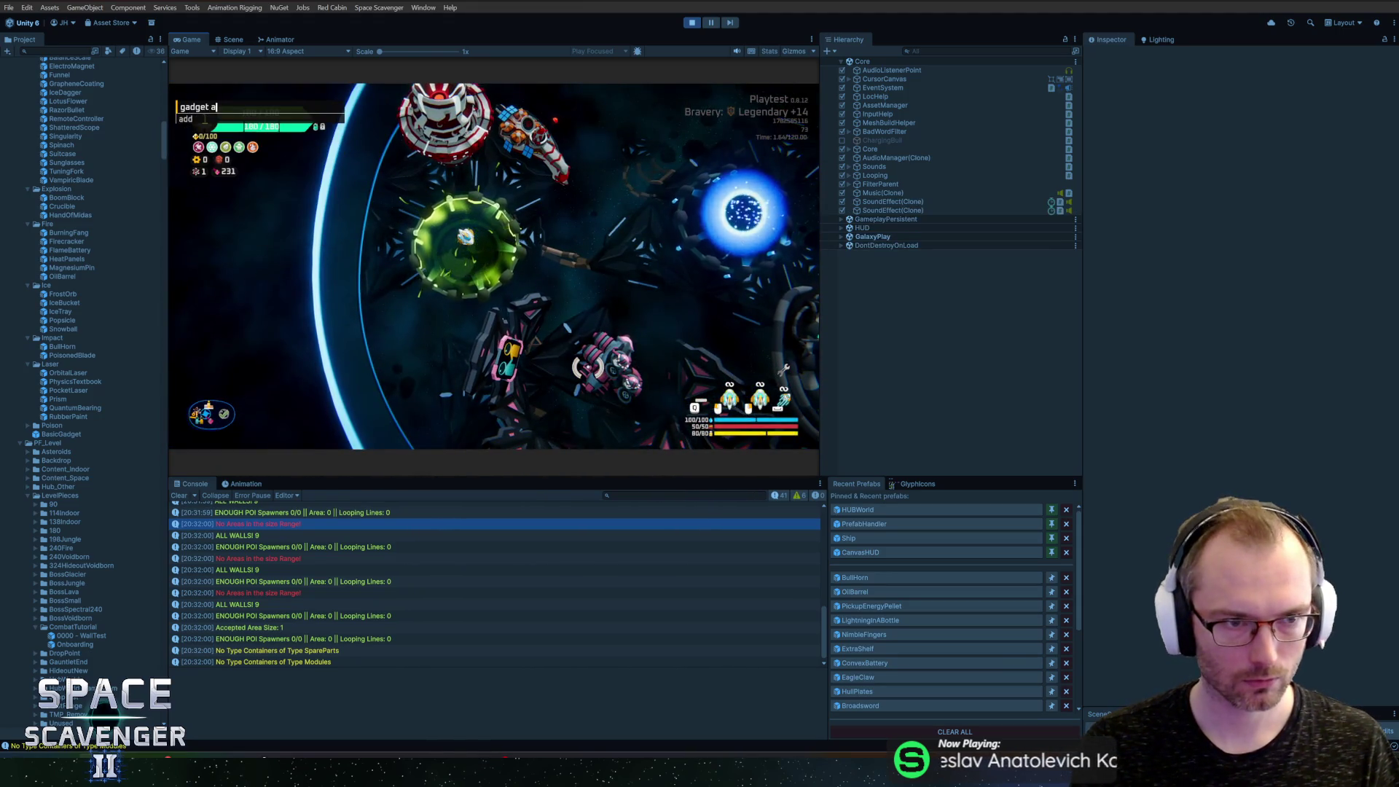
{"action": "key", "text": "Return"}
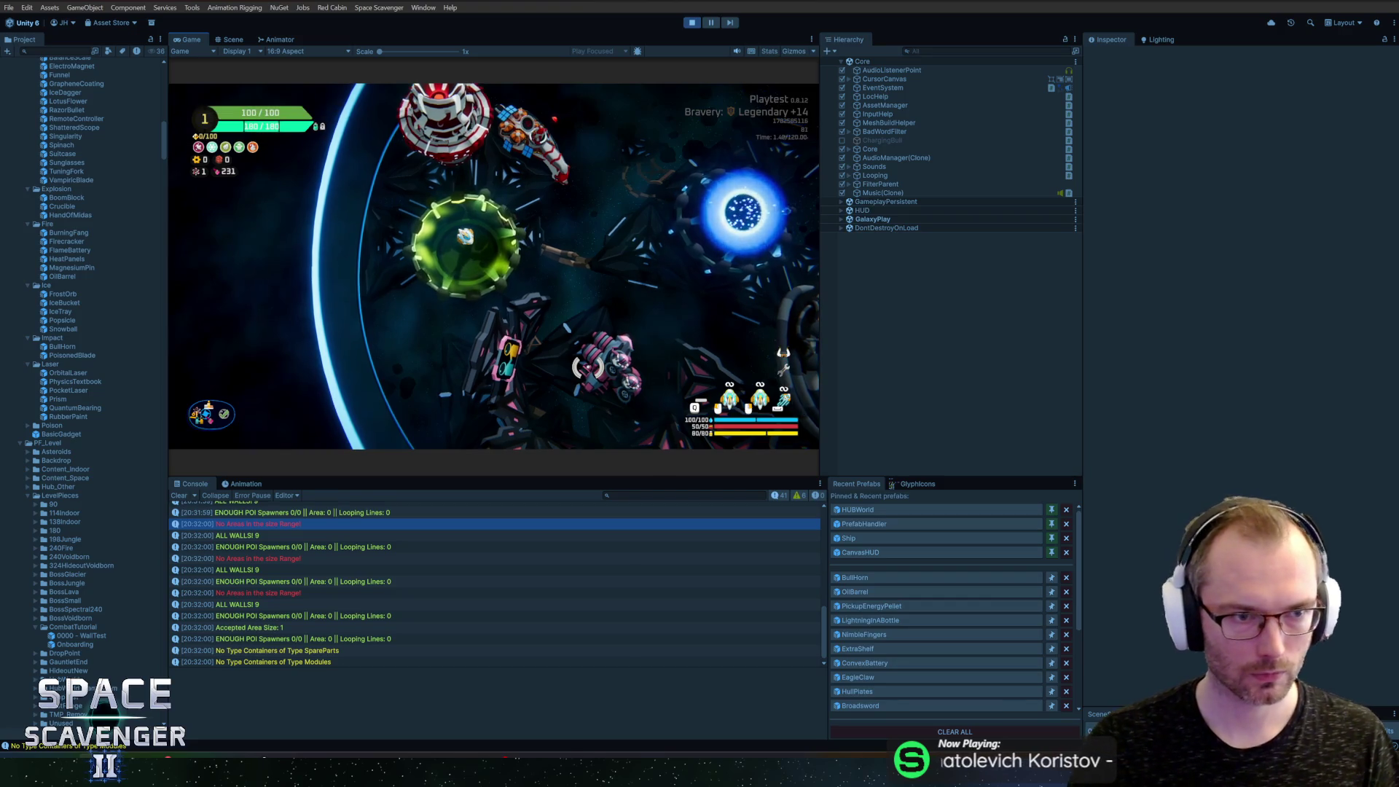
{"action": "key", "text": "w"}
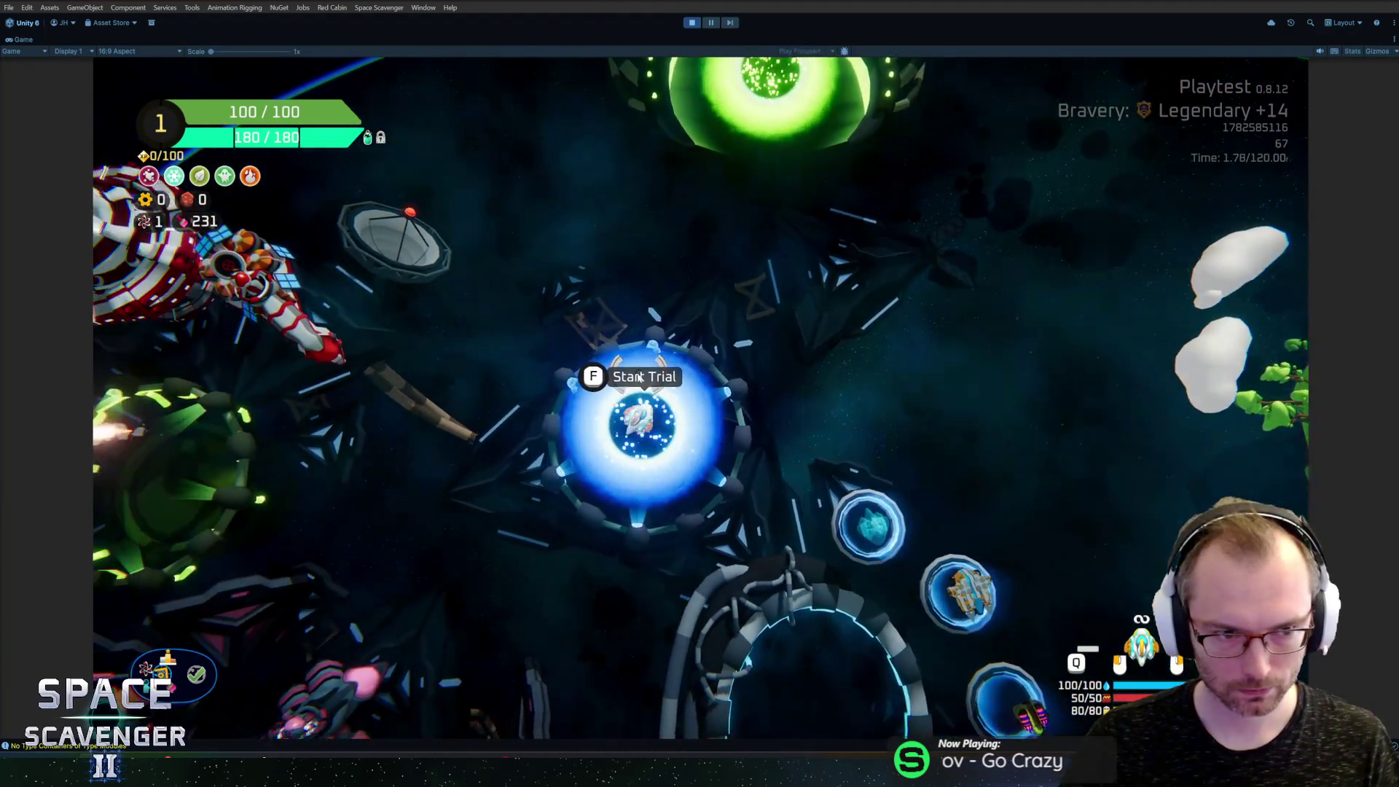
{"action": "key", "text": "w"}
{"action": "key", "text": "a"}
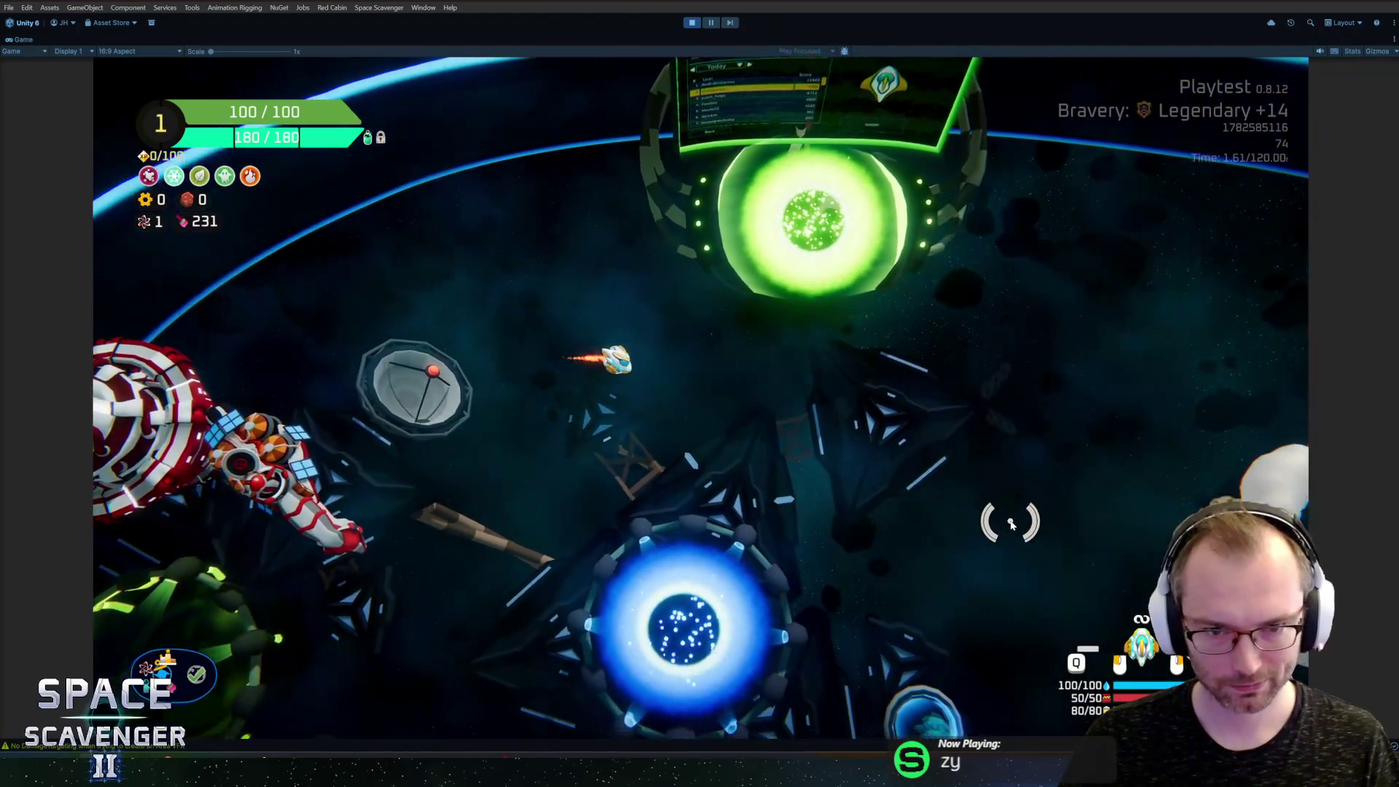
{"action": "left_click", "coordinate": [1005, 524]}
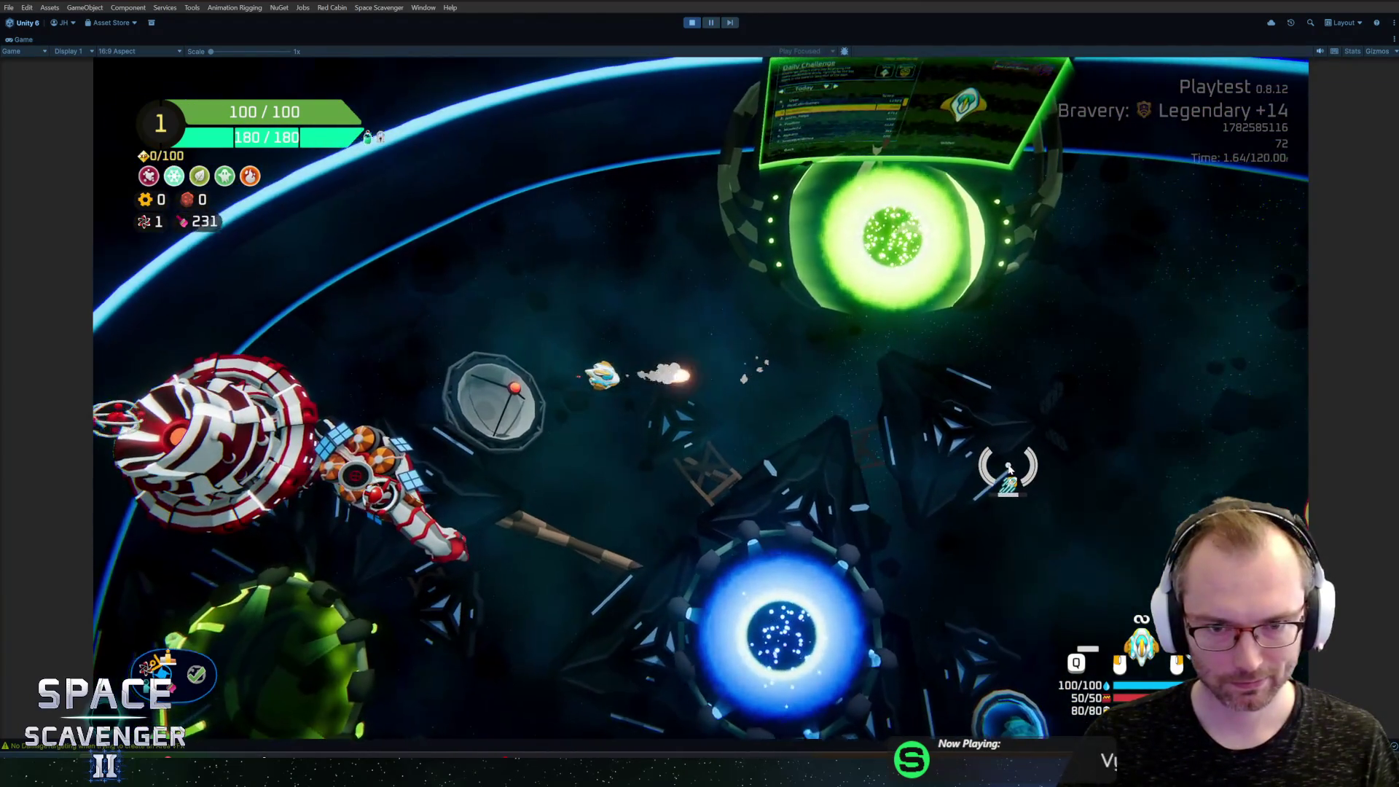
{"action": "key", "text": "d"}
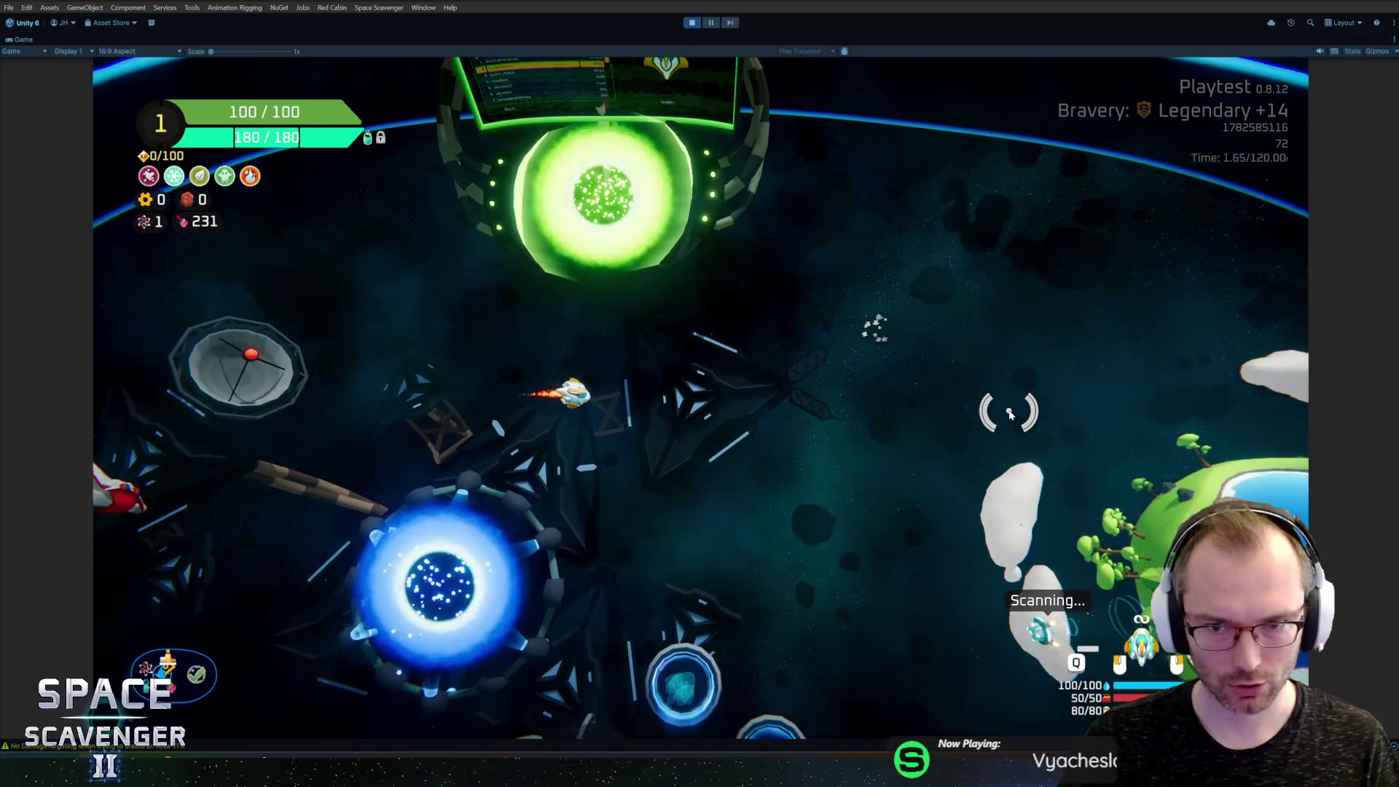
{"action": "key", "text": "a"}
{"action": "left_click", "coordinate": [1009, 414]}
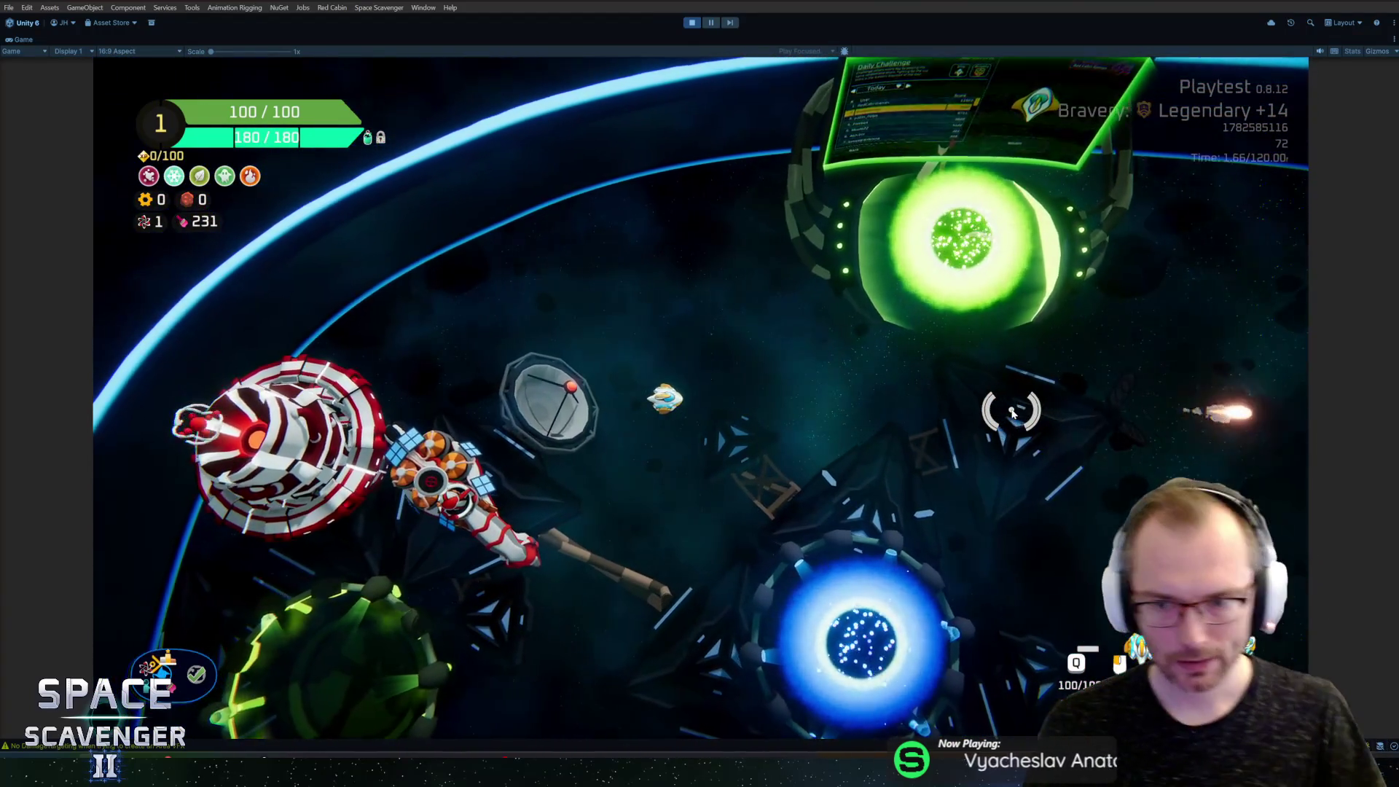
Step: Spawn TrainingDummy_Invincible from the in-game developer console
{"action": "key", "text": "grave"}
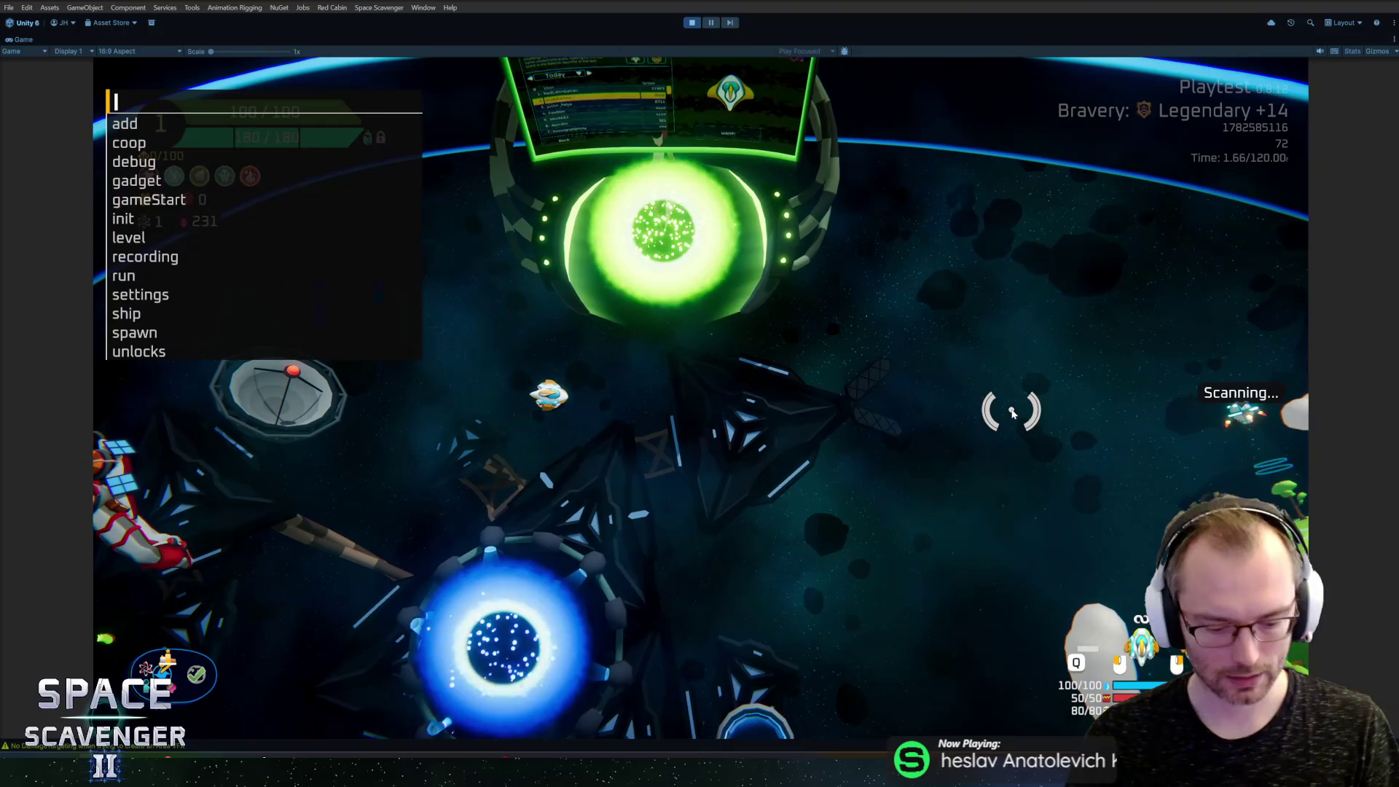
{"action": "type", "text": "spawn training"}
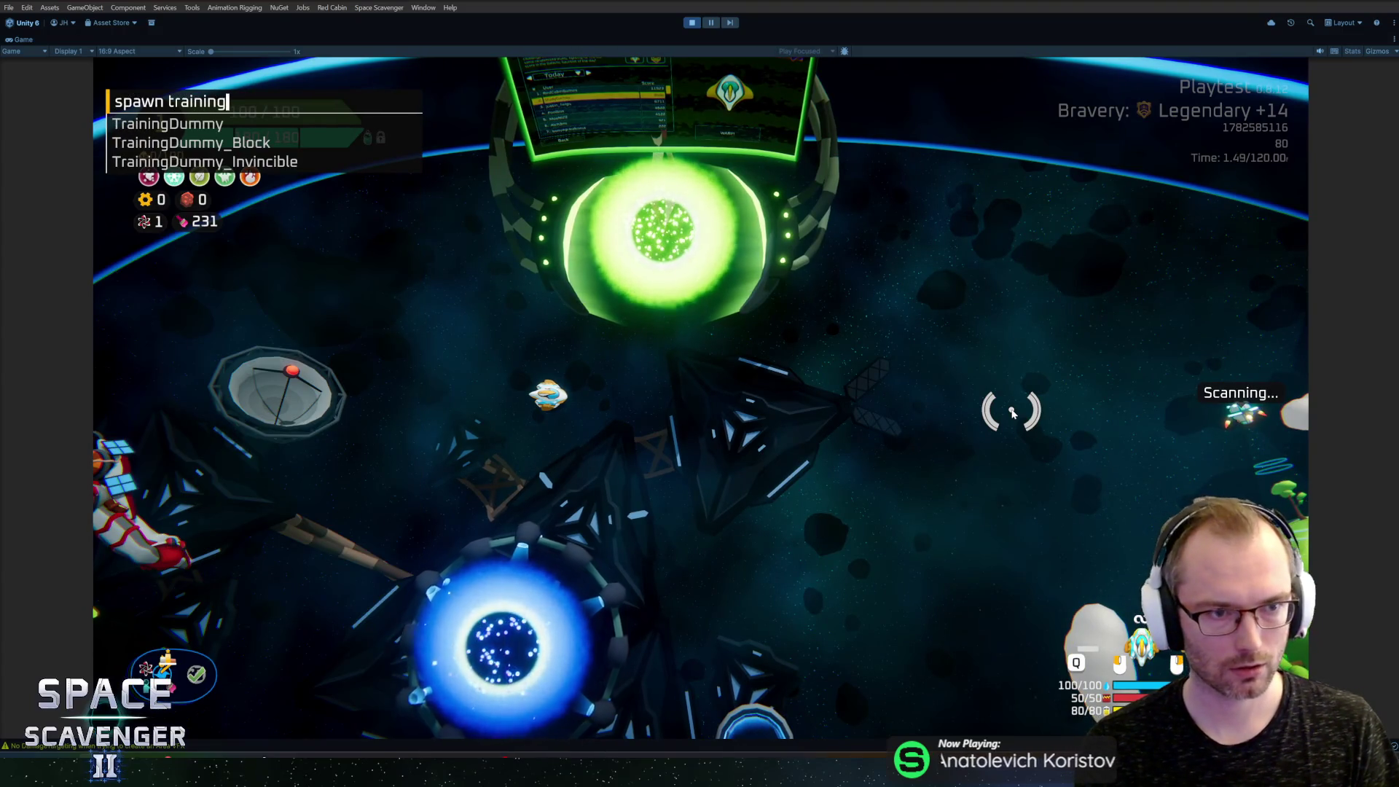
{"action": "key", "text": "Down"}
{"action": "key", "text": "Down"}
{"action": "key", "text": "Down"}
{"action": "key", "text": "Tab"}
{"action": "key", "text": "Return"}
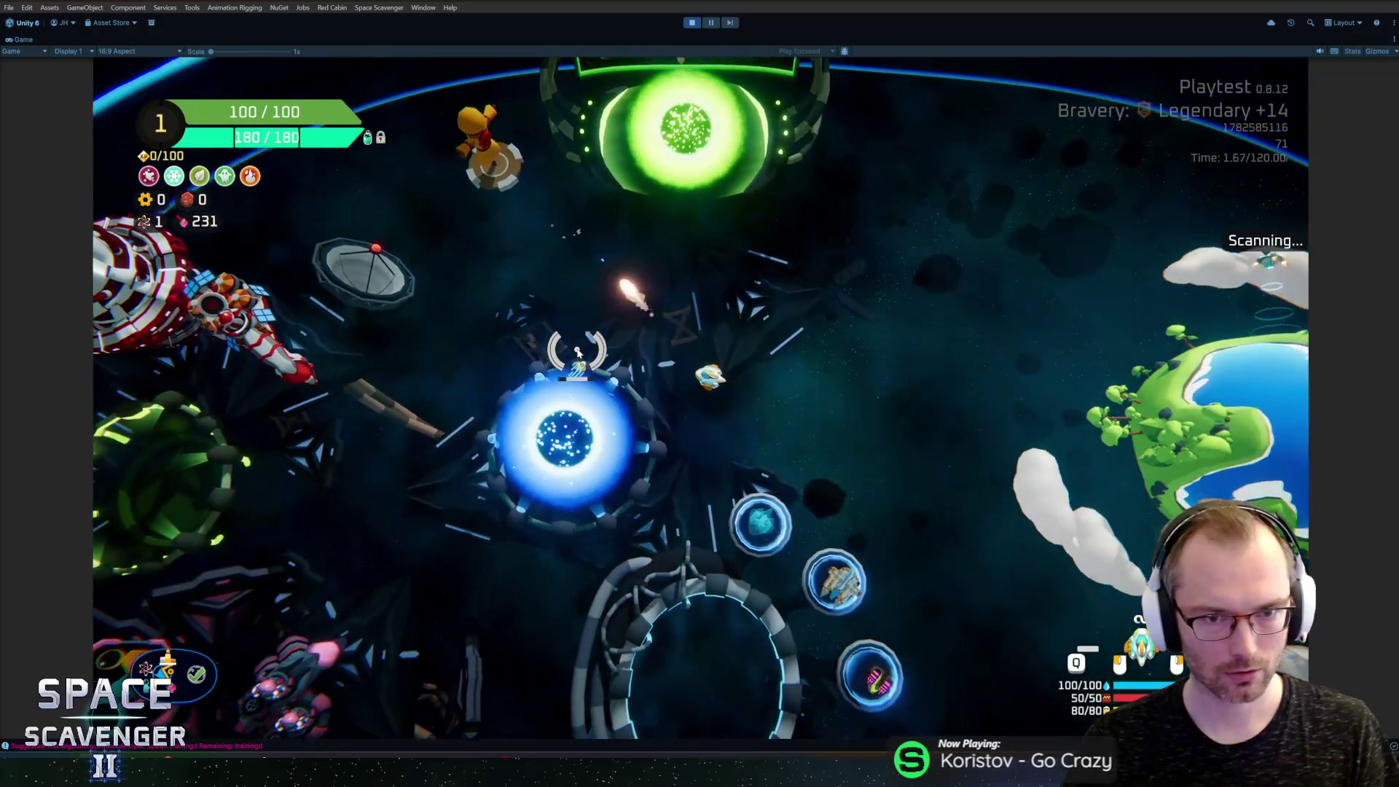
Step: Fly the ship around the training dummy, then stop Play mode
{"action": "key", "text": "w+a"}
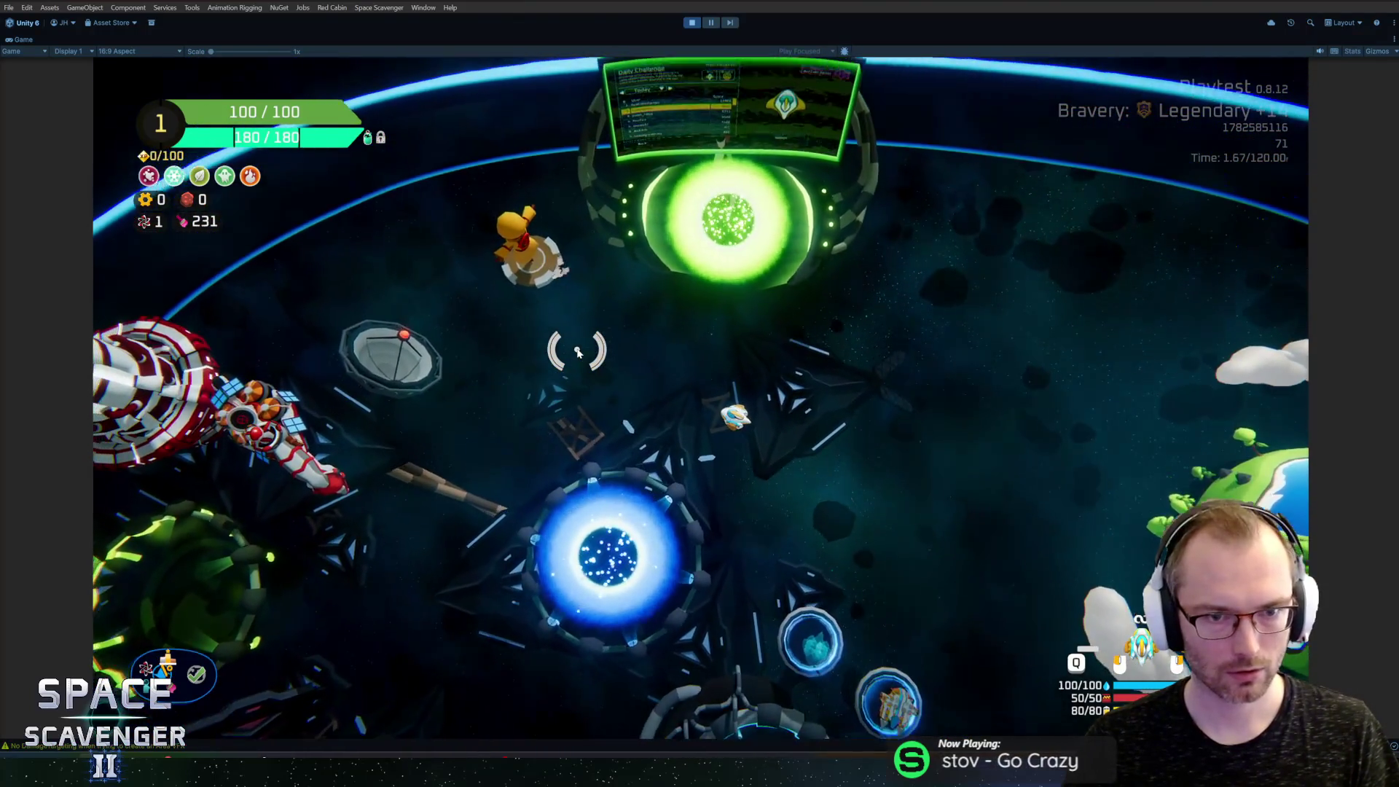
{"action": "key", "text": "s"}
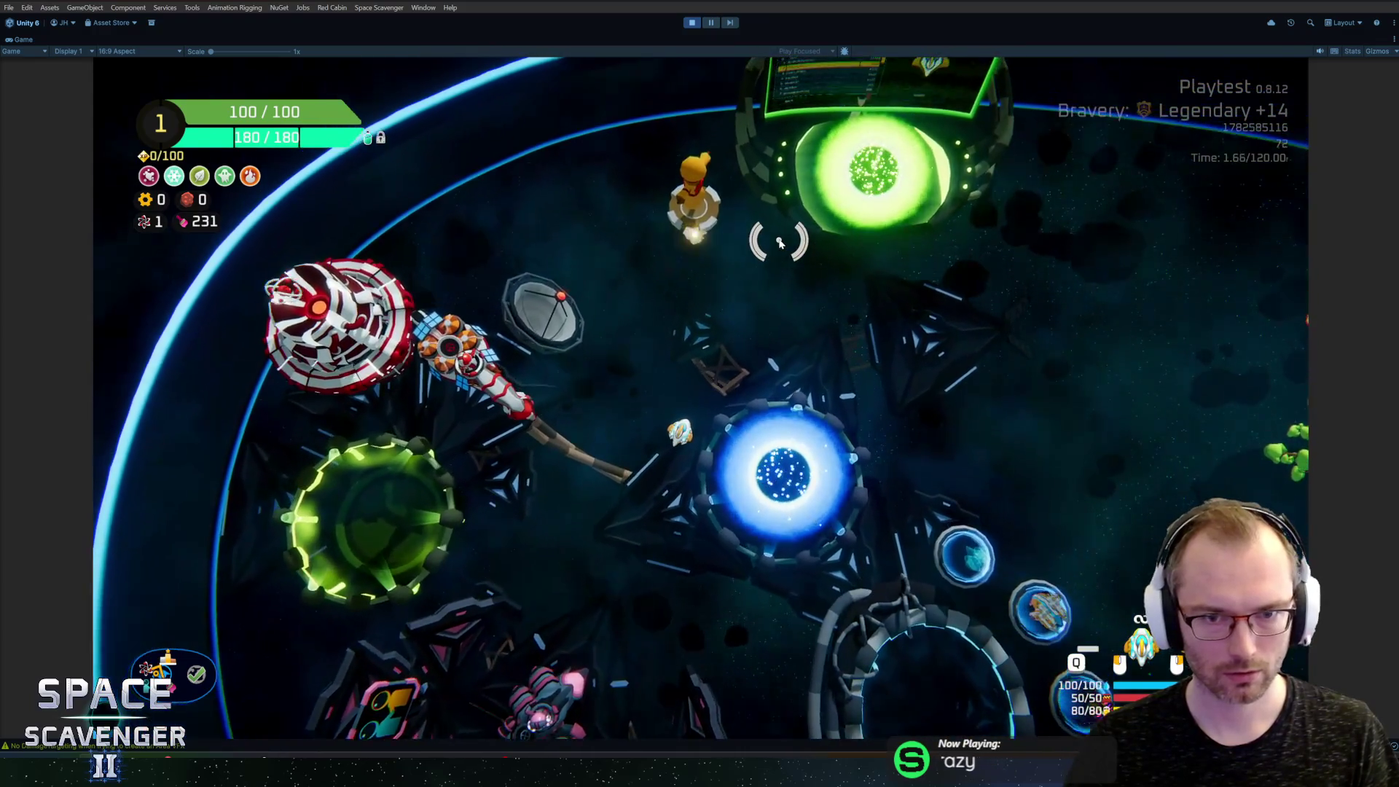
{"action": "key", "text": "w"}
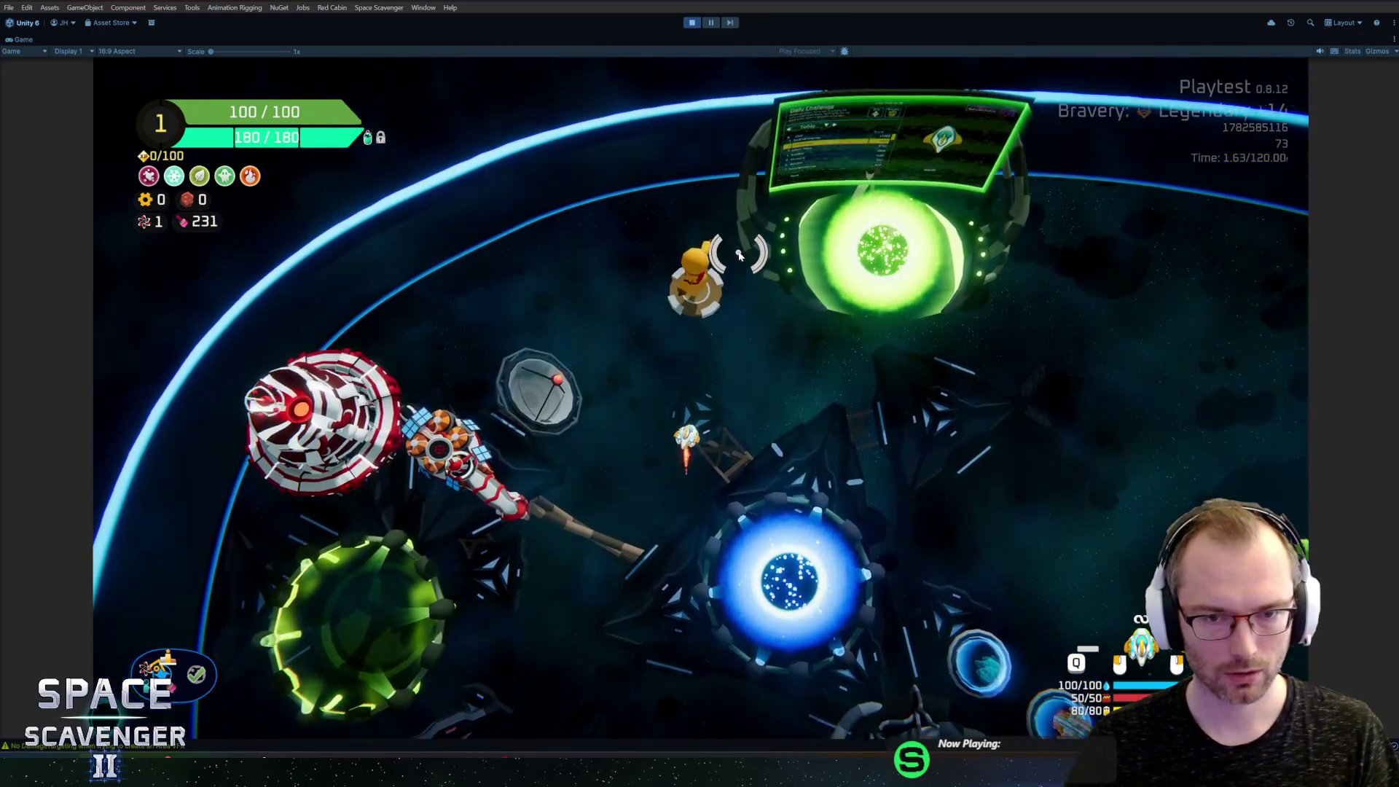
{"action": "key", "text": "s"}
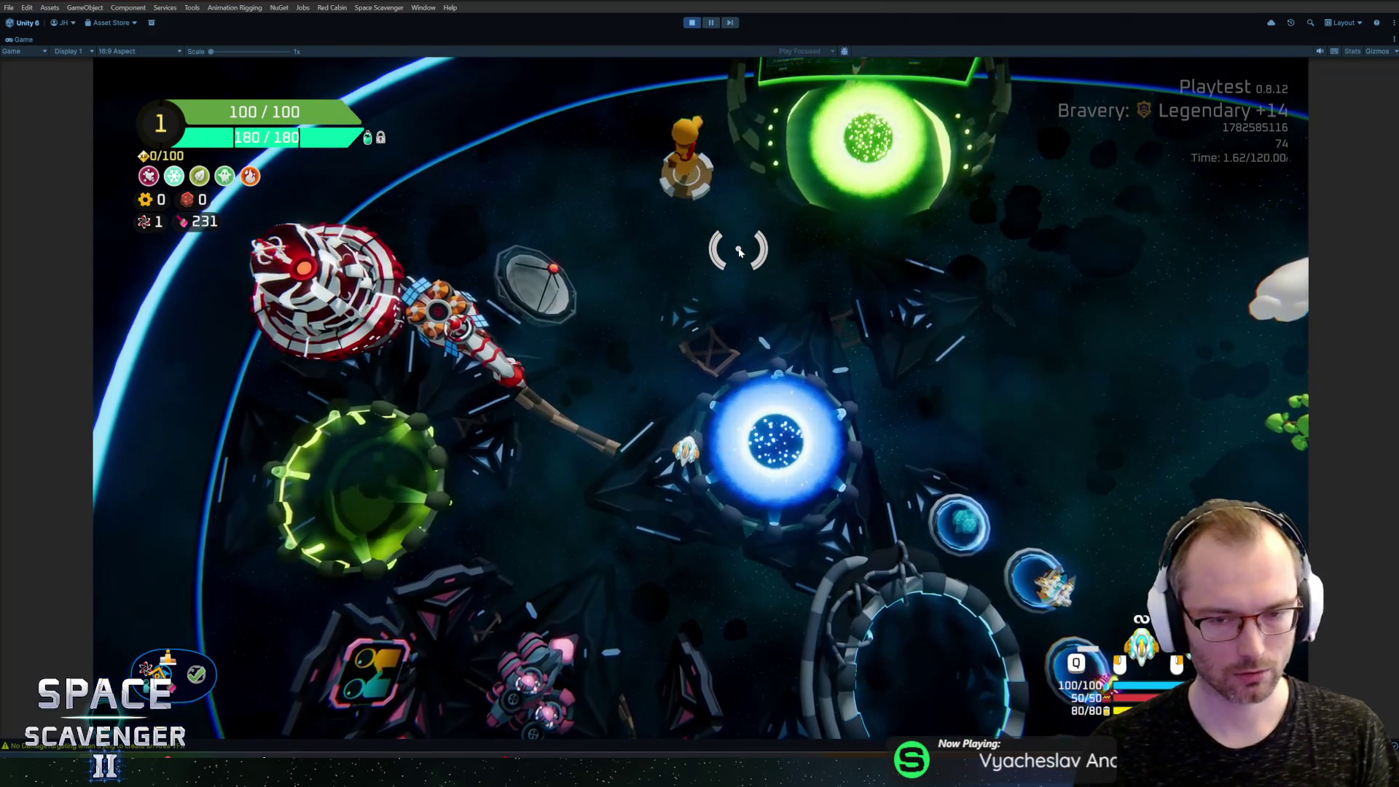
{"action": "key", "text": "w"}
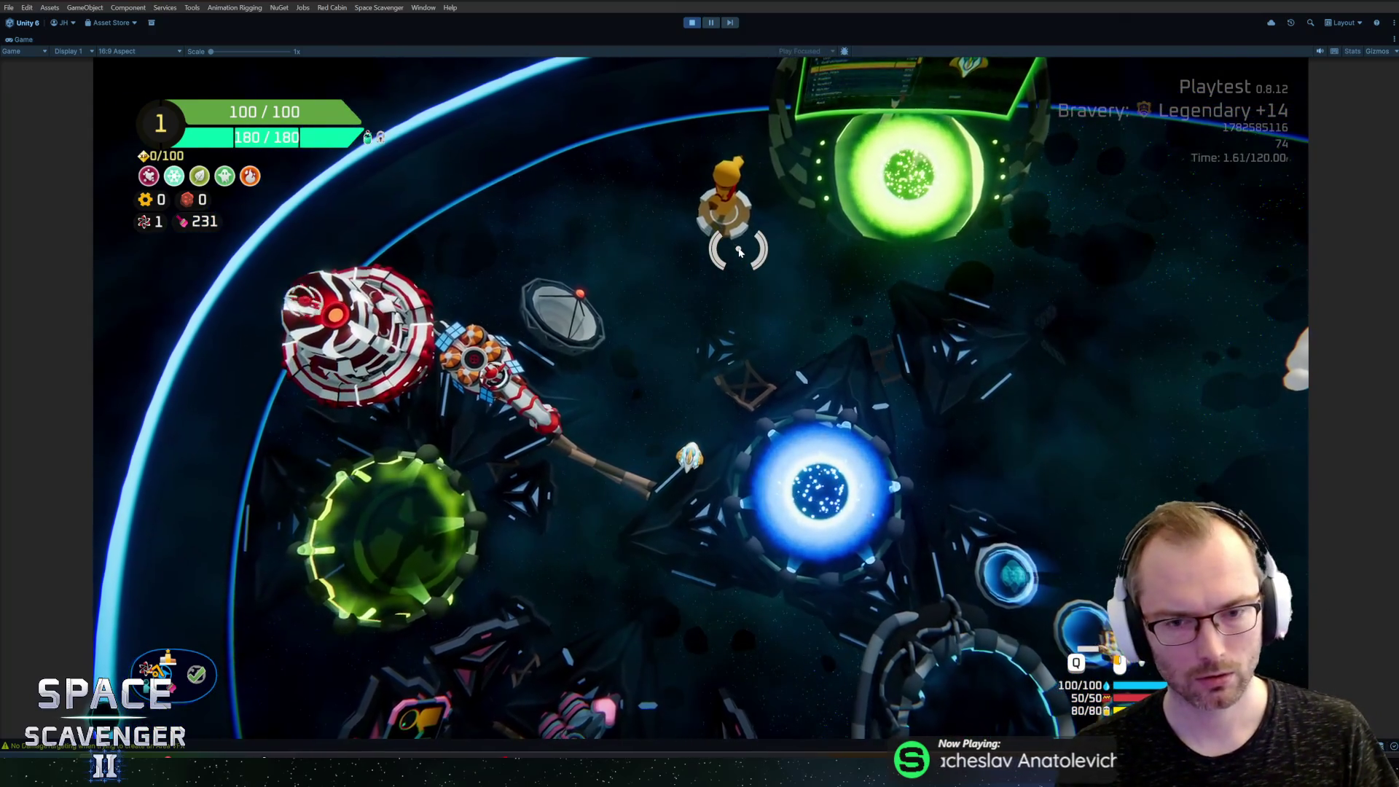
{"action": "key", "text": "ctrl+p"}
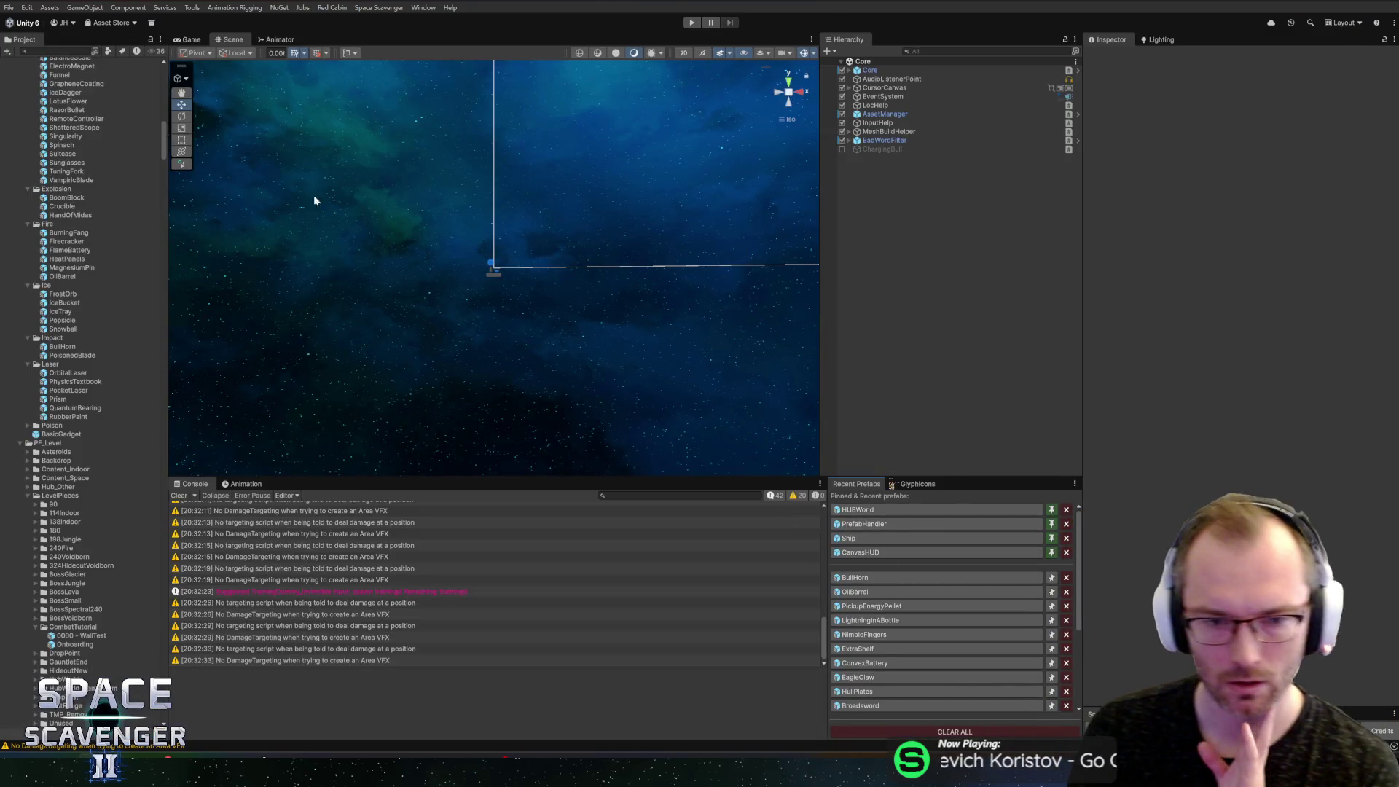
Step: Search the Project panel for 'rocket' and open the RocketLauncher prefab
{"action": "left_click", "coordinate": [36, 51]}
{"action": "type", "text": "rocket"}
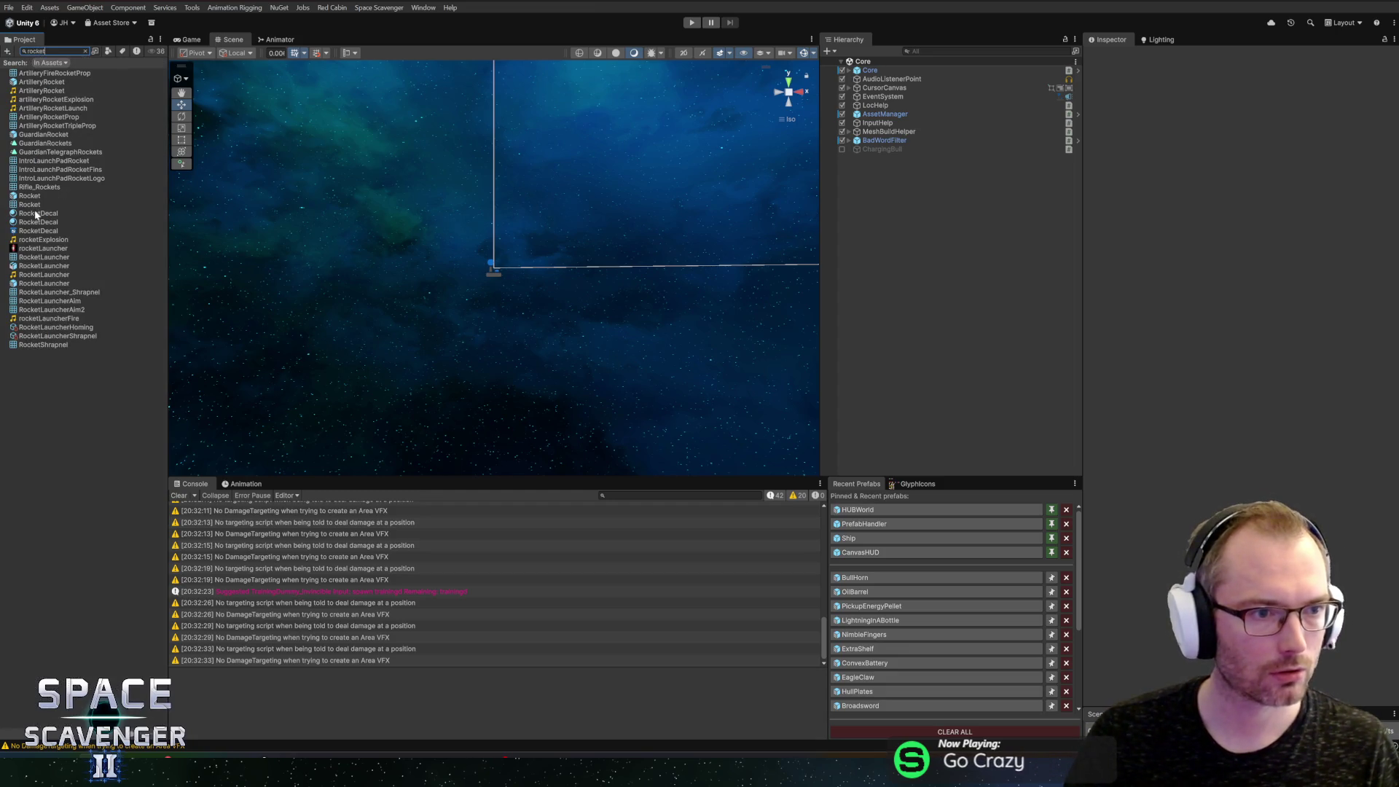
{"action": "double_click", "coordinate": [47, 283]}
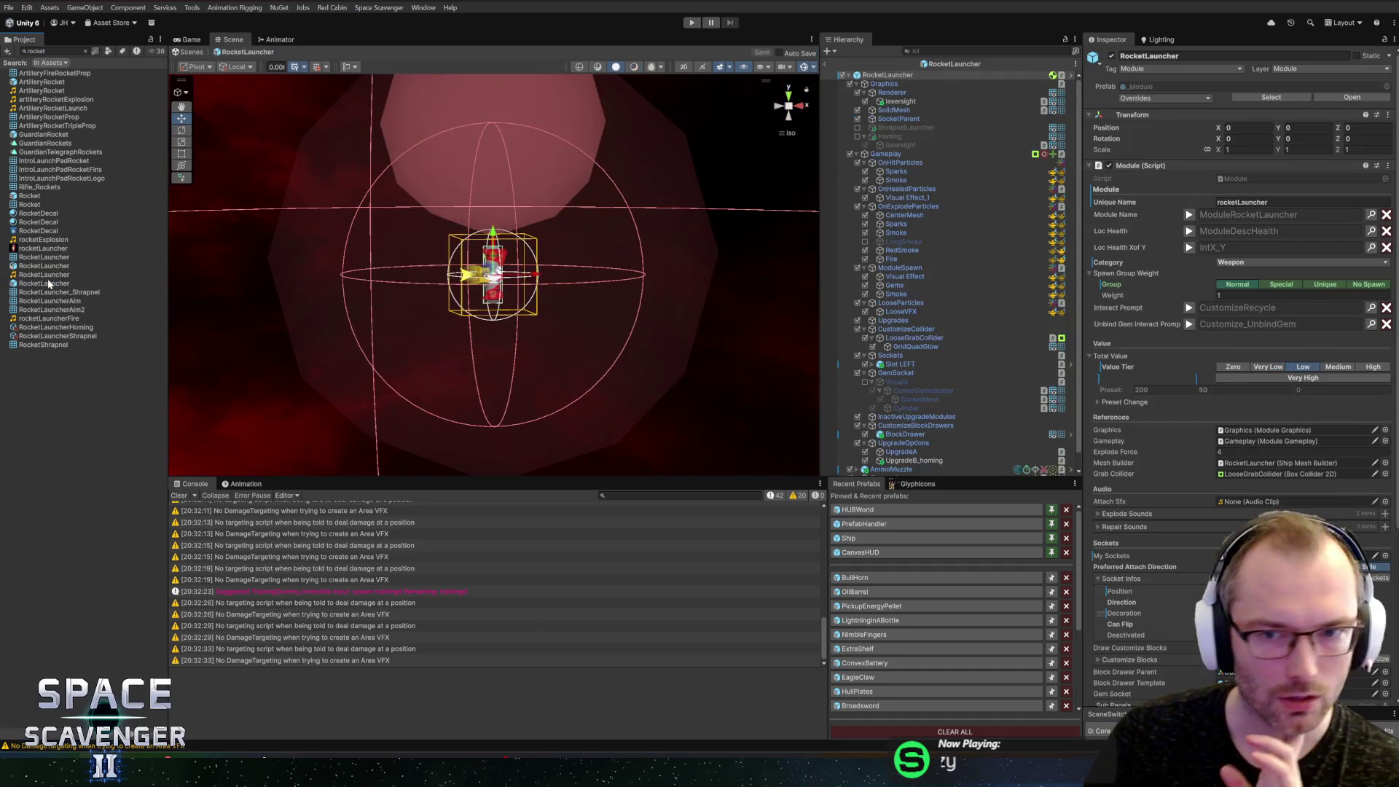
{"action": "scroll", "coordinate": [947, 292], "scroll_direction": "down", "scroll_amount": 1}
Step: Tick No Hit Damage on AmmoMuzzle's Shooter component and review its remaining settings
{"action": "left_click", "coordinate": [946, 452]}
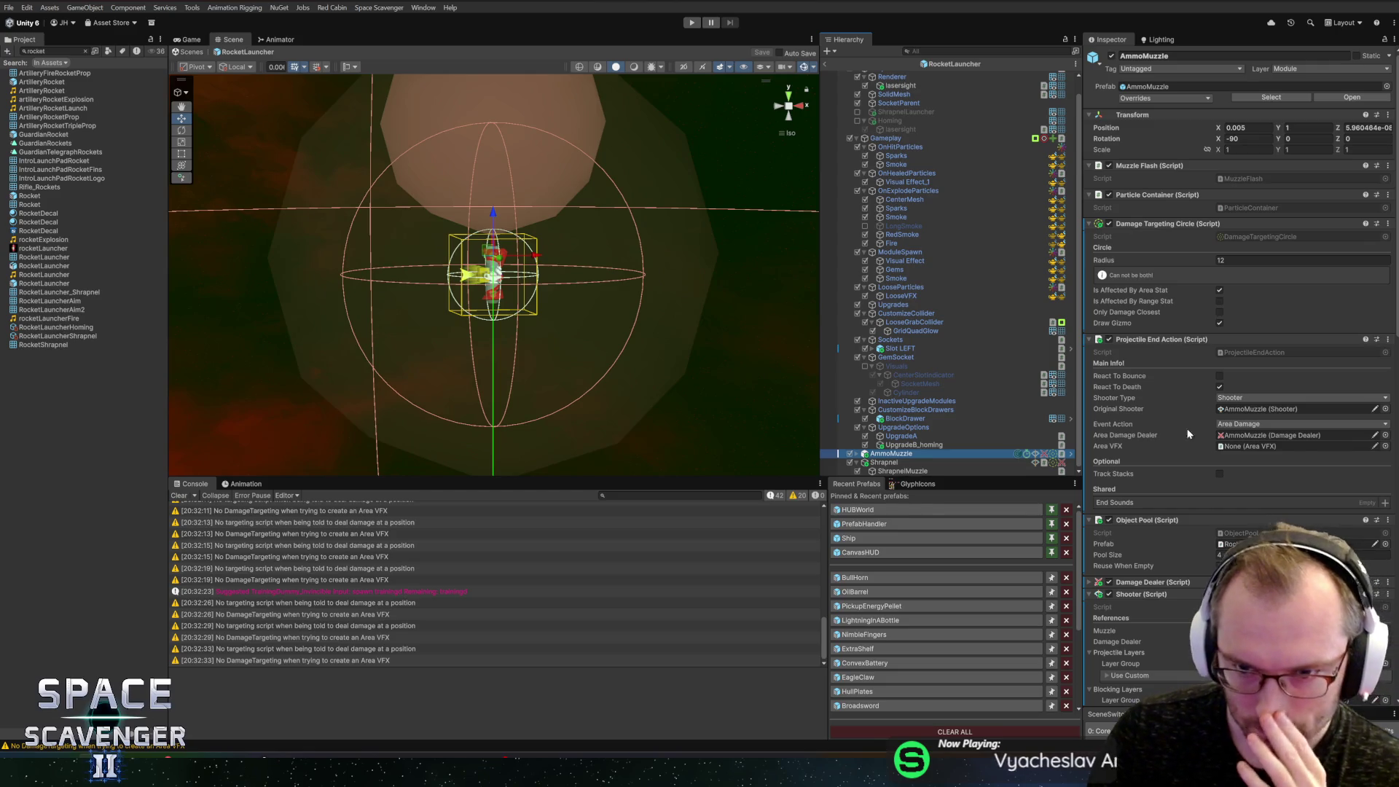
{"action": "scroll", "coordinate": [1188, 431], "scroll_direction": "down", "scroll_amount": 5}
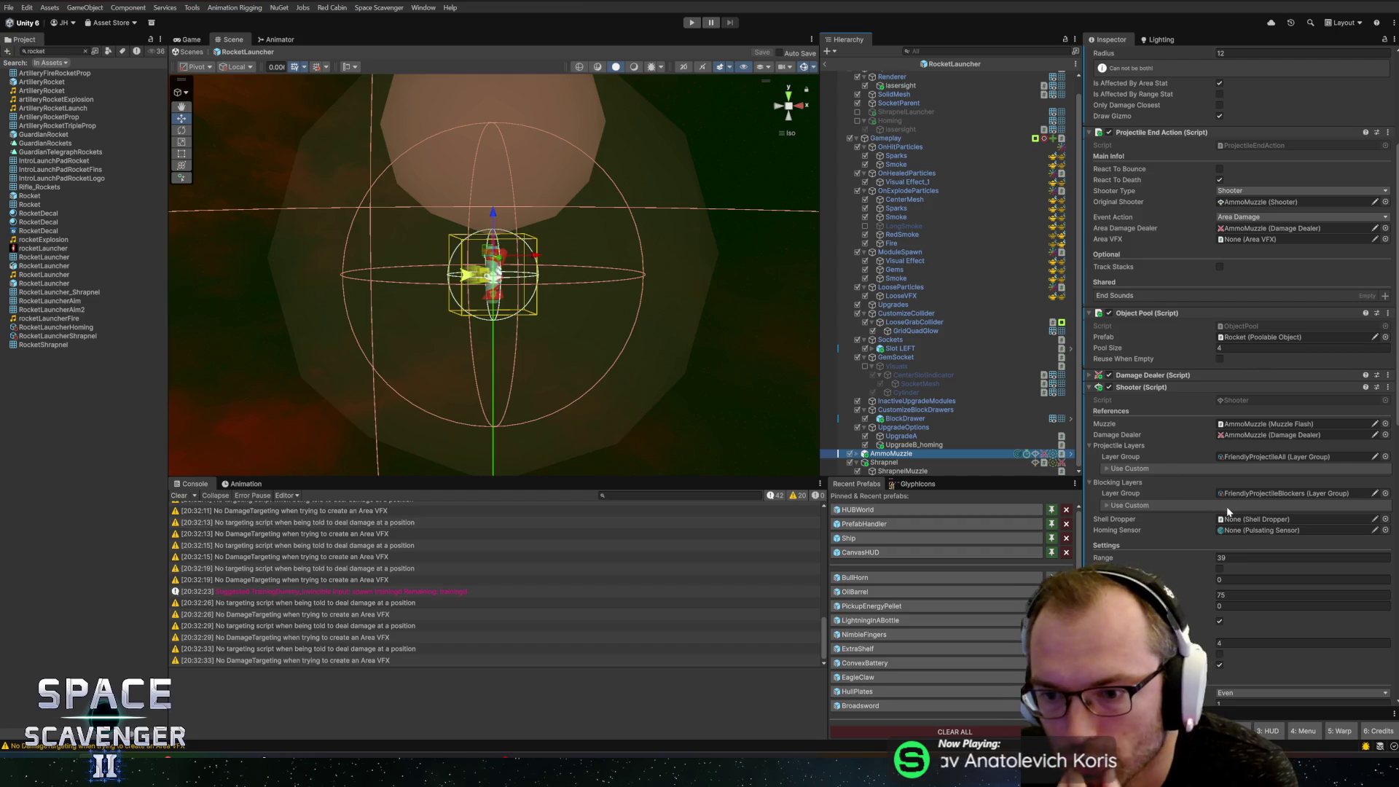
{"action": "scroll", "coordinate": [1192, 566], "scroll_direction": "down", "scroll_amount": 2}
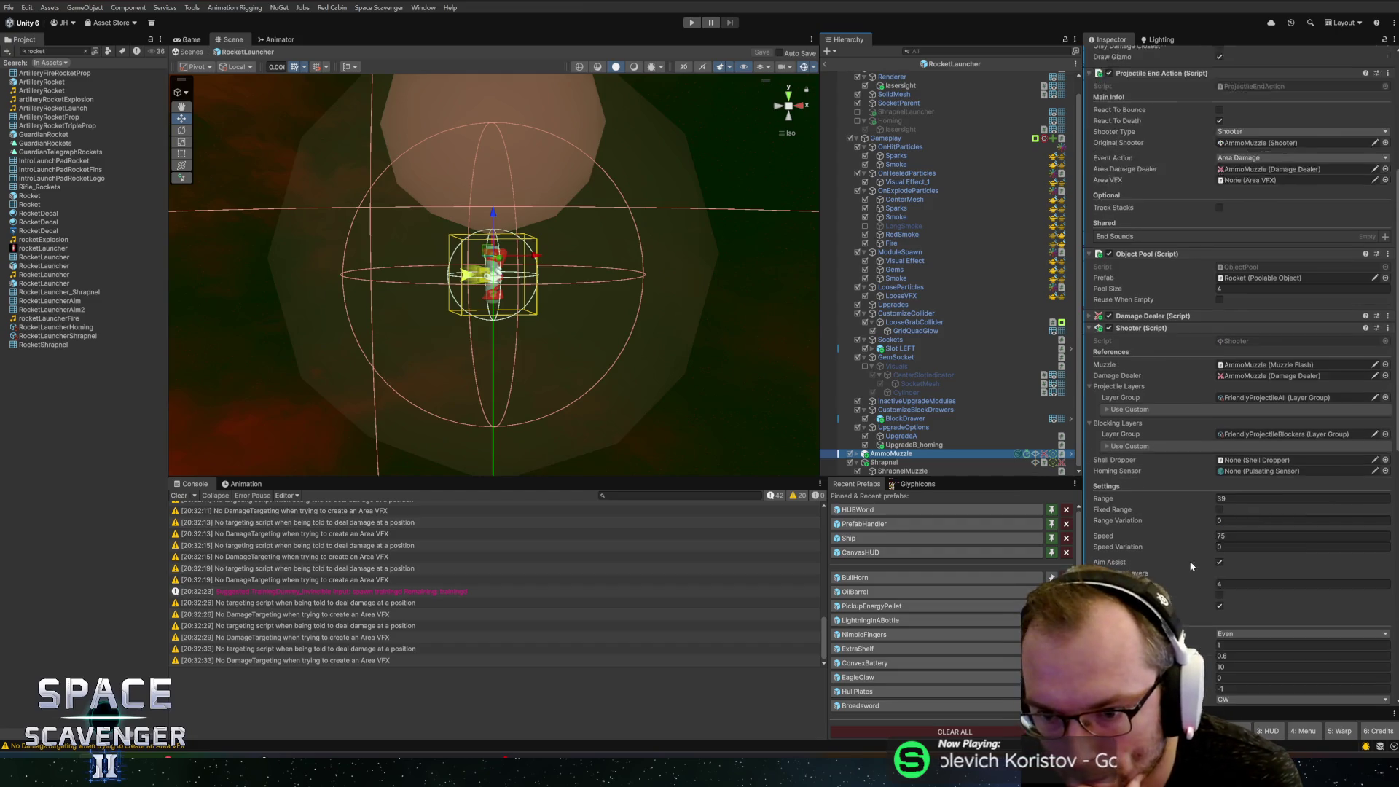
{"action": "scroll", "coordinate": [1191, 567], "scroll_direction": "down", "scroll_amount": 1}
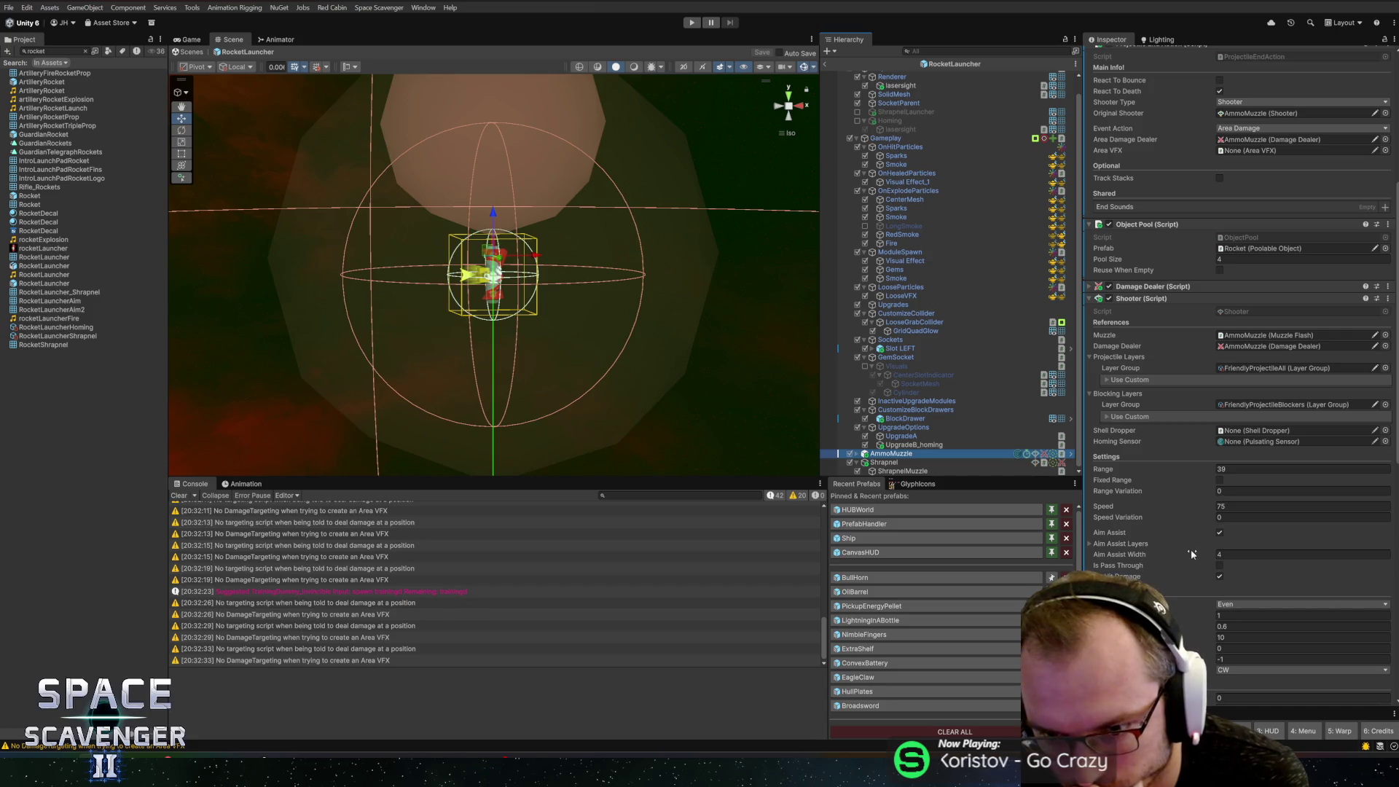
{"action": "scroll", "coordinate": [1159, 550], "scroll_direction": "down", "scroll_amount": 2}
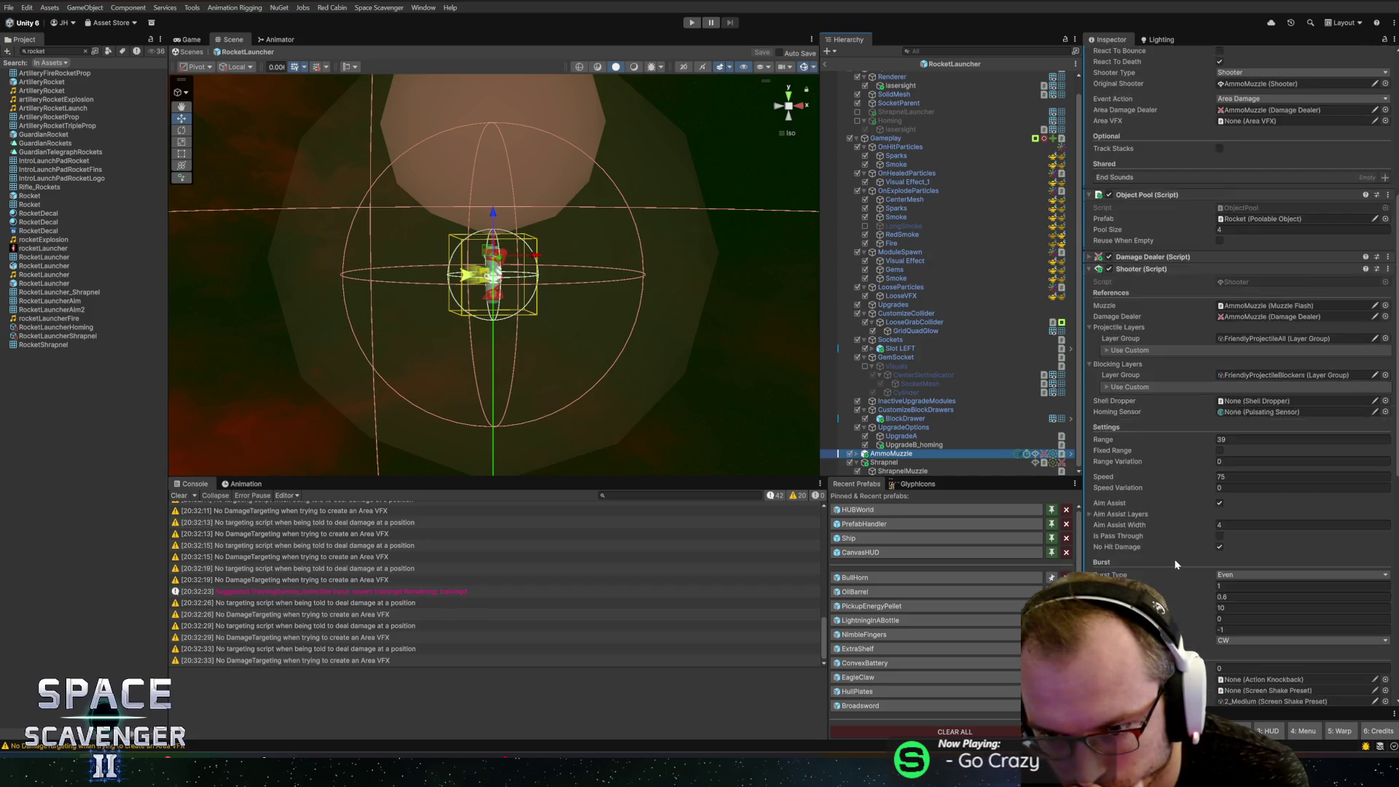
{"action": "left_click", "coordinate": [1220, 517]}
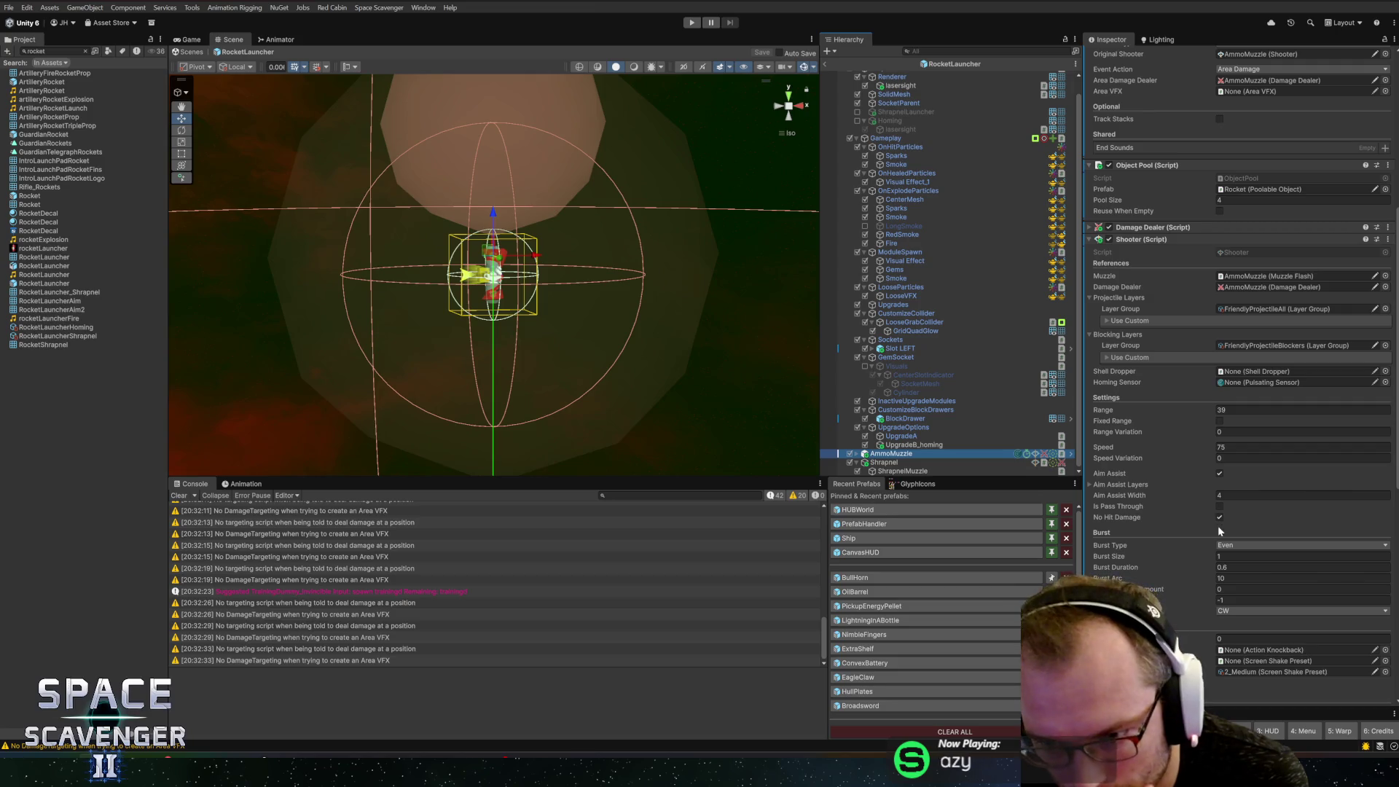
{"action": "scroll", "coordinate": [1215, 539], "scroll_direction": "down", "scroll_amount": 4}
{"action": "scroll", "coordinate": [1207, 546], "scroll_direction": "down", "scroll_amount": 4}
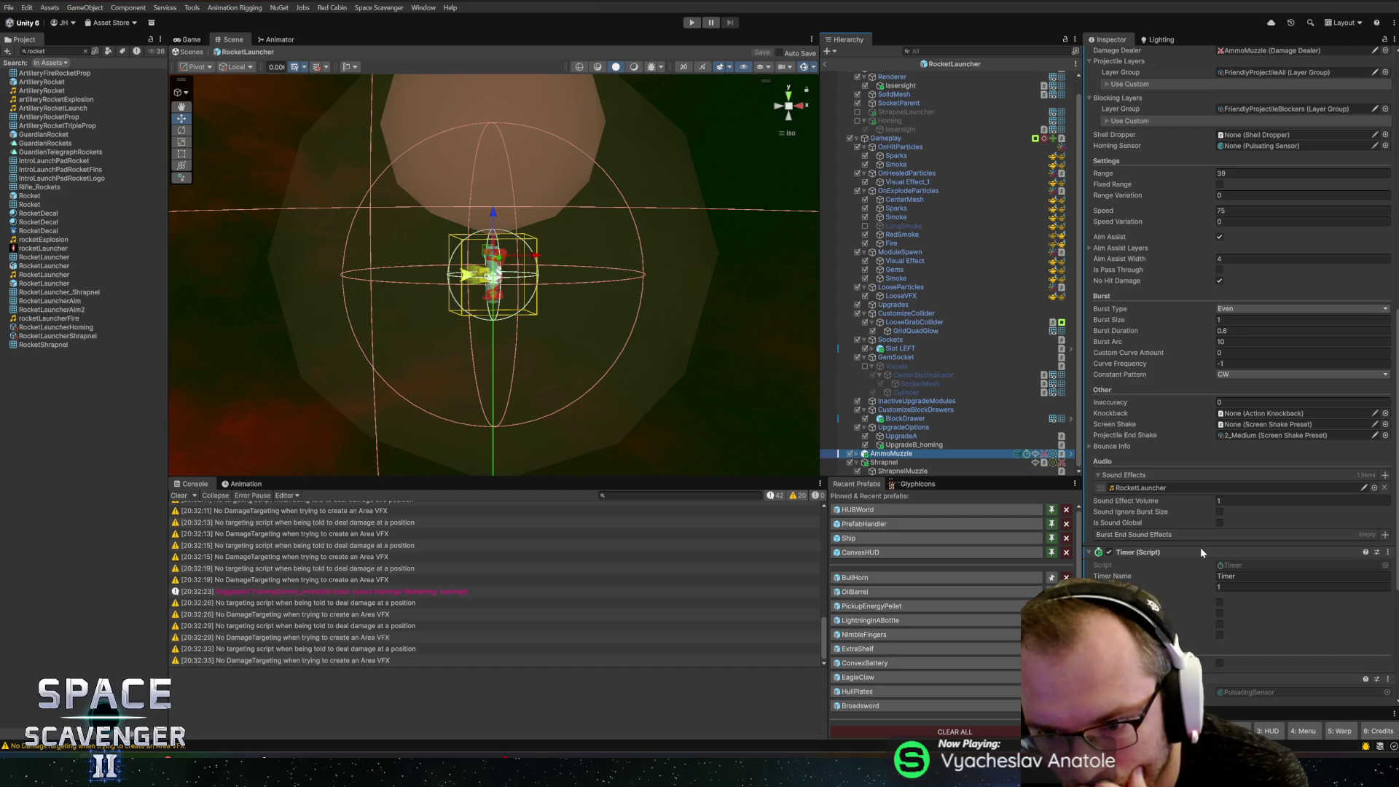
{"action": "scroll", "coordinate": [1200, 549], "scroll_direction": "down", "scroll_amount": 5}
{"action": "scroll", "coordinate": [1200, 548], "scroll_direction": "down", "scroll_amount": 2}
{"action": "scroll", "coordinate": [1201, 548], "scroll_direction": "up", "scroll_amount": 12}
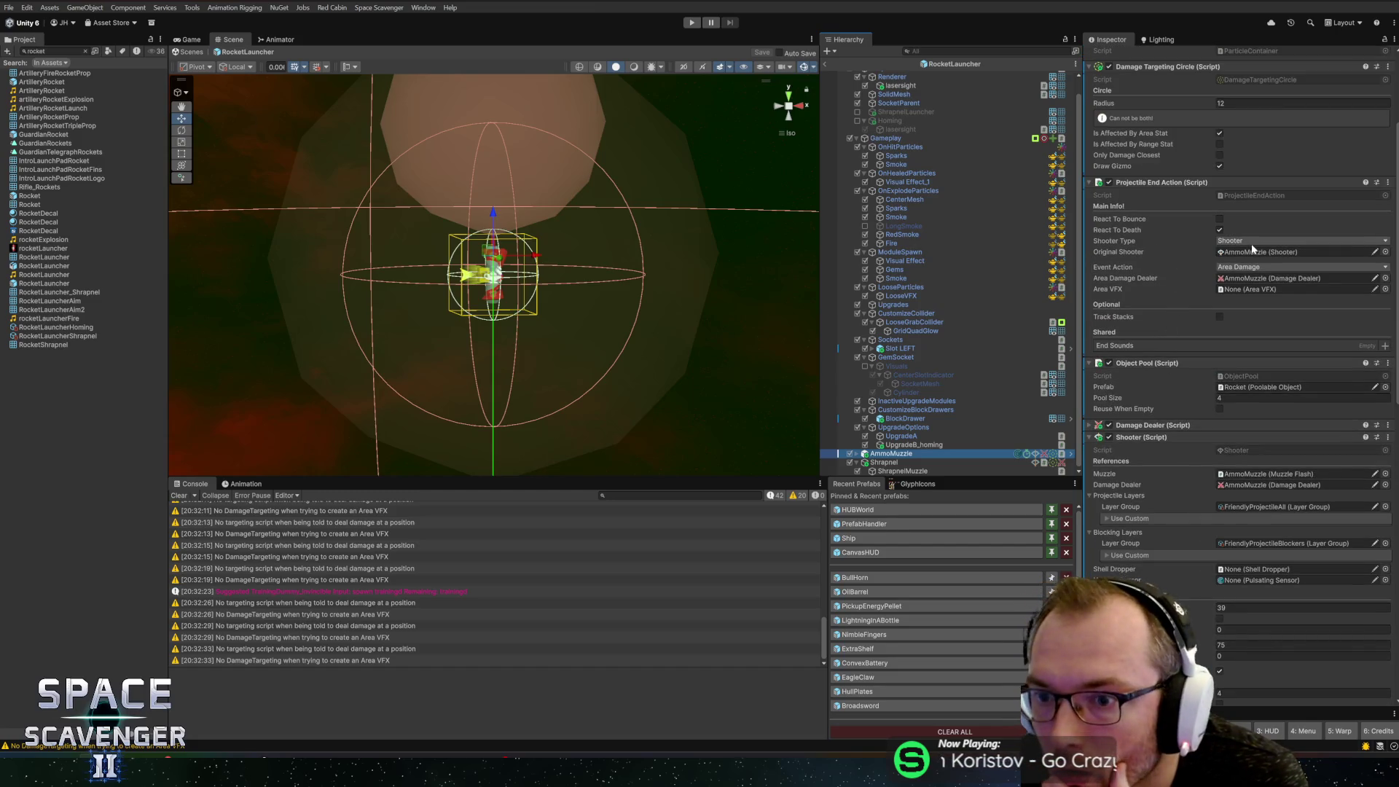
Step: Open the BullHorn prefab and inspect its Shooter object
{"action": "left_click", "coordinate": [903, 575]}
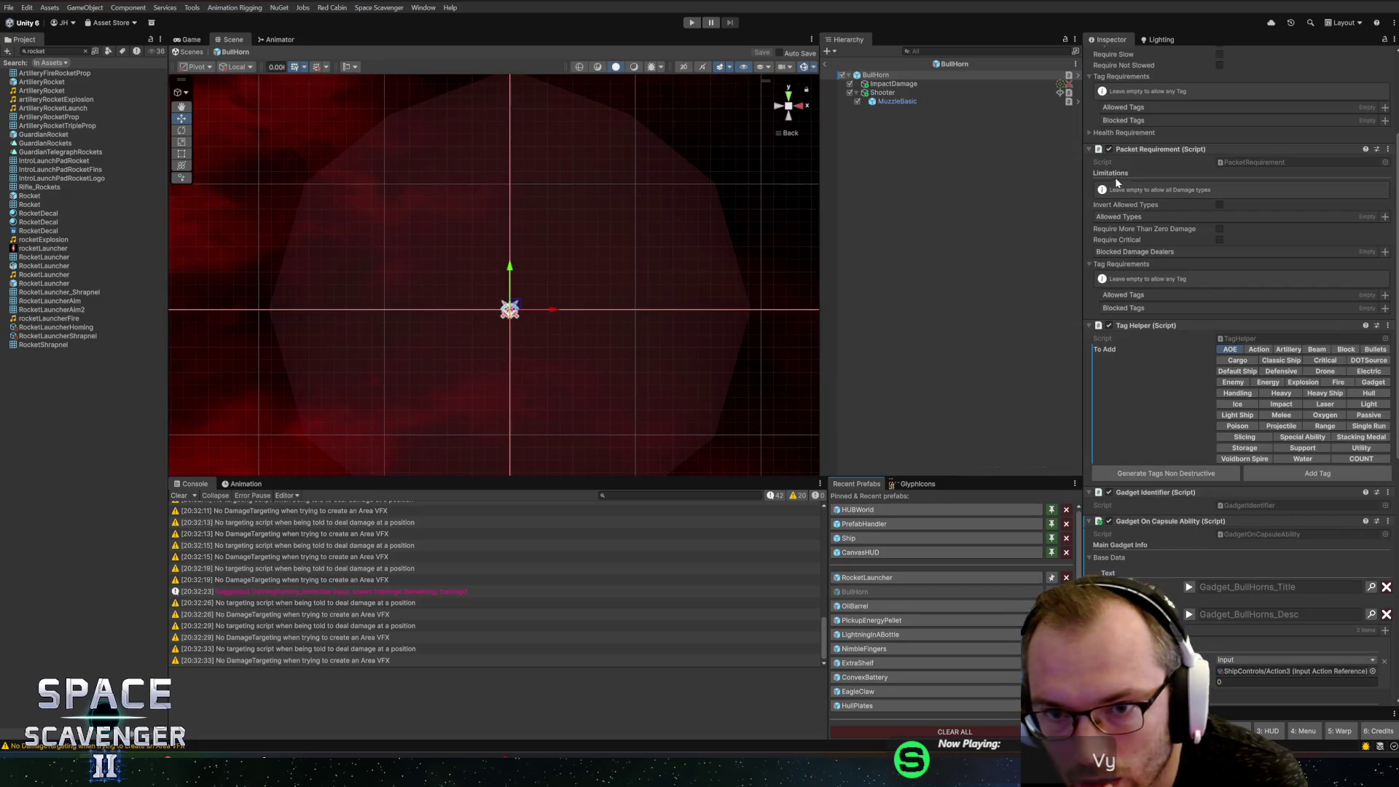
{"action": "left_click", "coordinate": [882, 93]}
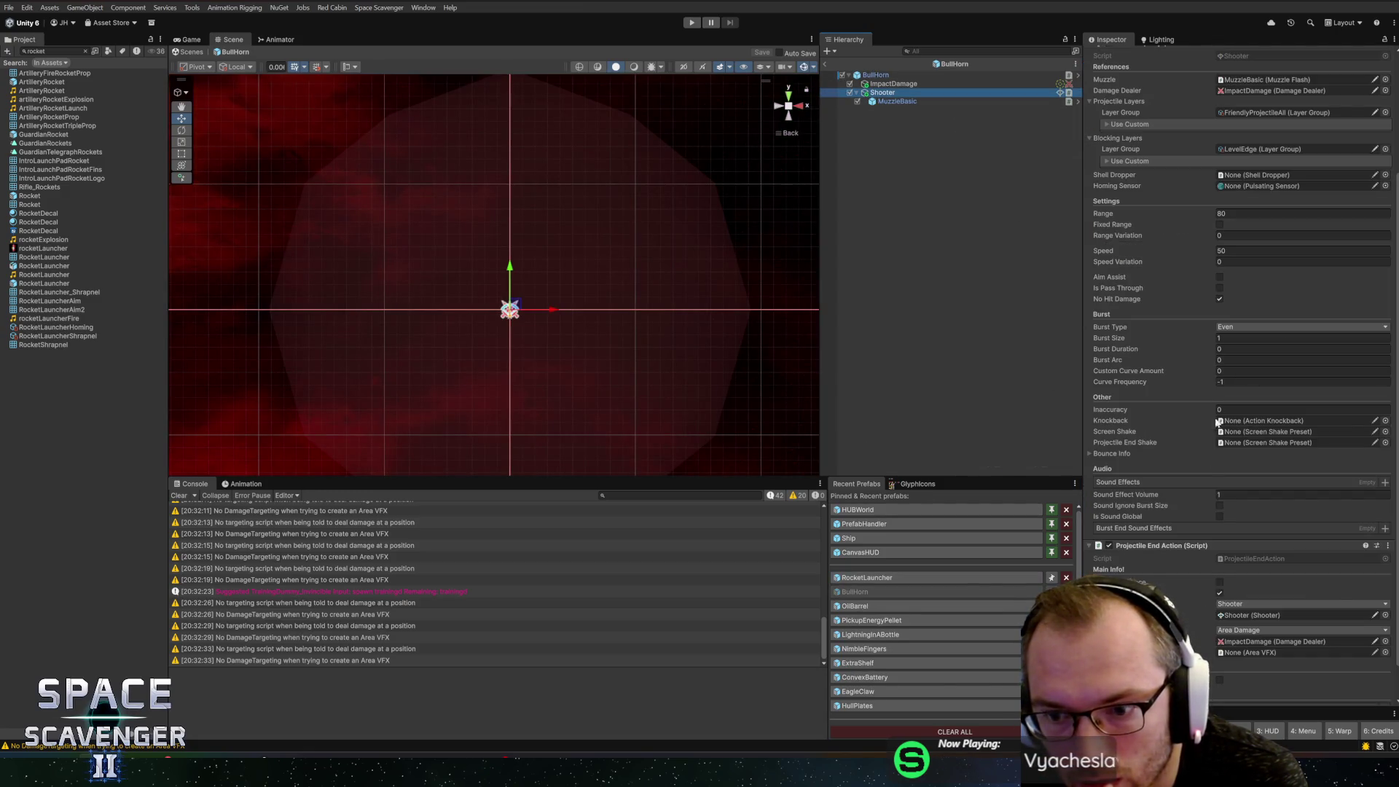
{"action": "scroll", "coordinate": [1178, 585], "scroll_direction": "down", "scroll_amount": 2}
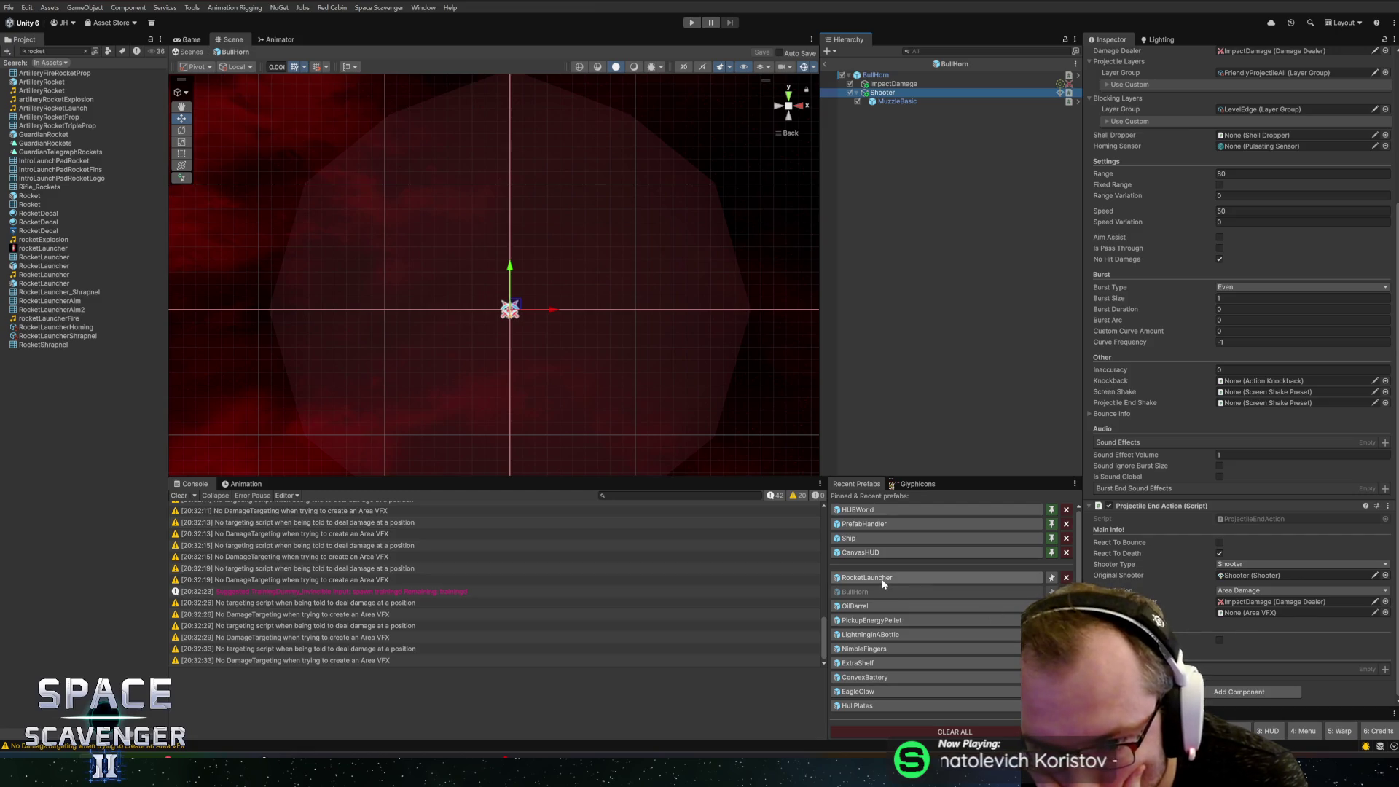
Step: Return to RocketLauncher and review AmmoMuzzle's Shooter component settings
{"action": "left_click", "coordinate": [932, 577]}
{"action": "scroll", "coordinate": [902, 447], "scroll_direction": "down", "scroll_amount": 1}
{"action": "left_click", "coordinate": [895, 453]}
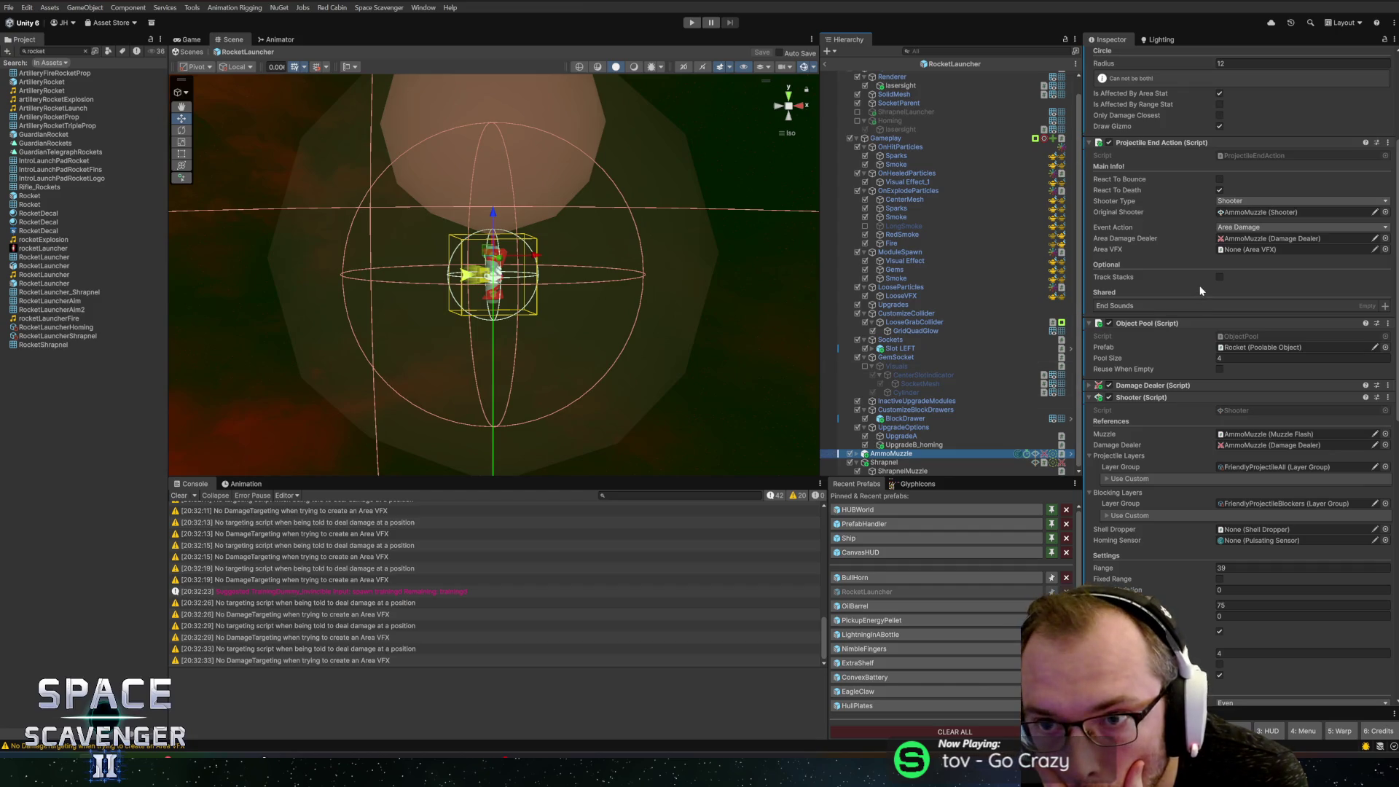
{"action": "scroll", "coordinate": [1166, 446], "scroll_direction": "down", "scroll_amount": 5}
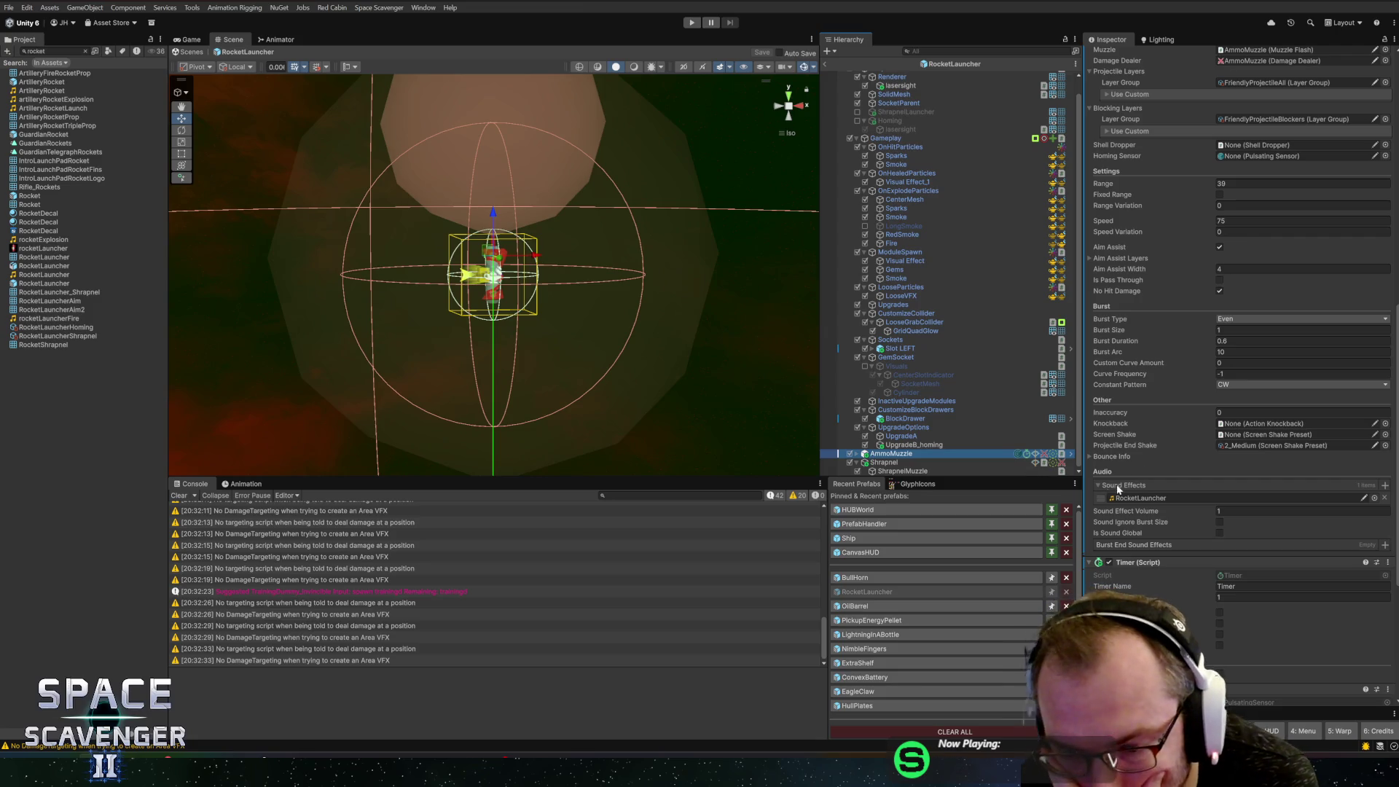
{"action": "scroll", "coordinate": [1164, 493], "scroll_direction": "down", "scroll_amount": 3}
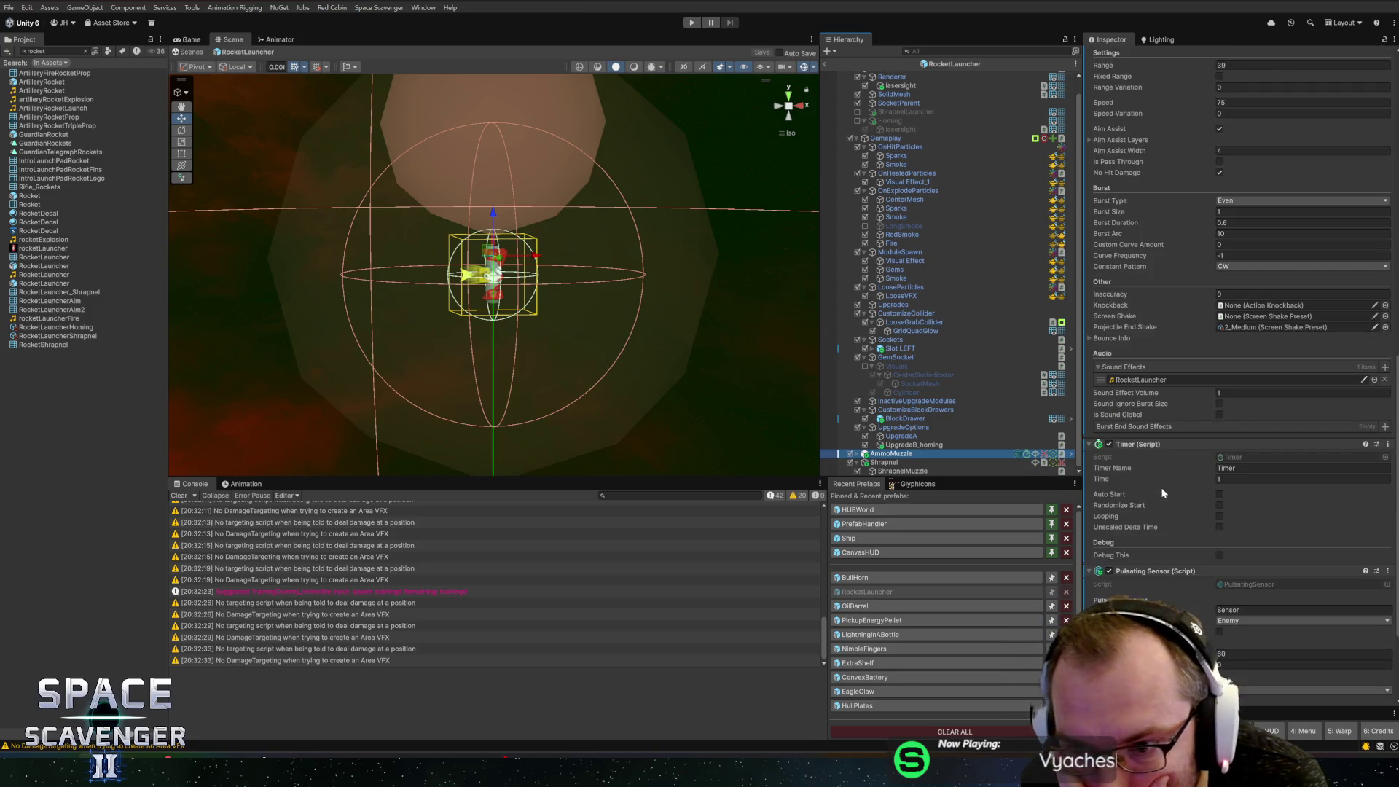
{"action": "scroll", "coordinate": [1164, 493], "scroll_direction": "down", "scroll_amount": 3}
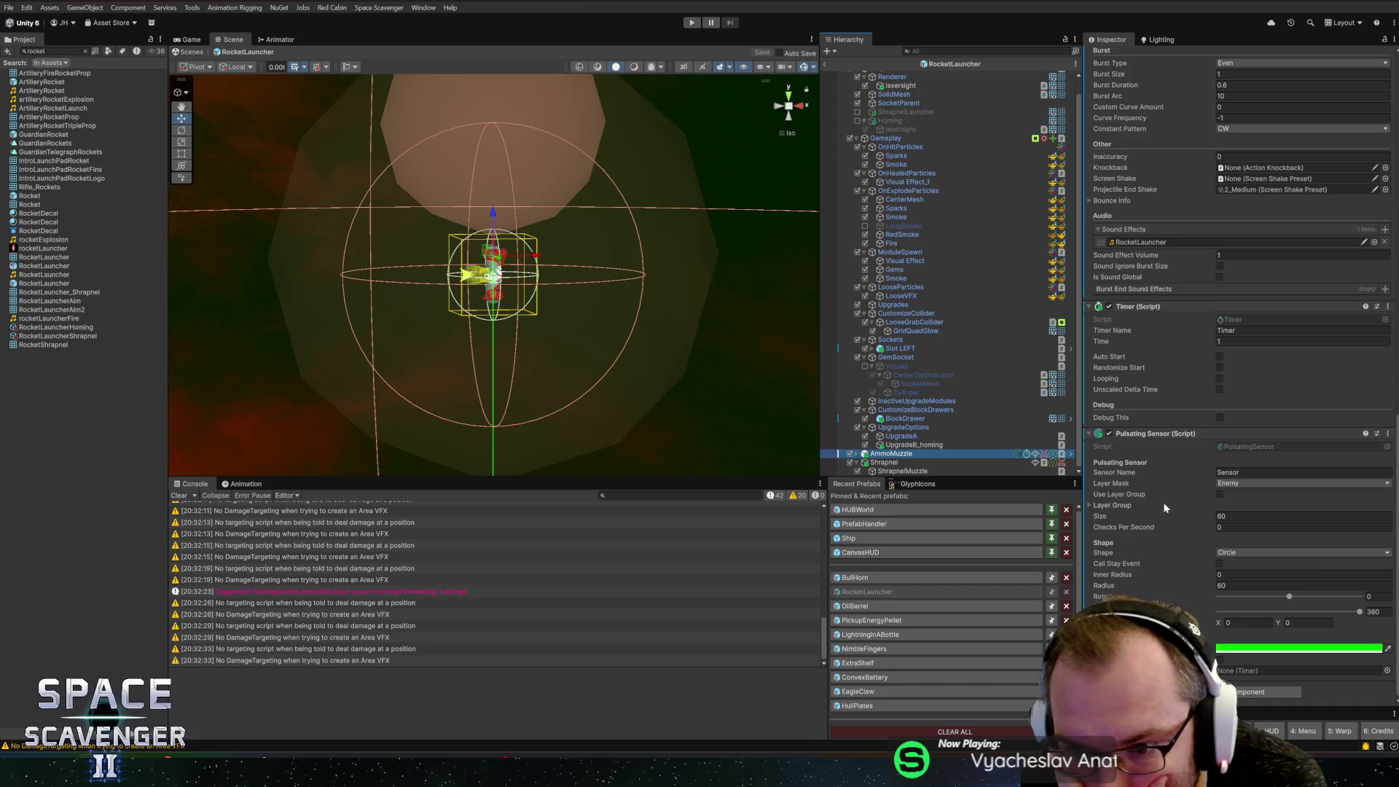
{"action": "scroll", "coordinate": [1173, 498], "scroll_direction": "up", "scroll_amount": 5}
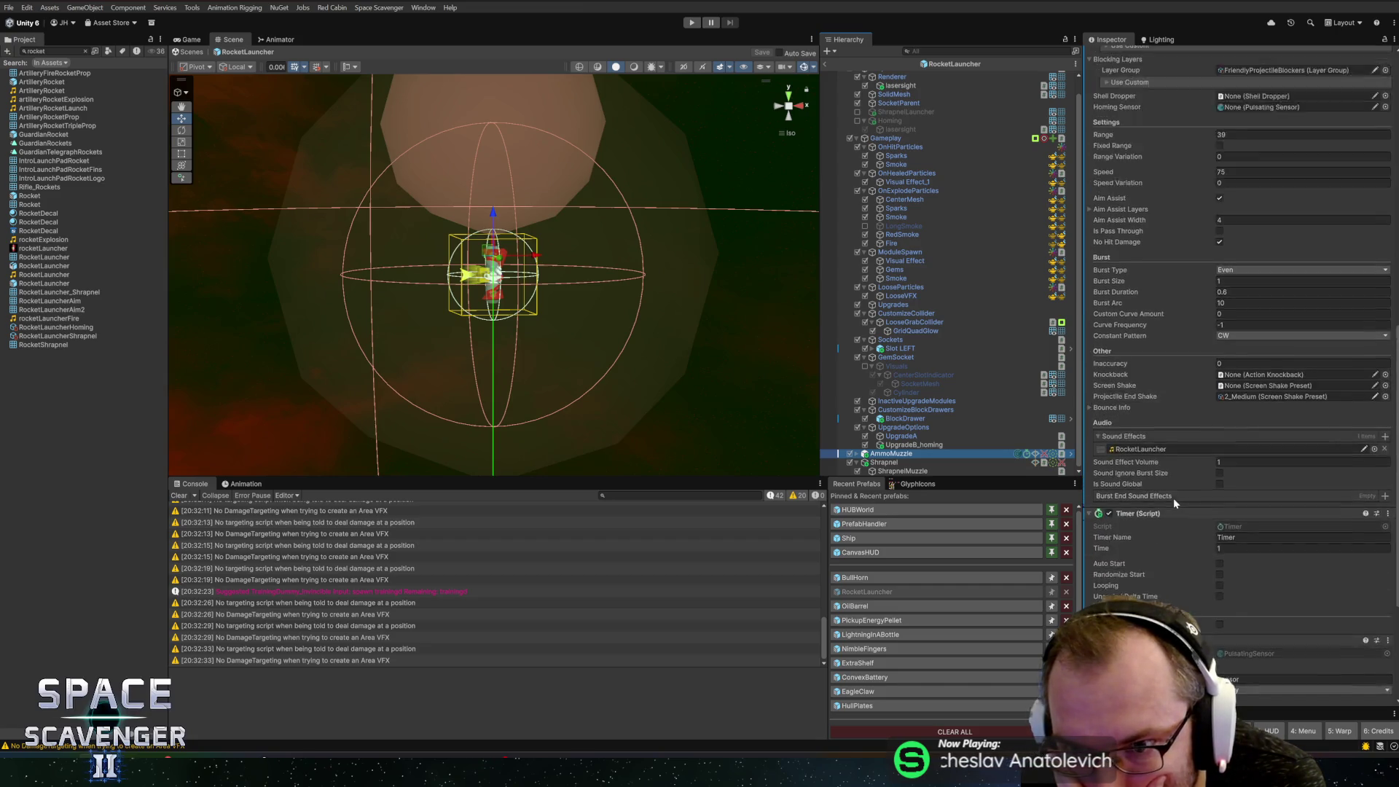
{"action": "scroll", "coordinate": [1174, 497], "scroll_direction": "up", "scroll_amount": 2}
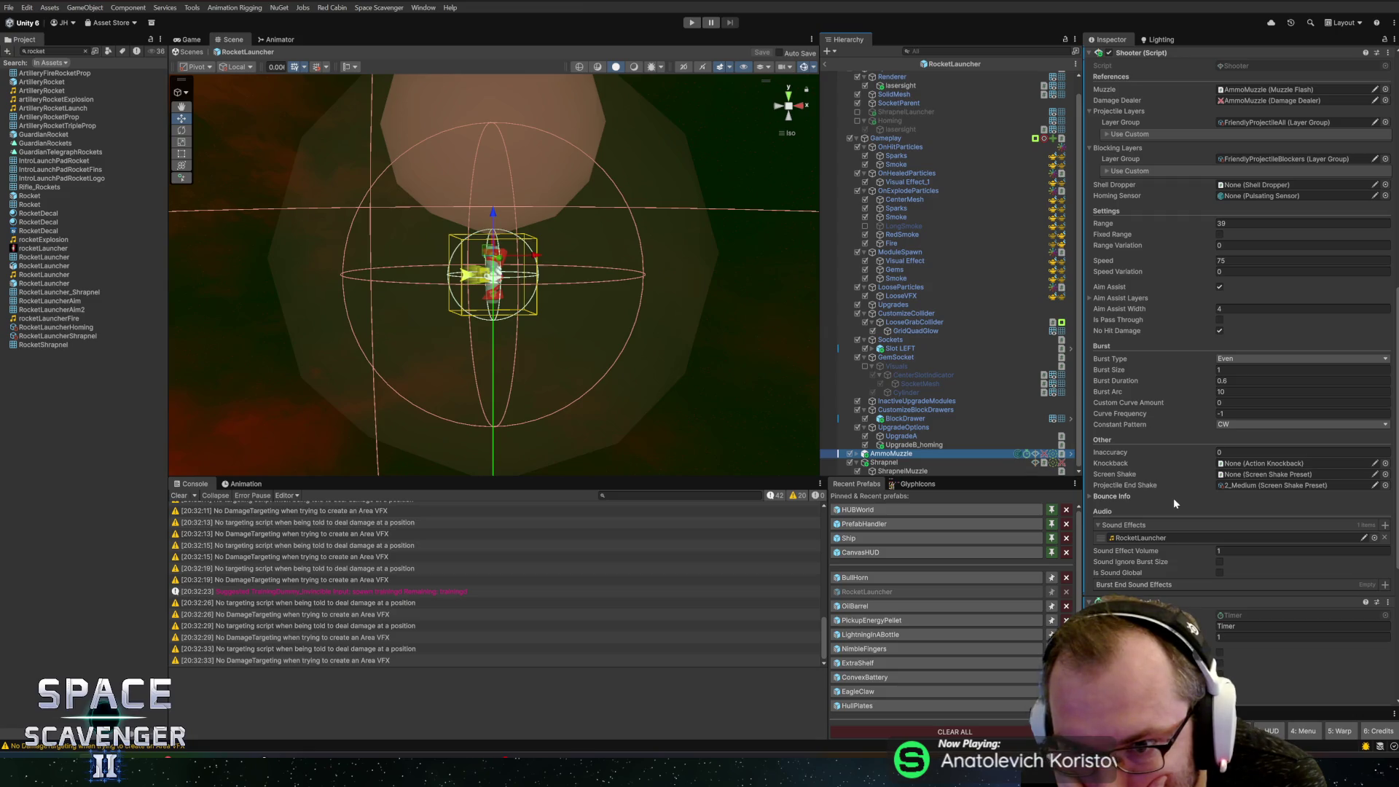
{"action": "scroll", "coordinate": [1173, 503], "scroll_direction": "up", "scroll_amount": 2}
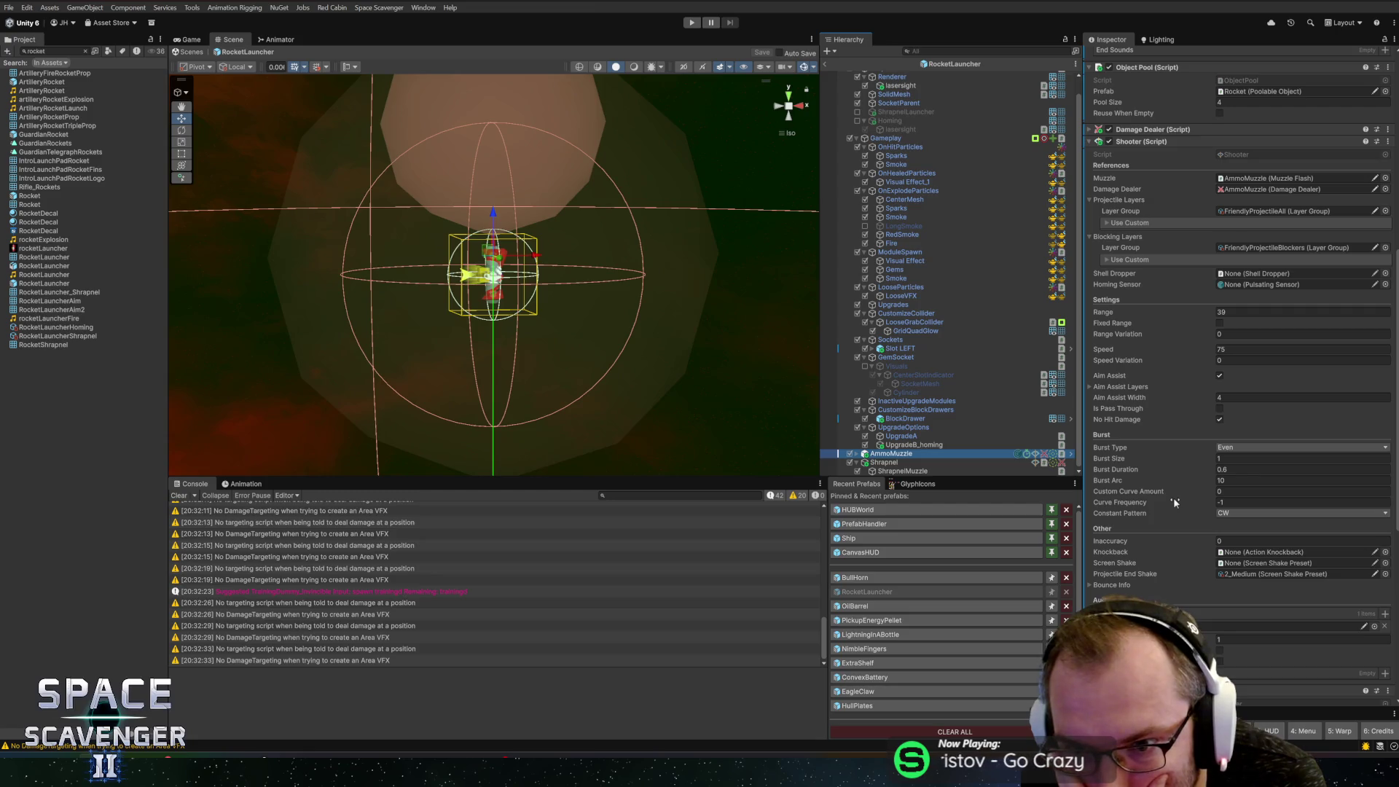
{"action": "scroll", "coordinate": [1165, 355], "scroll_direction": "up", "scroll_amount": 3}
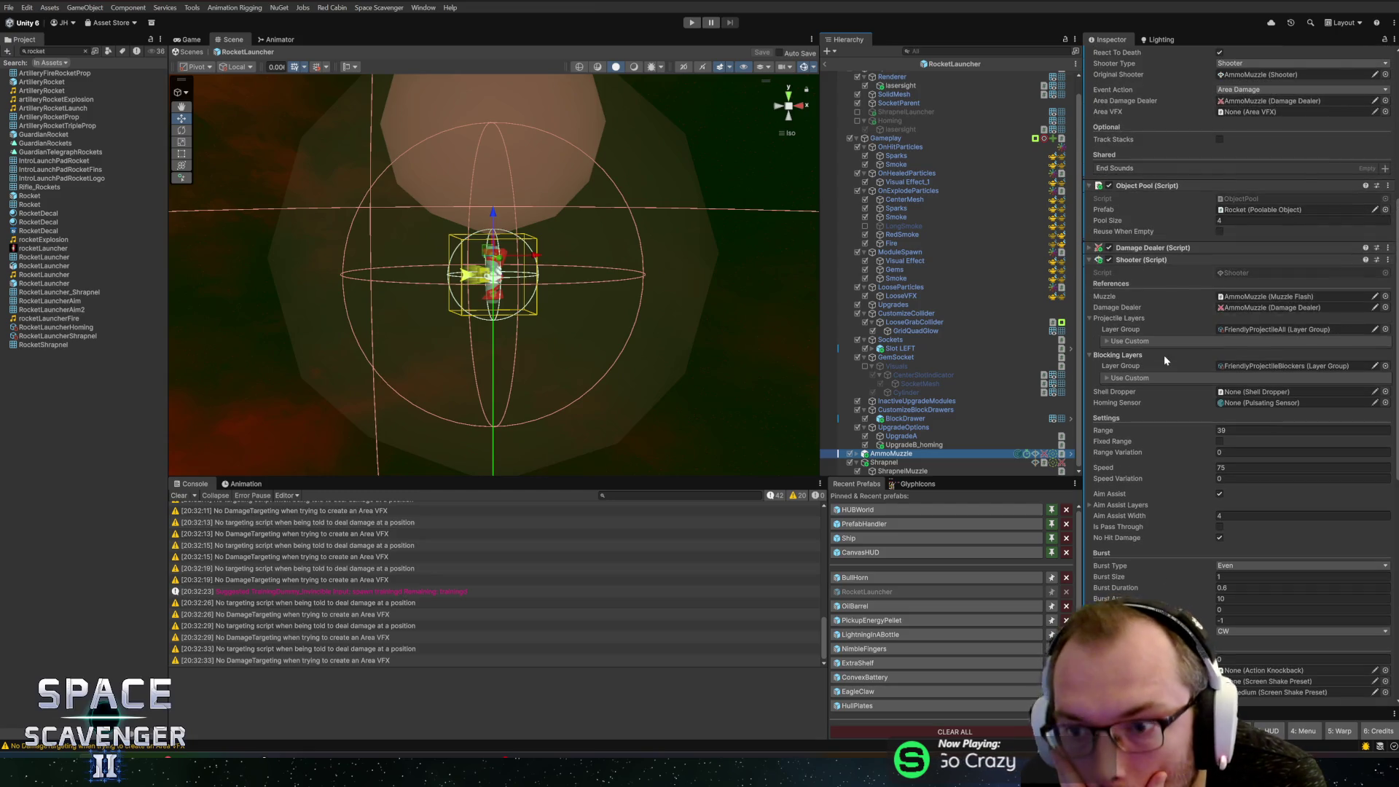
{"action": "left_click", "coordinate": [1164, 260]}
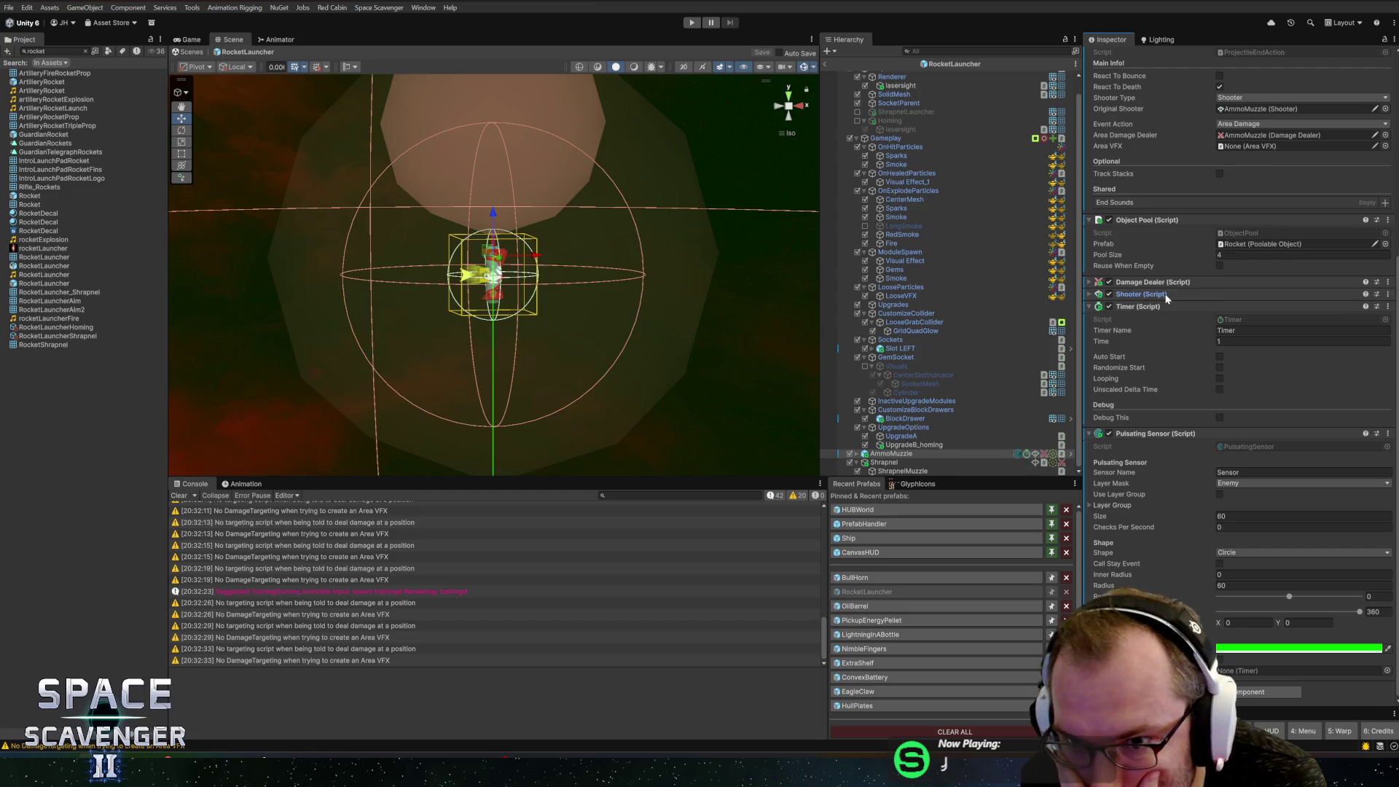
{"action": "left_click", "coordinate": [1167, 295]}
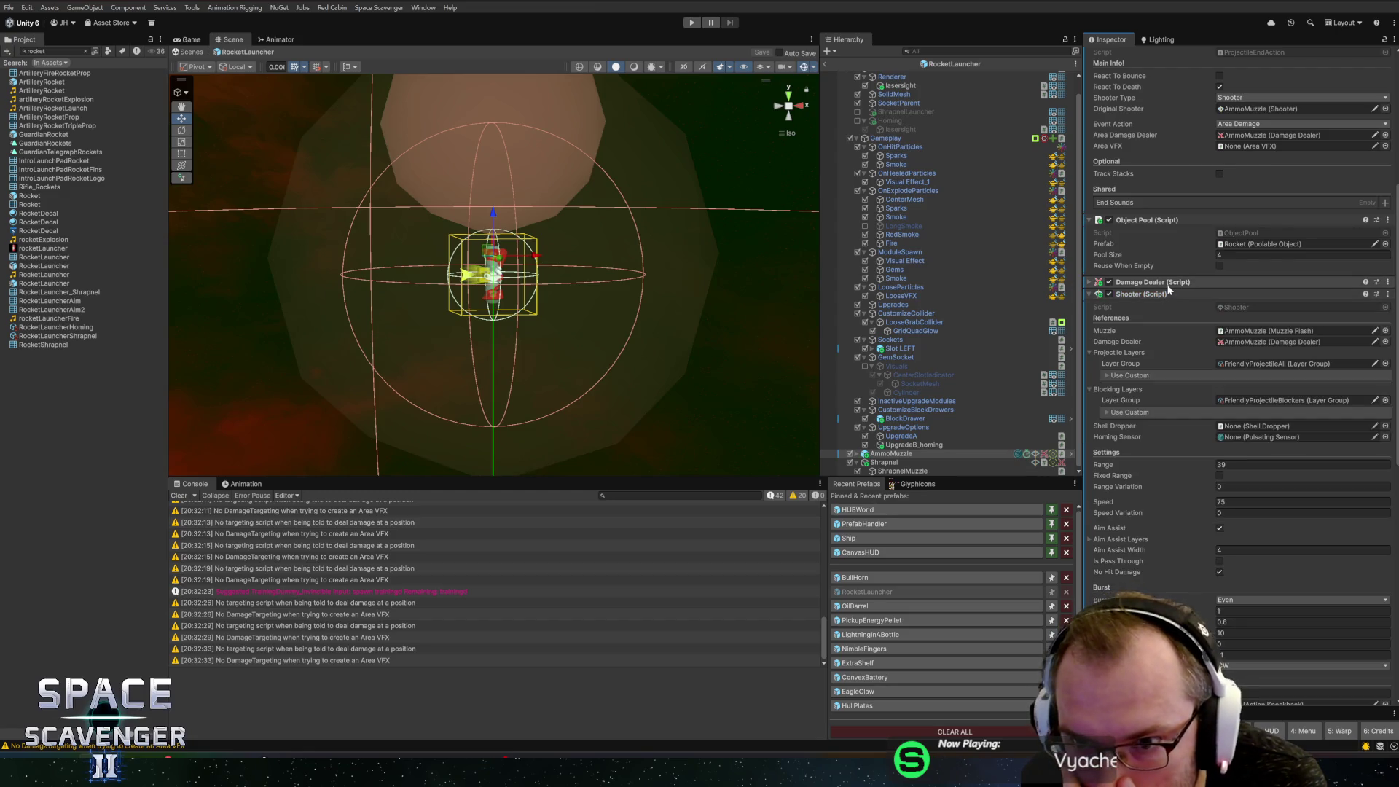
Step: Expand AmmoMuzzle's Damage Dealer, toggle the targeting circle's Draw Gizmo off and on, then reopen BullHorn
{"action": "left_click", "coordinate": [1192, 284]}
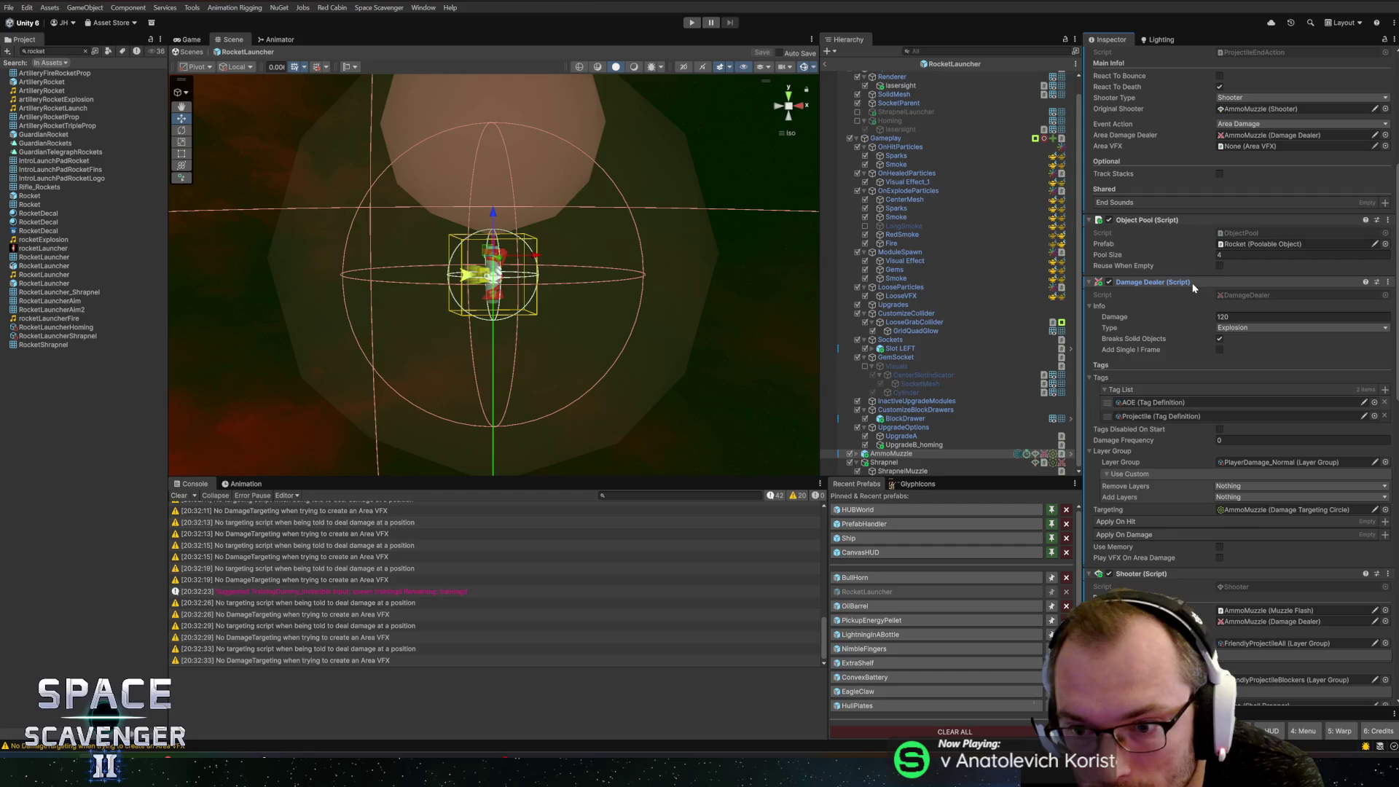
{"action": "scroll", "coordinate": [1194, 288], "scroll_direction": "up", "scroll_amount": 3}
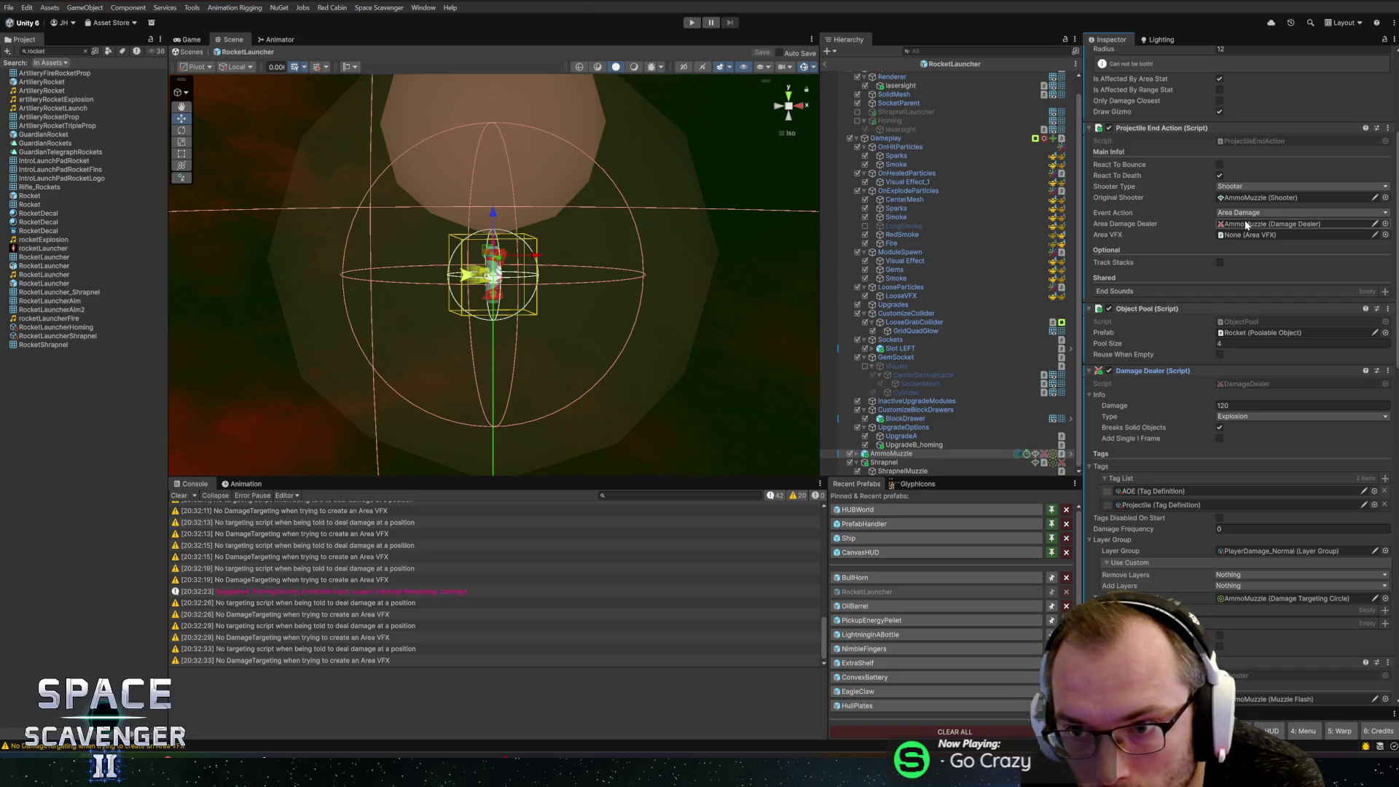
{"action": "scroll", "coordinate": [1225, 241], "scroll_direction": "up", "scroll_amount": 4}
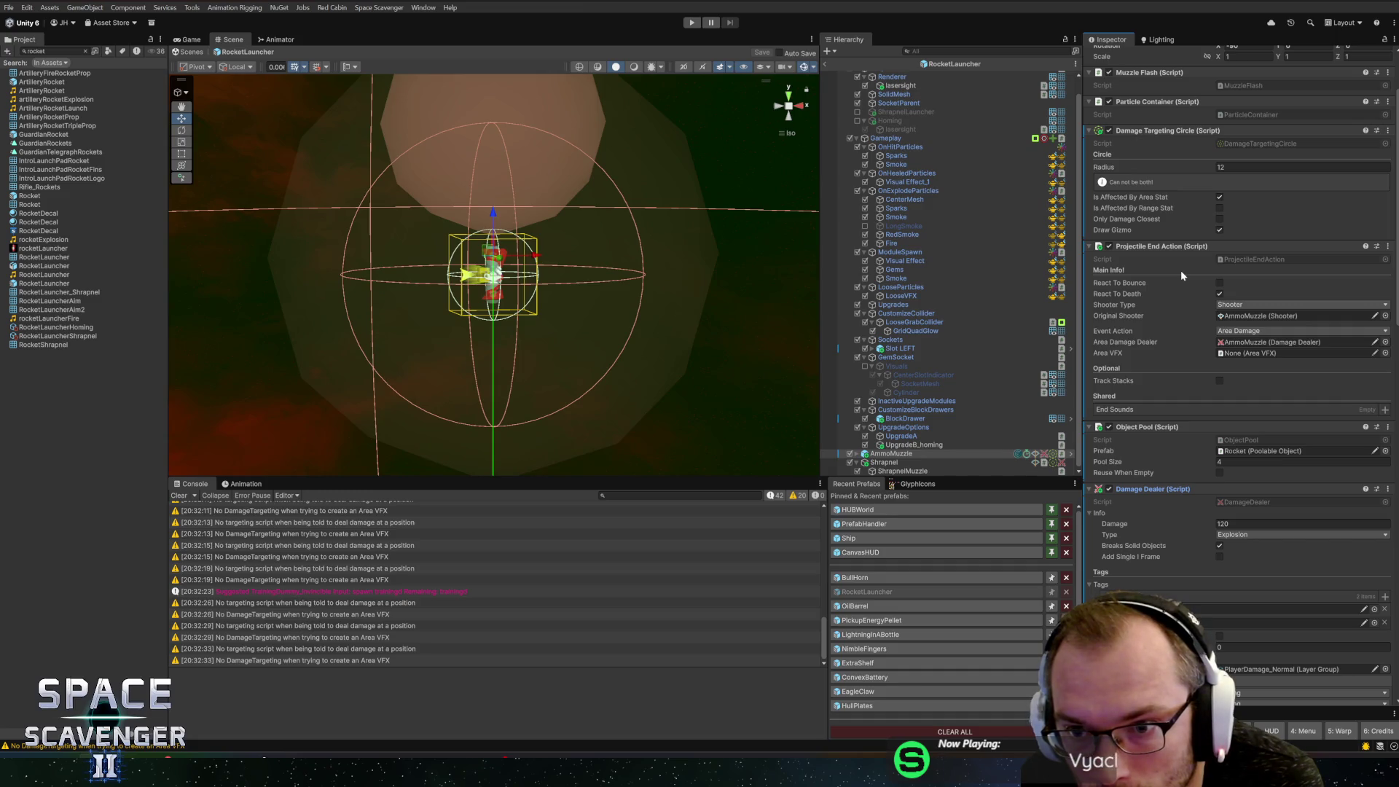
{"action": "left_click", "coordinate": [1219, 230]}
{"action": "left_click", "coordinate": [1219, 230]}
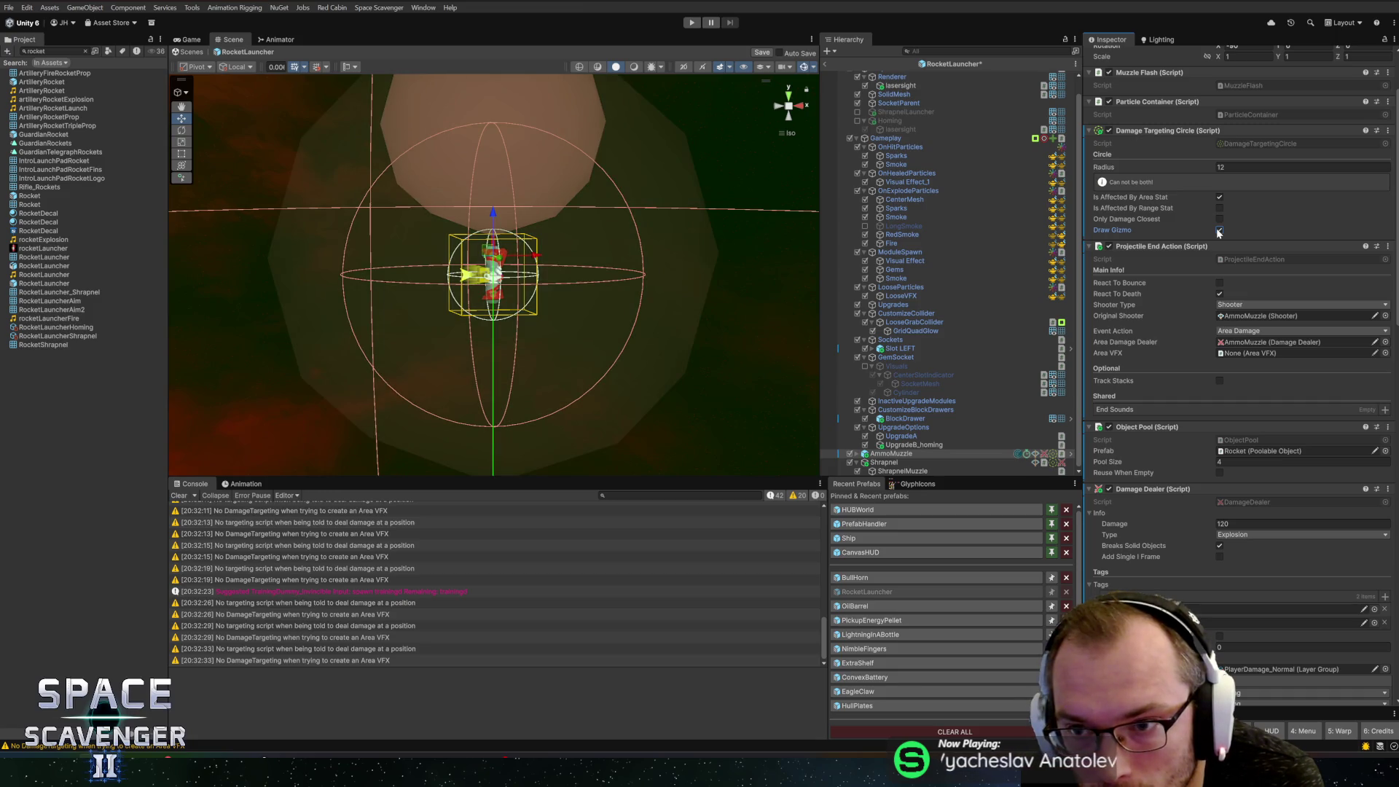
{"action": "scroll", "coordinate": [1216, 233], "scroll_direction": "up", "scroll_amount": 3}
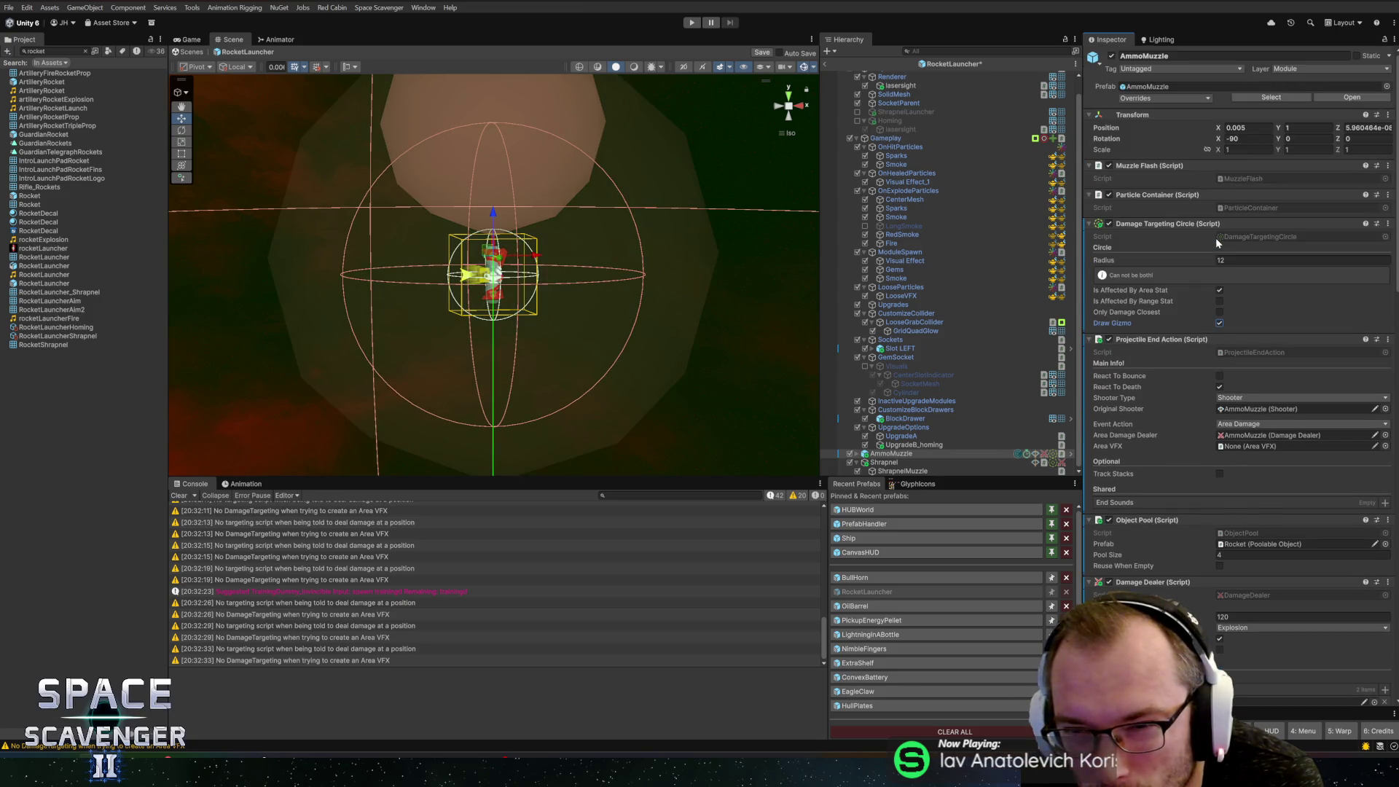
{"action": "left_click", "coordinate": [910, 580]}
Step: Discard the RocketLauncher changes and select the Shooter object in the BullHorn prefab
{"action": "left_click", "coordinate": [715, 395]}
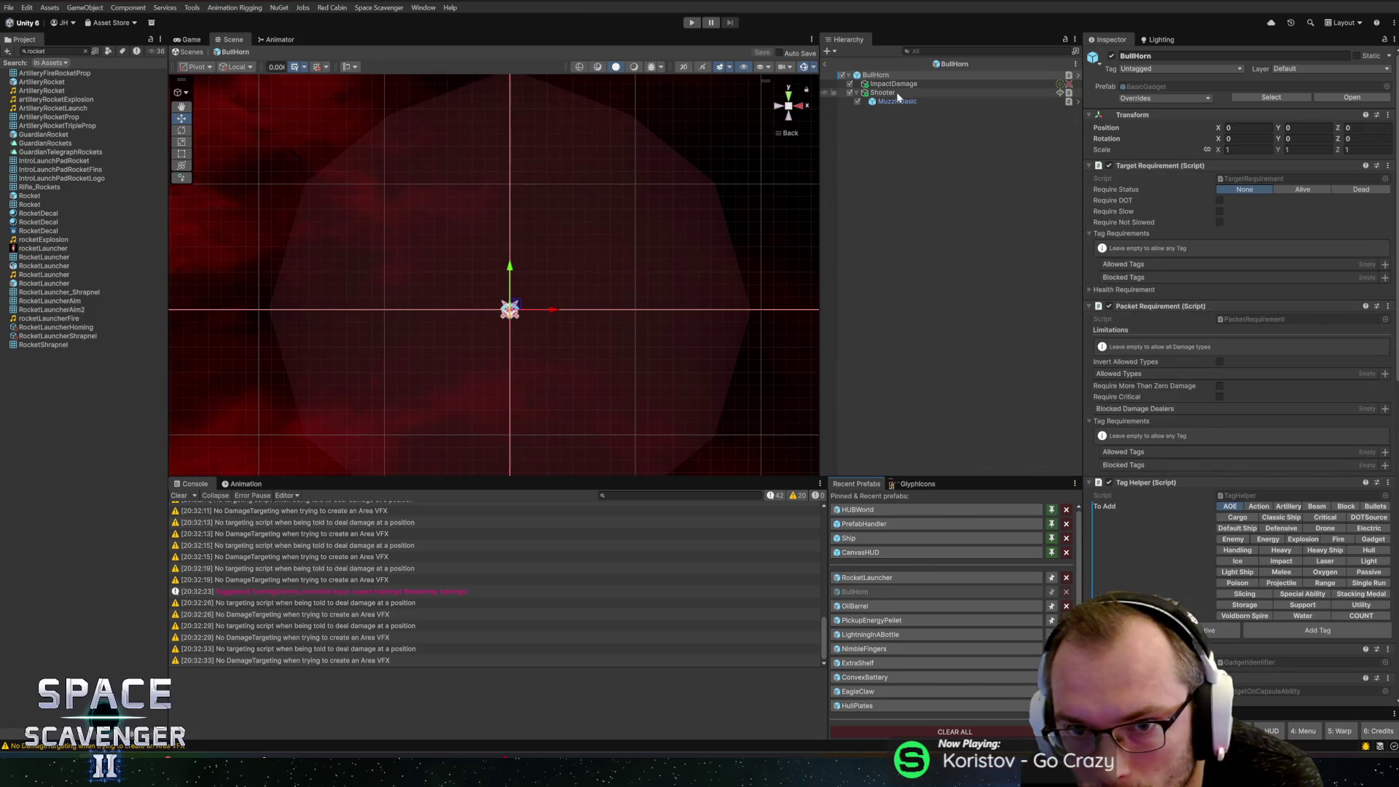
{"action": "left_click", "coordinate": [884, 93]}
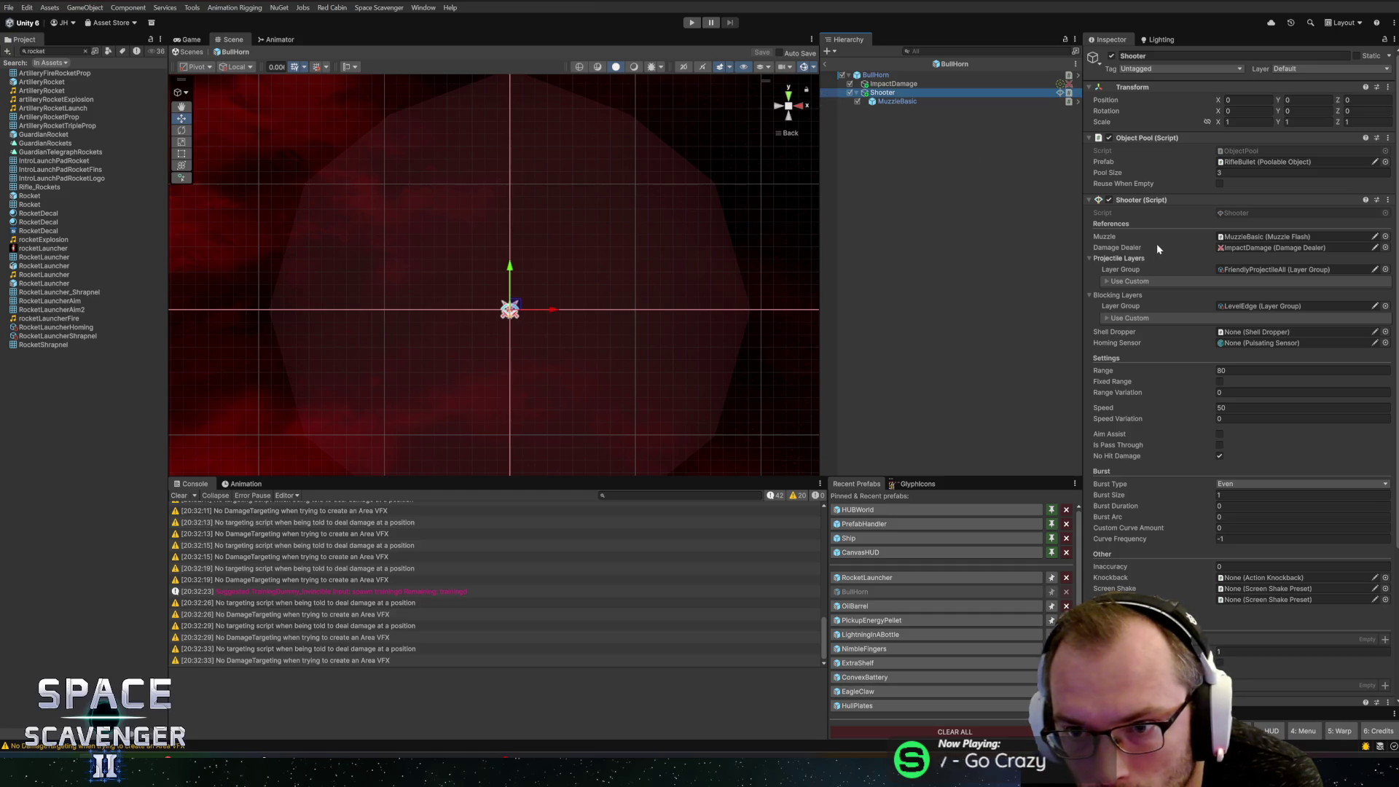
{"action": "scroll", "coordinate": [1150, 240], "scroll_direction": "down", "scroll_amount": 6}
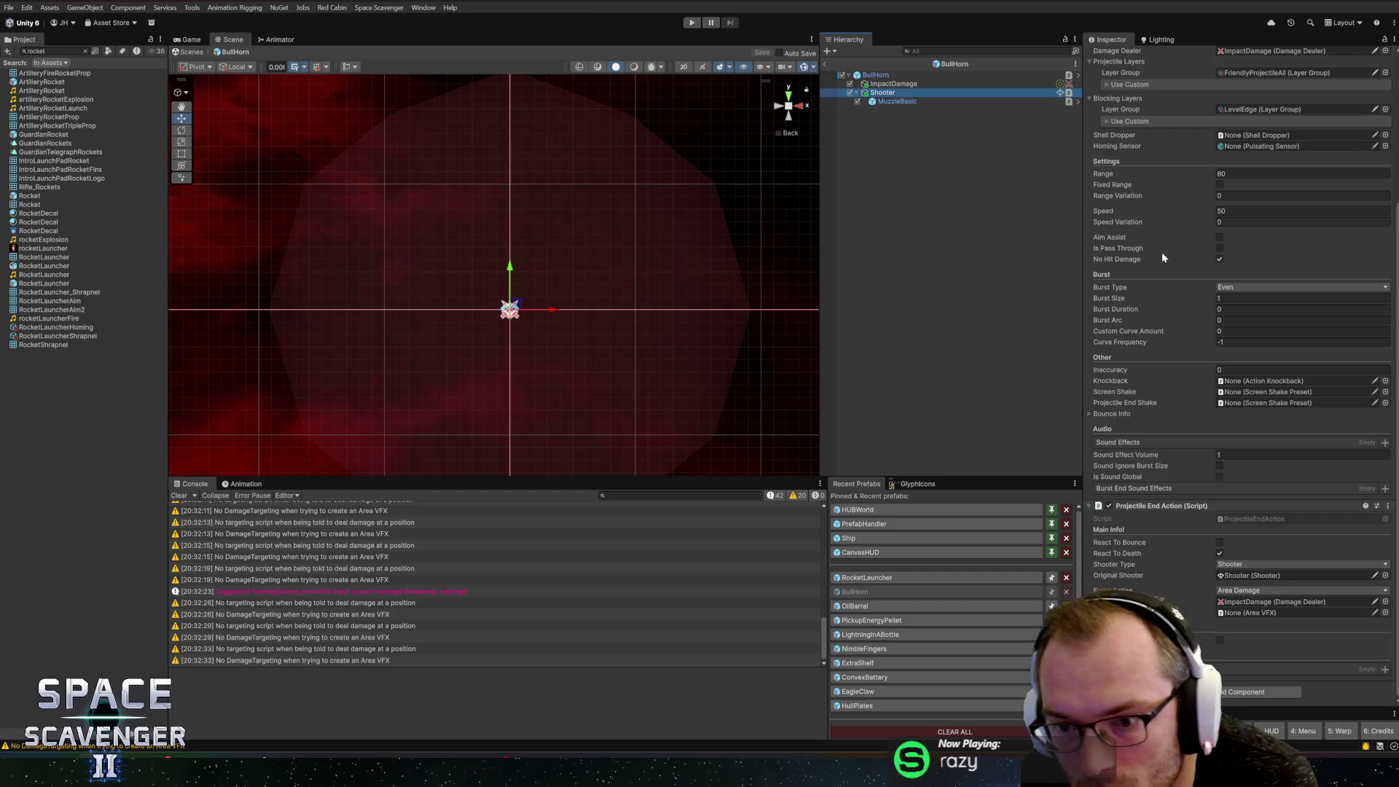
Step: Check which shooter Projectile End Action references, then select ImpactDamage to view its damage settings
{"action": "mouse_move", "coordinate": [1166, 260]}
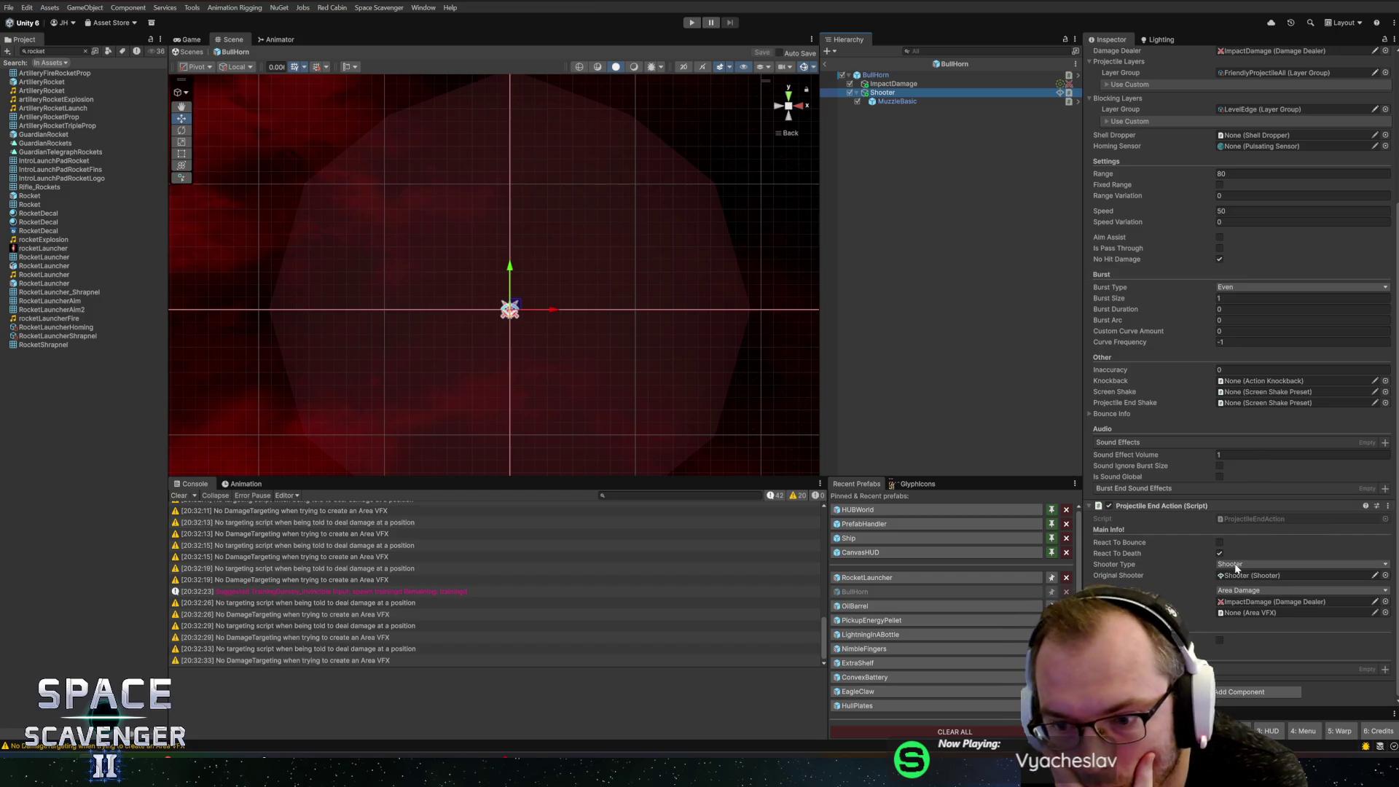
{"action": "left_click", "coordinate": [1276, 576]}
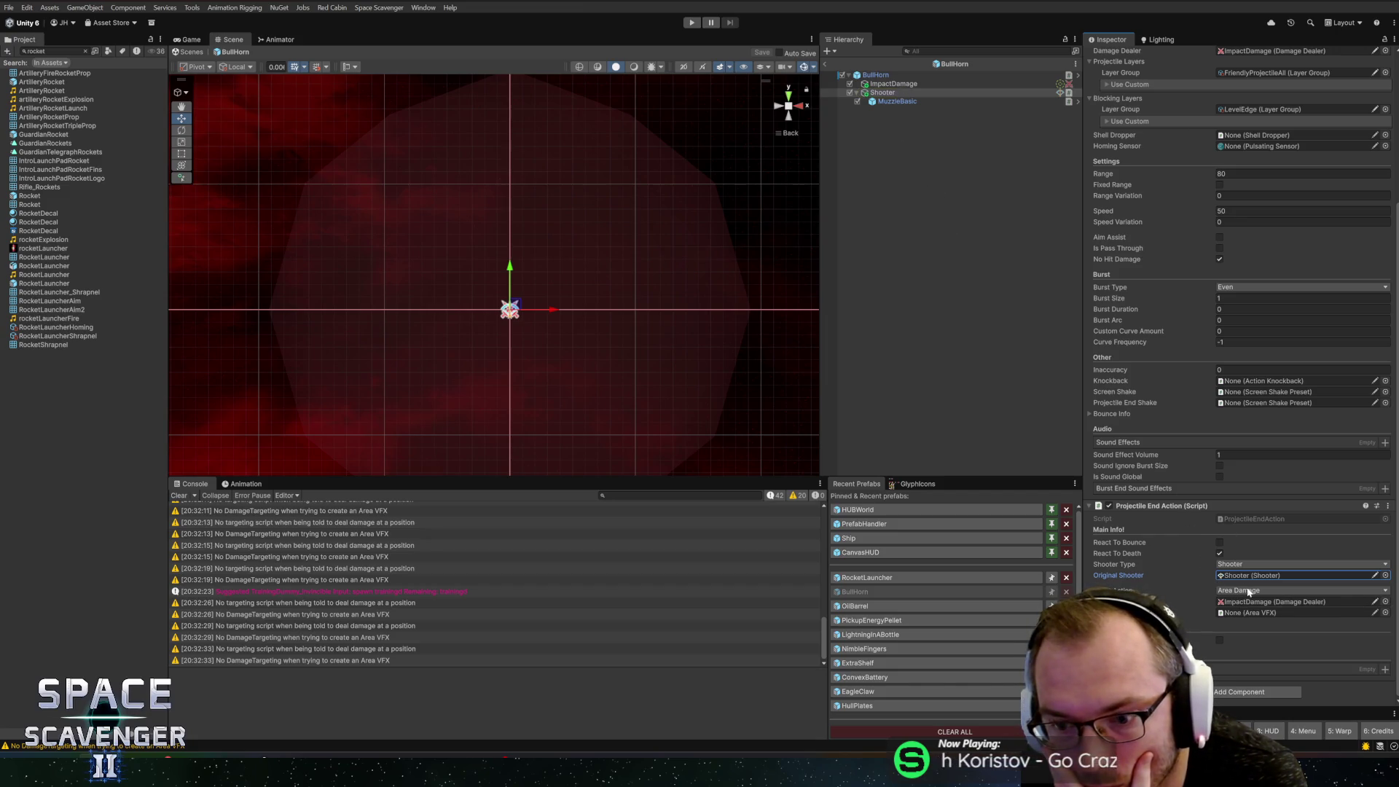
{"action": "left_click", "coordinate": [892, 85]}
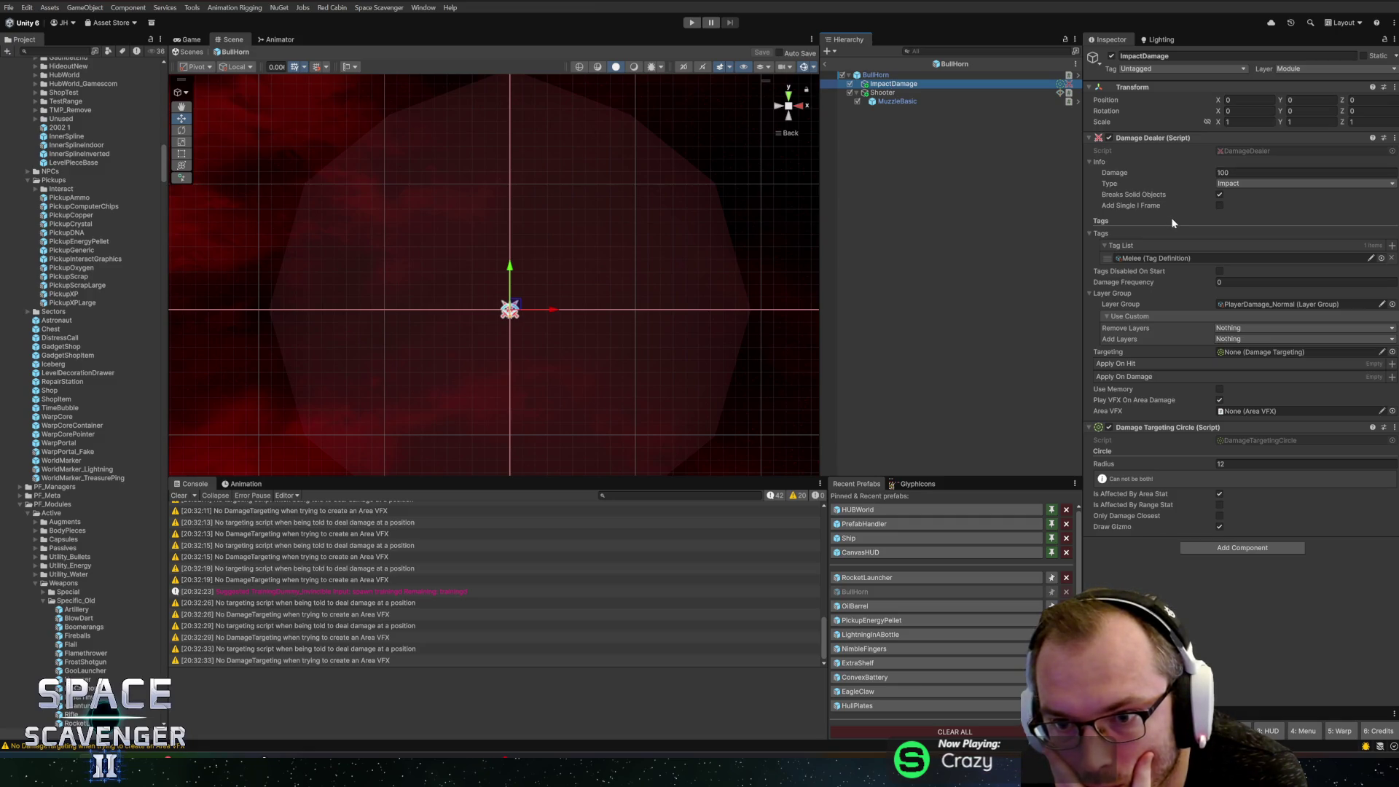
Step: Add the AOE tag to ImpactDamage alongside Melee and save the BullHorn prefab
{"action": "left_click", "coordinate": [1382, 259]}
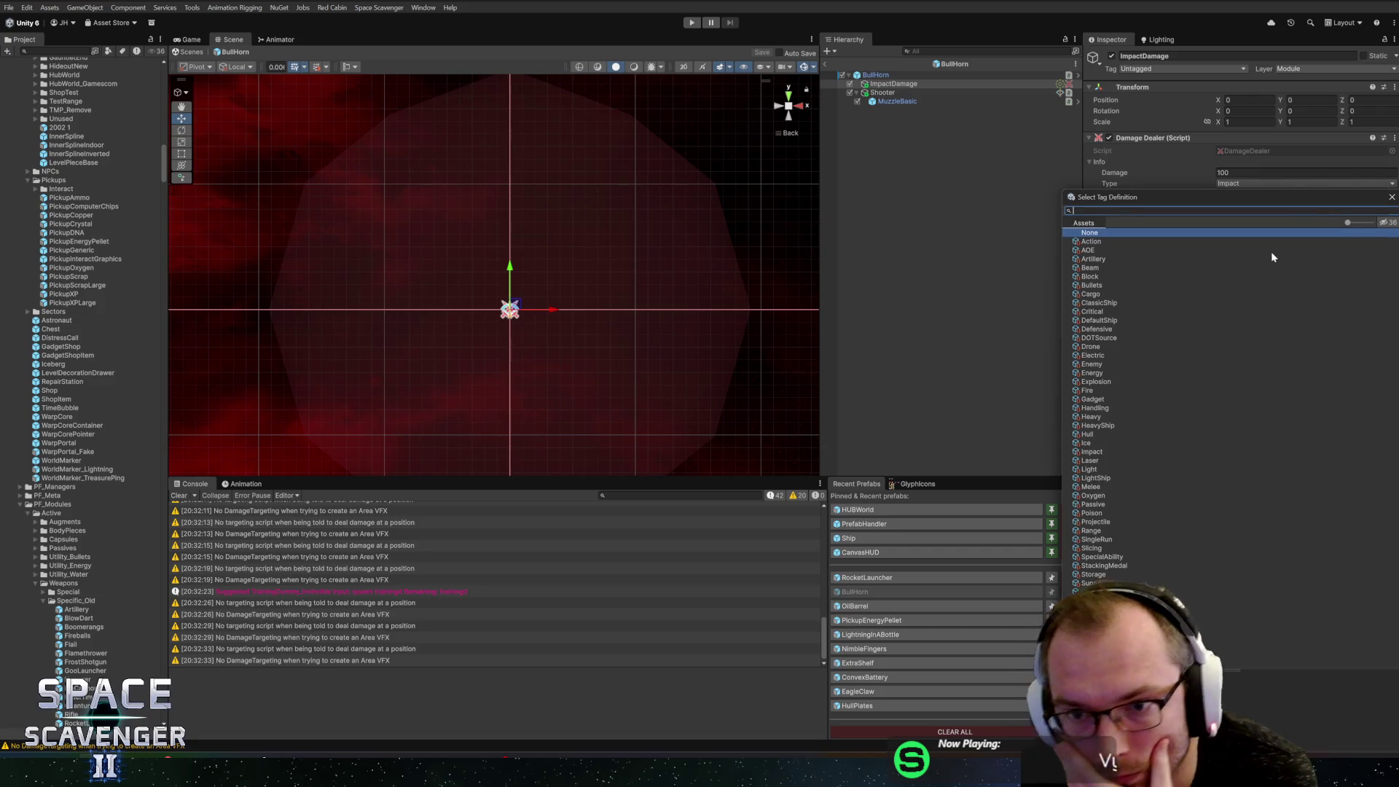
{"action": "double_click", "coordinate": [1120, 249]}
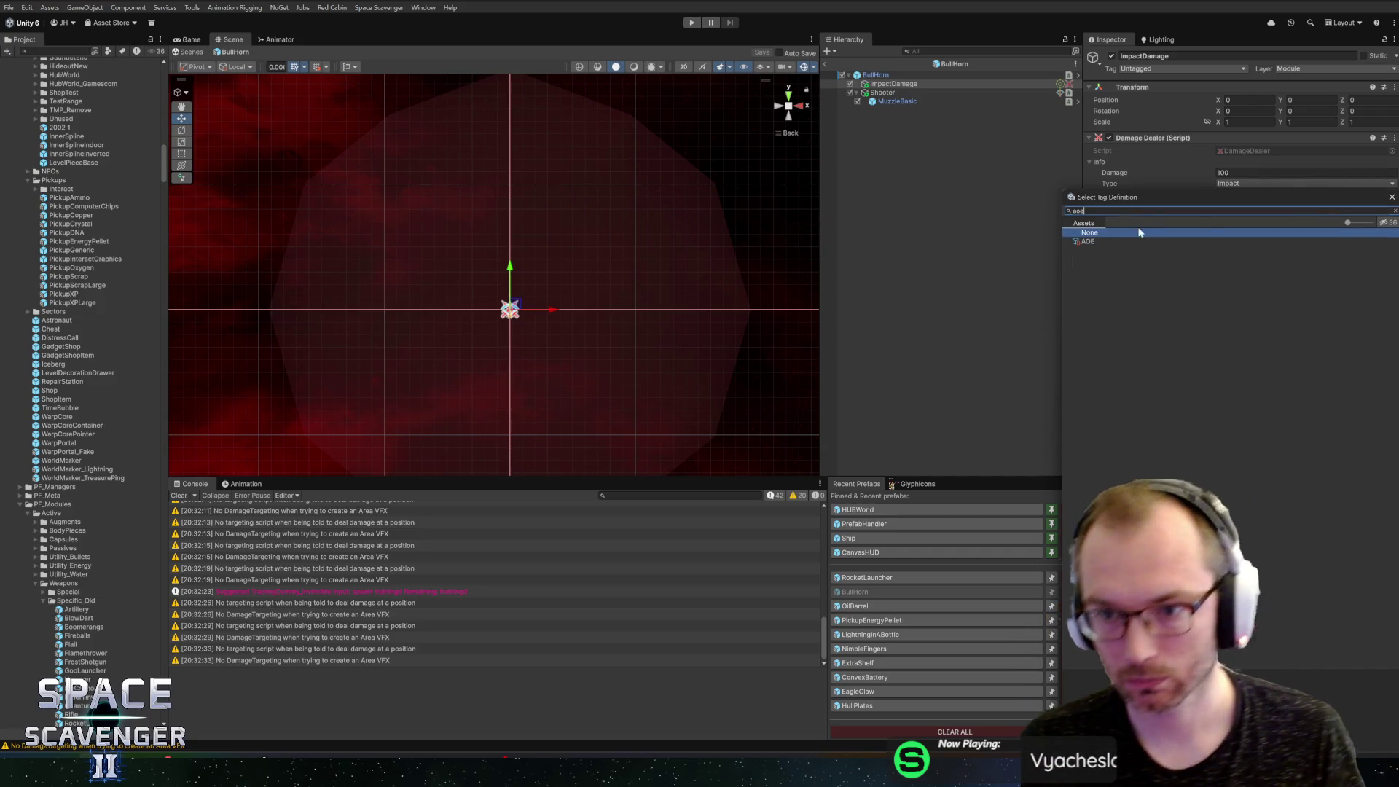
{"action": "key", "text": "ctrl+s"}
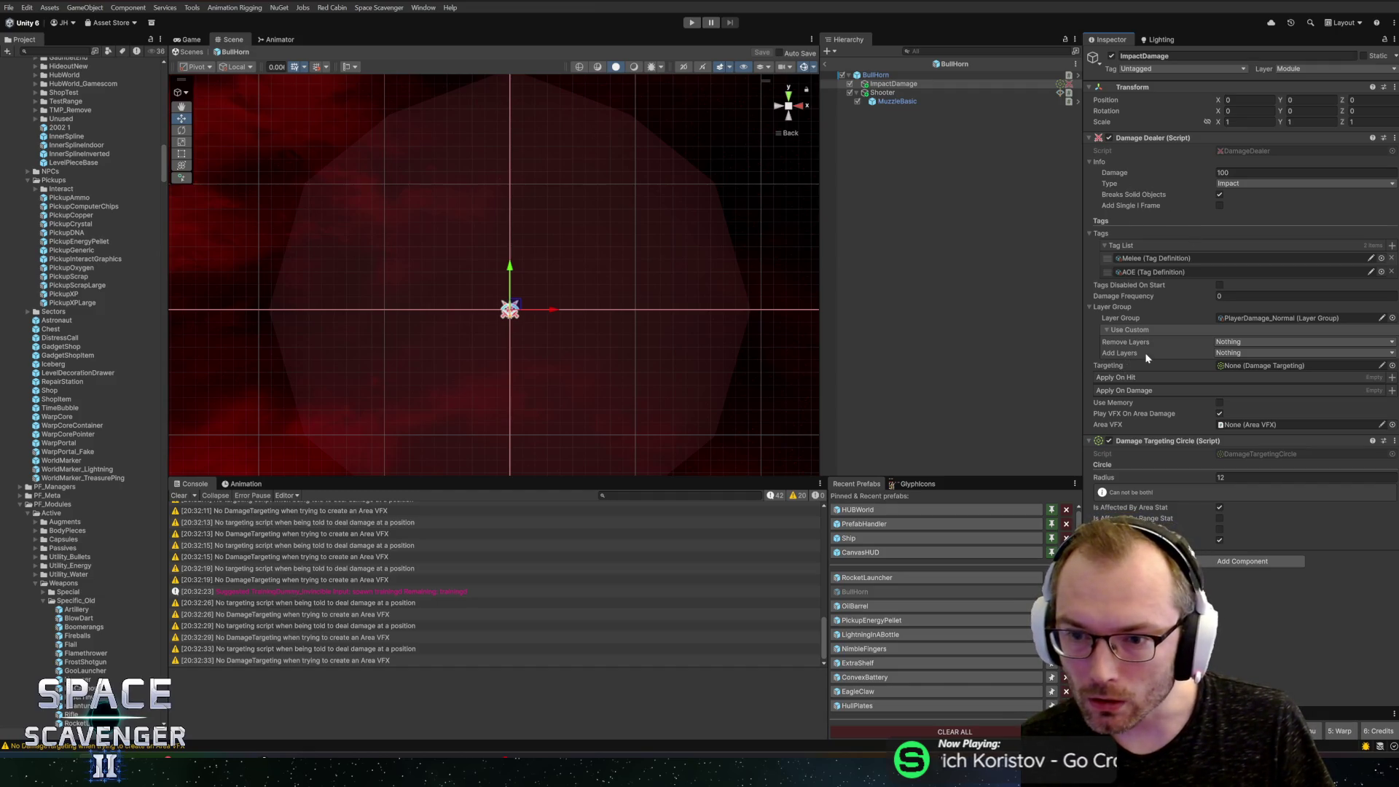
Step: Set ImpactDamage's Targeting to the Damage Targeting Circle, save, return to the main scene and start Play mode
{"action": "mouse_move", "coordinate": [1135, 446]}
{"action": "left_mouse_down"}
{"action": "mouse_move", "coordinate": [1255, 372]}
{"action": "mouse_move", "coordinate": [1253, 394]}
{"action": "mouse_move", "coordinate": [1266, 358]}
{"action": "mouse_move", "coordinate": [1265, 369]}
{"action": "left_mouse_up"}
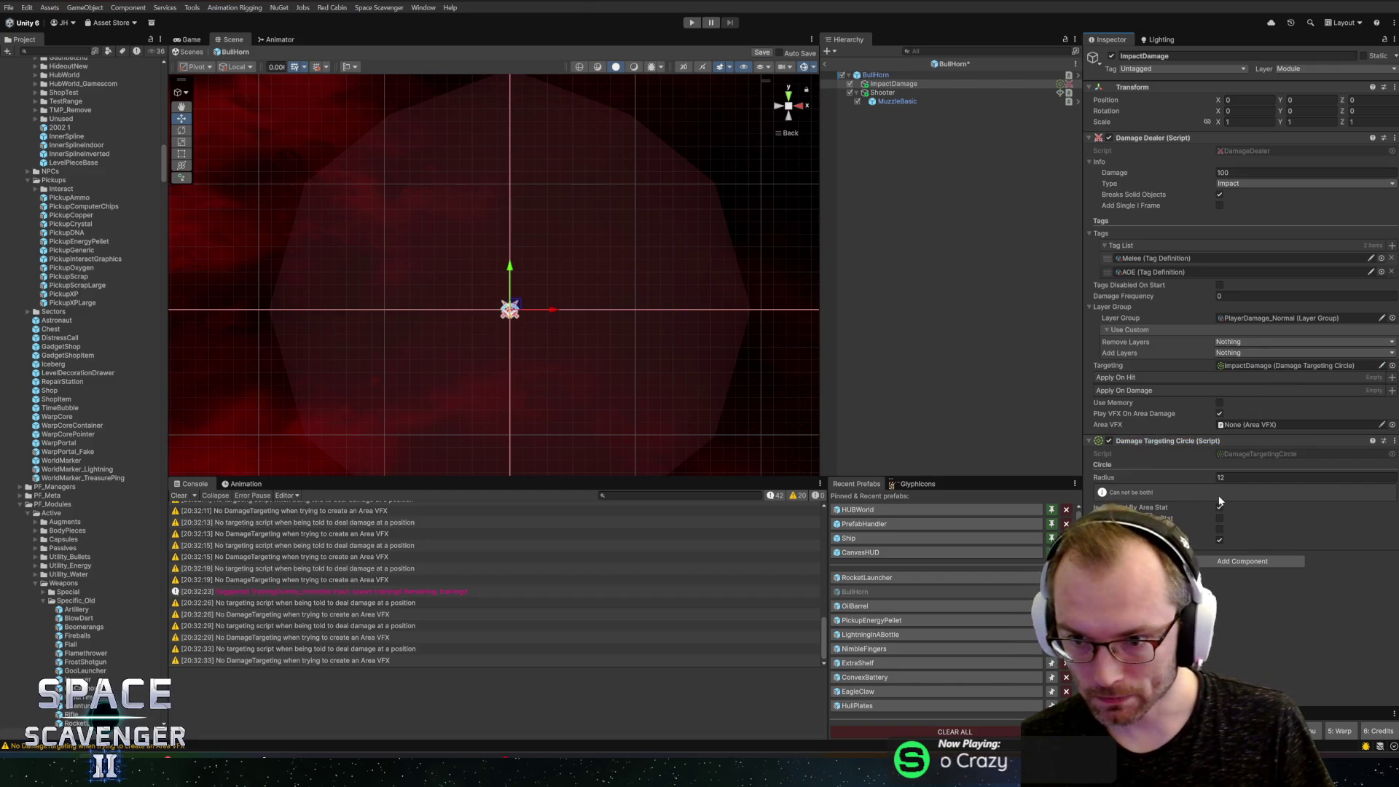
{"action": "key", "text": "ctrl+s"}
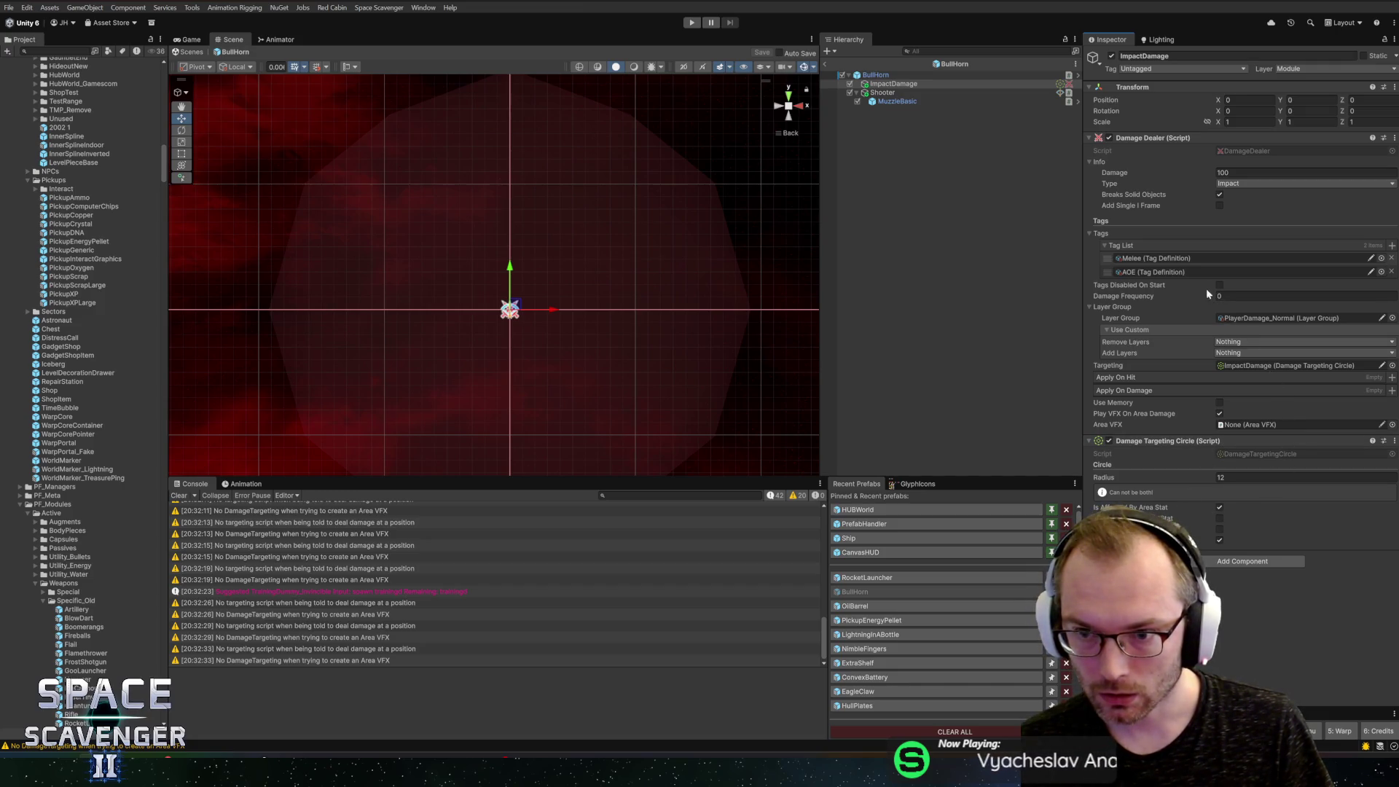
{"action": "left_click", "coordinate": [825, 62]}
{"action": "left_click", "coordinate": [692, 24]}
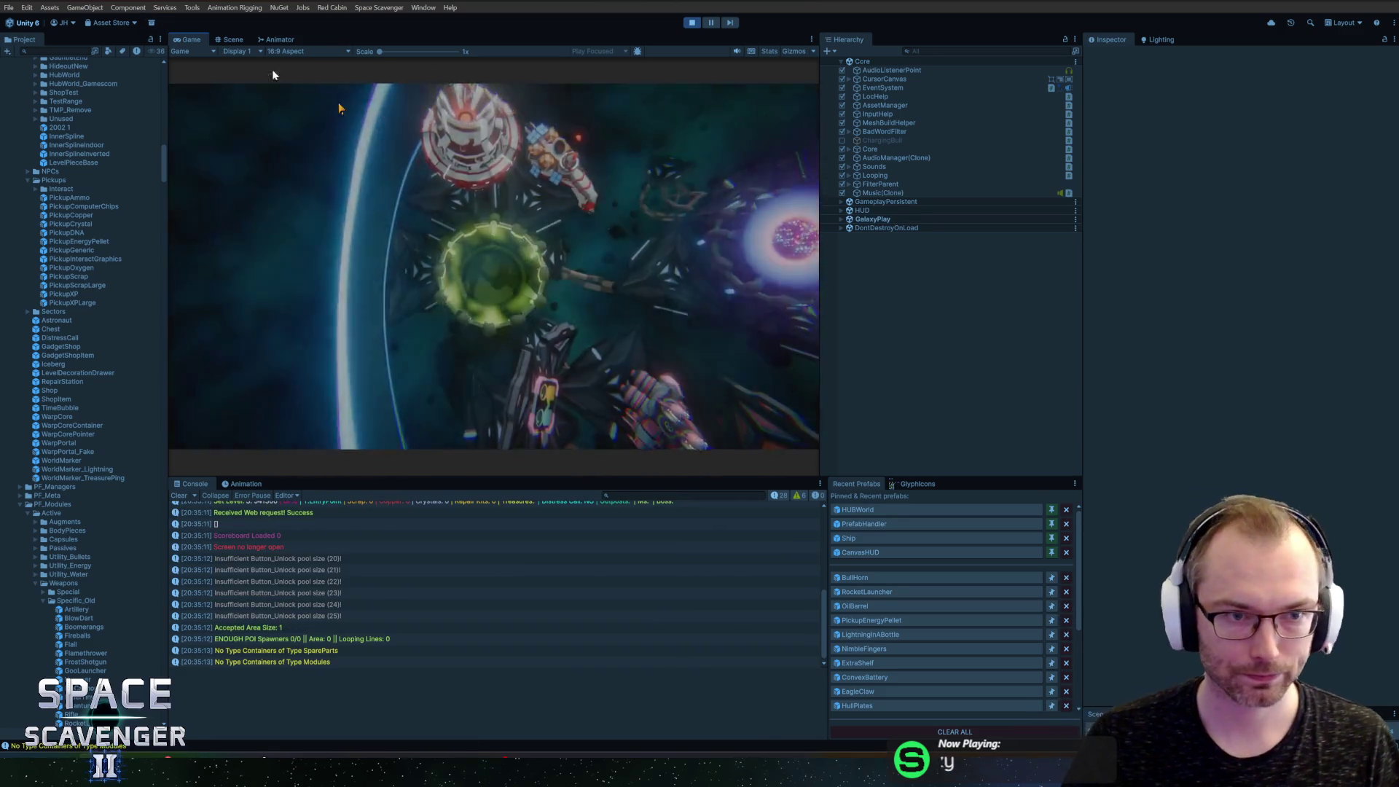
Step: Maximize the Game view and spawn a TrainingDummy_Block from the developer console
{"action": "double_click", "coordinate": [182, 39]}
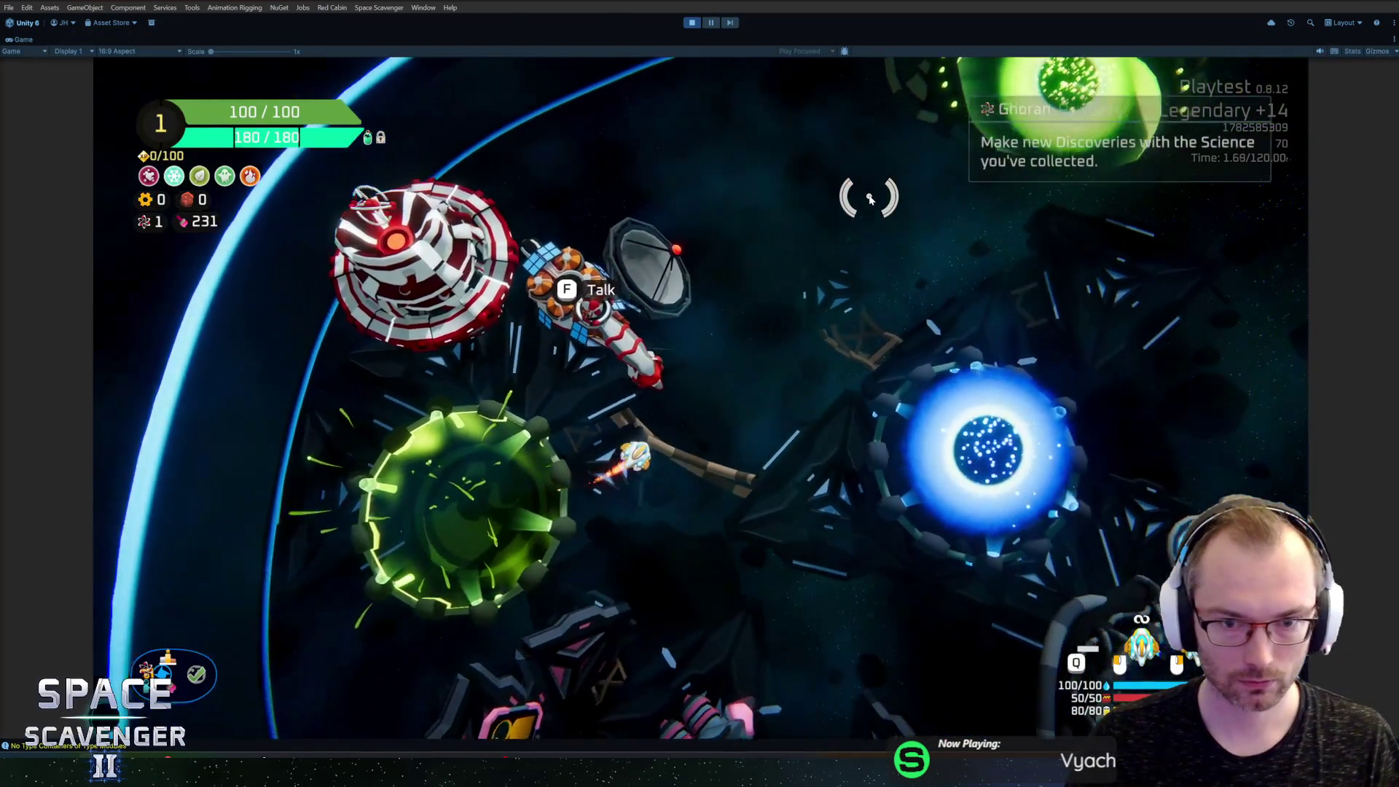
{"action": "key", "text": "grave"}
{"action": "type", "text": "spawn trai"}
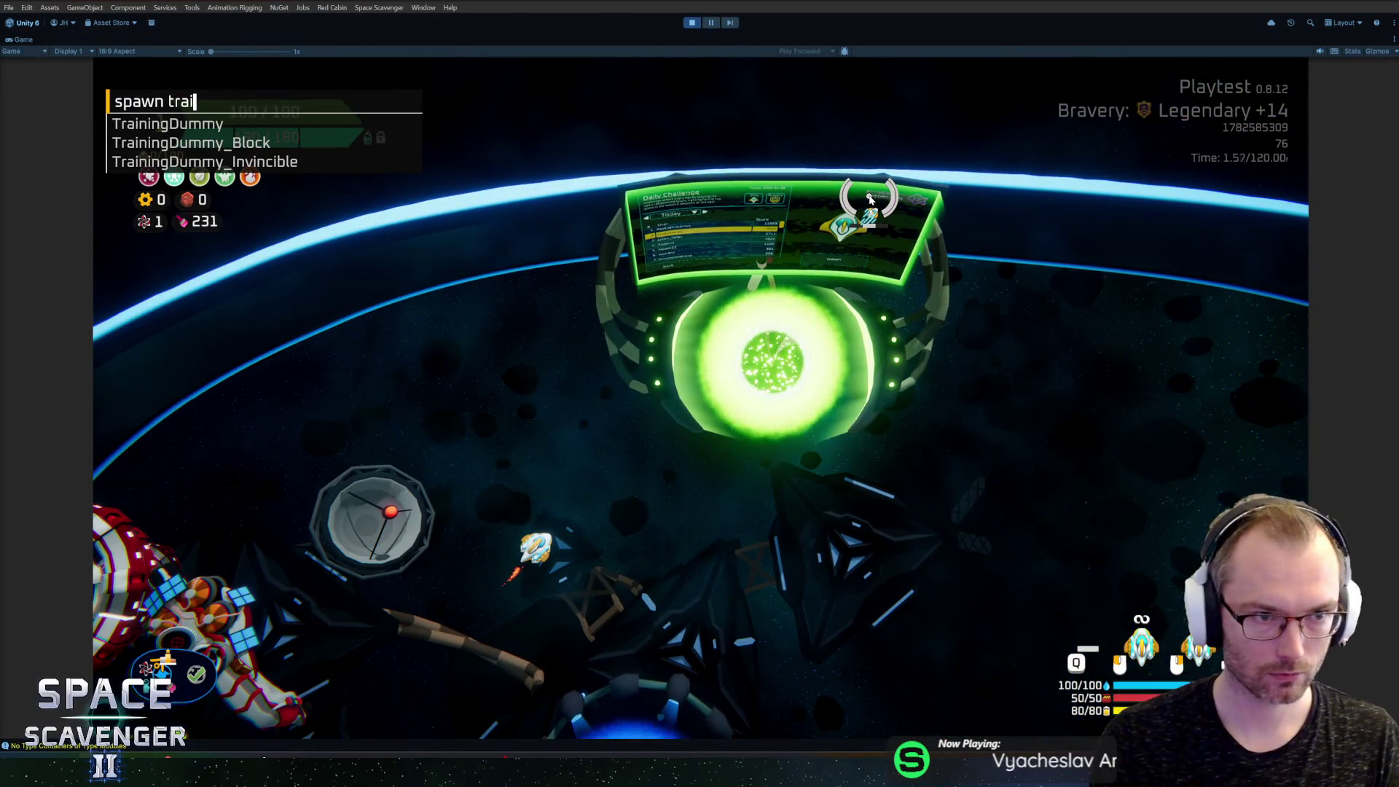
{"action": "key", "text": "Down"}
{"action": "key", "text": "BackSpace"}
{"action": "key", "text": "BackSpace"}
{"action": "key", "text": "BackSpace"}
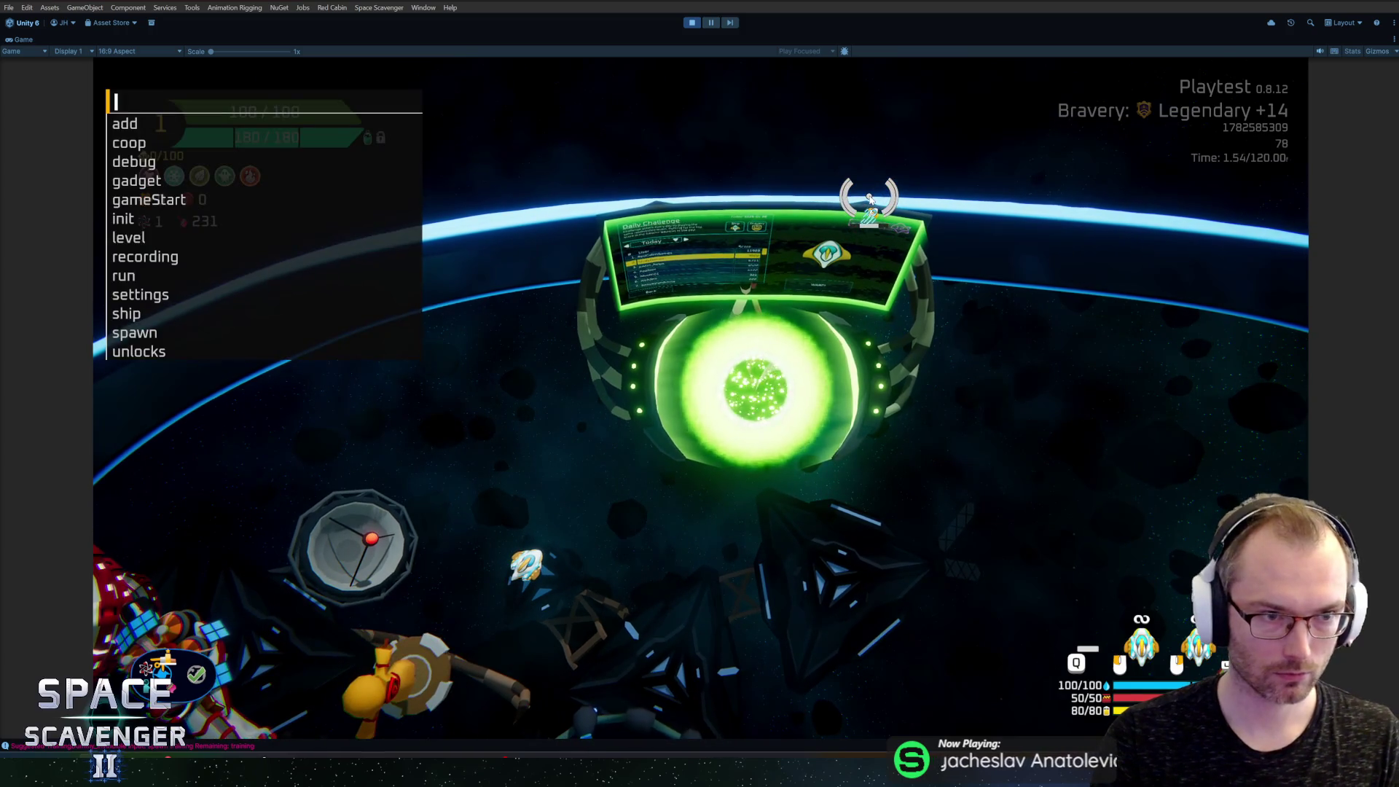
Step: Run 'gadget add BullHorn' in the console to equip the ship with BullHorn
{"action": "type", "text": "spawn bu"}
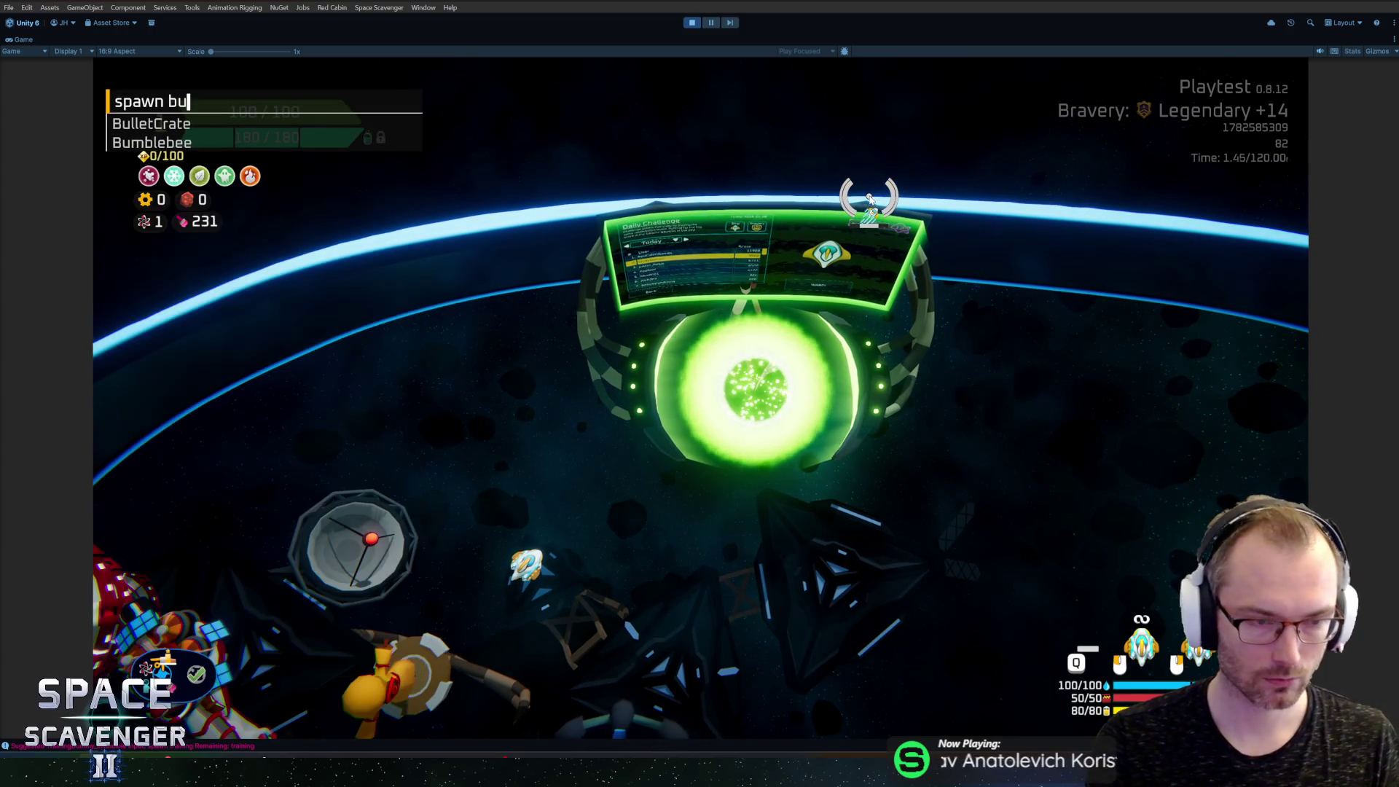
{"action": "key", "text": "BackSpace"}
{"action": "key", "text": "BackSpace"}
{"action": "key", "text": "BackSpace"}
{"action": "type", "text": "gad"}
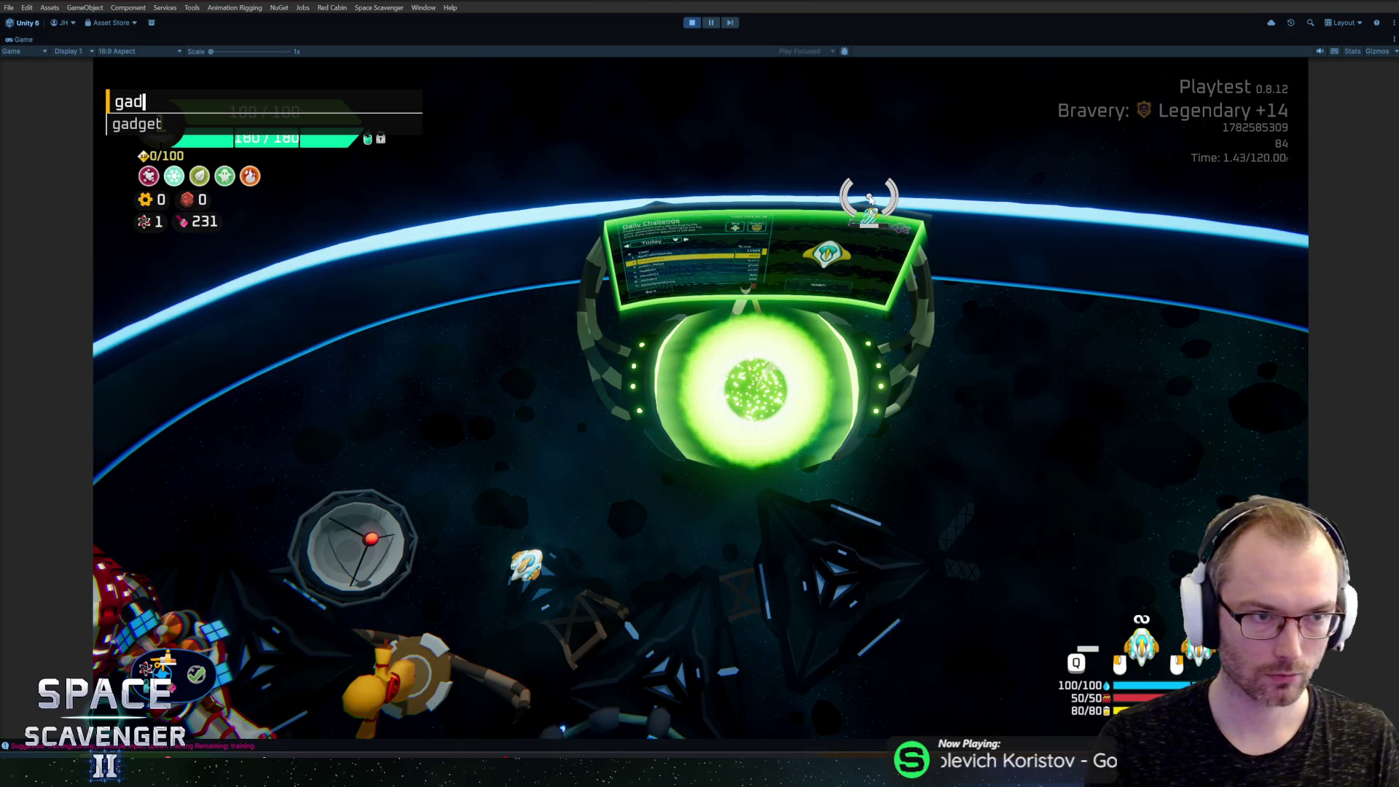
{"action": "key", "text": "BackSpace"}
{"action": "type", "text": "get add bull"}
{"action": "key", "text": "BackSpace"}
{"action": "key", "text": "BackSpace"}
{"action": "key", "text": "BackSpace"}
{"action": "key", "text": "BackSpace"}
{"action": "key", "text": "BackSpace"}
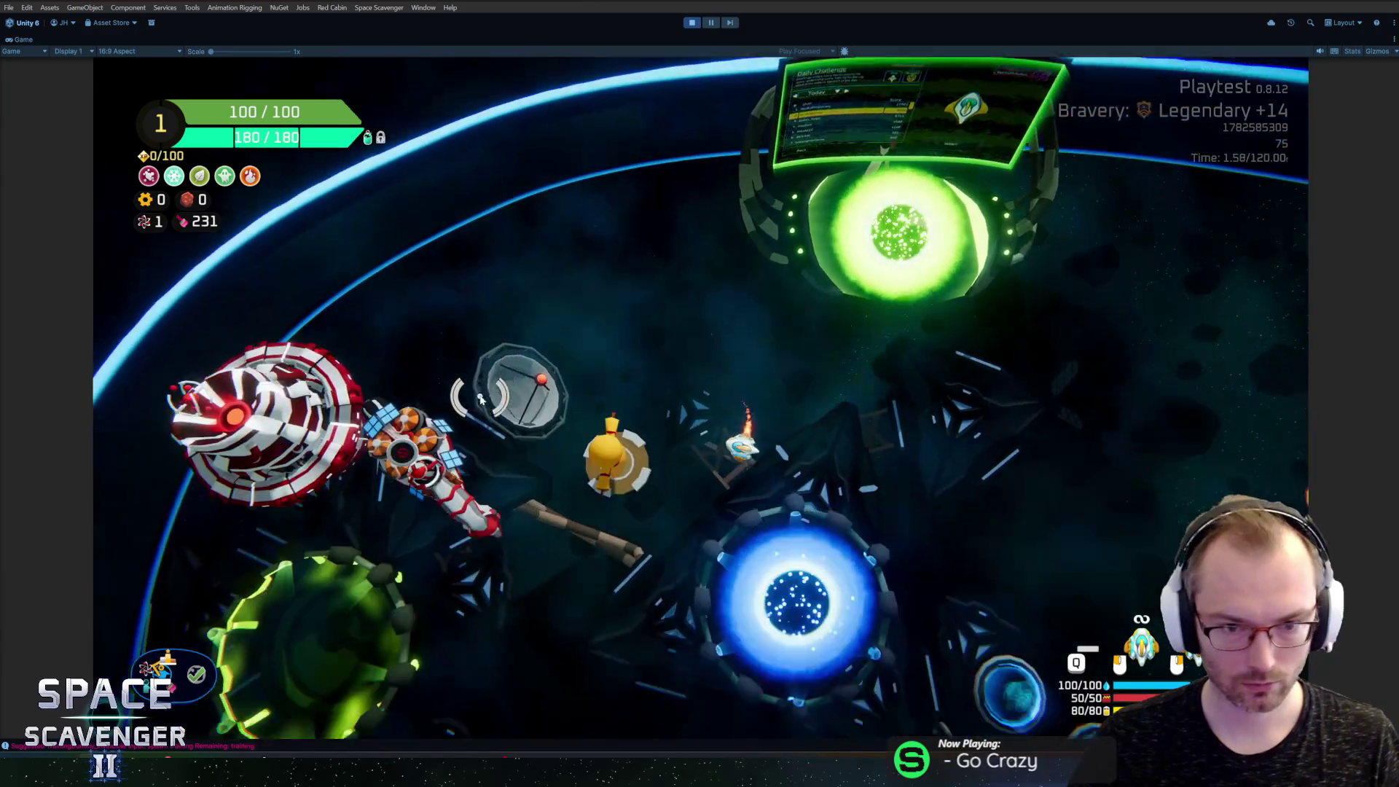
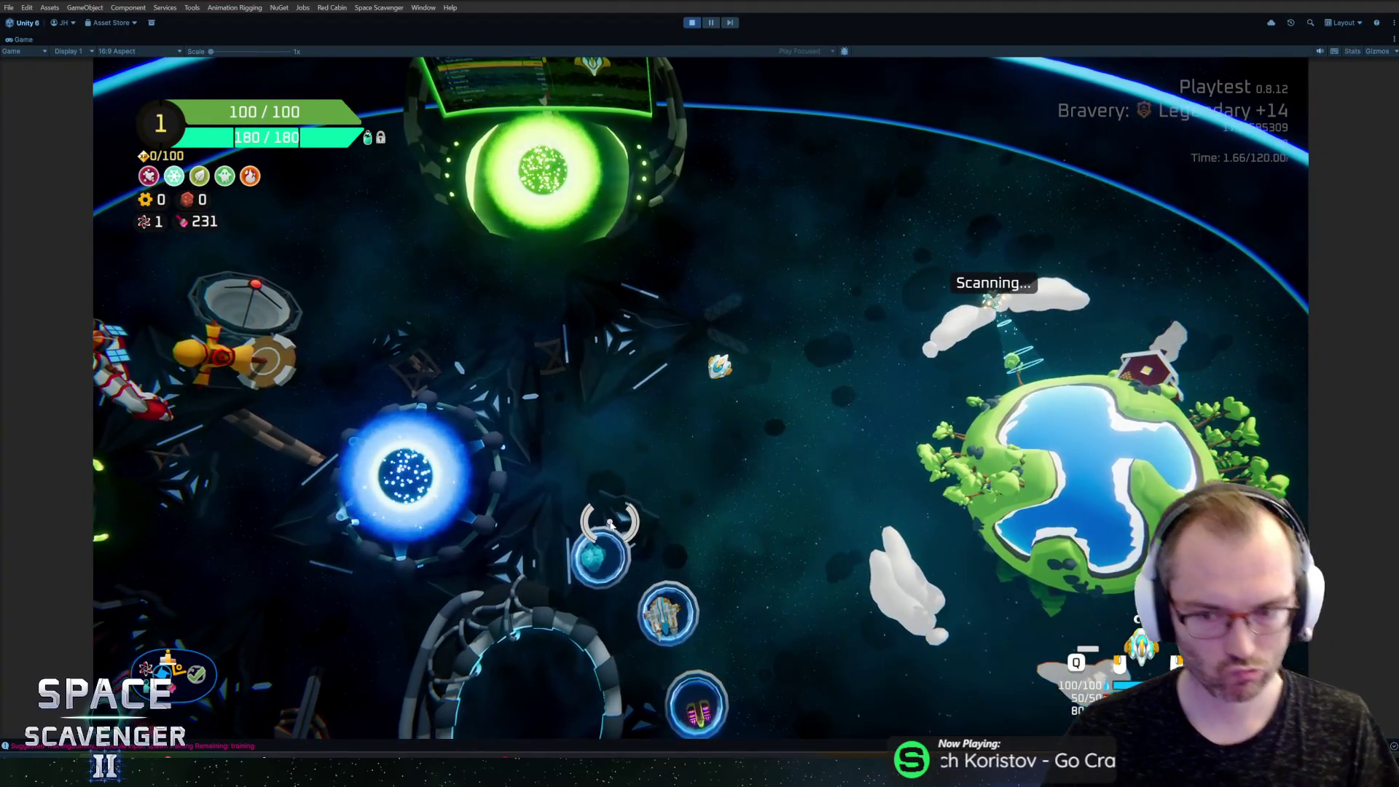
Step: Stop the playtest and select the Shooter inside the BullHorn prefab
{"action": "key", "text": "ctrl+p"}
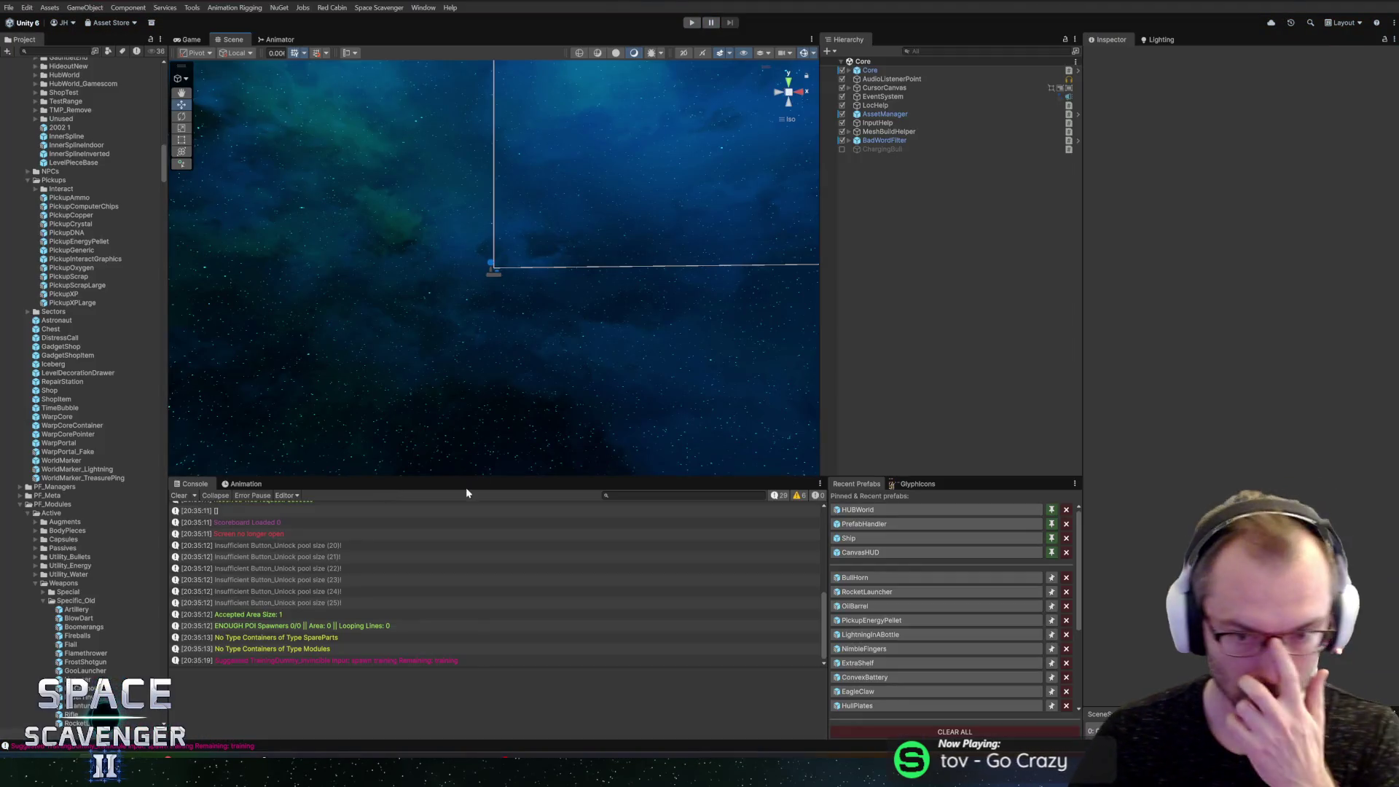
{"action": "left_click", "coordinate": [856, 578]}
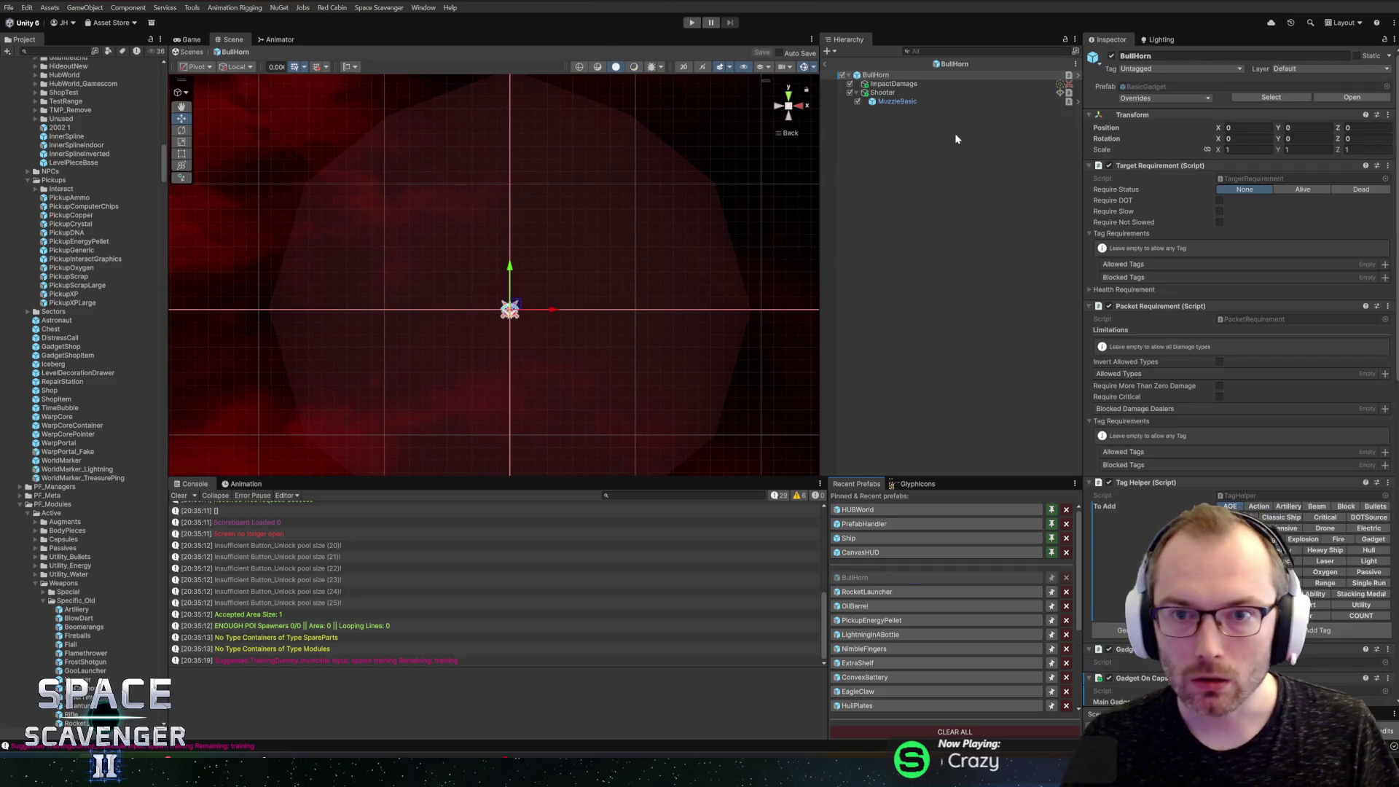
{"action": "left_click", "coordinate": [882, 92]}
{"action": "scroll", "coordinate": [1130, 466], "scroll_direction": "down", "scroll_amount": 5}
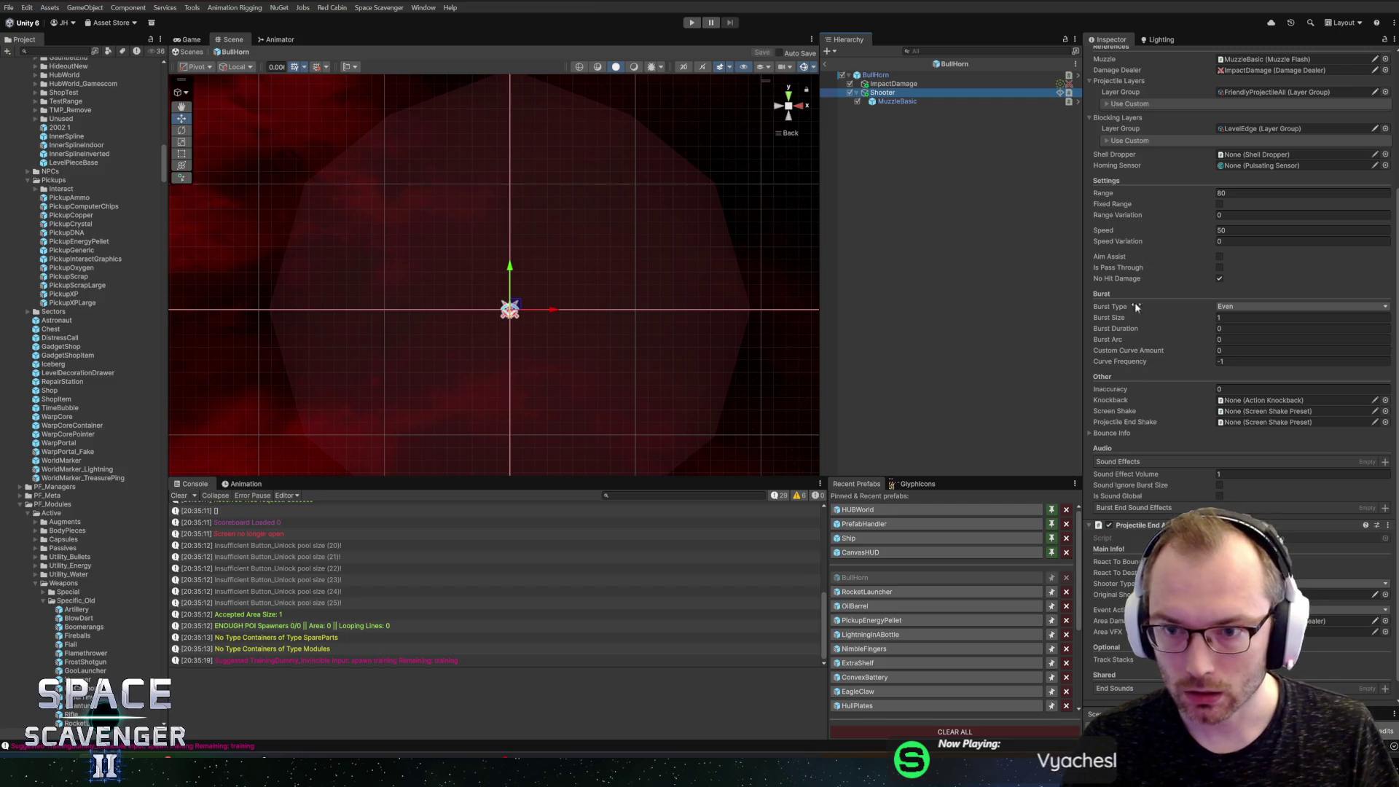
Step: Enable Aim Assist on the Shooter with the AimAssist layer group and width 10
{"action": "left_click", "coordinate": [1219, 255]}
{"action": "left_click", "coordinate": [1090, 267]}
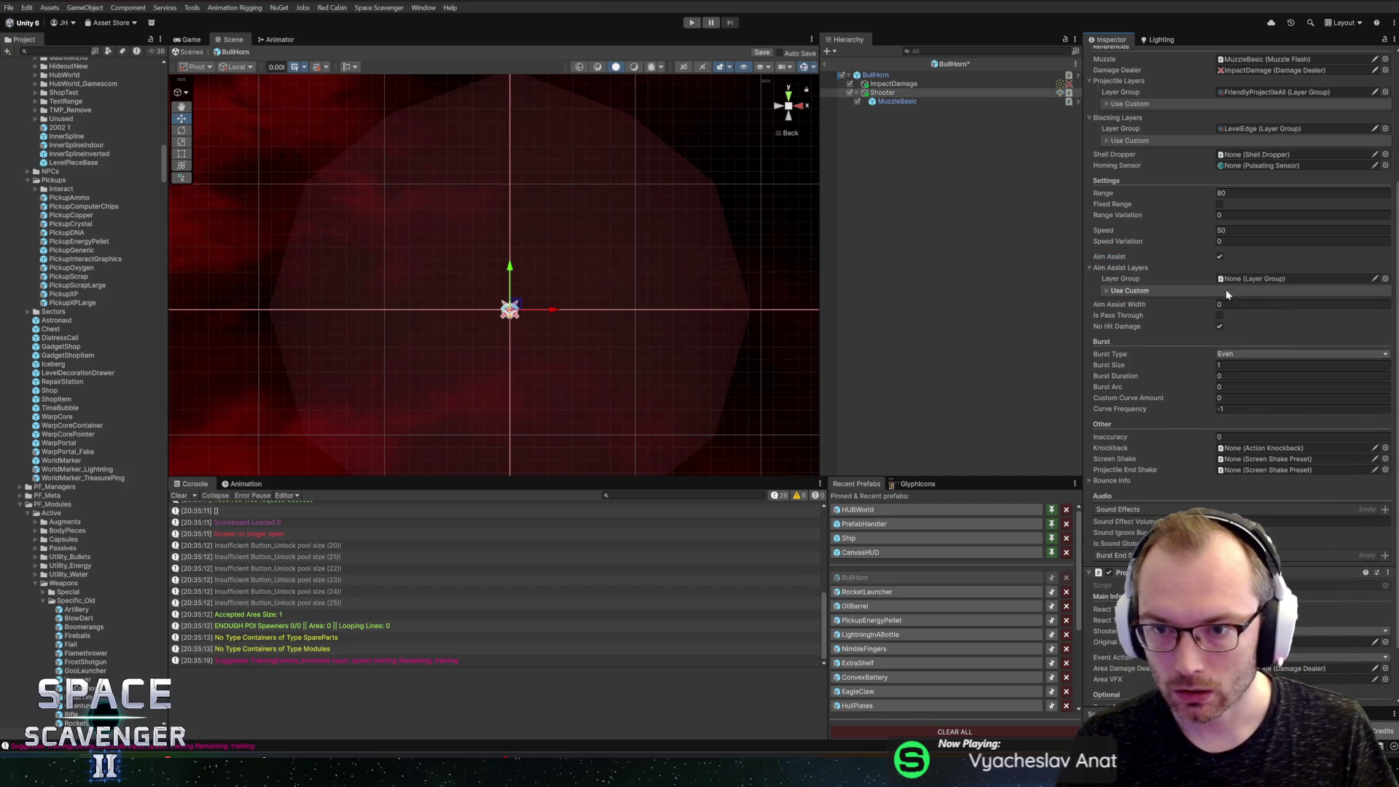
{"action": "left_click", "coordinate": [1386, 278]}
{"action": "type", "text": "aim"}
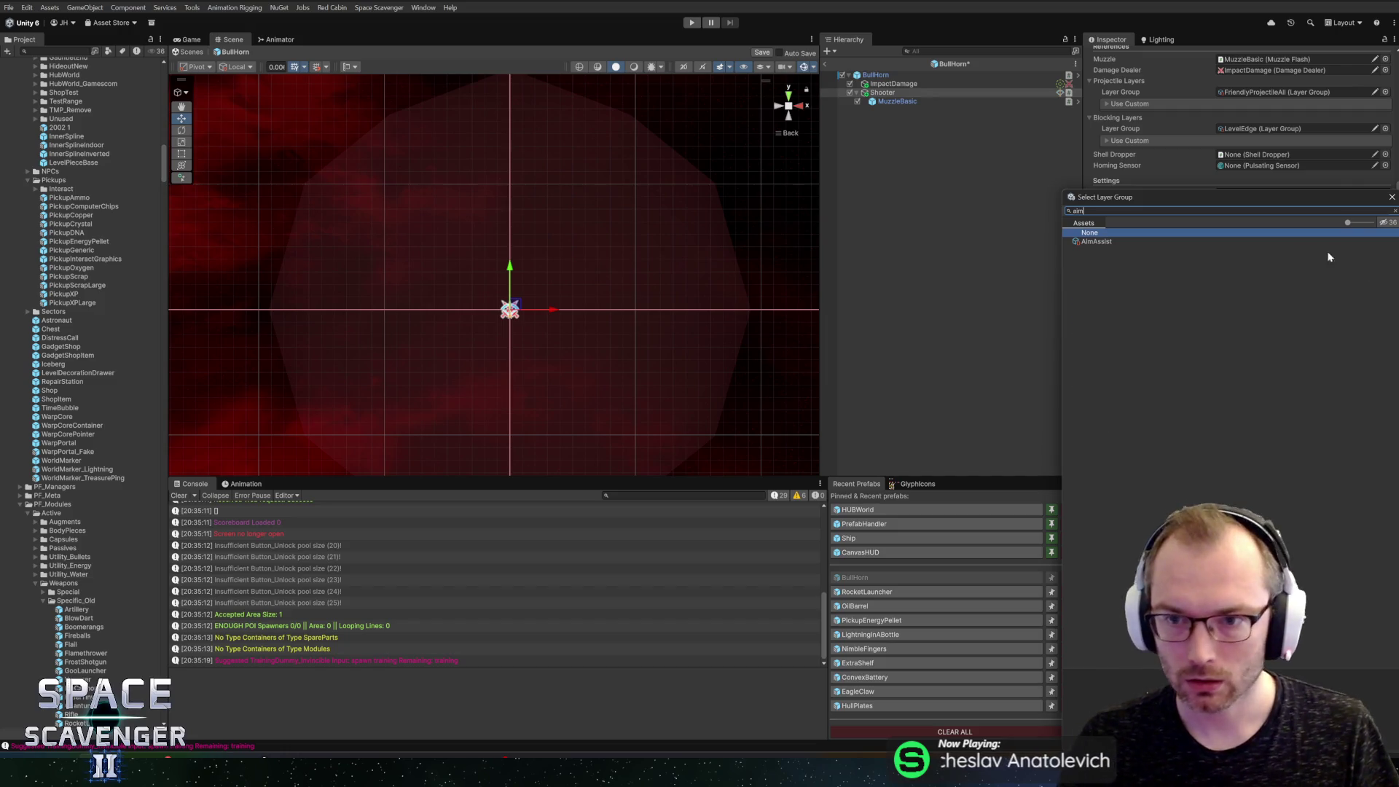
{"action": "left_click", "coordinate": [1100, 242]}
{"action": "double_click", "coordinate": [1100, 243]}
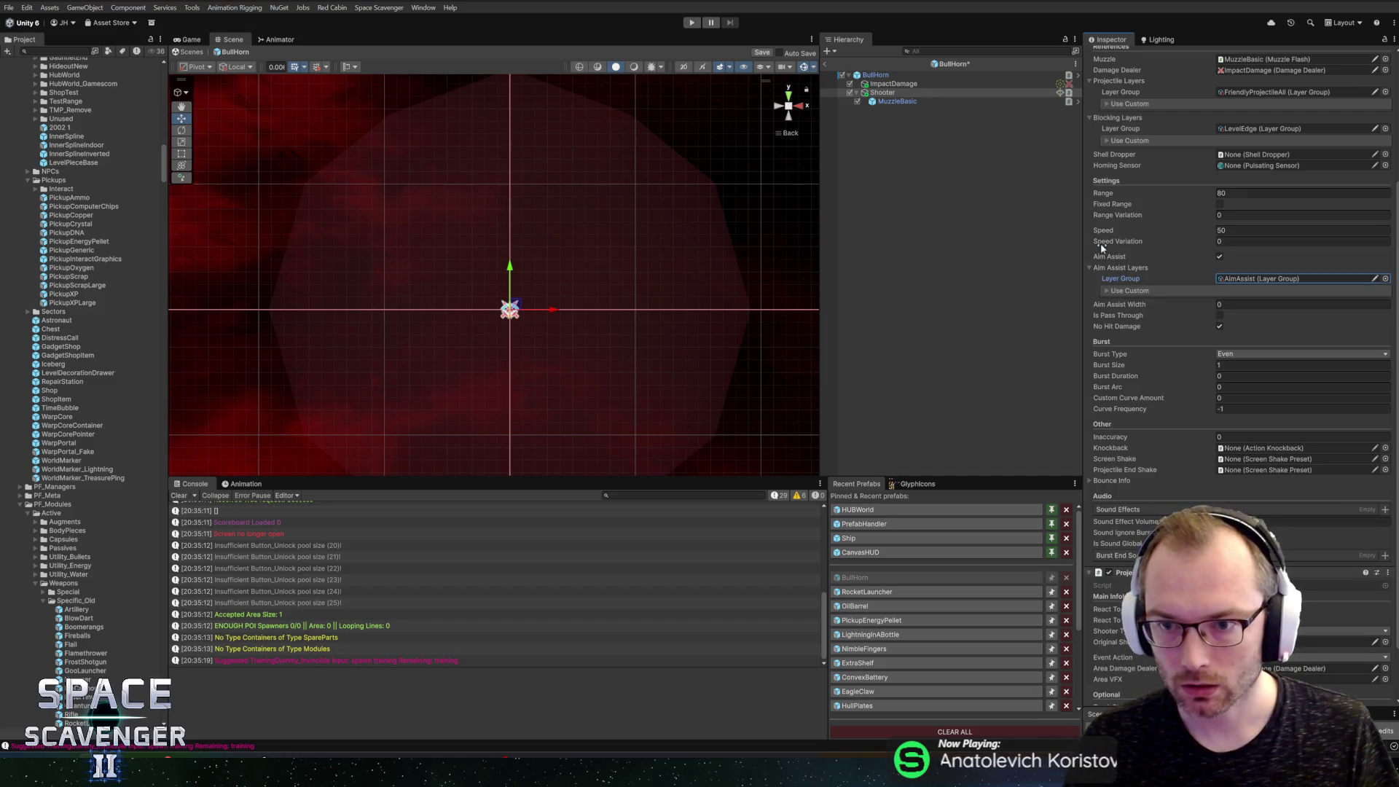
{"action": "left_click", "coordinate": [1230, 303]}
{"action": "type", "text": "10"}
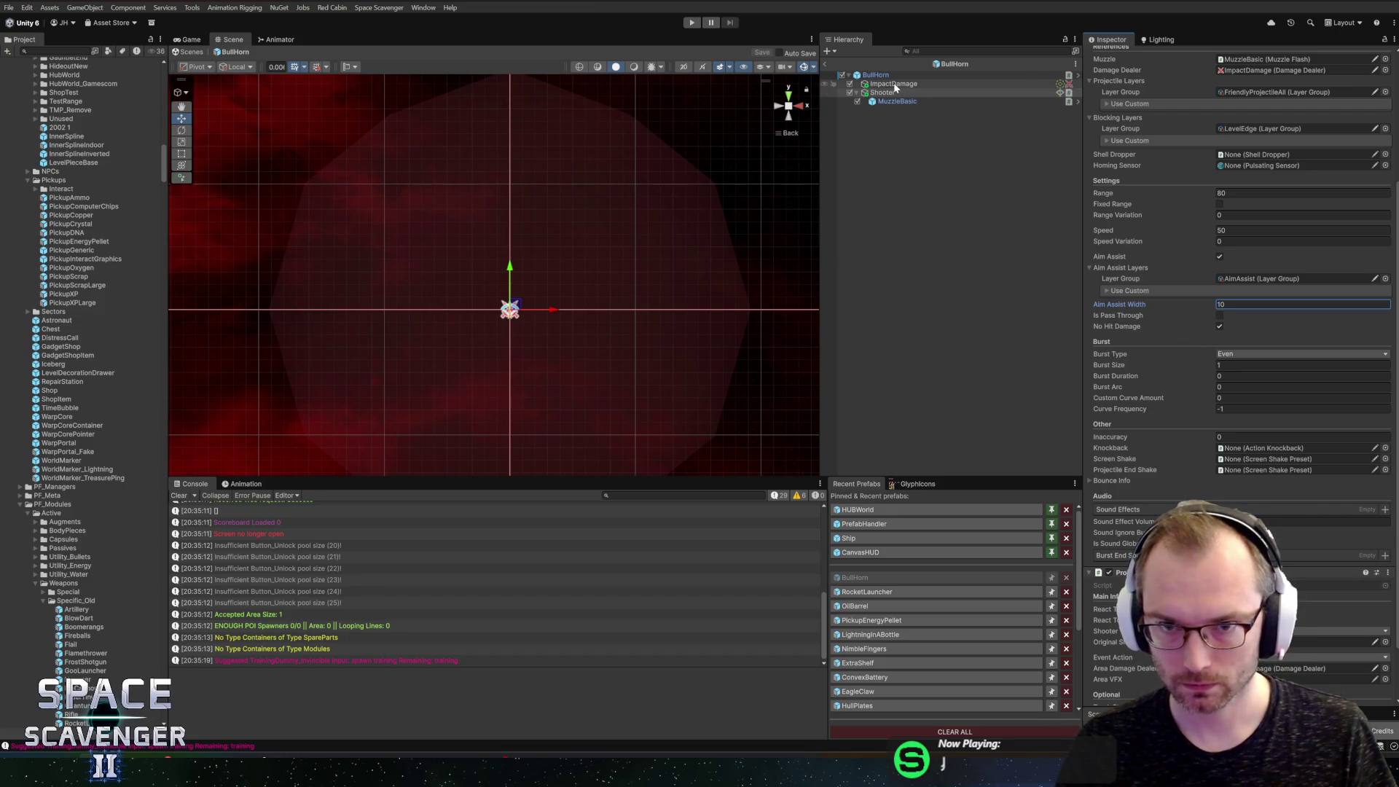
Step: Check the bullet prefab the Shooter fires, then launch Blender
{"action": "scroll", "coordinate": [1239, 182], "scroll_direction": "up", "scroll_amount": 5}
{"action": "left_click", "coordinate": [1268, 162]}
{"action": "scroll", "coordinate": [66, 275], "scroll_direction": "up", "scroll_amount": 8}
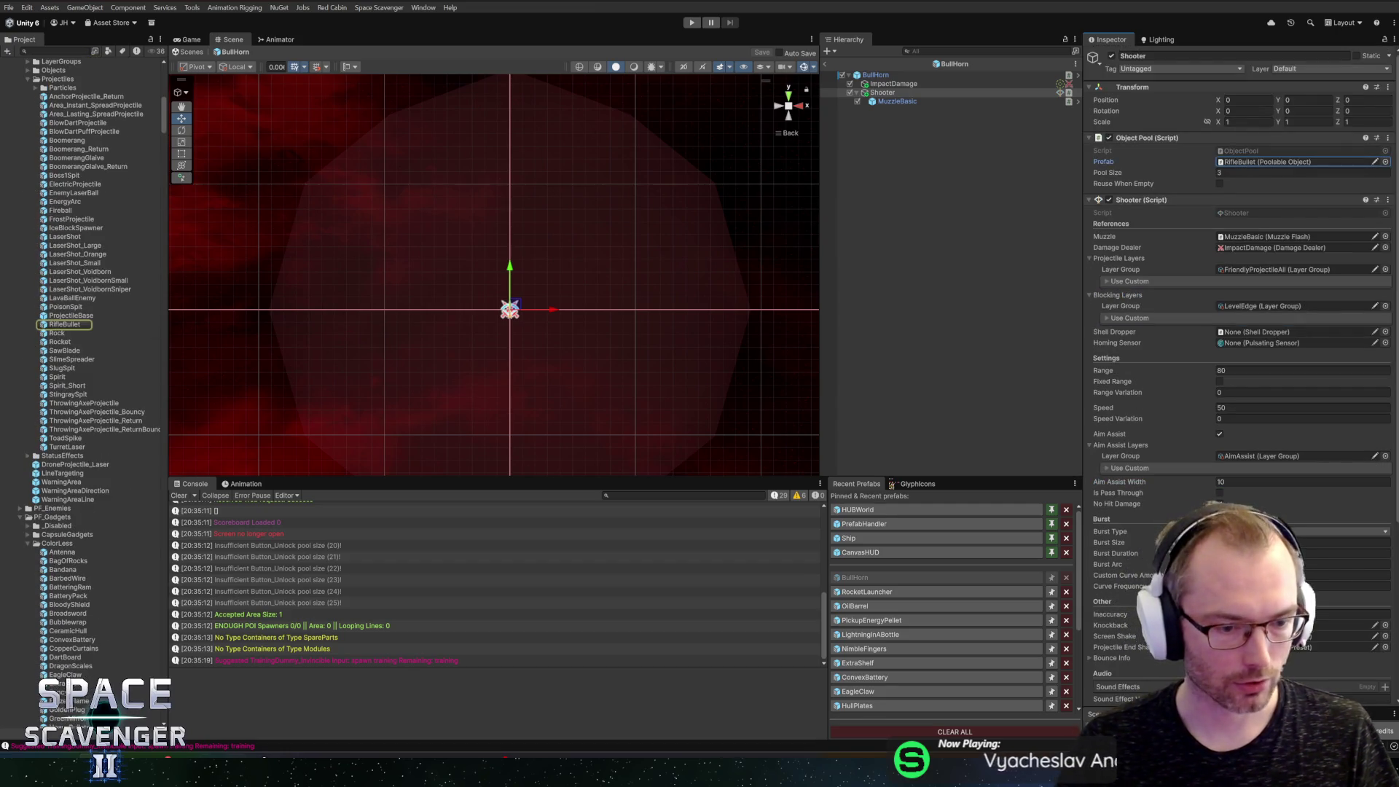
{"action": "double_click", "coordinate": [442, 503]}
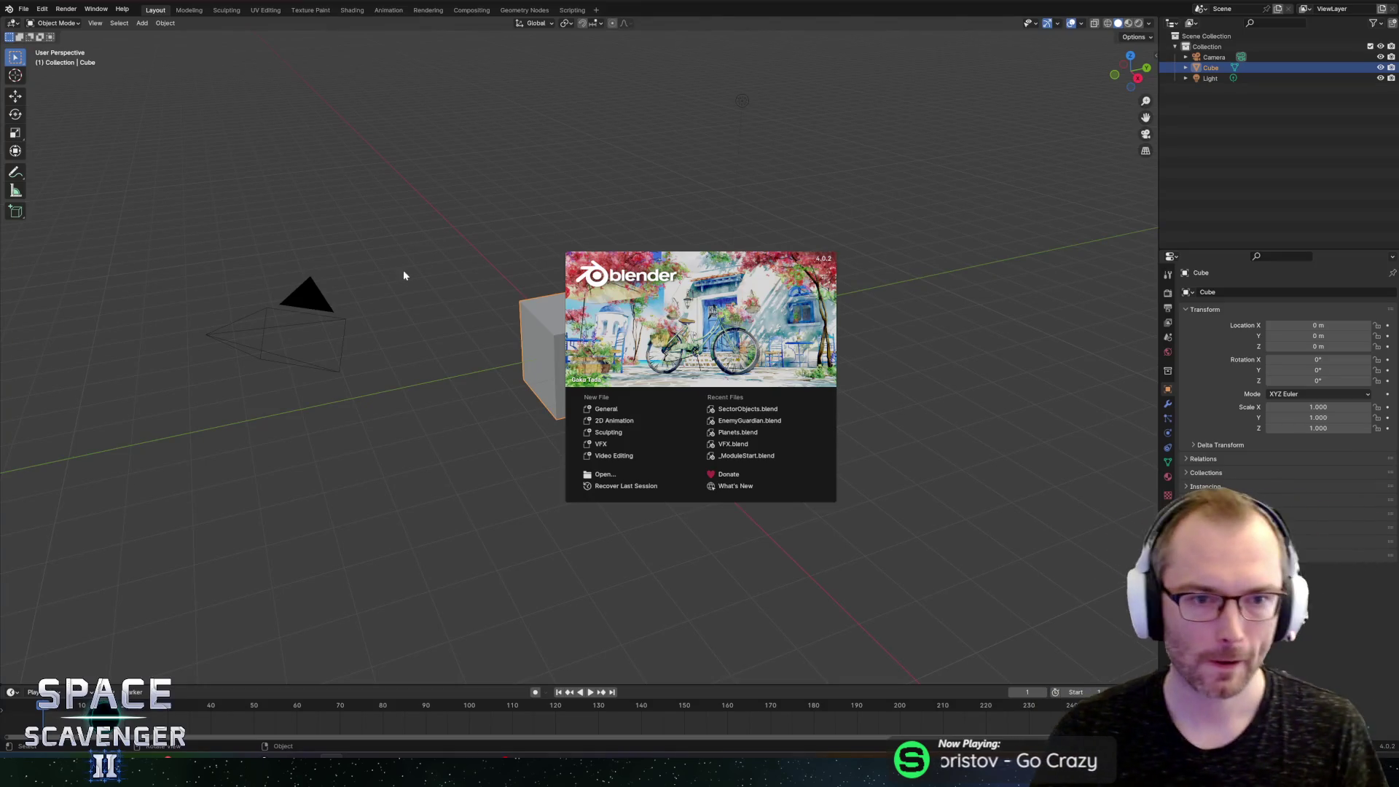
Step: Open VFX.blend from Recent Files and tilt the view down onto the brick wall
{"action": "left_click", "coordinate": [725, 446]}
{"action": "scroll", "coordinate": [736, 364], "scroll_direction": "down", "scroll_amount": 4}
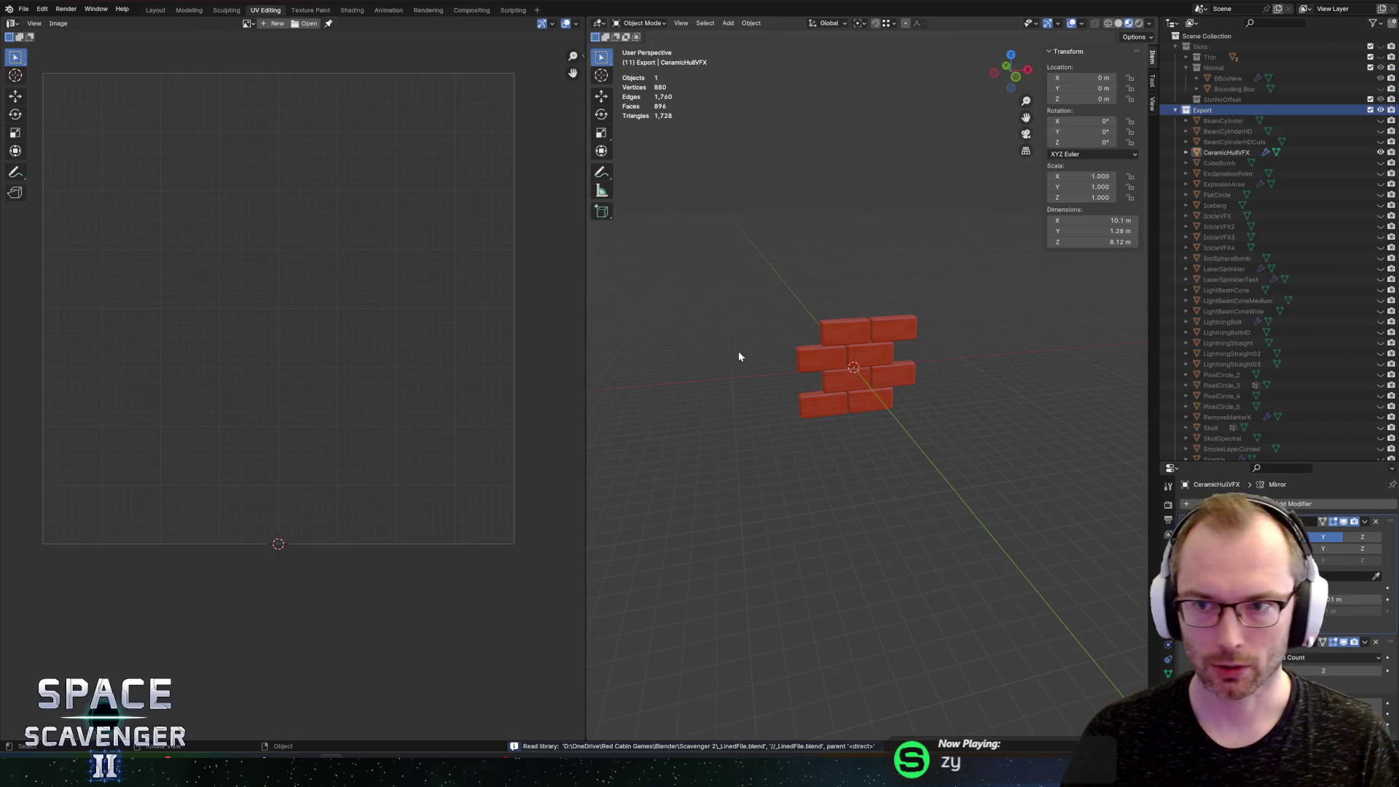
{"action": "scroll", "coordinate": [860, 339], "scroll_direction": "up", "scroll_amount": 4}
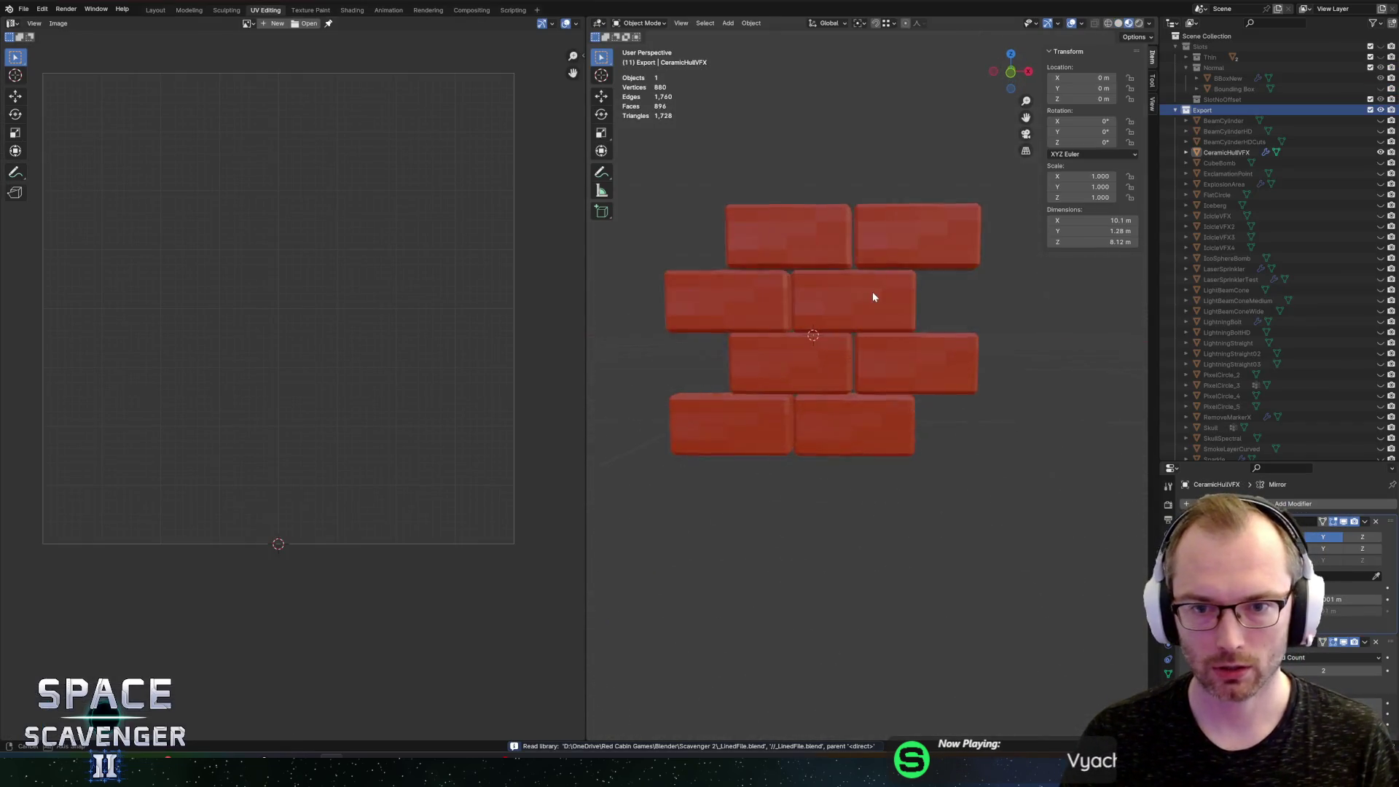
{"action": "scroll", "coordinate": [880, 304], "scroll_direction": "down", "scroll_amount": 4}
{"action": "left_click_drag", "start_coordinate": [879, 309], "coordinate": [885, 325]}
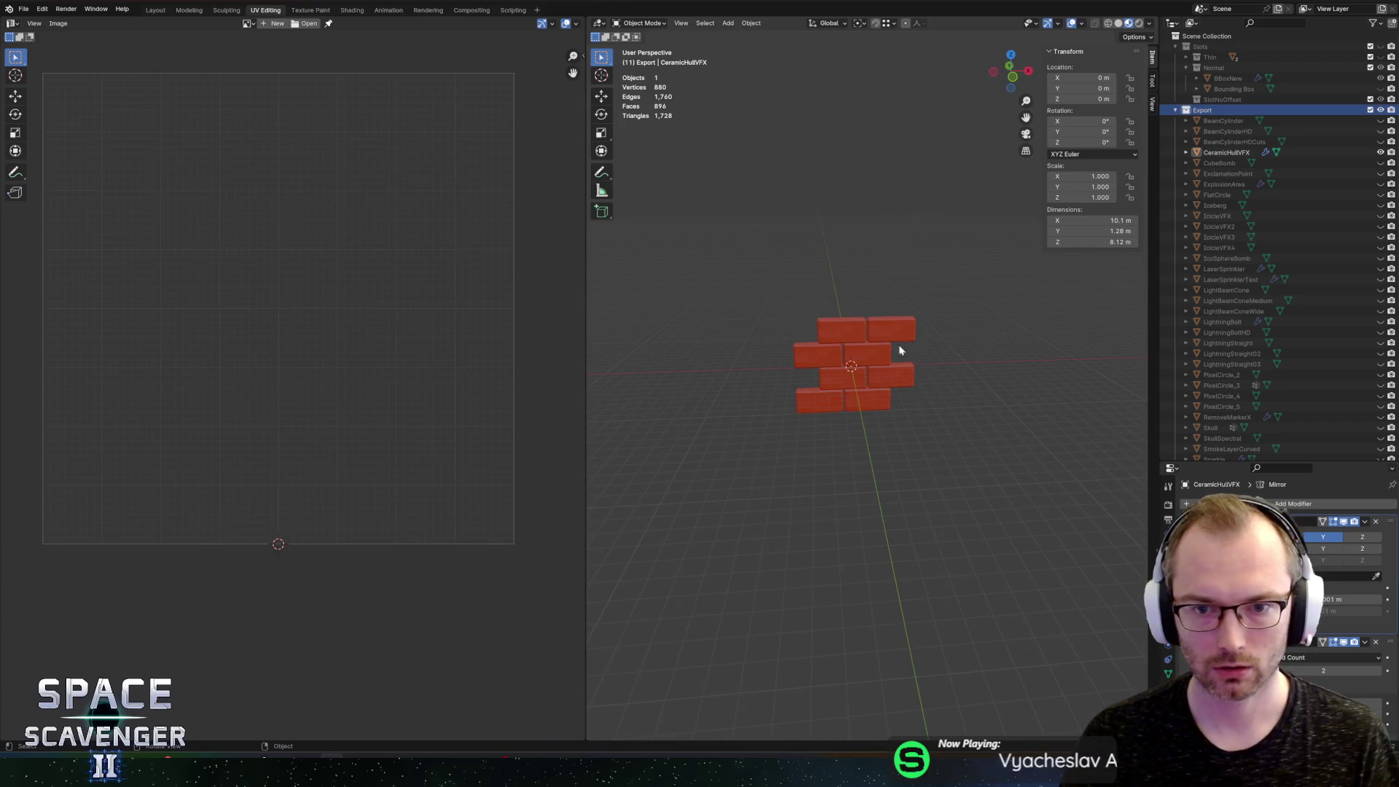
Step: Add a new collection inside Export, undo it, and bring up the Add > Mesh menu
{"action": "right_click", "coordinate": [1204, 110]}
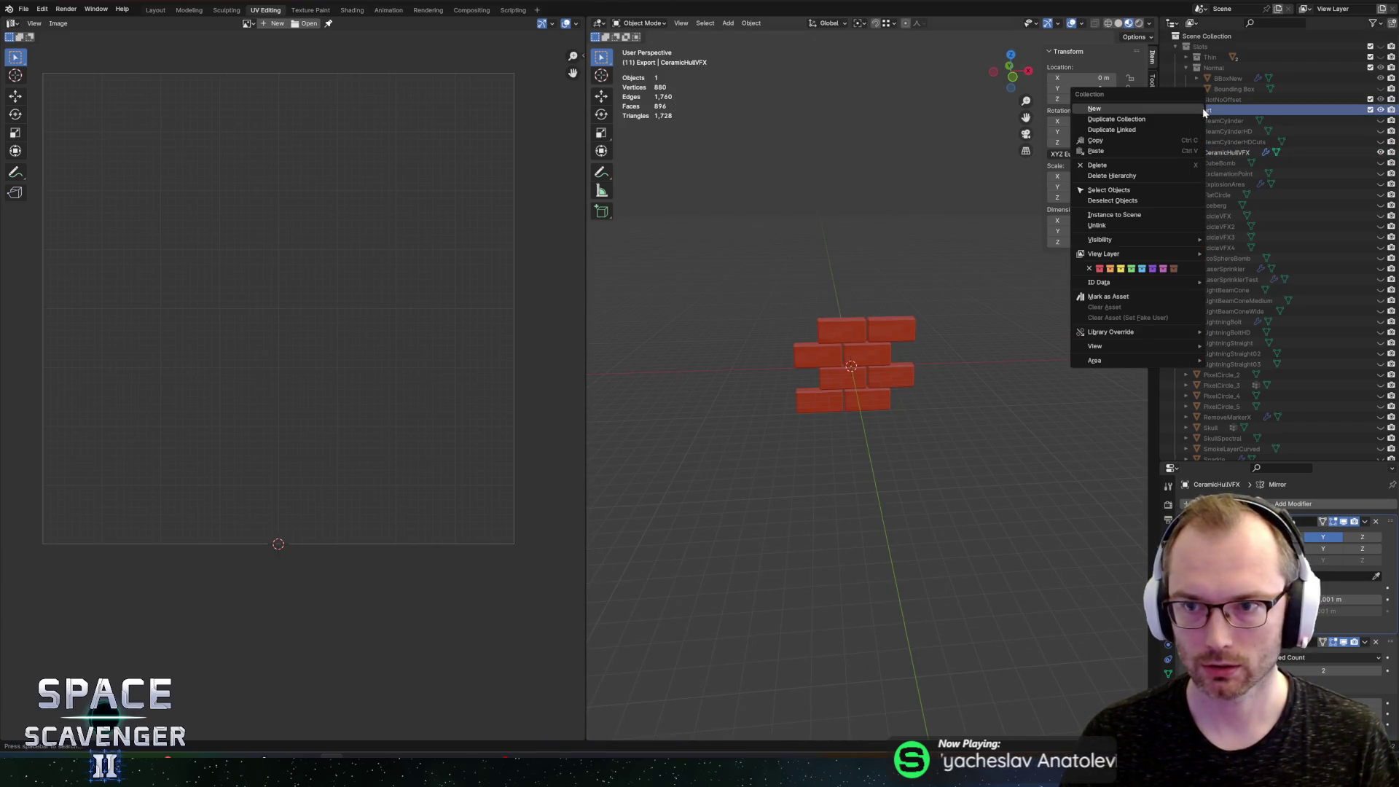
{"action": "right_click", "coordinate": [1177, 113]}
{"action": "left_click", "coordinate": [1177, 112]}
{"action": "key", "text": "ctrl+z"}
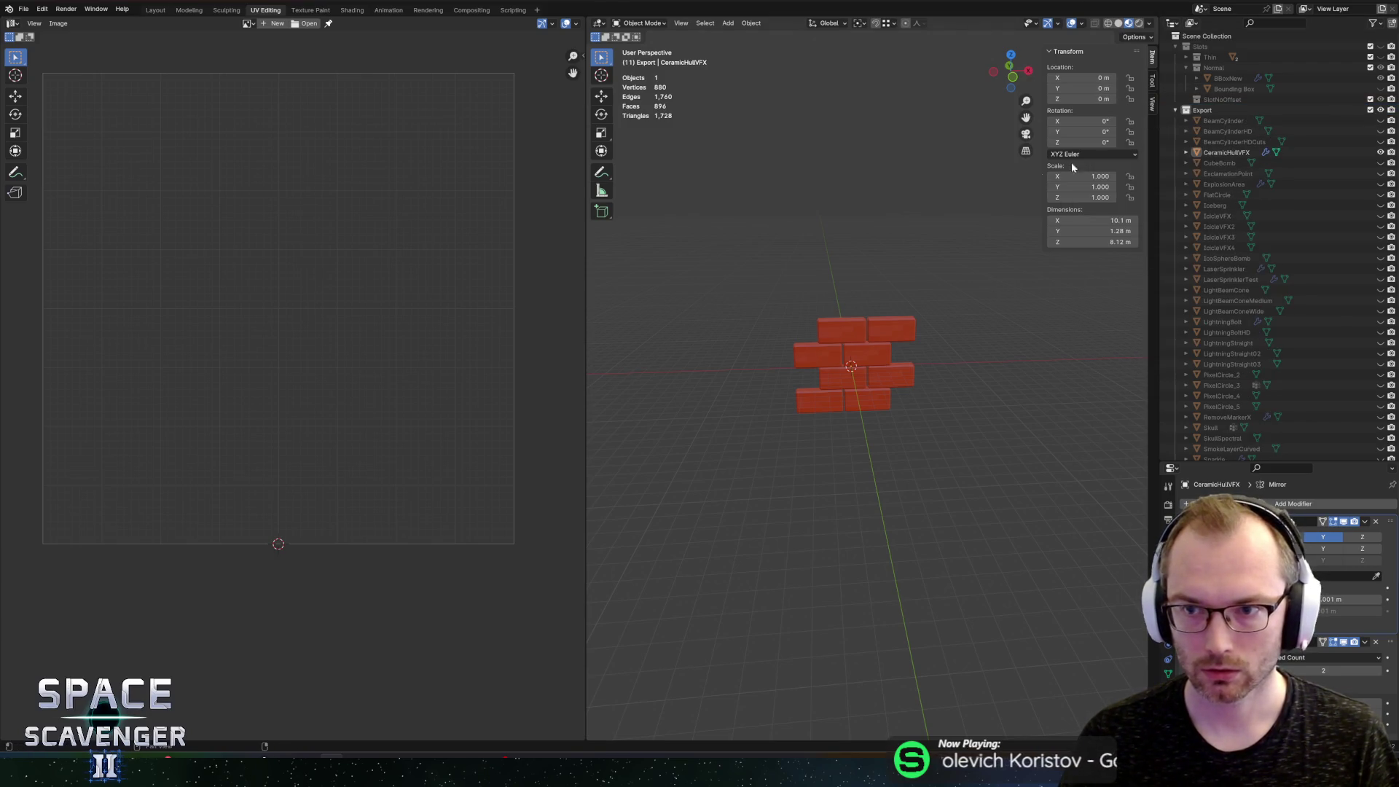
{"action": "key", "text": "shift+a"}
{"action": "mouse_move", "coordinate": [806, 272]}
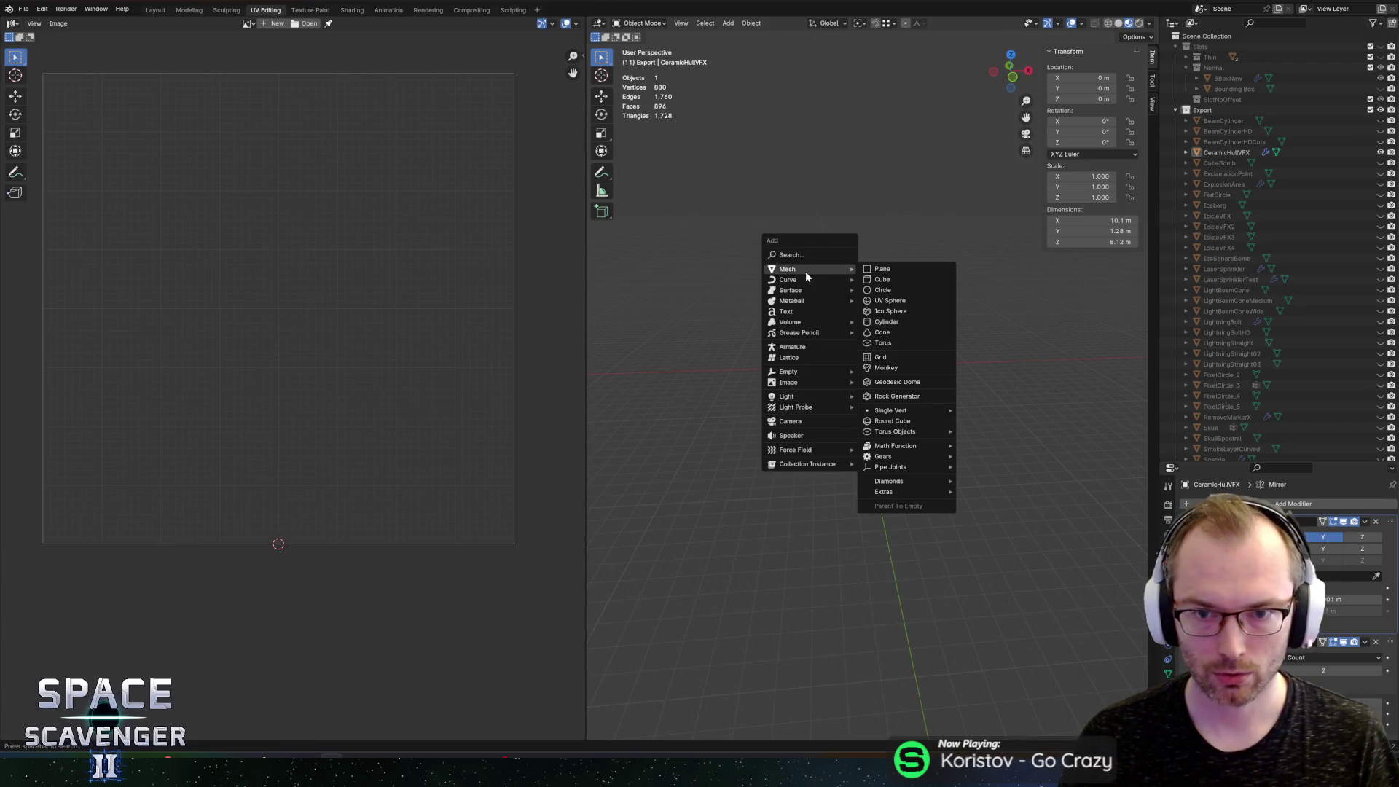
Step: Add an 8-vertex cylinder, rotate it 90° around Y and shift it along X
{"action": "left_click", "coordinate": [896, 323]}
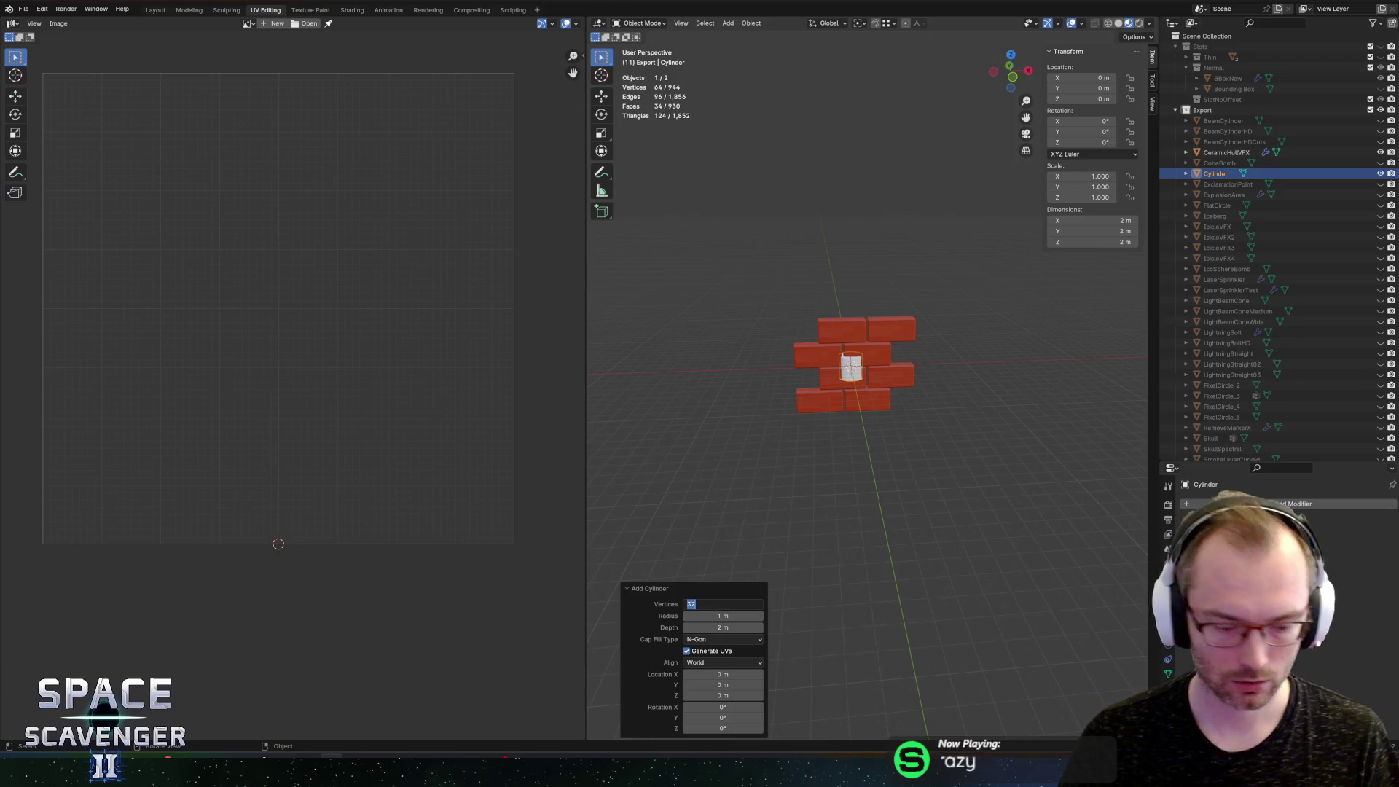
{"action": "key", "text": "Return"}
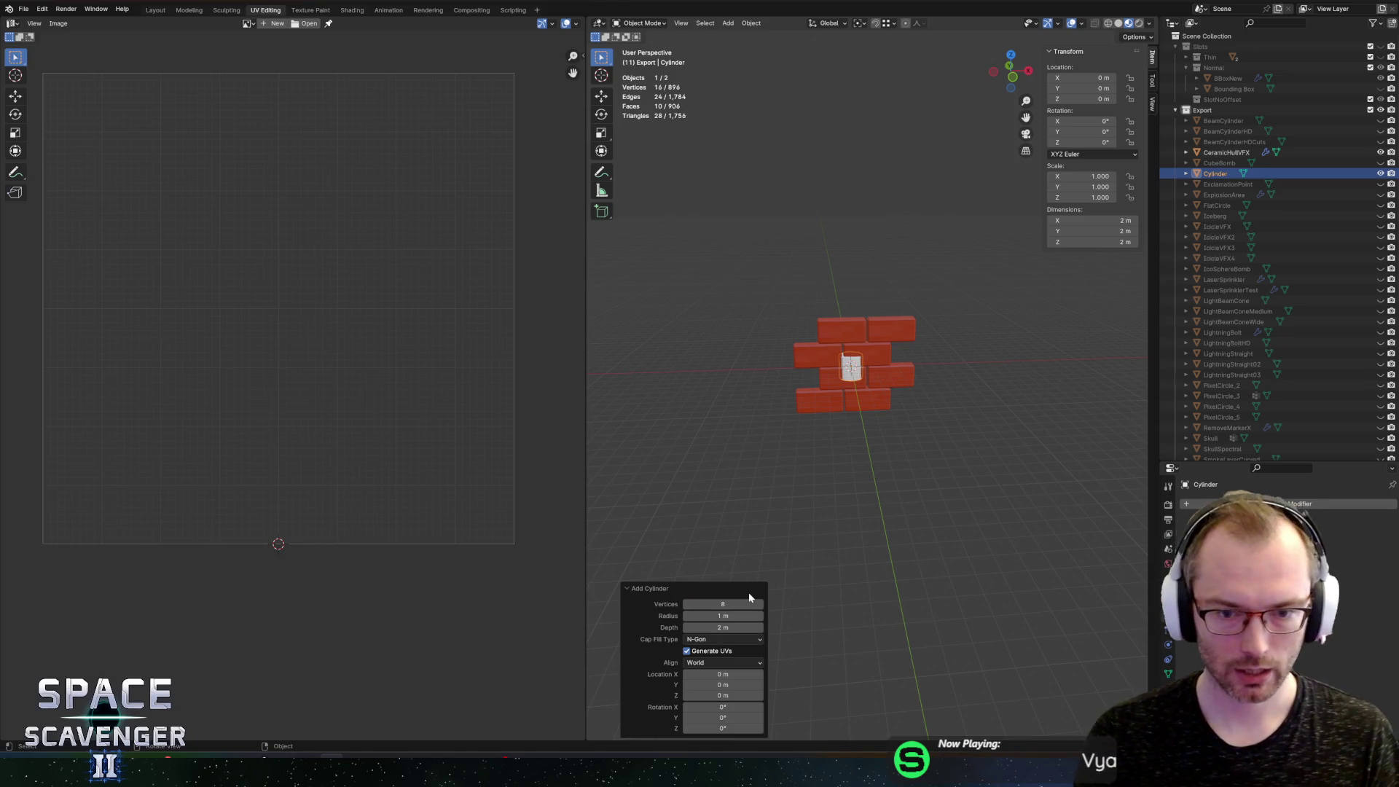
{"action": "scroll", "coordinate": [881, 341], "scroll_direction": "up", "scroll_amount": 2}
{"action": "key", "text": "Tab"}
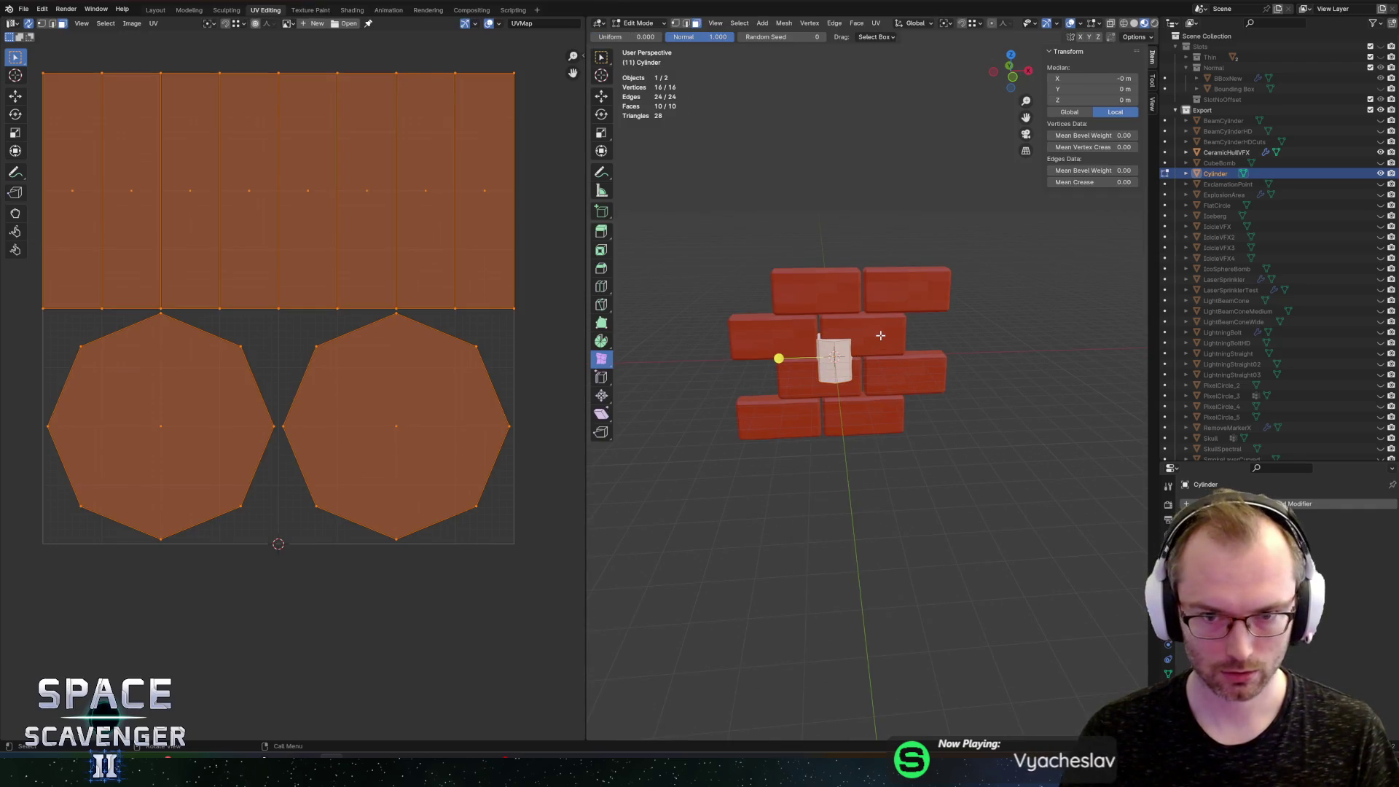
{"action": "type", "text": "ry"}
{"action": "type", "text": "90"}
{"action": "key", "text": "Return"}
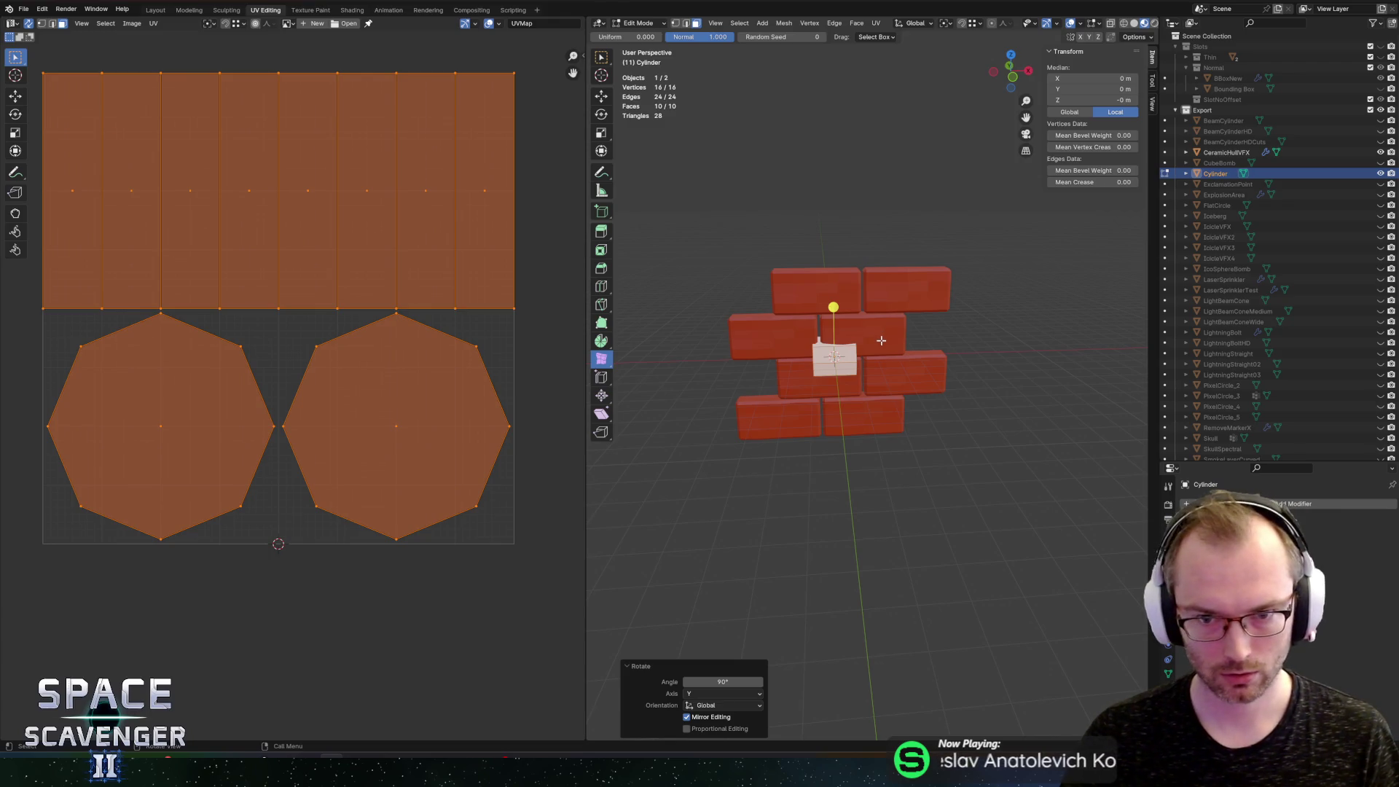
{"action": "key", "text": "g"}
{"action": "key", "text": "x"}
{"action": "left_click", "coordinate": [917, 356]}
{"action": "key", "text": "Tab"}
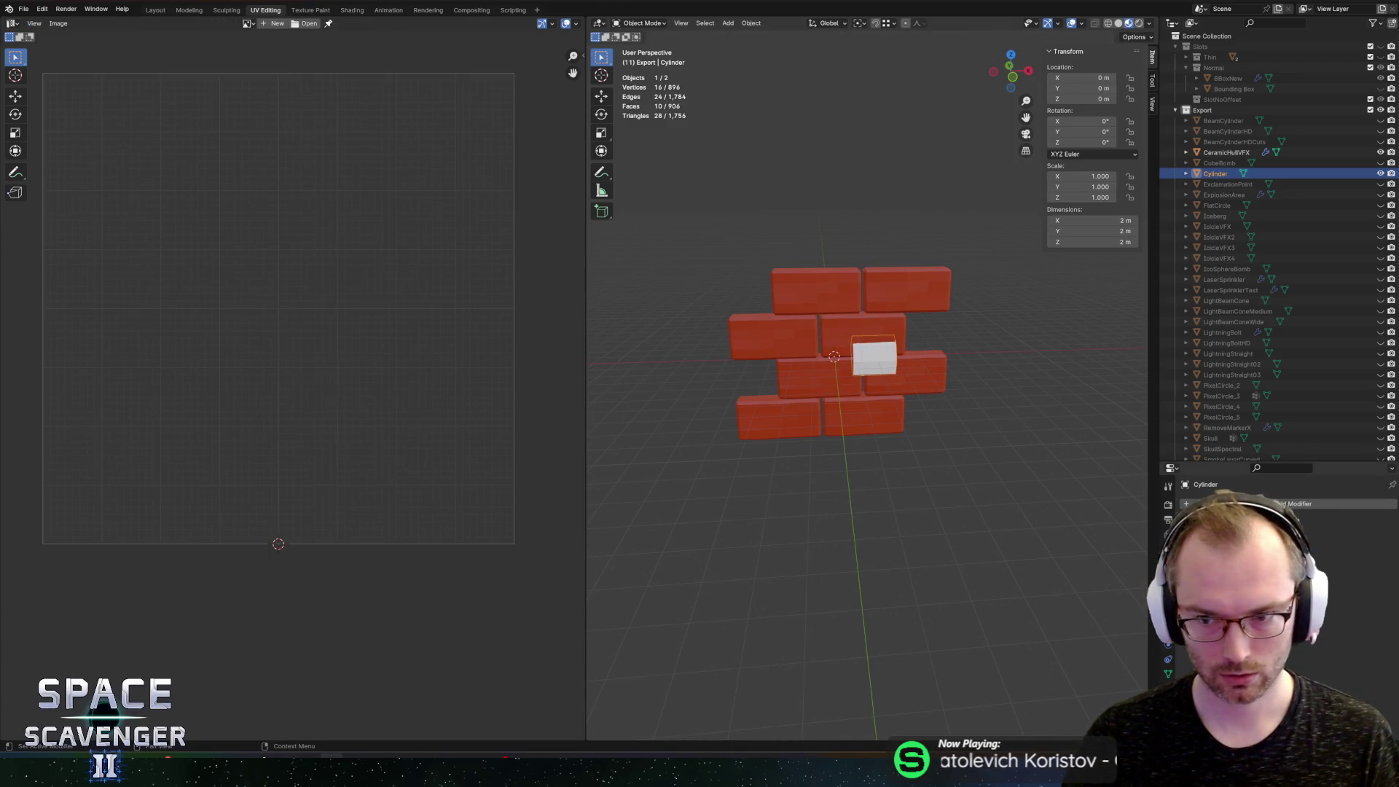
Step: Move the piece left of the origin along X and mirror it with a Mirror modifier
{"action": "key", "text": "Tab"}
{"action": "key", "text": "g"}
{"action": "key", "text": "x"}
{"action": "left_click", "coordinate": [961, 453]}
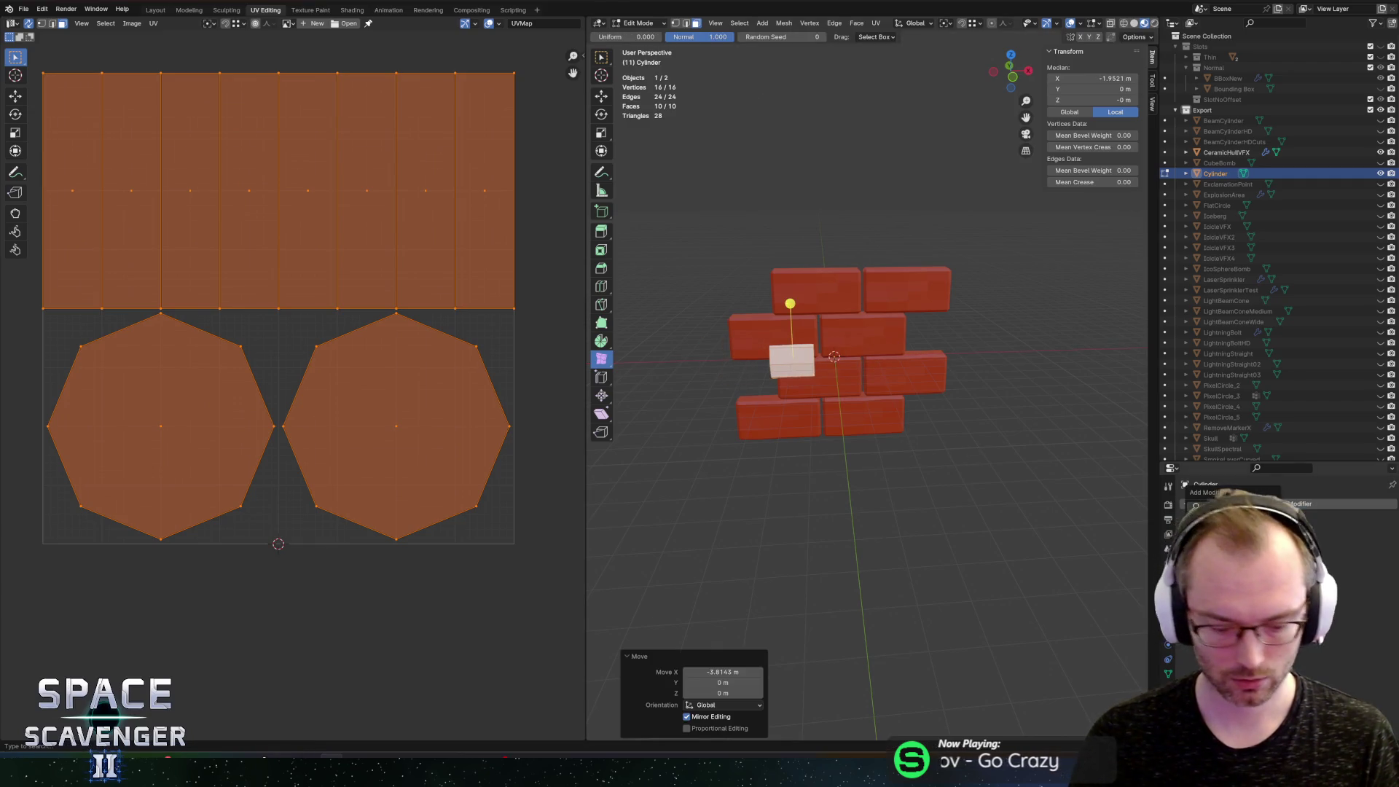
{"action": "left_click", "coordinate": [1107, 517]}
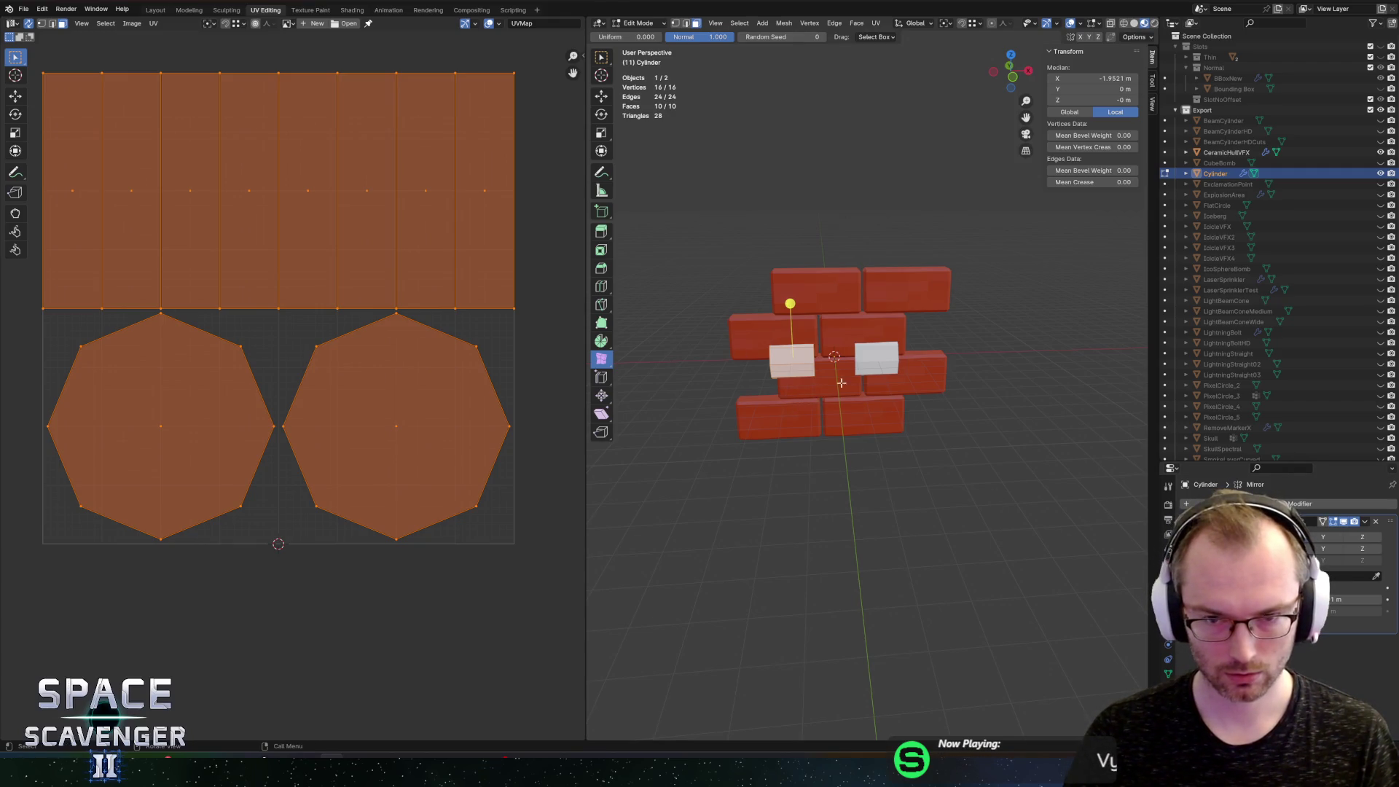
Step: Hide the brick wall and rename the cylinder object to BullHorns
{"action": "key", "text": "h"}
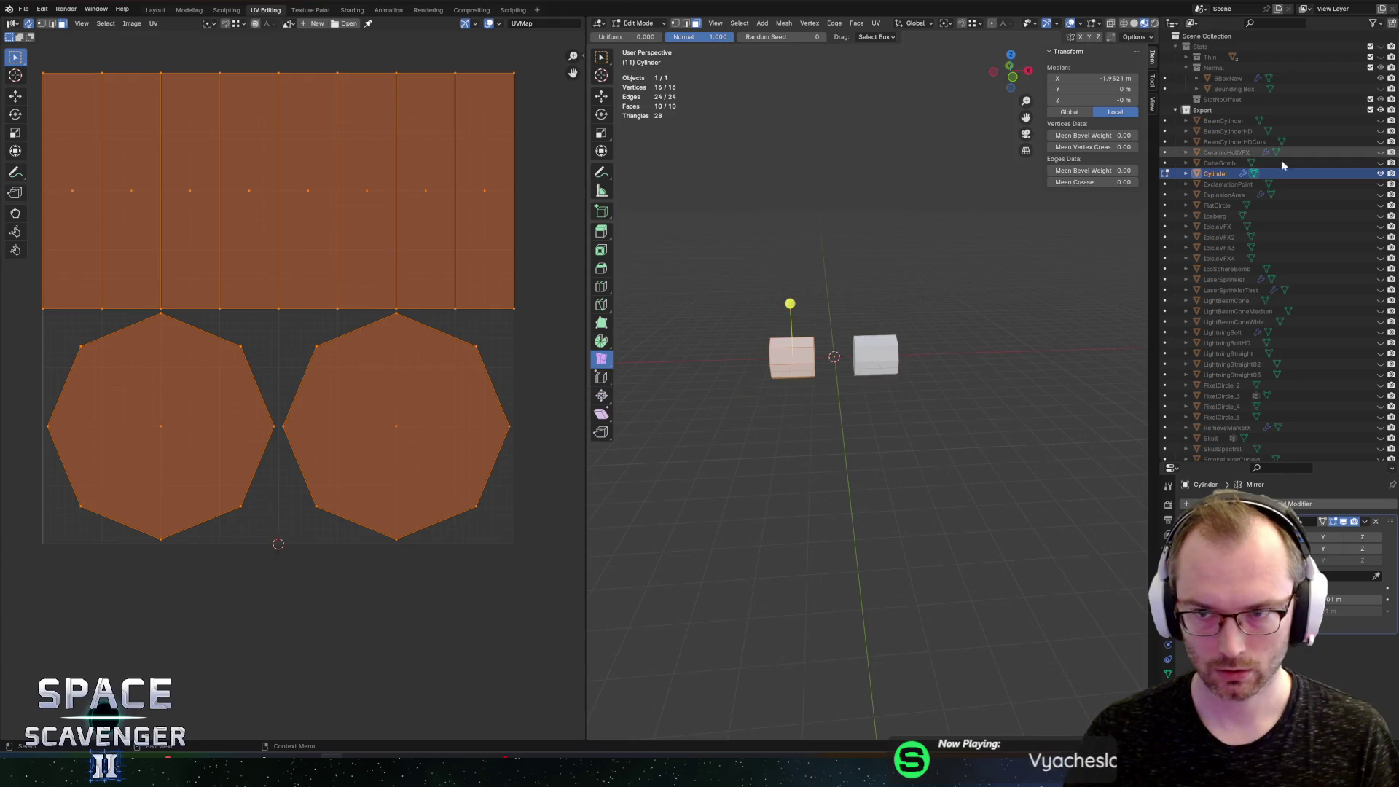
{"action": "double_click", "coordinate": [1216, 173]}
{"action": "type", "text": "BullHorns"}
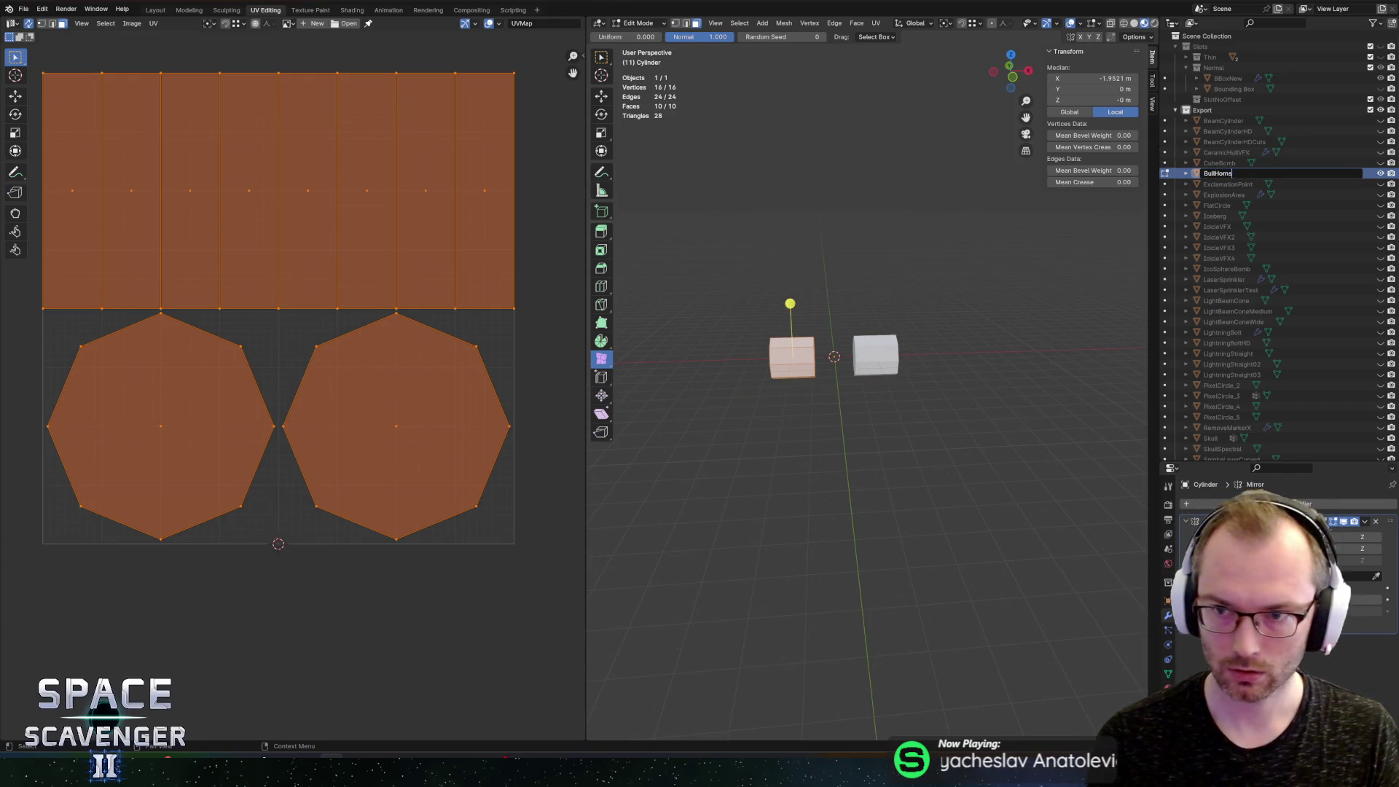
{"action": "key", "text": "Return"}
Step: In Edit Mode, select an end-cap face and orbit to a front view of both pieces
{"action": "key", "text": "Tab"}
{"action": "key", "text": "Tab"}
{"action": "scroll", "coordinate": [822, 313], "scroll_direction": "up", "scroll_amount": 5}
{"action": "key", "text": "alt+a"}
{"action": "left_click", "coordinate": [751, 315]}
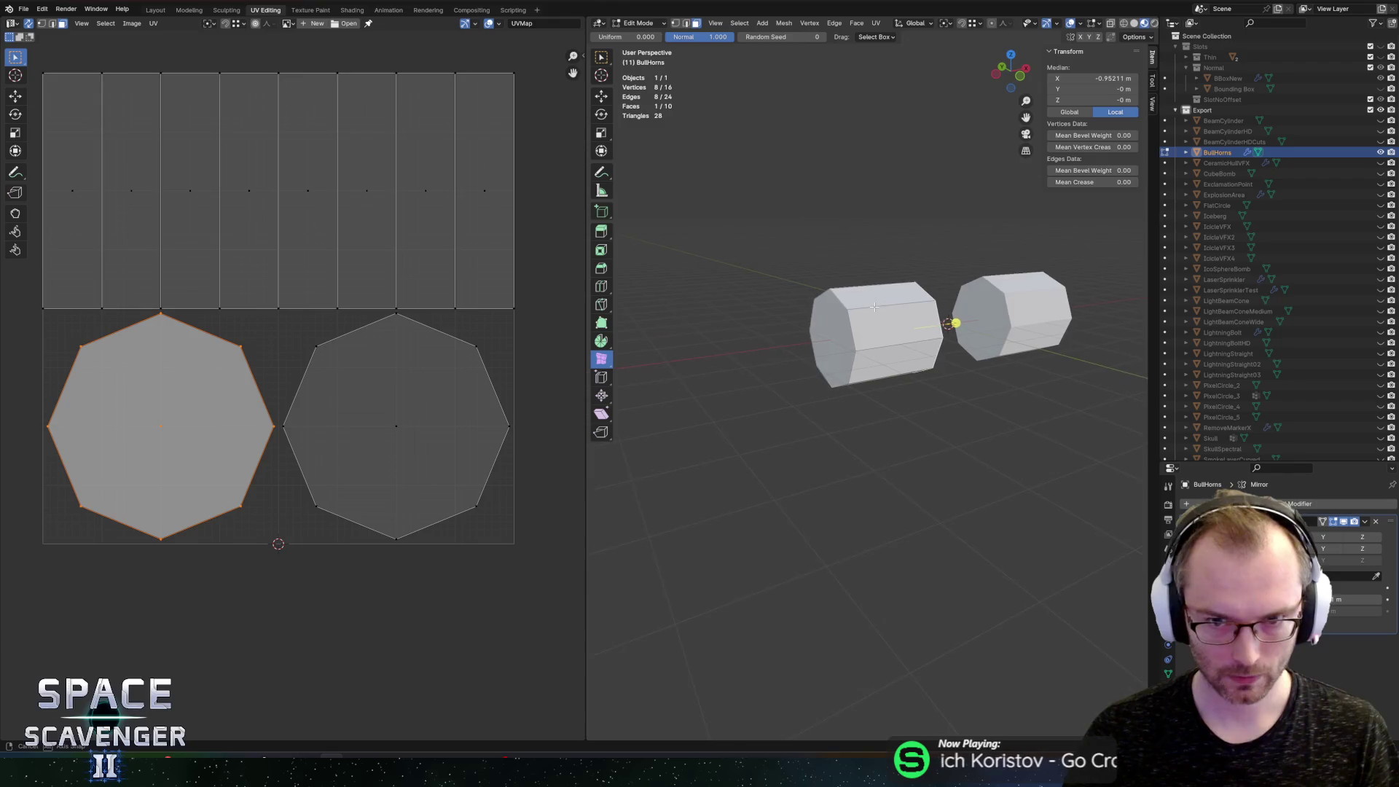
{"action": "left_click", "coordinate": [1010, 281]}
{"action": "left_click_drag", "start_coordinate": [1010, 281], "coordinate": [916, 284]}
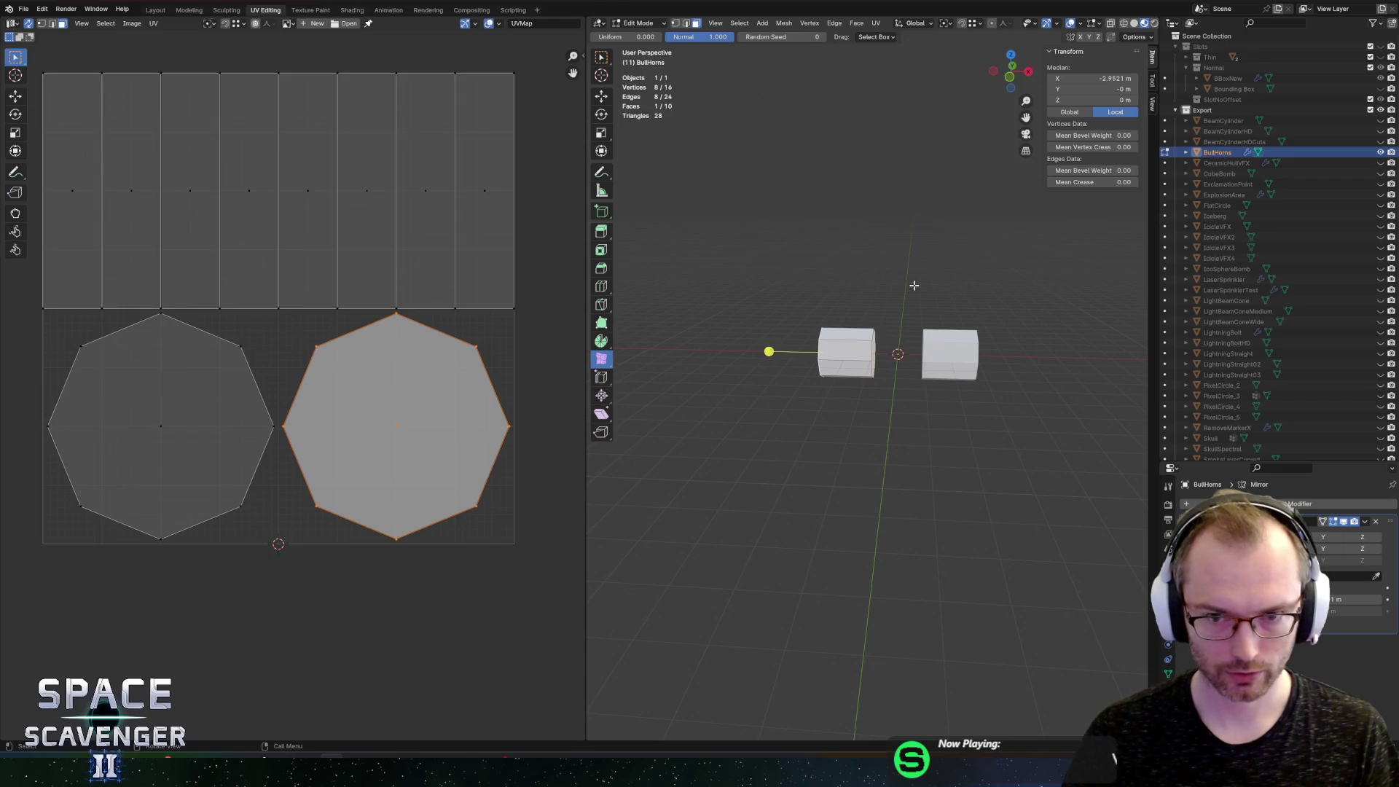
{"action": "key", "text": "shift+a"}
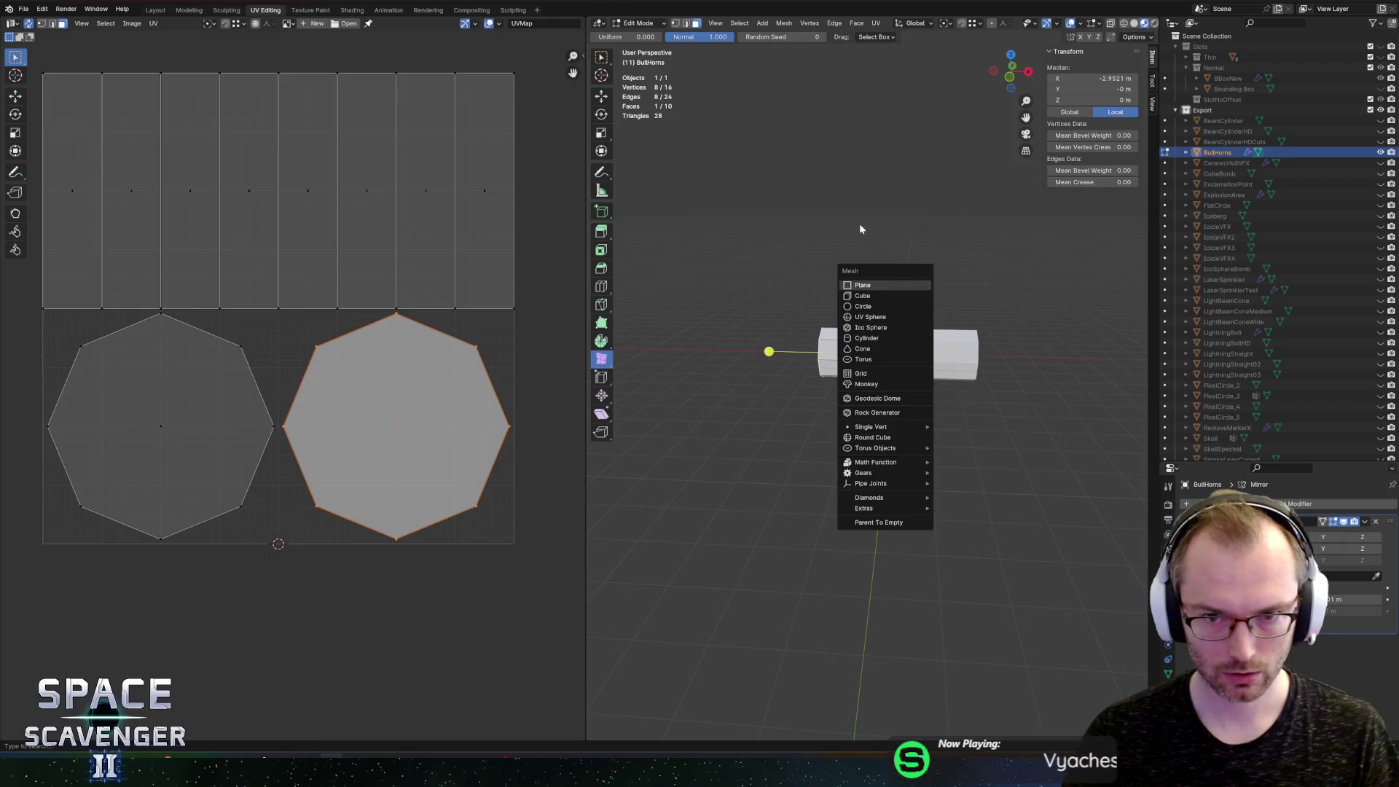
Step: Return to Object Mode and add a Bezier curve to the scene
{"action": "key", "text": "Escape"}
{"action": "key", "text": "shift+a"}
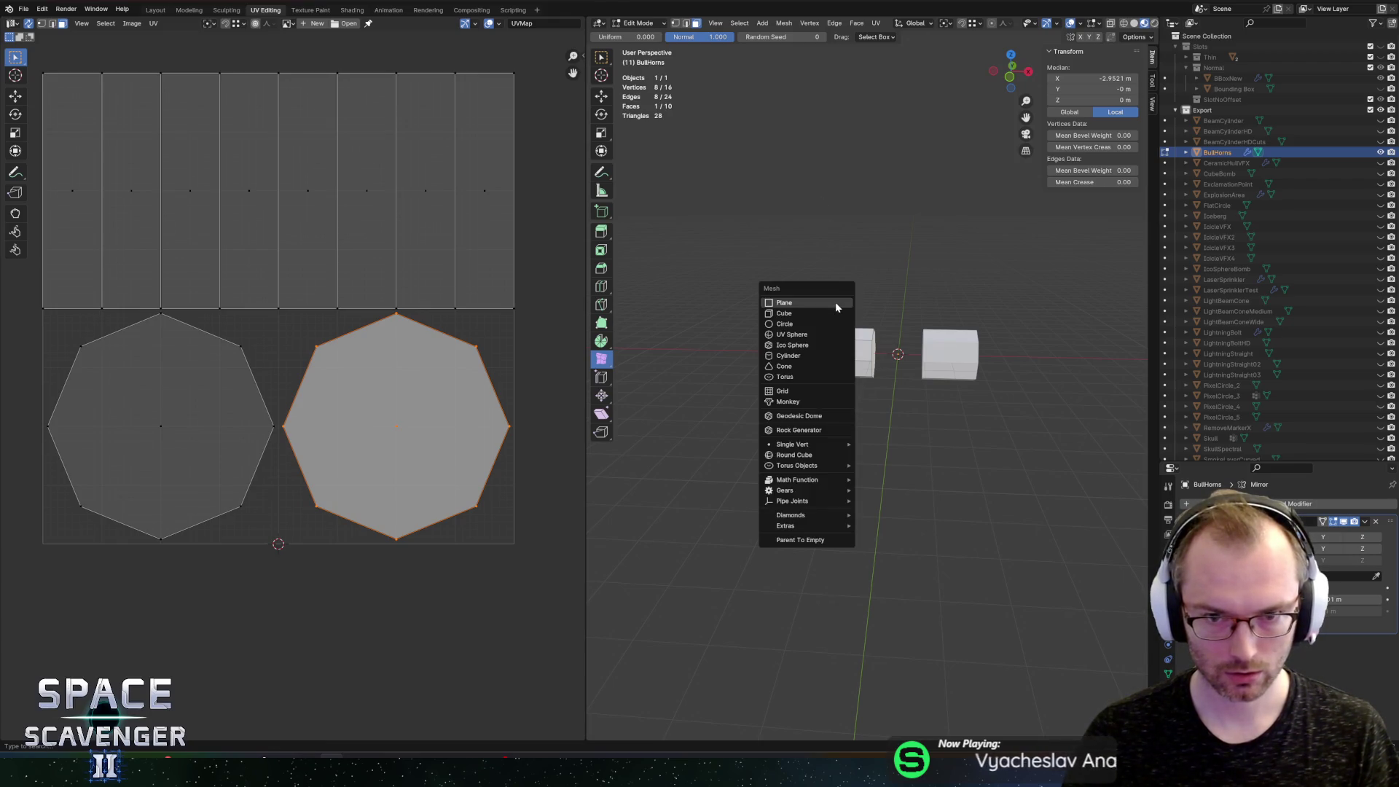
{"action": "key", "text": "Escape"}
{"action": "key", "text": "Tab"}
{"action": "key", "text": "shift+a"}
{"action": "mouse_move", "coordinate": [845, 281]}
{"action": "left_click", "coordinate": [911, 279]}
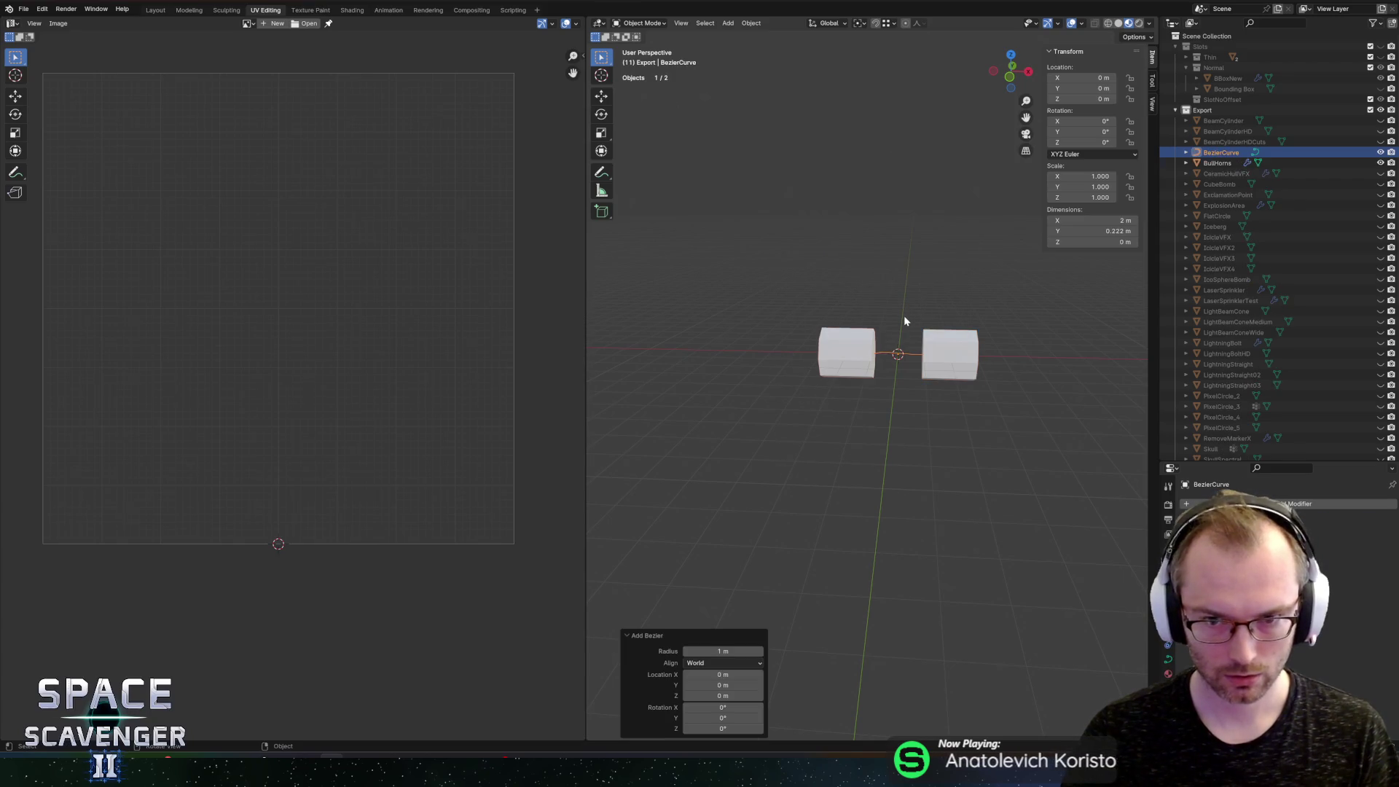
{"action": "left_click", "coordinate": [904, 316]}
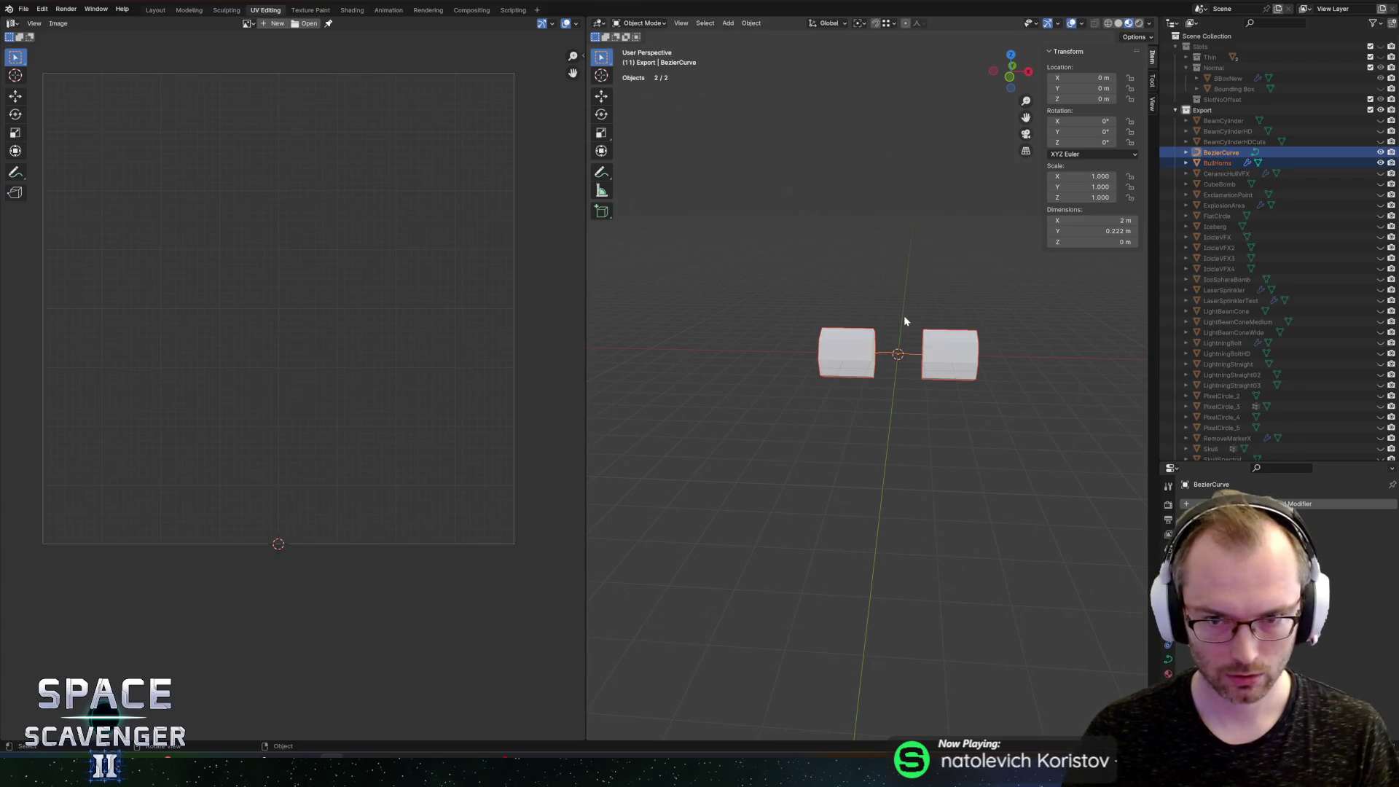
Step: Move the curve points along X and add a Mirror modifier to the curve
{"action": "key", "text": "Tab"}
{"action": "key", "text": "g"}
{"action": "key", "text": "x"}
{"action": "left_click", "coordinate": [872, 364]}
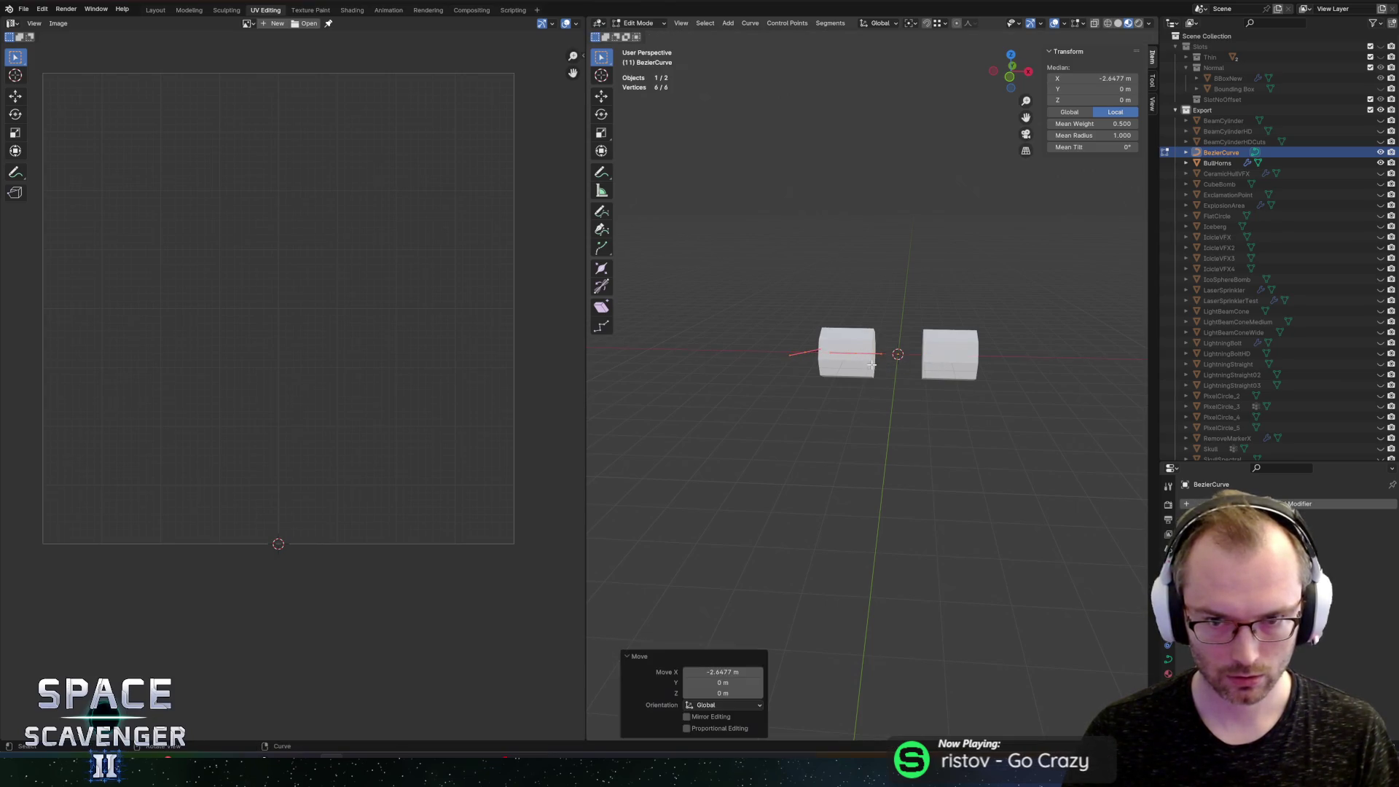
{"action": "key", "text": "shift+a"}
{"action": "type", "text": "mir"}
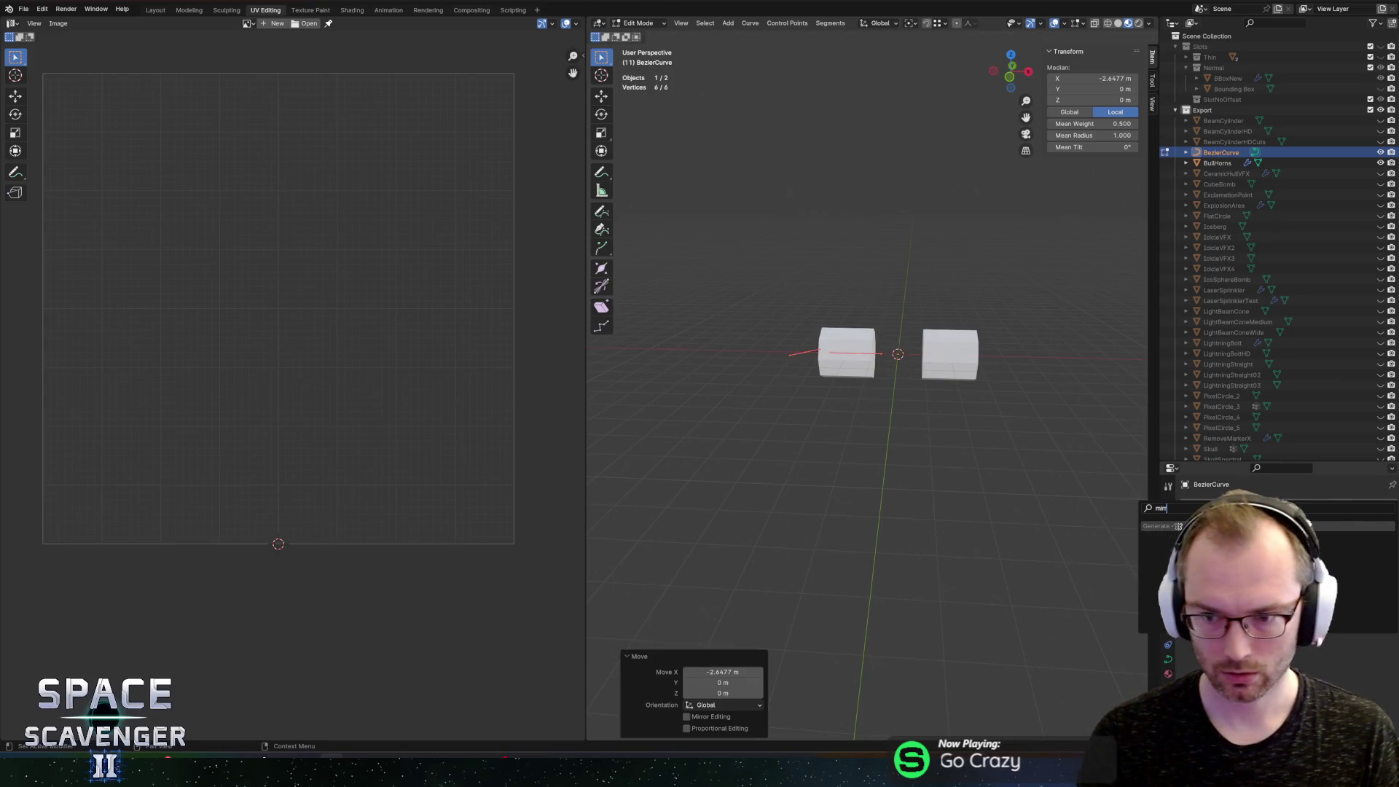
{"action": "key", "text": "Return"}
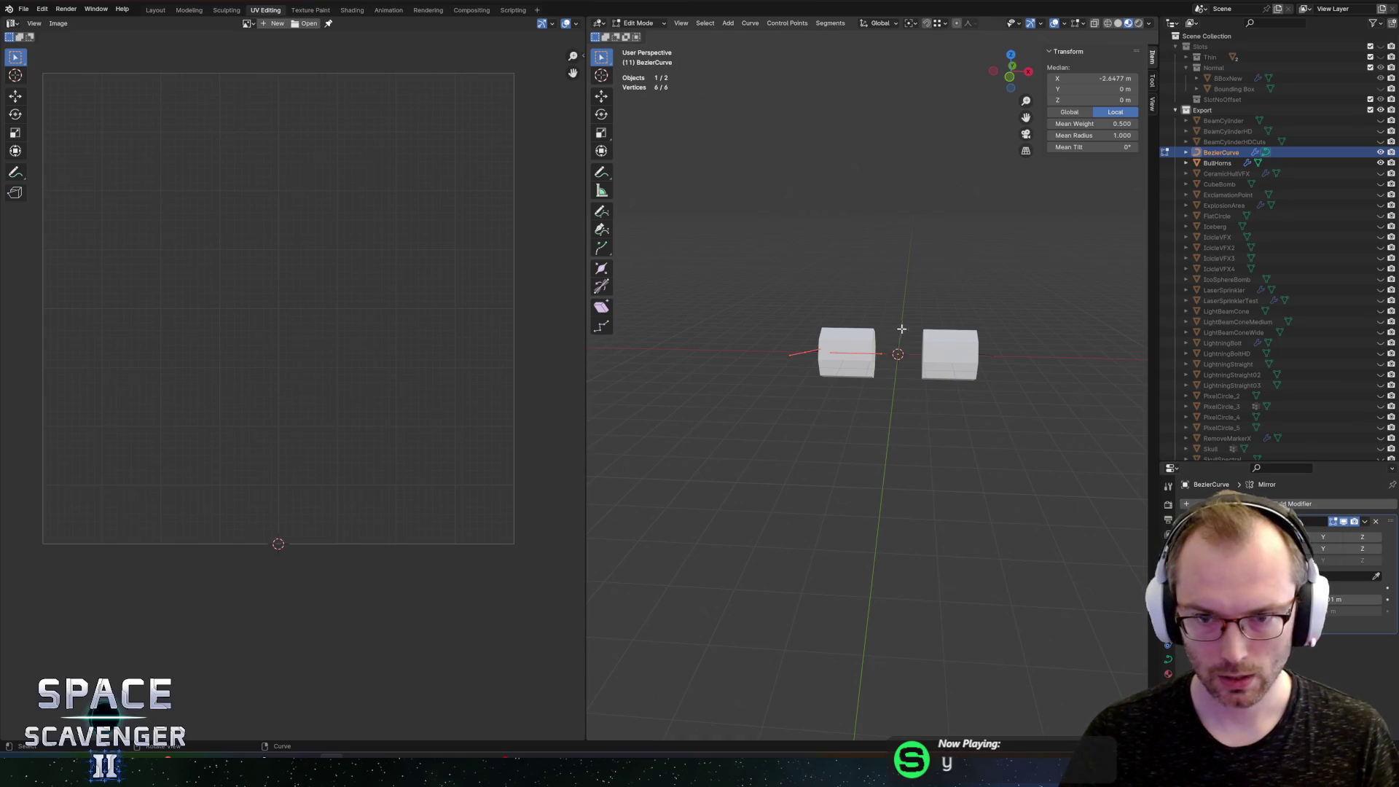
Step: Delete the BullHorns cylinders, then edit the Bezier curve with its Object Data settings showing
{"action": "key", "text": "Tab"}
{"action": "left_click", "coordinate": [860, 336]}
{"action": "key", "text": "x"}
{"action": "left_click", "coordinate": [851, 337]}
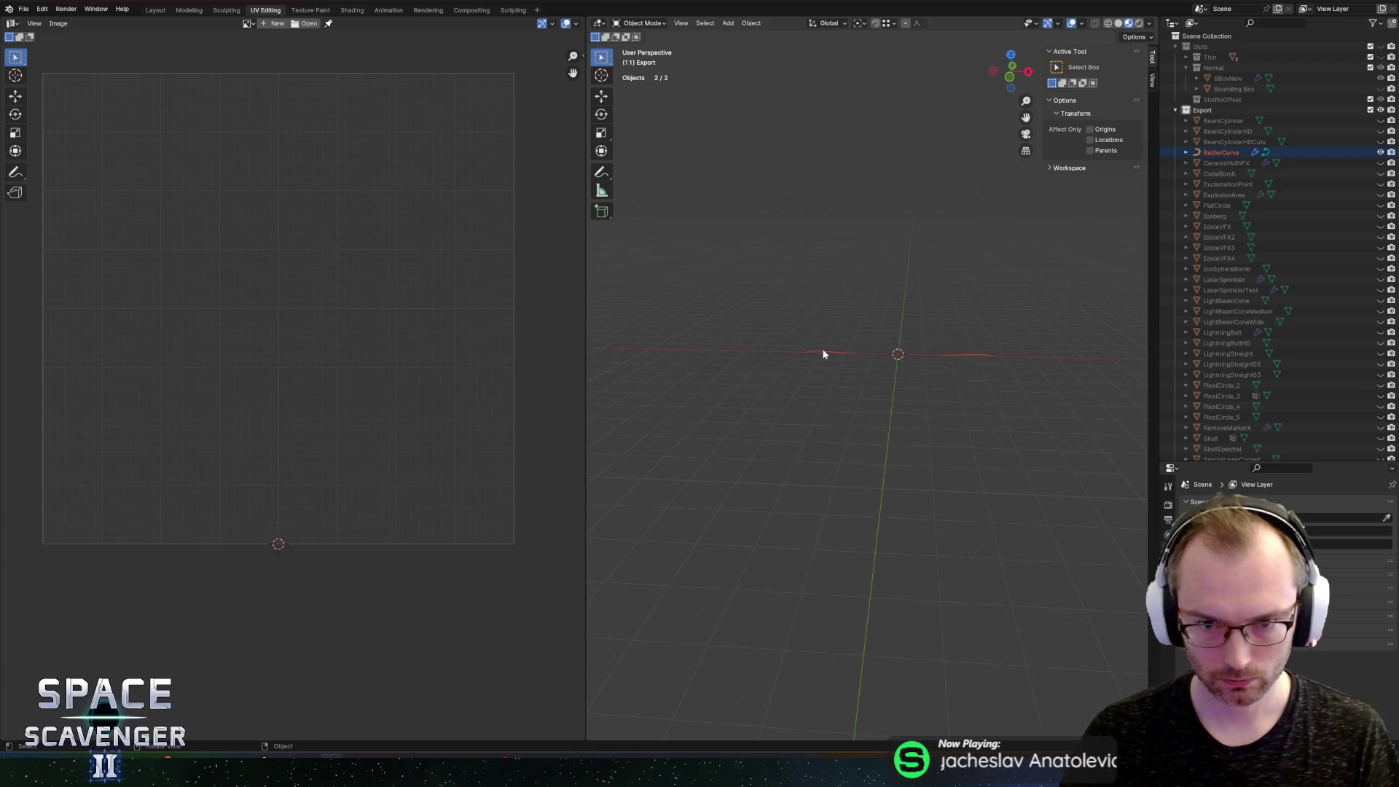
{"action": "left_click", "coordinate": [822, 349]}
{"action": "key", "text": "Tab"}
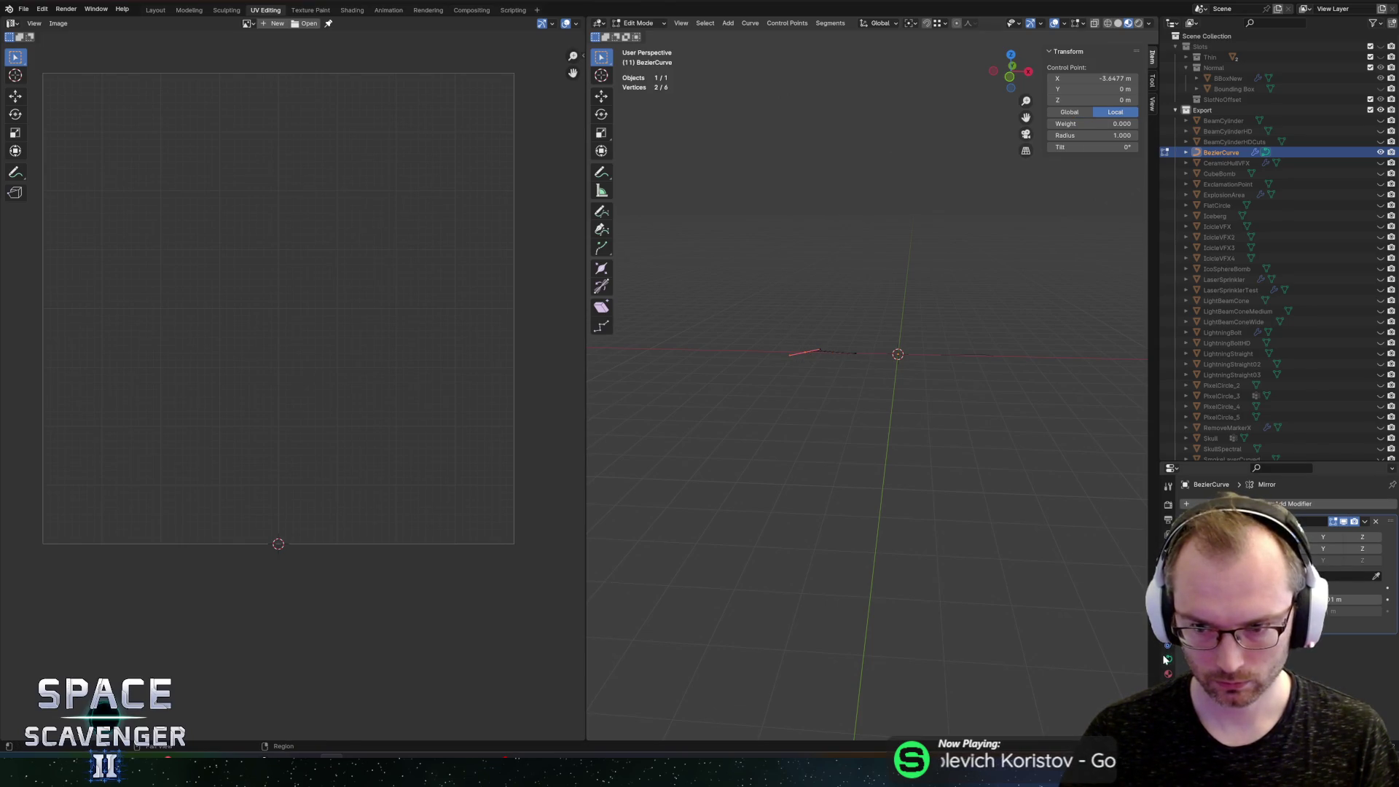
{"action": "left_click", "coordinate": [1167, 659]}
Step: Raise the curve's Geometry Bevel Depth for tube thickness and lengthen the tubes along X
{"action": "left_click_drag", "start_coordinate": [1334, 608], "coordinate": [1371, 608]}
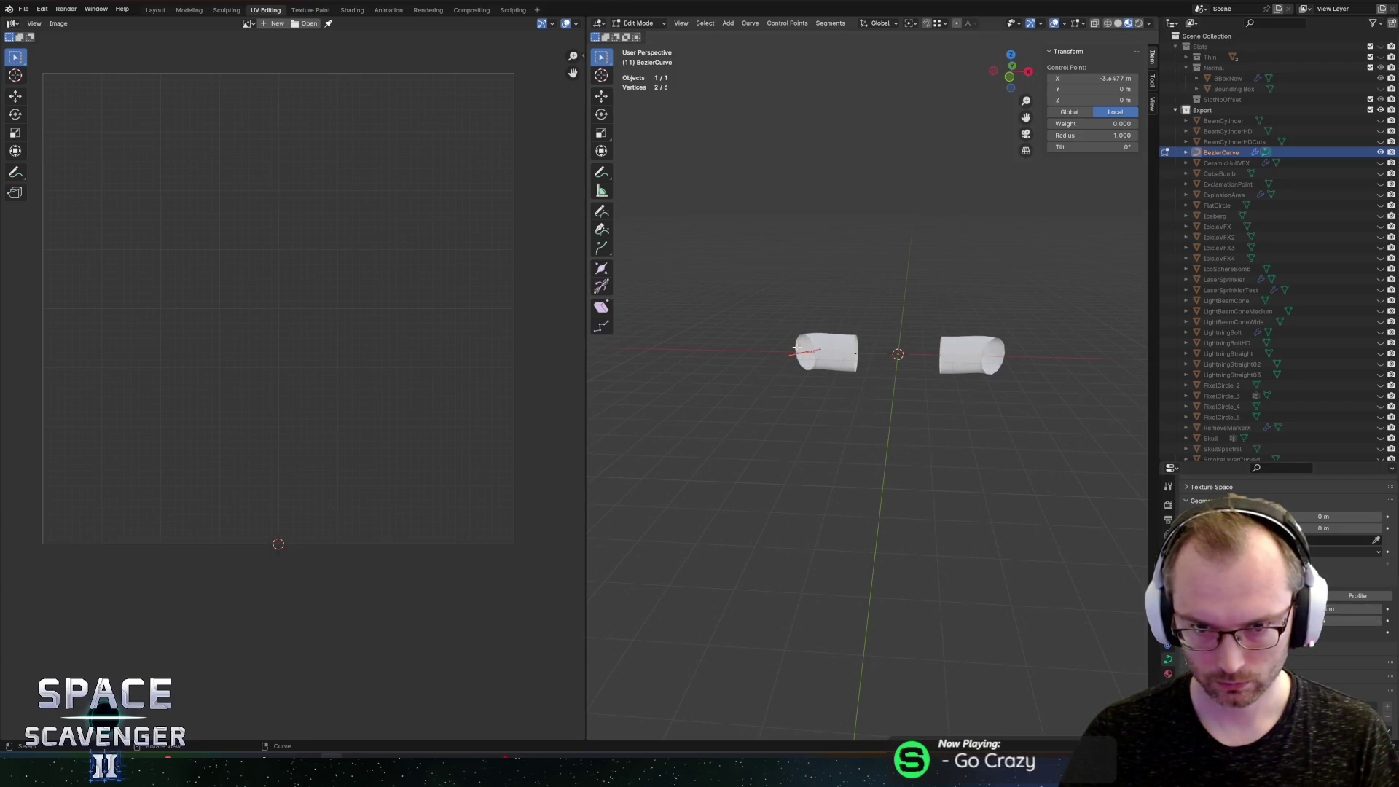
{"action": "key", "text": "g"}
{"action": "key", "text": "x"}
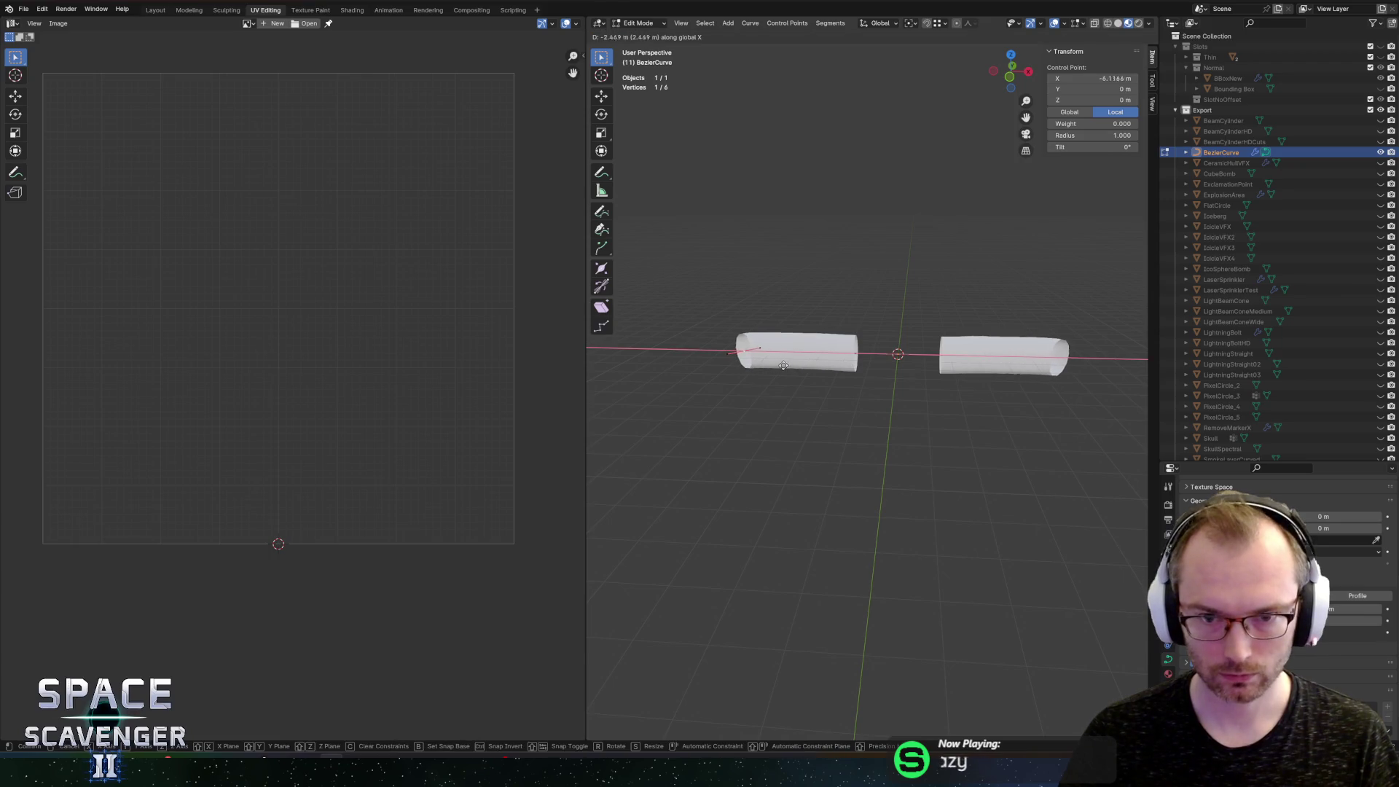
{"action": "left_click", "coordinate": [769, 368]}
{"action": "mouse_move", "coordinate": [769, 368]}
{"action": "left_mouse_down"}
{"action": "mouse_move", "coordinate": [979, 397]}
{"action": "mouse_move", "coordinate": [1115, 397]}
{"action": "mouse_move", "coordinate": [1107, 332]}
{"action": "left_mouse_up"}
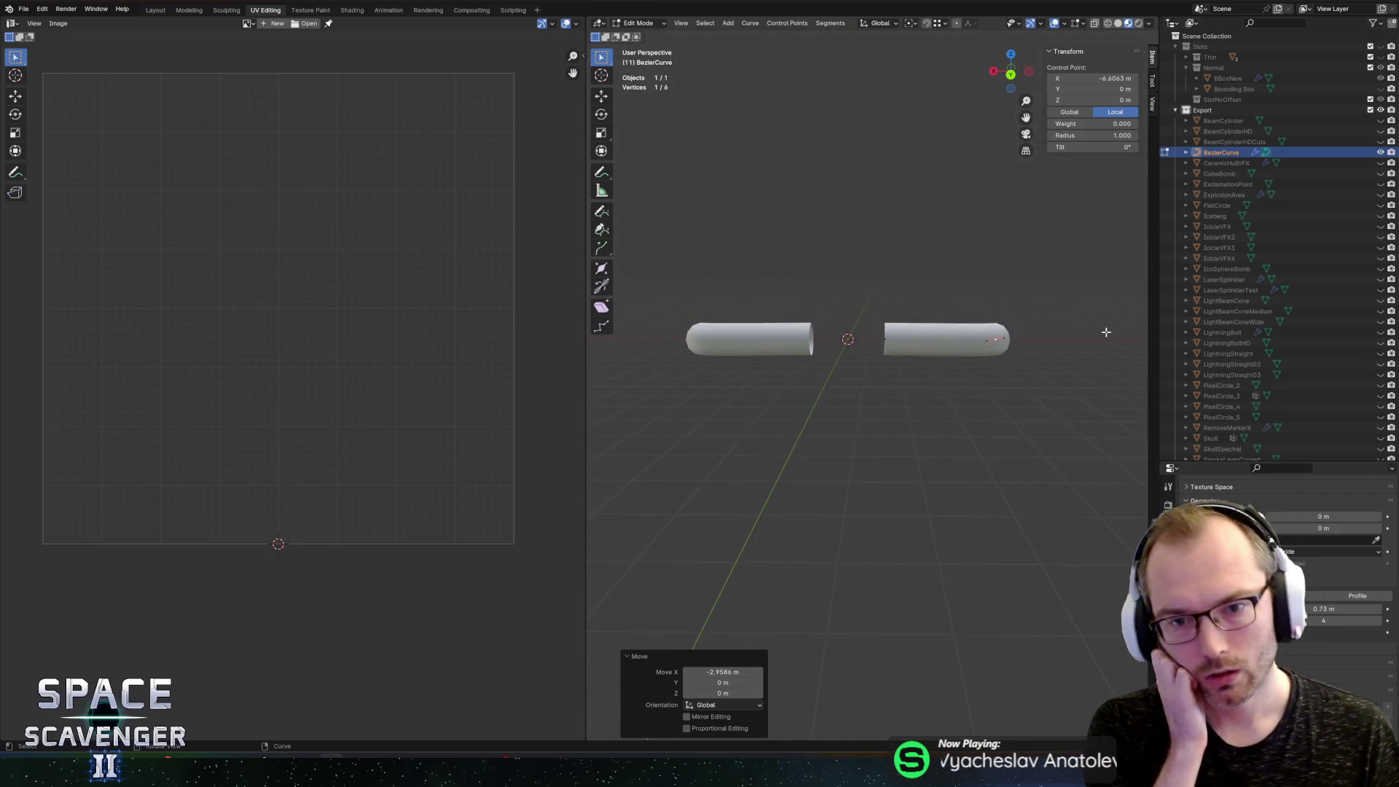
Step: Bend a control point 31.2° around Y and shift it toward the centre
{"action": "left_click", "coordinate": [884, 339]}
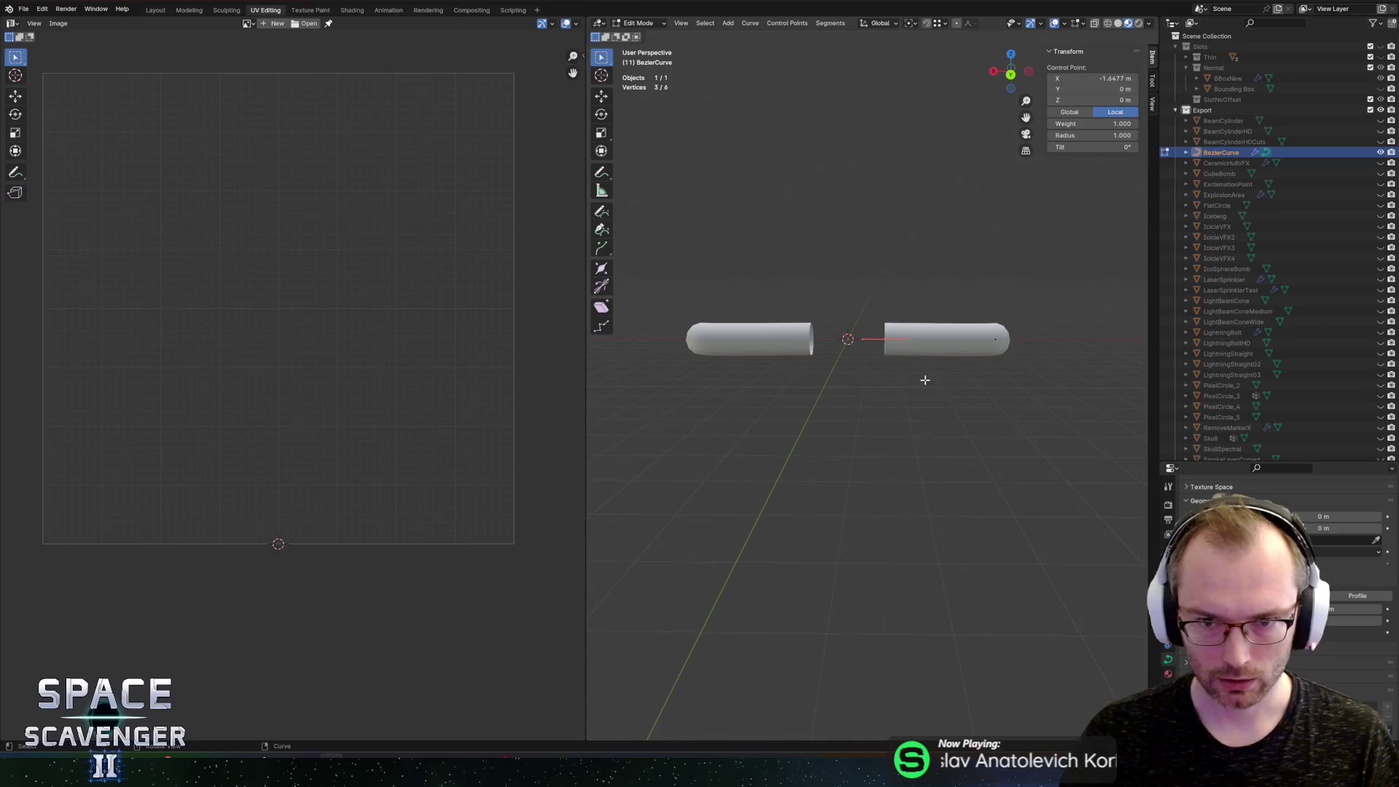
{"action": "key", "text": "r"}
{"action": "key", "text": "y"}
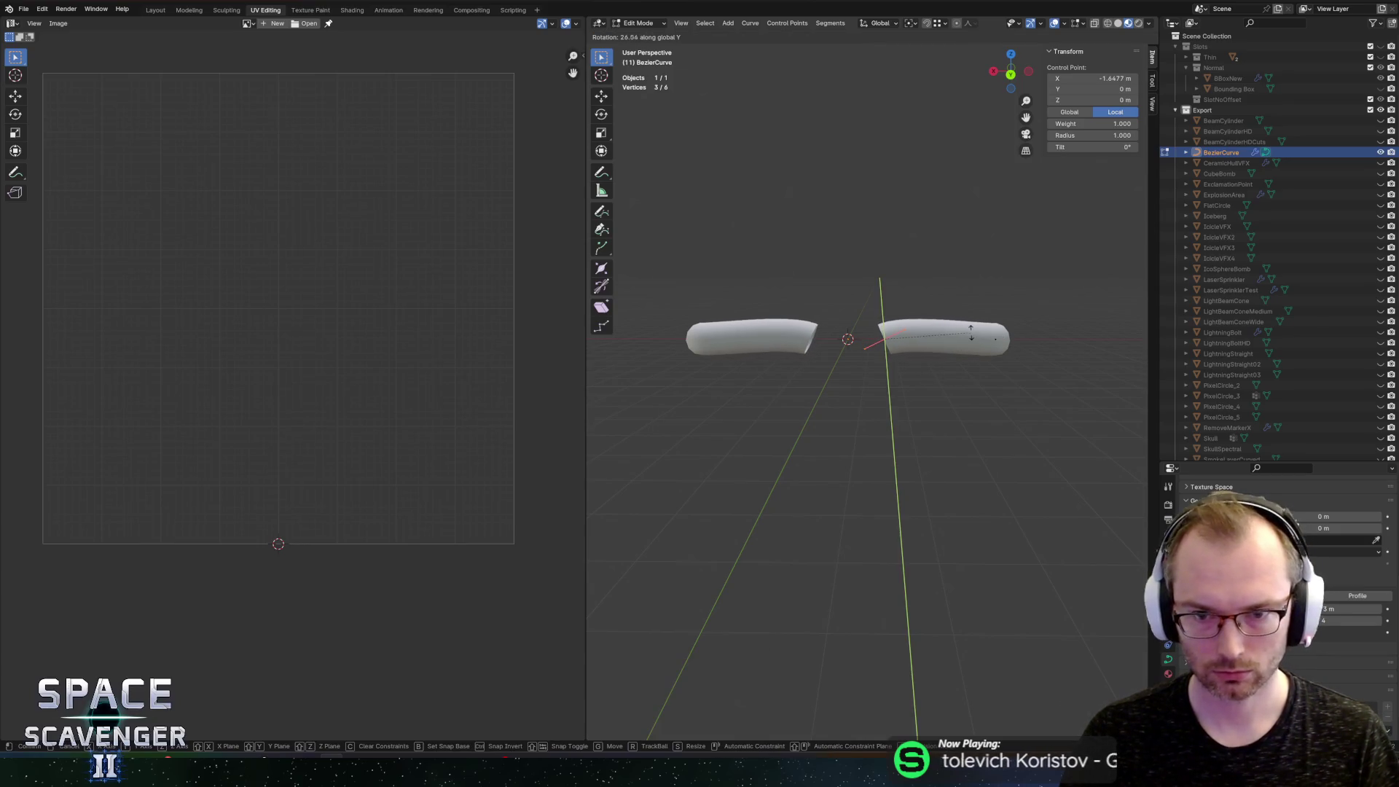
{"action": "left_click", "coordinate": [971, 328]}
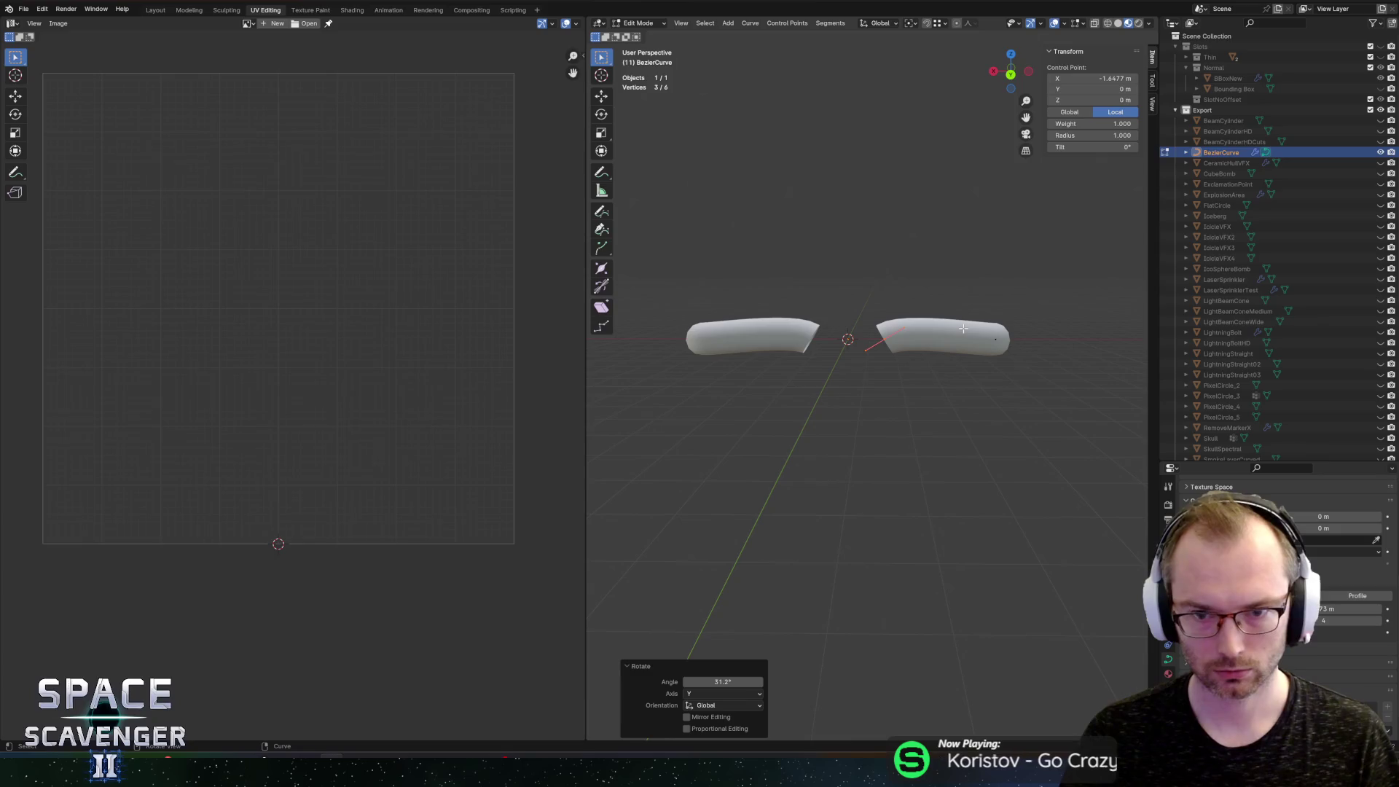
{"action": "key", "text": "g"}
{"action": "key", "text": "x"}
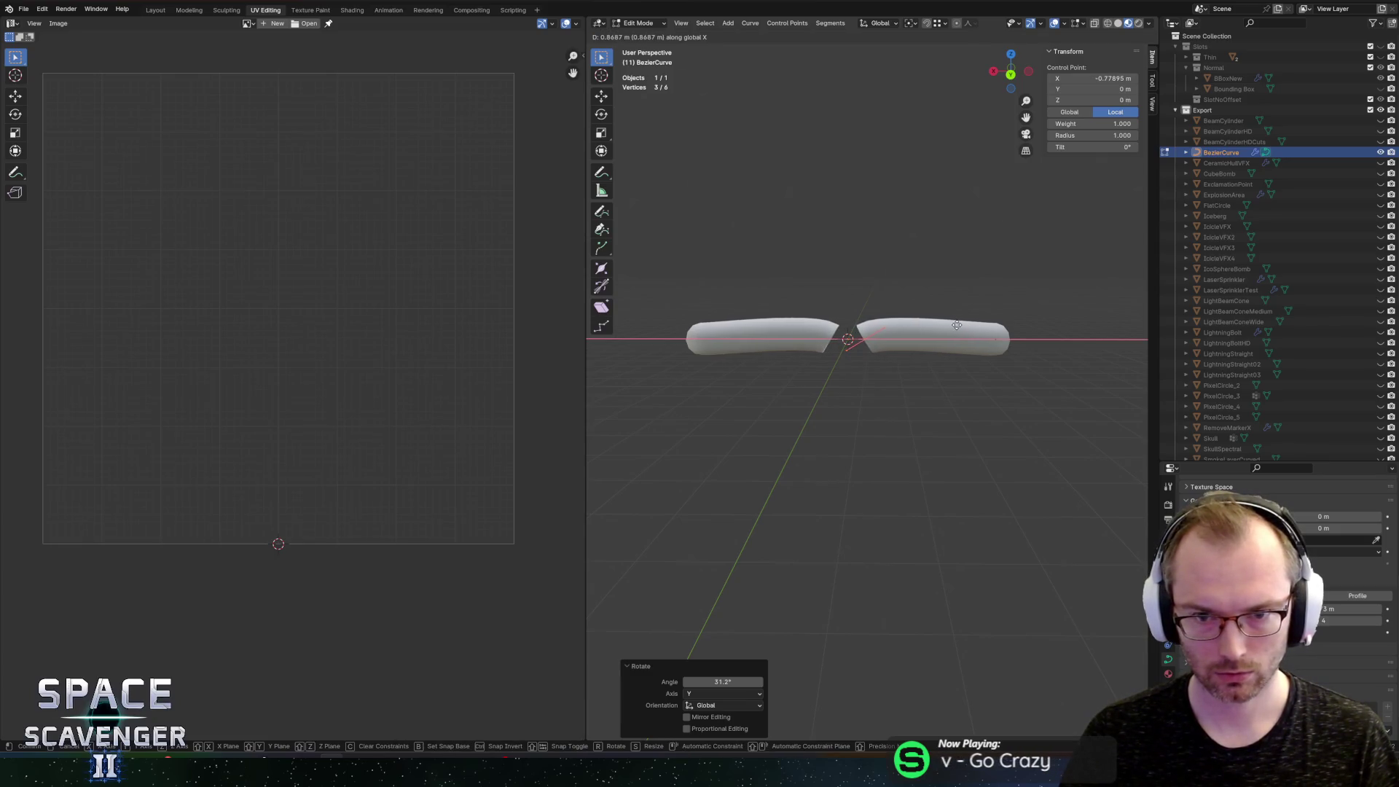
{"action": "left_click", "coordinate": [960, 306]}
Step: Rotate the right tube's outer end -52.5° around Z and -92.5° around X
{"action": "left_click", "coordinate": [996, 339]}
{"action": "key", "text": "r"}
{"action": "key", "text": "z"}
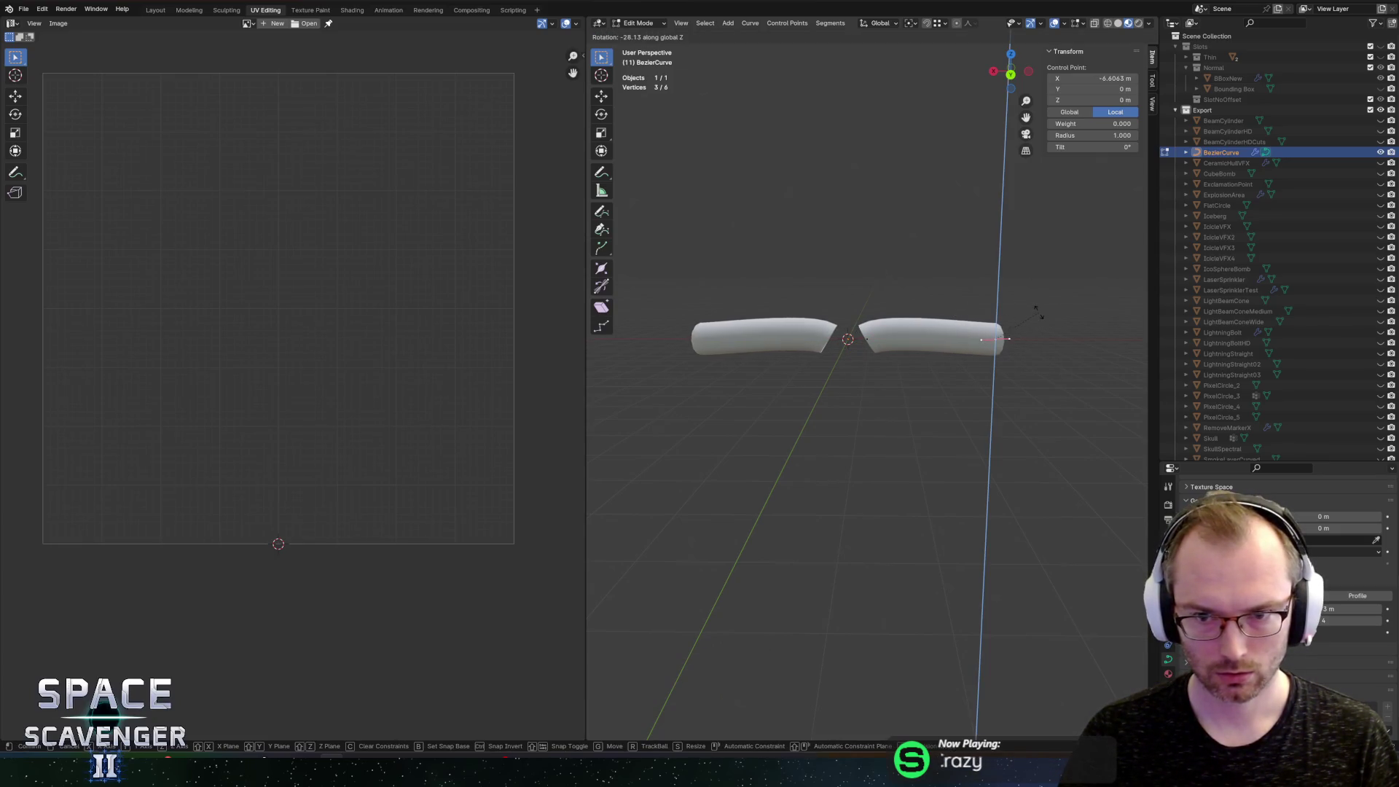
{"action": "left_click", "coordinate": [1037, 339]}
{"action": "key", "text": "r"}
{"action": "key", "text": "x"}
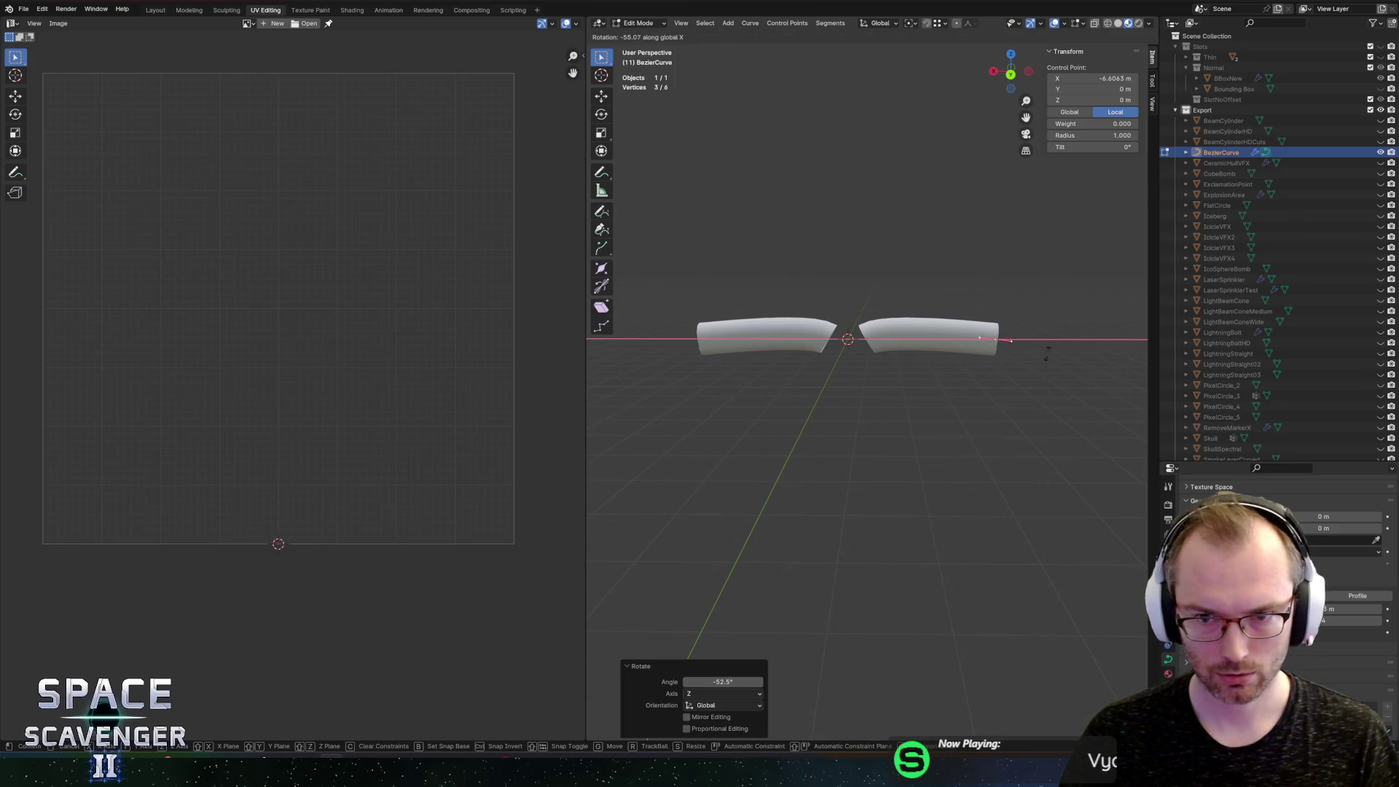
{"action": "left_click", "coordinate": [1049, 402]}
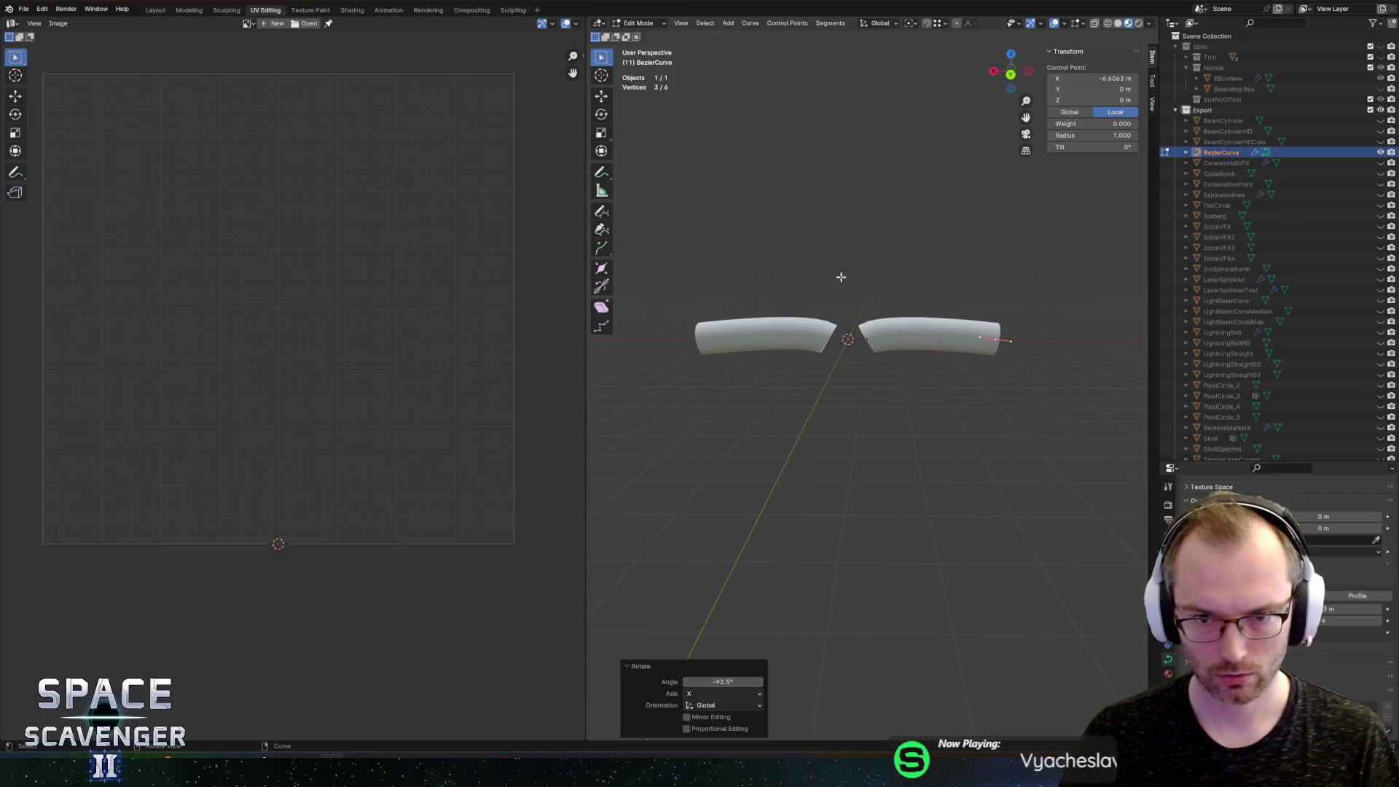
Step: Subdivide the curve and raise the new middle point to arch the horns
{"action": "key", "text": "a"}
{"action": "right_click", "coordinate": [908, 320]}
{"action": "left_click", "coordinate": [901, 320]}
{"action": "left_click", "coordinate": [927, 336]}
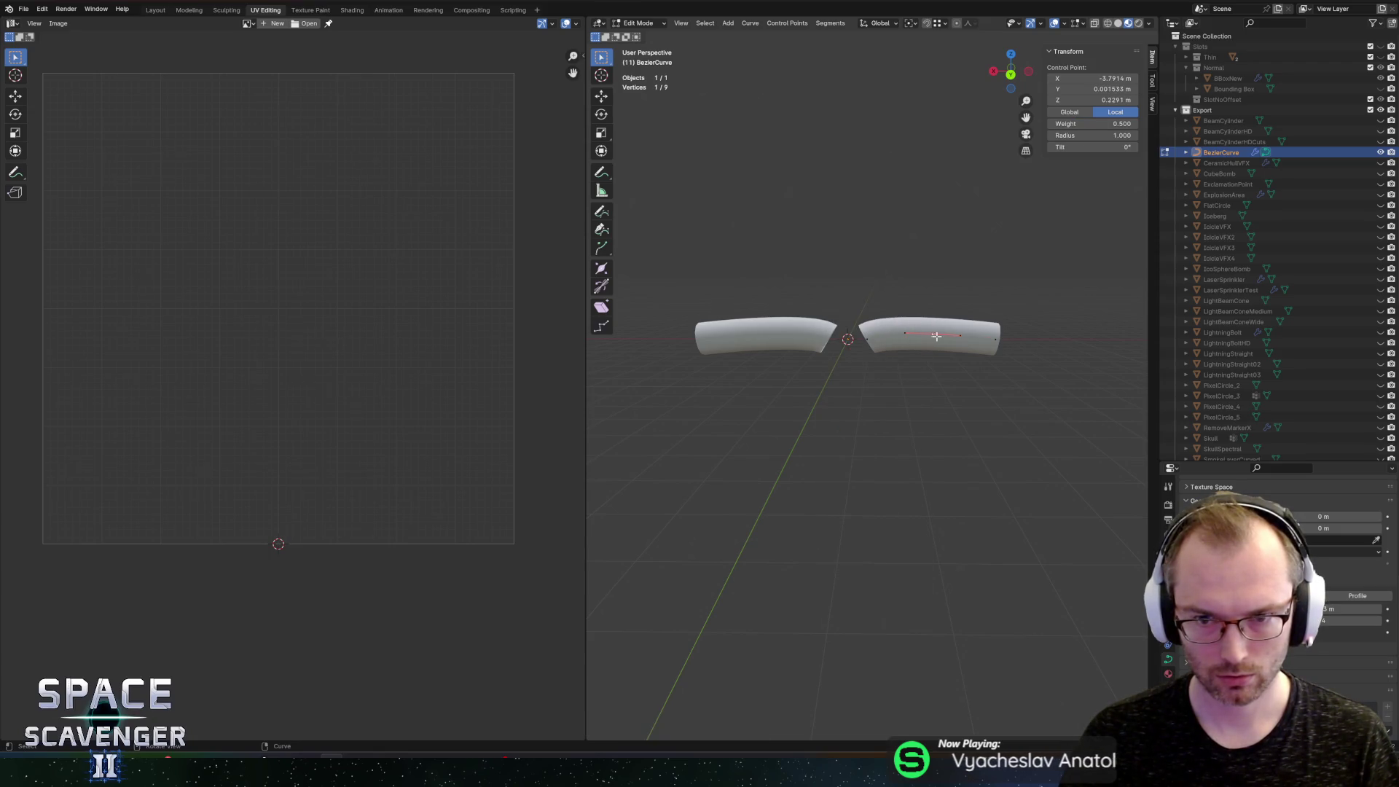
{"action": "key", "text": "g"}
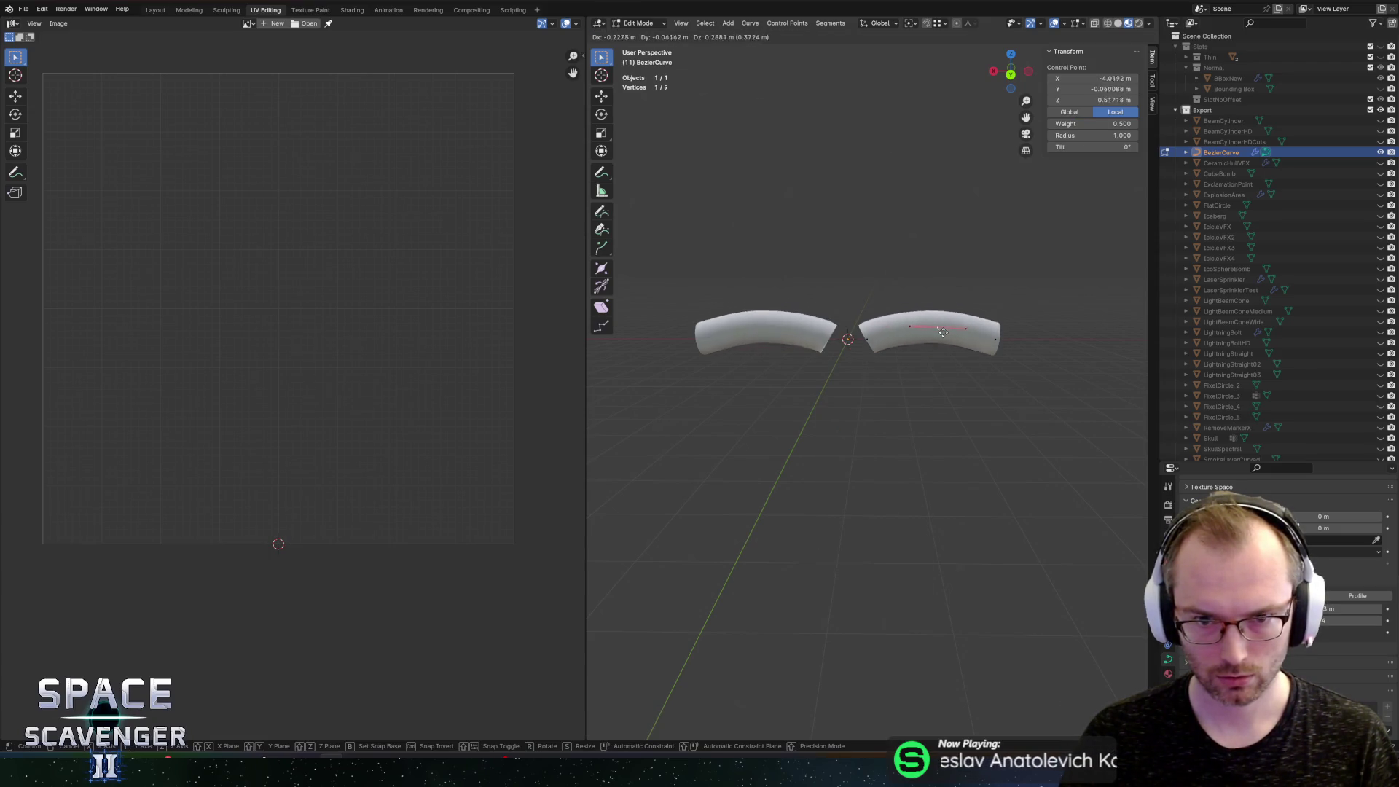
{"action": "left_click", "coordinate": [938, 318]}
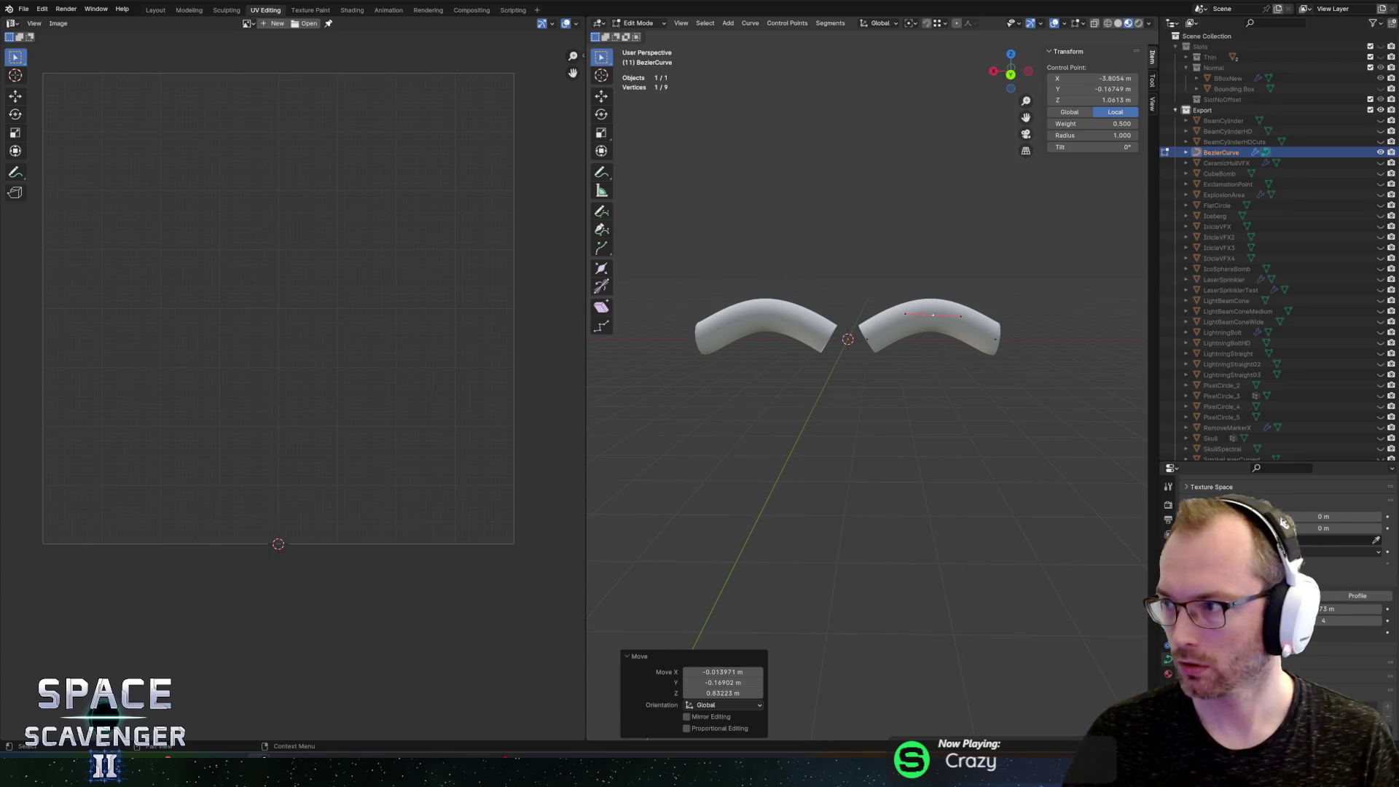
{"action": "key", "text": "alt+Tab"}
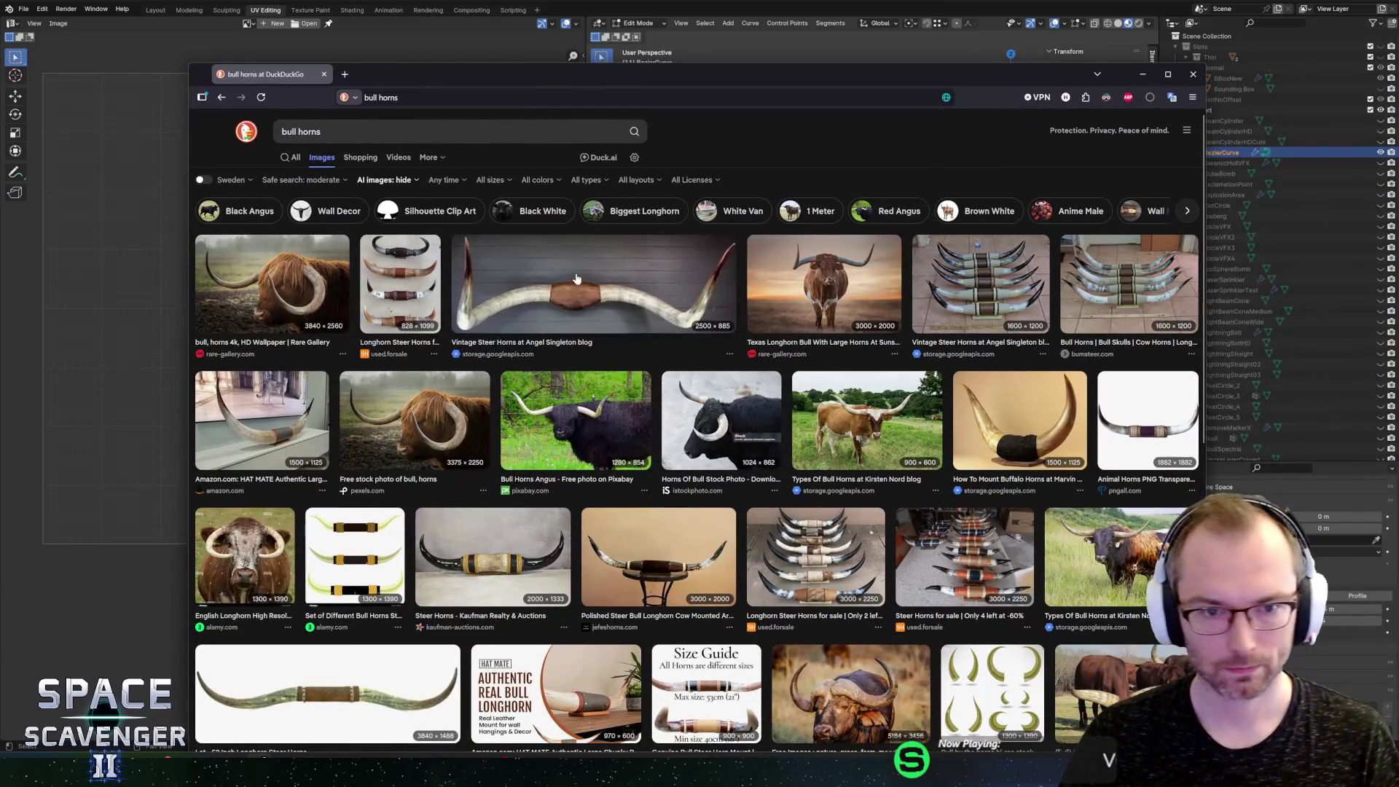
Step: Preview the first horn images, including the stacked and wall-mounted Vintage Steer Horns photos
{"action": "left_click", "coordinate": [566, 297]}
{"action": "left_click", "coordinate": [1029, 163]}
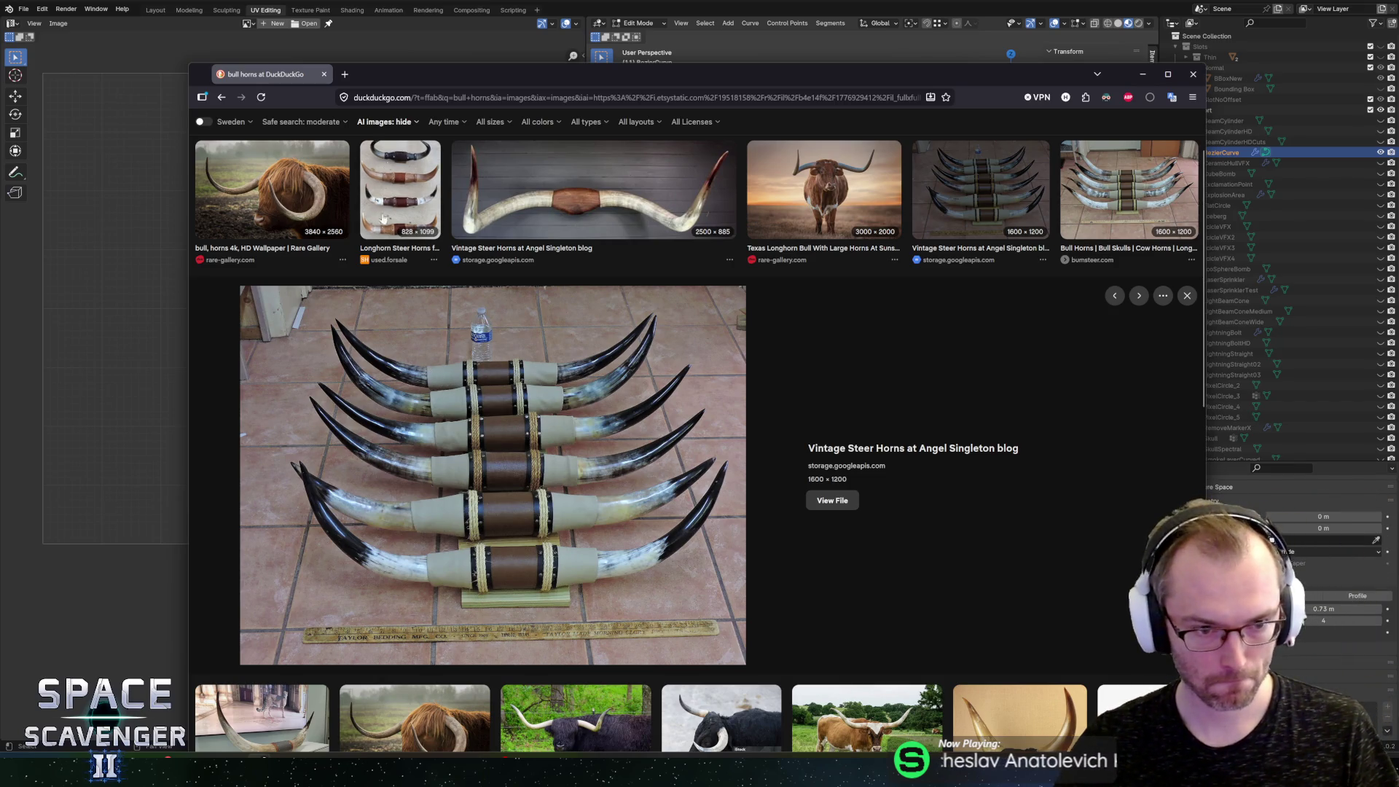
{"action": "left_click", "coordinate": [531, 222]}
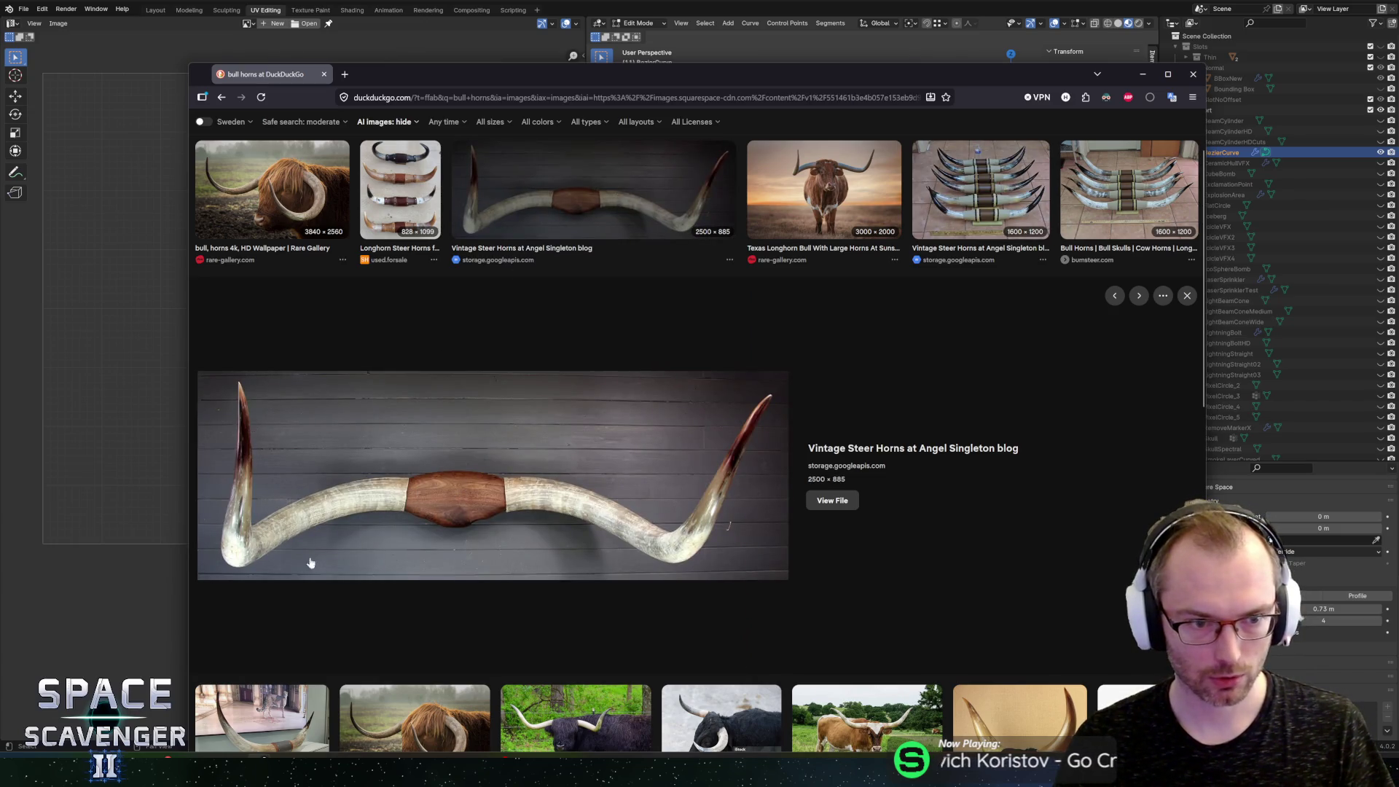
{"action": "key", "text": "Escape"}
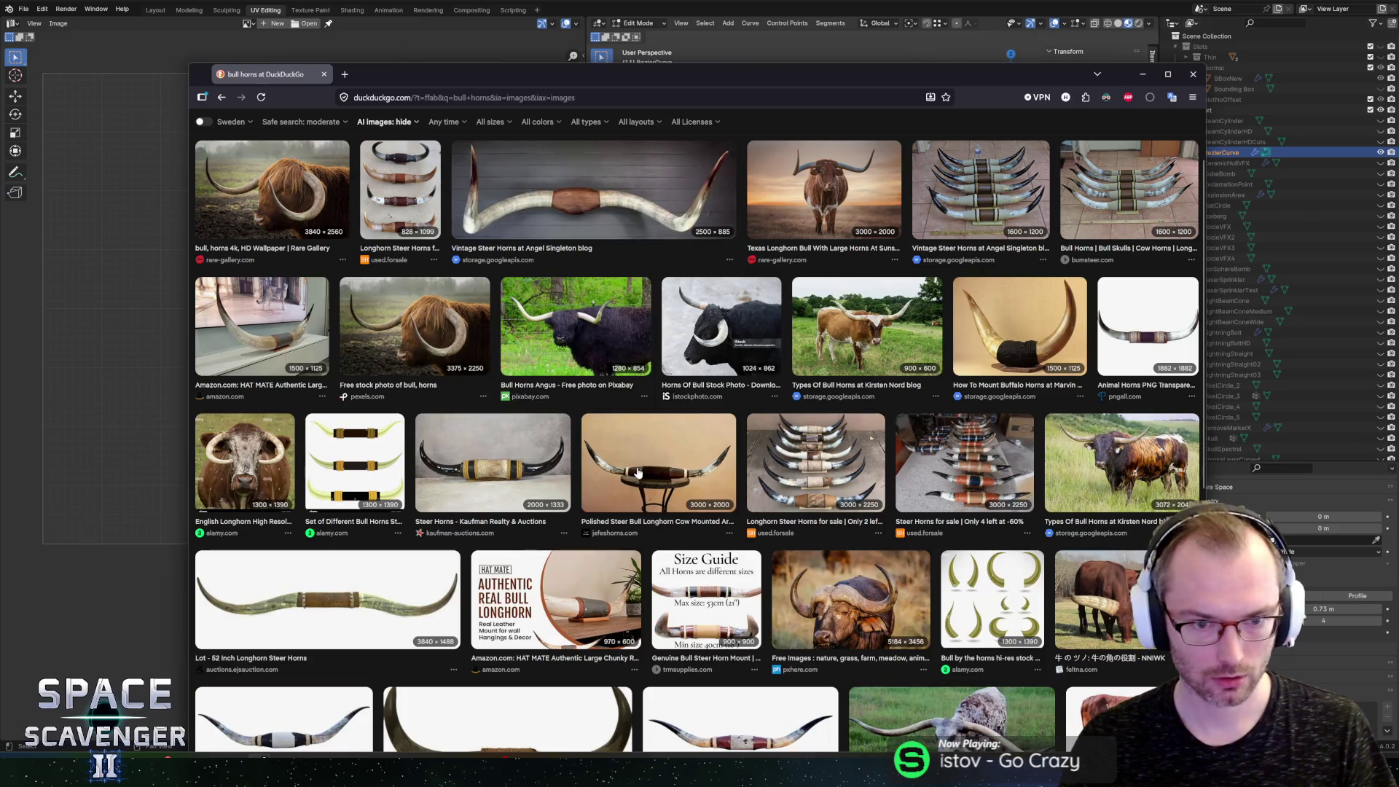
Step: Preview the Polished Steer, Steer Horns for sale, 52 Inch Longhorn and Genuine Mounted horns, then return to Blender
{"action": "left_click", "coordinate": [638, 472]}
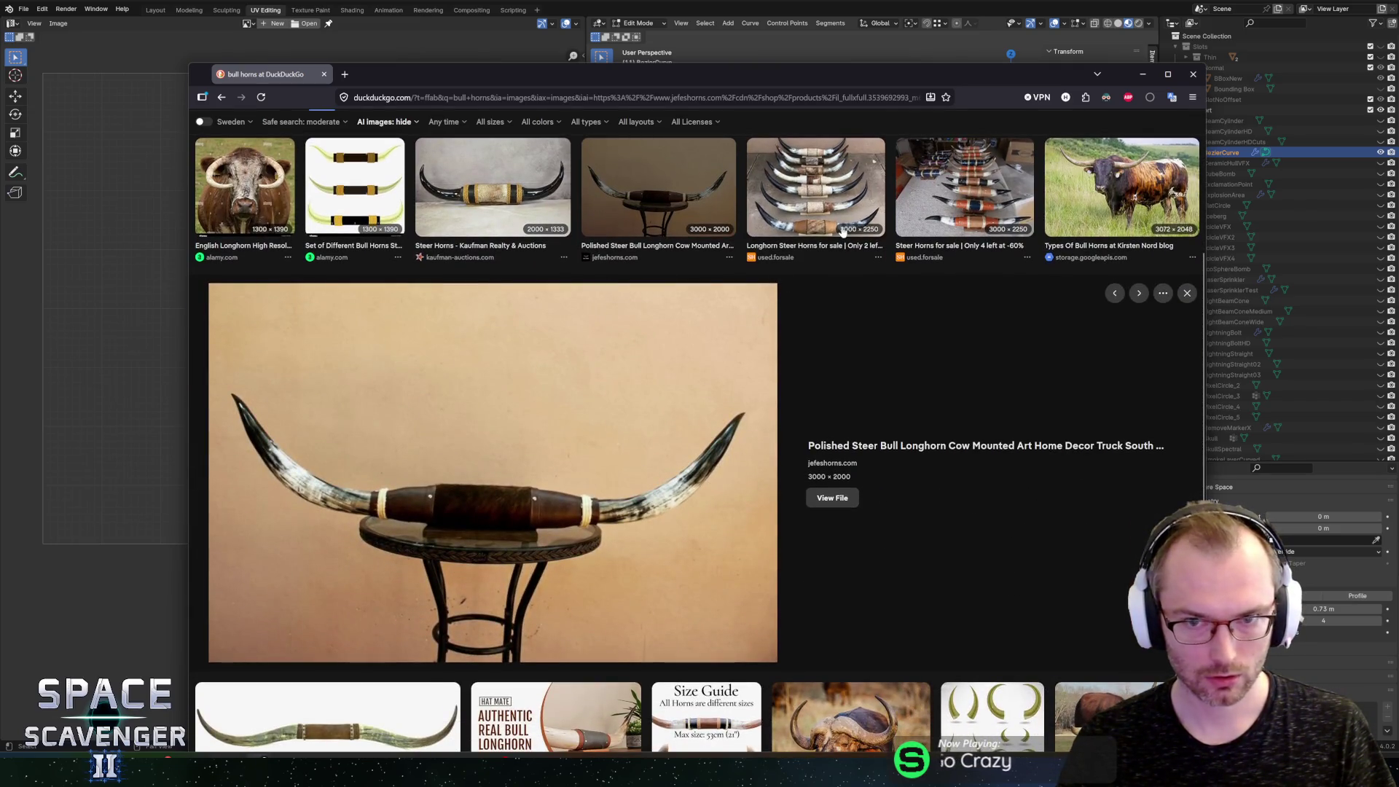
{"action": "left_click", "coordinate": [952, 197]}
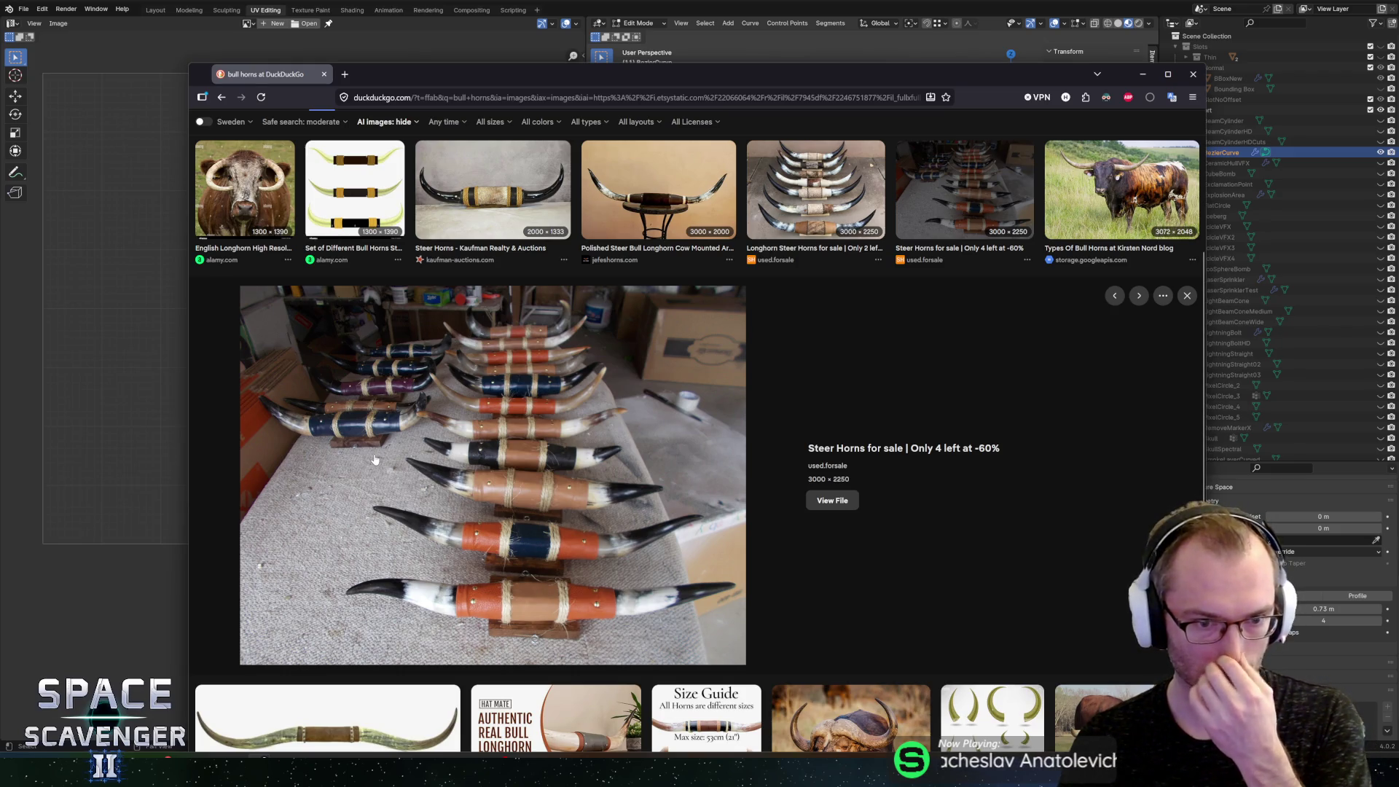
{"action": "scroll", "coordinate": [328, 437], "scroll_direction": "down", "scroll_amount": 3}
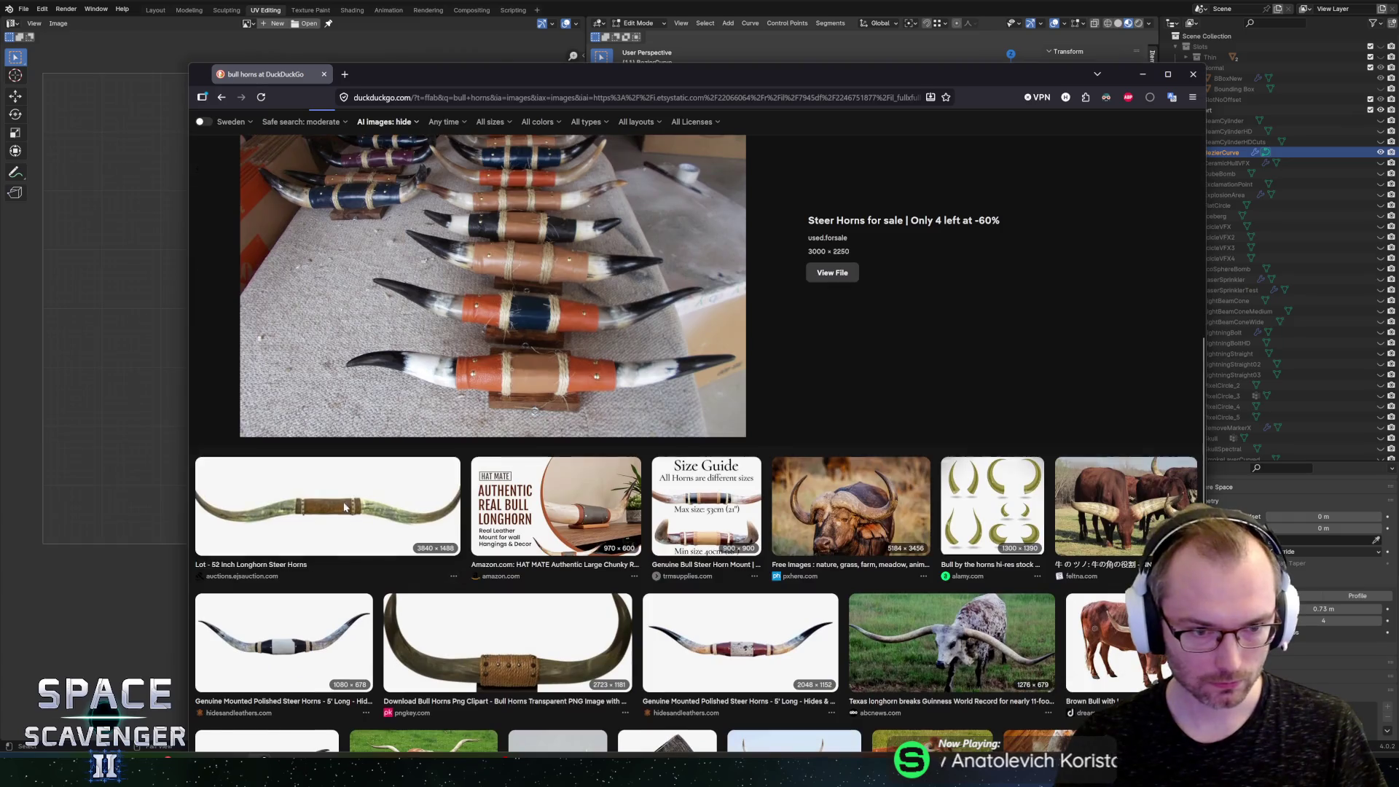
{"action": "left_click", "coordinate": [212, 510]}
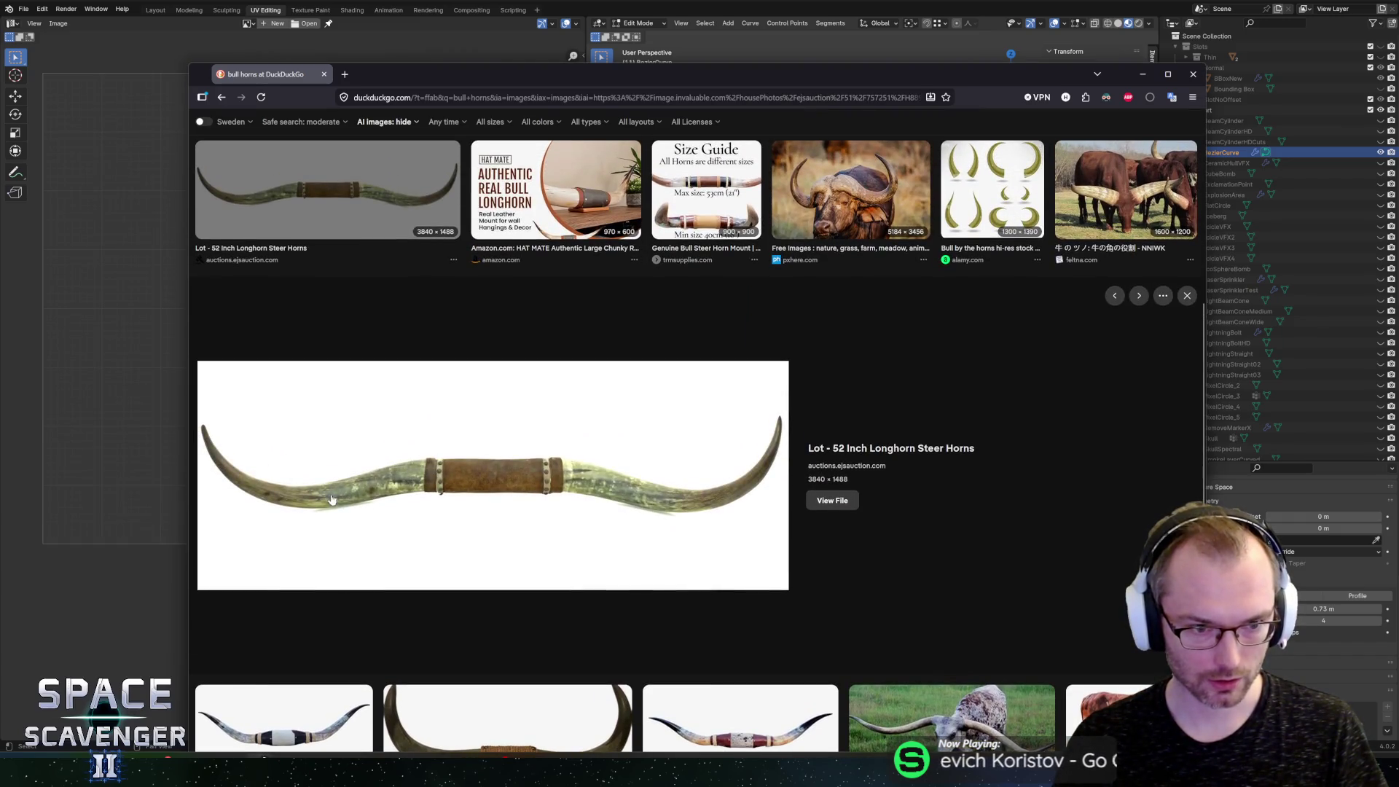
{"action": "scroll", "coordinate": [441, 563], "scroll_direction": "down", "scroll_amount": 3}
{"action": "left_click", "coordinate": [678, 565]}
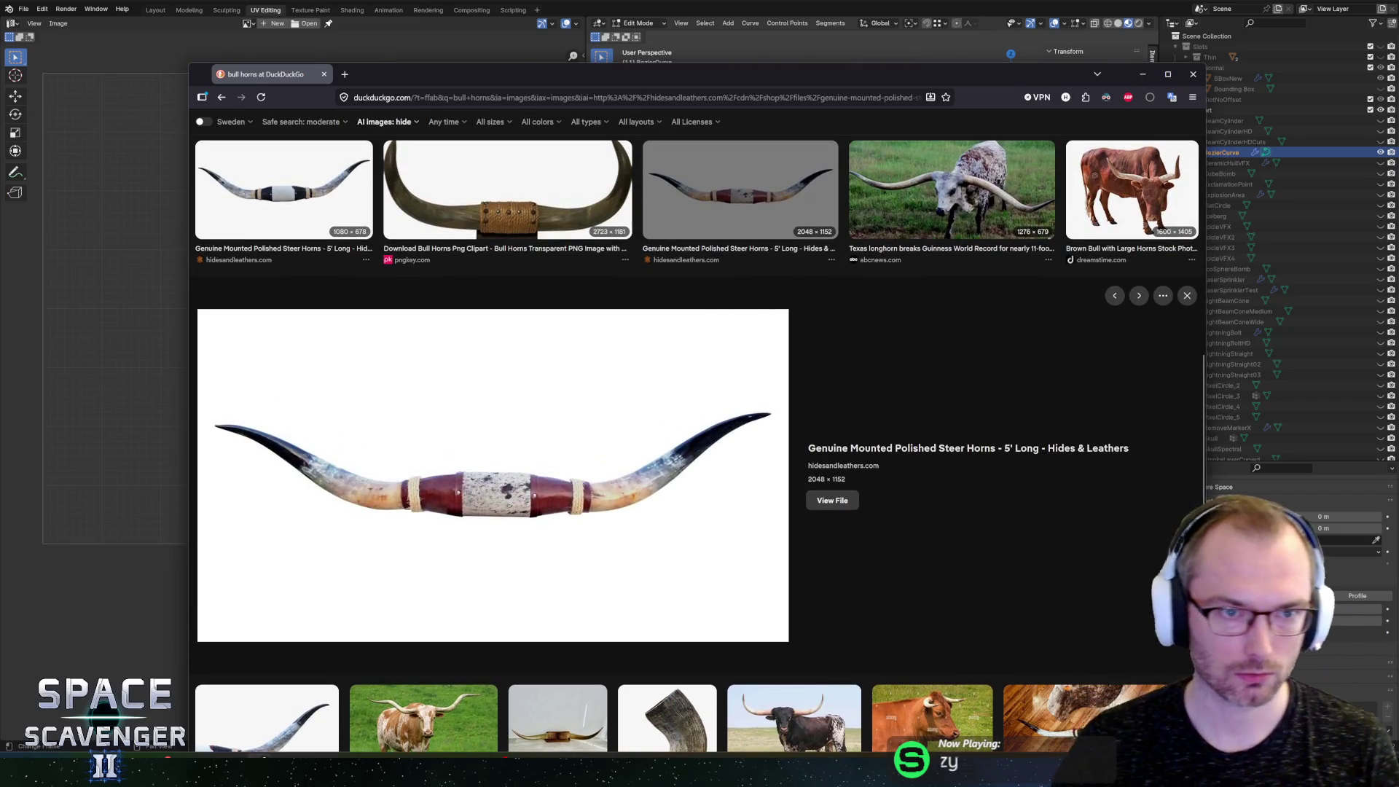
{"action": "key", "text": "alt+Tab"}
Step: Raise the right tube's end point 1.48 m on Z, shift it along X, and scale it
{"action": "key", "text": "g"}
{"action": "key", "text": "z"}
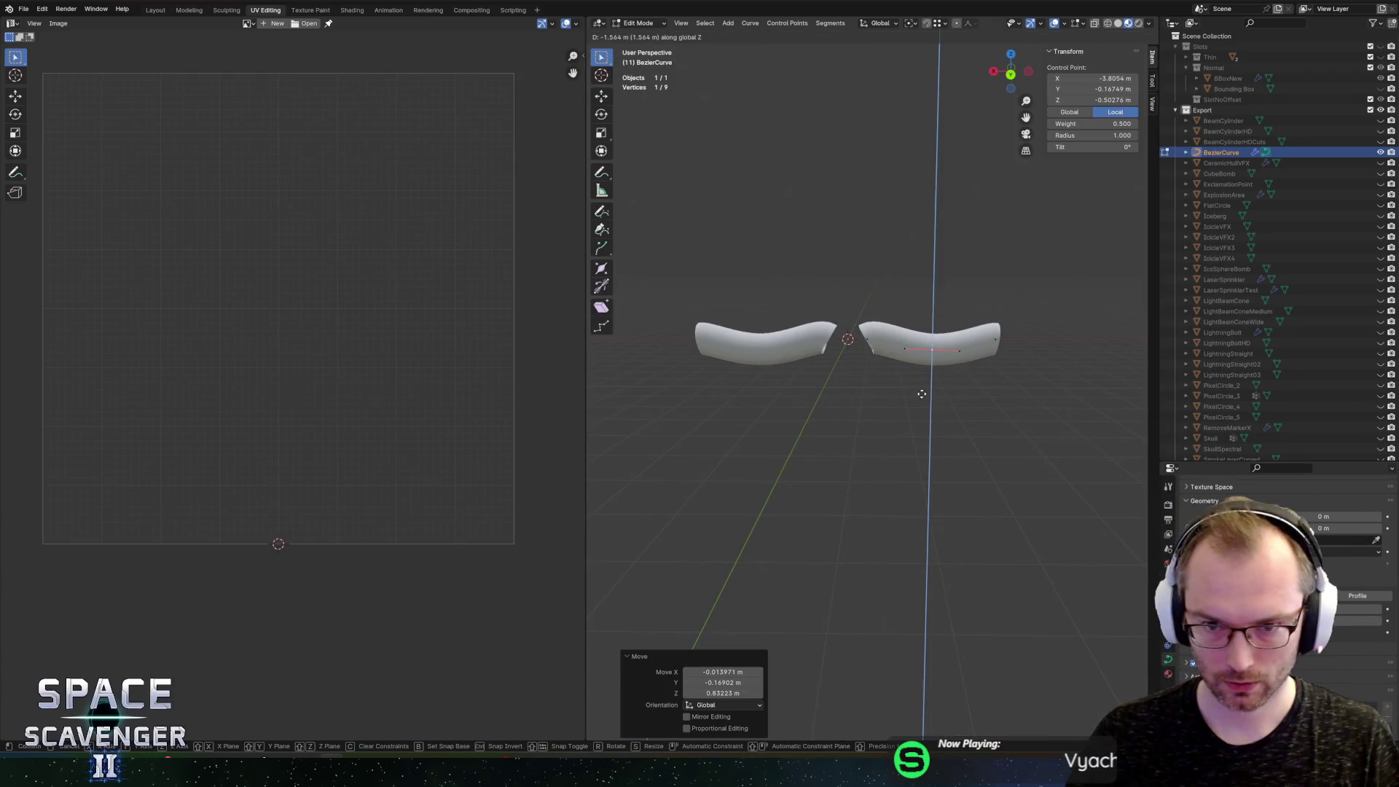
{"action": "key", "text": "Escape"}
{"action": "left_click", "coordinate": [995, 340]}
{"action": "key", "text": "g"}
{"action": "key", "text": "z"}
{"action": "left_click", "coordinate": [1035, 321]}
{"action": "key", "text": "g"}
{"action": "key", "text": "x"}
{"action": "left_click", "coordinate": [1046, 323]}
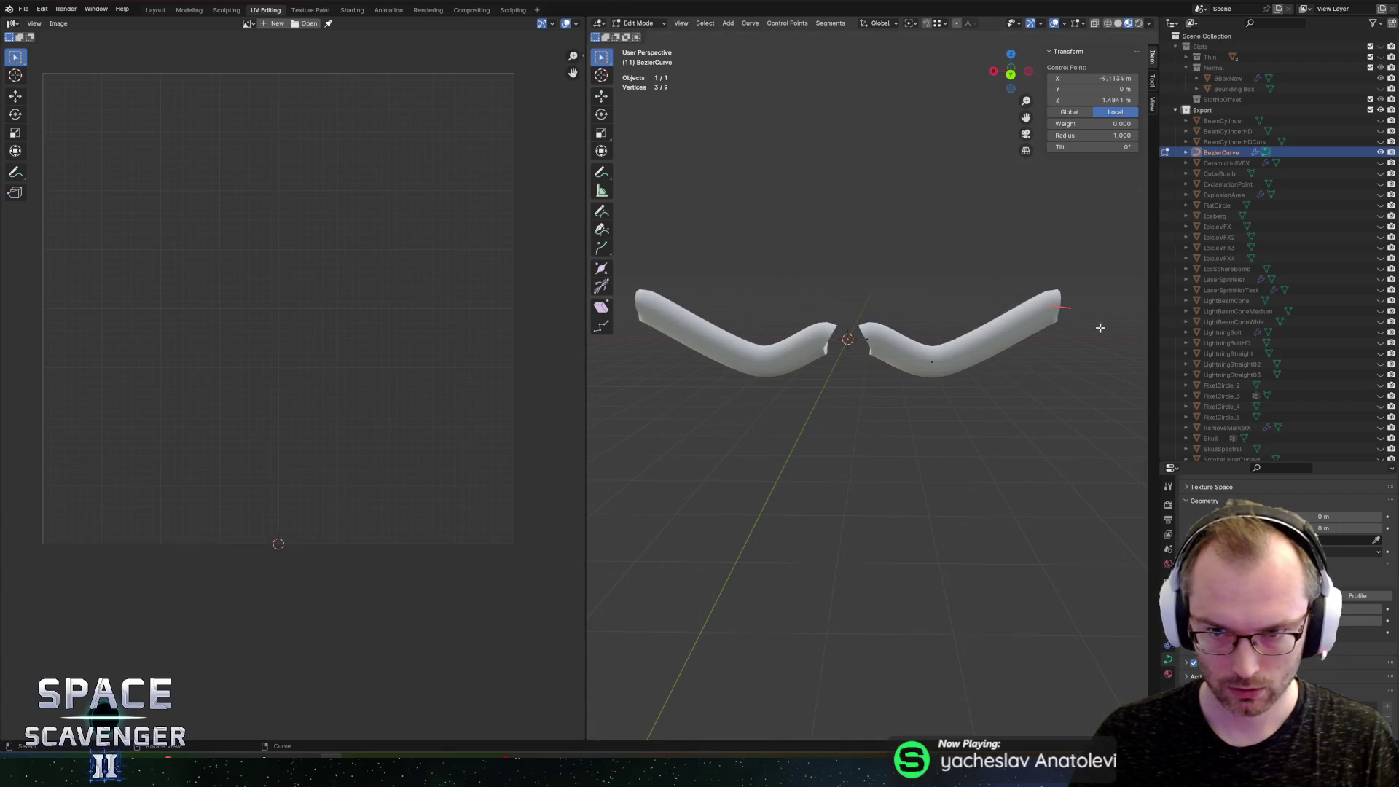
{"action": "key", "text": "s"}
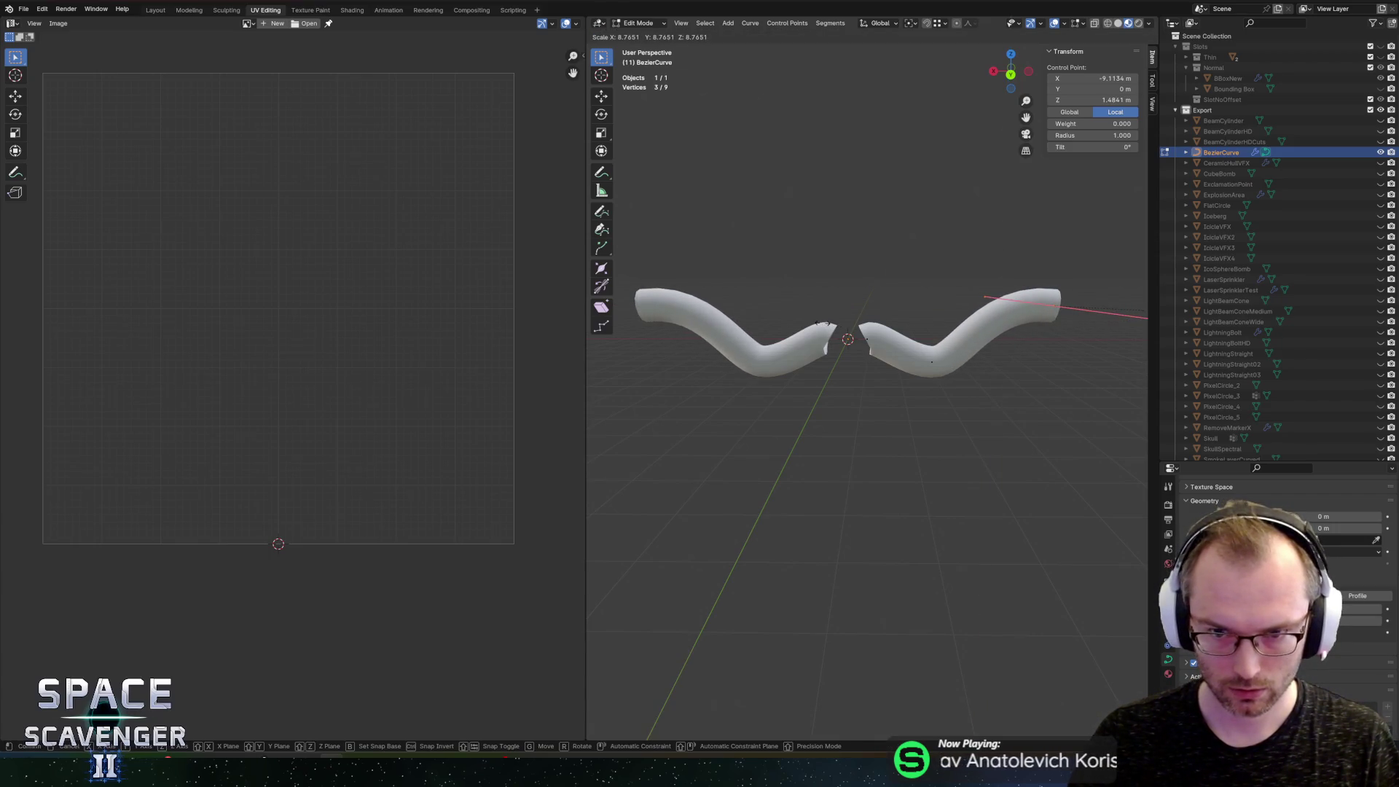
{"action": "left_click", "coordinate": [826, 323]}
Step: Rotate the middle control point around the Y axis
{"action": "left_click_drag", "start_coordinate": [897, 349], "coordinate": [895, 347]}
{"action": "key", "text": "r"}
{"action": "key", "text": "z"}
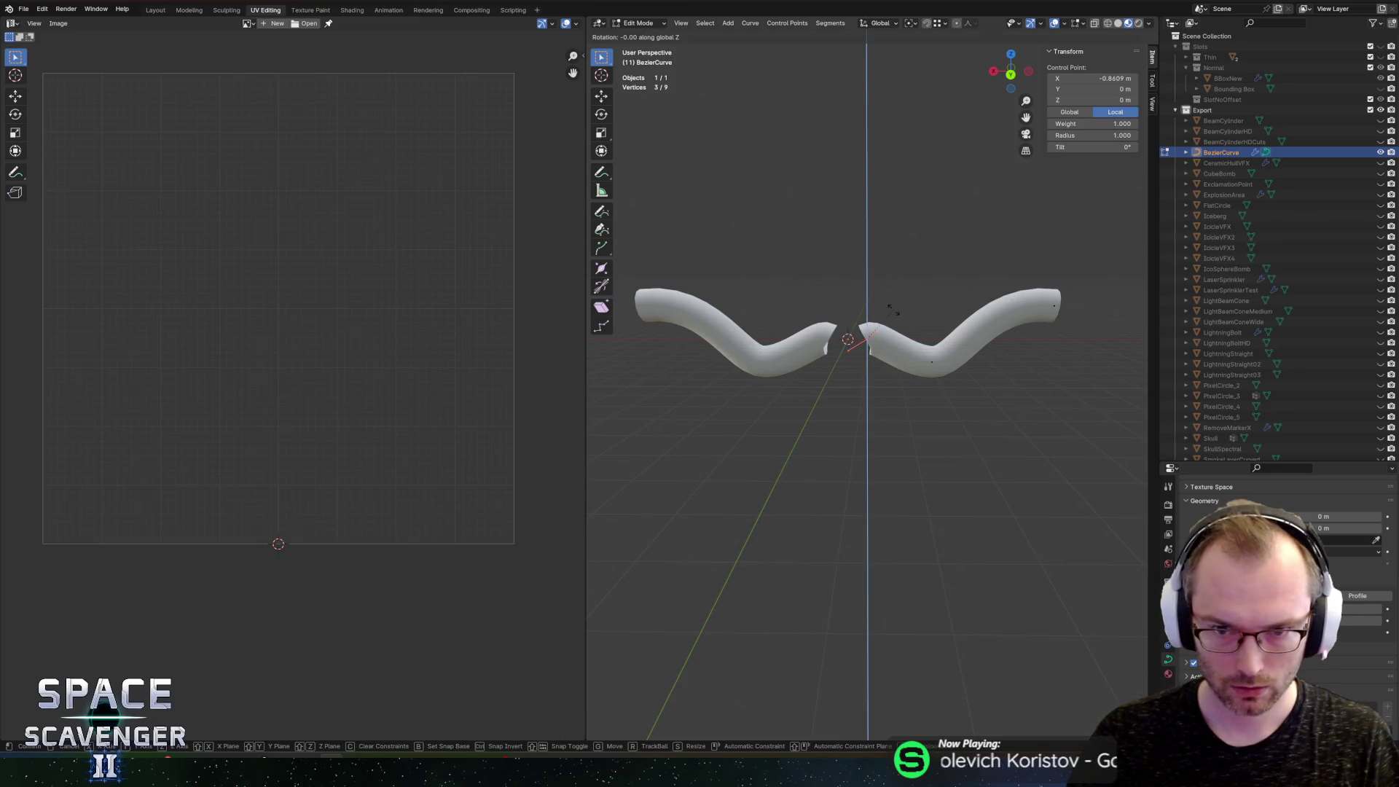
{"action": "key", "text": "y"}
{"action": "left_click", "coordinate": [902, 325]}
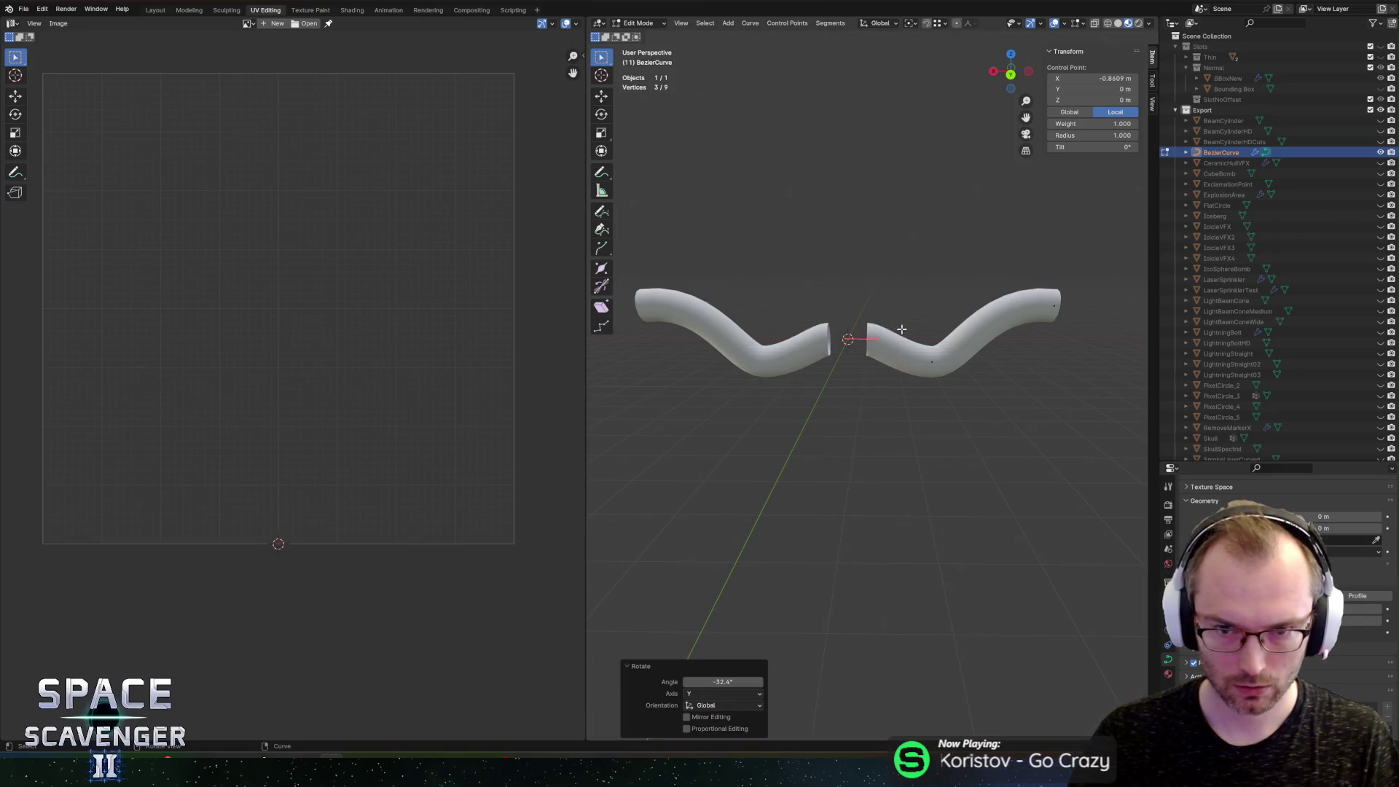
{"action": "scroll", "coordinate": [902, 326], "scroll_direction": "up", "scroll_amount": 2}
Step: Slide the right tube's end handle and point along X until the halves meet
{"action": "left_click", "coordinate": [947, 342]}
{"action": "key", "text": "g"}
{"action": "key", "text": "x"}
{"action": "left_click", "coordinate": [830, 285]}
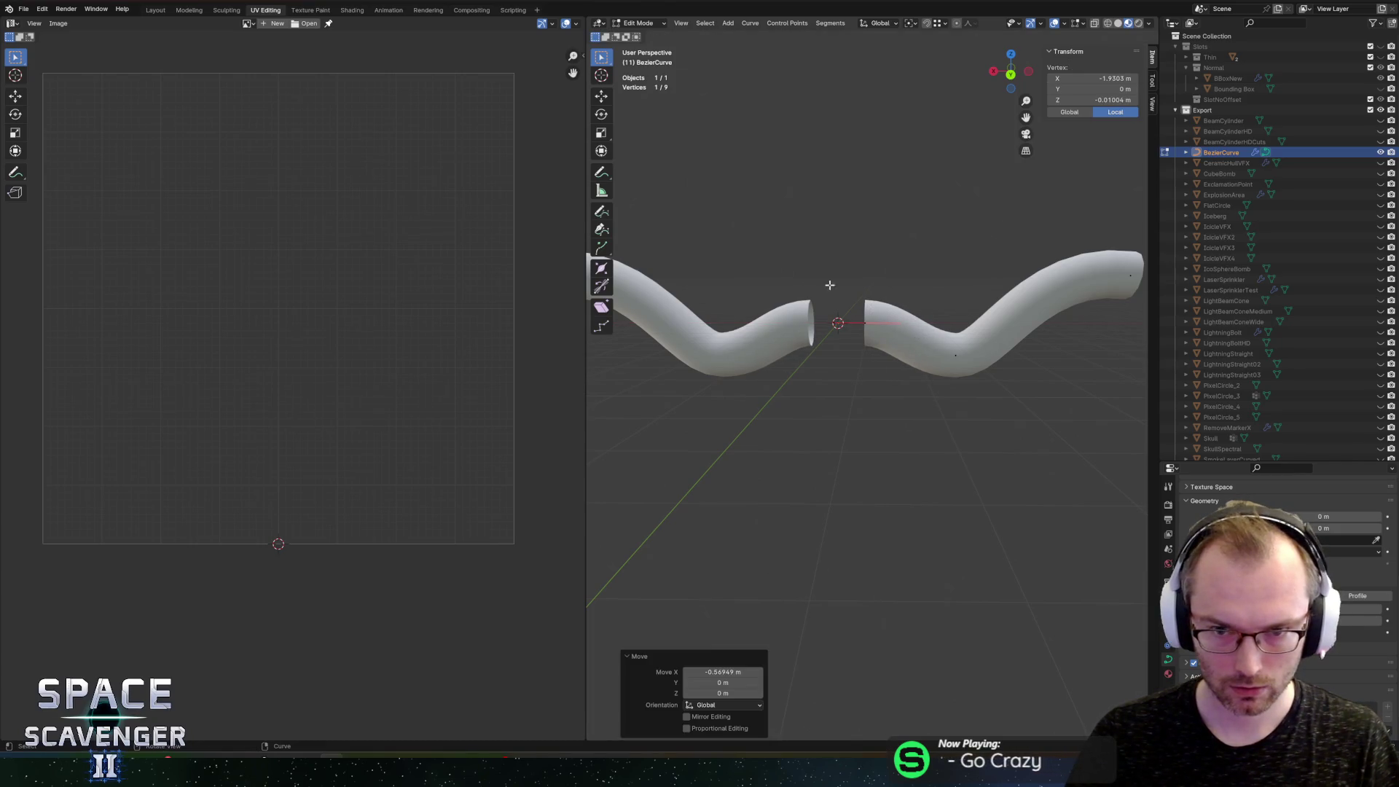
{"action": "left_click", "coordinate": [865, 324]}
{"action": "key", "text": "g"}
{"action": "key", "text": "x"}
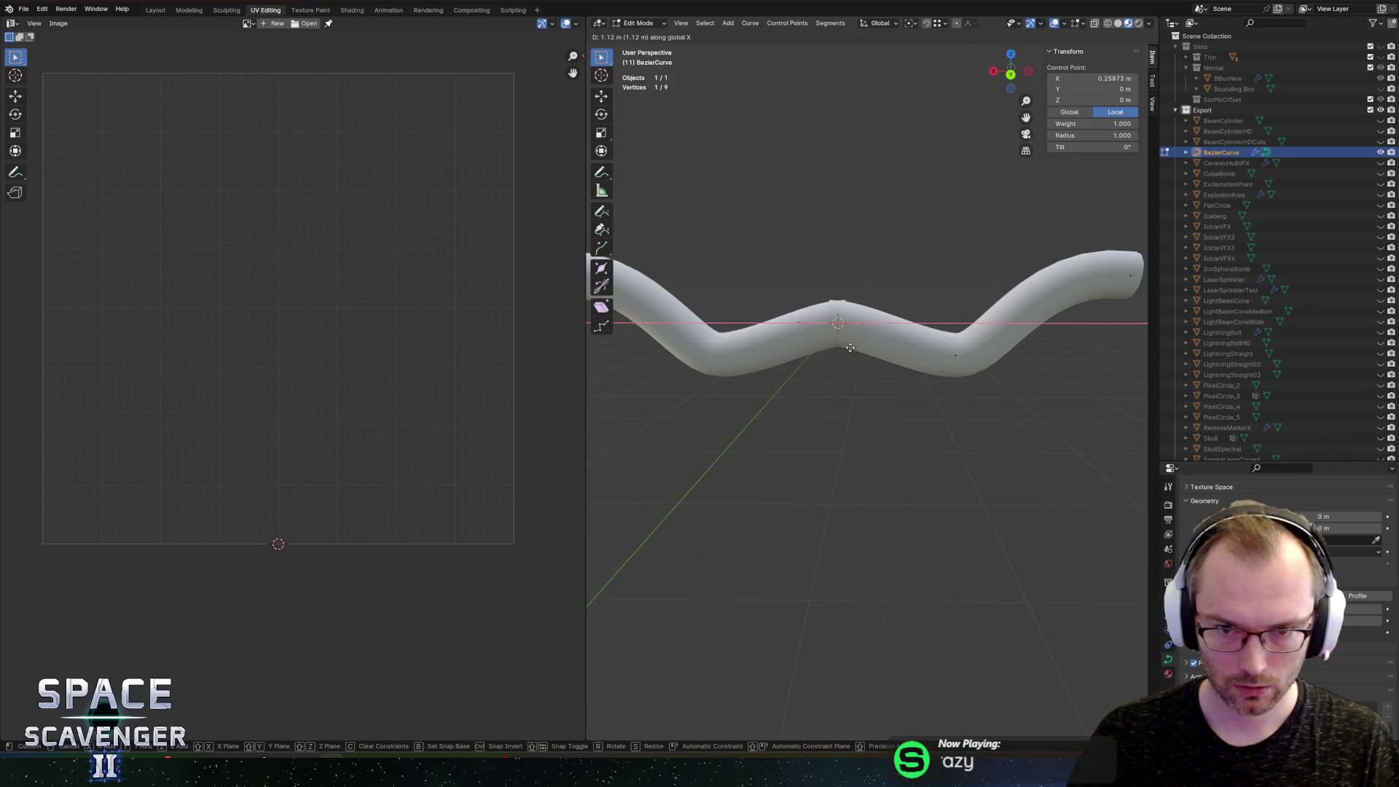
{"action": "left_click", "coordinate": [863, 342]}
Step: Check the joined halves, then clear the control point selection
{"action": "scroll", "coordinate": [876, 274], "scroll_direction": "down", "scroll_amount": 3}
{"action": "scroll", "coordinate": [876, 275], "scroll_direction": "up", "scroll_amount": 3}
{"action": "scroll", "coordinate": [849, 338], "scroll_direction": "up", "scroll_amount": 3}
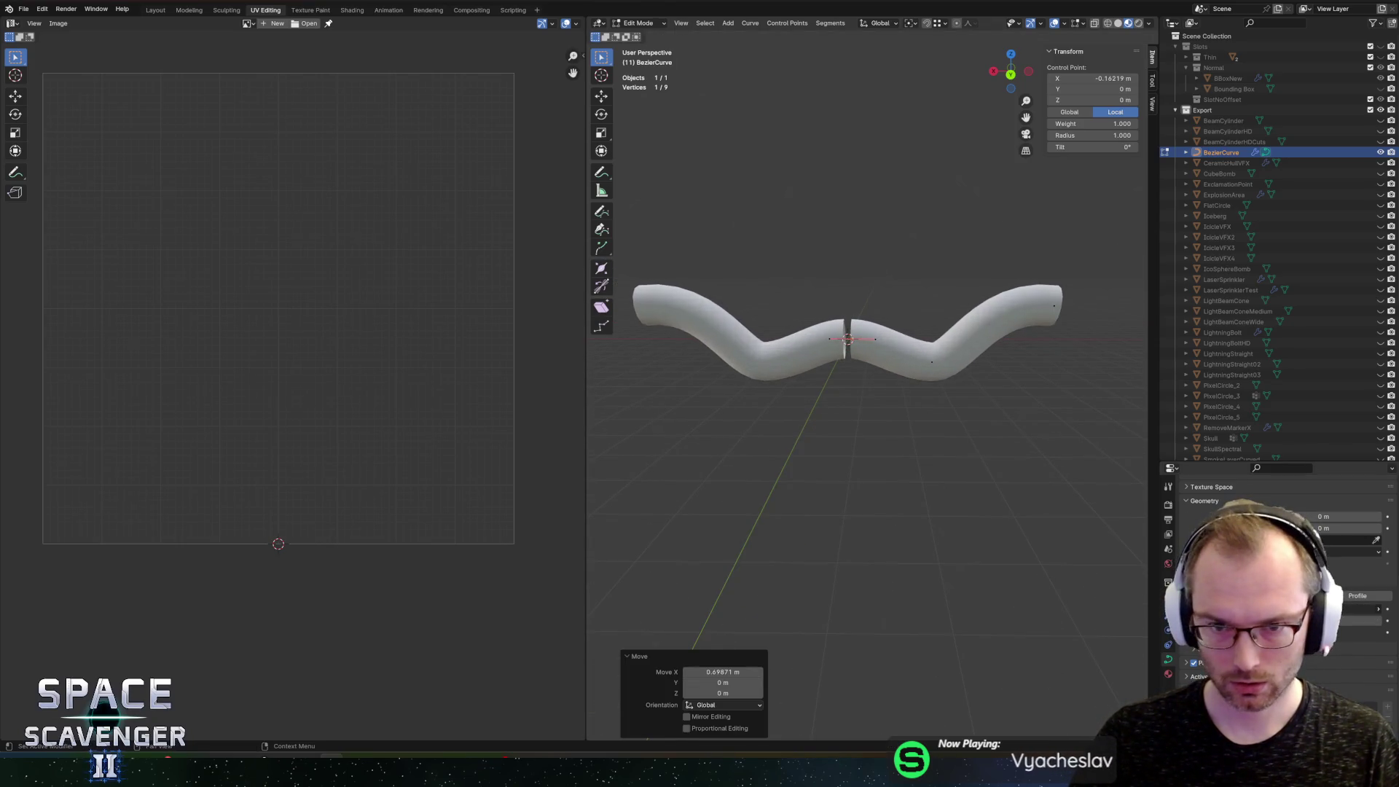
{"action": "left_click", "coordinate": [1094, 351]}
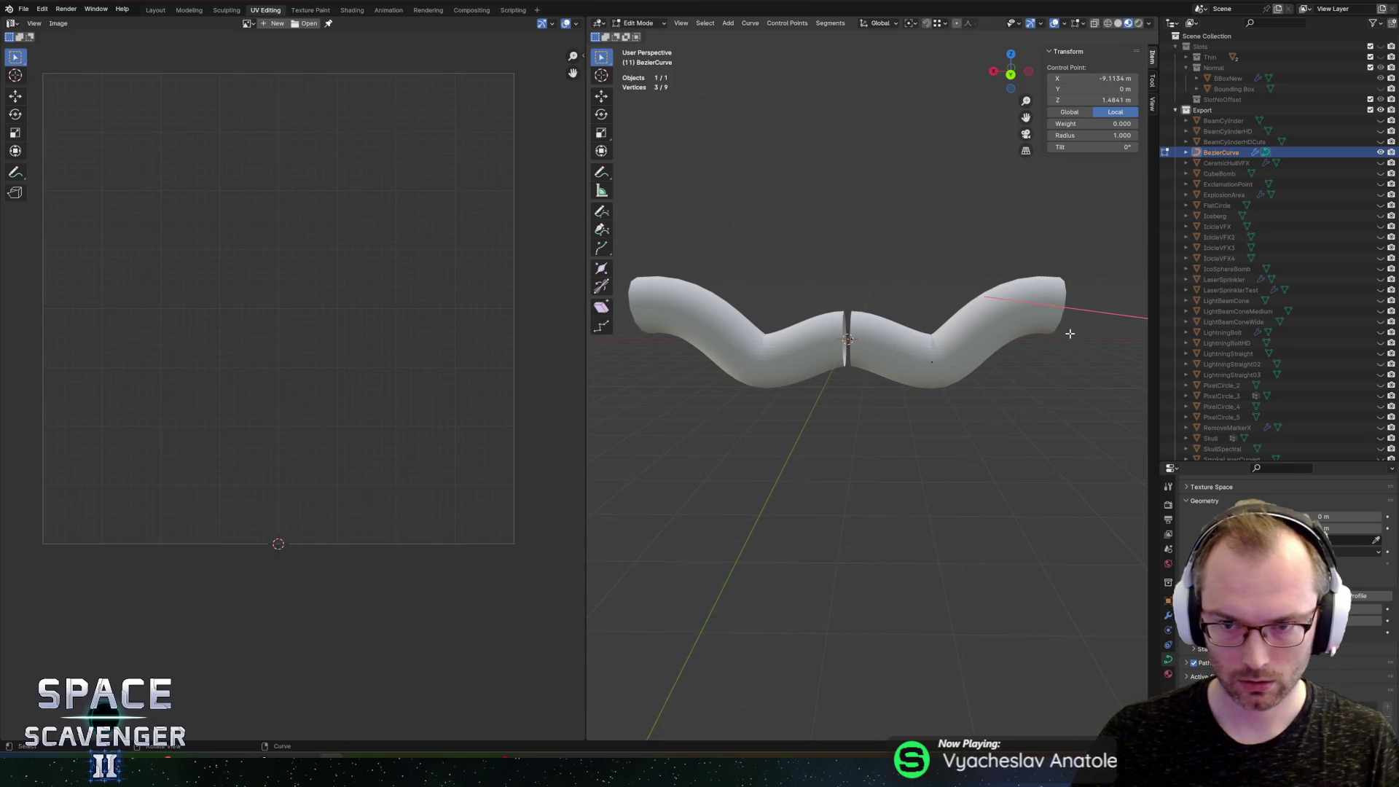
{"action": "key", "text": "alt+a"}
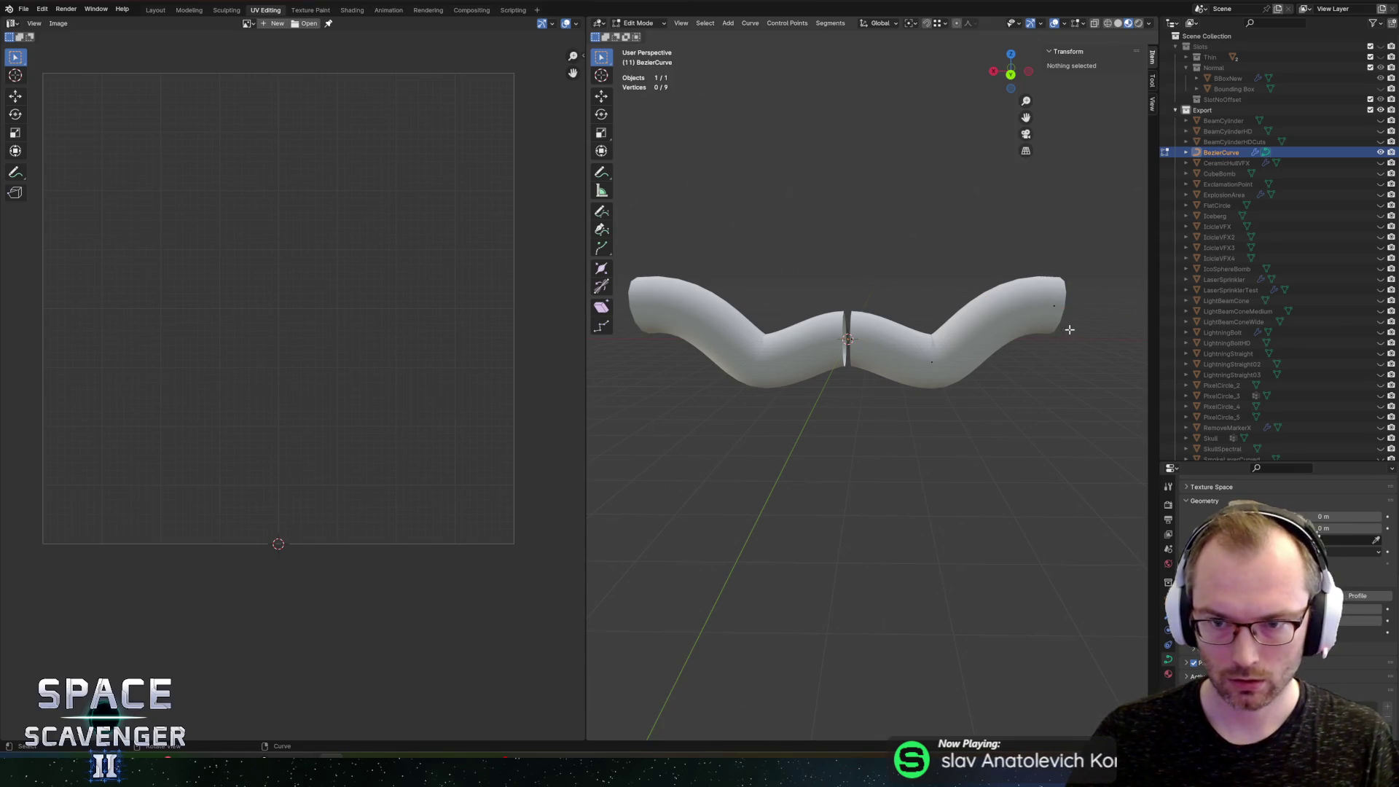
Step: Shrink the right end's radius with Alt+S into a thin horn tip
{"action": "left_click_drag", "start_coordinate": [1064, 311], "coordinate": [1077, 334]}
{"action": "key", "text": "alt+a"}
{"action": "key", "text": "alt+s"}
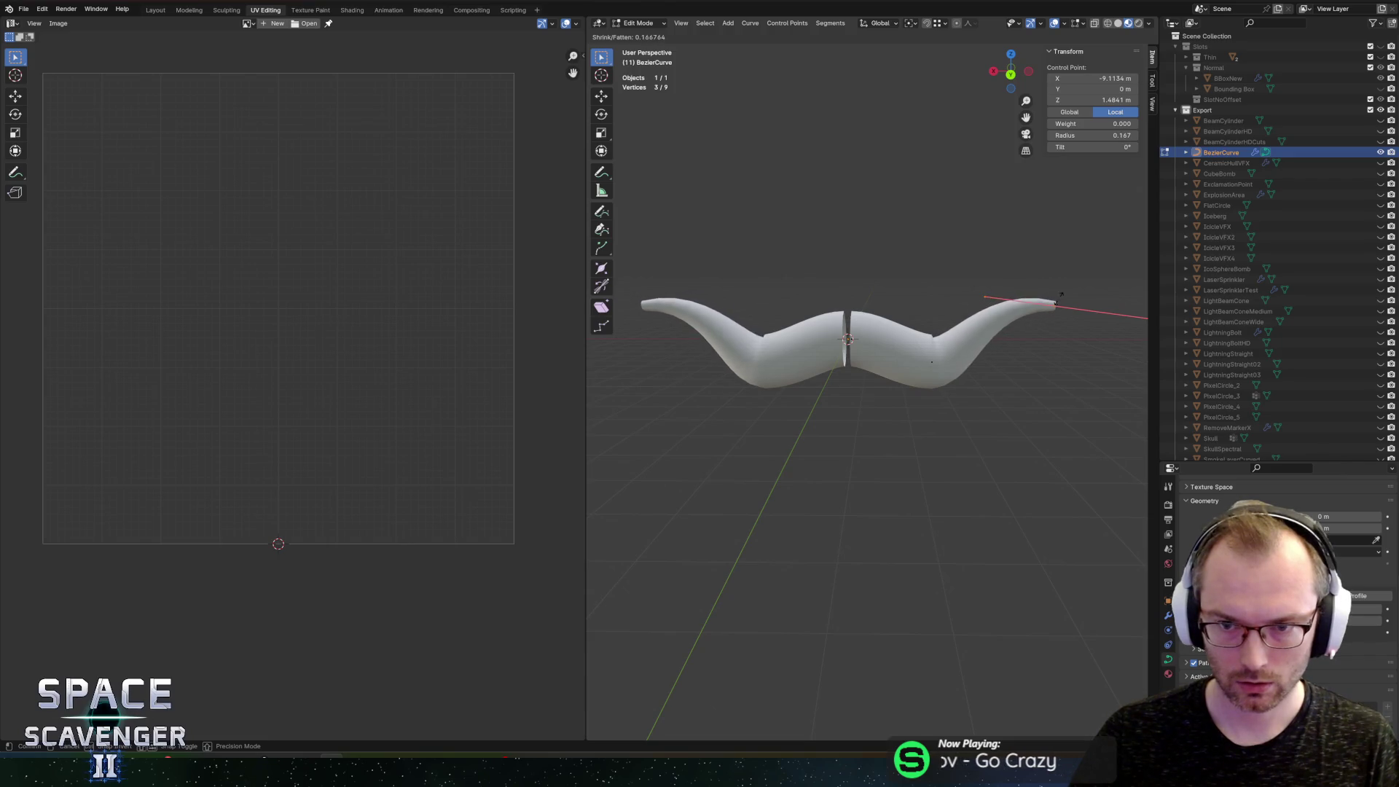
{"action": "left_click", "coordinate": [1061, 296]}
Step: Change the middle control point's radius to 0.674 to reshape the centre
{"action": "left_click", "coordinate": [942, 372]}
{"action": "key", "text": "alt+s"}
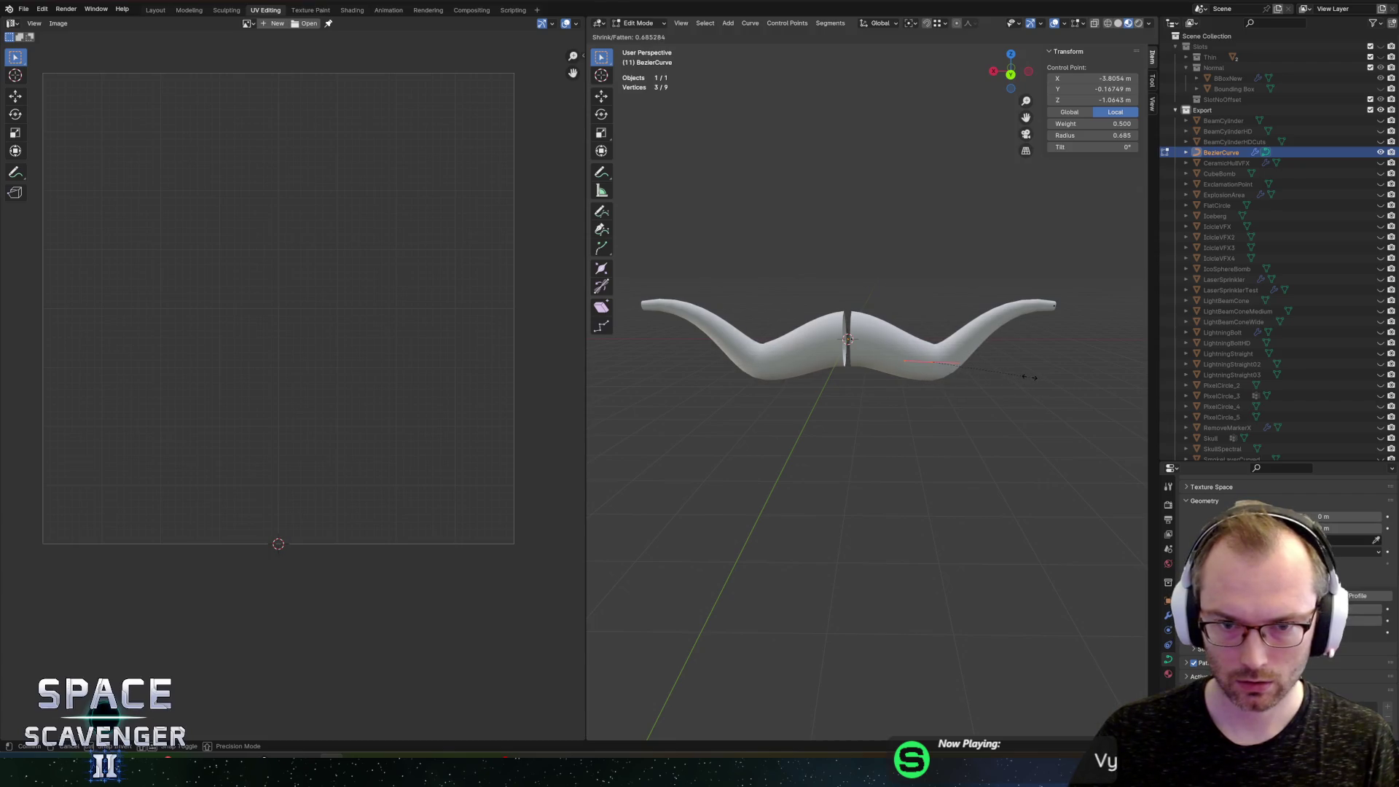
{"action": "left_click", "coordinate": [1027, 376]}
Step: Move the selected point 0.656 m along Y and begin scaling it
{"action": "mouse_move", "coordinate": [1021, 372]}
{"action": "left_mouse_down"}
{"action": "mouse_move", "coordinate": [946, 269]}
{"action": "mouse_move", "coordinate": [906, 297]}
{"action": "mouse_move", "coordinate": [868, 293]}
{"action": "mouse_move", "coordinate": [943, 319]}
{"action": "mouse_move", "coordinate": [830, 387]}
{"action": "left_mouse_up"}
{"action": "key", "text": "g"}
{"action": "key", "text": "y"}
{"action": "left_click", "coordinate": [812, 390]}
{"action": "left_click_drag", "start_coordinate": [768, 403], "coordinate": [897, 313]}
{"action": "key", "text": "s"}
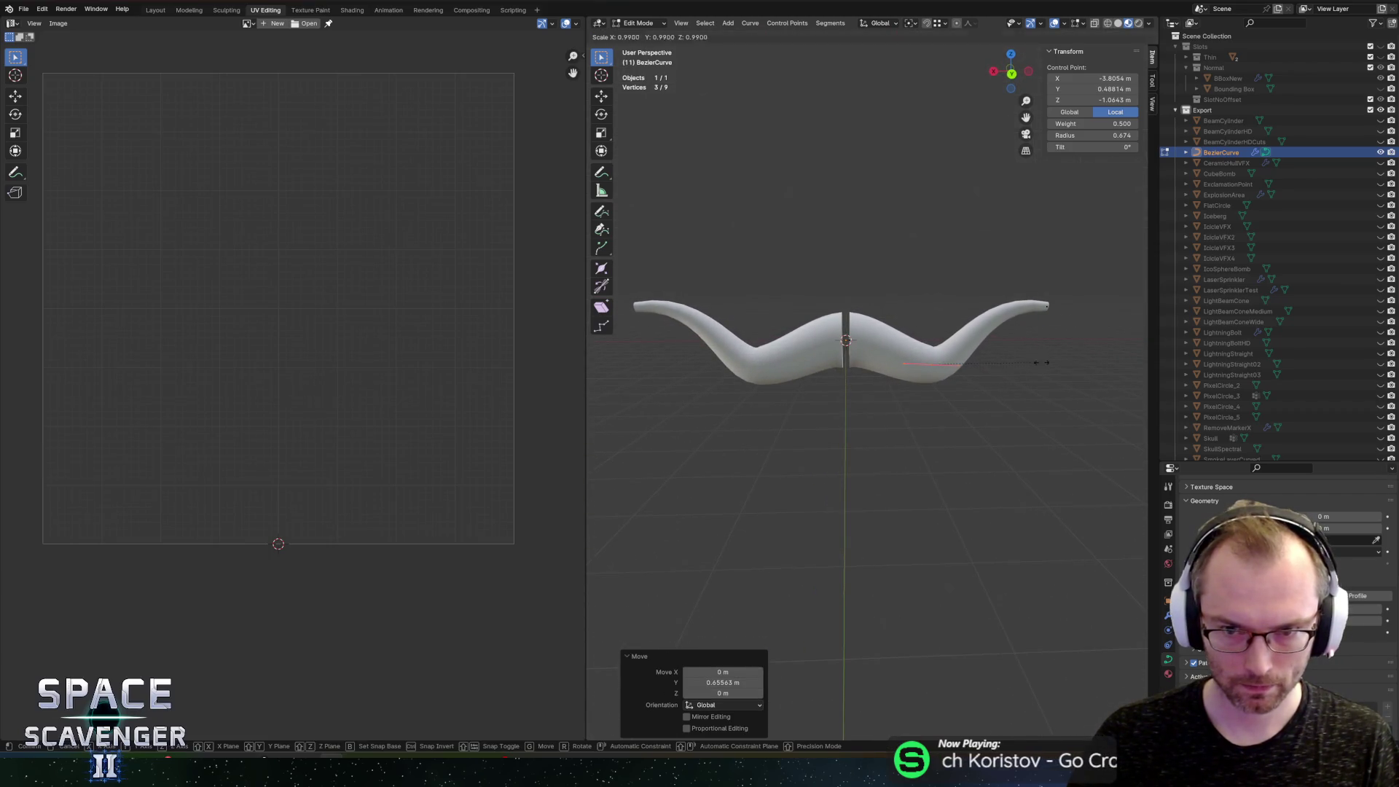
Step: Scale the control point by 1.345
{"action": "left_click", "coordinate": [1083, 354]}
{"action": "scroll", "coordinate": [926, 322], "scroll_direction": "up", "scroll_amount": 3}
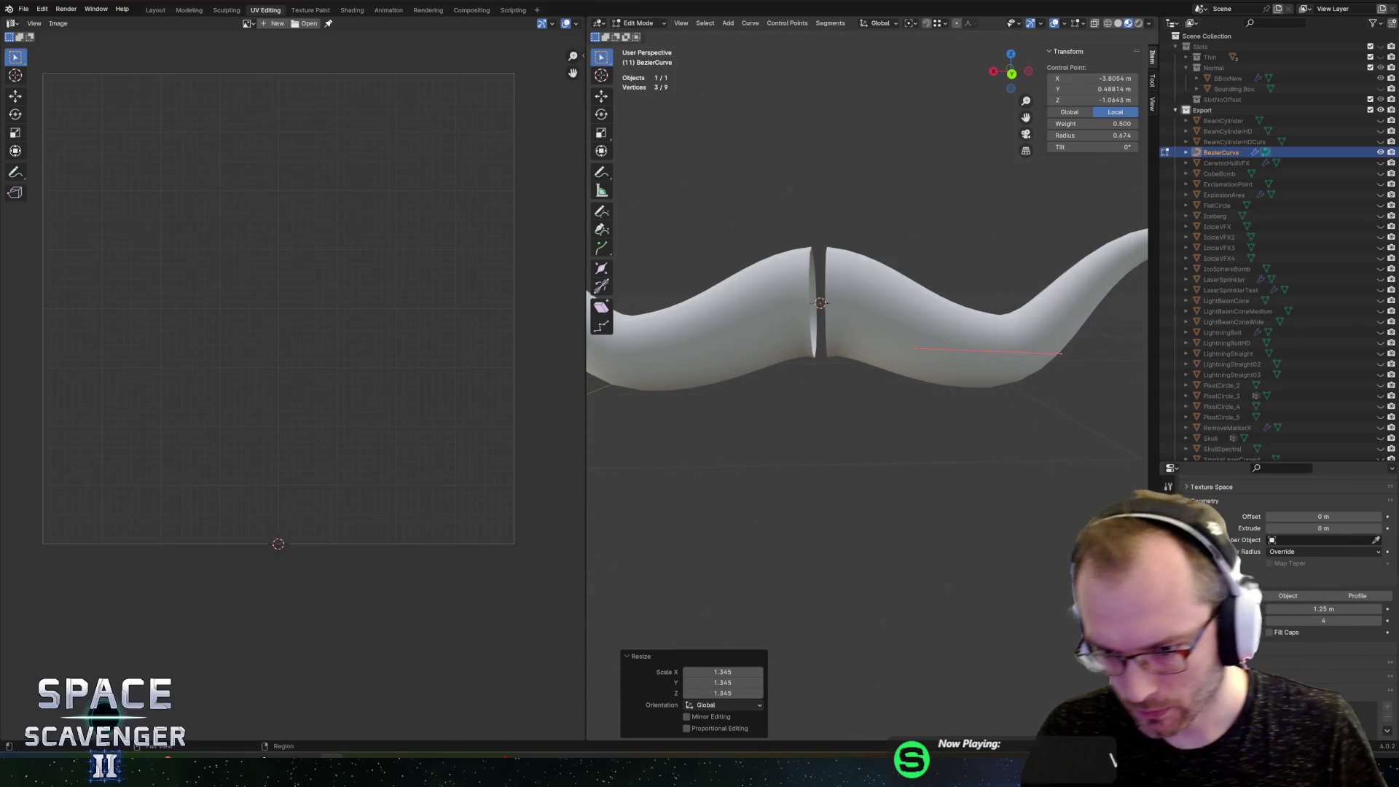
{"action": "scroll", "coordinate": [1317, 594], "scroll_direction": "down", "scroll_amount": 2}
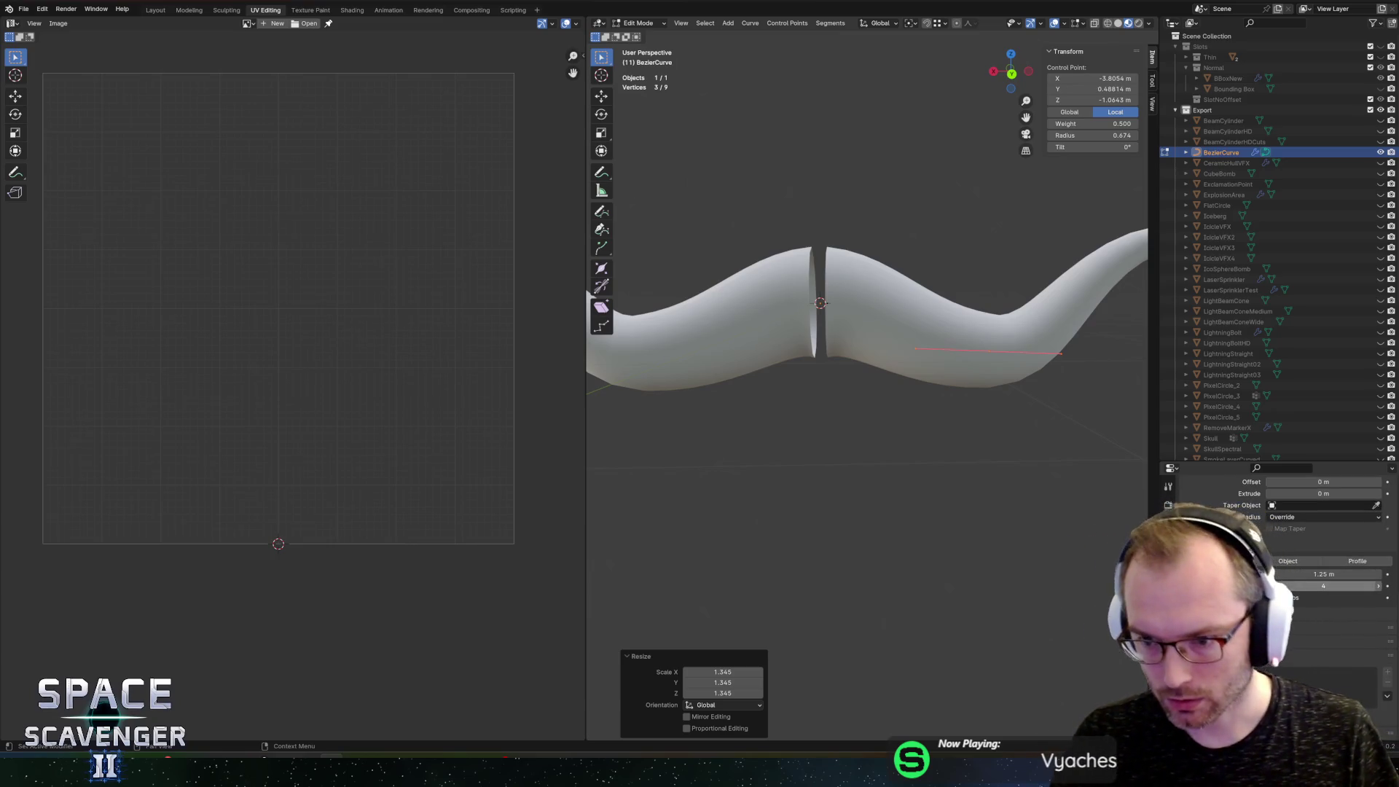
Step: Set Bevel Resolution to 2 and lower Resolution Preview U from 10 to 4
{"action": "scroll", "coordinate": [1380, 589], "scroll_direction": "down", "scroll_amount": 3}
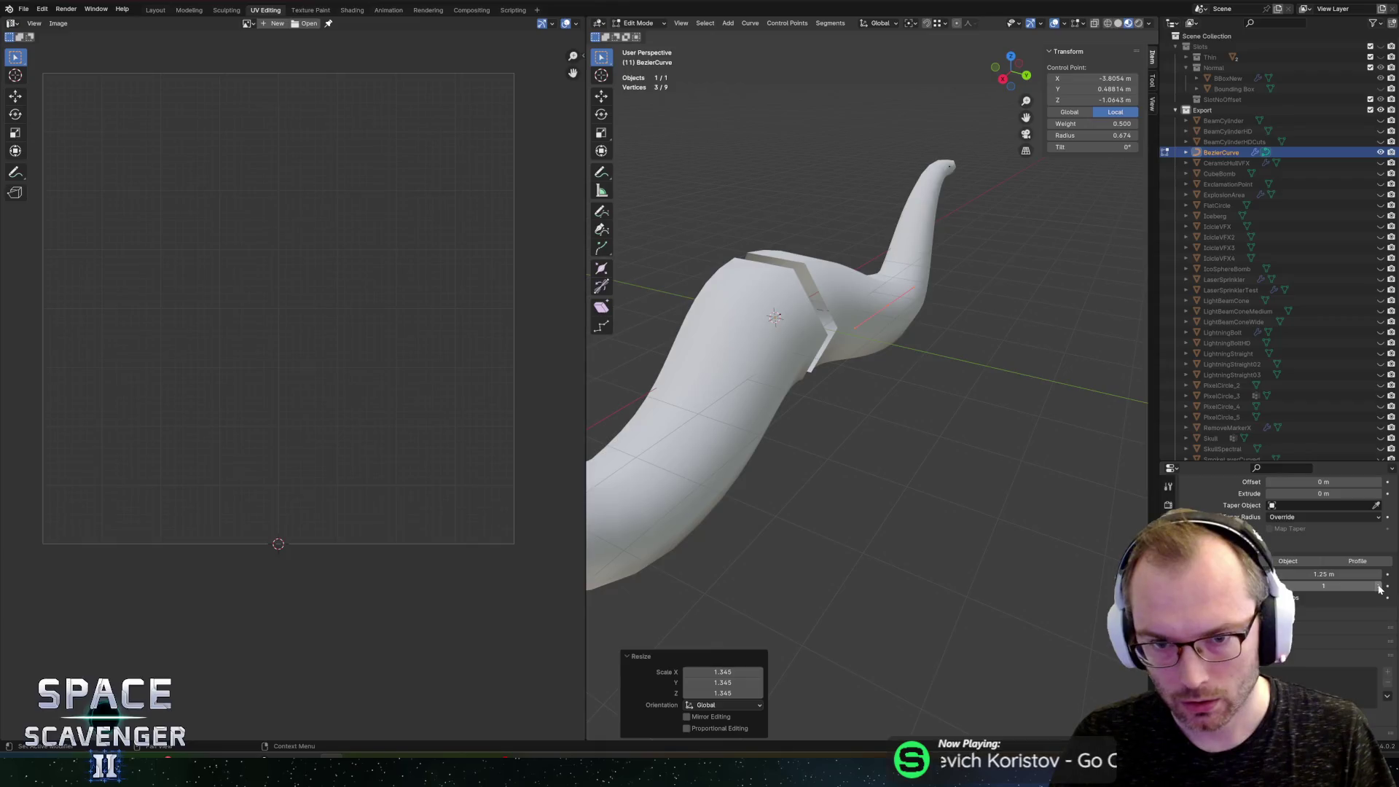
{"action": "left_click", "coordinate": [1380, 589]}
{"action": "scroll", "coordinate": [1347, 579], "scroll_direction": "up", "scroll_amount": 4}
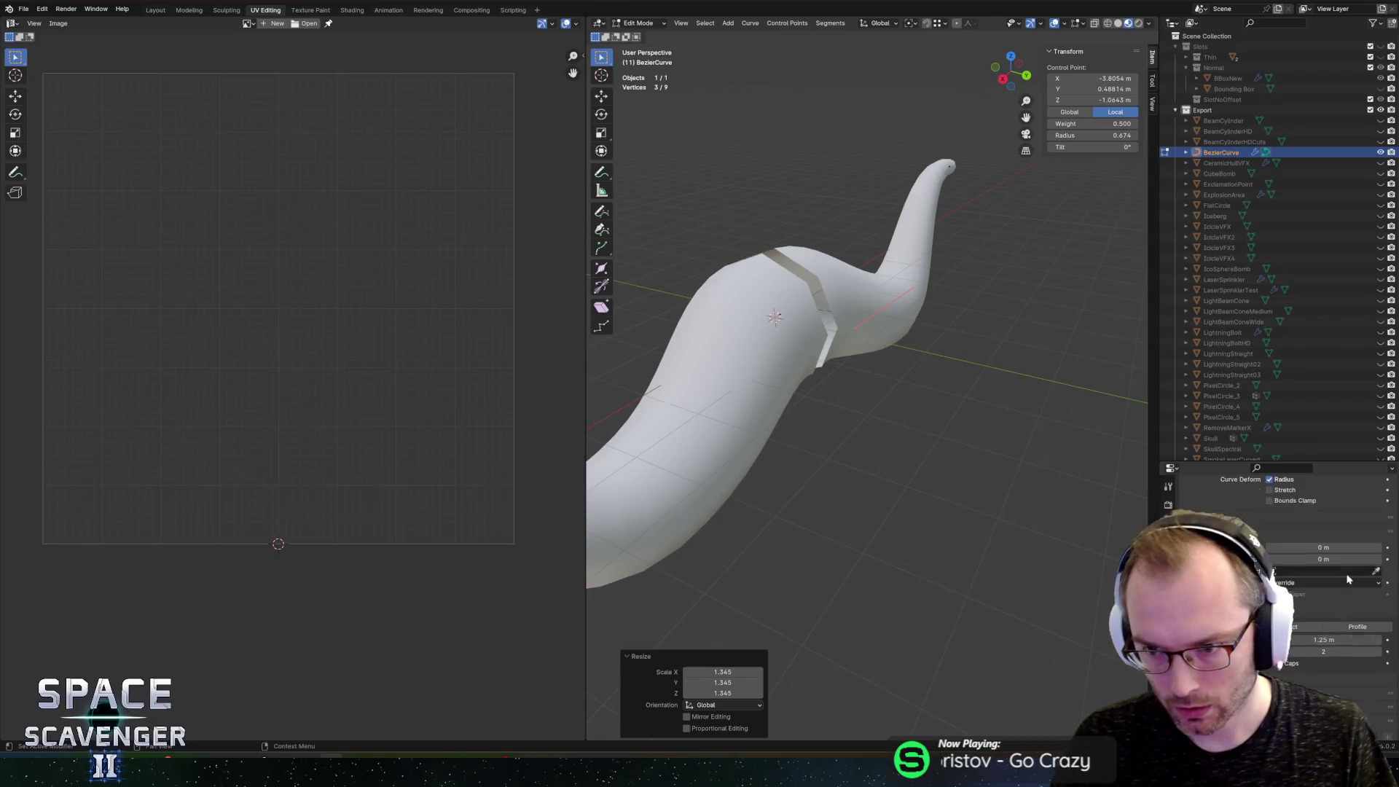
{"action": "scroll", "coordinate": [1348, 580], "scroll_direction": "up", "scroll_amount": 8}
{"action": "scroll", "coordinate": [1269, 539], "scroll_direction": "down", "scroll_amount": 7}
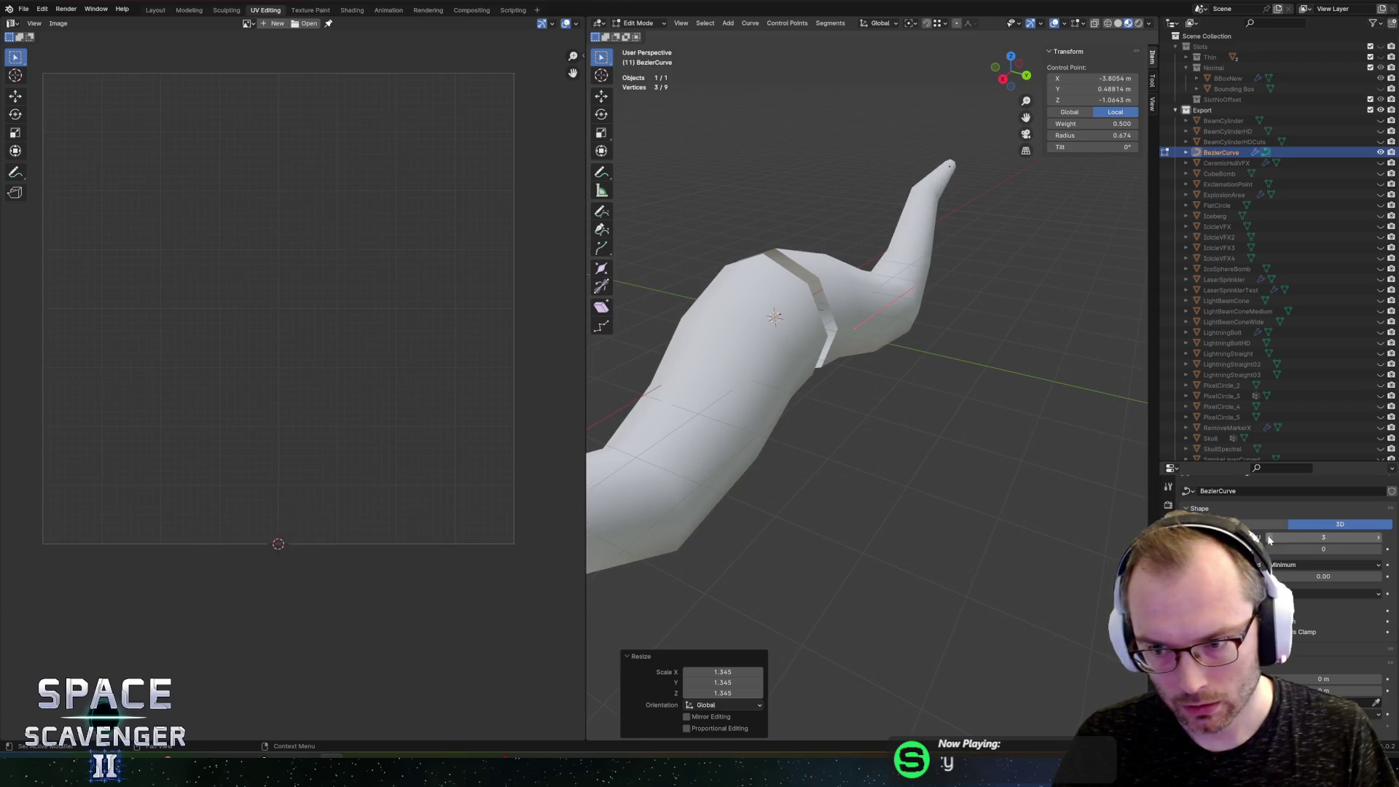
{"action": "scroll", "coordinate": [1269, 540], "scroll_direction": "up", "scroll_amount": 1}
{"action": "scroll", "coordinate": [901, 377], "scroll_direction": "left", "scroll_amount": 2}
{"action": "scroll", "coordinate": [901, 377], "scroll_direction": "left", "scroll_amount": 5}
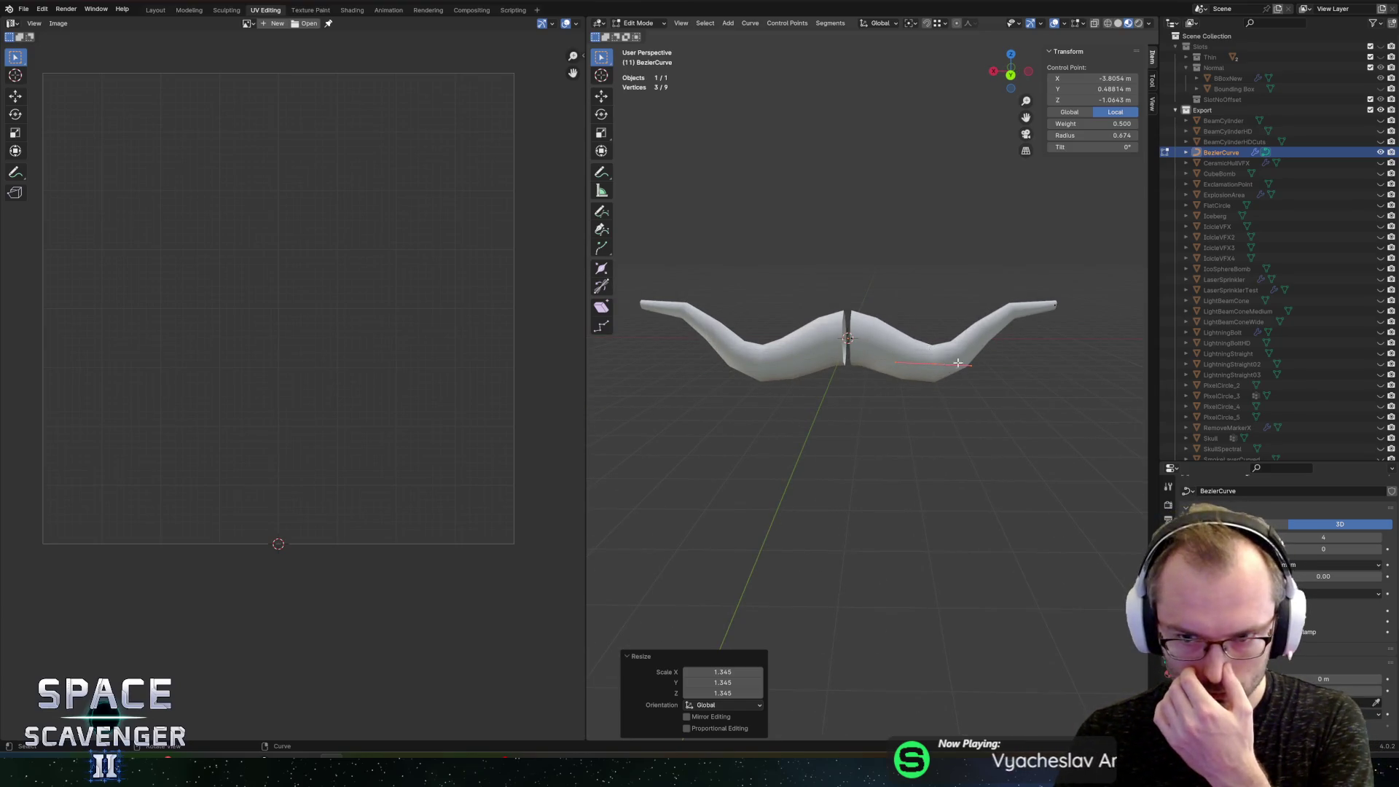
{"action": "scroll", "coordinate": [1275, 583], "scroll_direction": "down", "scroll_amount": 5}
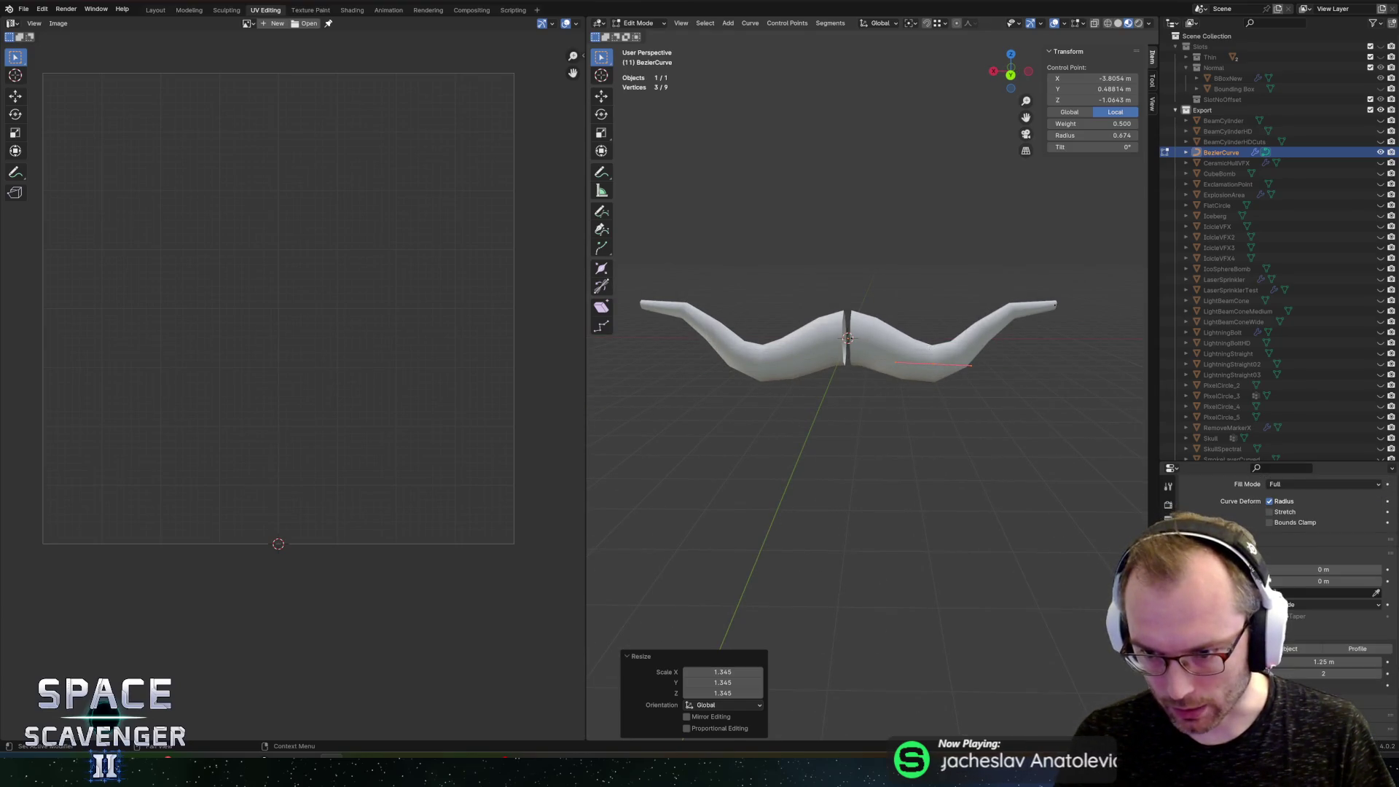
{"action": "scroll", "coordinate": [1326, 554], "scroll_direction": "down", "scroll_amount": 3}
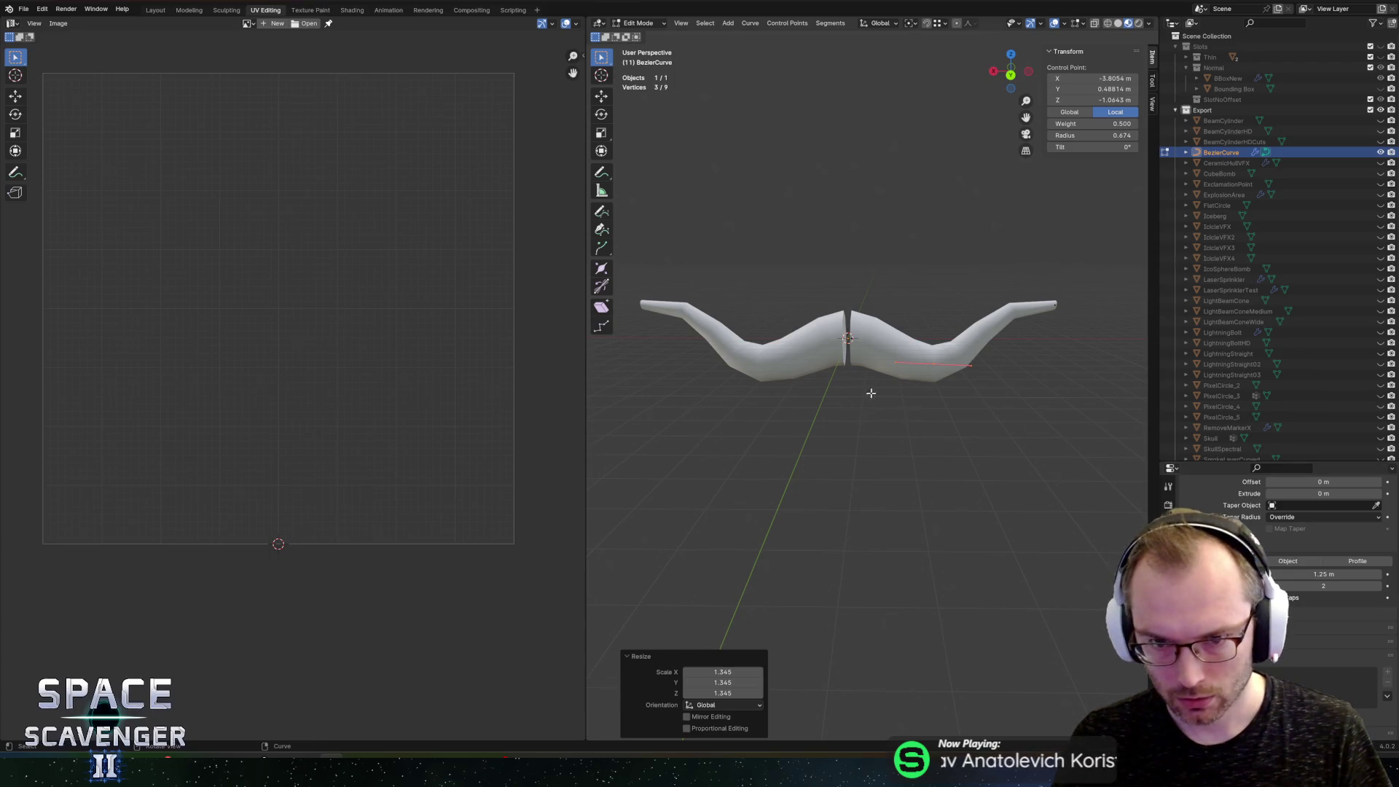
{"action": "scroll", "coordinate": [871, 393], "scroll_direction": "up", "scroll_amount": 5}
{"action": "scroll", "coordinate": [871, 379], "scroll_direction": "right", "scroll_amount": 3}
{"action": "scroll", "coordinate": [870, 362], "scroll_direction": "down", "scroll_amount": 6}
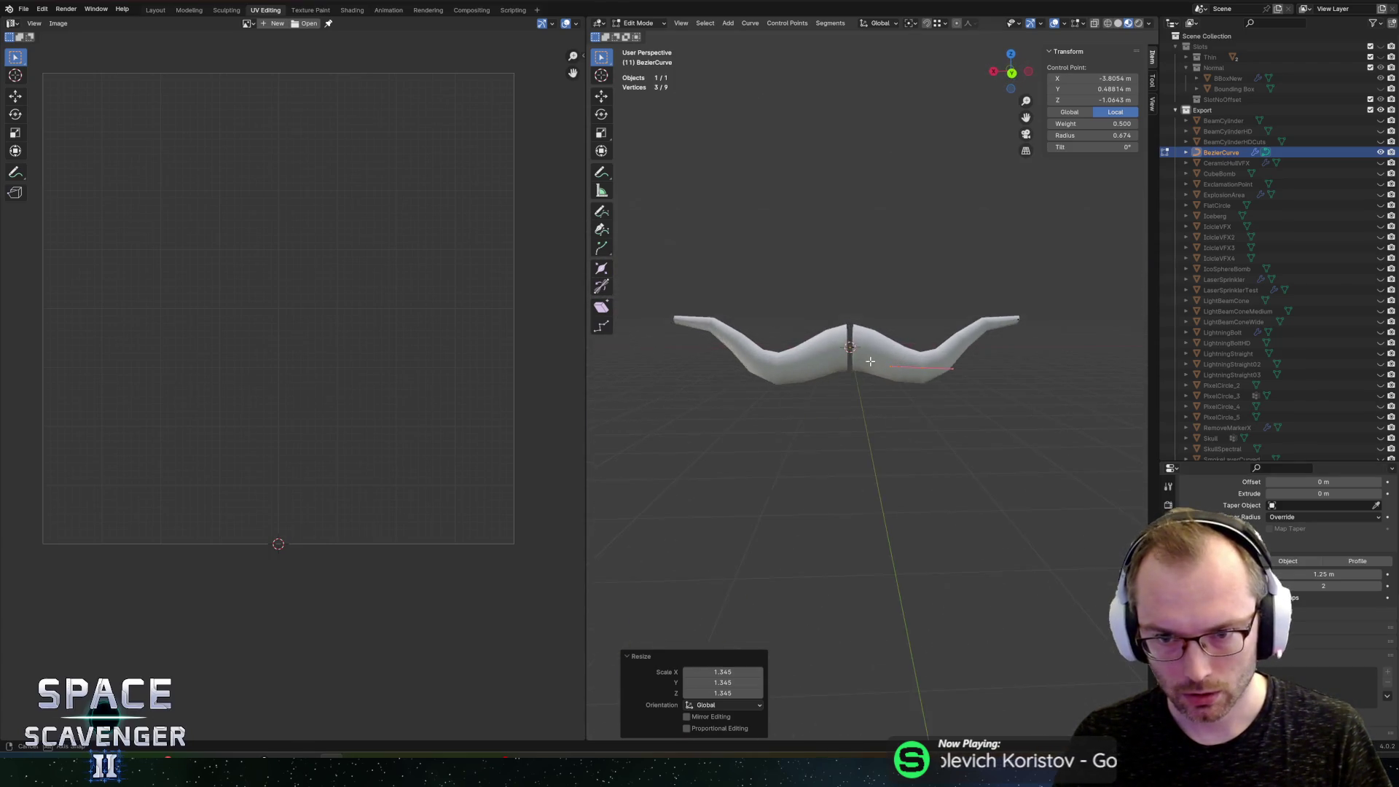
Step: Cancel a stray extrusion and duplicate the horn curve in place in Object Mode
{"action": "key", "text": "e"}
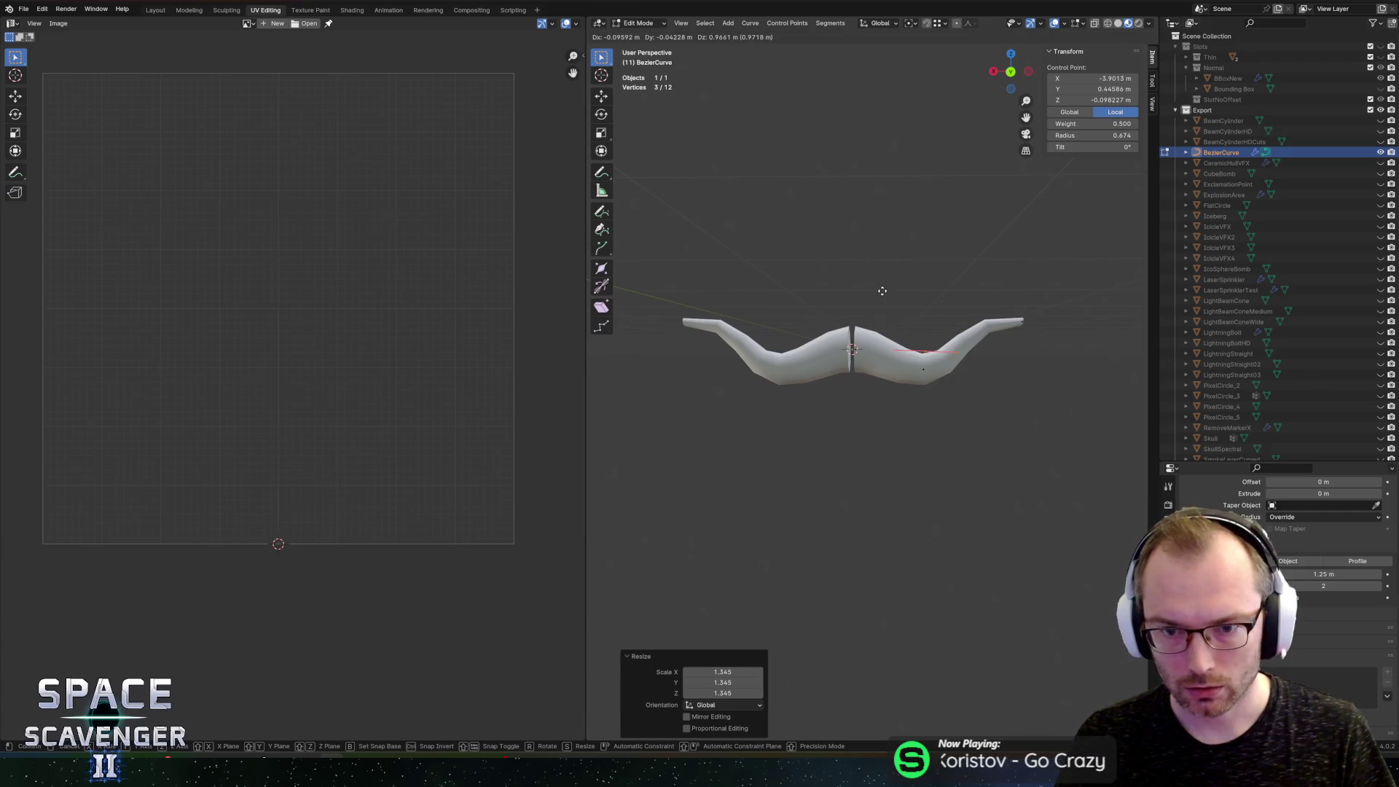
{"action": "key", "text": "Escape"}
{"action": "key", "text": "Tab"}
{"action": "key", "text": "Tab"}
{"action": "key", "text": "Tab"}
{"action": "key", "text": "shift+d"}
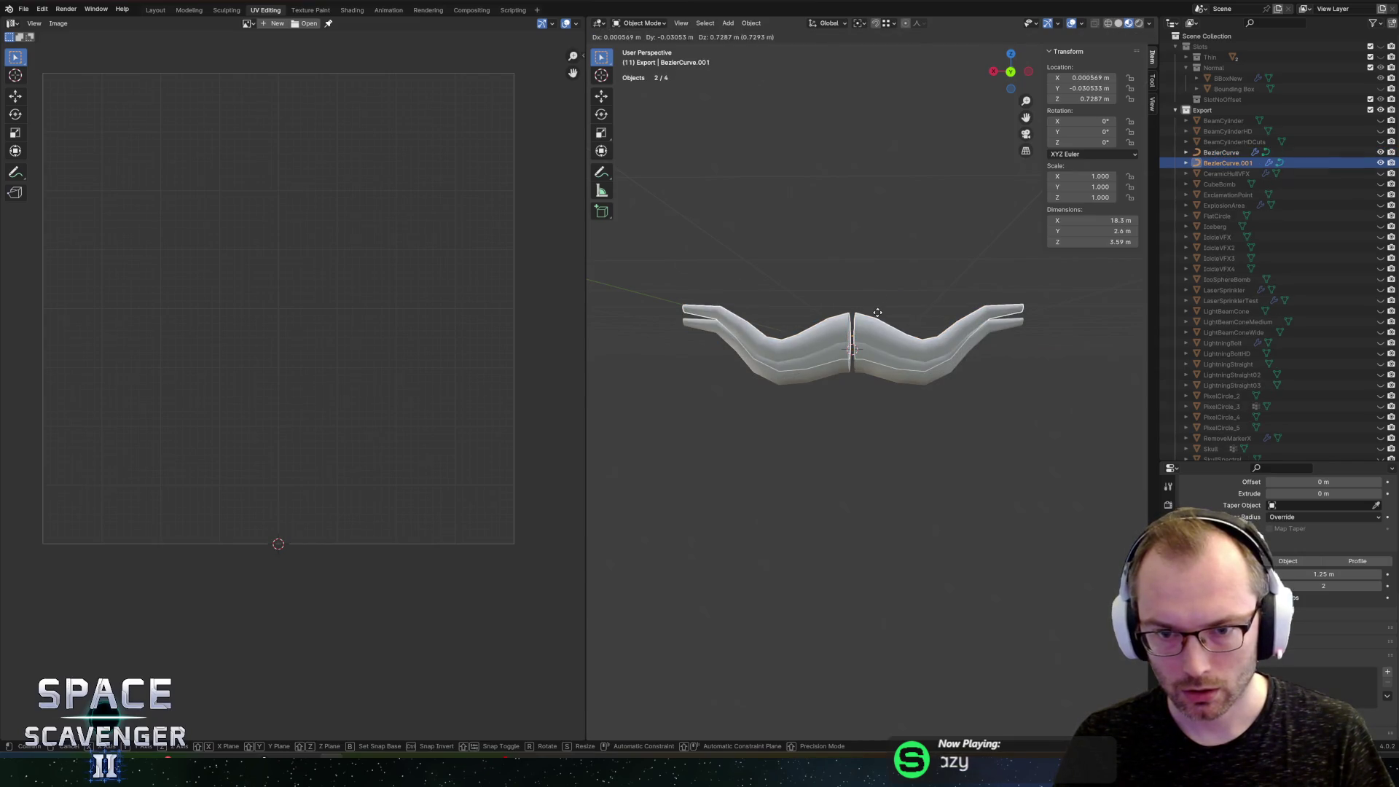
{"action": "key", "text": "Escape"}
Step: Rename the copy BullHorns3D, hide the original BezierCurve, and select BullHorns3D
{"action": "double_click", "coordinate": [1227, 163]}
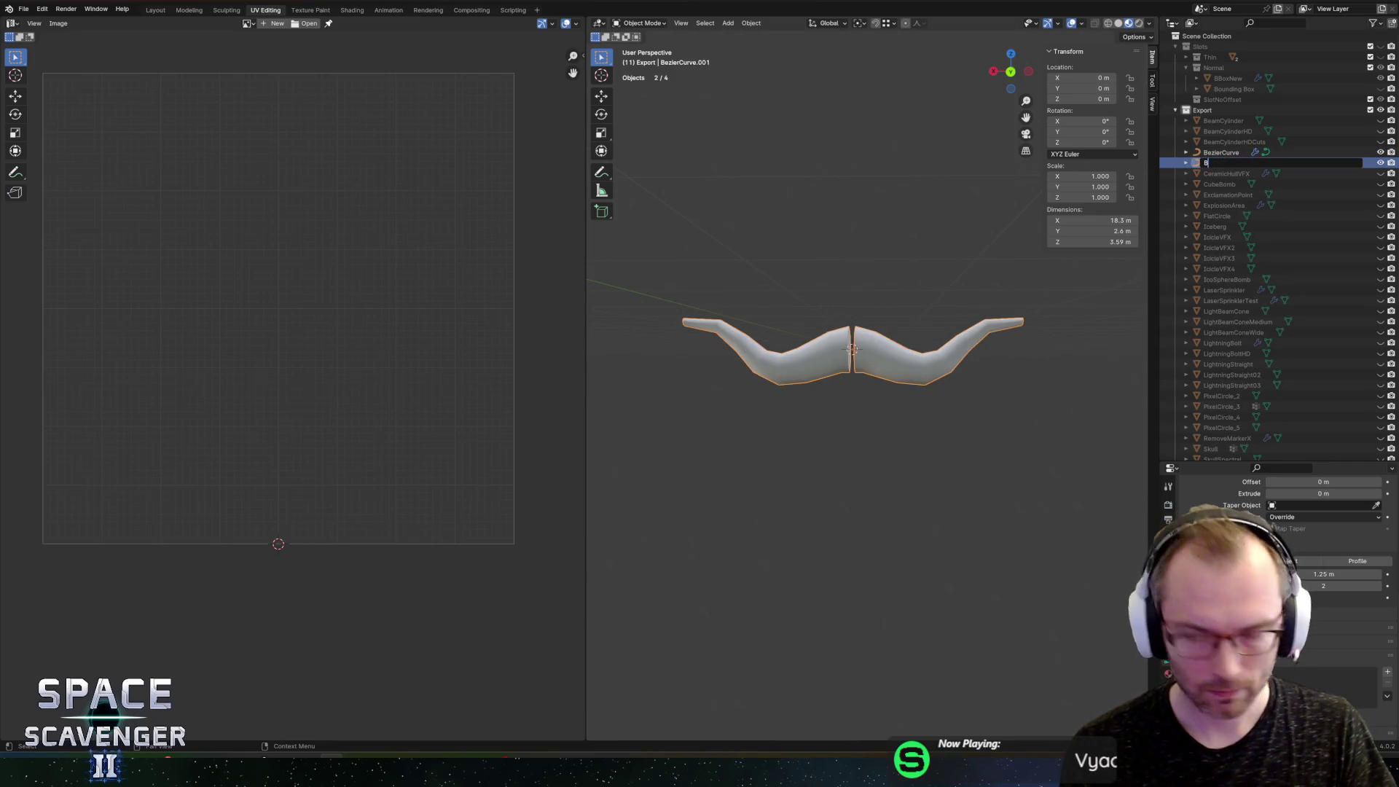
{"action": "key", "text": "Return"}
{"action": "left_click", "coordinate": [1217, 154]}
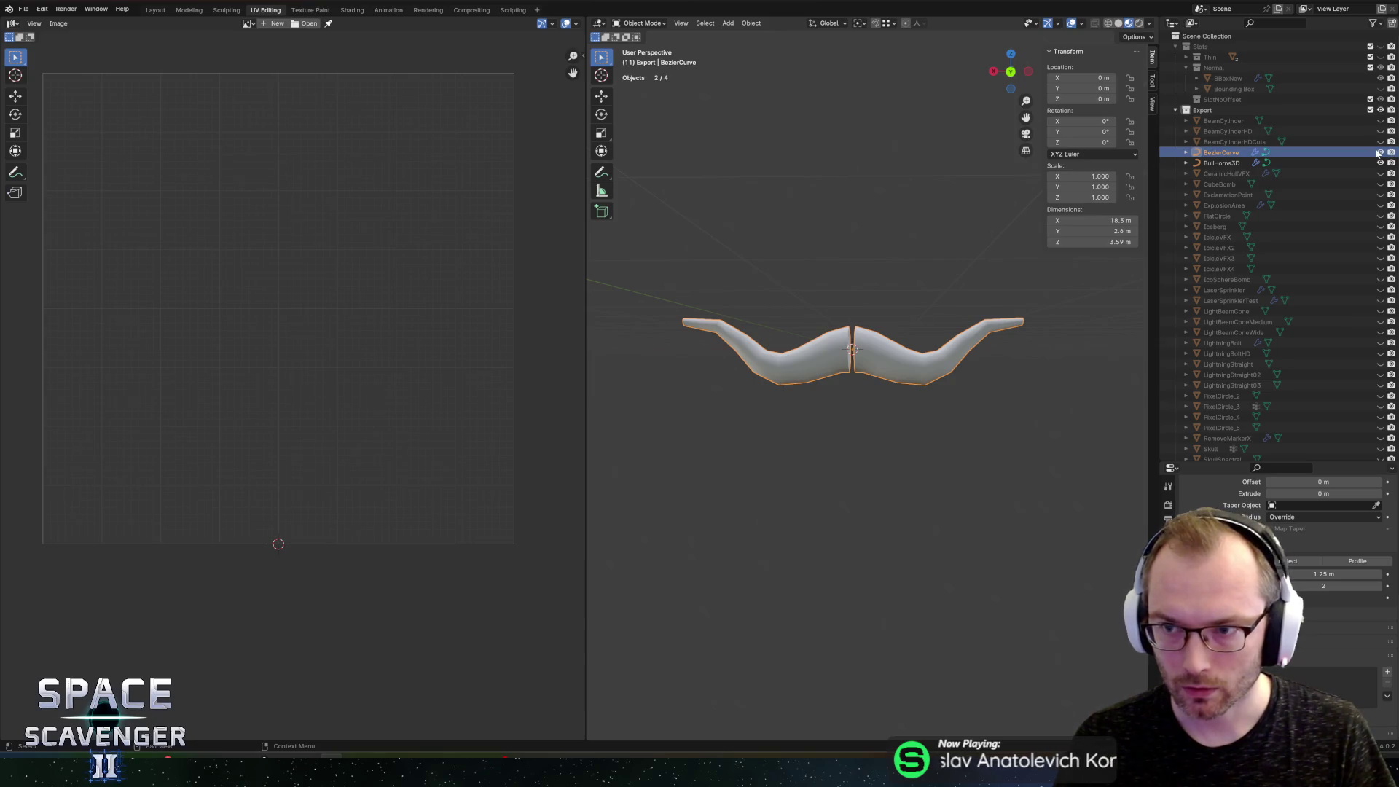
{"action": "left_click", "coordinate": [1380, 152]}
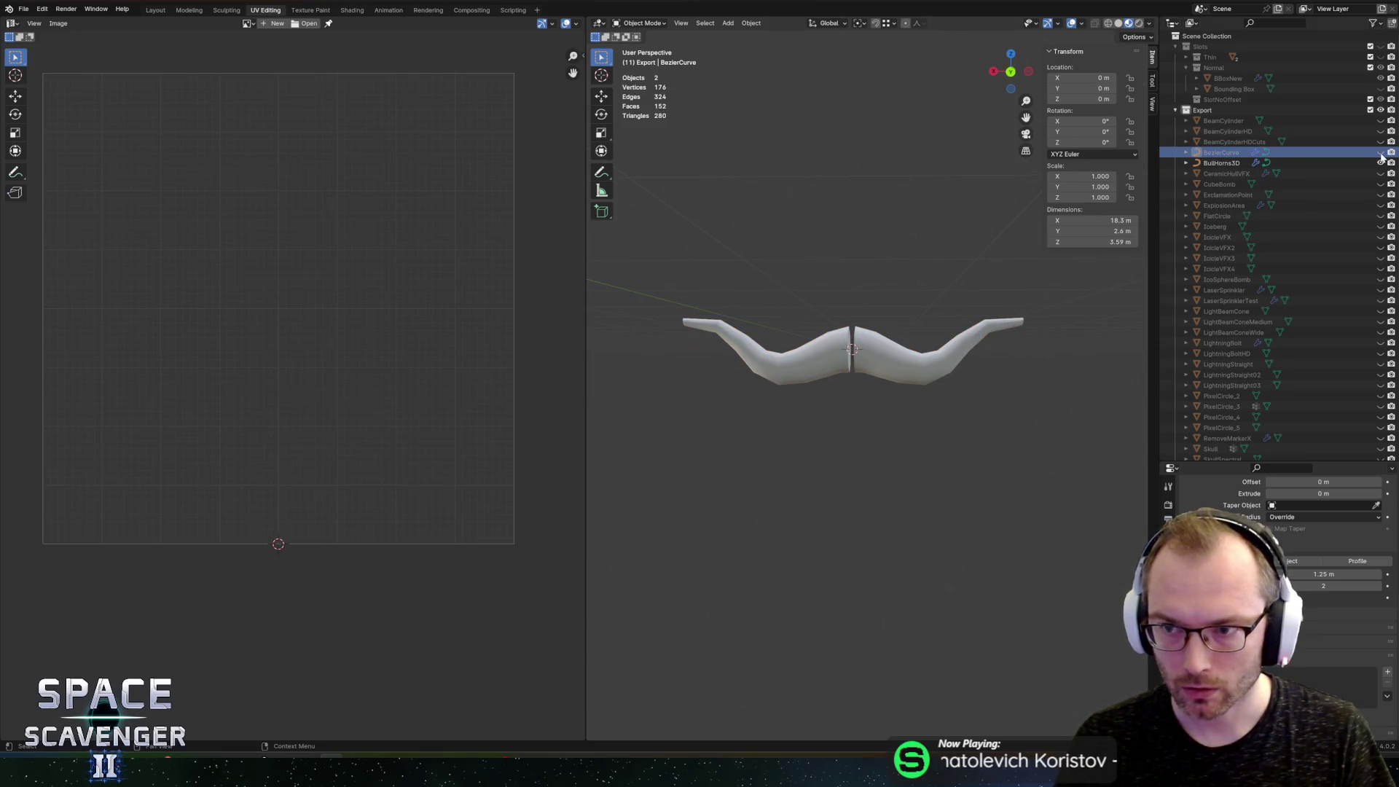
{"action": "left_click", "coordinate": [897, 357]}
{"action": "key", "text": "Tab"}
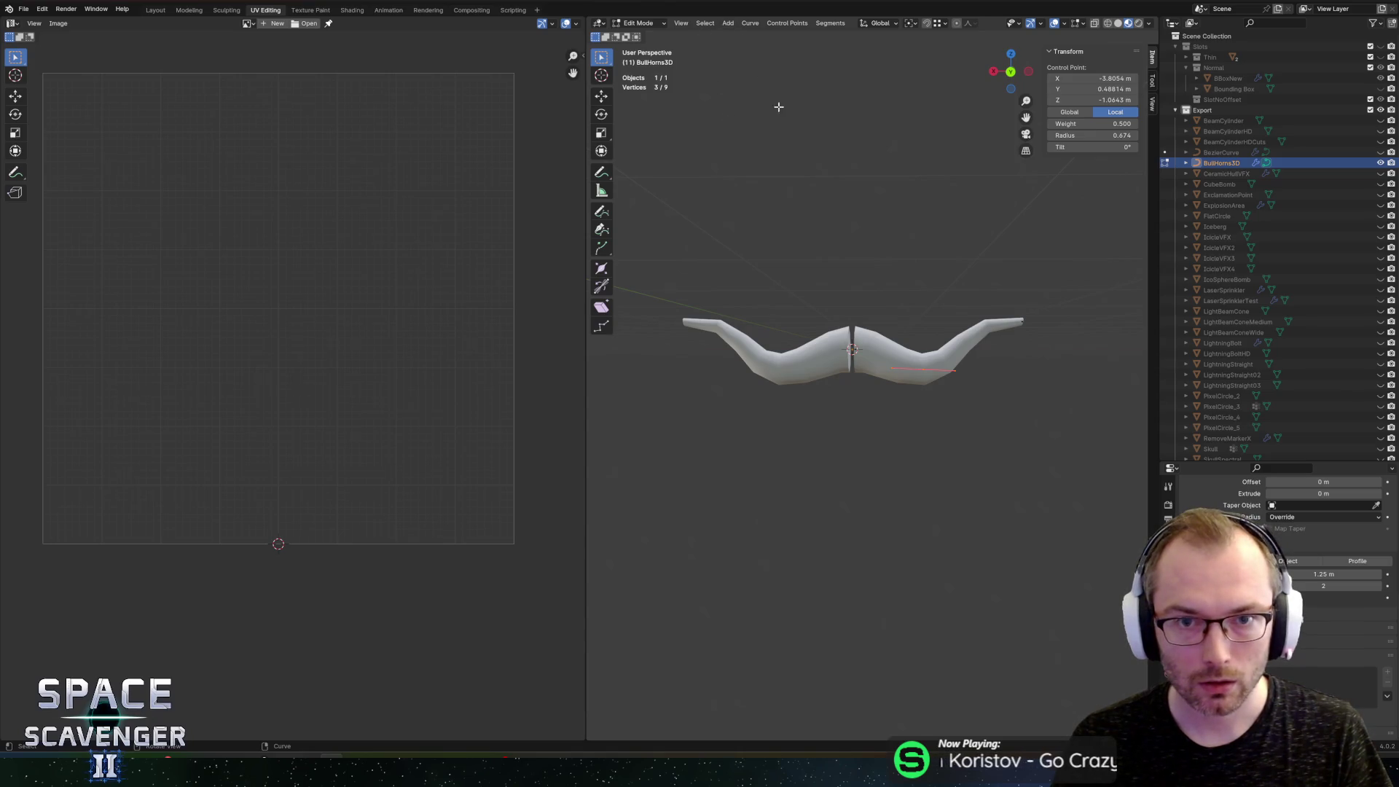
{"action": "key", "text": "Tab"}
{"action": "left_click", "coordinate": [747, 23]}
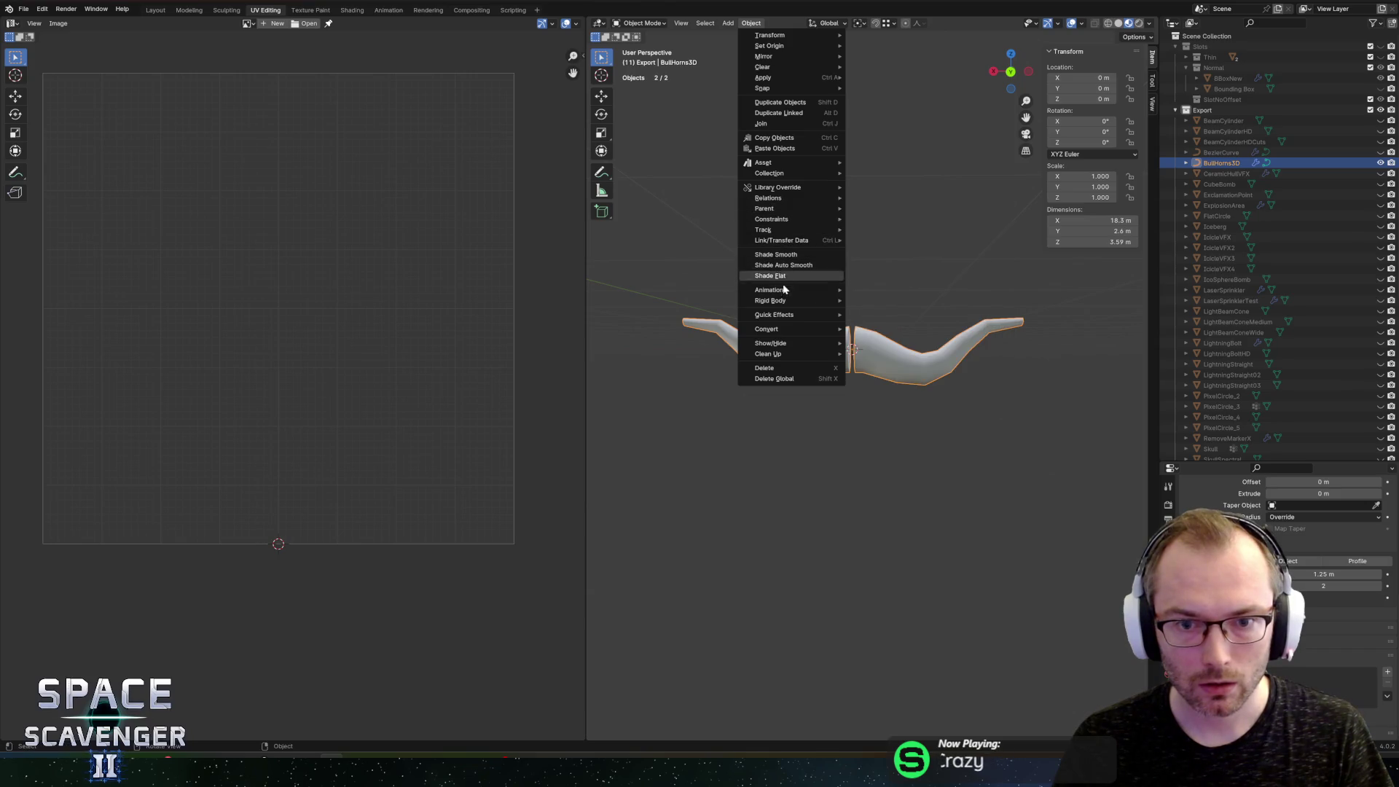
Step: Convert BullHorns3D to a mesh and inspect the middle seam in Edit Mode
{"action": "mouse_move", "coordinate": [787, 329]}
{"action": "left_click", "coordinate": [892, 339]}
{"action": "key", "text": "Tab"}
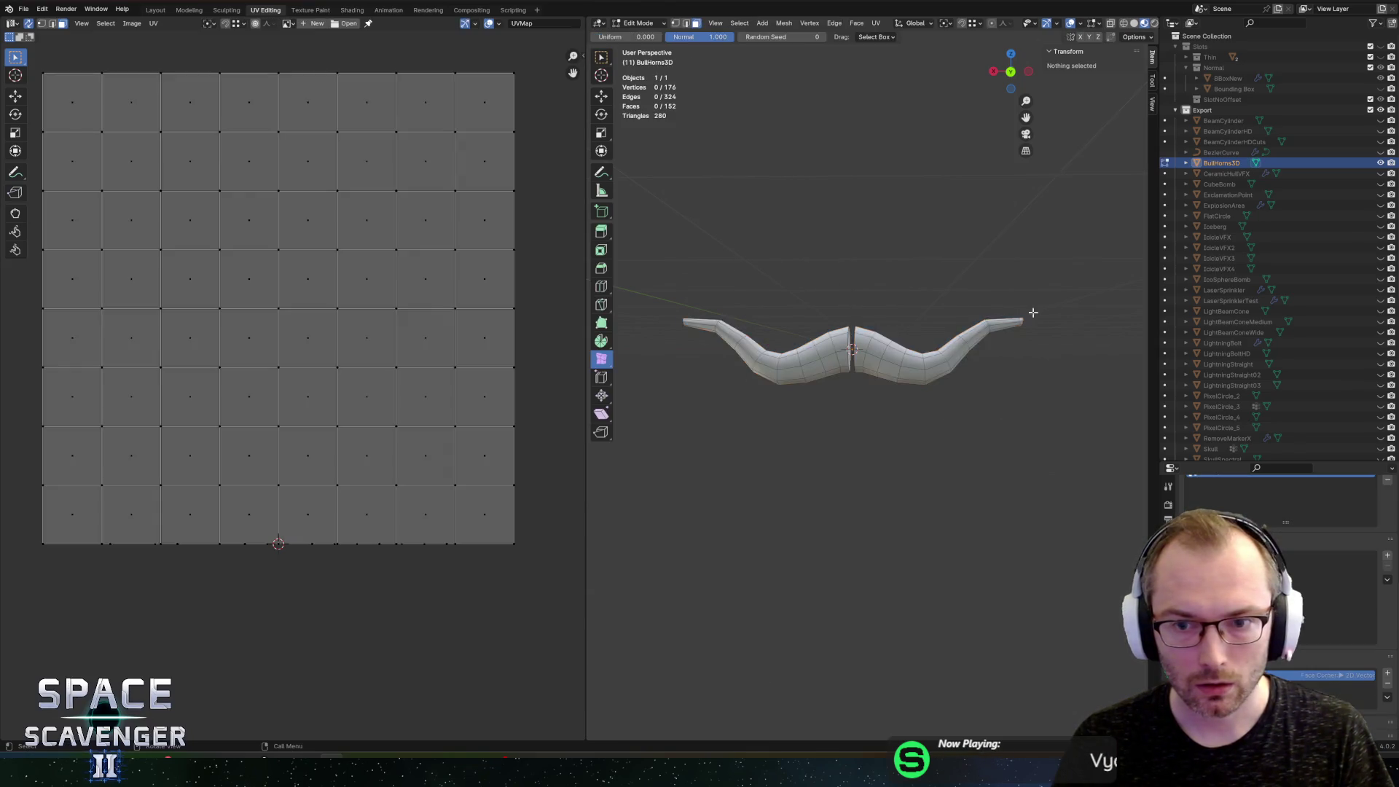
{"action": "left_click_drag", "start_coordinate": [1011, 326], "coordinate": [1042, 358]}
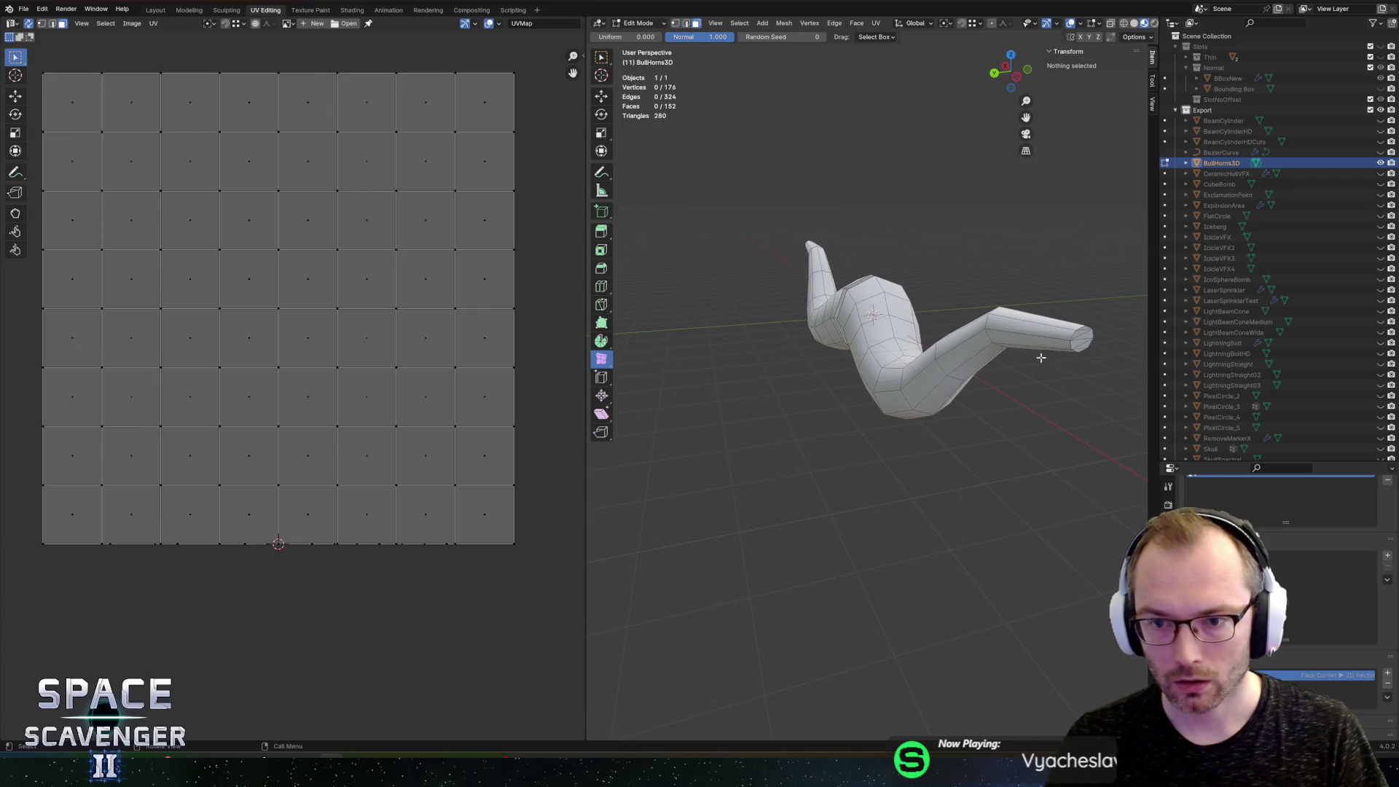
{"action": "left_click", "coordinate": [1086, 333]}
{"action": "mouse_move", "coordinate": [1116, 335]}
{"action": "left_mouse_down"}
{"action": "mouse_move", "coordinate": [780, 292]}
{"action": "mouse_move", "coordinate": [759, 240]}
{"action": "mouse_move", "coordinate": [825, 250]}
{"action": "mouse_move", "coordinate": [857, 310]}
{"action": "left_mouse_up"}
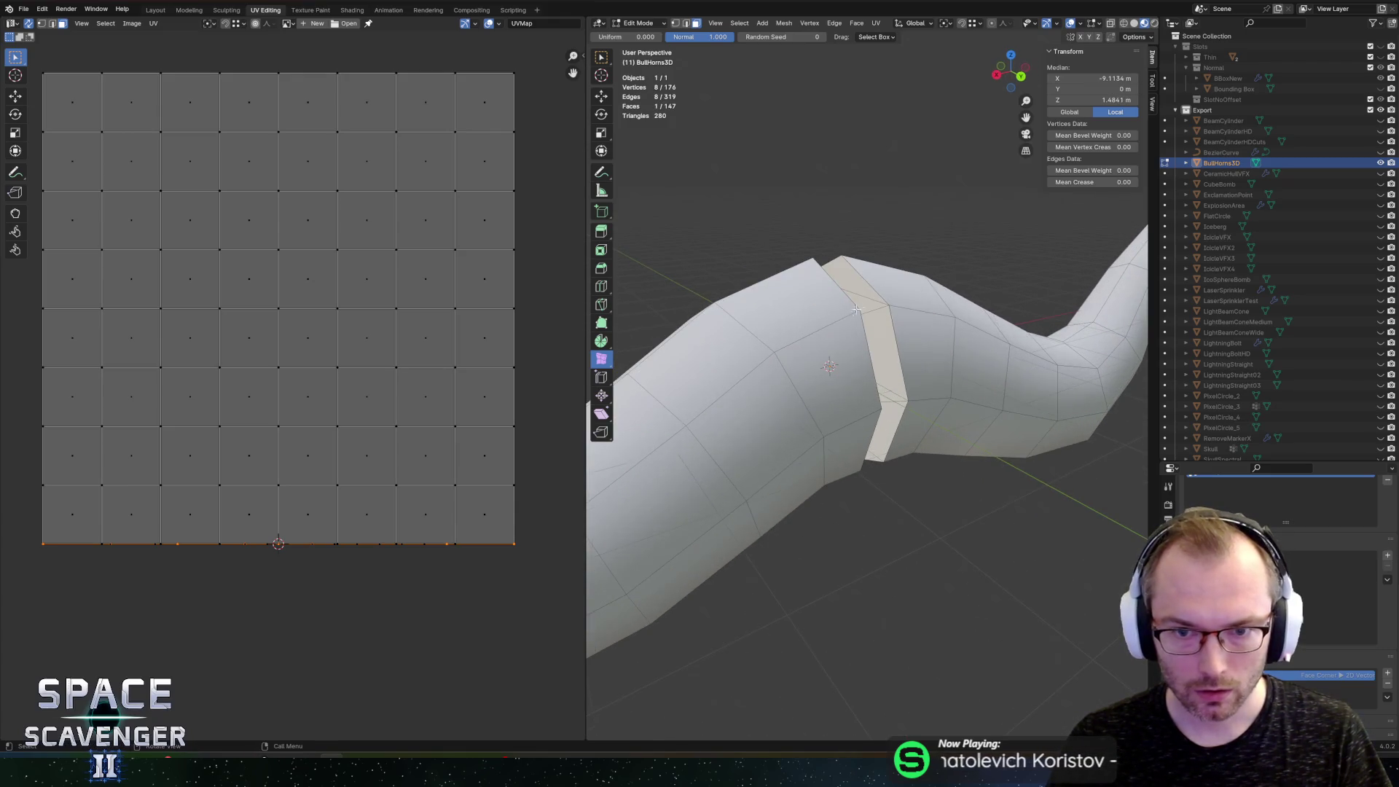
{"action": "left_click", "coordinate": [792, 283]}
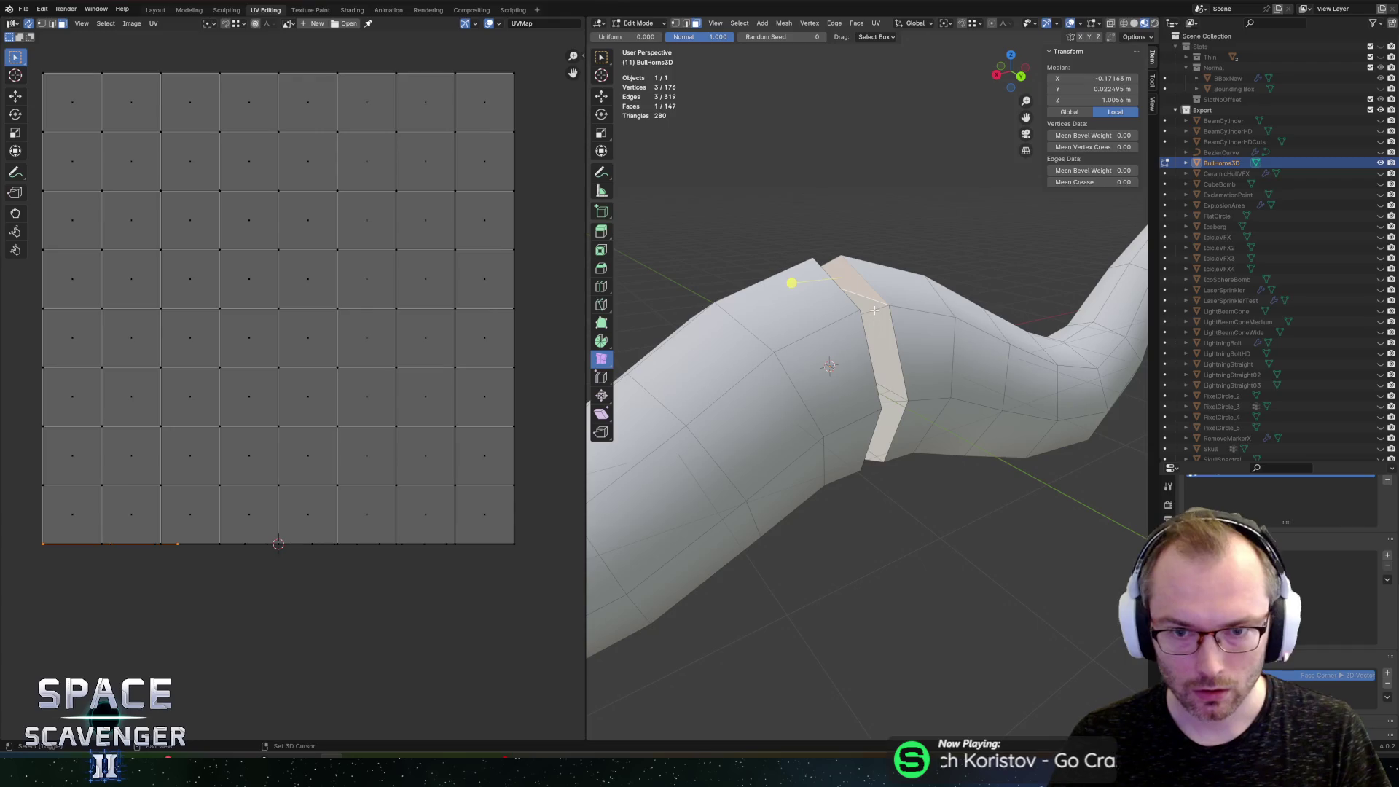
{"action": "left_click_drag", "start_coordinate": [875, 323], "coordinate": [818, 343]}
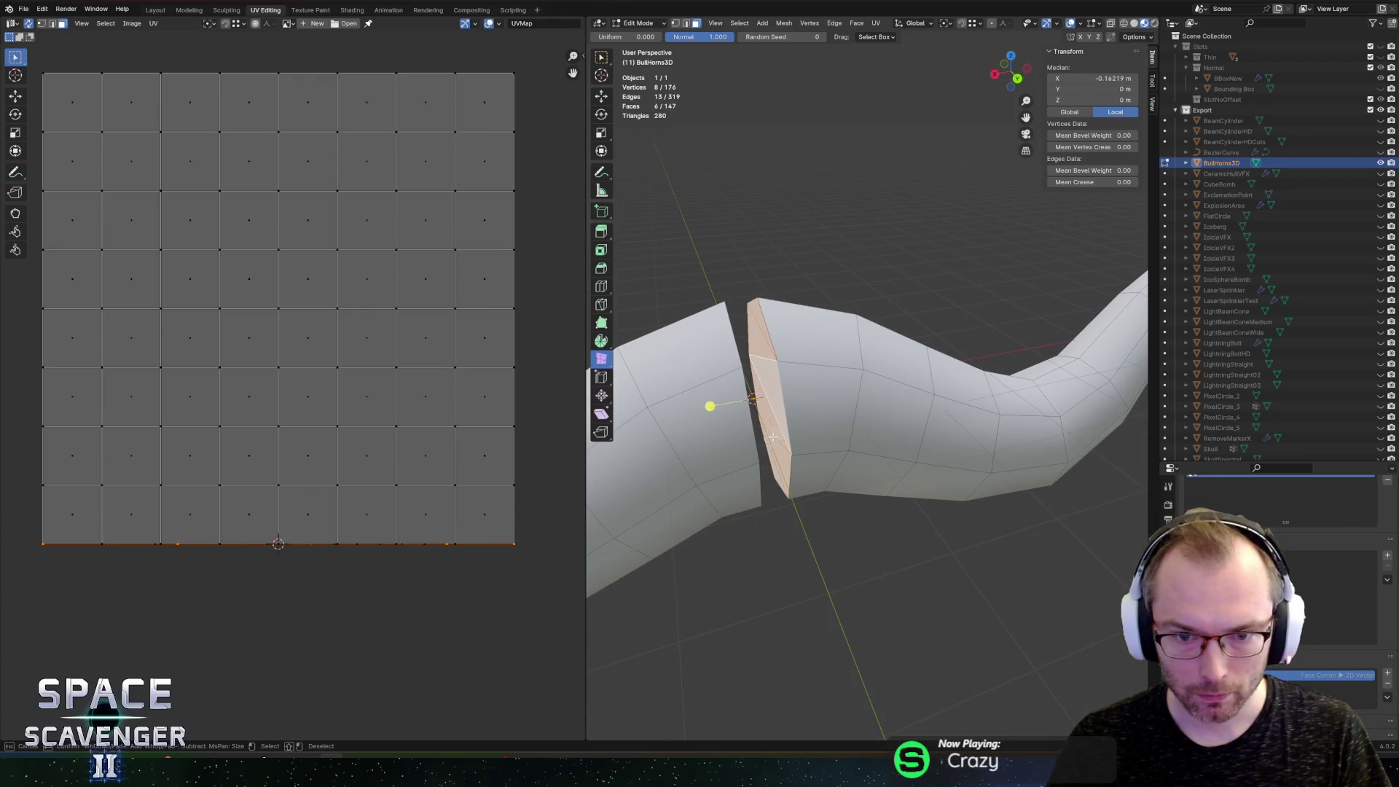
{"action": "left_click_drag", "start_coordinate": [788, 374], "coordinate": [919, 323]}
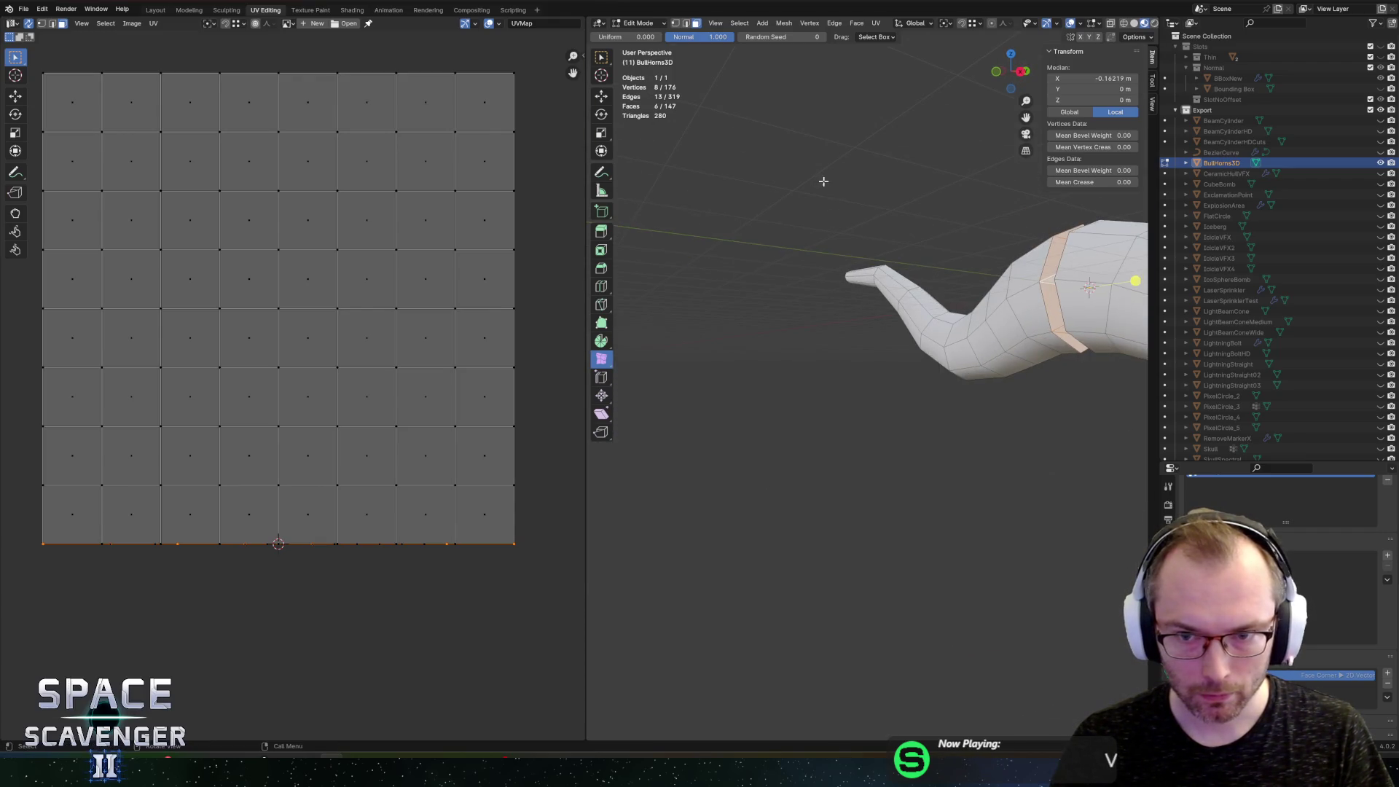
{"action": "left_click_drag", "start_coordinate": [902, 196], "coordinate": [818, 191]}
Step: Merge all vertices by distance, leaving 144, and shrink the UV layout to a small square
{"action": "key", "text": "a"}
{"action": "key", "text": "m"}
{"action": "left_click", "coordinate": [797, 229]}
{"action": "left_click_drag", "start_coordinate": [936, 270], "coordinate": [861, 277]}
{"action": "key", "text": "s"}
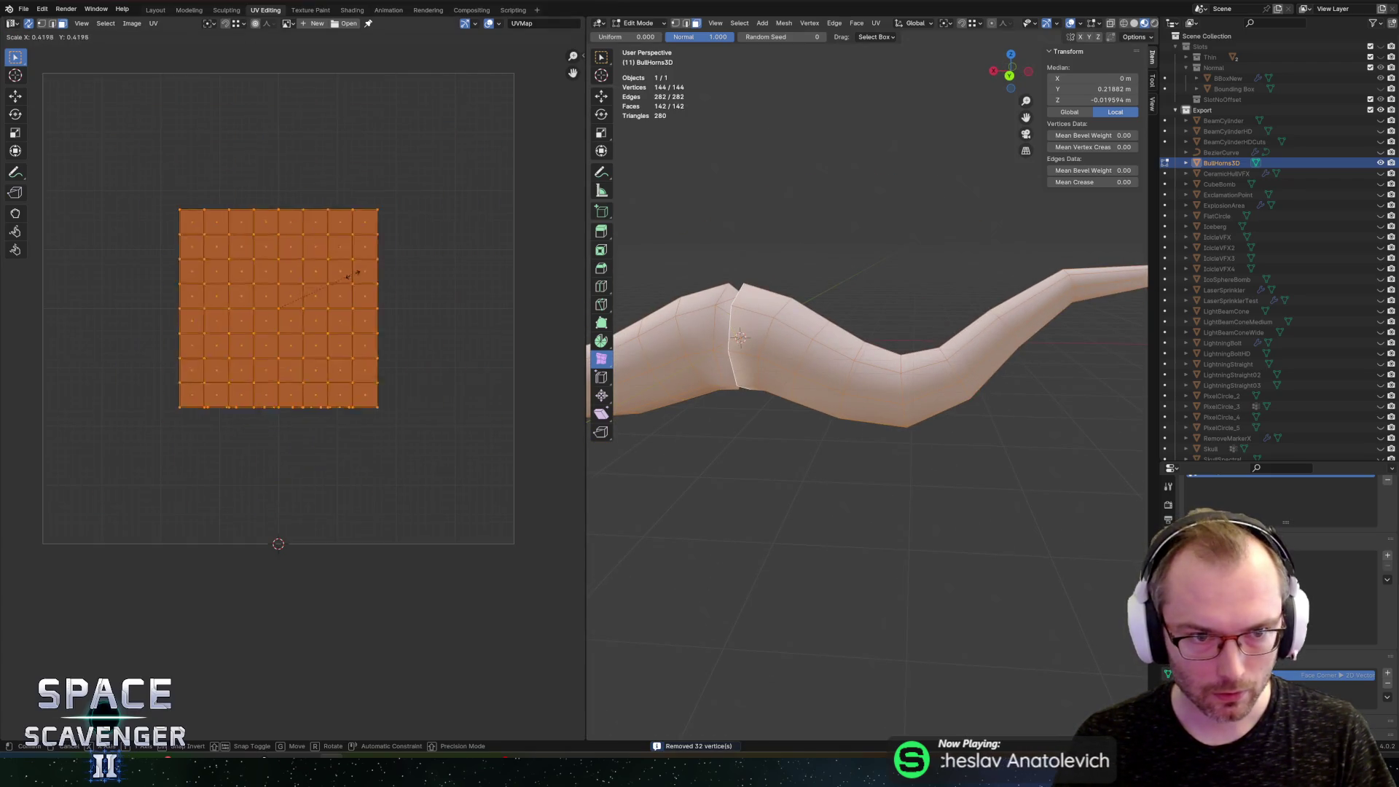
{"action": "left_click", "coordinate": [294, 295]}
{"action": "key", "text": "Tab"}
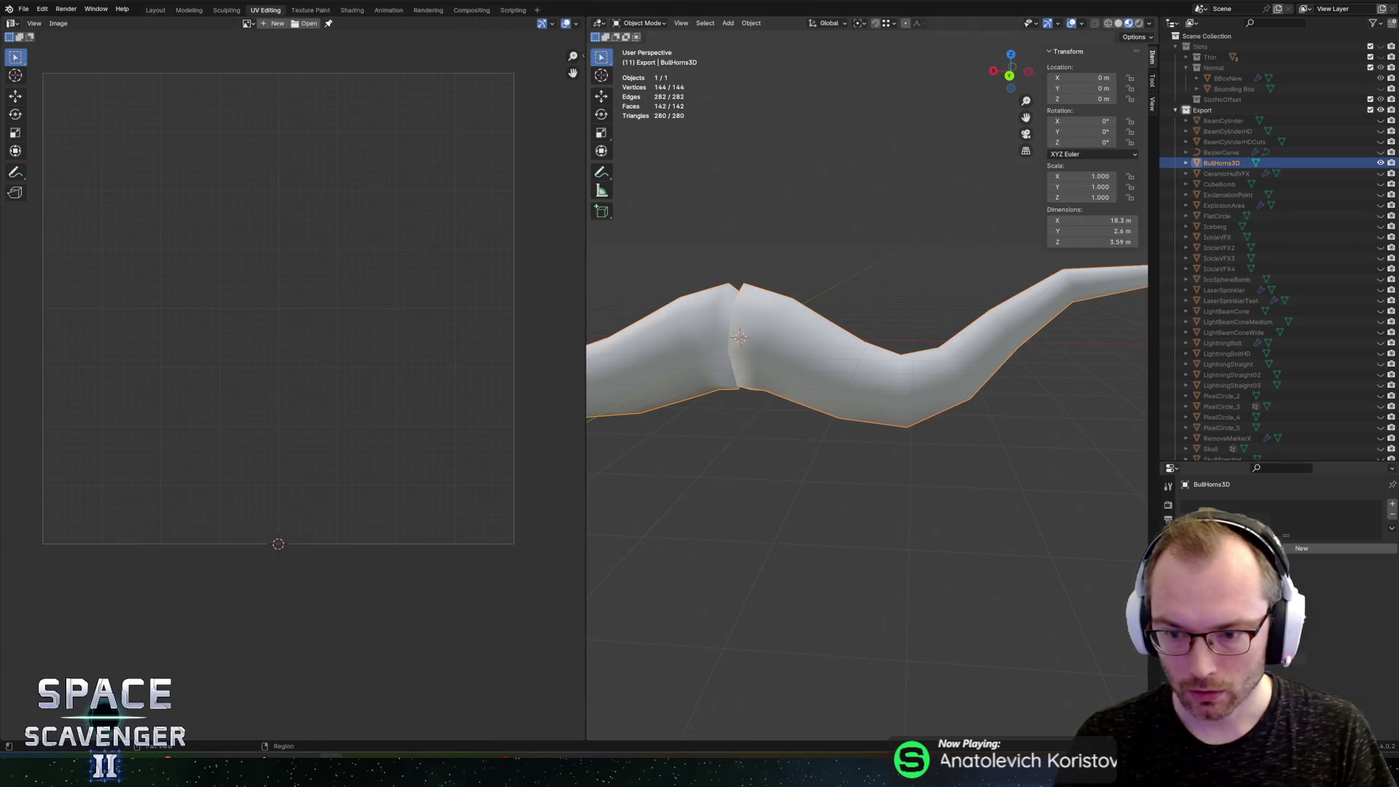
Step: Assign the PaletteNew material and show PaletteNew.png in the UV editor
{"action": "key", "text": "Return"}
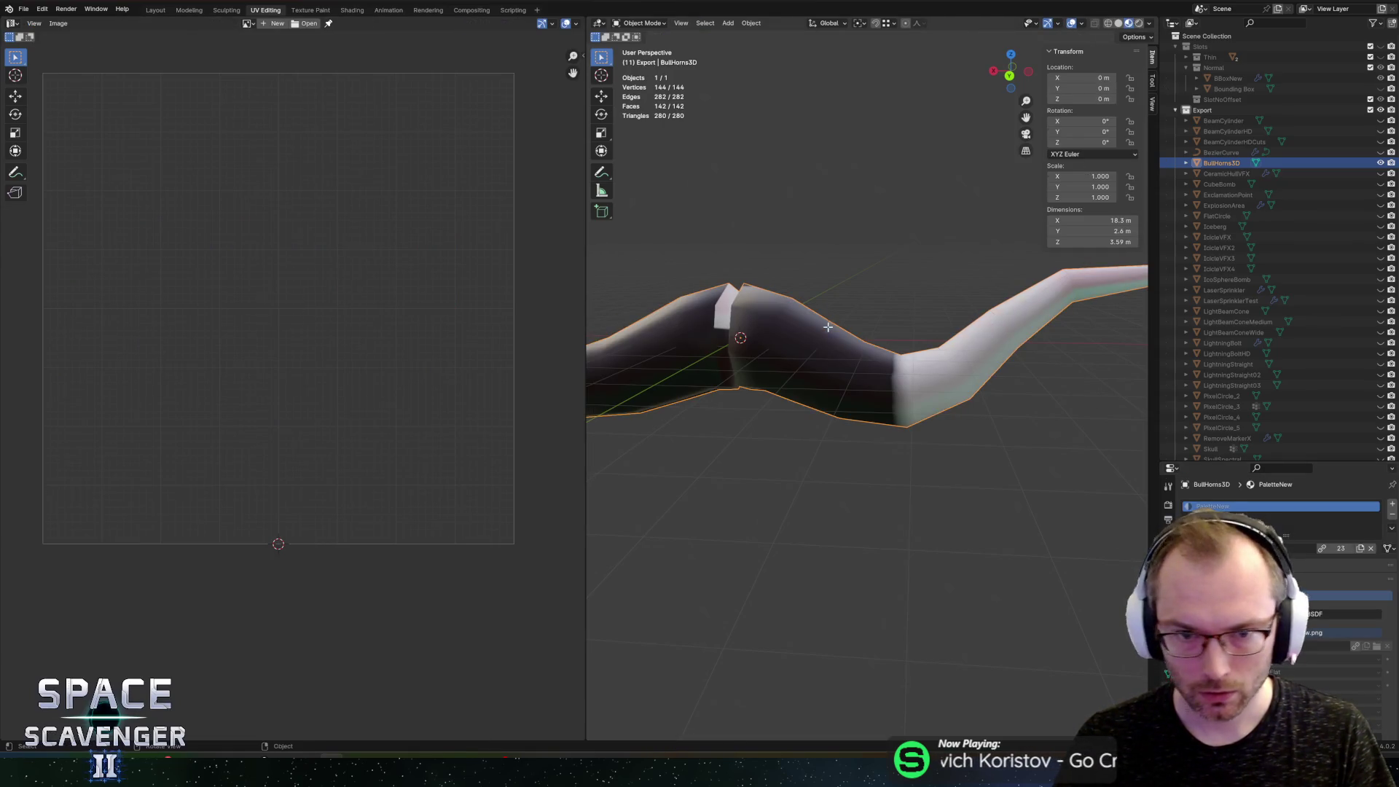
{"action": "key", "text": "Tab"}
{"action": "key", "text": "Tab"}
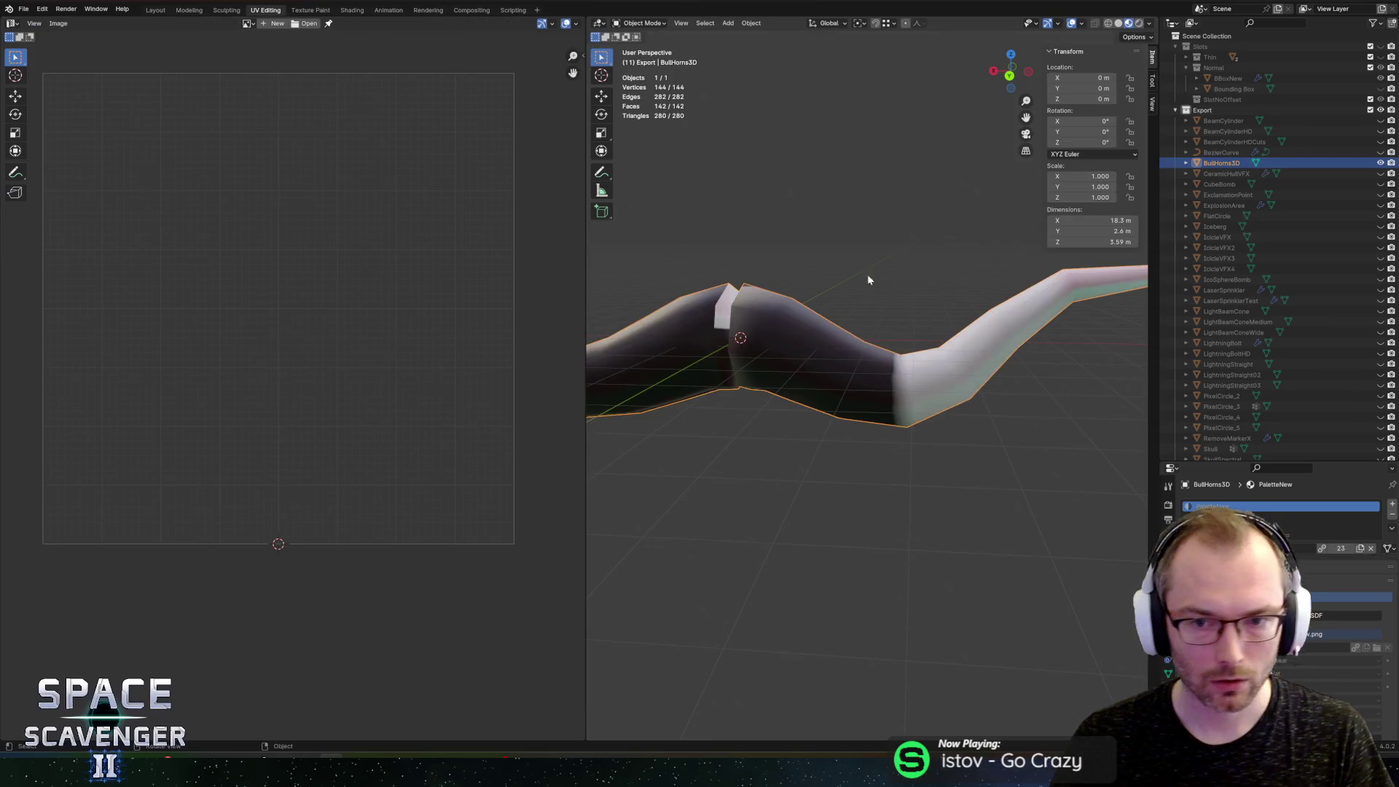
{"action": "key", "text": "KP_Decimal"}
{"action": "left_click", "coordinate": [789, 234]}
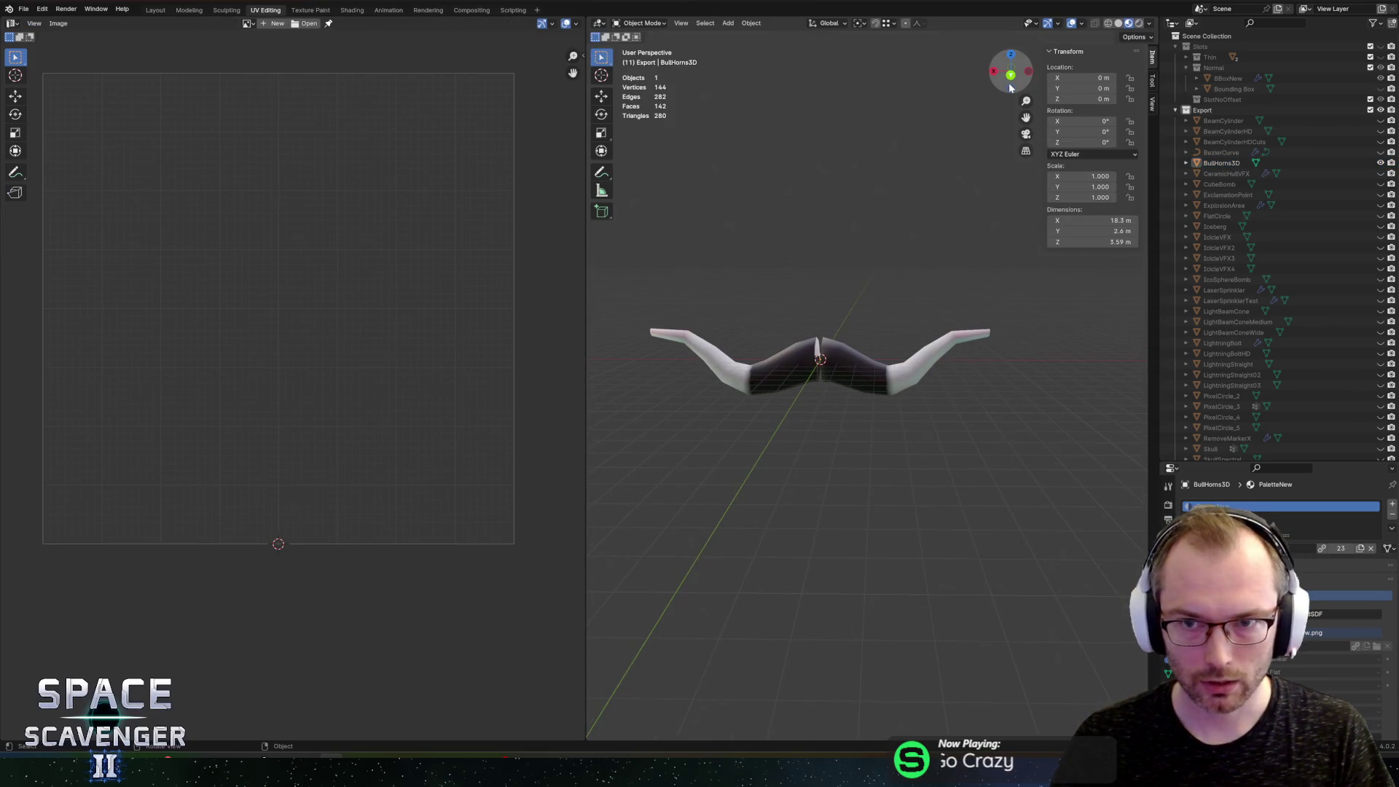
{"action": "left_click", "coordinate": [1011, 76]}
{"action": "scroll", "coordinate": [810, 233], "scroll_direction": "up", "scroll_amount": 2}
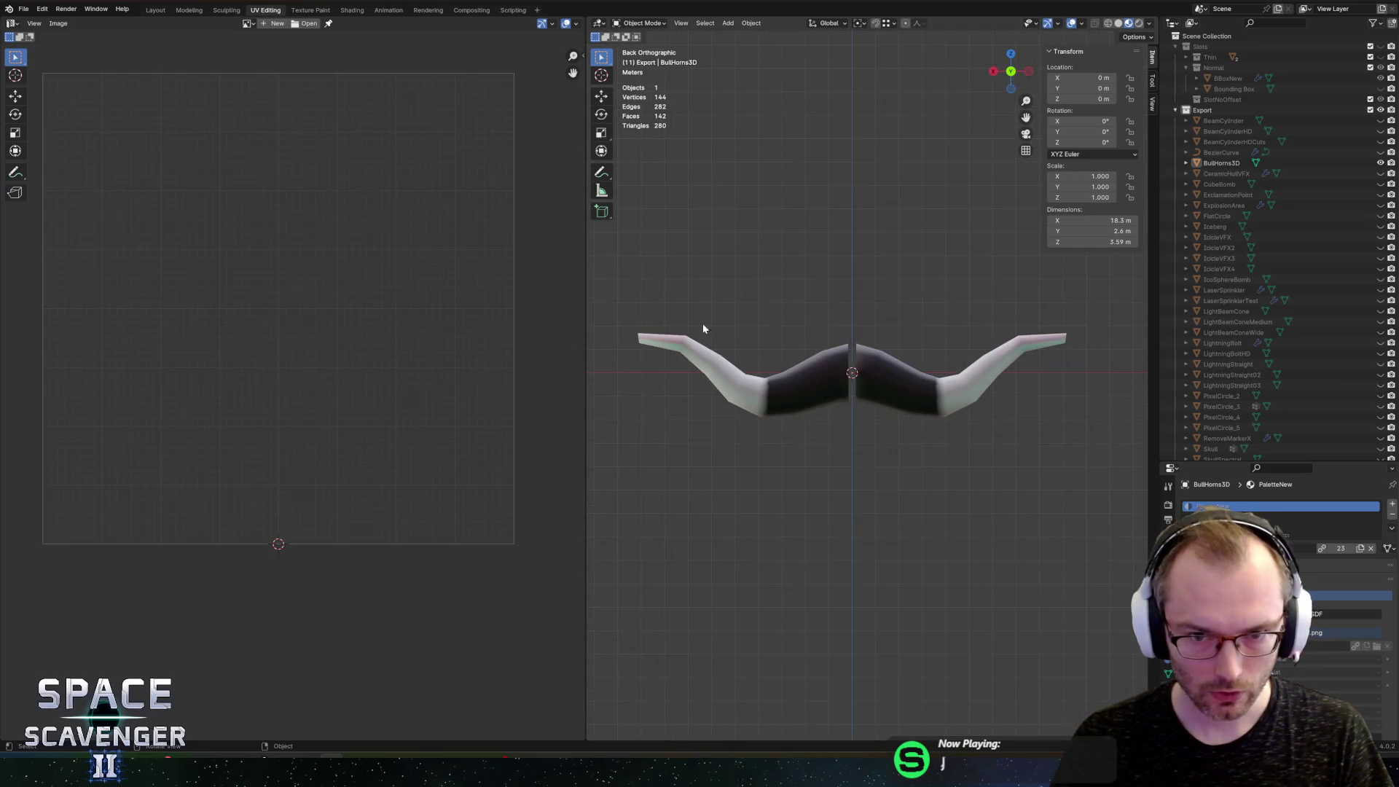
{"action": "left_click", "coordinate": [248, 23]}
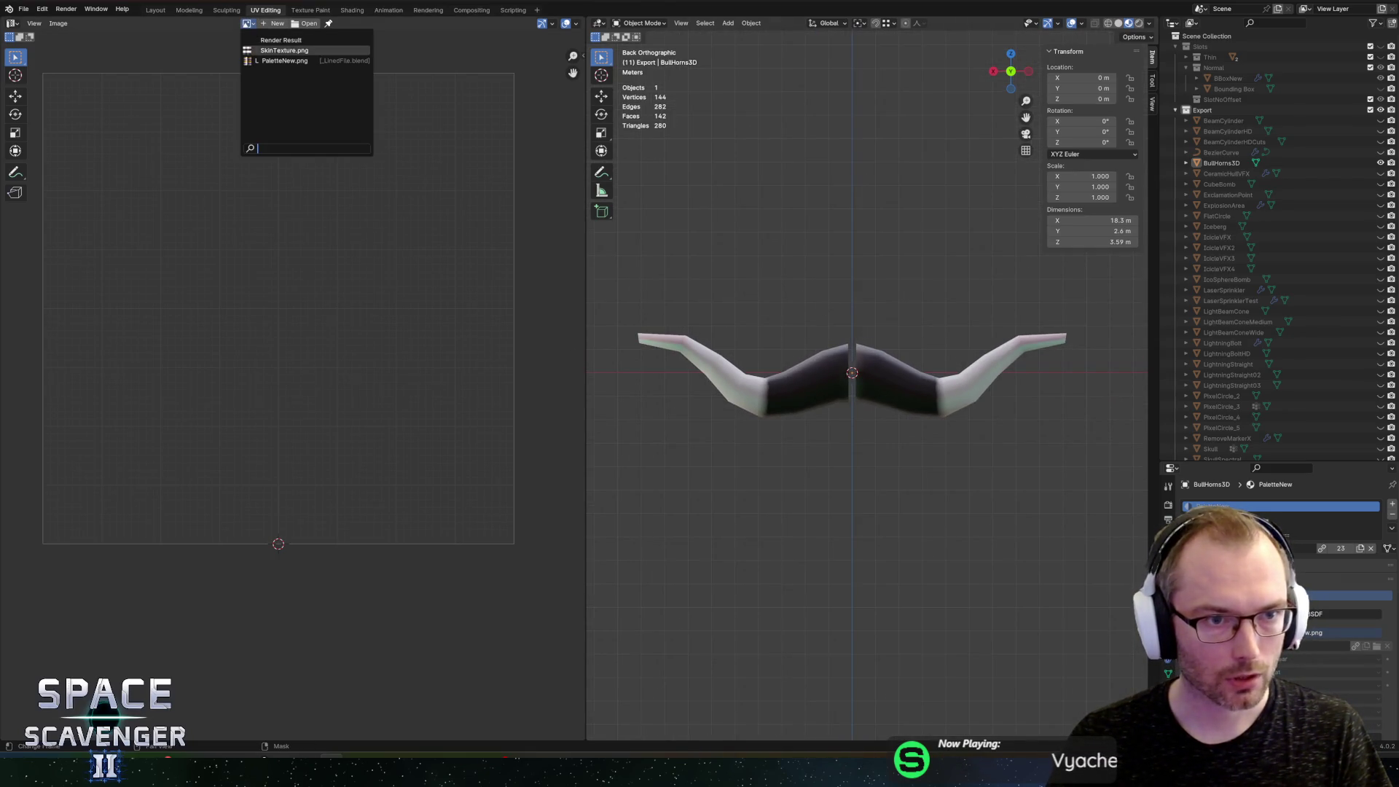
{"action": "left_click", "coordinate": [306, 58]}
Step: Move and shrink the horn's UV island onto a tan palette colour
{"action": "left_click", "coordinate": [934, 390]}
{"action": "key", "text": "Tab"}
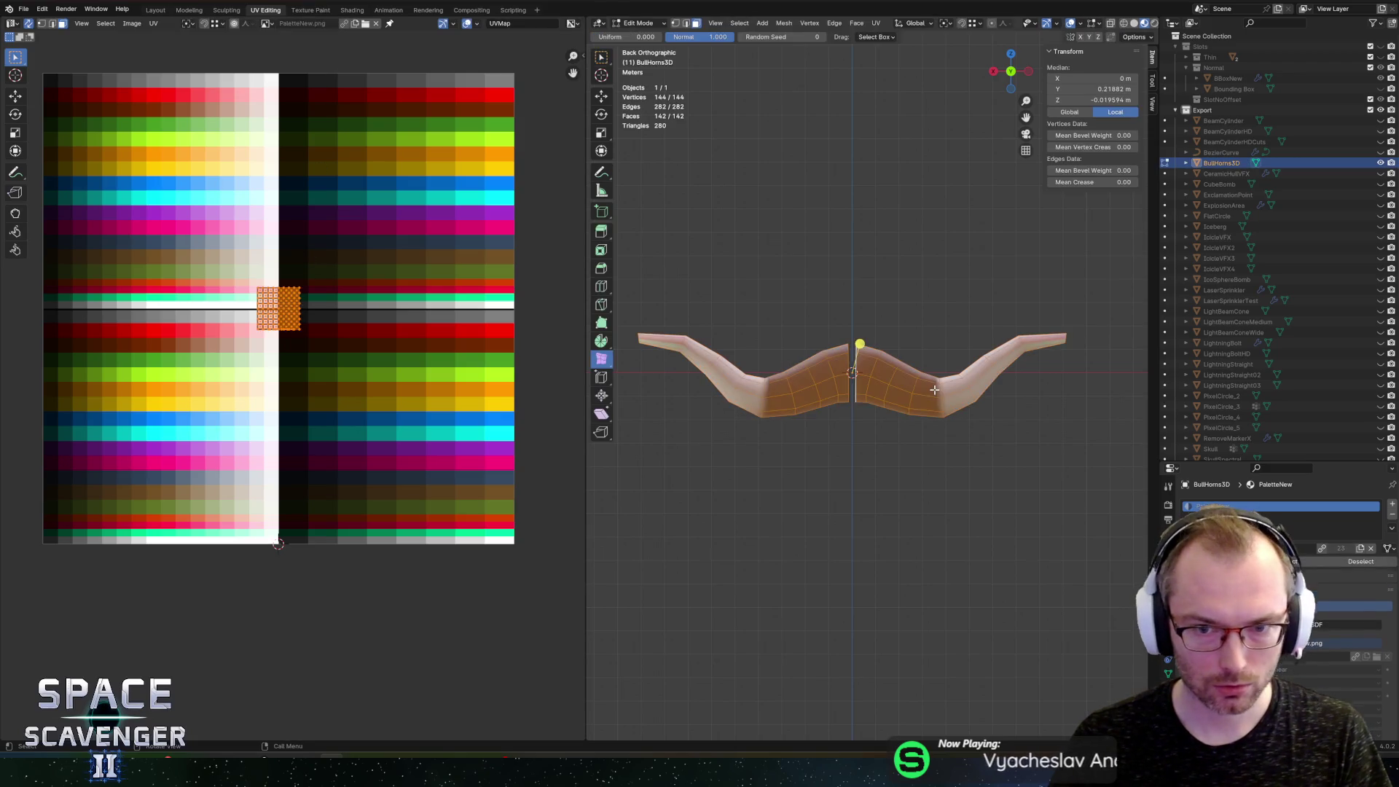
{"action": "key", "text": "g"}
{"action": "left_click", "coordinate": [316, 197]}
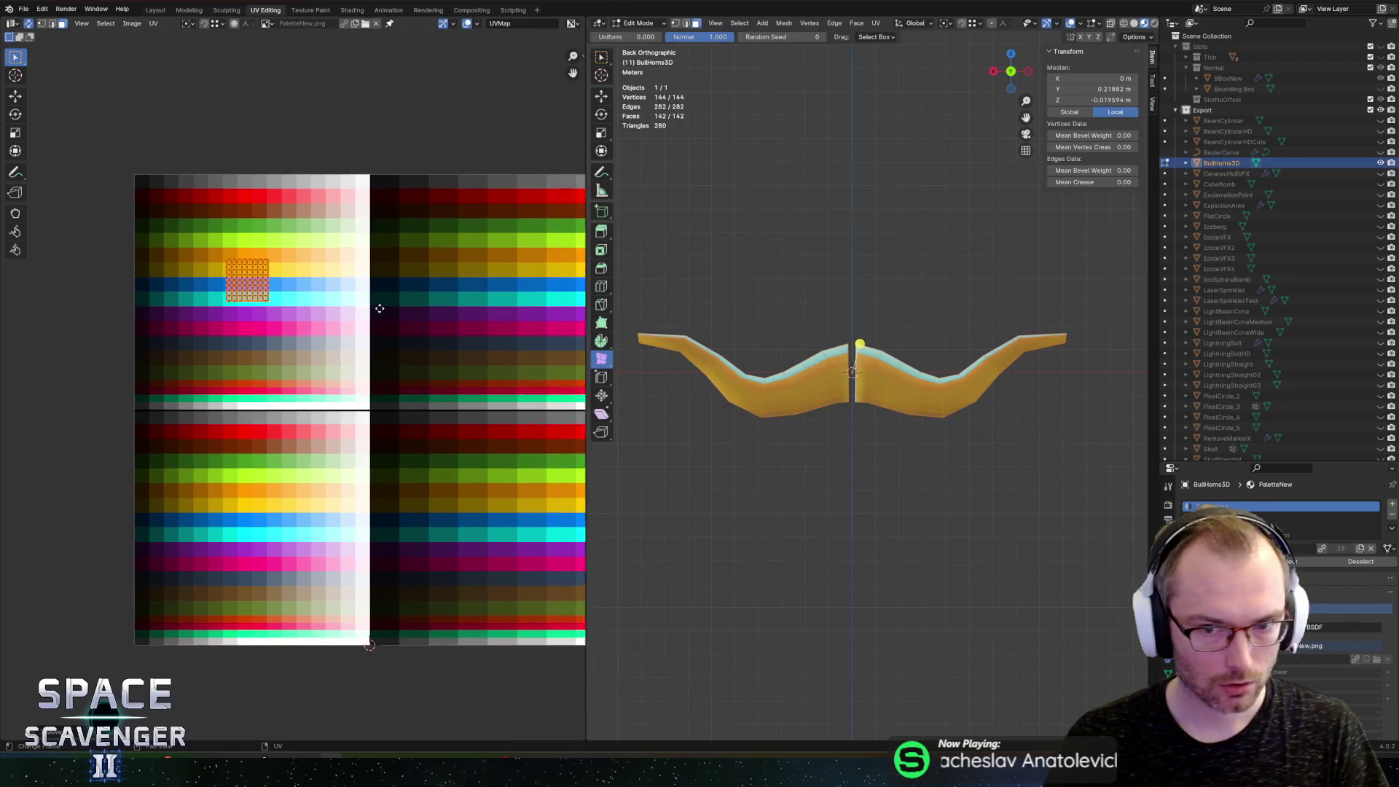
{"action": "key", "text": "s"}
{"action": "left_click", "coordinate": [354, 307]}
{"action": "scroll", "coordinate": [350, 314], "scroll_direction": "up", "scroll_amount": 2}
{"action": "key", "text": "g"}
{"action": "left_click", "coordinate": [443, 398]}
{"action": "key", "text": "g"}
{"action": "left_click", "coordinate": [468, 398]}
Step: Try selecting face loops around the horn's middle, then clear the selection
{"action": "key", "text": "Tab"}
{"action": "key", "text": "h"}
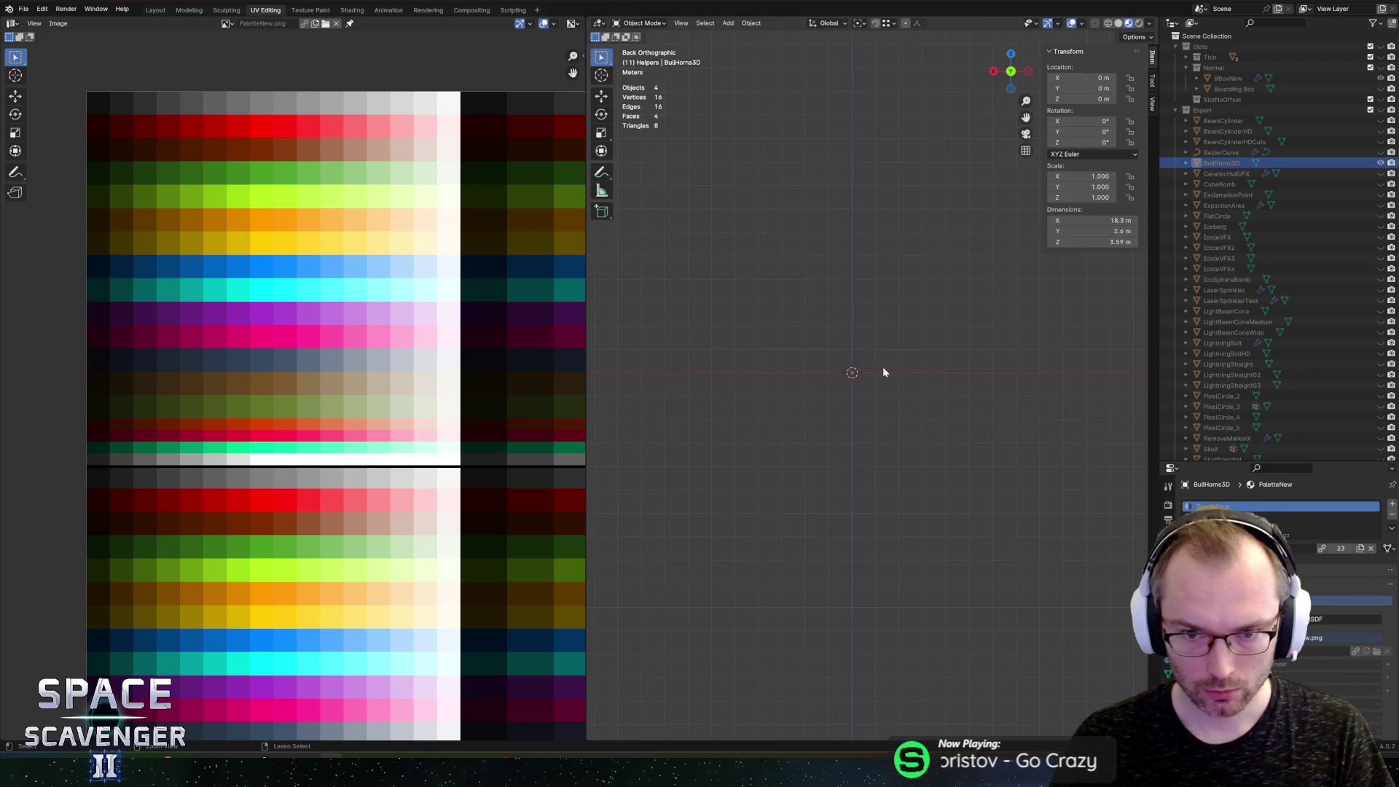
{"action": "key", "text": "alt+h"}
{"action": "key", "text": "Tab"}
{"action": "left_click", "coordinate": [869, 363], "text": "alt"}
{"action": "scroll", "coordinate": [885, 295], "scroll_direction": "up", "scroll_amount": 3}
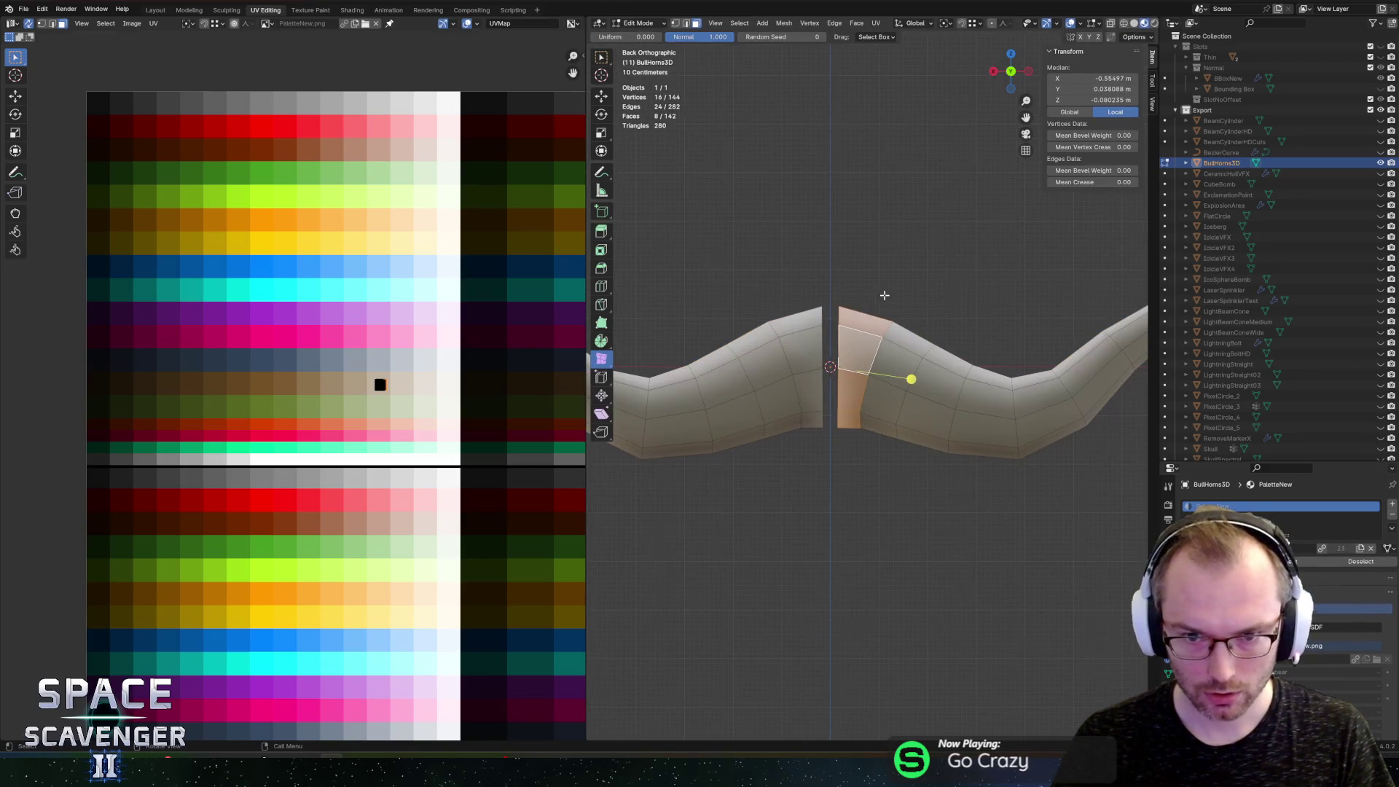
{"action": "left_click", "coordinate": [933, 396], "text": "alt+shift"}
{"action": "left_click", "coordinate": [933, 400], "text": "alt+shift"}
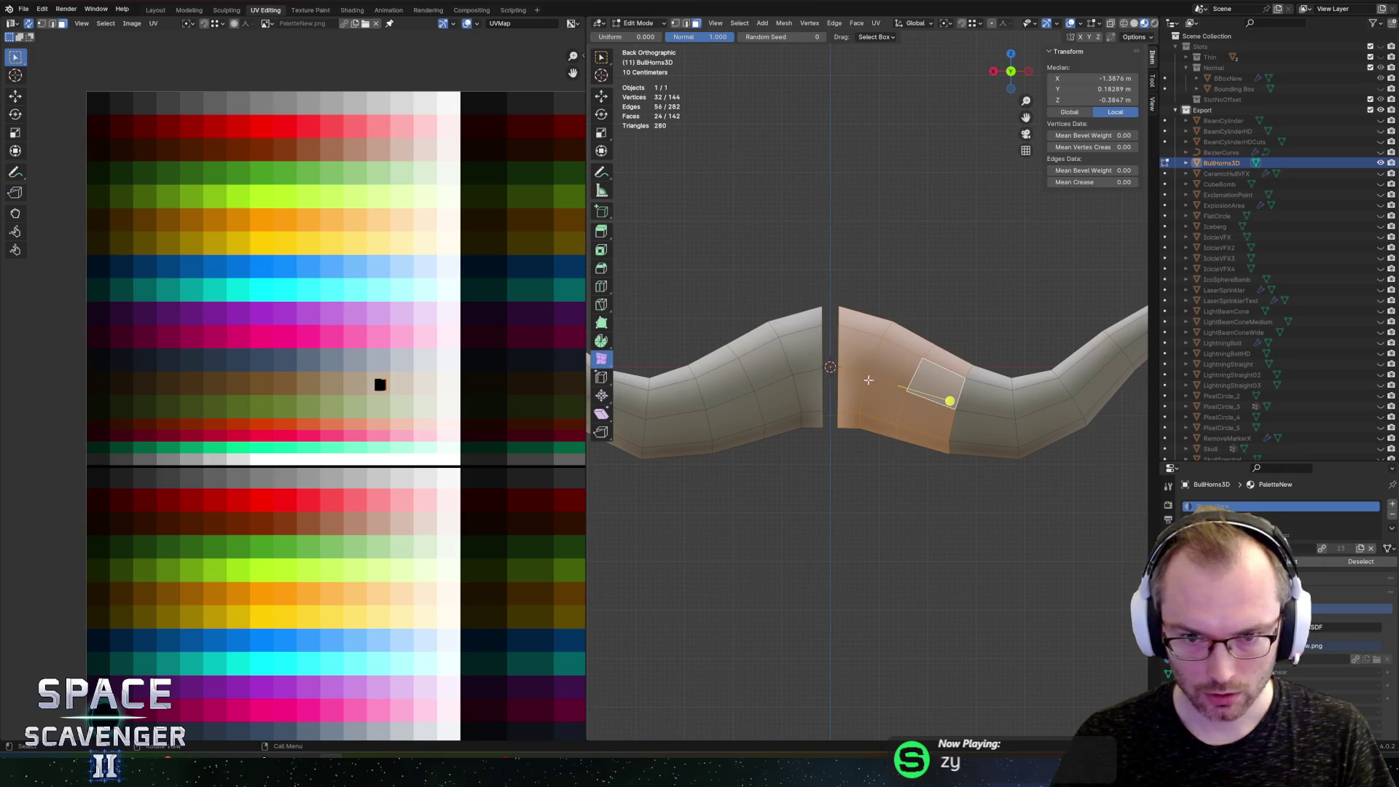
{"action": "scroll", "coordinate": [933, 399], "scroll_direction": "down", "scroll_amount": 5}
{"action": "mouse_move", "coordinate": [650, 261]}
{"action": "left_mouse_down"}
{"action": "mouse_move", "coordinate": [835, 462]}
{"action": "mouse_move", "coordinate": [786, 421]}
{"action": "left_mouse_up"}
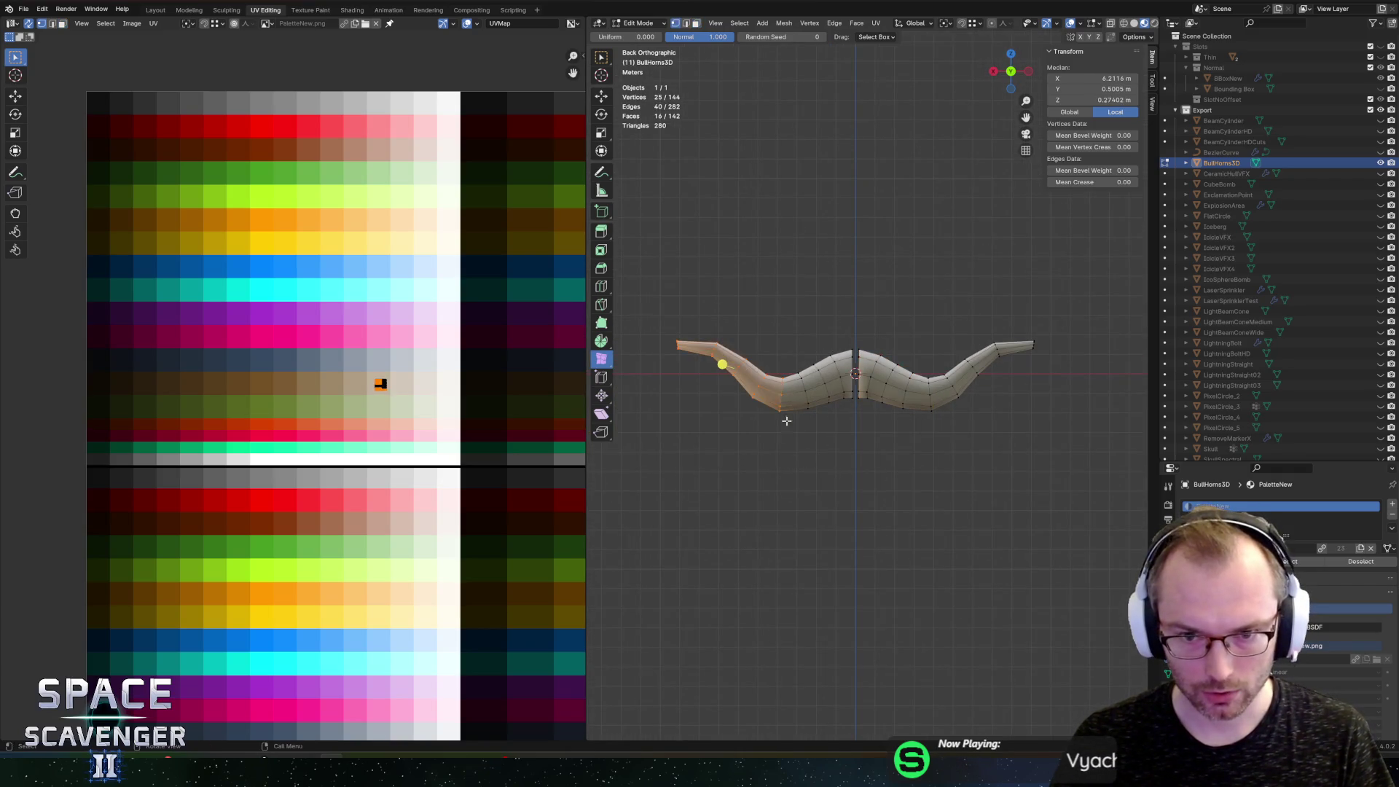
{"action": "left_click", "coordinate": [1064, 262]}
Step: Delete the right horn's vertices, leaving only the 72-vertex left horn
{"action": "left_click_drag", "start_coordinate": [1097, 242], "coordinate": [857, 519]}
{"action": "key", "text": "x"}
{"action": "left_click", "coordinate": [864, 514]}
{"action": "key", "text": "Tab"}
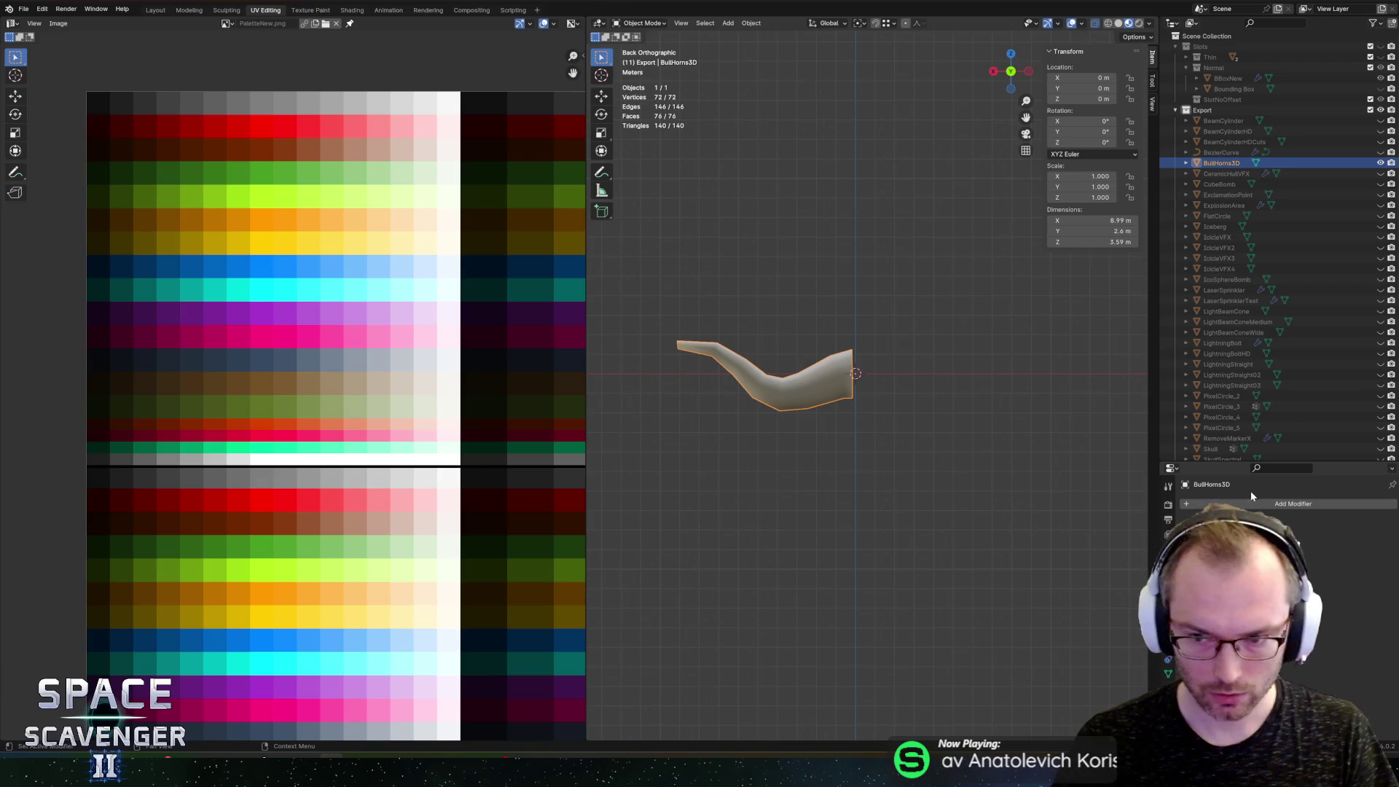
Step: Add a Mirror modifier to the horn and colour three adjacent face loops dark brown
{"action": "type", "text": "mirror"}
{"action": "key", "text": "Return"}
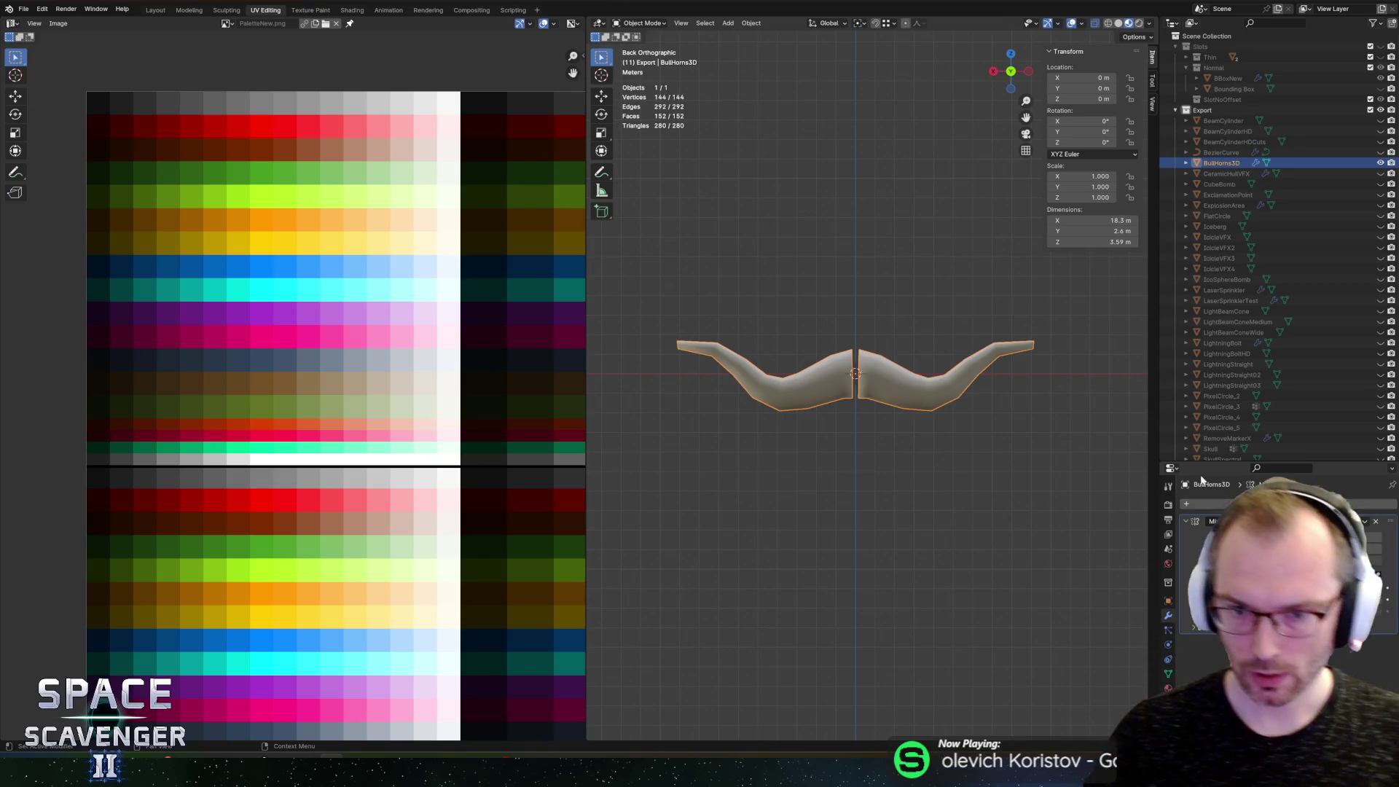
{"action": "key", "text": "Tab"}
{"action": "scroll", "coordinate": [886, 446], "scroll_direction": "up", "scroll_amount": 3}
{"action": "left_click", "coordinate": [816, 337], "text": "alt"}
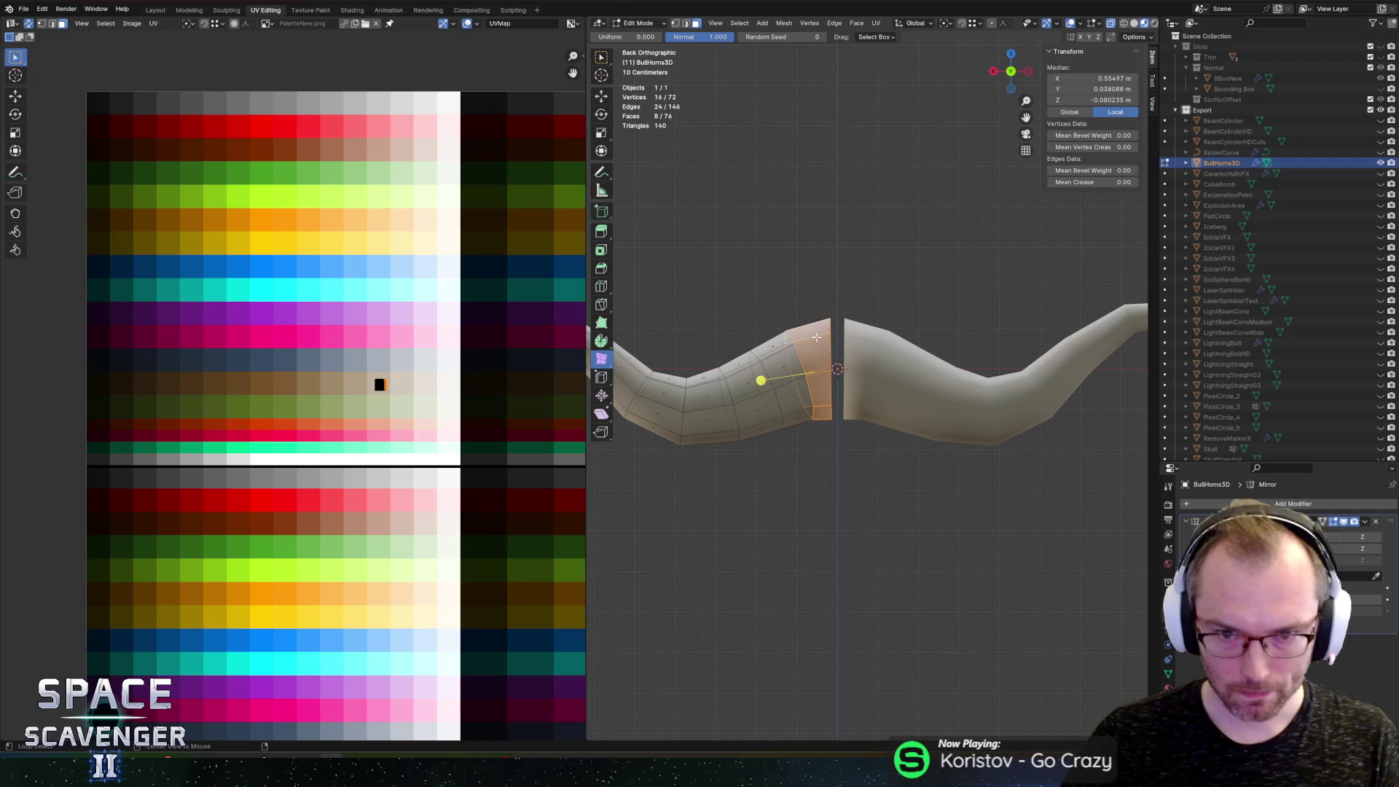
{"action": "left_click", "coordinate": [783, 346], "text": "alt+shift"}
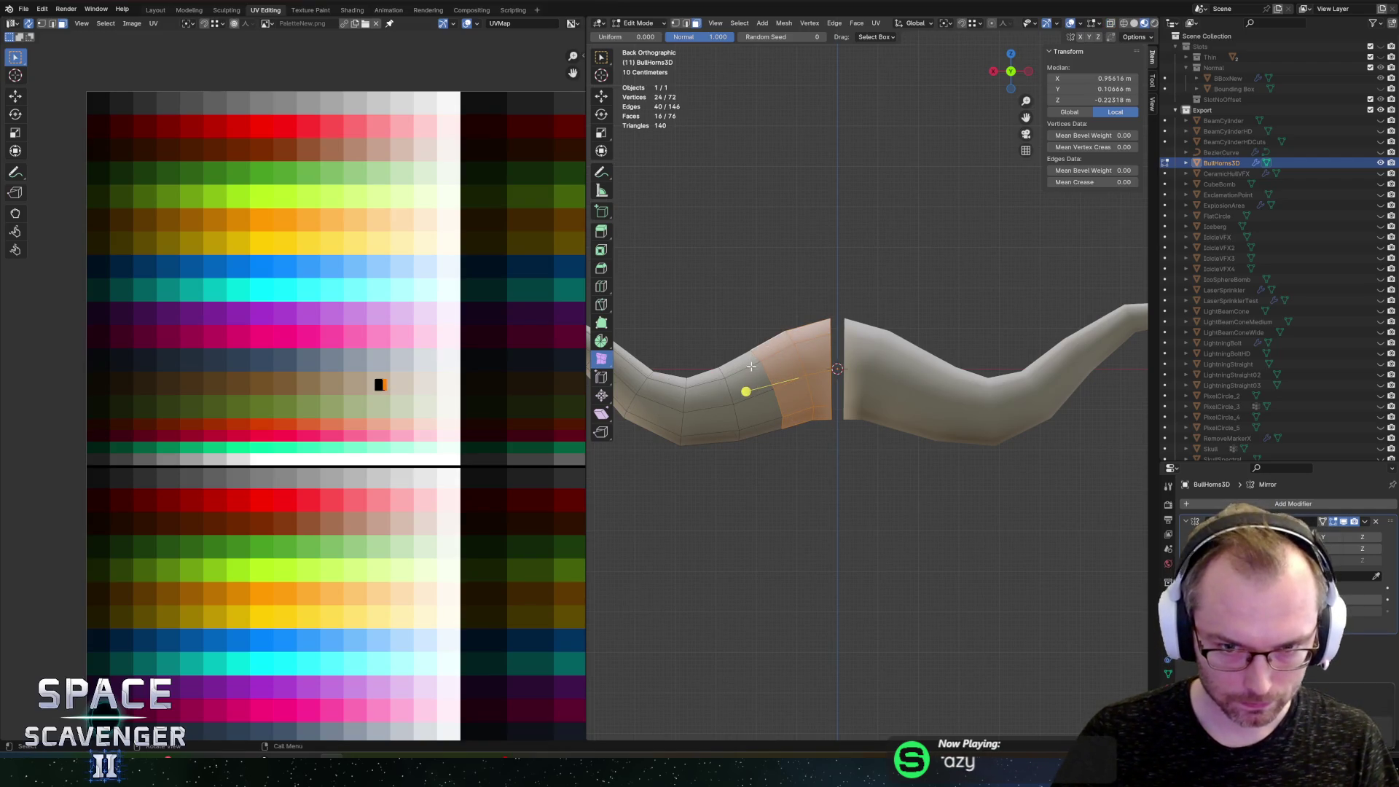
{"action": "left_click", "coordinate": [747, 364], "text": "alt+shift"}
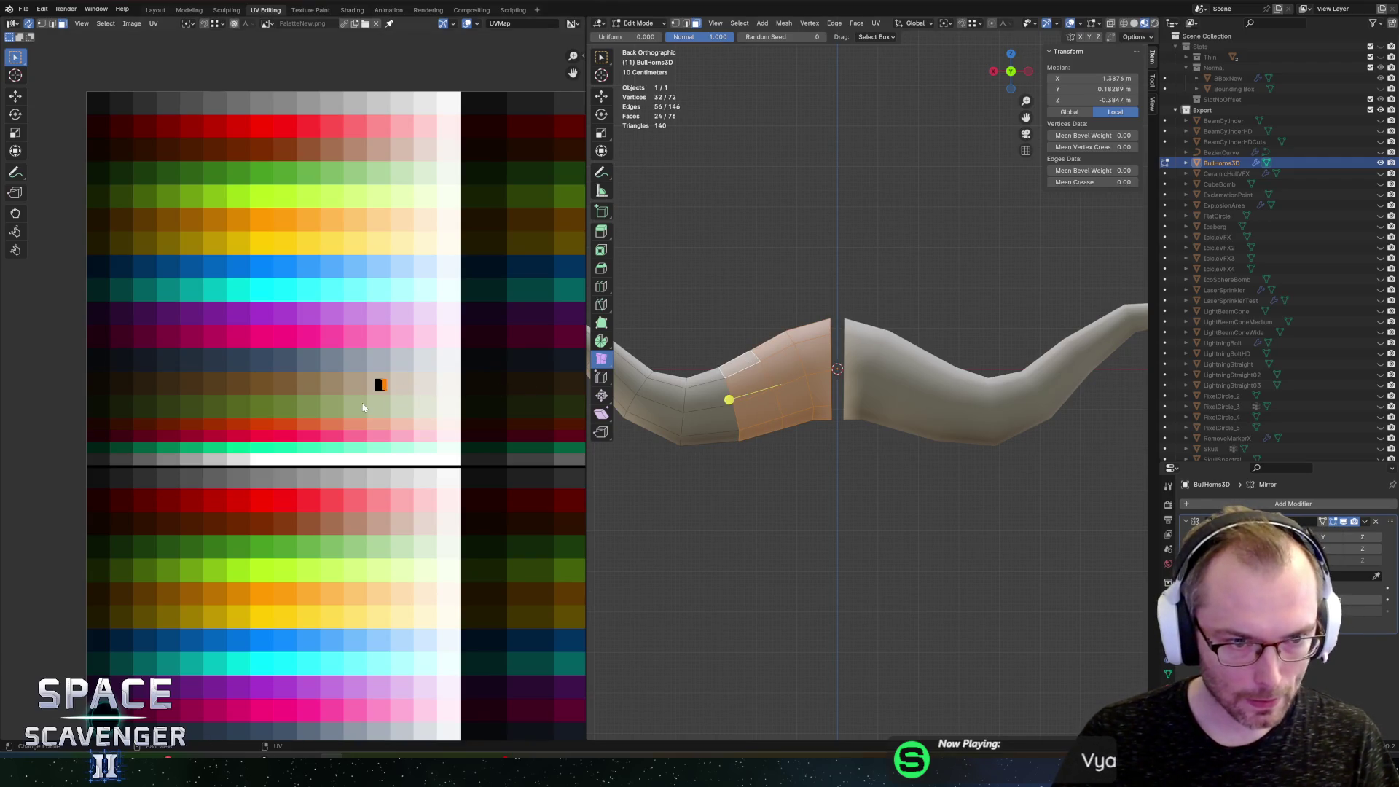
{"action": "key", "text": "g"}
{"action": "left_click", "coordinate": [175, 408]}
{"action": "key", "text": "Tab"}
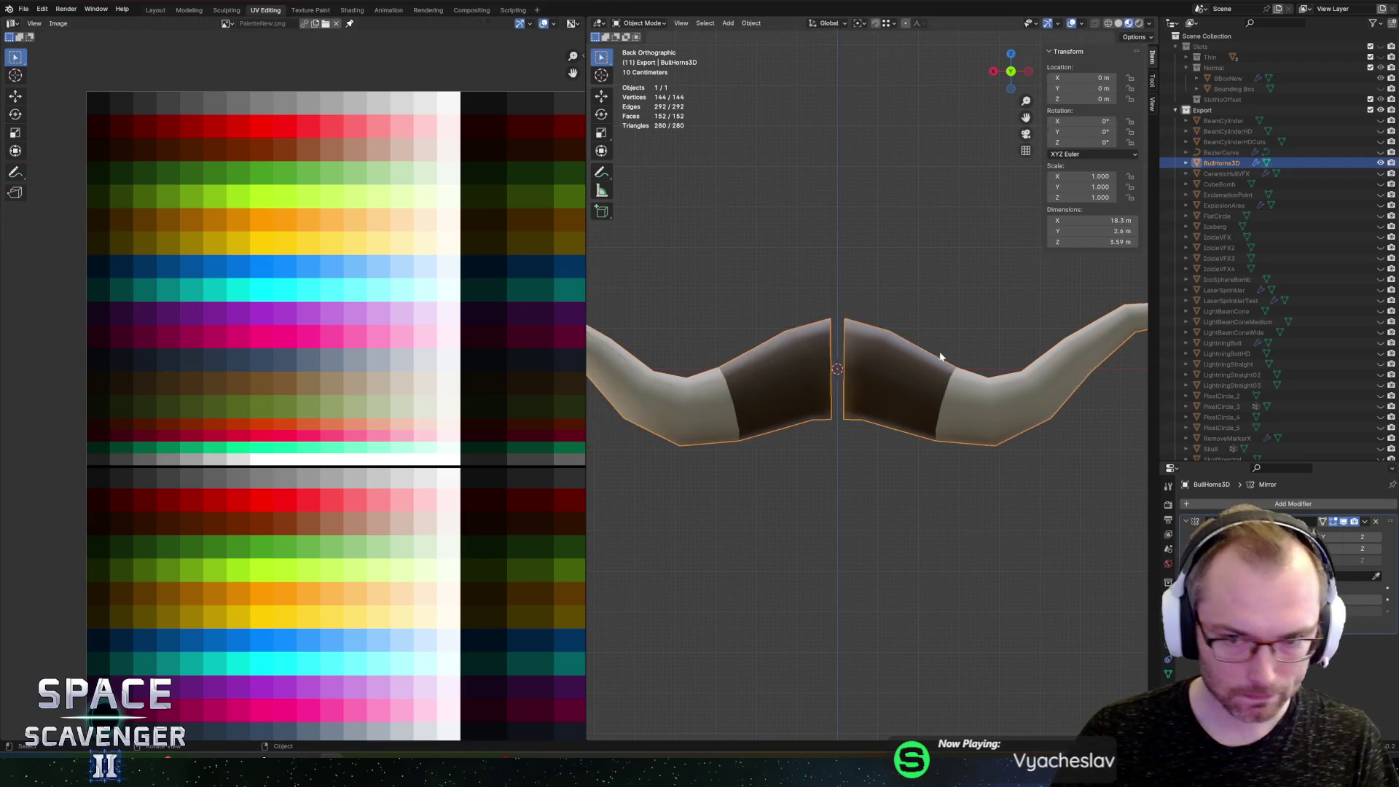
Step: Dissolve four faces at the horn joint into a single face
{"action": "scroll", "coordinate": [940, 357], "scroll_direction": "down", "scroll_amount": 2}
{"action": "scroll", "coordinate": [915, 365], "scroll_direction": "up", "scroll_amount": 4}
{"action": "key", "text": "Tab"}
{"action": "scroll", "coordinate": [767, 329], "scroll_direction": "up", "scroll_amount": 5}
{"action": "scroll", "coordinate": [767, 329], "scroll_direction": "down", "scroll_amount": 8}
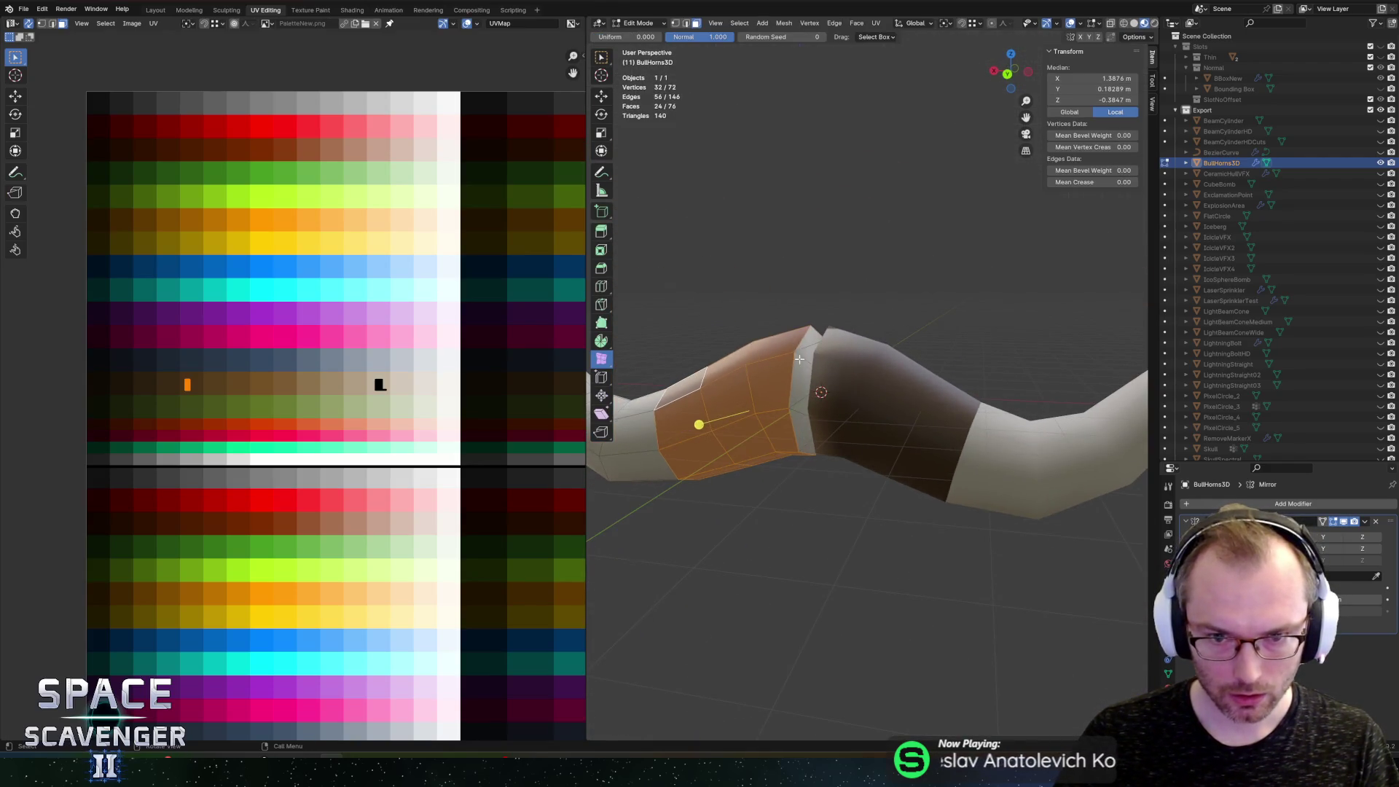
{"action": "left_click", "coordinate": [800, 359]}
{"action": "scroll", "coordinate": [816, 355], "scroll_direction": "up", "scroll_amount": 4}
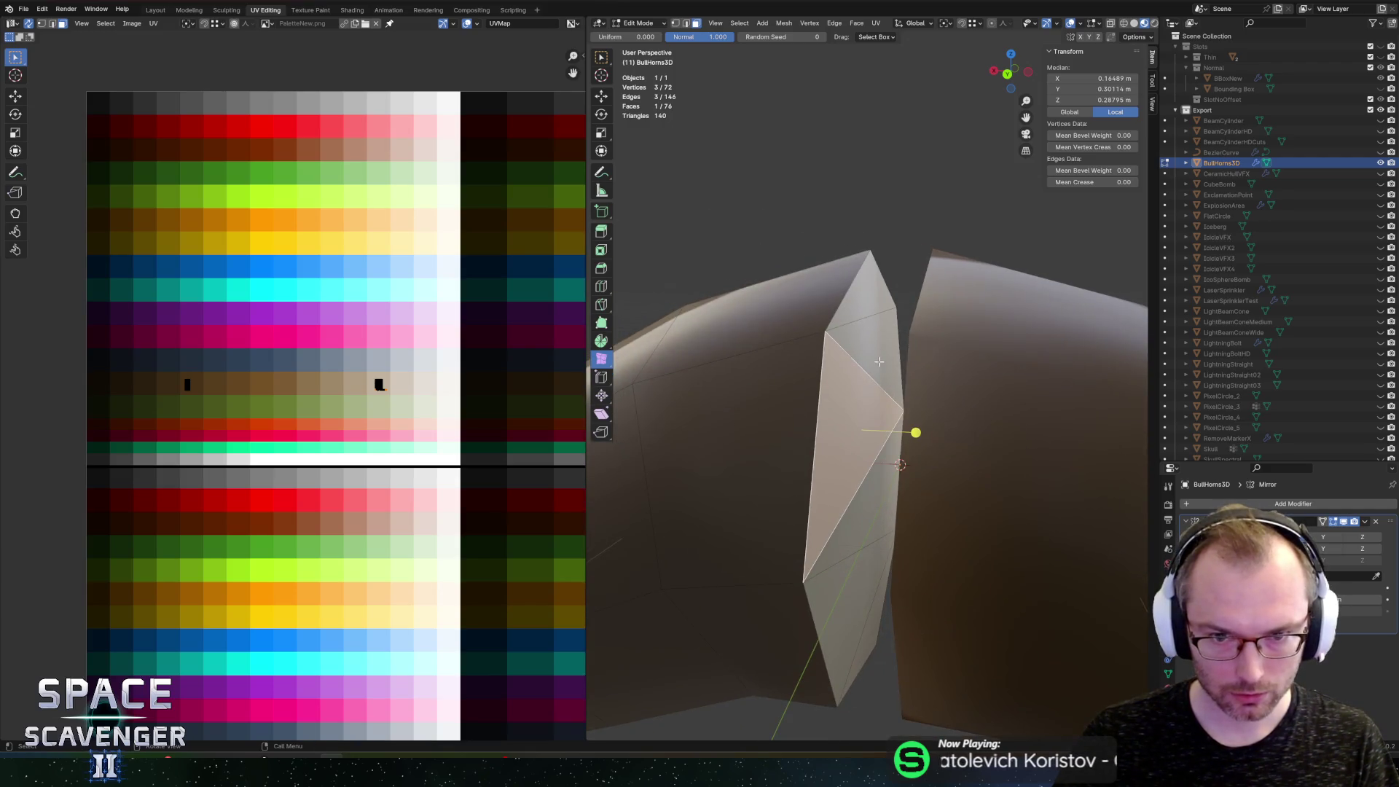
{"action": "left_click", "coordinate": [853, 539], "text": "shift"}
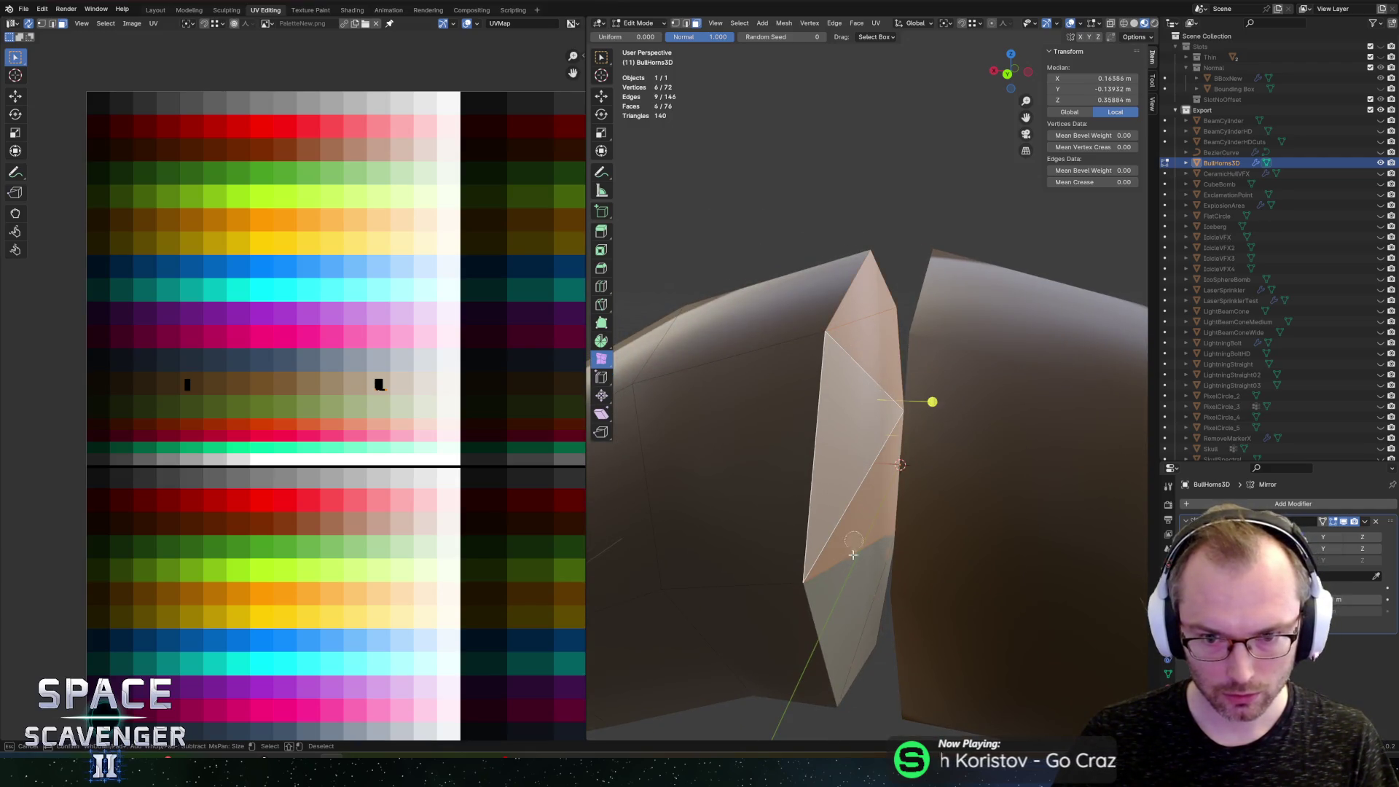
{"action": "left_click", "coordinate": [856, 598], "text": "shift"}
{"action": "left_click", "coordinate": [864, 609], "text": "shift"}
{"action": "key", "text": "ctrl+x"}
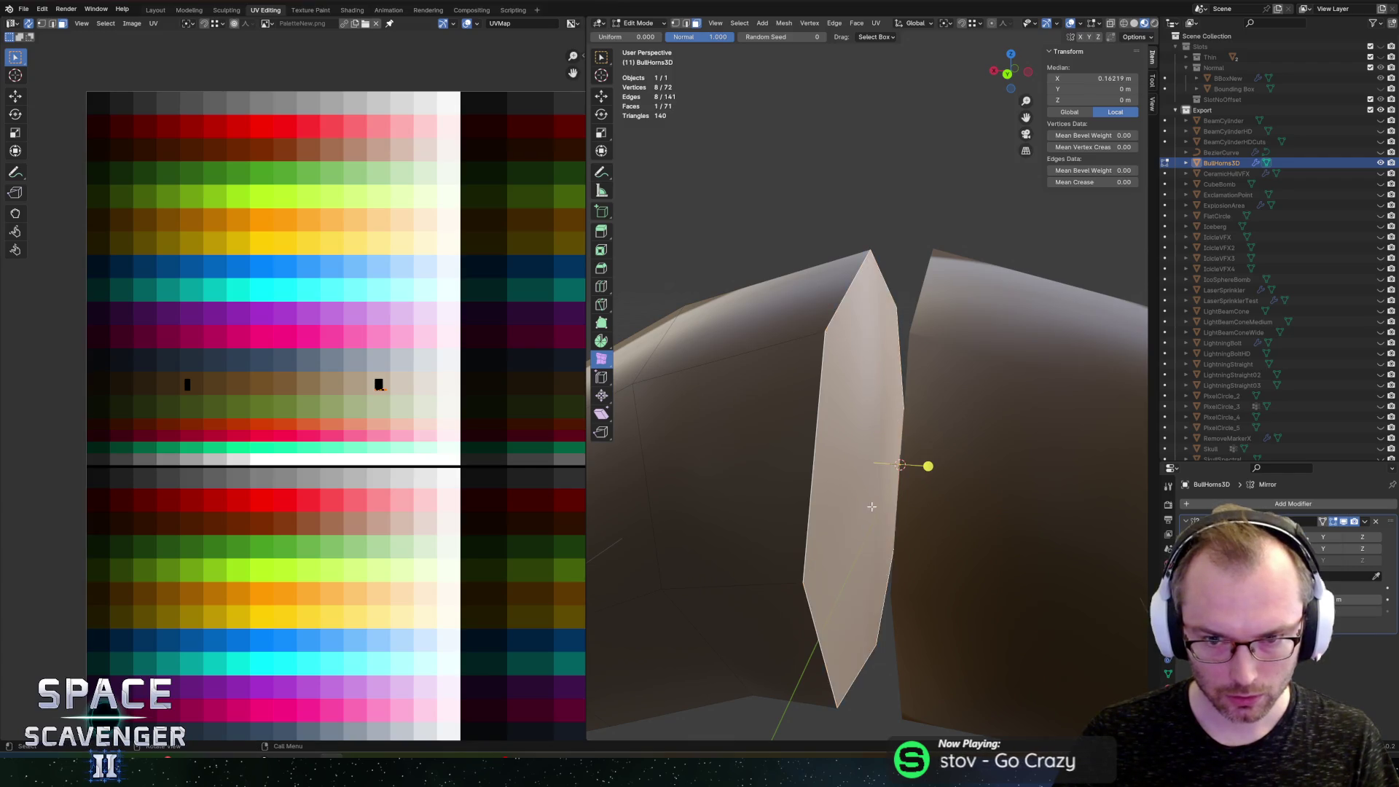
{"action": "scroll", "coordinate": [871, 506], "scroll_direction": "down", "scroll_amount": 5}
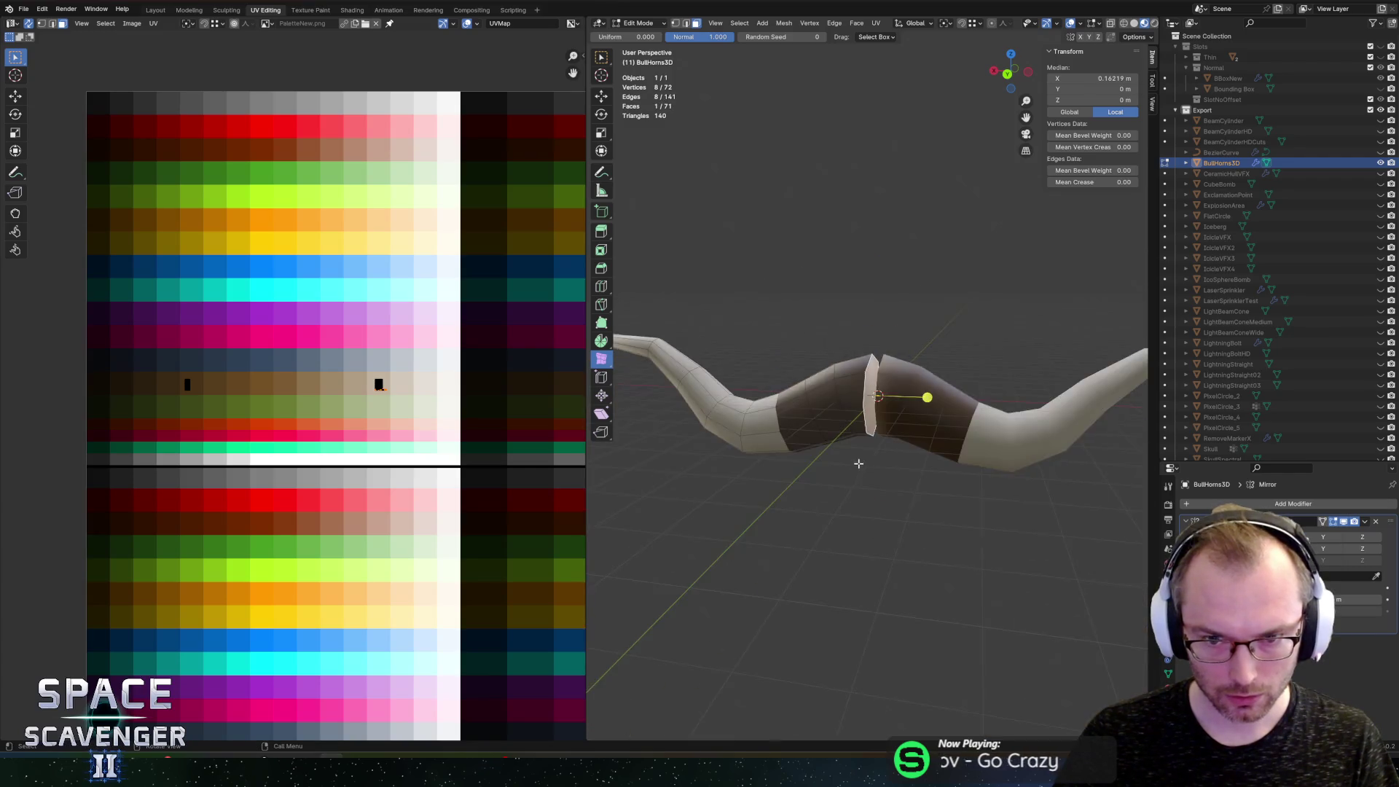
{"action": "scroll", "coordinate": [996, 347], "scroll_direction": "up", "scroll_amount": 3}
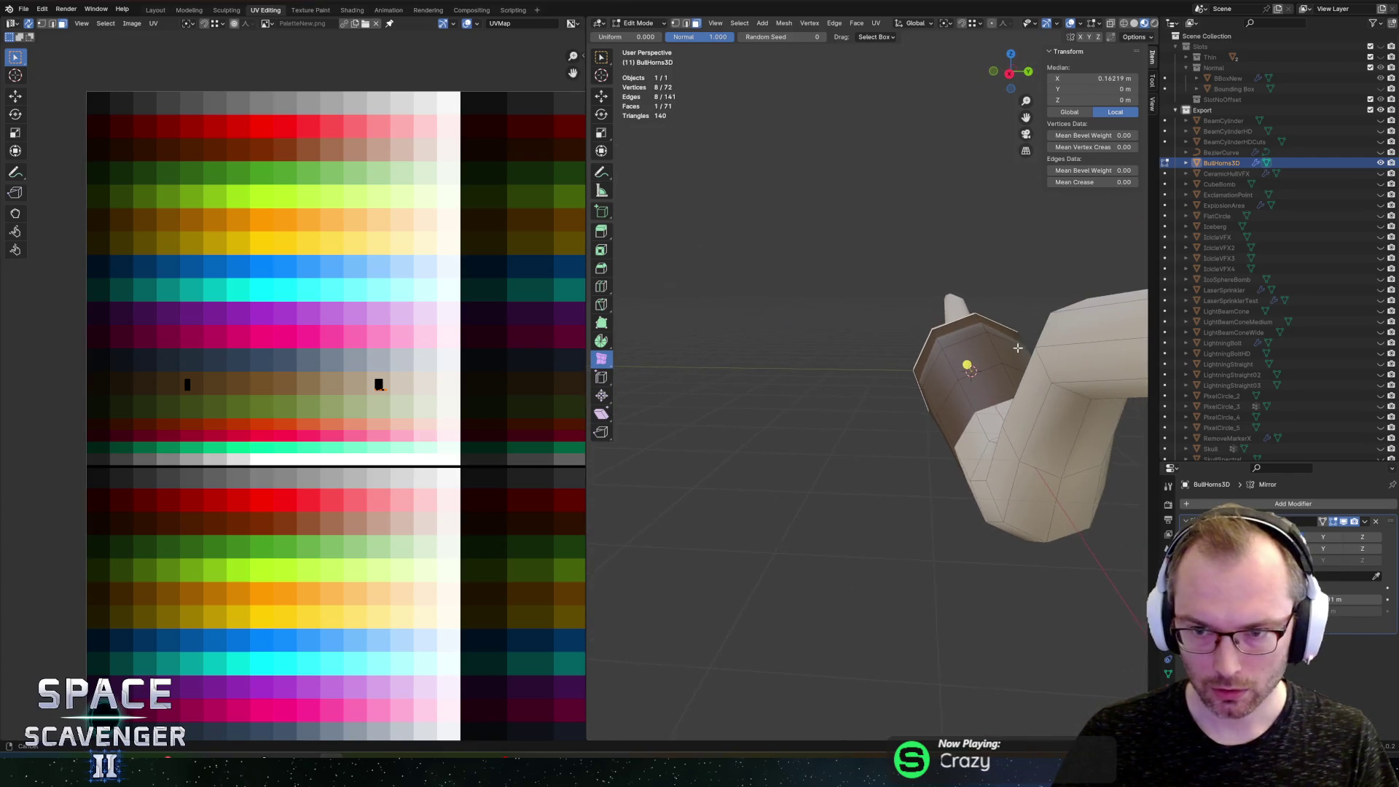
Step: Merge the horn-tip faces into one face and scale it smaller
{"action": "key", "text": "c"}
{"action": "left_click", "coordinate": [751, 279]}
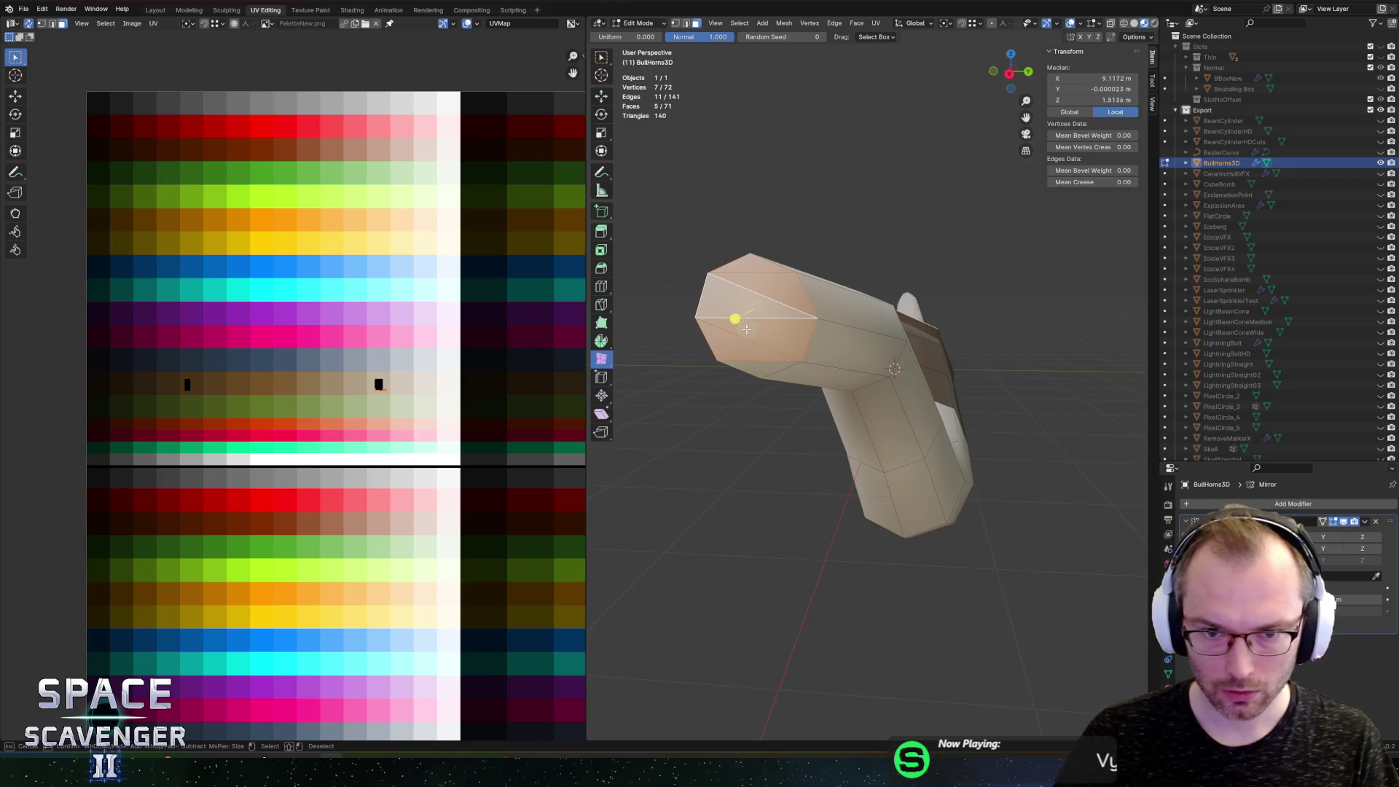
{"action": "key", "text": "ctrl+x"}
{"action": "scroll", "coordinate": [790, 303], "scroll_direction": "down", "scroll_amount": 4}
{"action": "scroll", "coordinate": [935, 270], "scroll_direction": "up", "scroll_amount": 4}
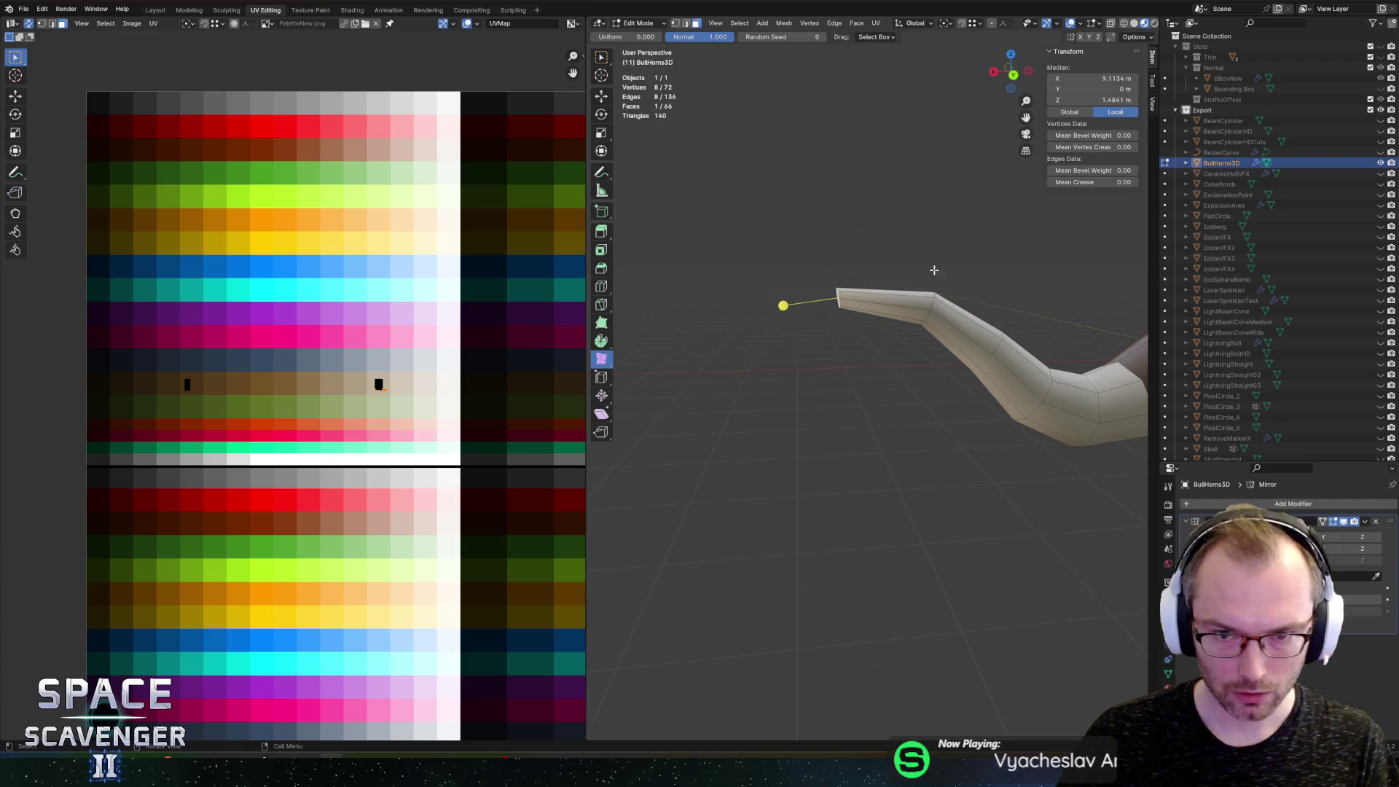
{"action": "key", "text": "s"}
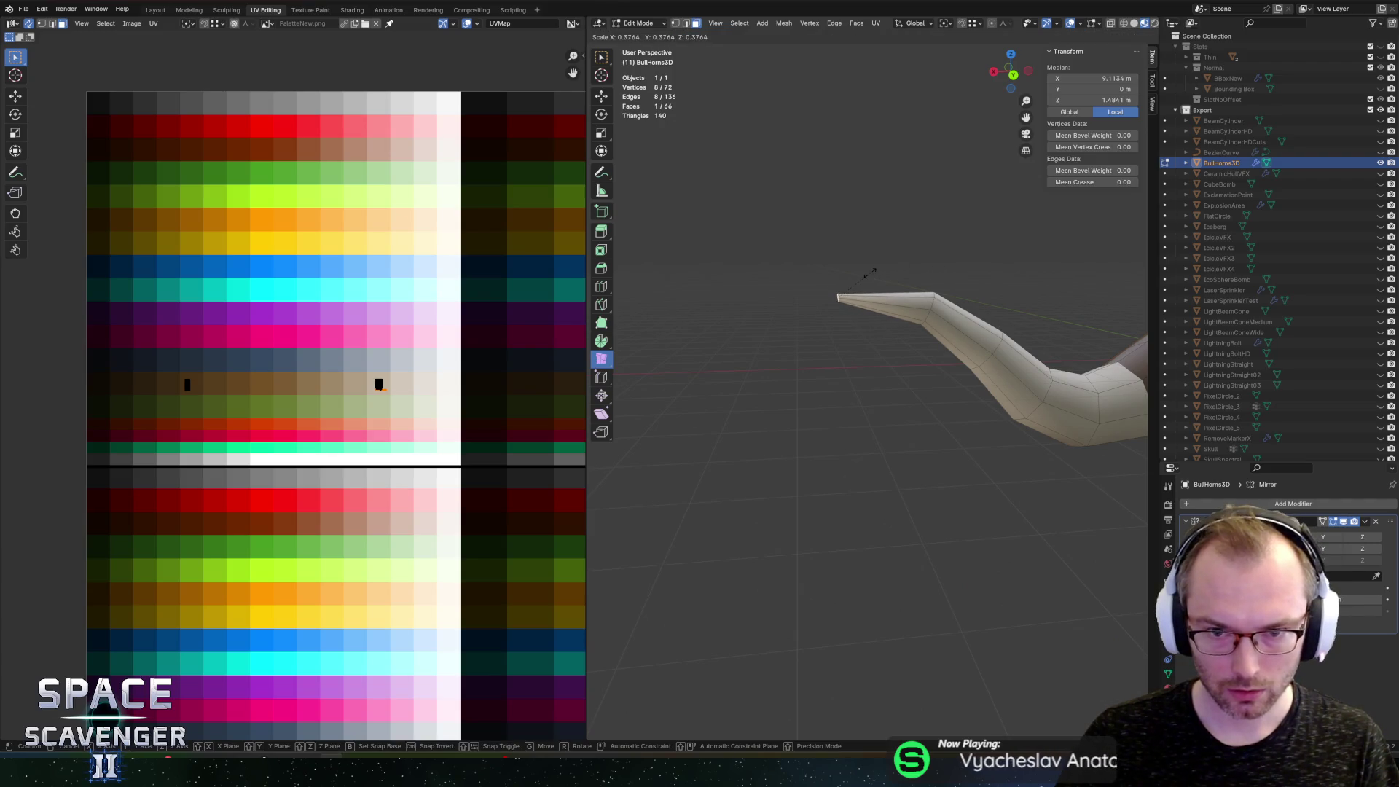
{"action": "left_click", "coordinate": [869, 274]}
{"action": "key", "text": "Tab"}
Step: With UV Sync Selection off, slide the band faces' UVs horizontally onto brown and exit Edit Mode
{"action": "scroll", "coordinate": [963, 287], "scroll_direction": "up", "scroll_amount": 3}
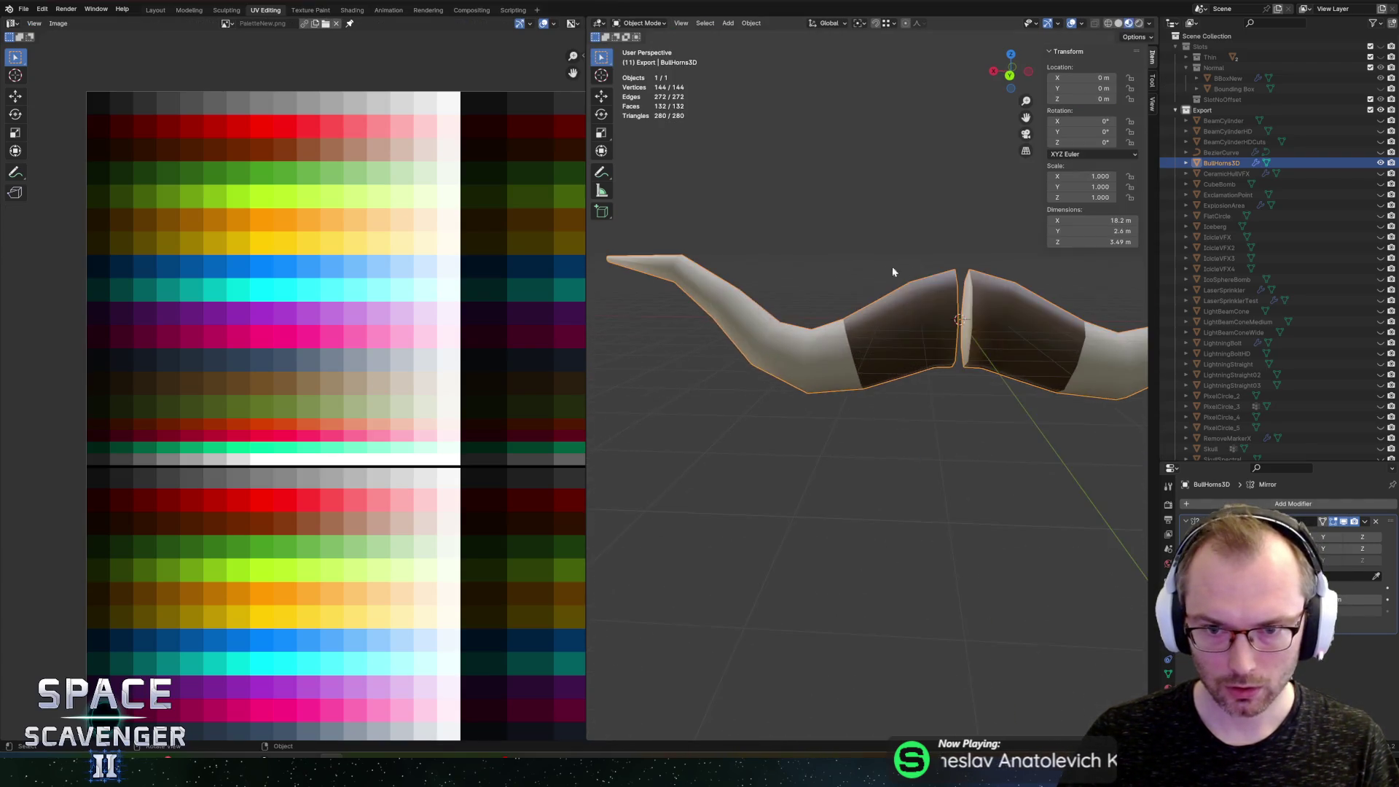
{"action": "key", "text": "Tab"}
{"action": "scroll", "coordinate": [892, 281], "scroll_direction": "up", "scroll_amount": 3}
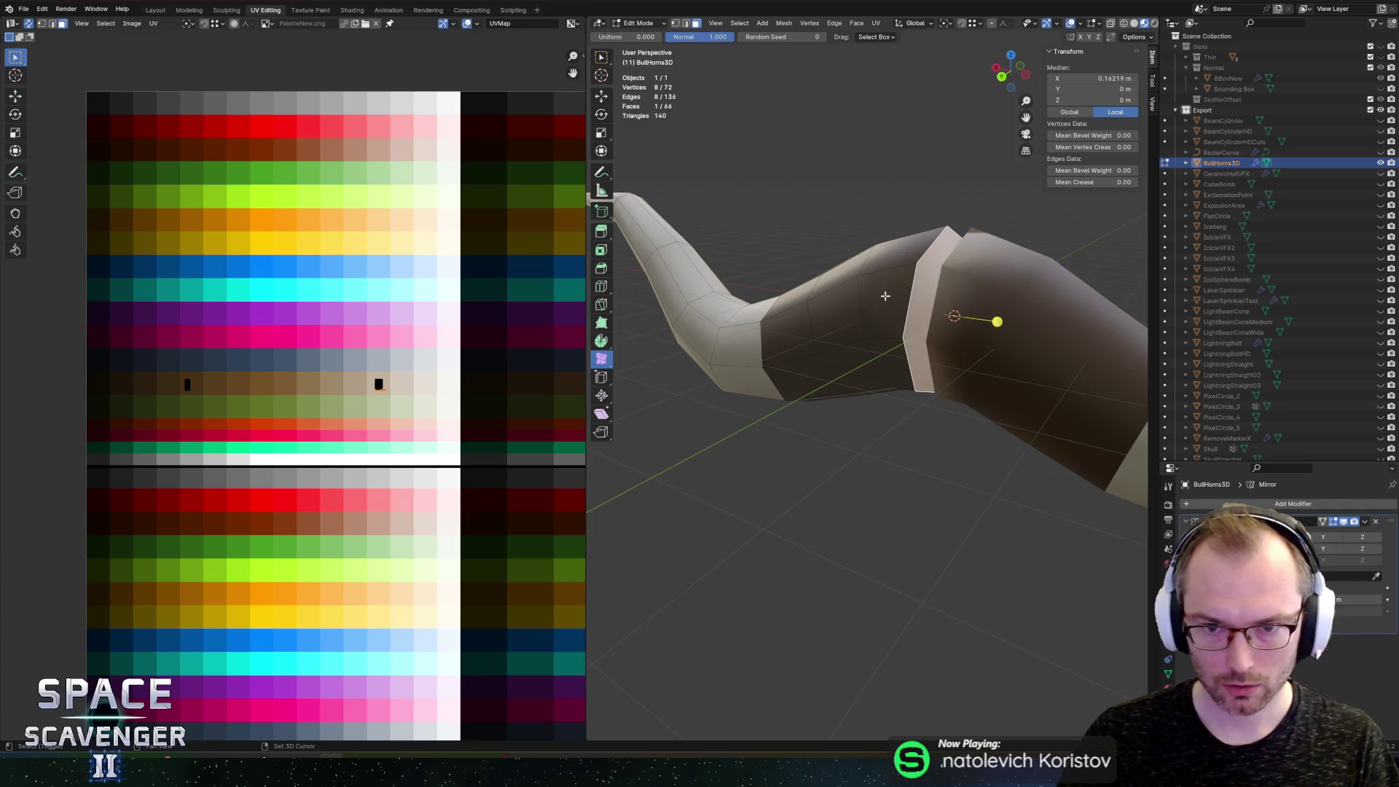
{"action": "left_click", "coordinate": [884, 296], "text": "shift"}
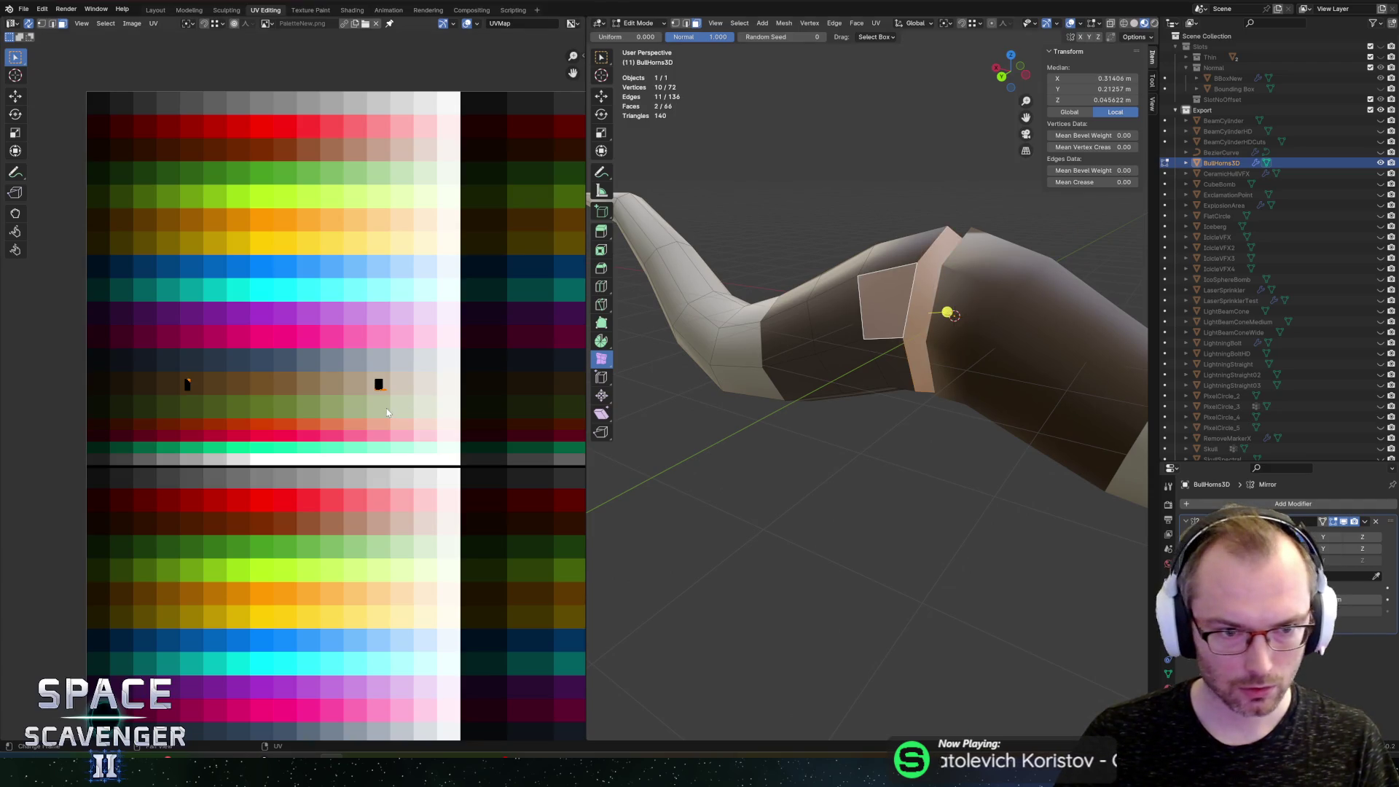
{"action": "left_click", "coordinate": [28, 24]}
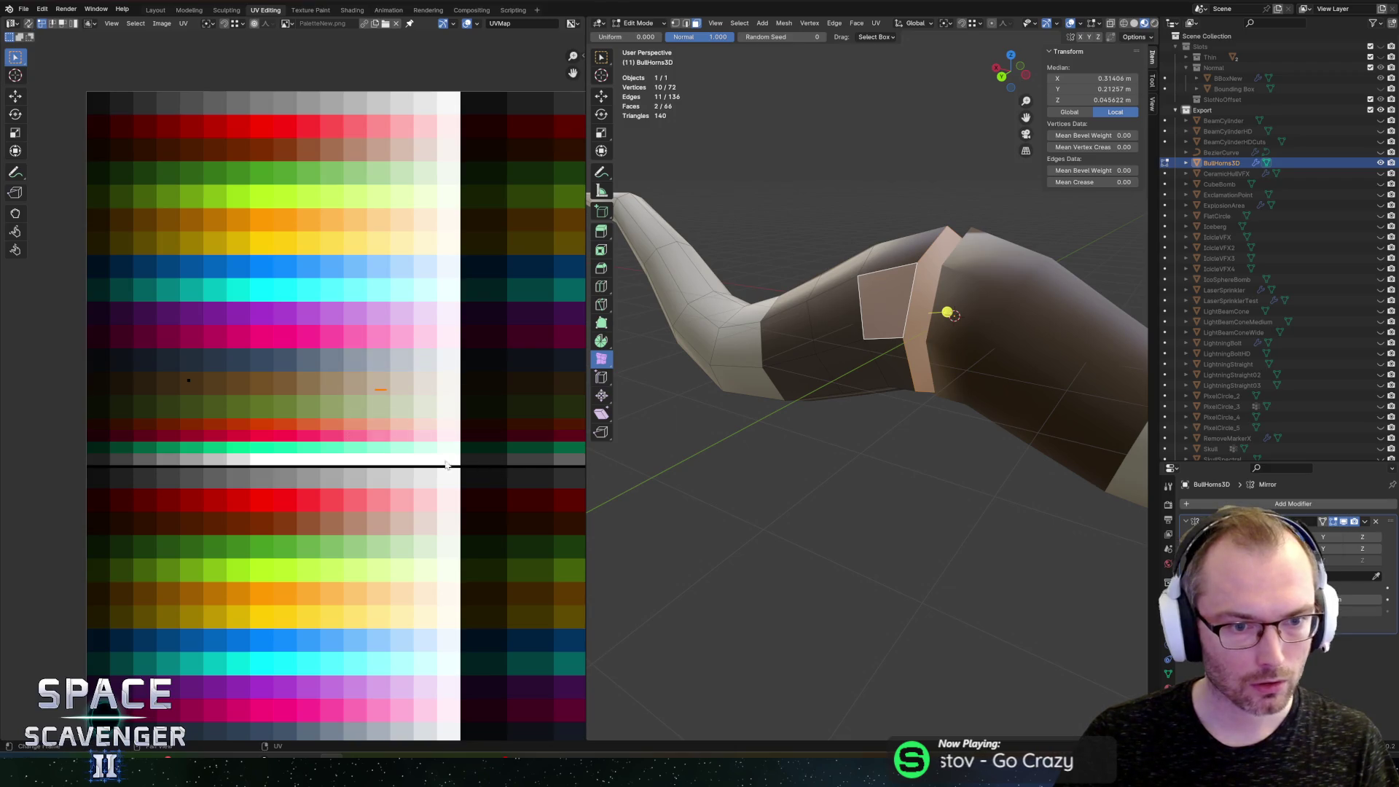
{"action": "key", "text": "g"}
{"action": "key", "text": "x"}
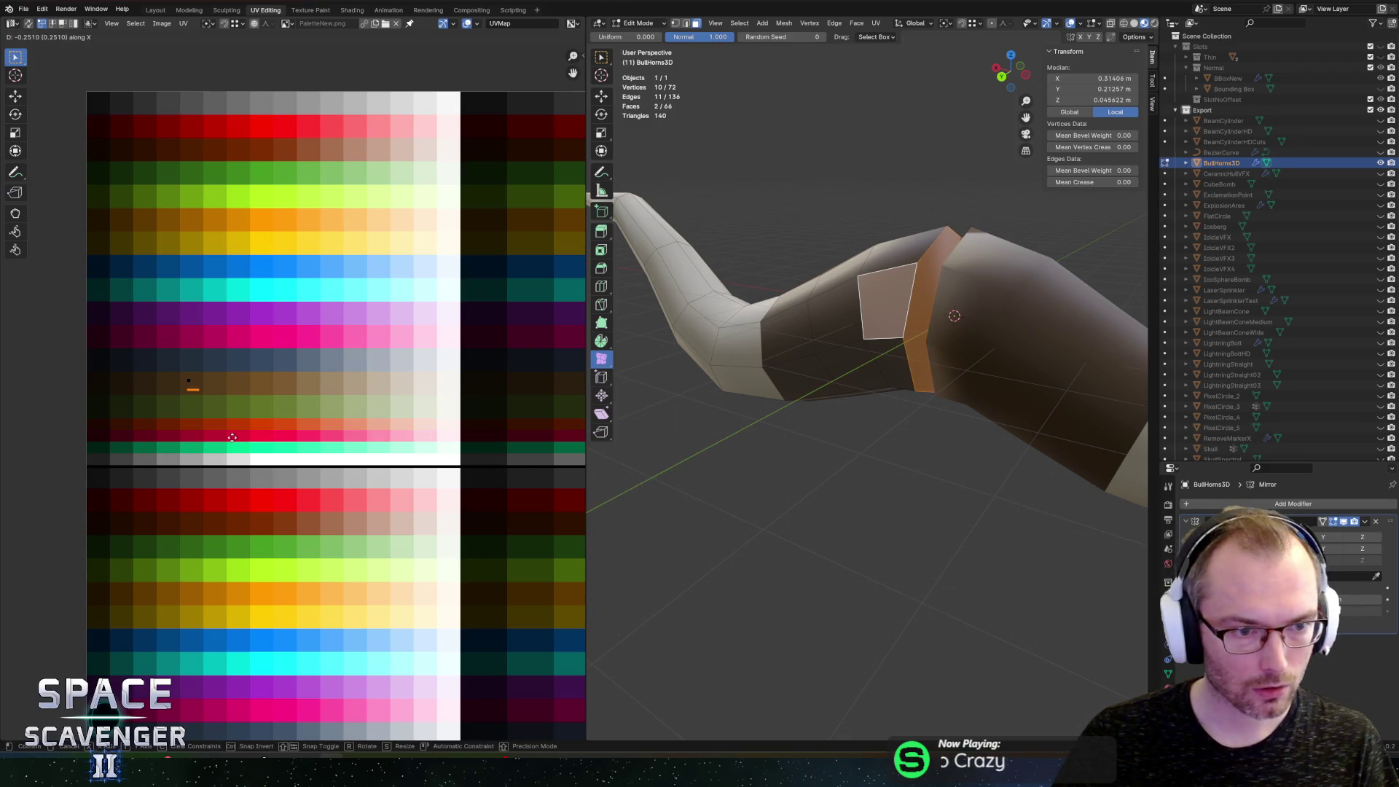
{"action": "left_click", "coordinate": [230, 437]}
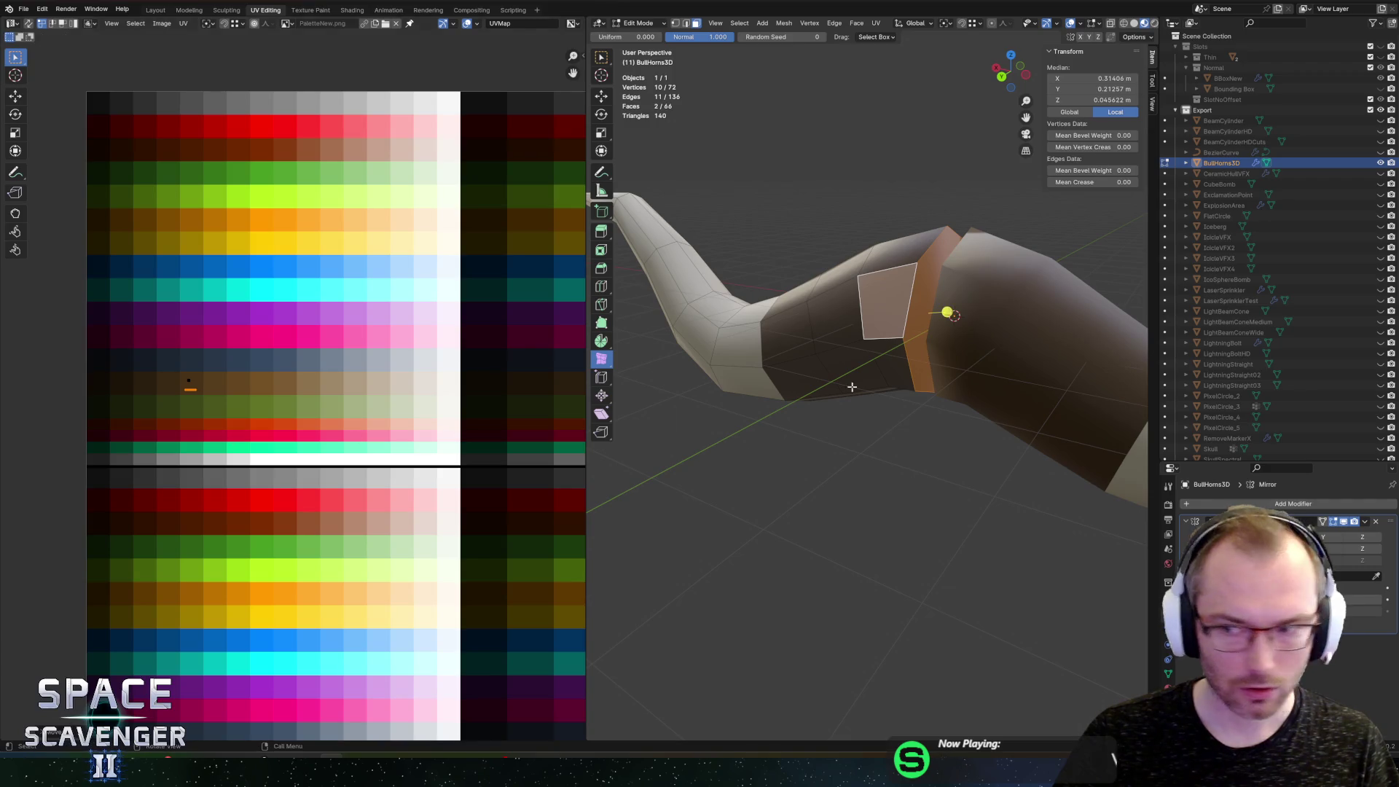
{"action": "key", "text": "Tab"}
{"action": "key", "text": "KP_Decimal"}
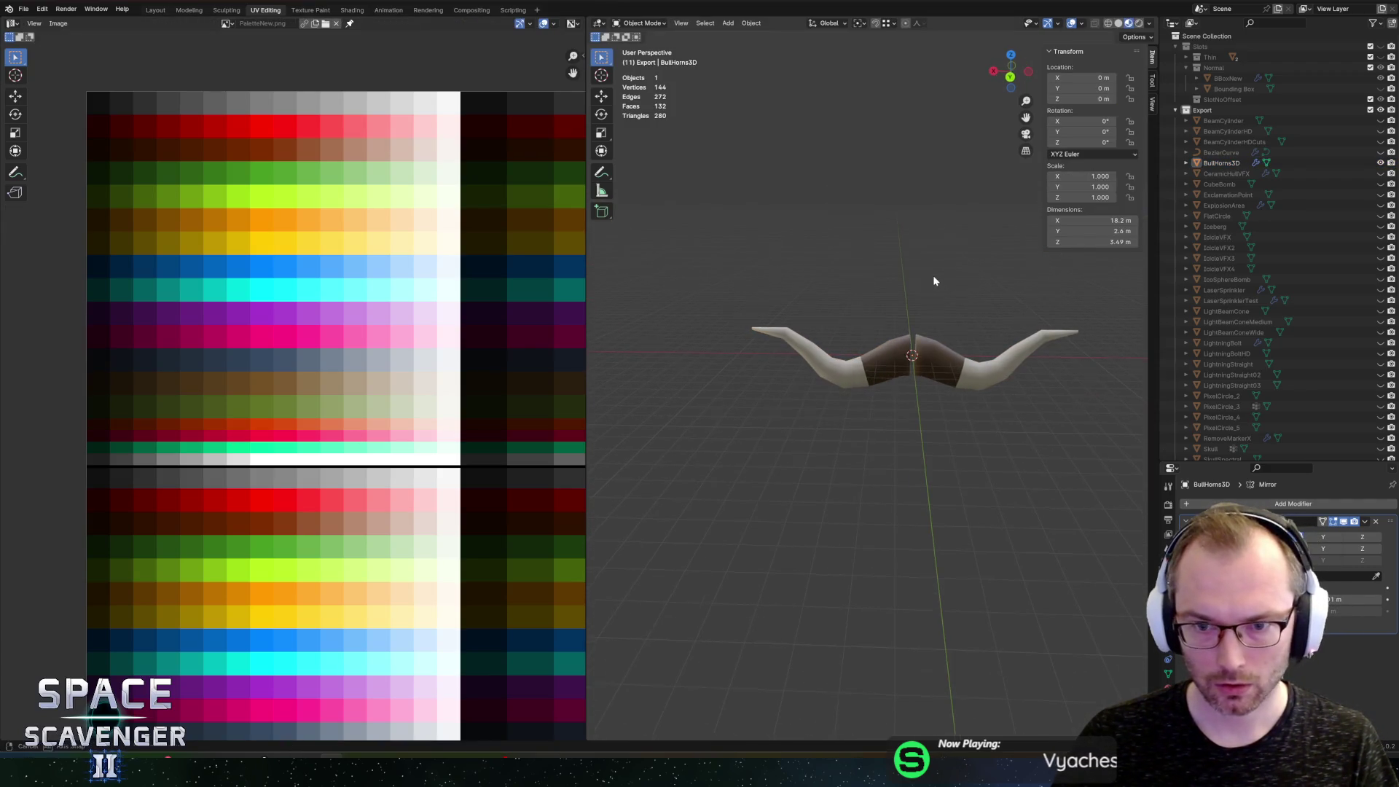
Step: Export the Export collection over FBX/Other/VFXMeshes.fbx using the Unity preset
{"action": "left_click", "coordinate": [938, 365]}
{"action": "key", "text": "ctrl+shift+e"}
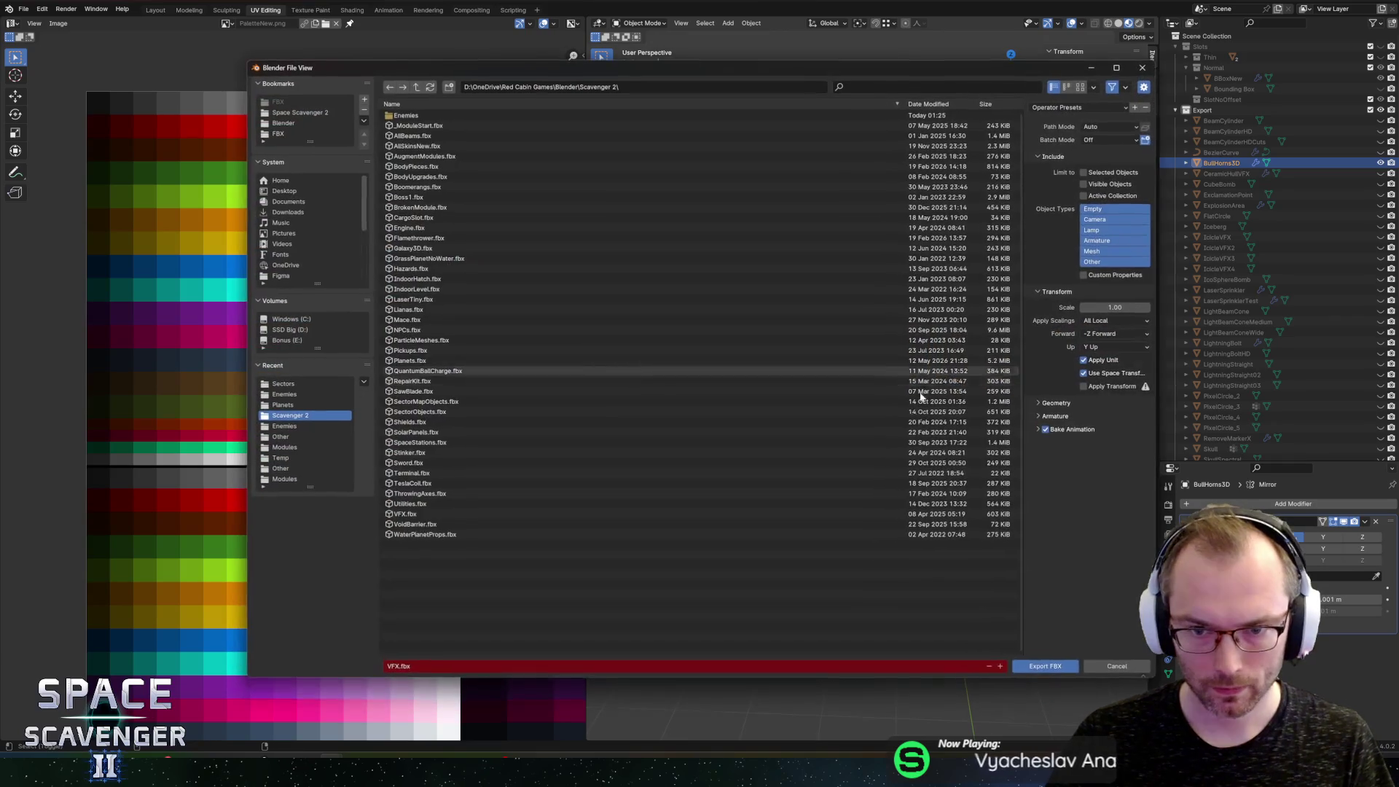
{"action": "left_click", "coordinate": [277, 134]}
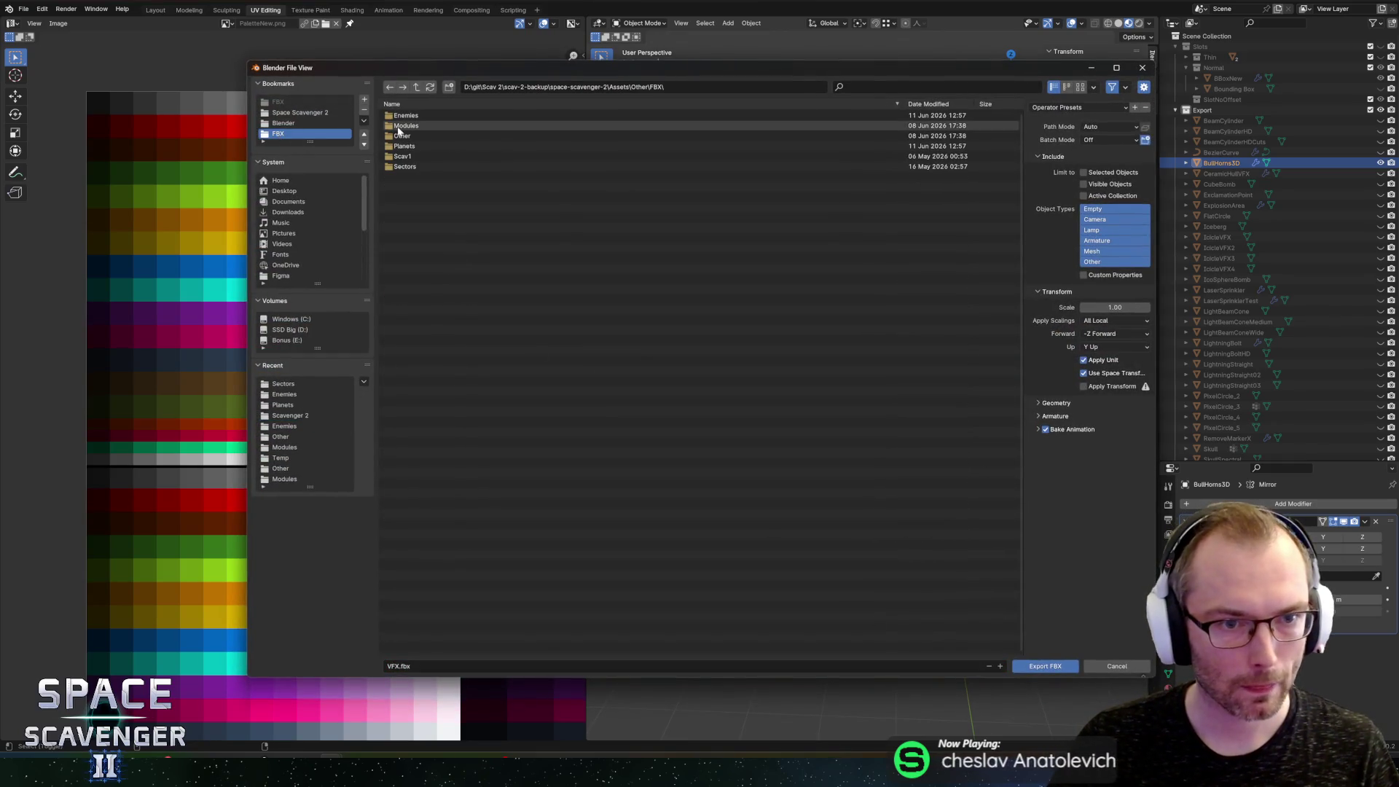
{"action": "left_click", "coordinate": [398, 140]}
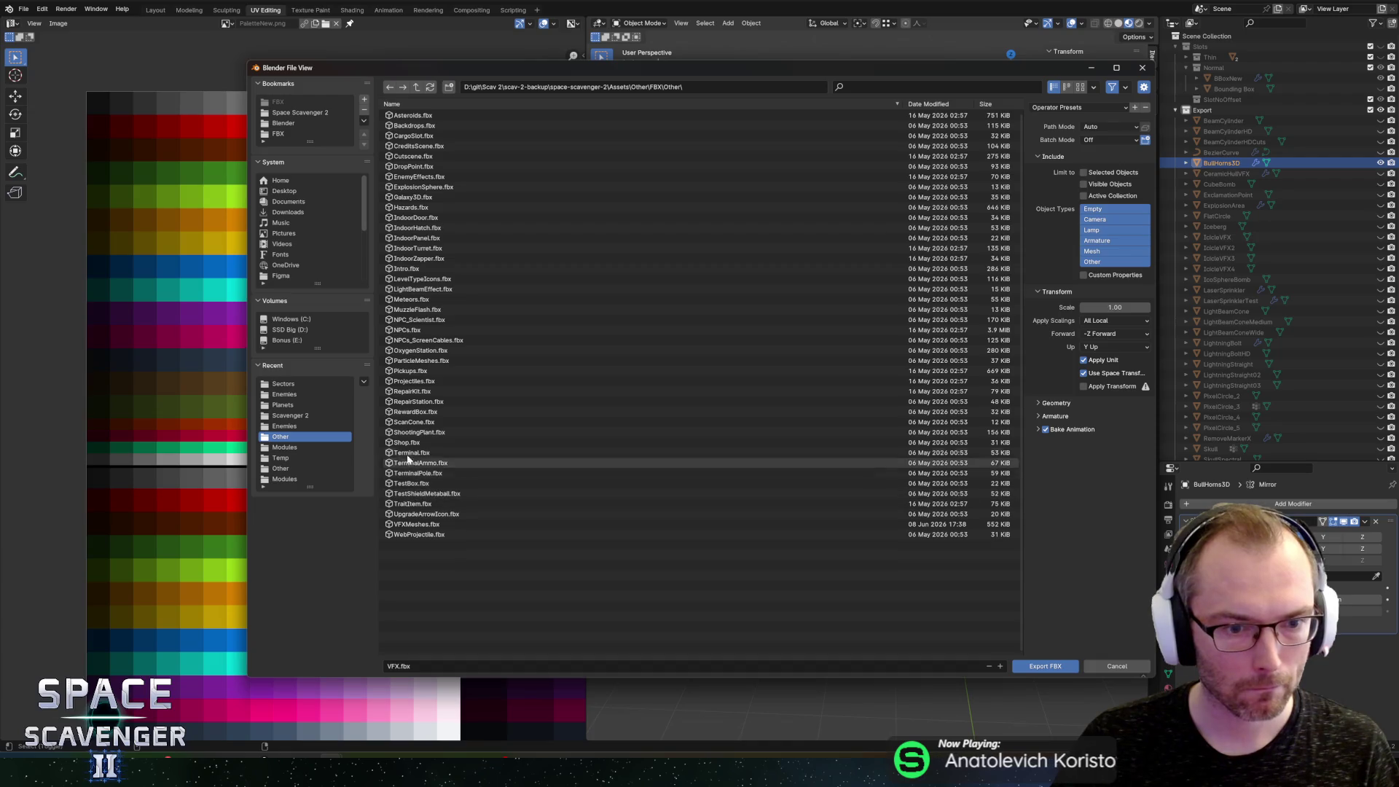
{"action": "left_click", "coordinate": [412, 524]}
{"action": "left_click", "coordinate": [1073, 108]}
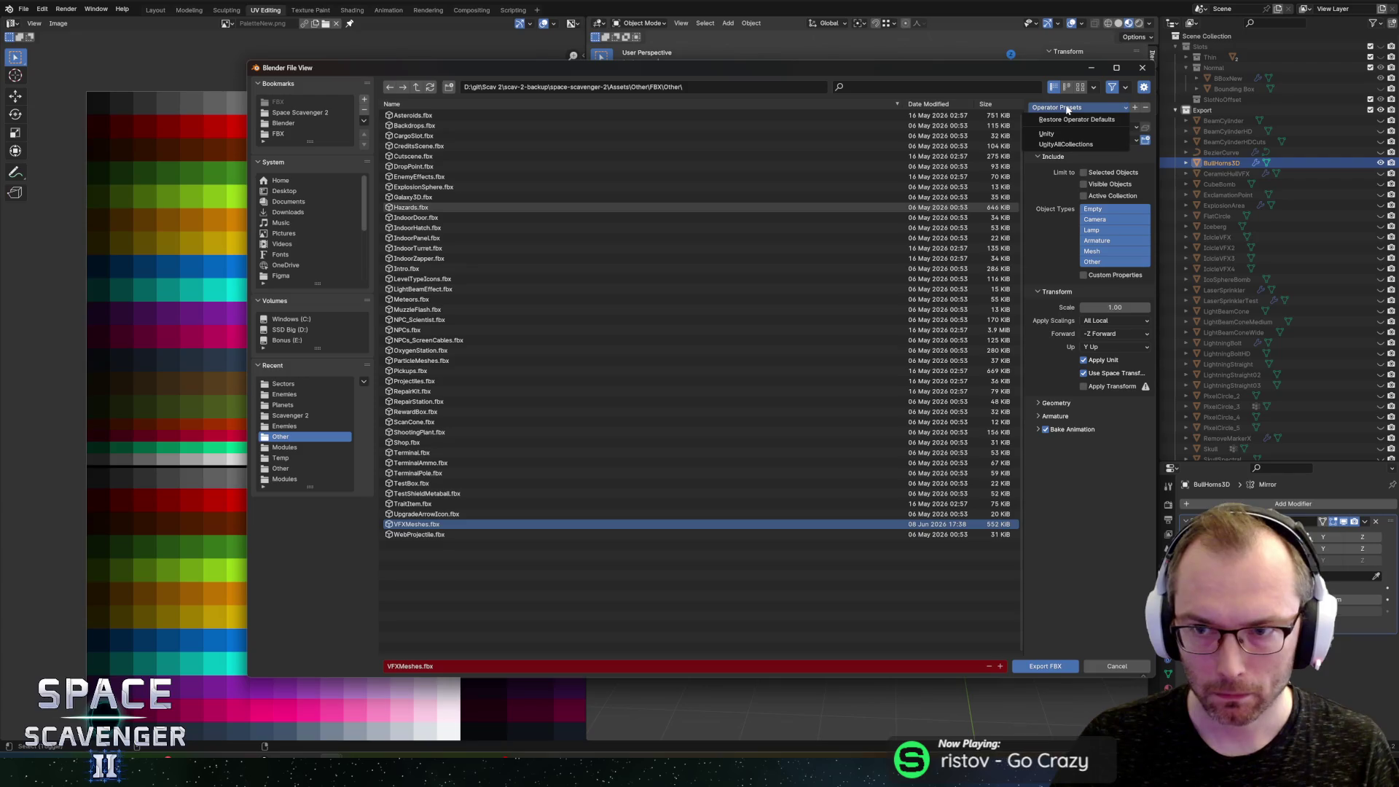
{"action": "left_click", "coordinate": [1048, 134]}
{"action": "left_click", "coordinate": [1223, 110]}
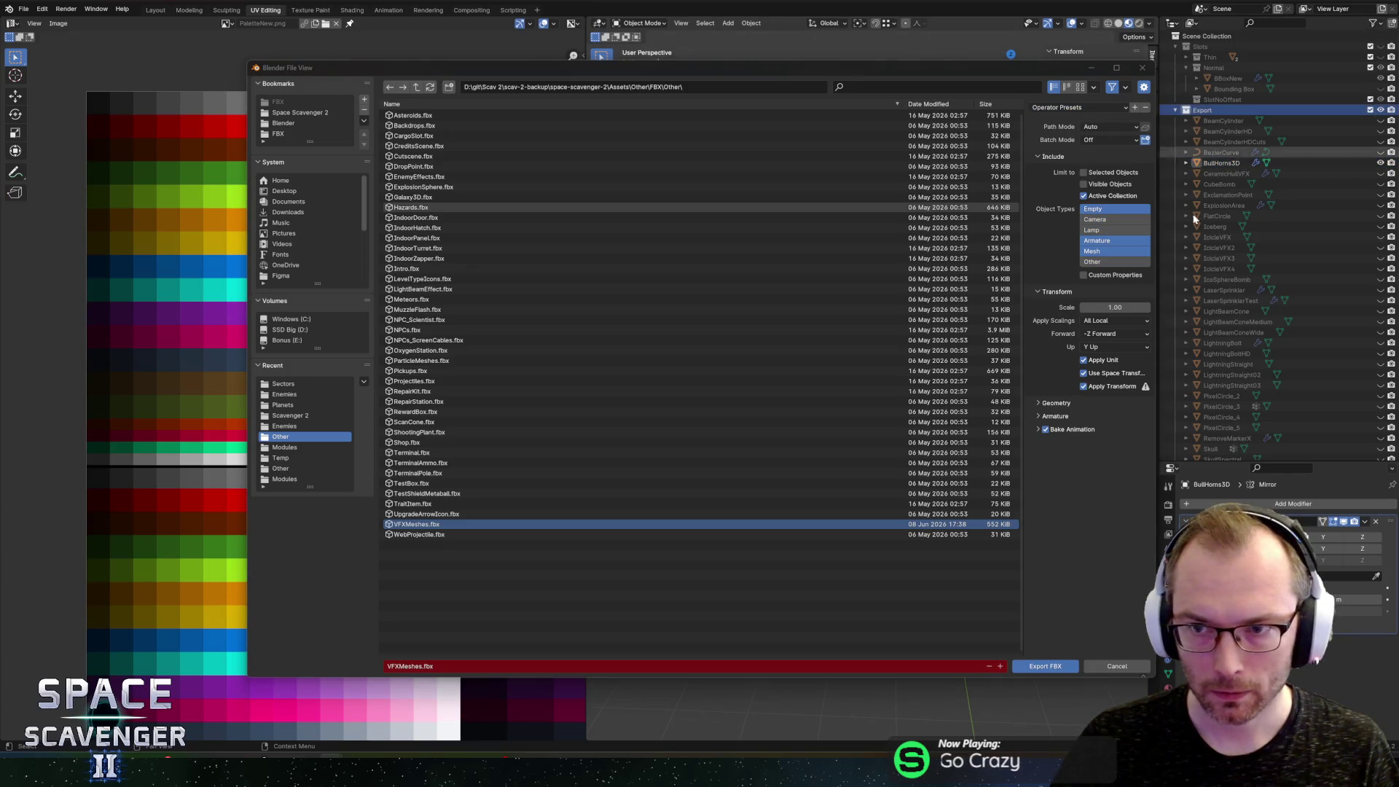
{"action": "left_click", "coordinate": [1045, 666]}
{"action": "key", "text": "alt+Tab"}
{"action": "key", "text": "Tab"}
{"action": "key", "text": "Tab"}
{"action": "key", "text": "Tab"}
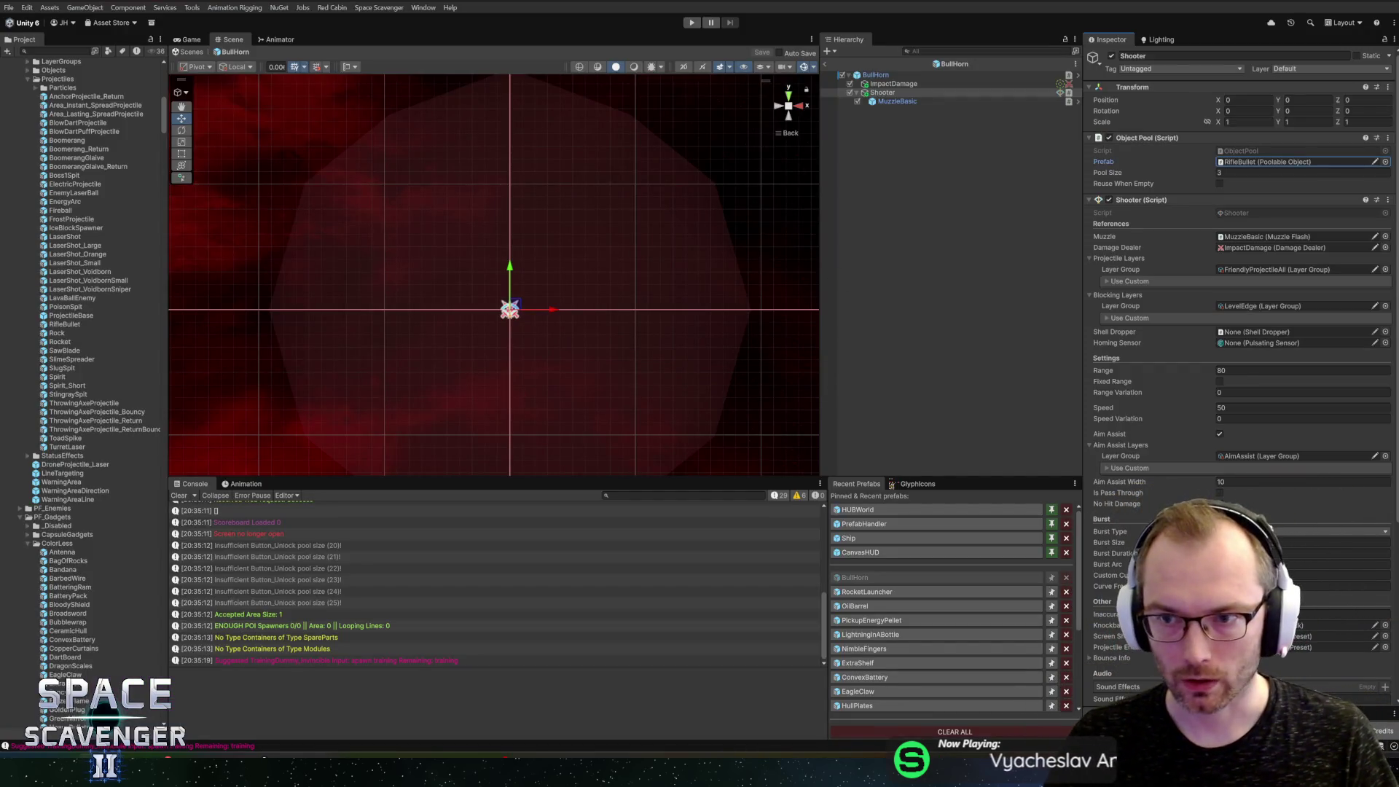
Step: Duplicate the RifleBullet prefab and rename the copy BullHornProjectile
{"action": "left_click", "coordinate": [1268, 162]}
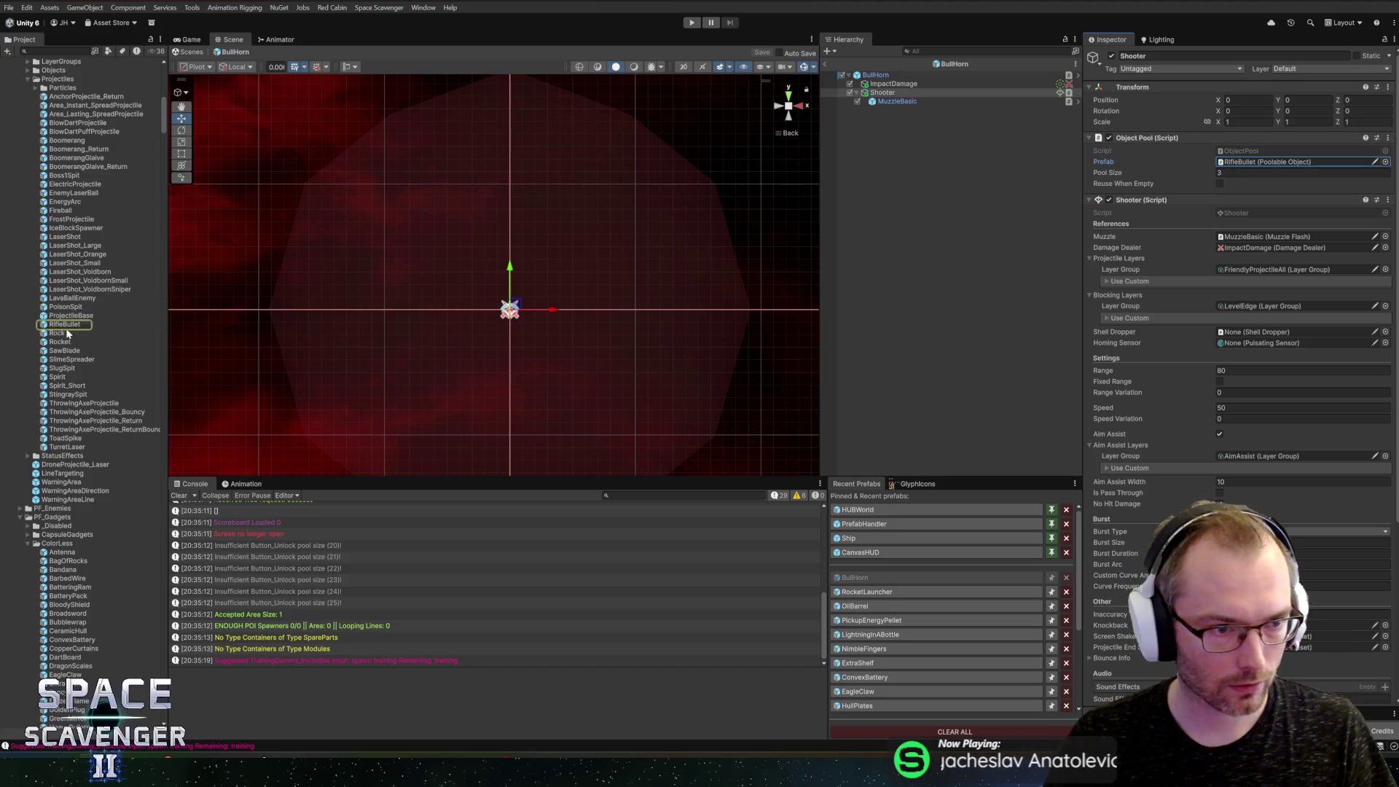
{"action": "left_click", "coordinate": [54, 325]}
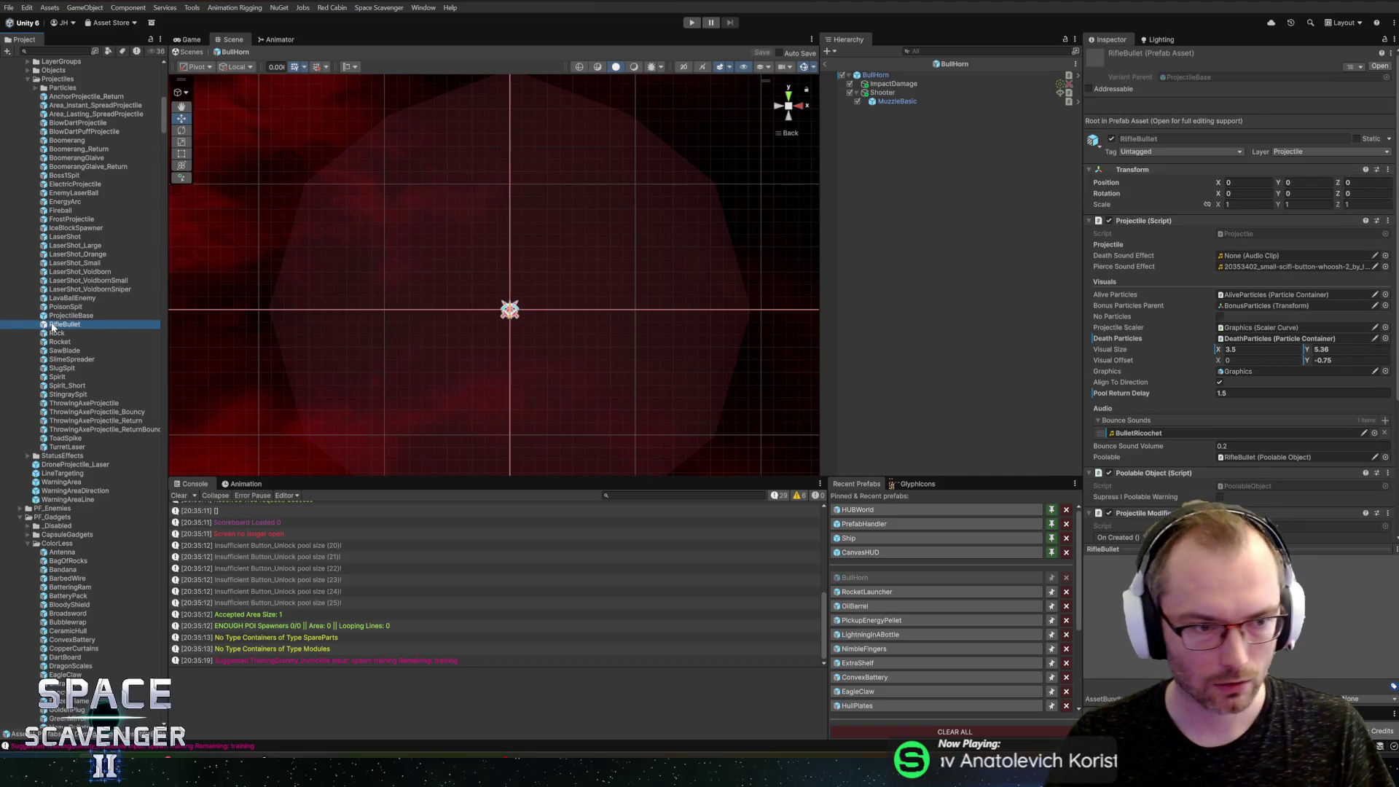
{"action": "key", "text": "ctrl+d"}
{"action": "key", "text": "F2"}
{"action": "type", "text": "BullH"}
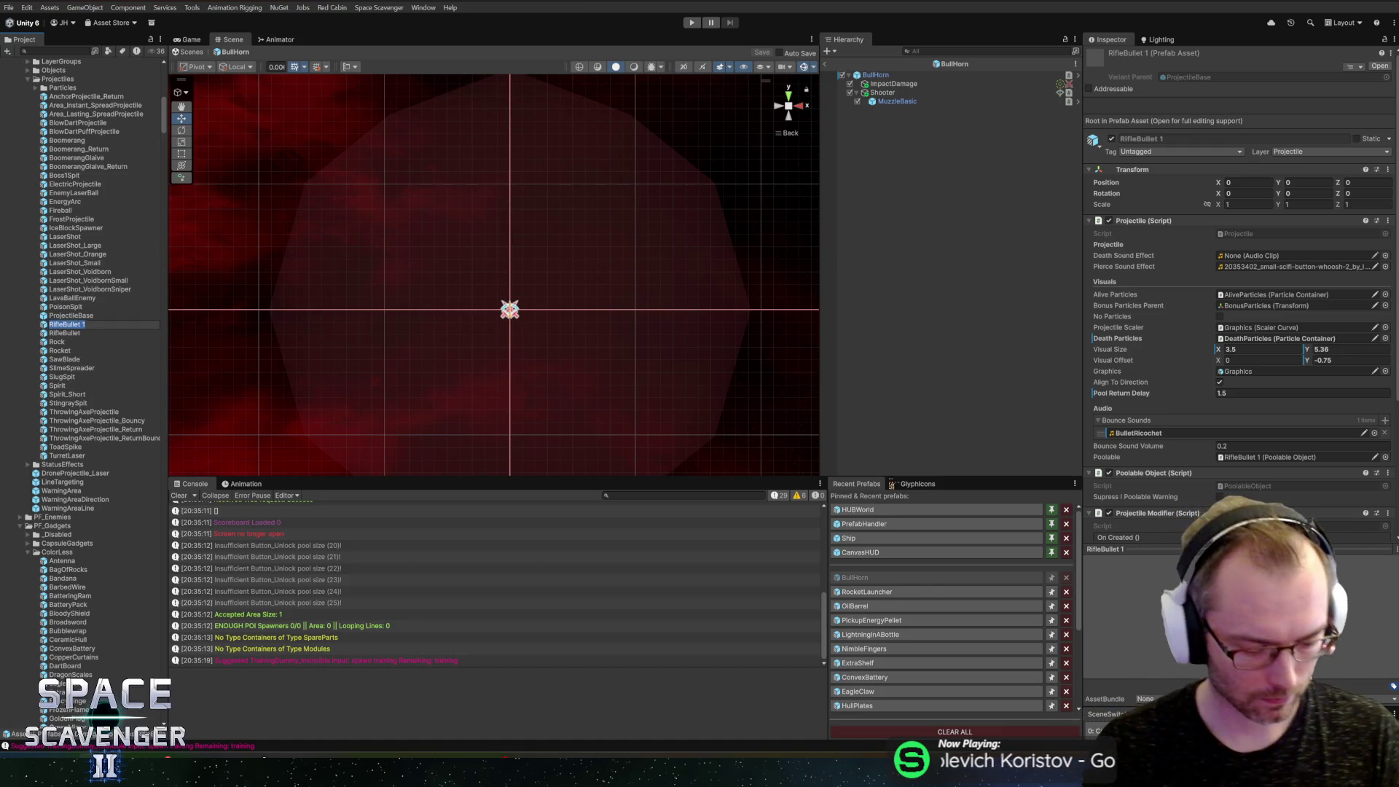
{"action": "type", "text": "ornProjectile"}
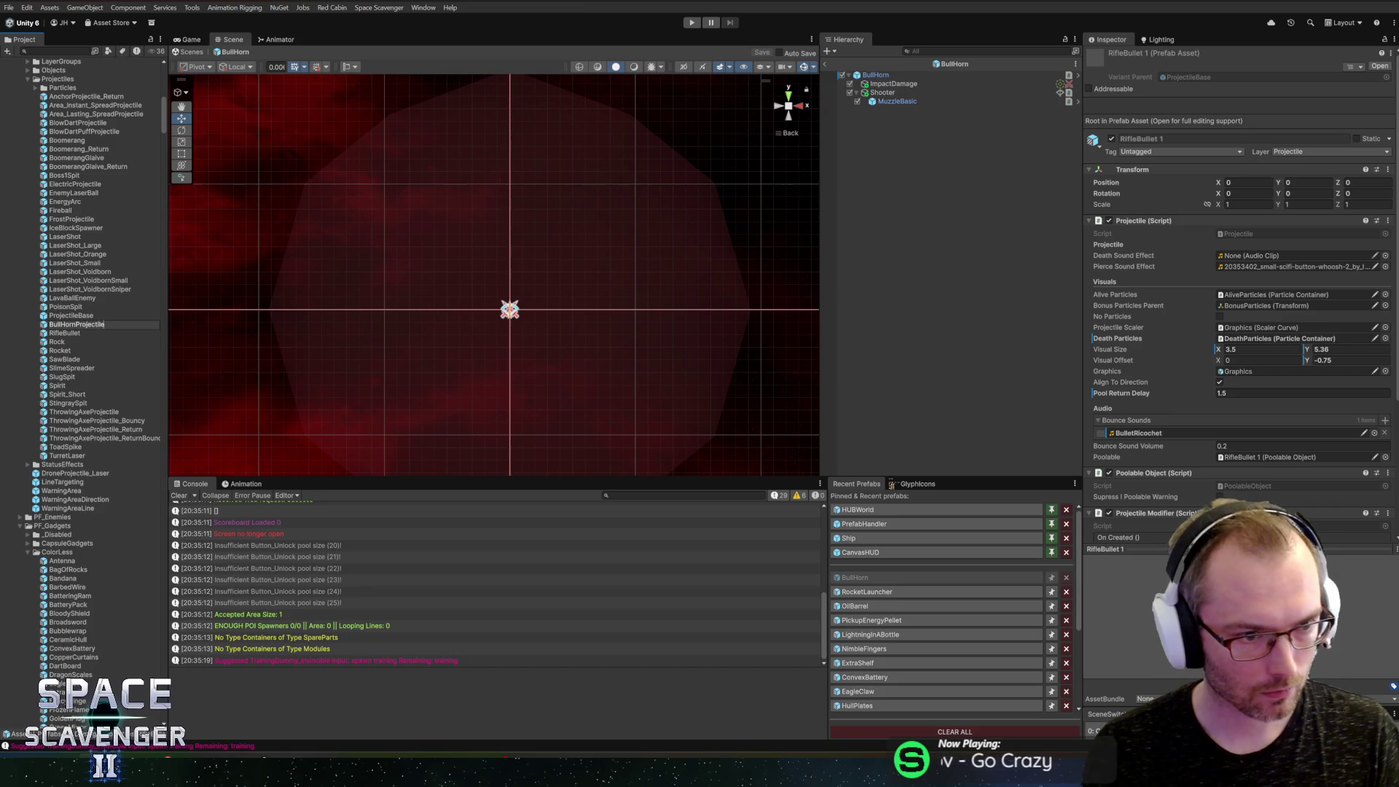
{"action": "key", "text": "Return"}
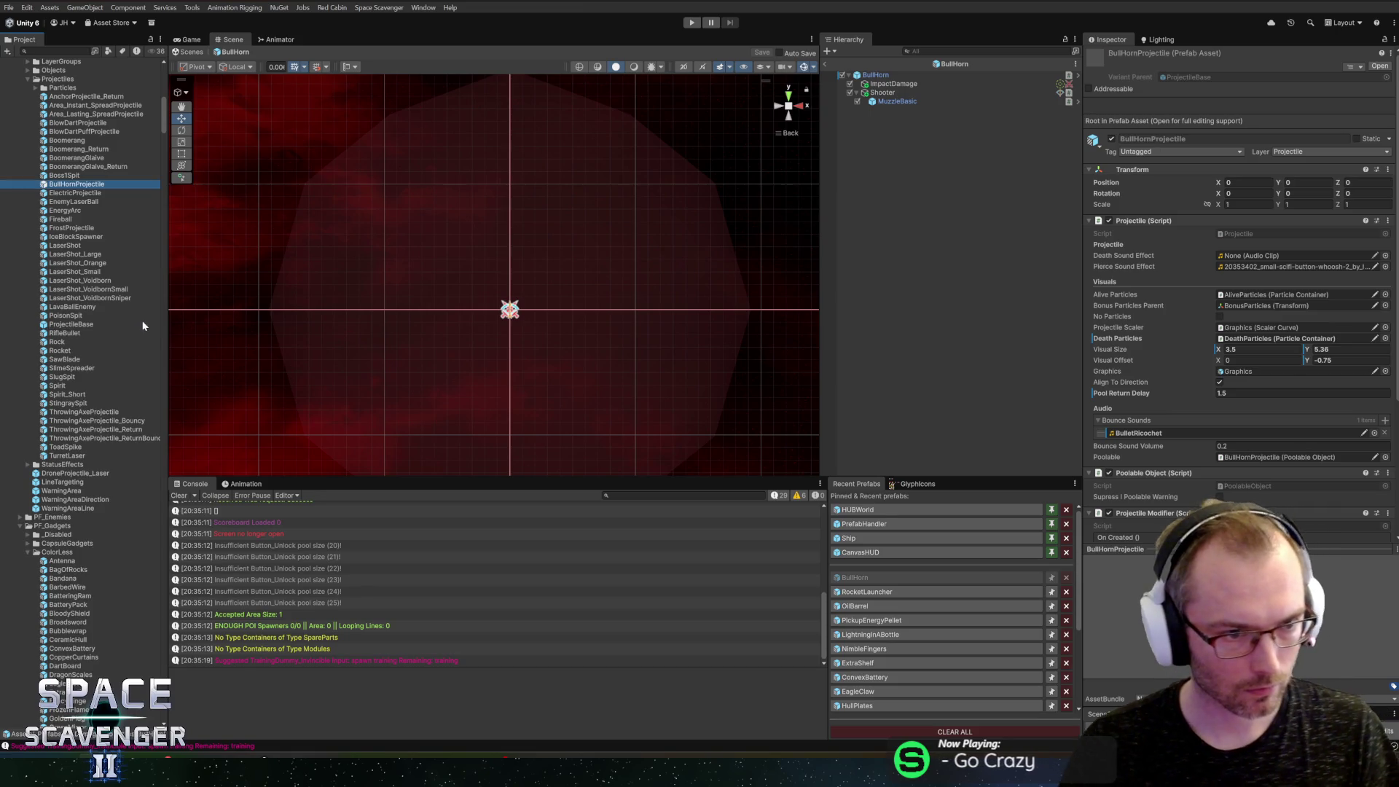
Step: In BullHornProjectile, give the Bullet the BullHorns3D mesh and the _Basic material
{"action": "double_click", "coordinate": [53, 185]}
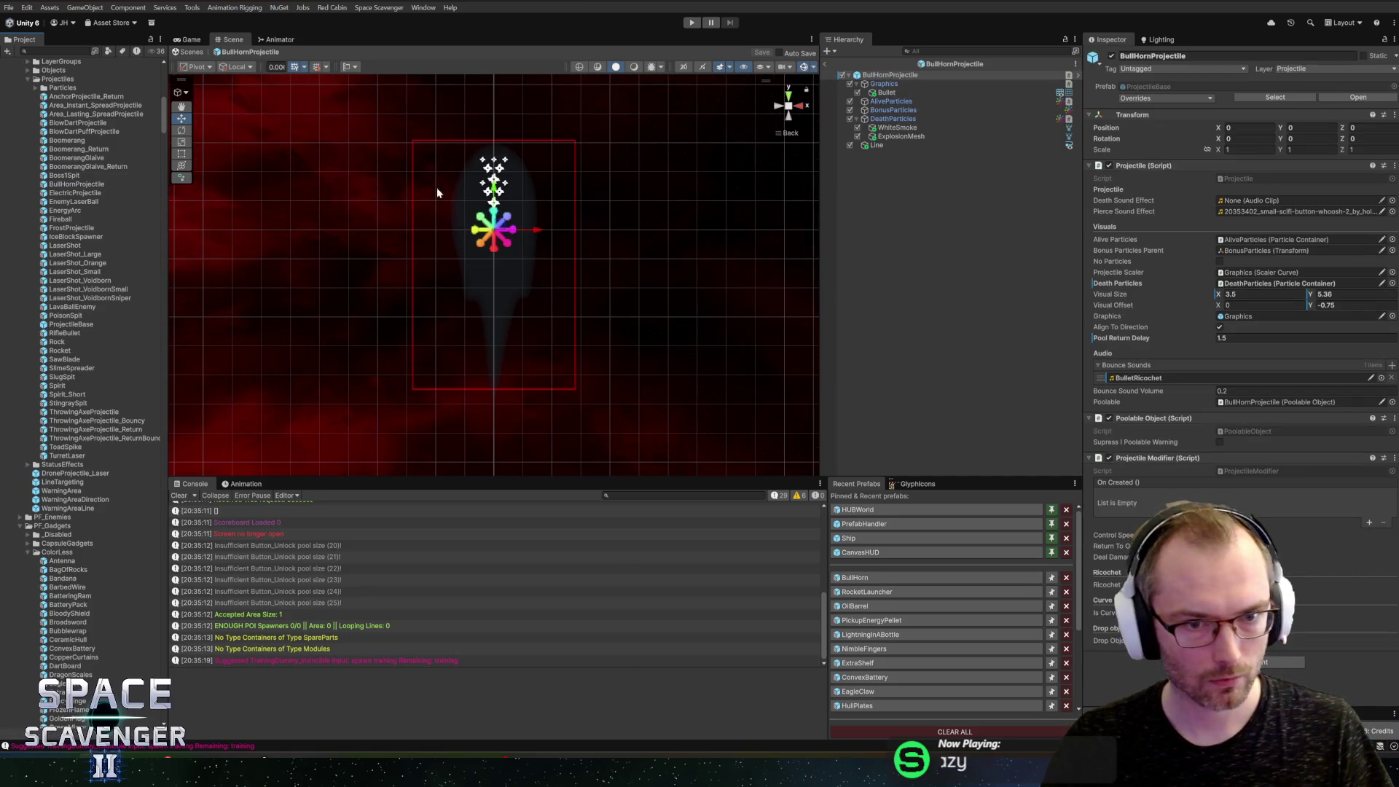
{"action": "left_click", "coordinate": [886, 93]}
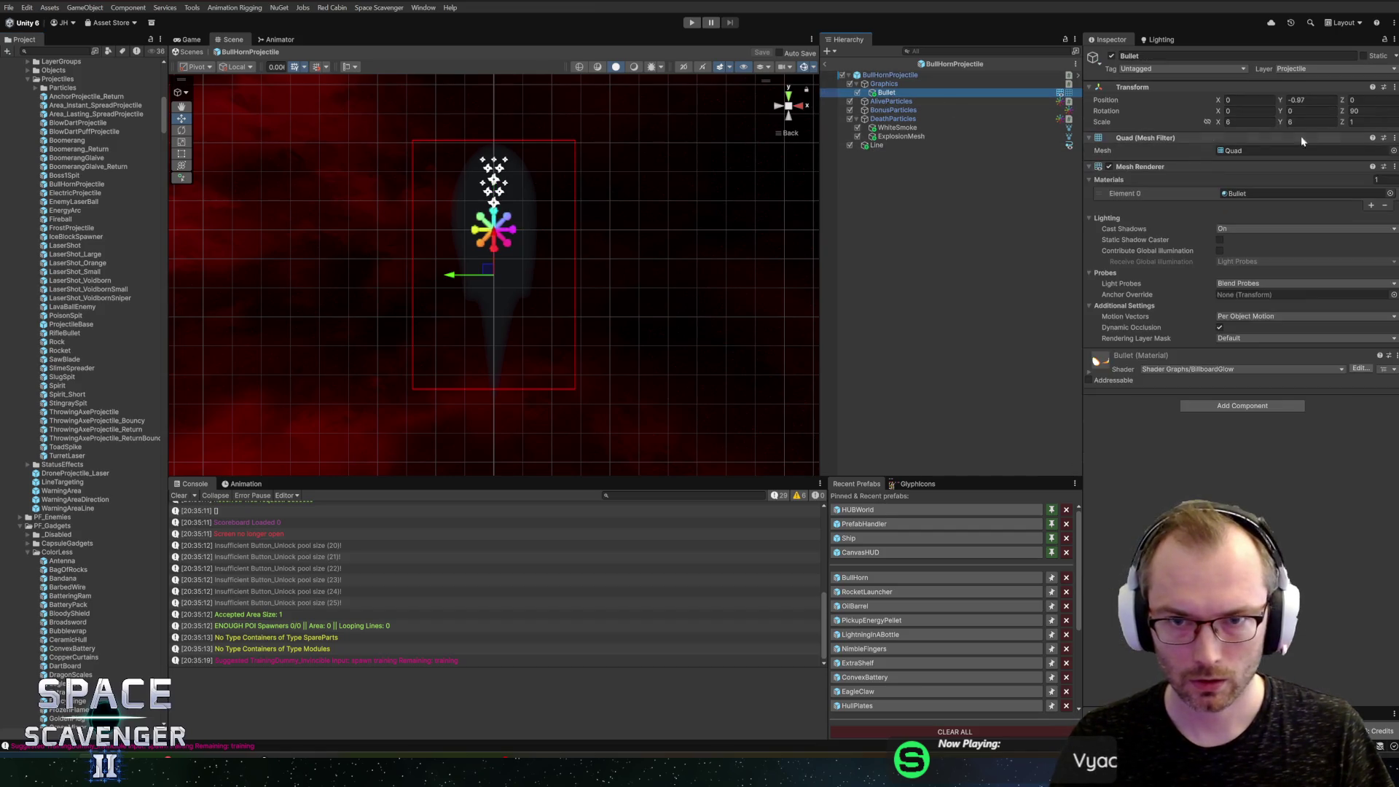
{"action": "left_click", "coordinate": [1394, 151]}
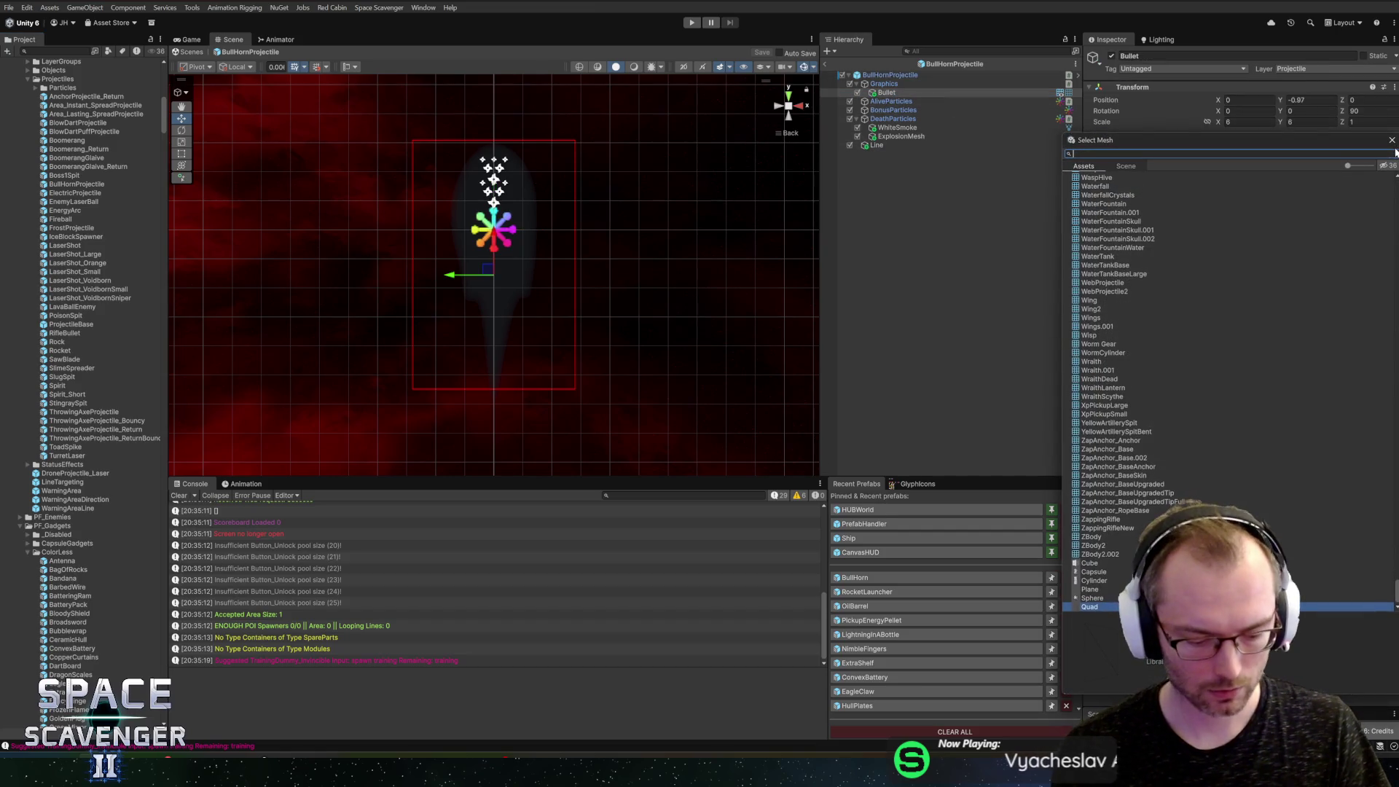
{"action": "type", "text": "bullh"}
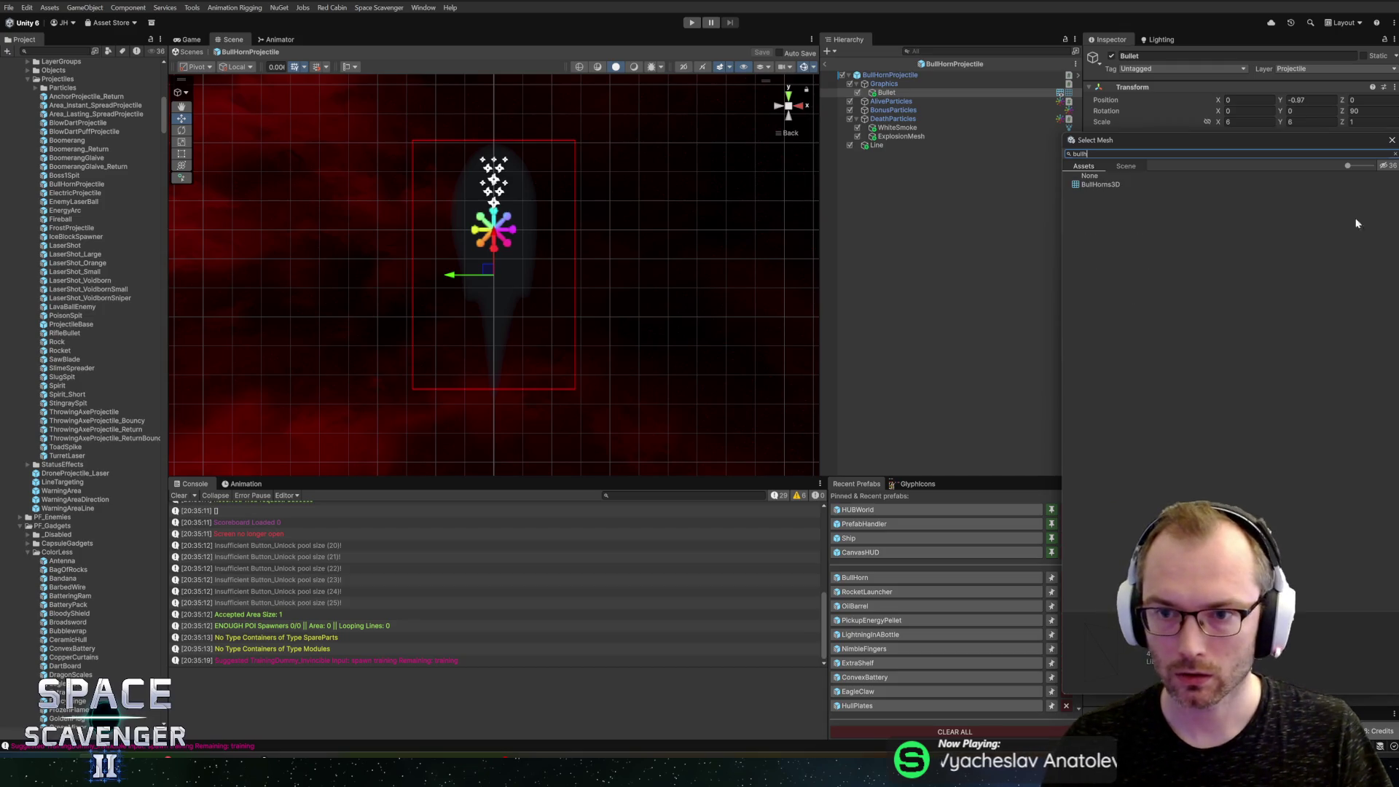
{"action": "double_click", "coordinate": [1114, 186]}
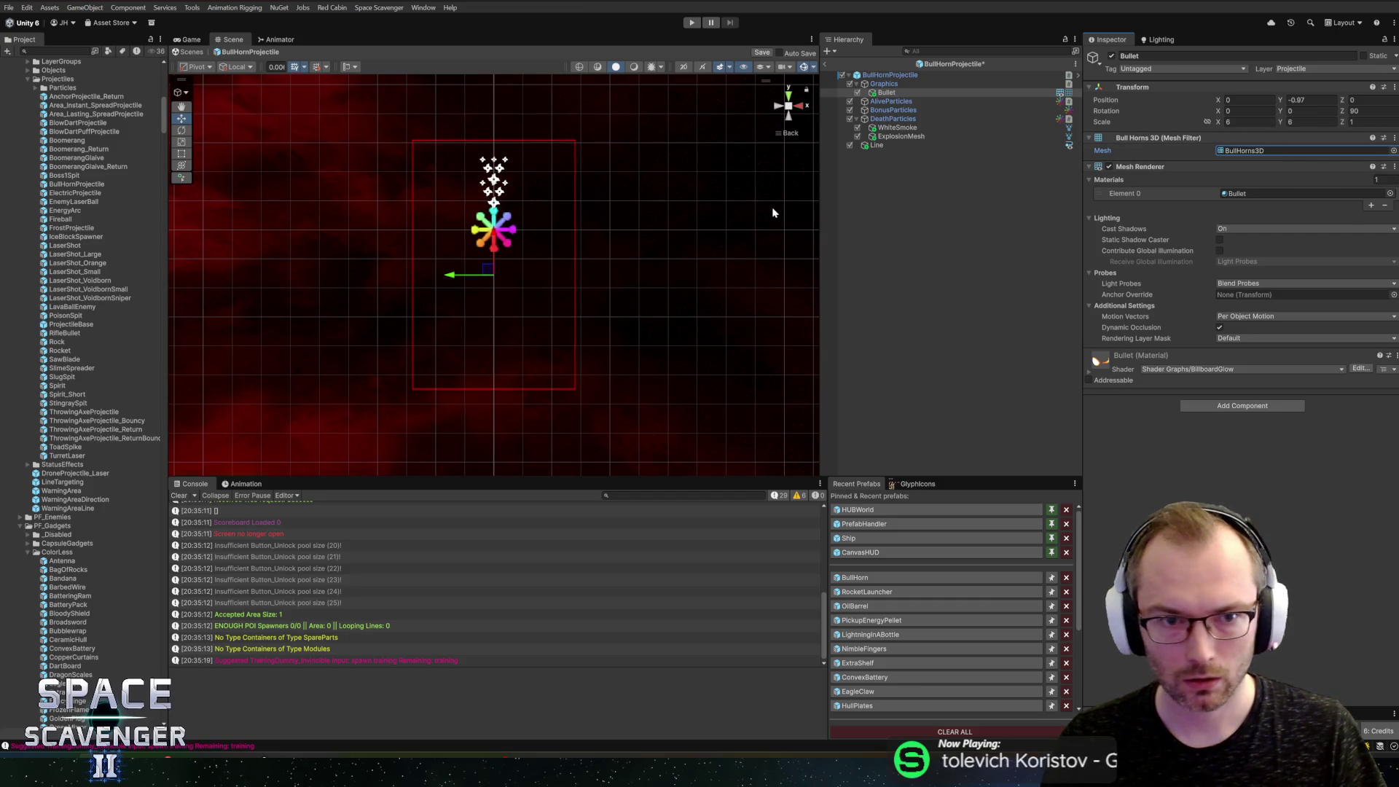
{"action": "scroll", "coordinate": [645, 245], "scroll_direction": "down", "scroll_amount": 6}
{"action": "scroll", "coordinate": [611, 244], "scroll_direction": "up", "scroll_amount": 5}
{"action": "scroll", "coordinate": [611, 244], "scroll_direction": "up", "scroll_amount": 2}
{"action": "left_click", "coordinate": [1390, 193]}
{"action": "type", "text": "bas"}
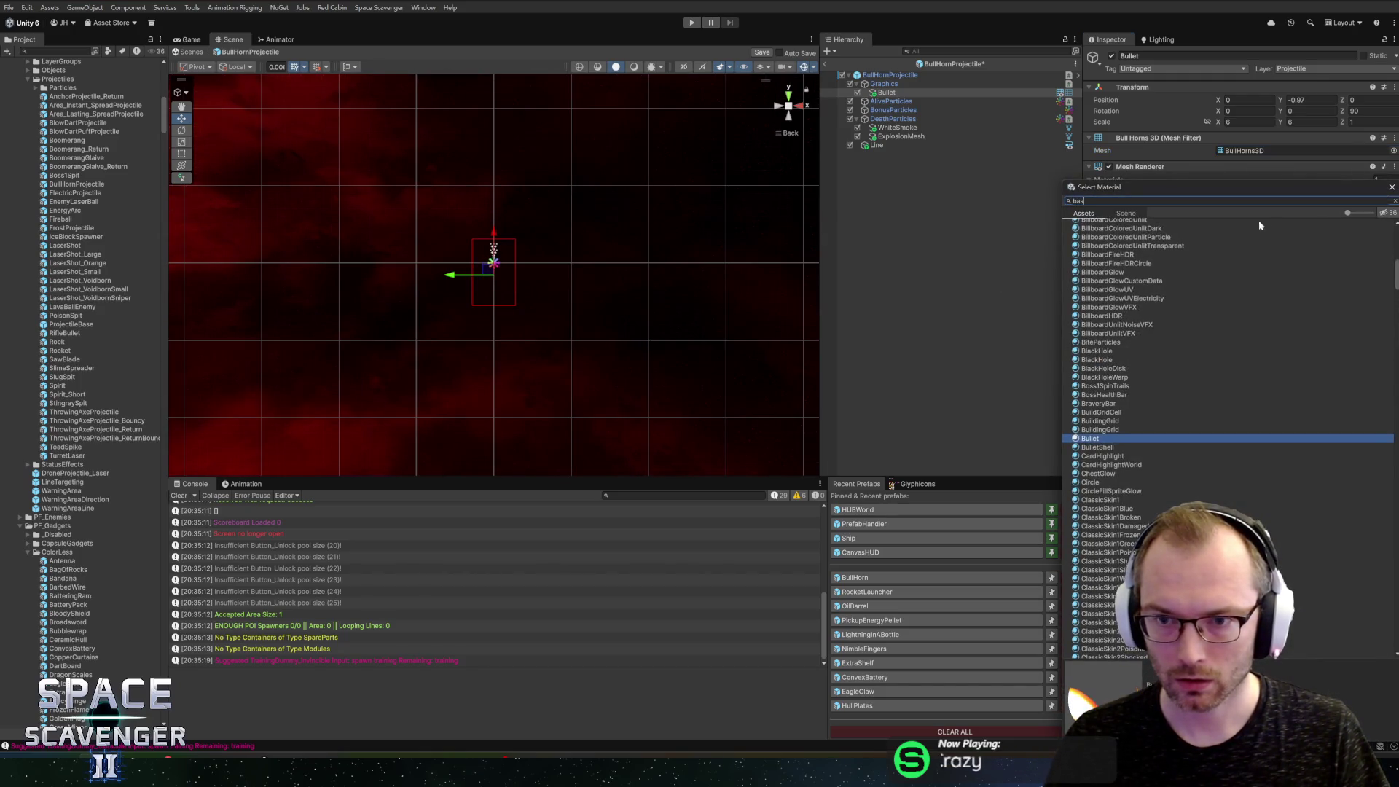
{"action": "left_click", "coordinate": [1097, 232]}
{"action": "left_click", "coordinate": [1097, 233]}
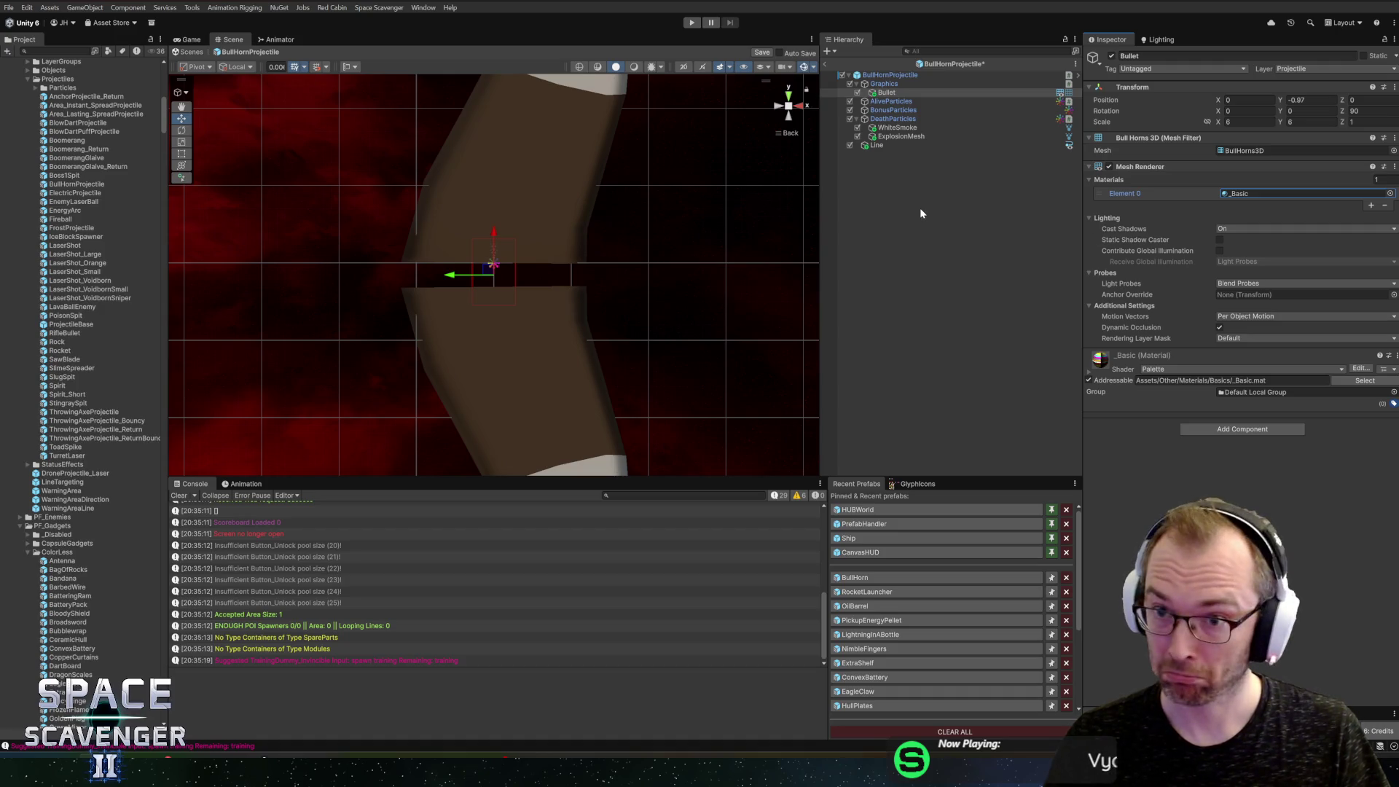
Step: Set the Bullet's scale to 1 and its Z rotation to 0
{"action": "scroll", "coordinate": [645, 216], "scroll_direction": "down", "scroll_amount": 5}
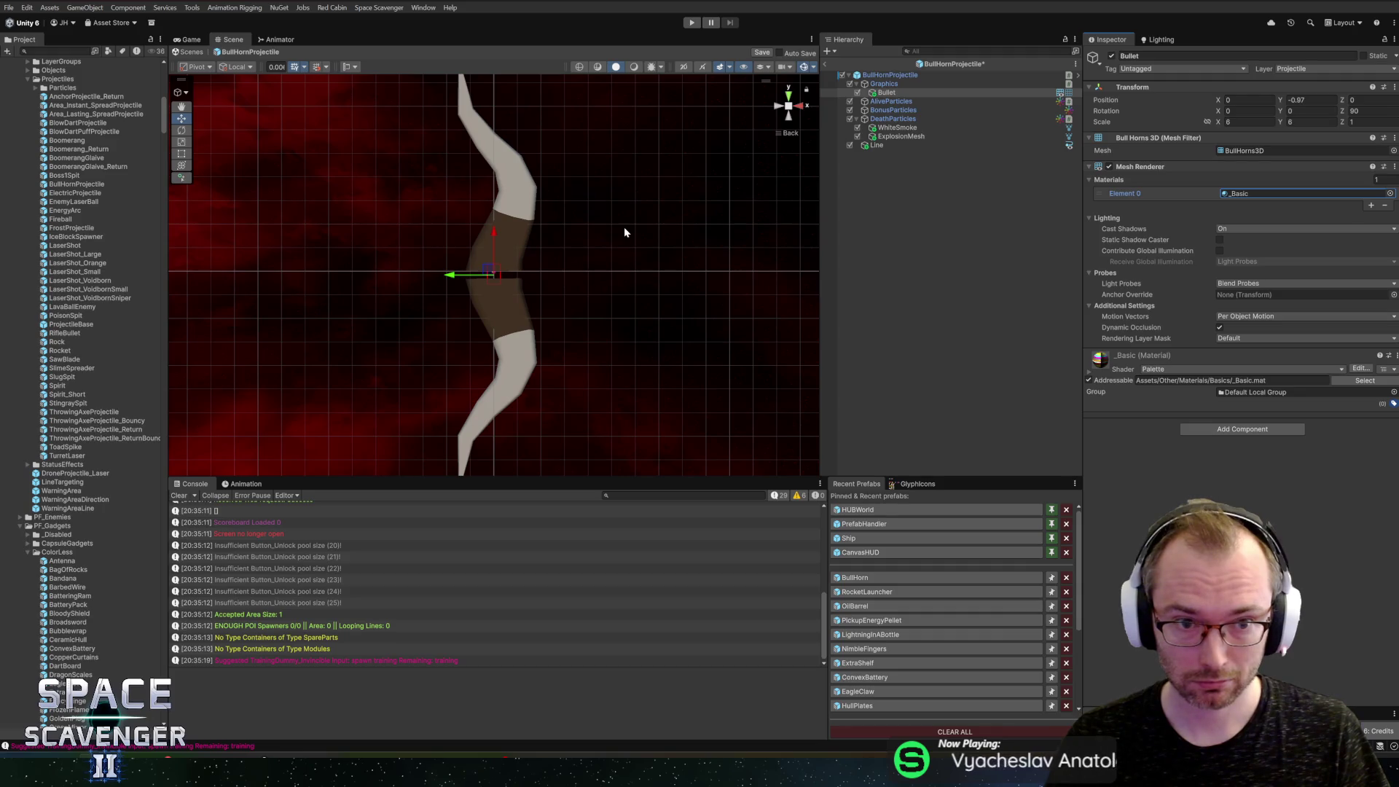
{"action": "scroll", "coordinate": [611, 211], "scroll_direction": "up", "scroll_amount": 2}
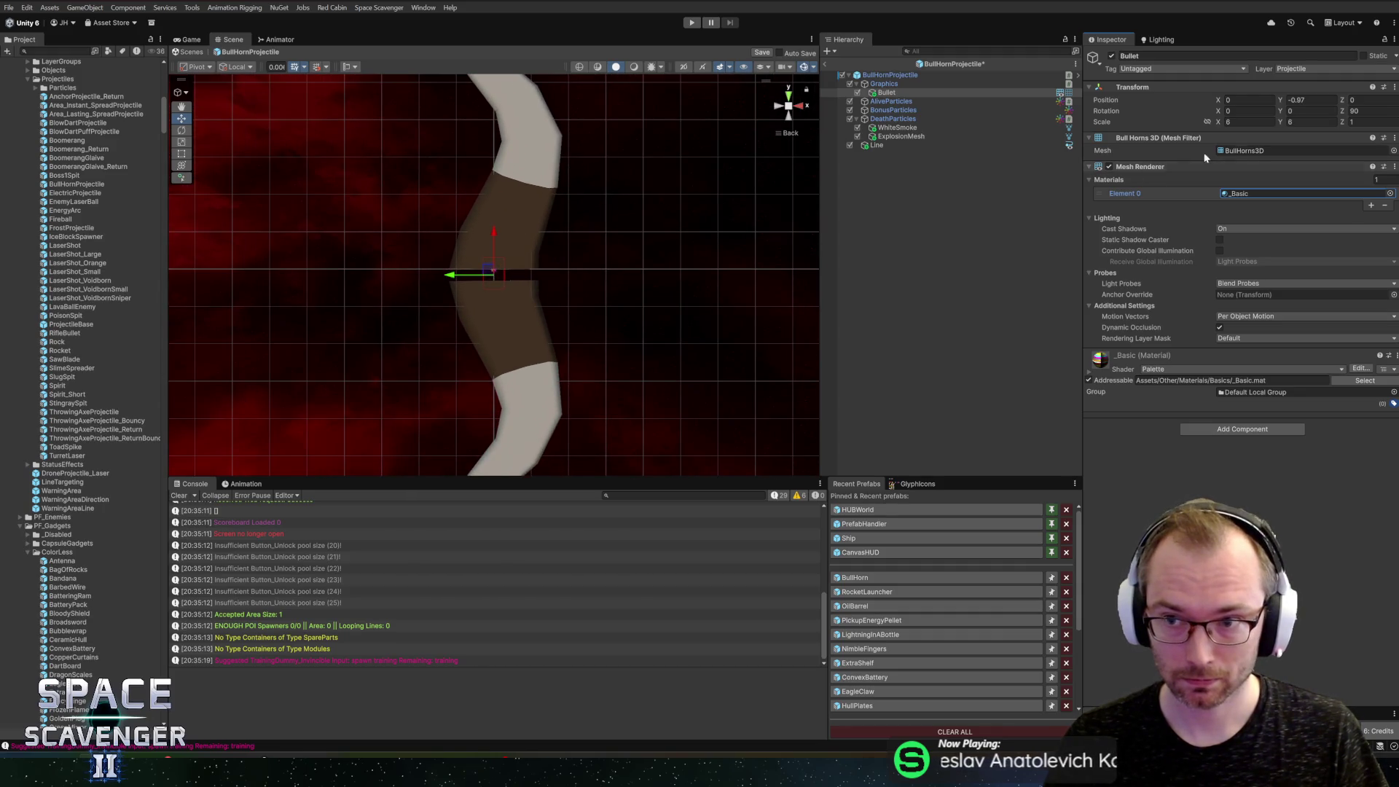
{"action": "type", "text": "1"}
{"action": "key", "text": "Tab"}
{"action": "type", "text": "1"}
{"action": "scroll", "coordinate": [650, 161], "scroll_direction": "up", "scroll_amount": 6}
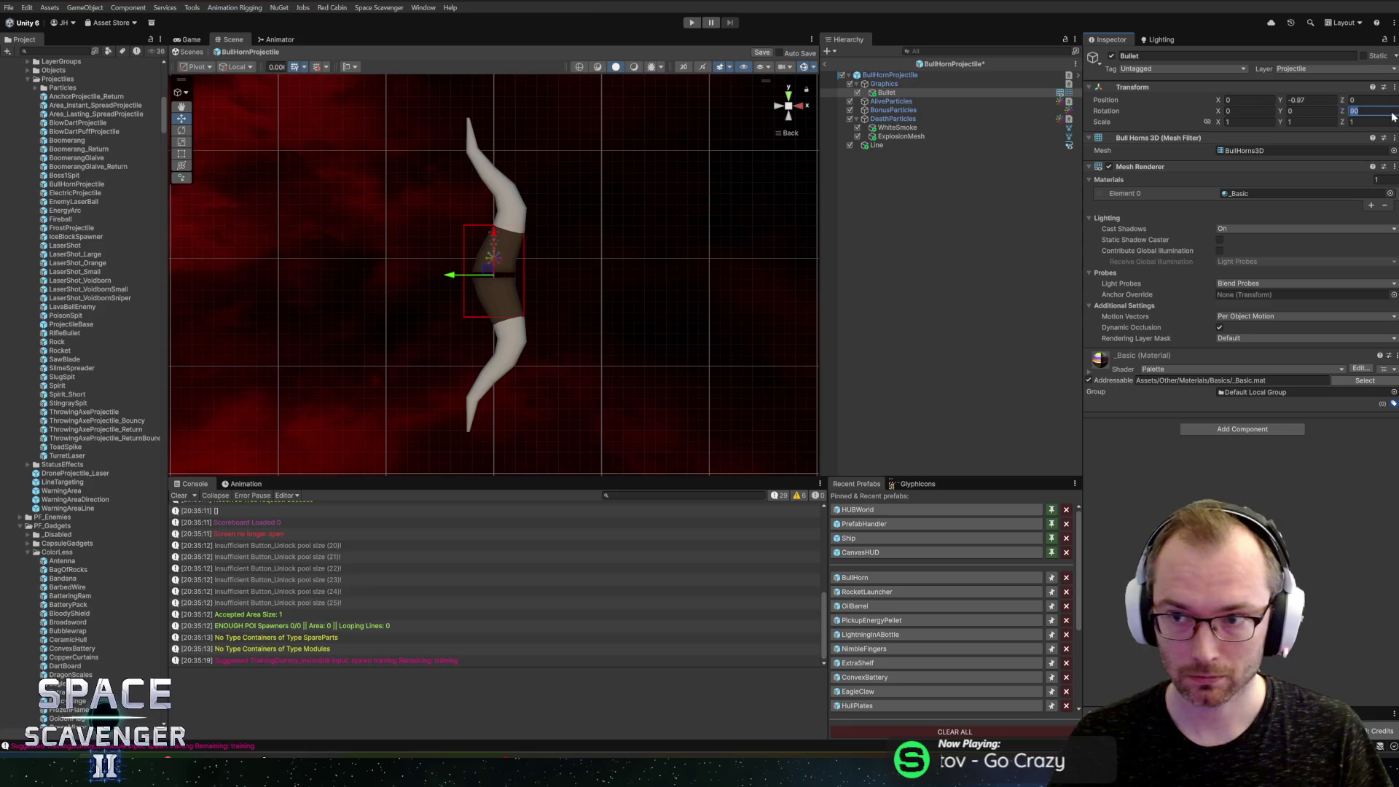
{"action": "type", "text": "0"}
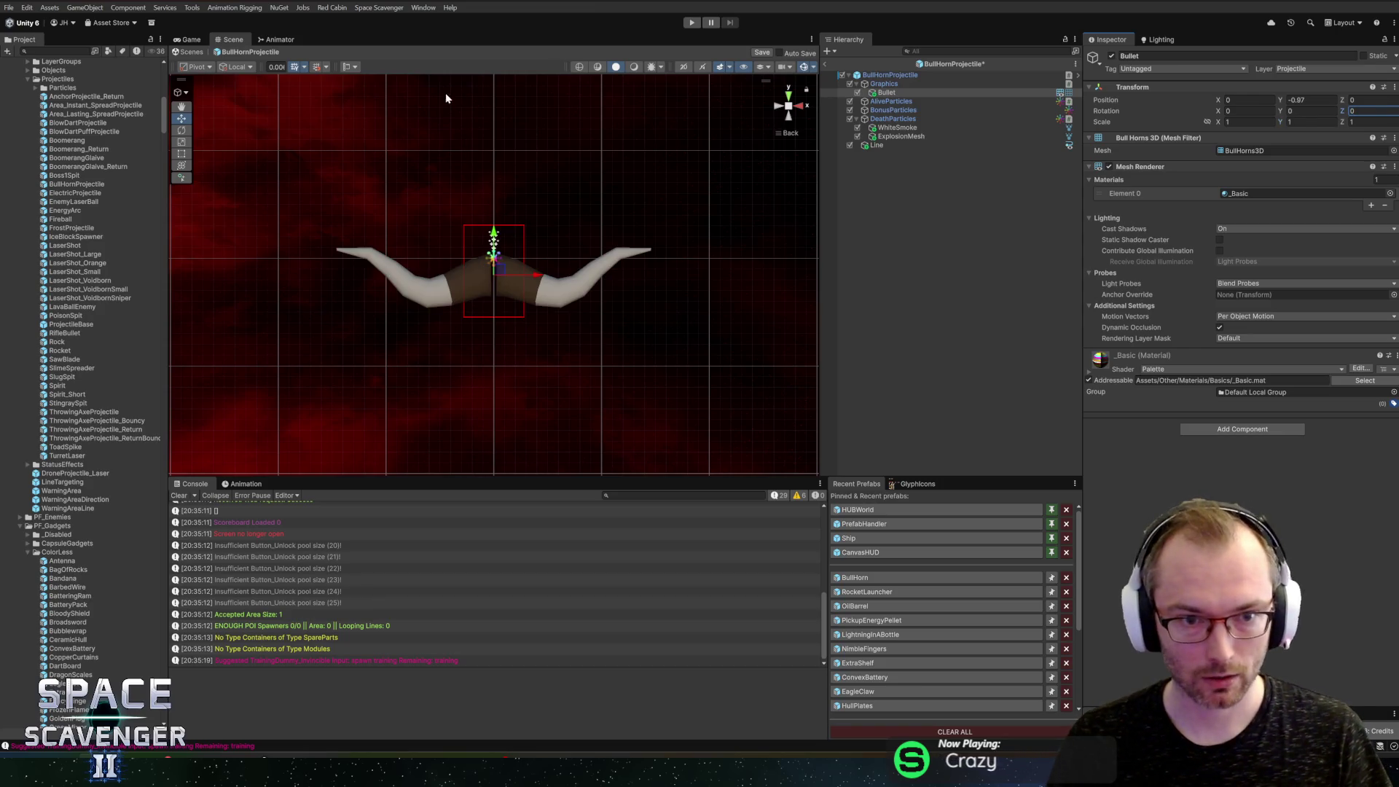
Step: Set the BullHornProjectile root's Visual Size X to 18
{"action": "left_click", "coordinate": [890, 76]}
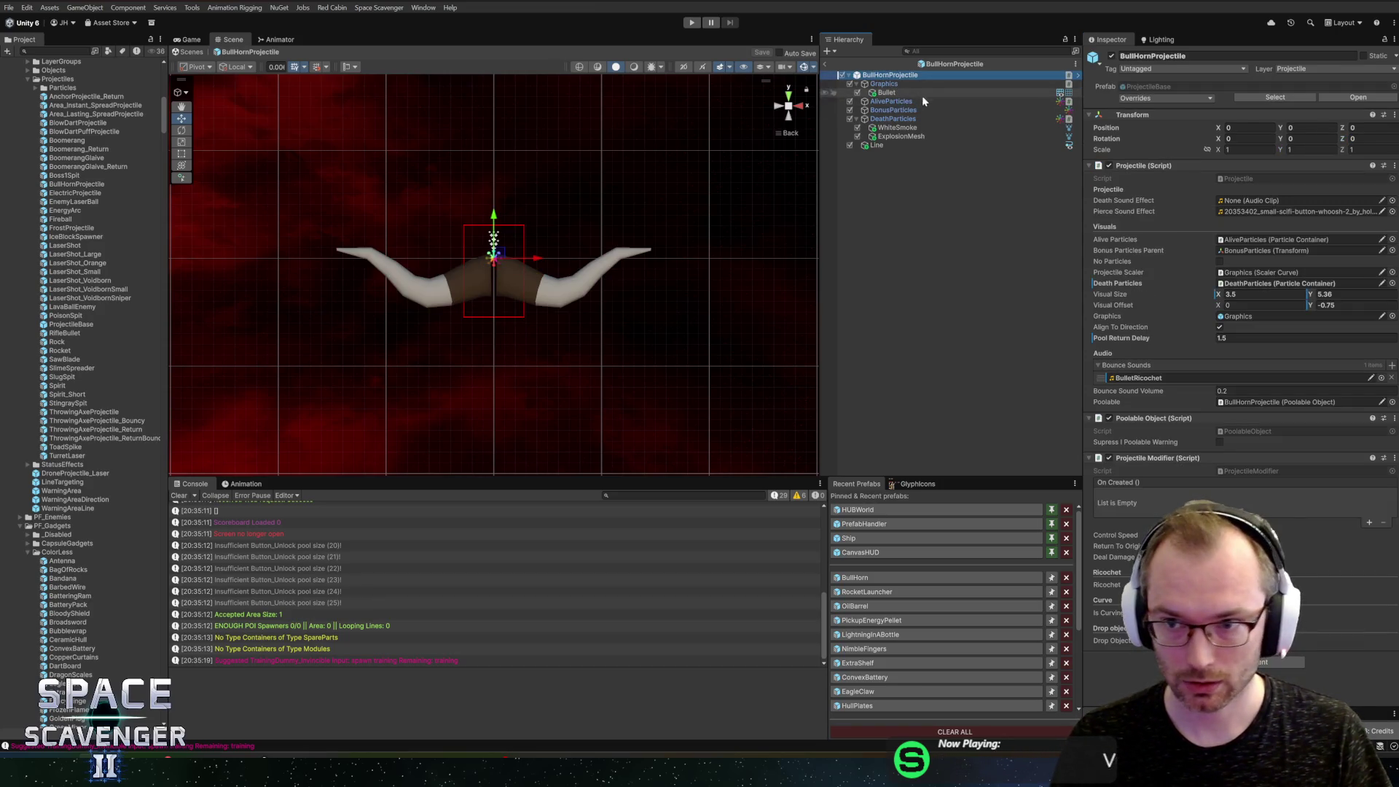
{"action": "left_click_drag", "start_coordinate": [1225, 295], "coordinate": [1389, 308]}
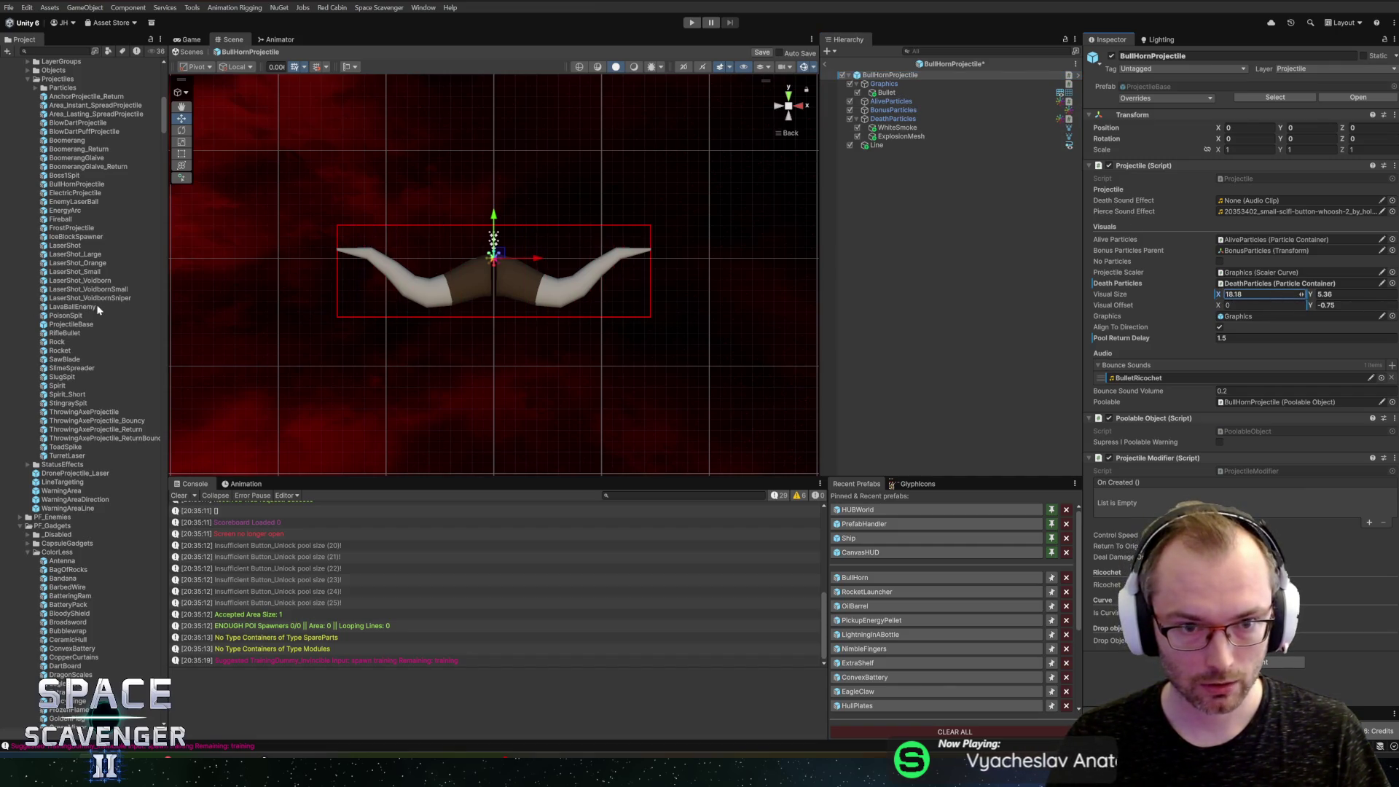
{"action": "left_click_drag", "start_coordinate": [1302, 294], "coordinate": [1291, 296]}
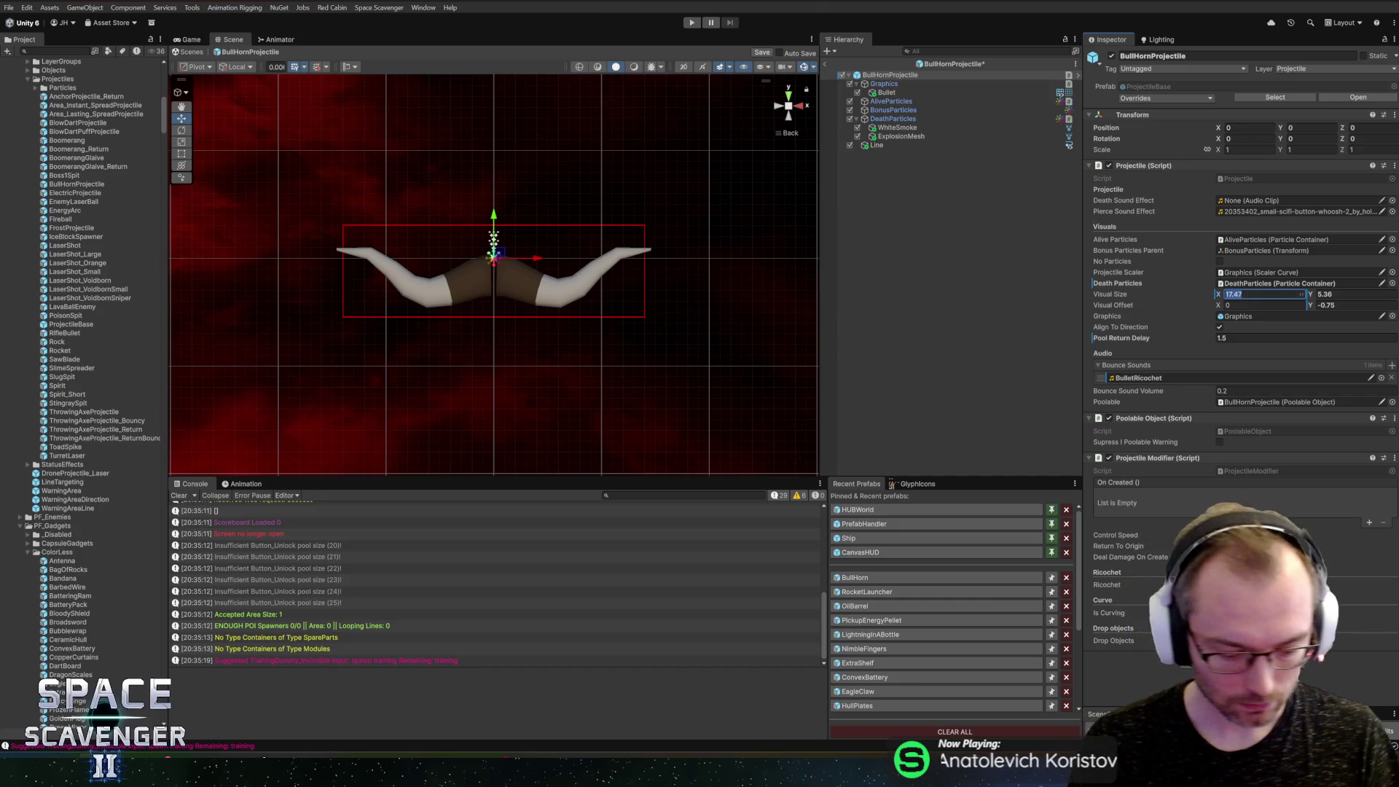
{"action": "type", "text": "18"}
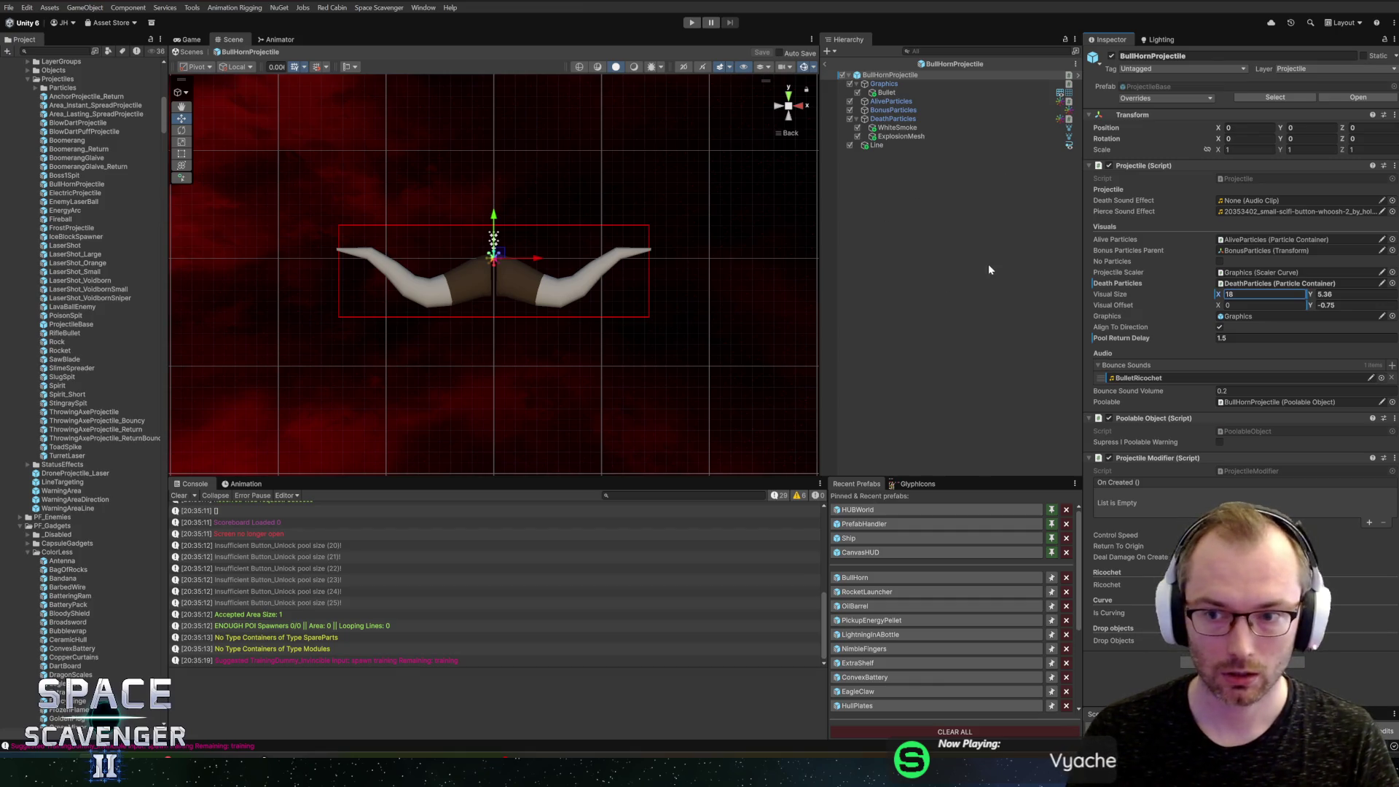
Step: Give the horn mesh the EmperorTransparent material, then open the BullHorn gadget prefab
{"action": "left_click", "coordinate": [886, 93]}
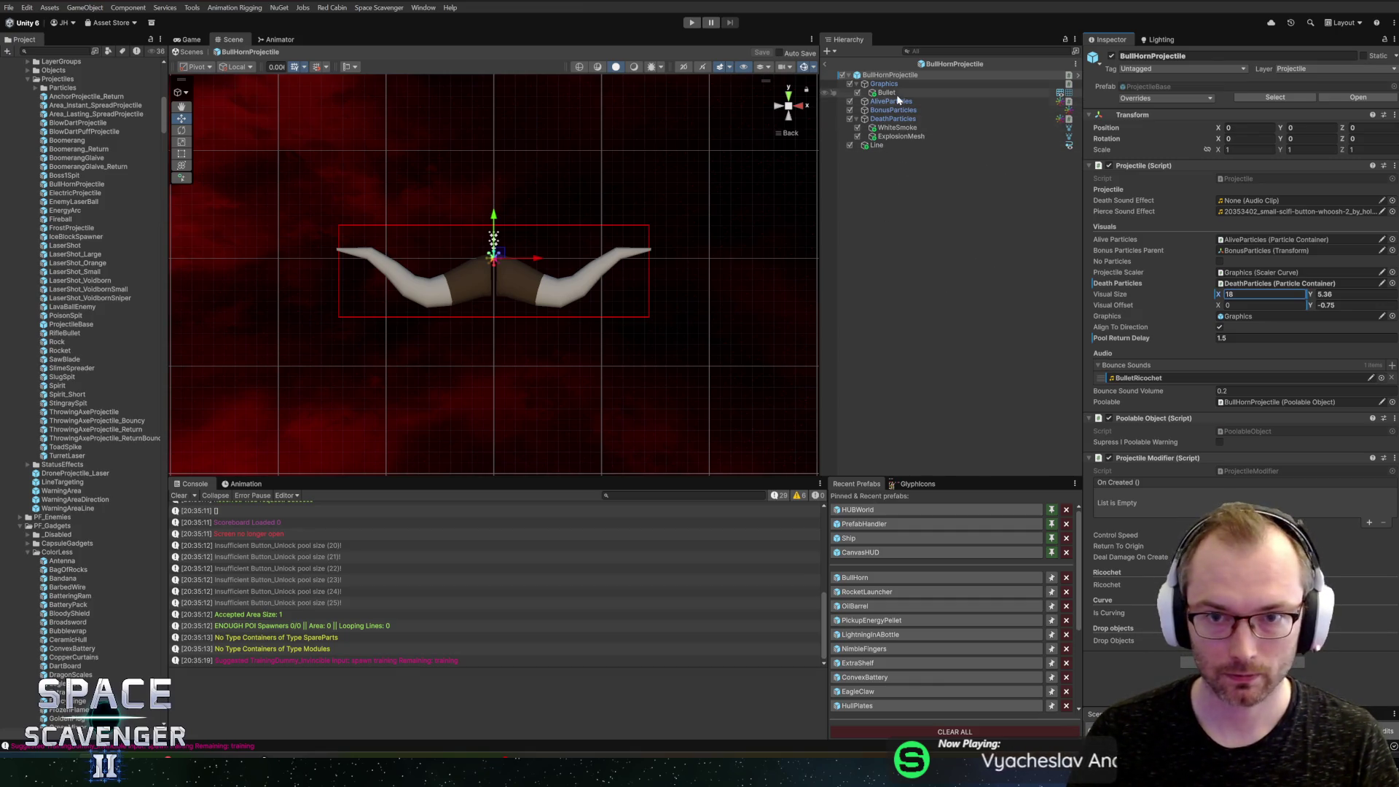
{"action": "left_click", "coordinate": [1391, 194]}
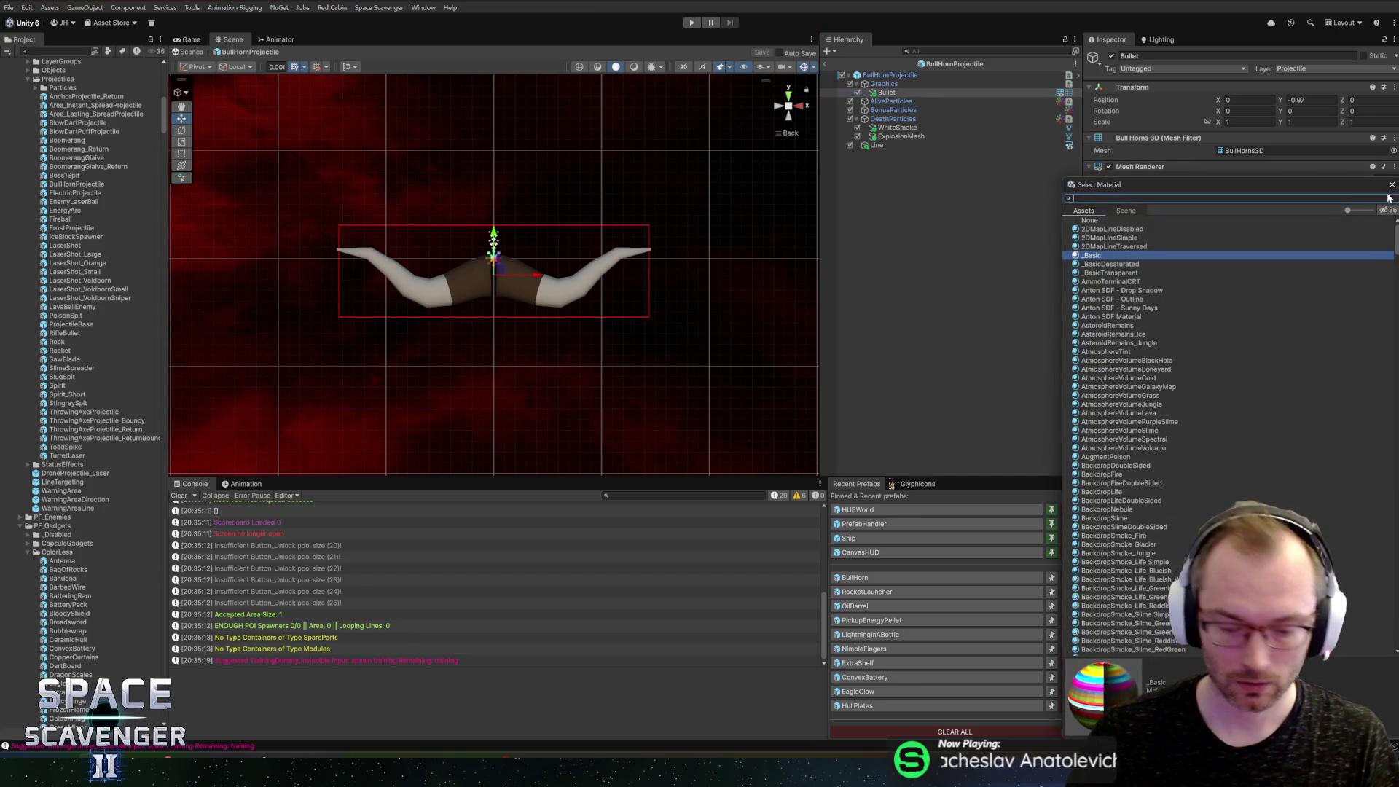
{"action": "type", "text": "per"}
{"action": "double_click", "coordinate": [1113, 246]}
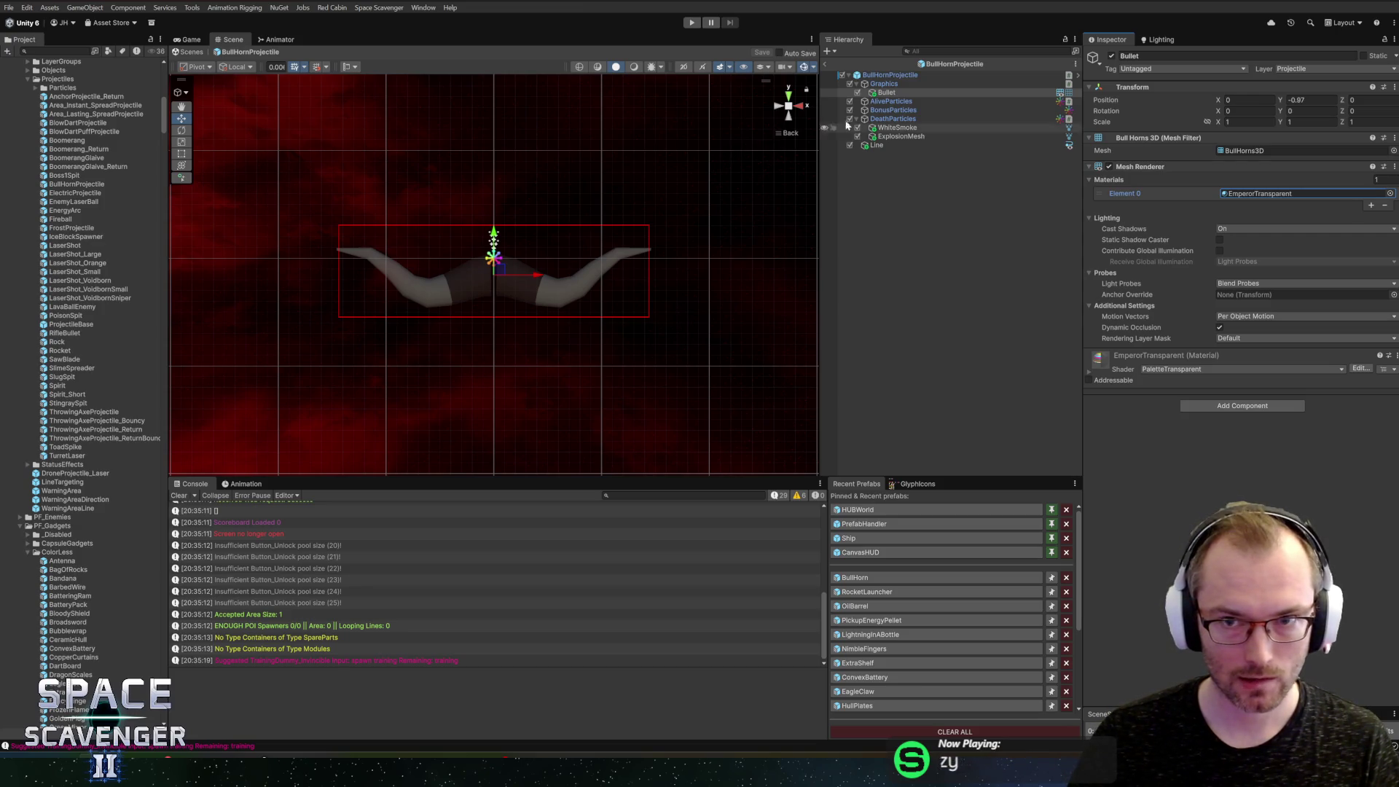
{"action": "left_click", "coordinate": [865, 579]}
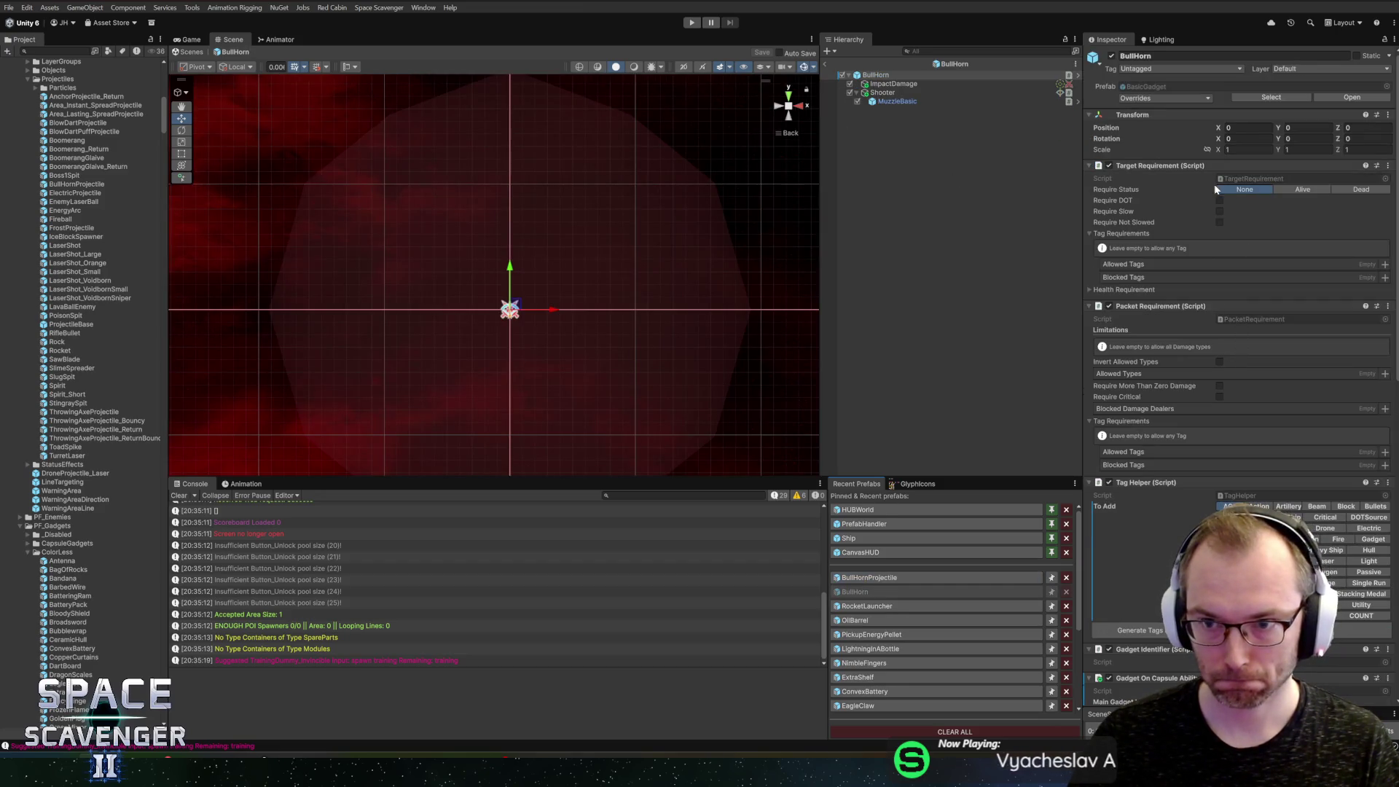
Step: Give the Shooter a pool size of 3 with BullHornProjectile pooled, then start Play mode
{"action": "left_click", "coordinate": [886, 93]}
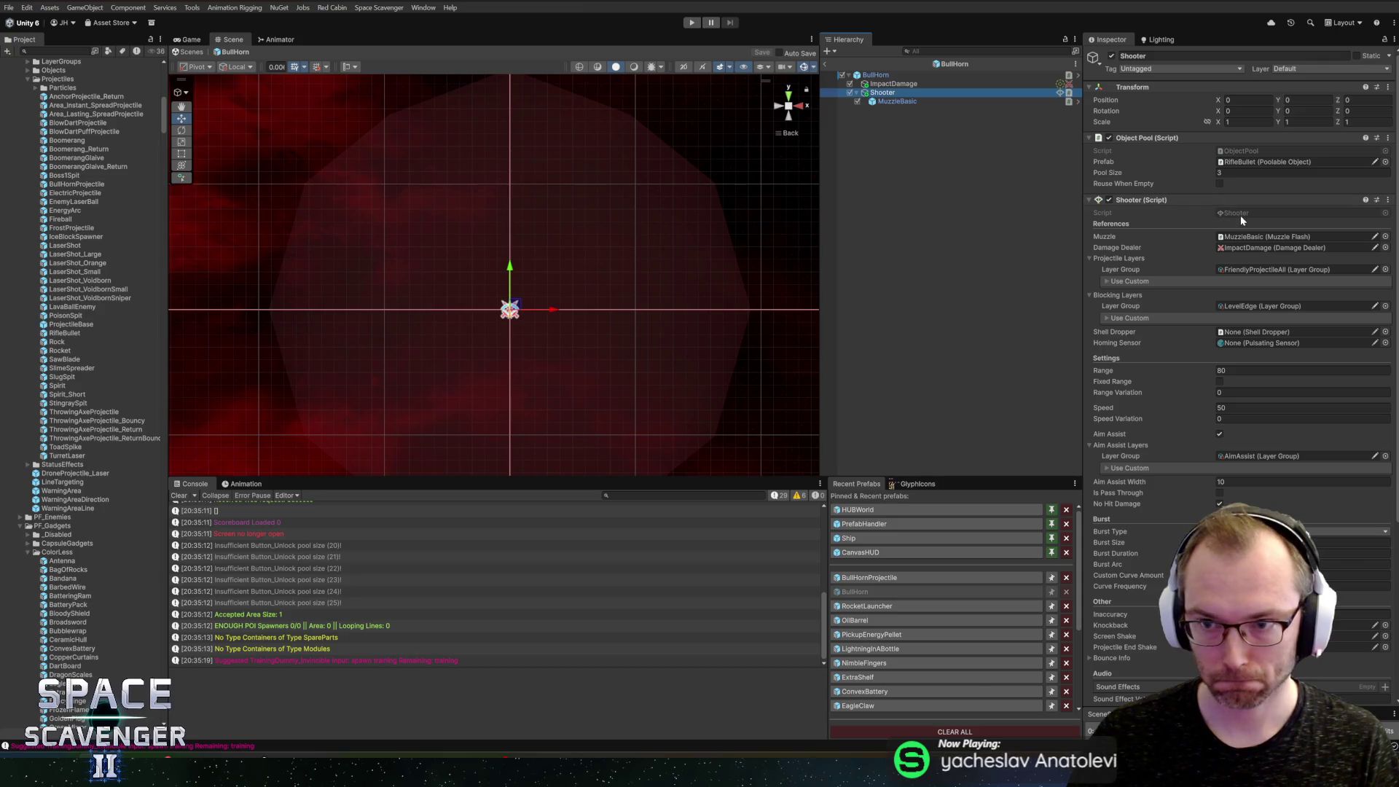
{"action": "left_click", "coordinate": [1242, 167]}
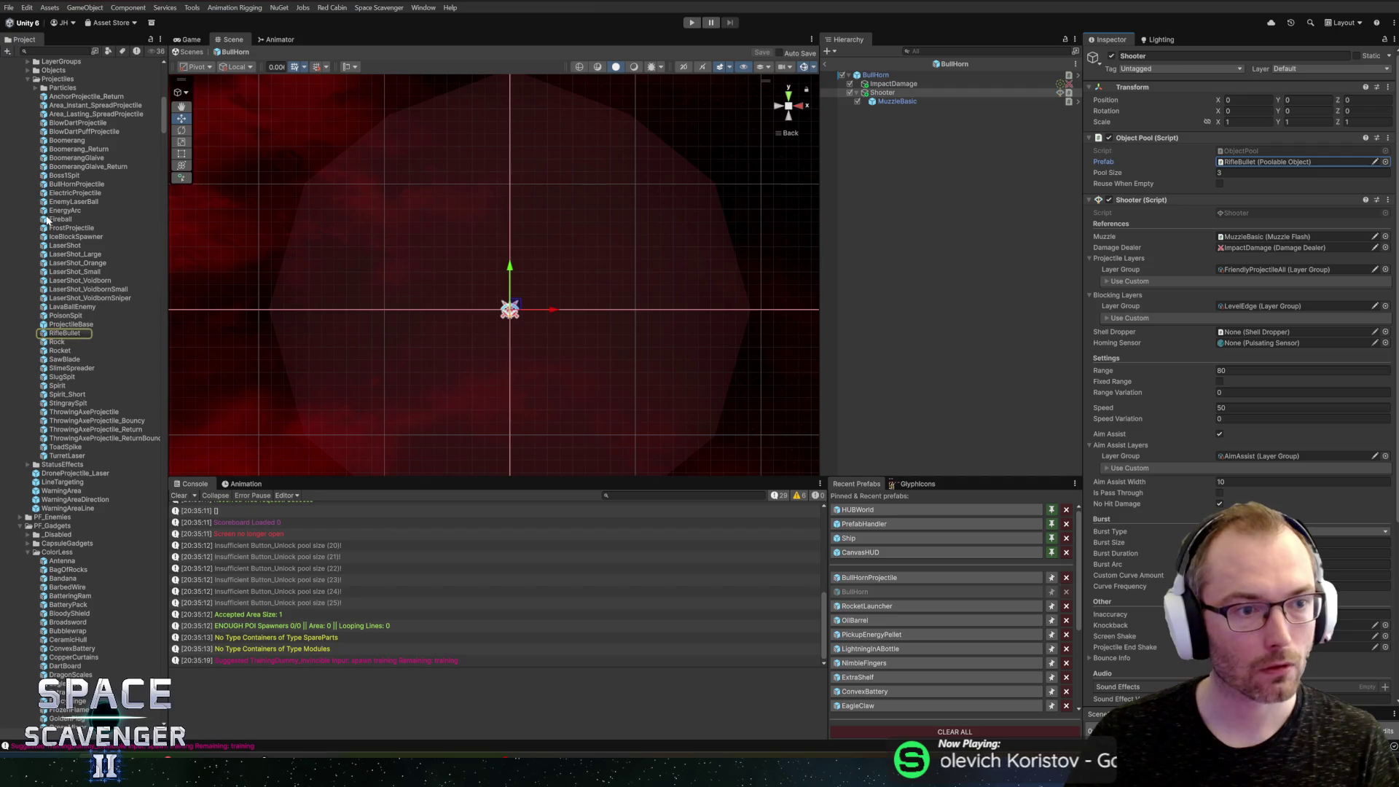
{"action": "mouse_move", "coordinate": [47, 184]}
{"action": "left_mouse_down"}
{"action": "mouse_move", "coordinate": [466, 146]}
{"action": "mouse_move", "coordinate": [1223, 188]}
{"action": "mouse_move", "coordinate": [1234, 163]}
{"action": "left_mouse_up"}
{"action": "left_click", "coordinate": [826, 65]}
{"action": "left_click", "coordinate": [690, 23]}
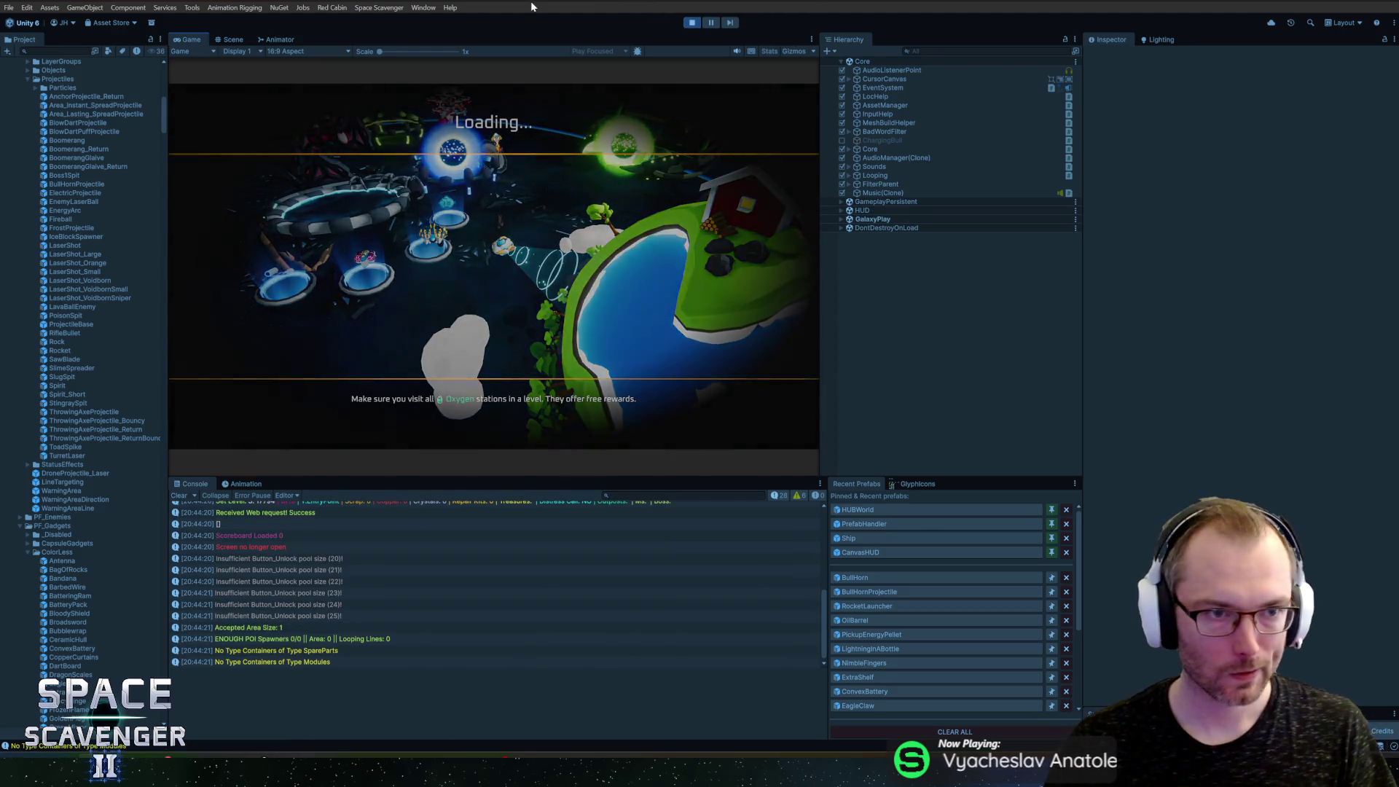
Step: Run 'gadget add bullhorn' in the in-game debug console to equip the gadget
{"action": "key", "text": "grave"}
{"action": "type", "text": "gadget add bullhorn"}
{"action": "key", "text": "Return"}
Step: Maximise the Game view and fly the ship around the hub test-firing the horns
{"action": "key", "text": "w"}
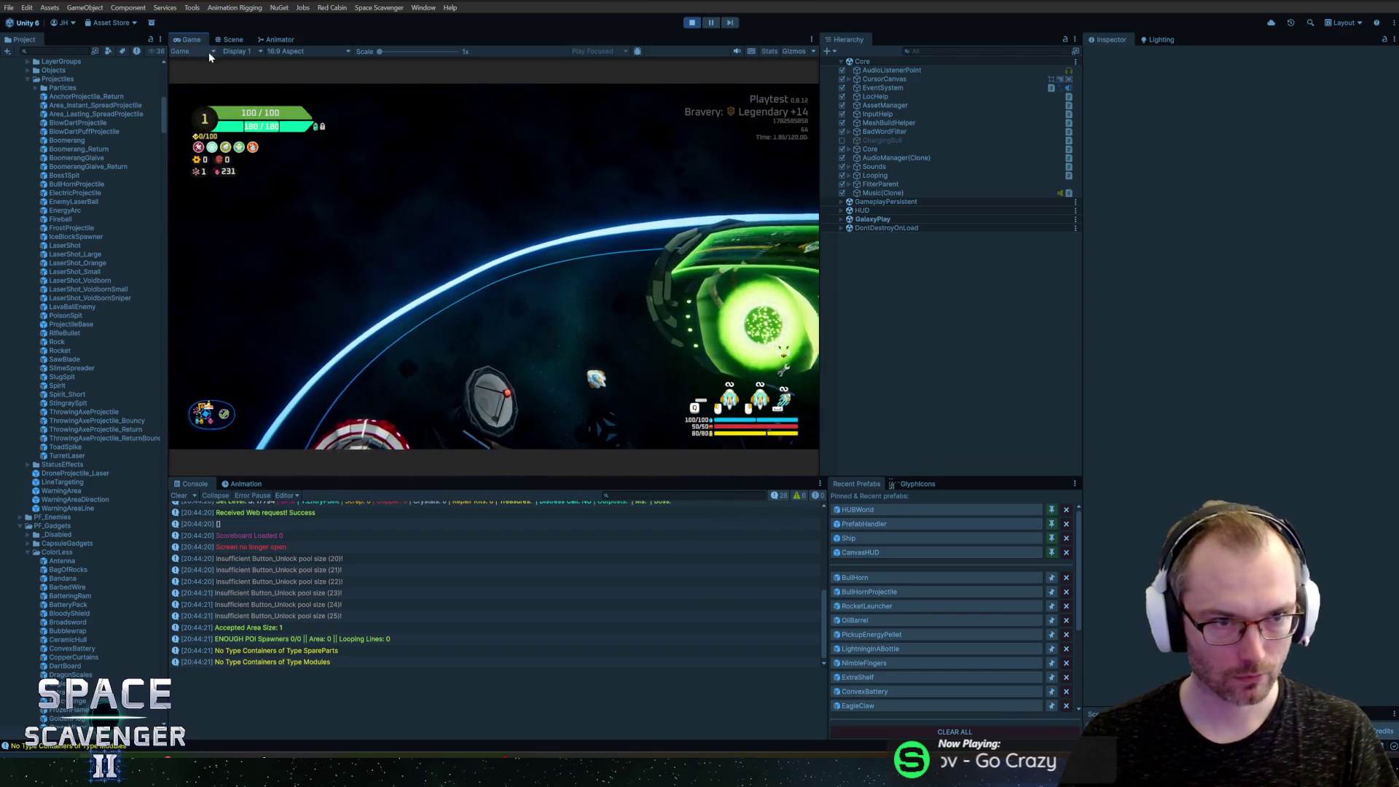
{"action": "double_click", "coordinate": [198, 39]}
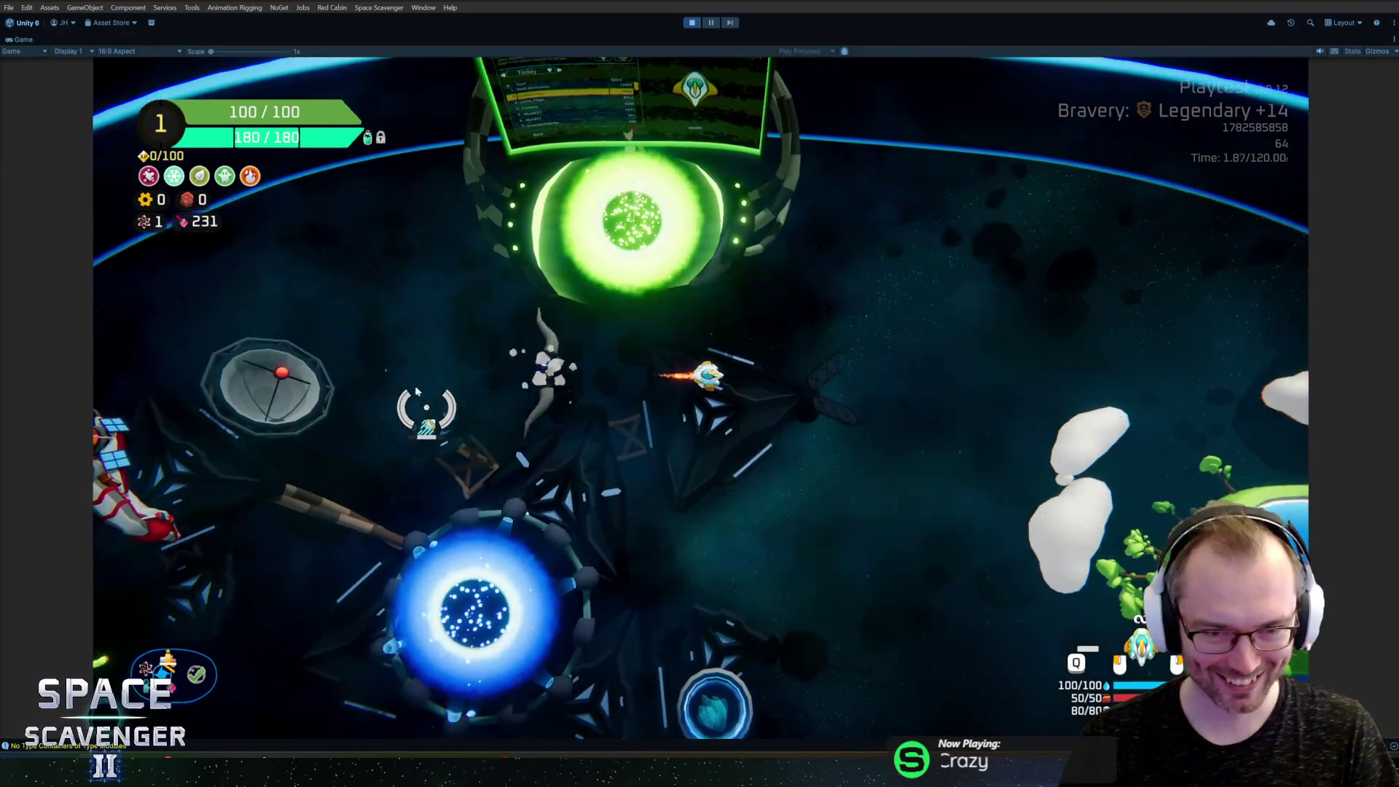
{"action": "key", "text": "a"}
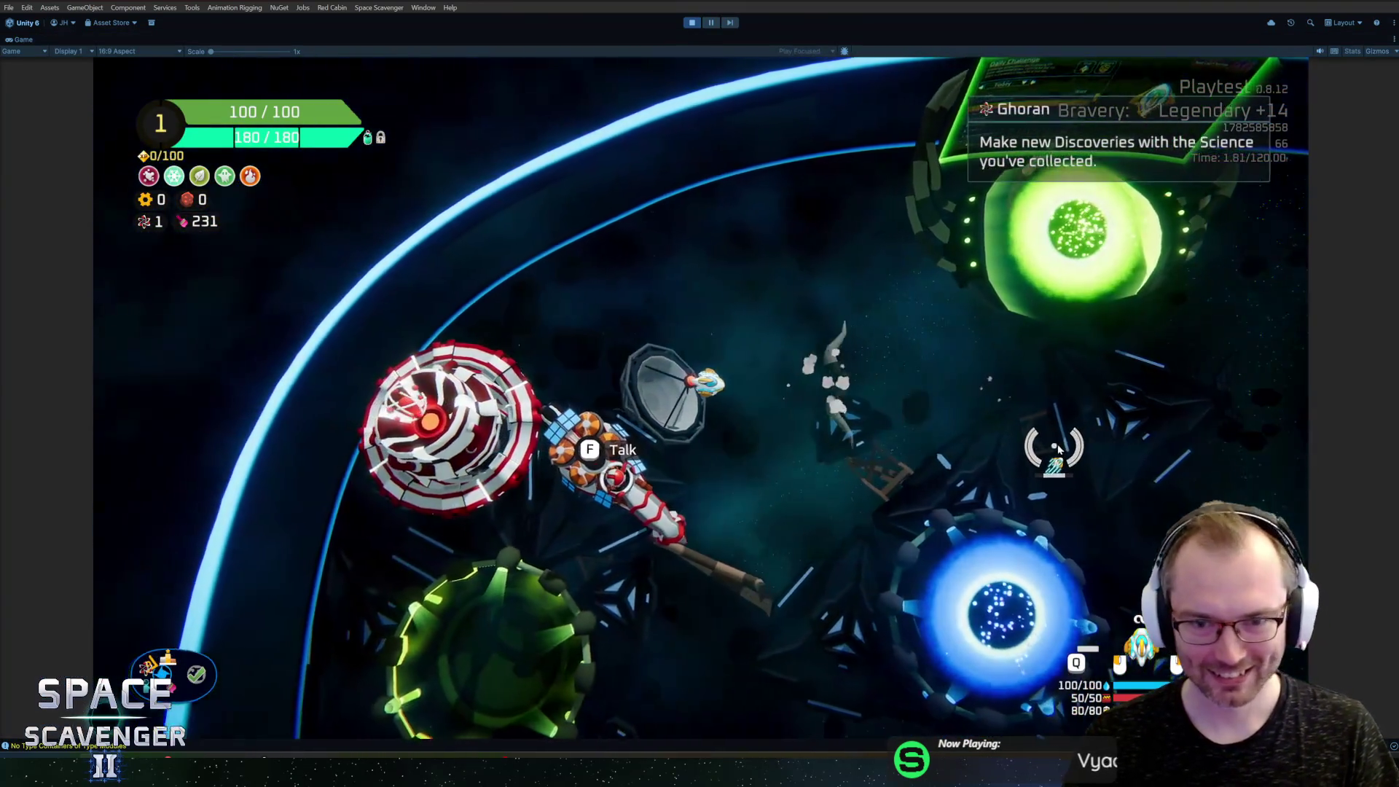
{"action": "key", "text": "d"}
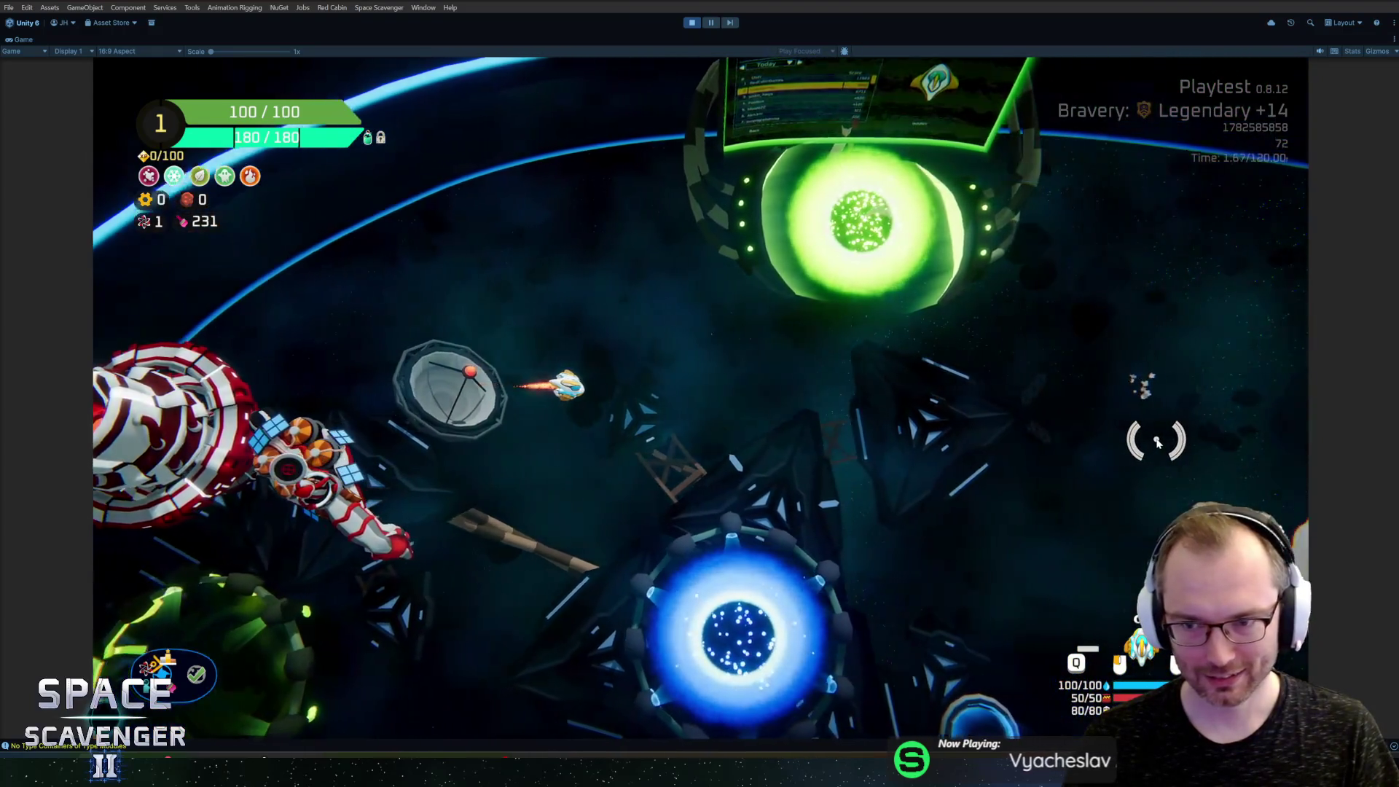
{"action": "key", "text": "d"}
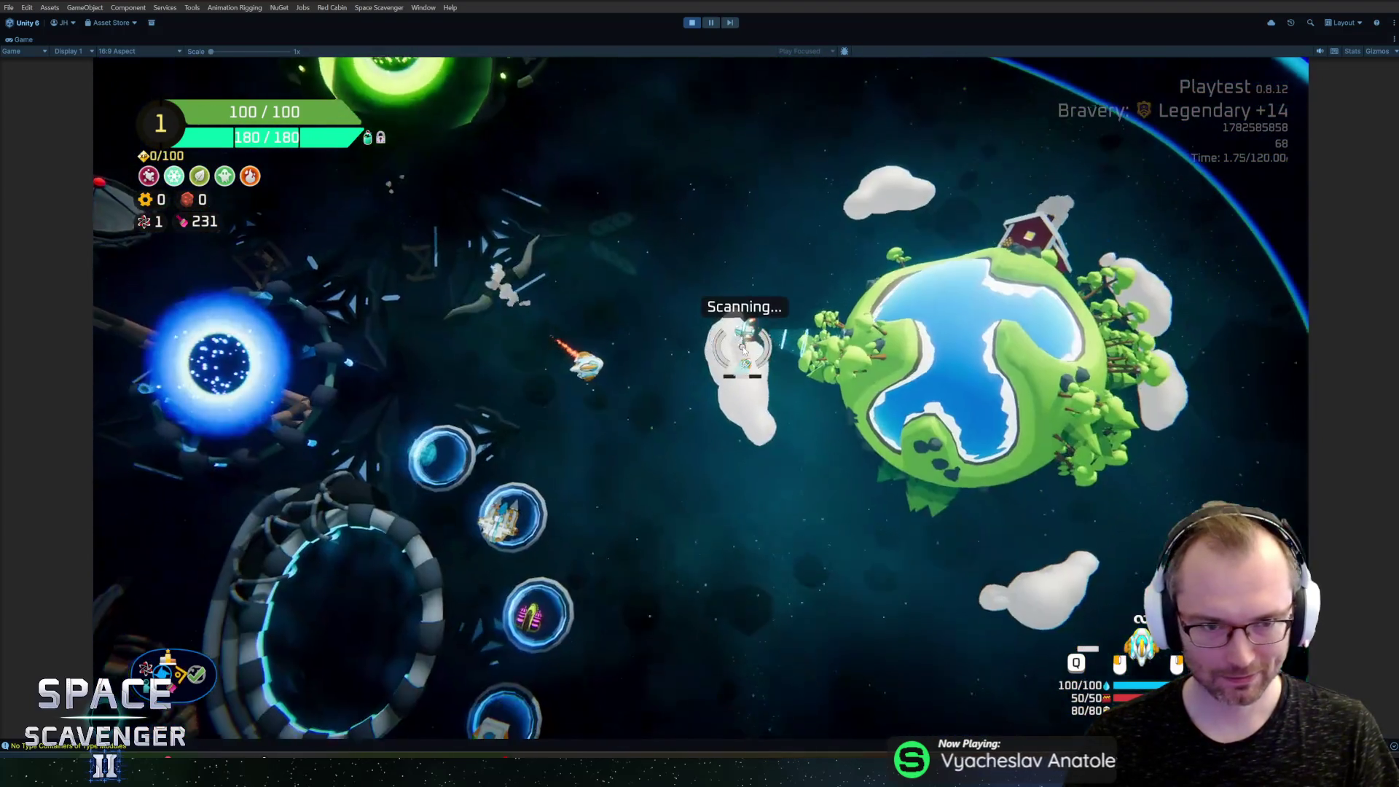
{"action": "key", "text": "a"}
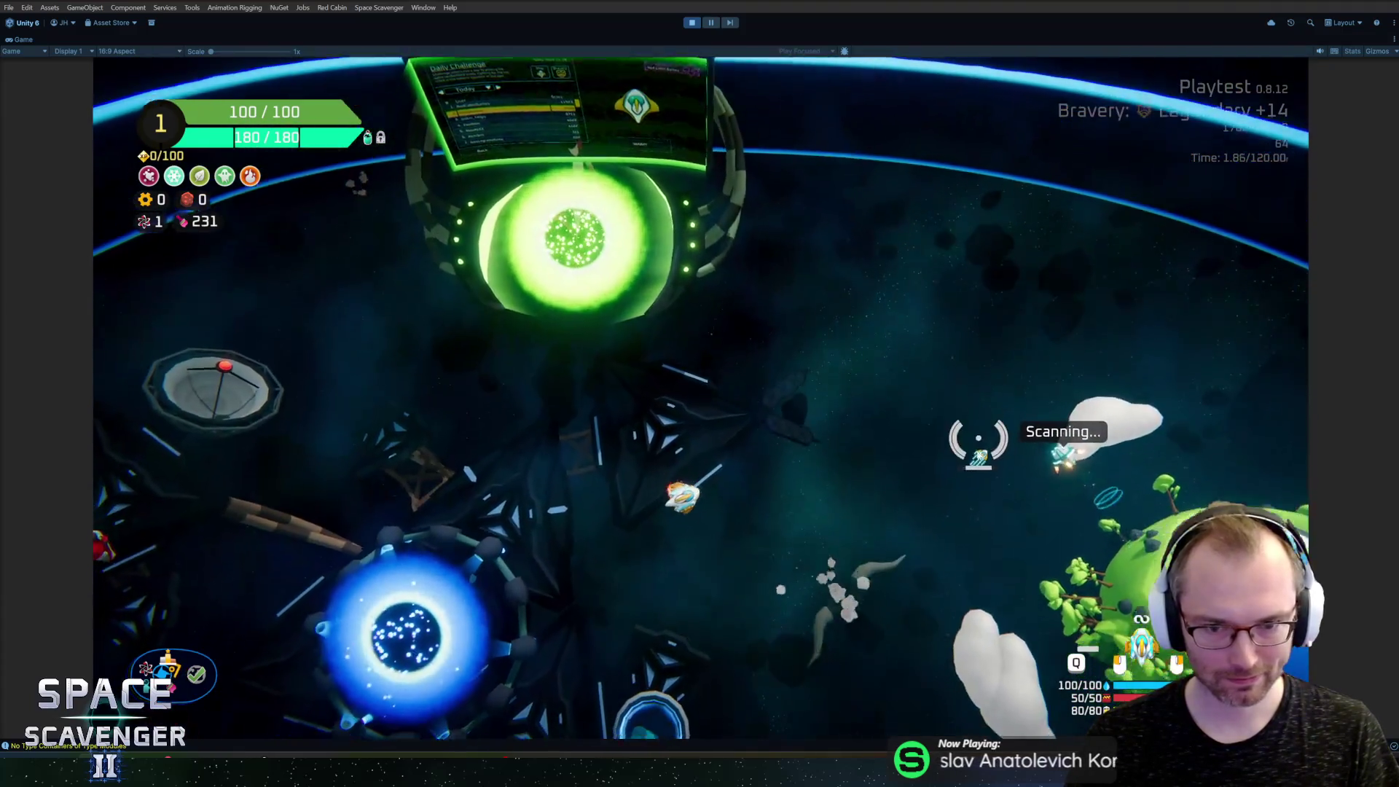
{"action": "key", "text": "s"}
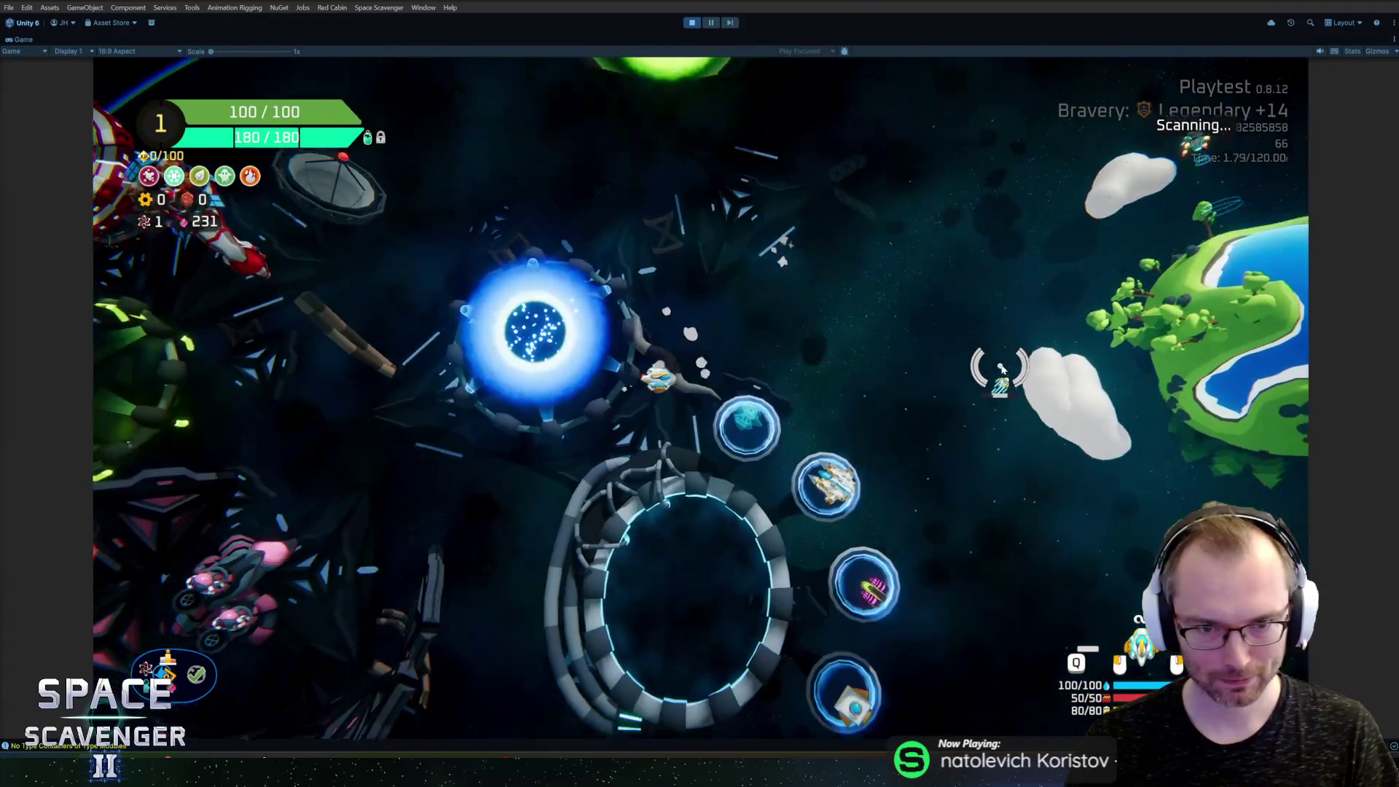
{"action": "key", "text": "w"}
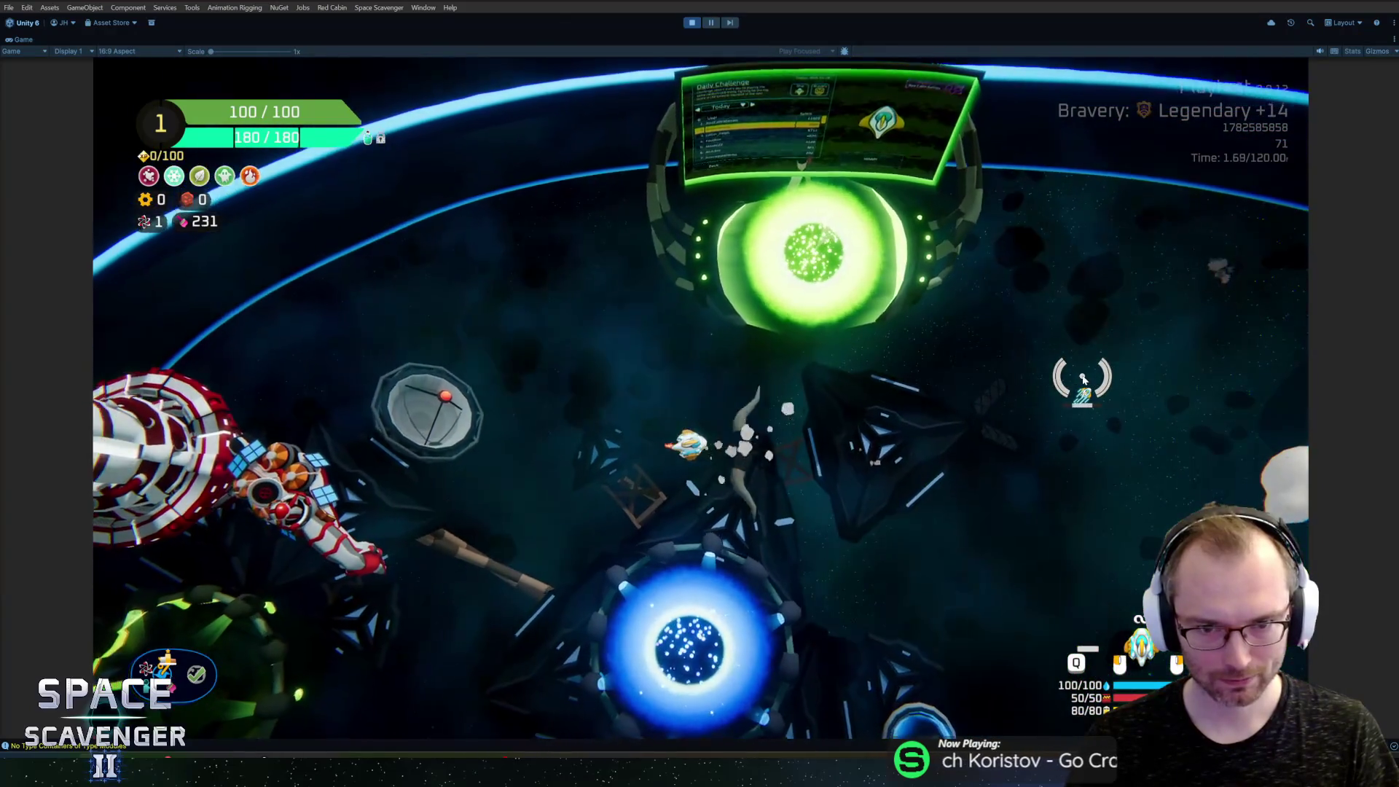
{"action": "key", "text": "d"}
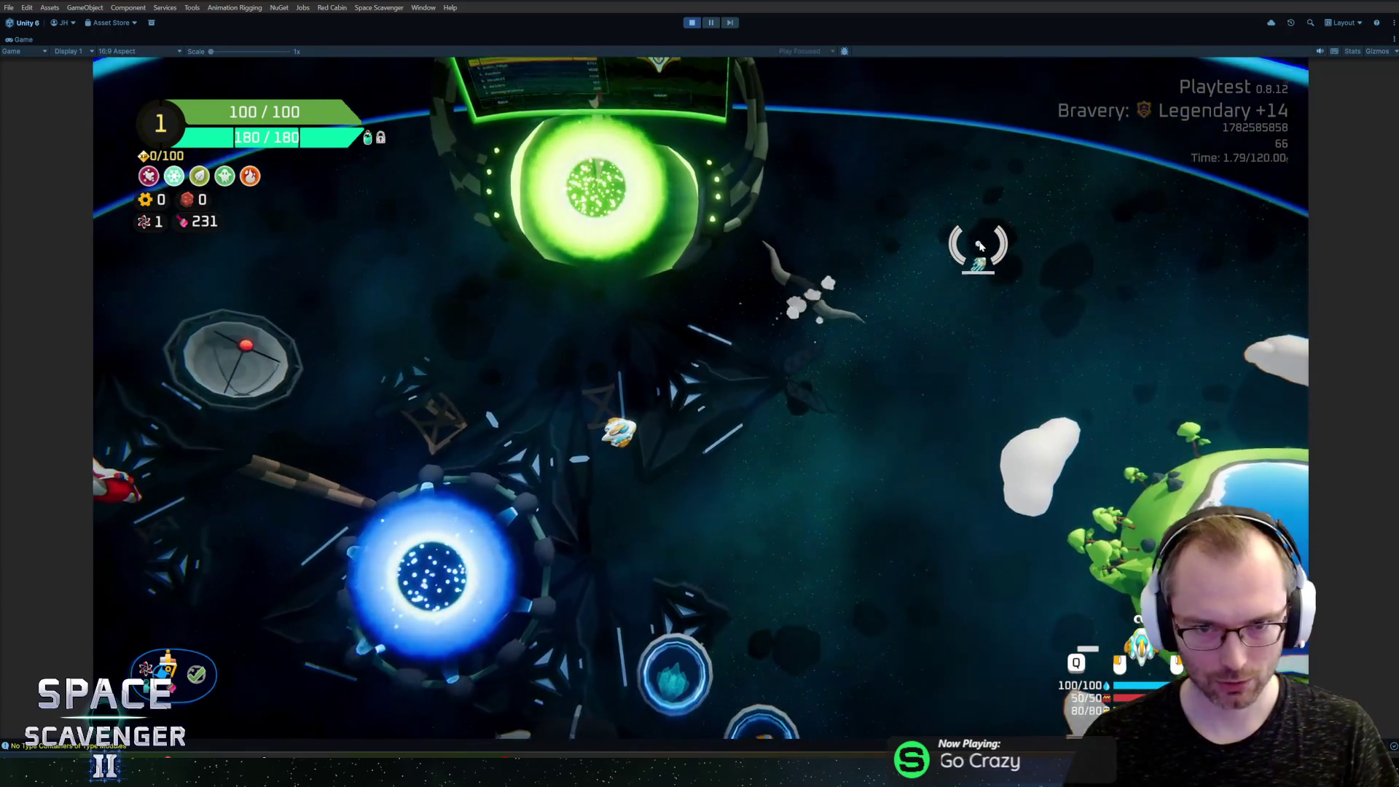
{"action": "key", "text": "grave"}
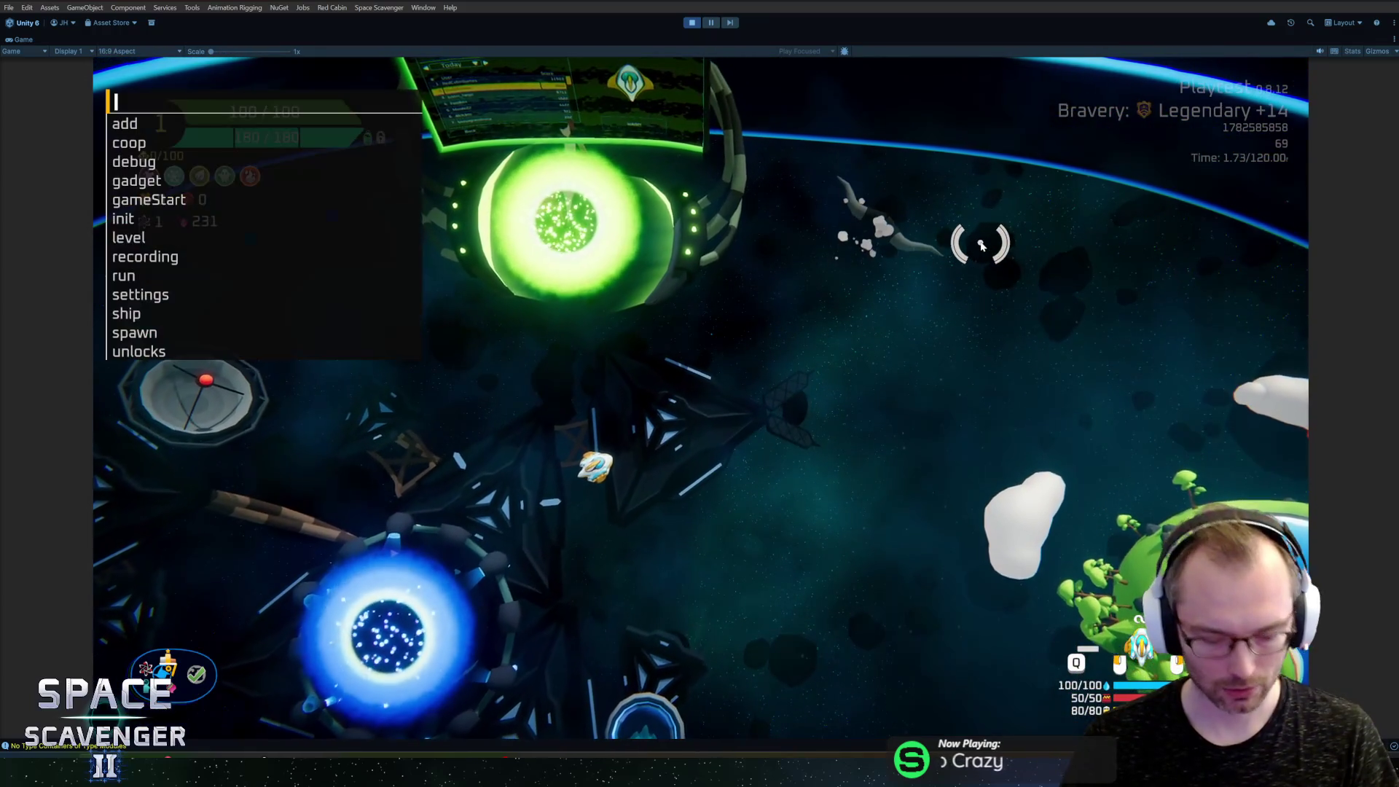
Step: Spawn invincible training dummies with the 'spawn train' console command
{"action": "type", "text": "spawn"}
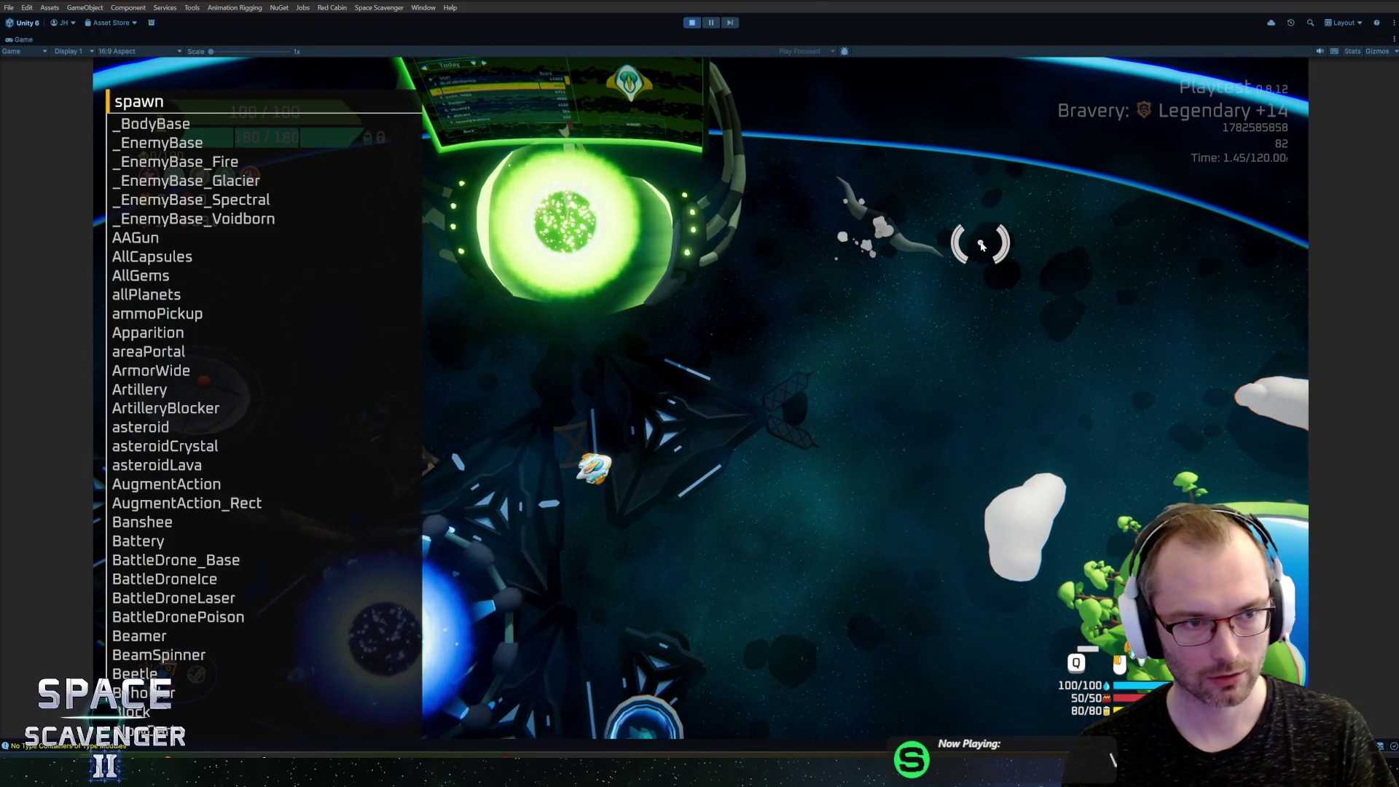
{"action": "type", "text": " train"}
{"action": "key", "text": "Down"}
{"action": "key", "text": "Down"}
{"action": "key", "text": "Return"}
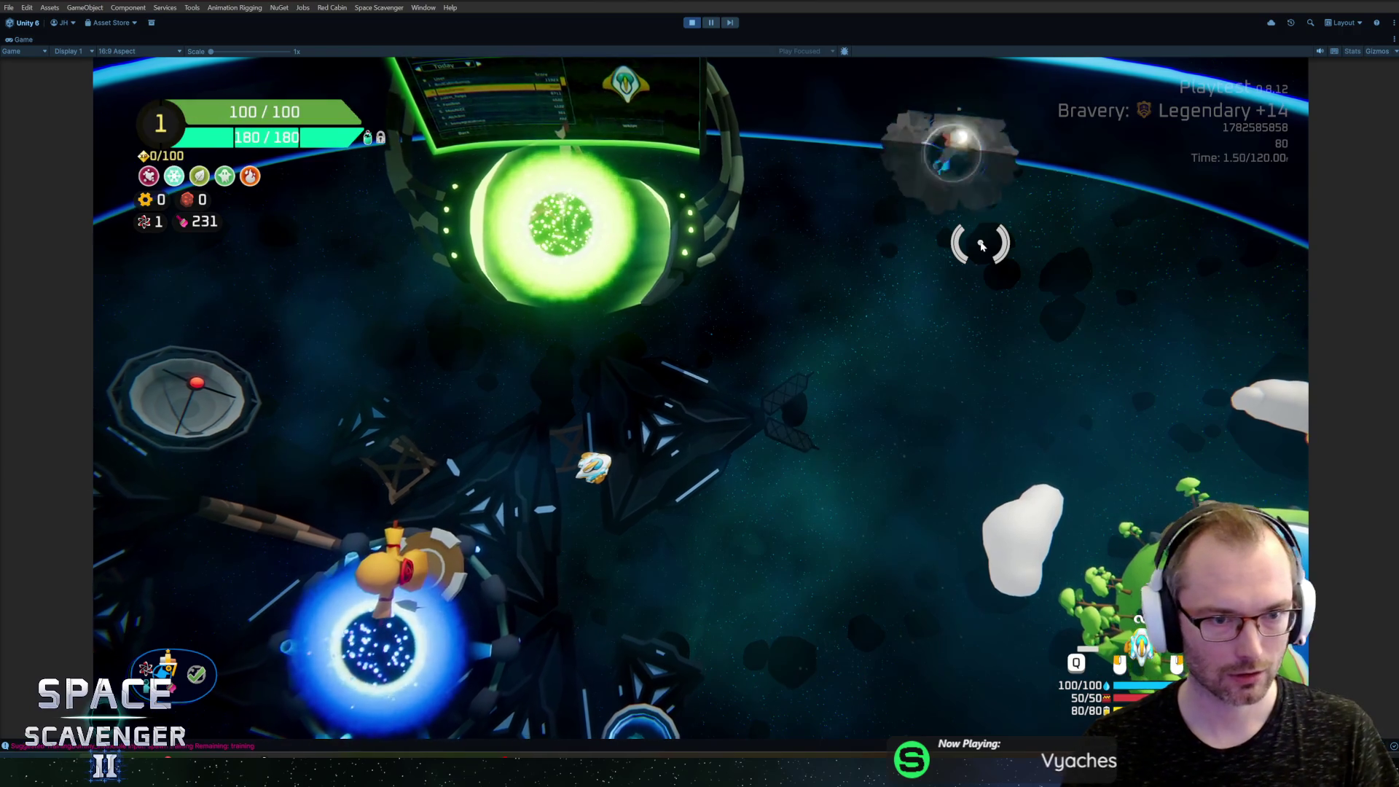
Step: Fly around the arena firing the BullHorn at dummies and enemies, then stop play mode
{"action": "key", "text": "a"}
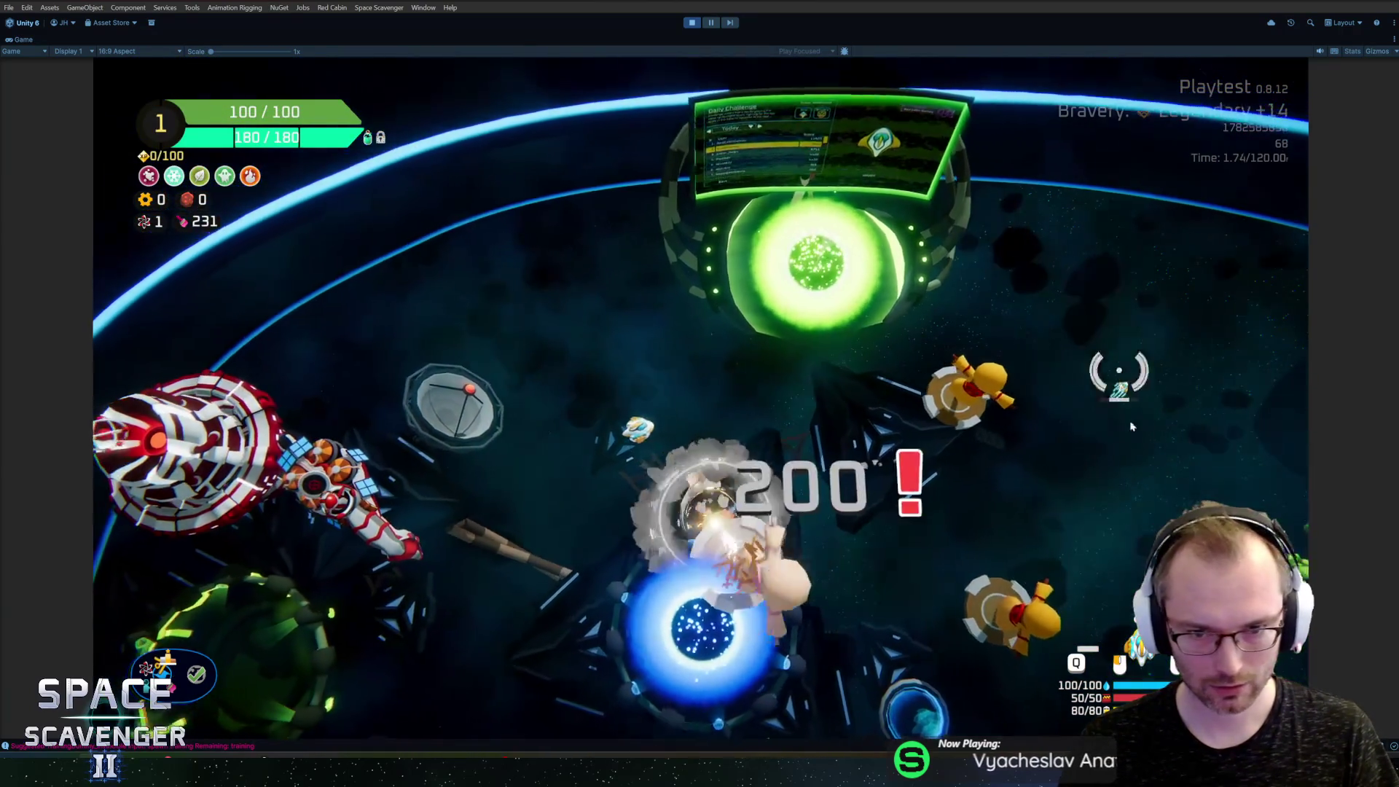
{"action": "key", "text": "s"}
{"action": "key", "text": "d"}
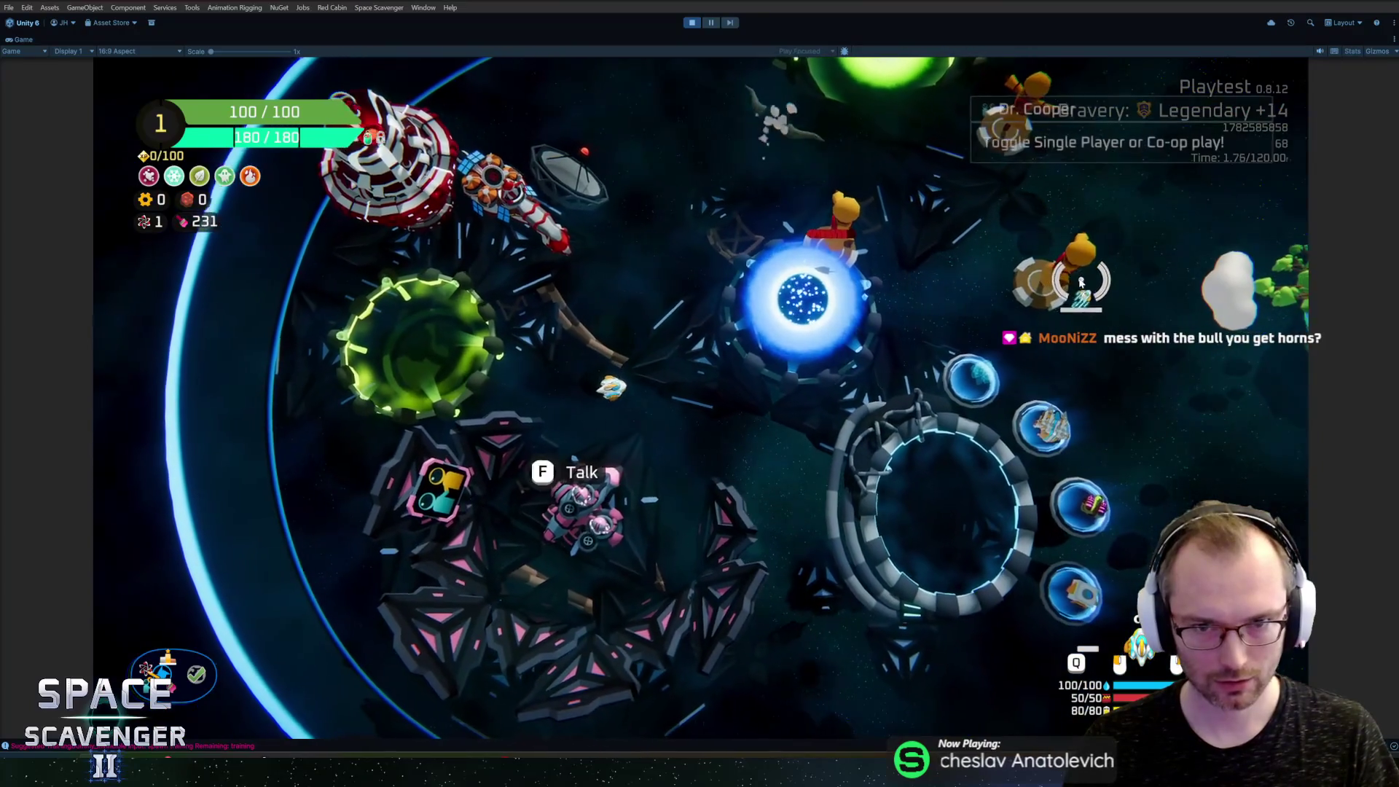
{"action": "key", "text": "s"}
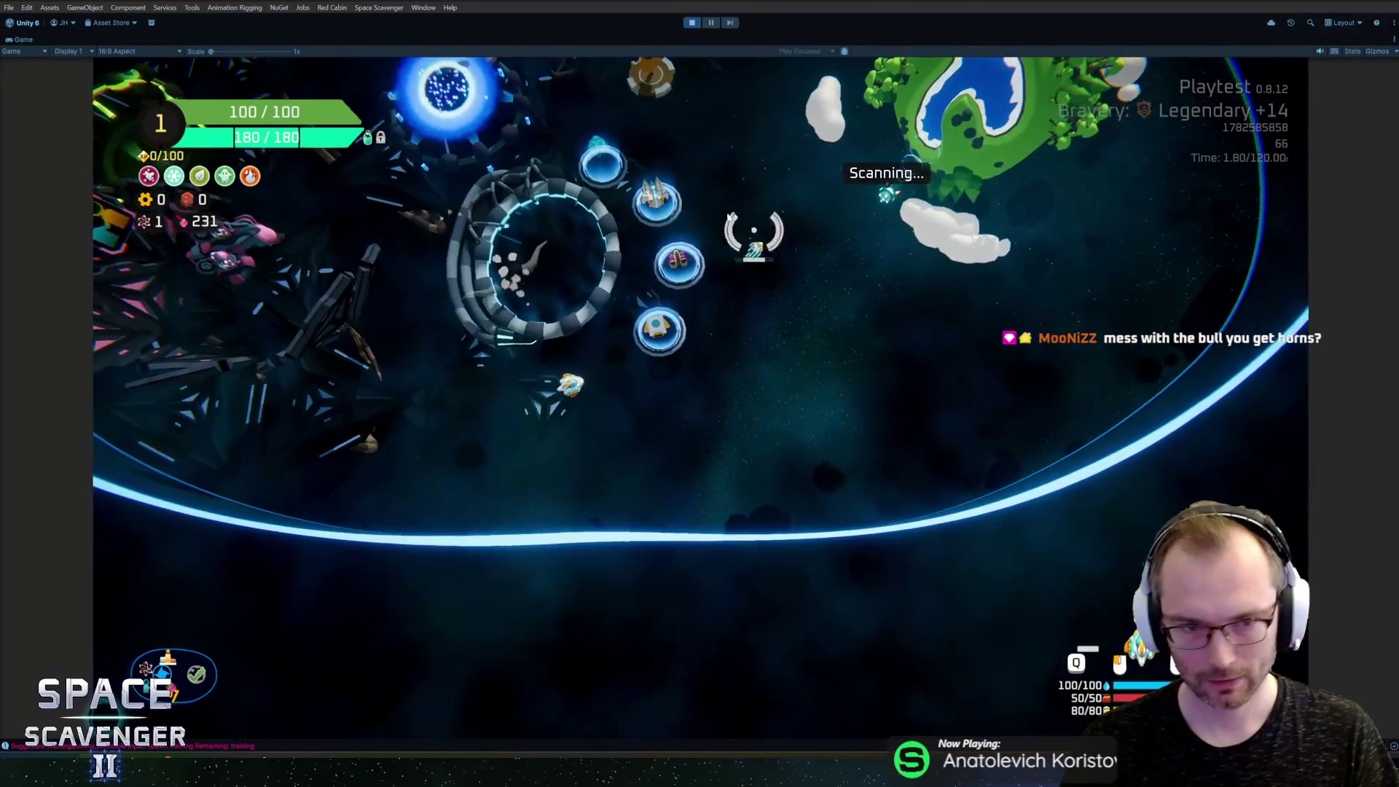
{"action": "key", "text": "w"}
{"action": "key", "text": "w"}
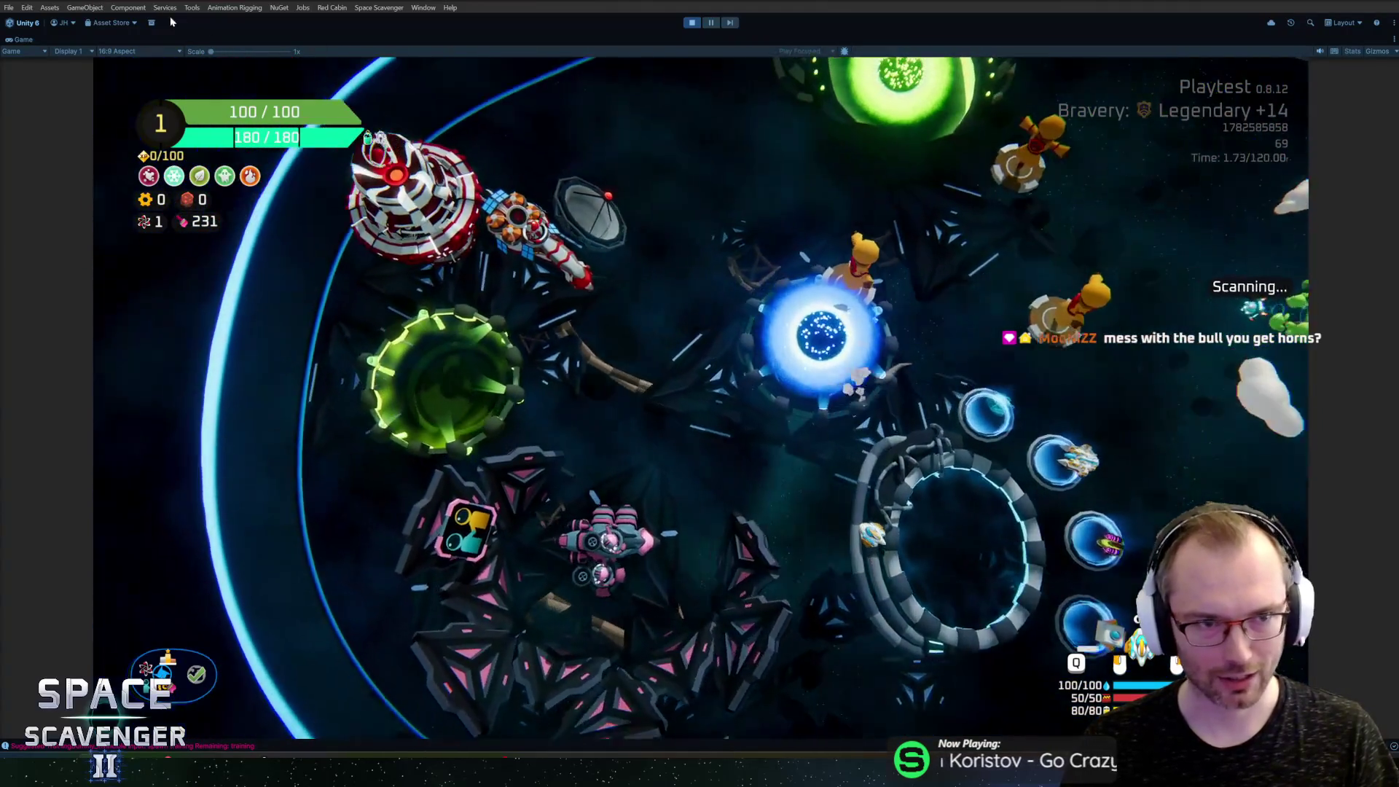
{"action": "key", "text": "w"}
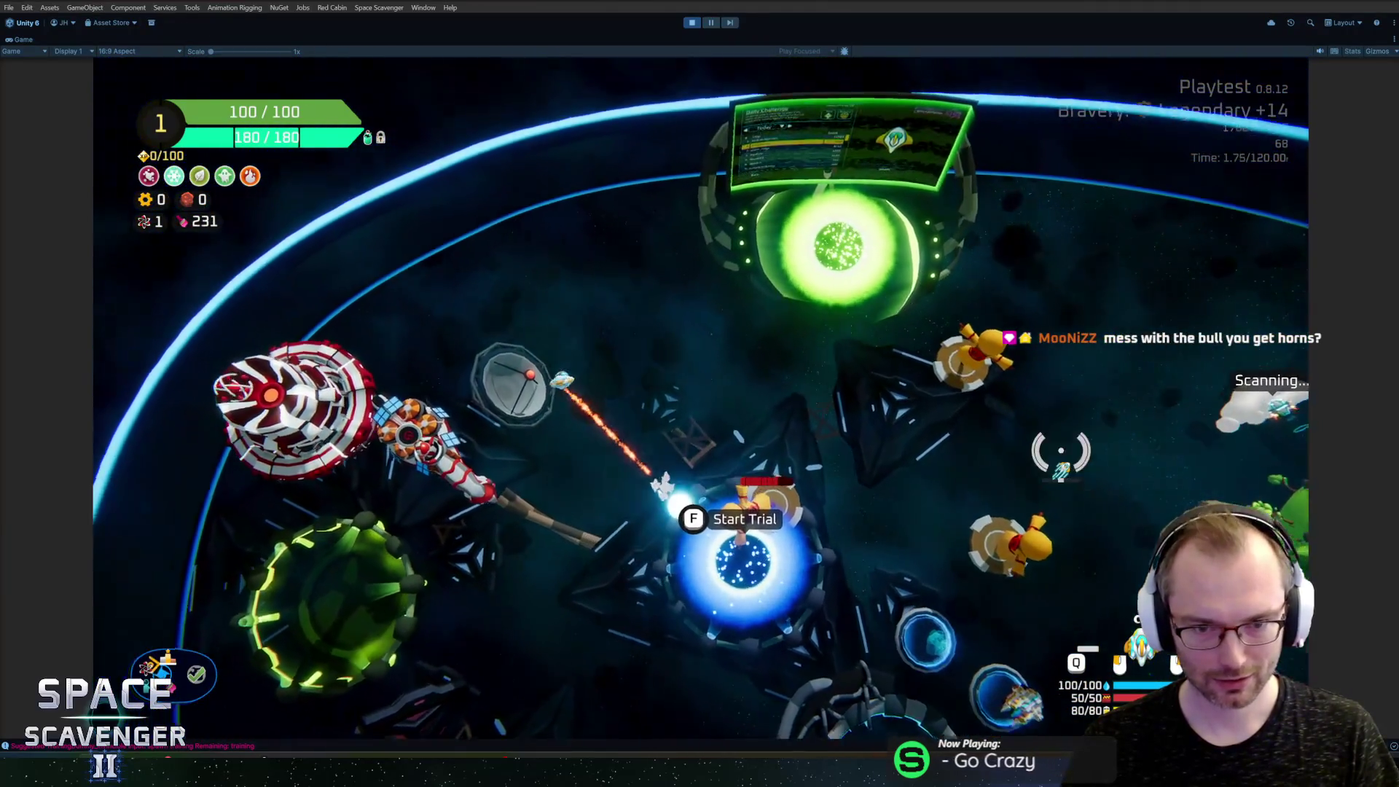
{"action": "key", "text": "f"}
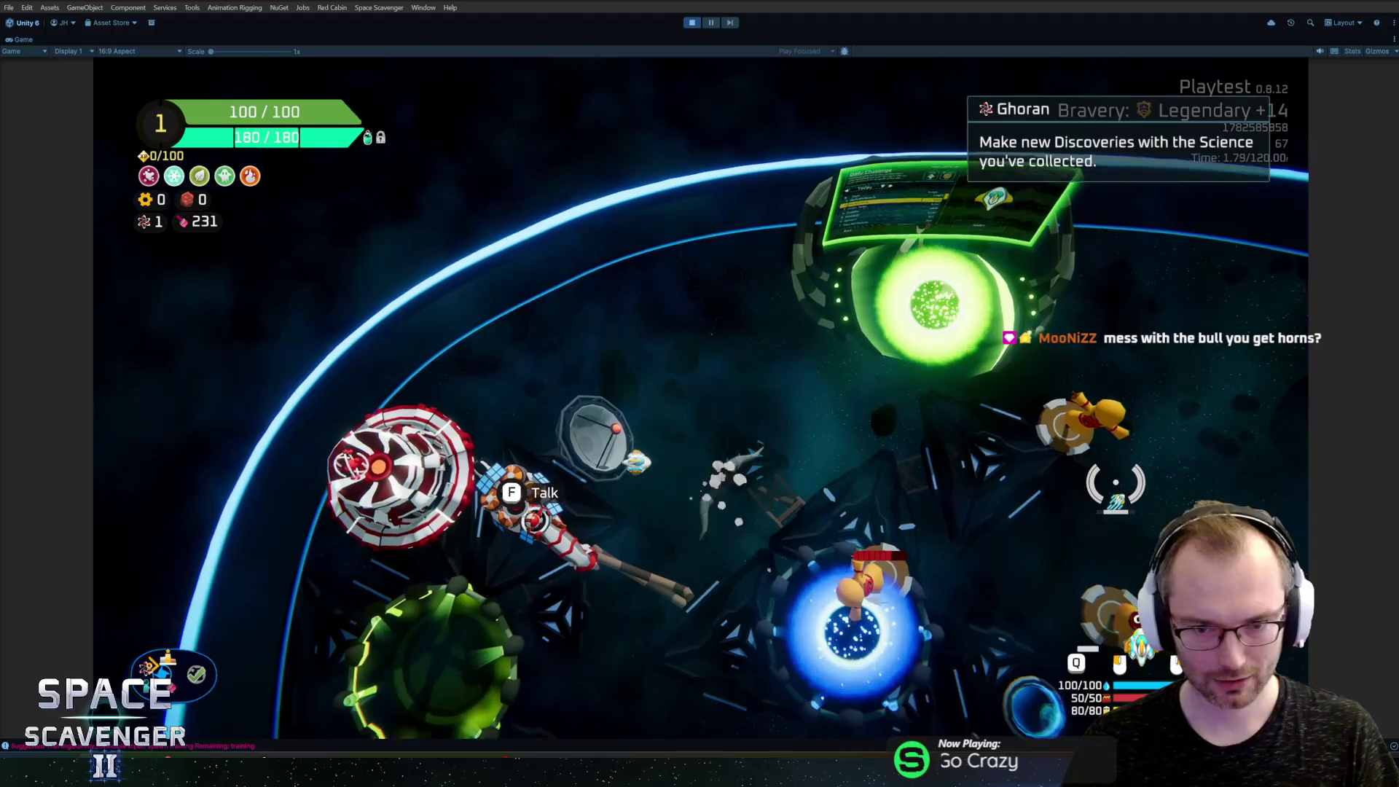
{"action": "key", "text": "a"}
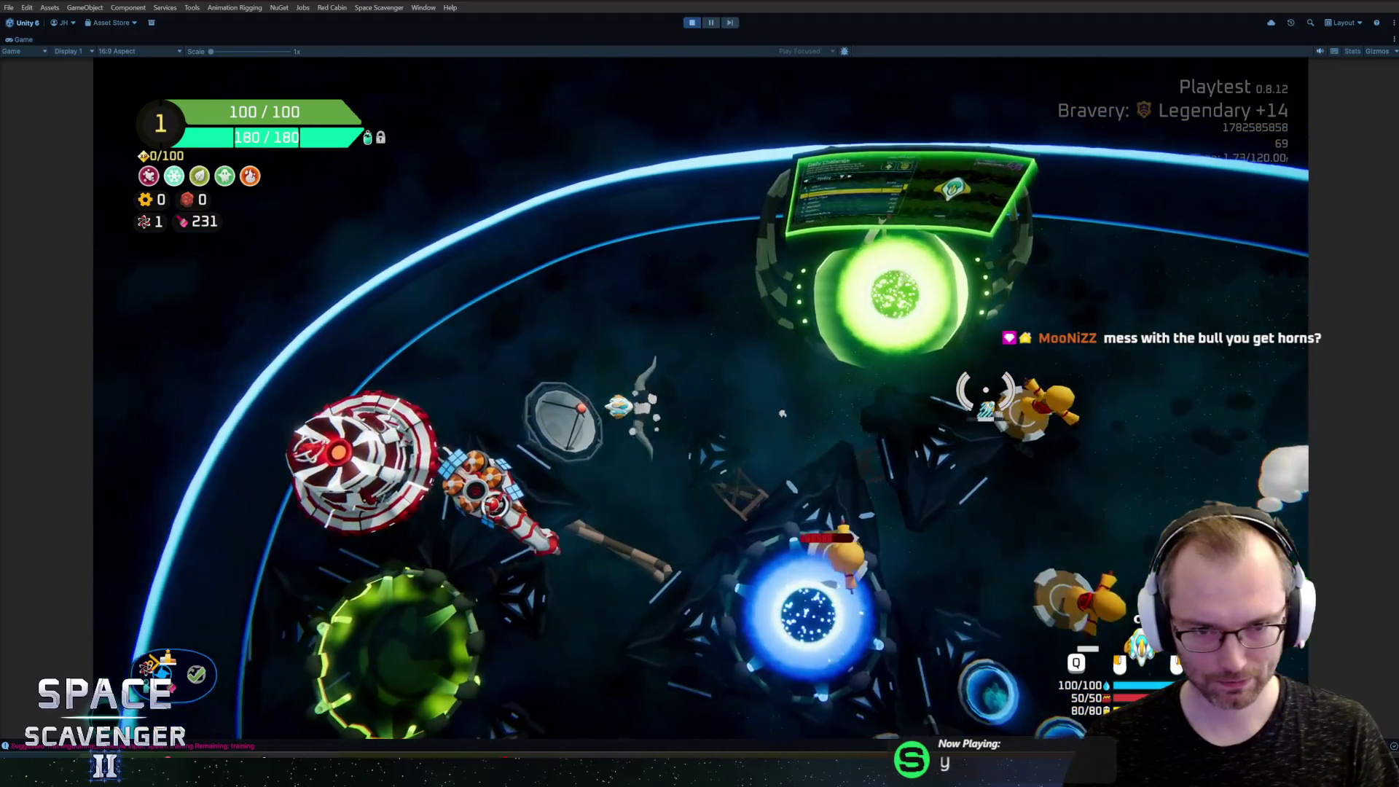
{"action": "key", "text": "d"}
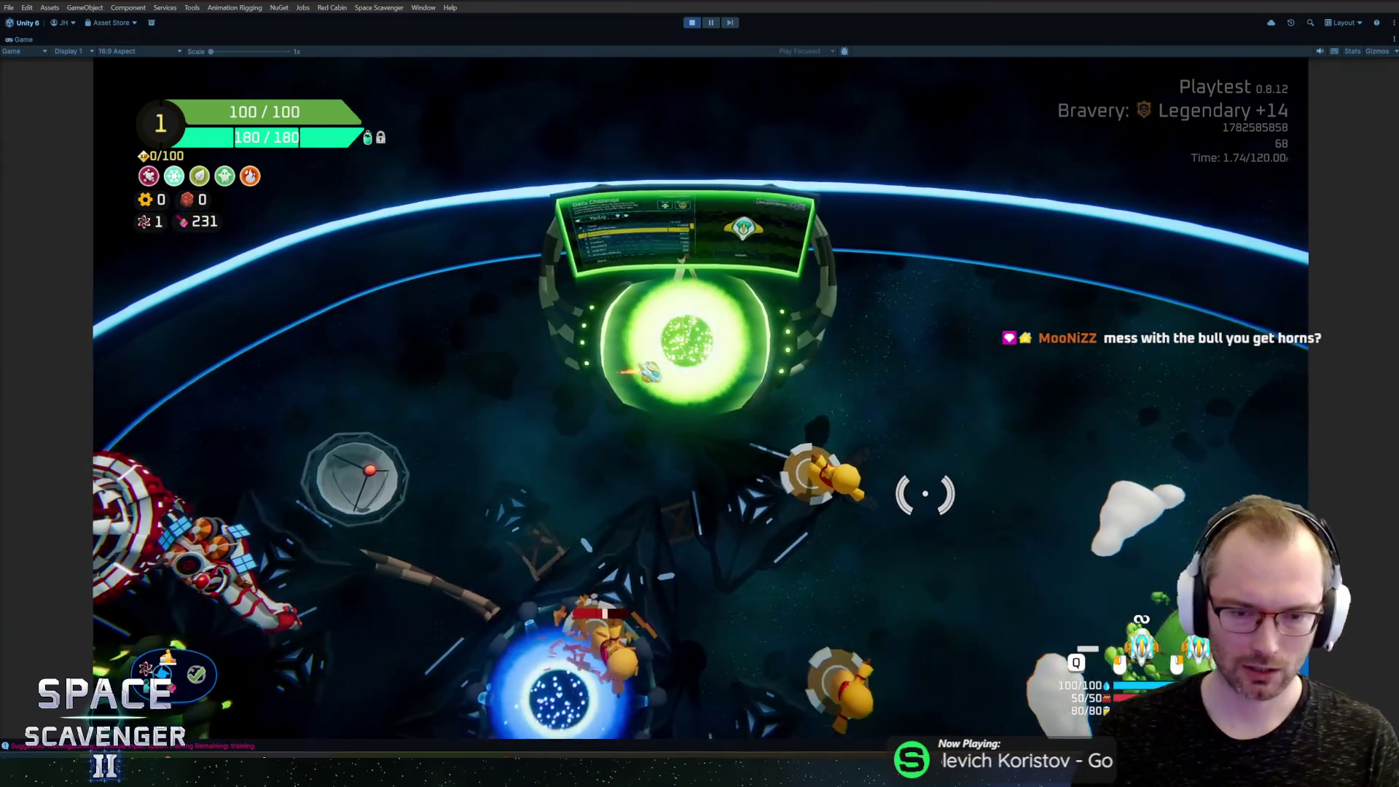
{"action": "key", "text": "d"}
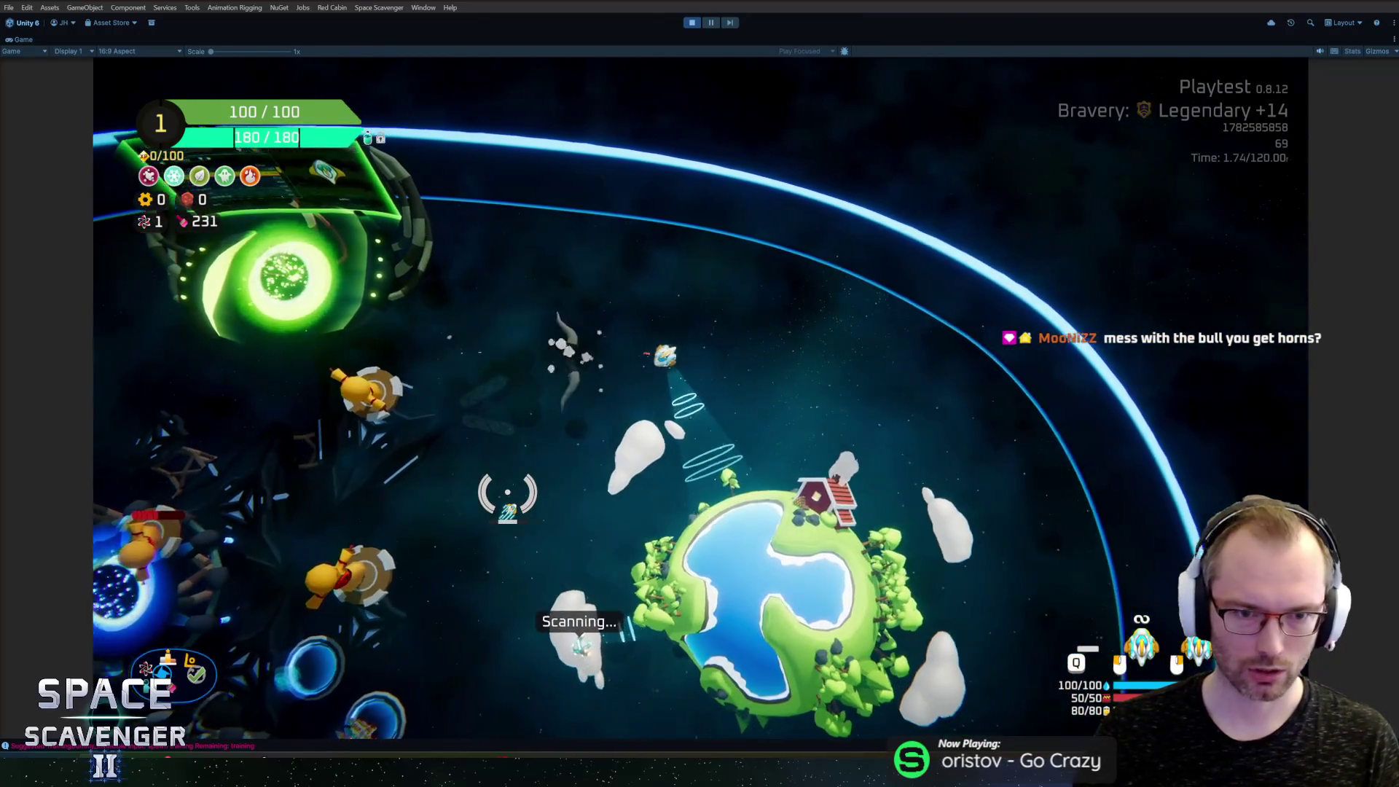
{"action": "key", "text": "a"}
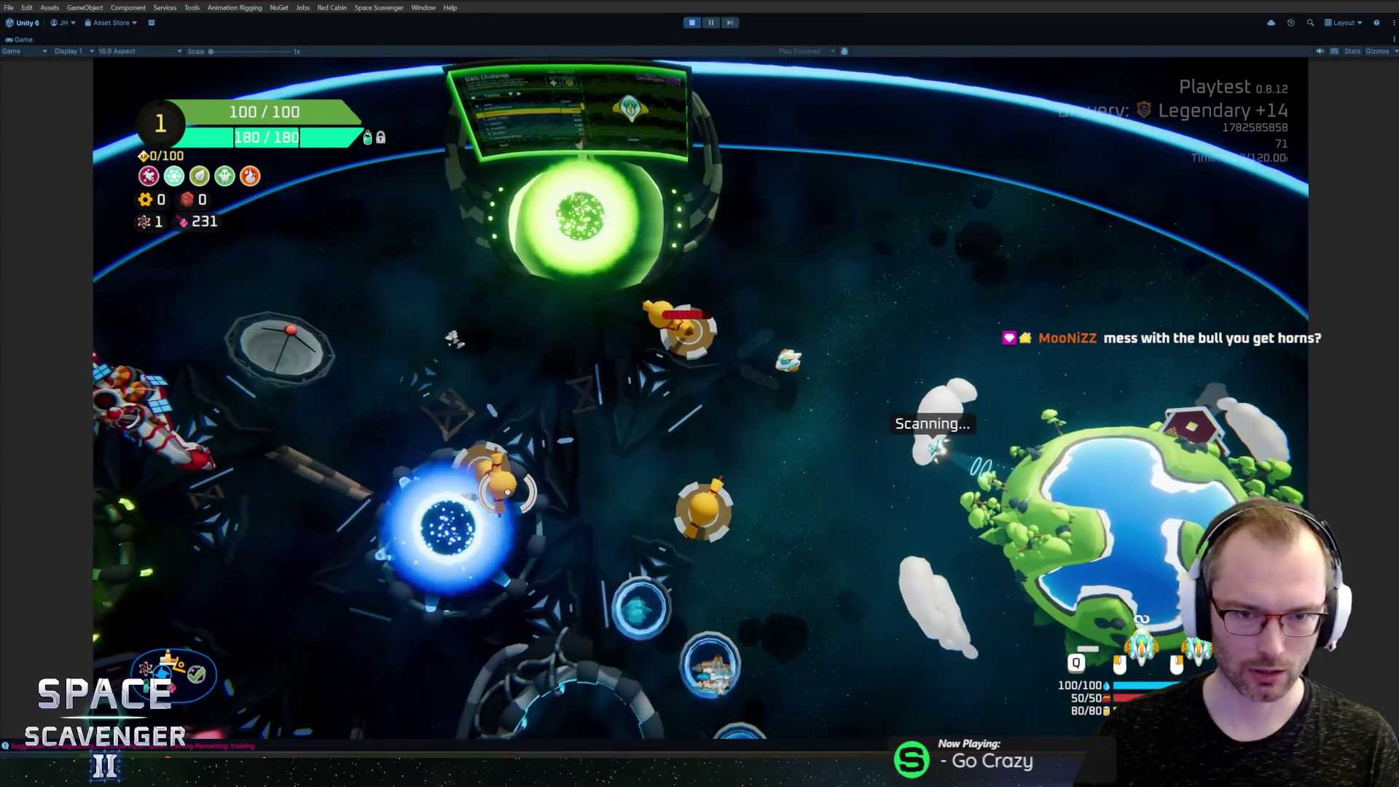
{"action": "key", "text": "d"}
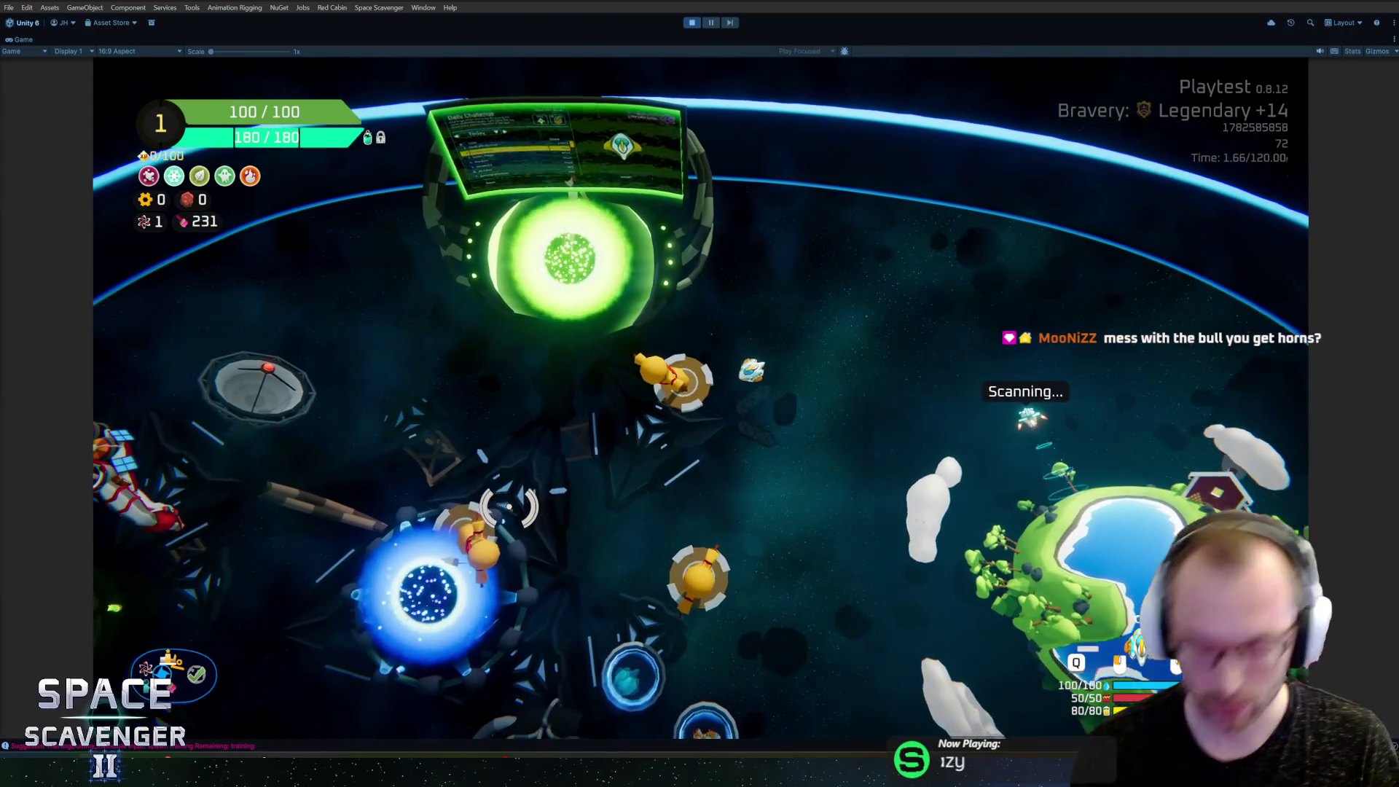
{"action": "key", "text": "d"}
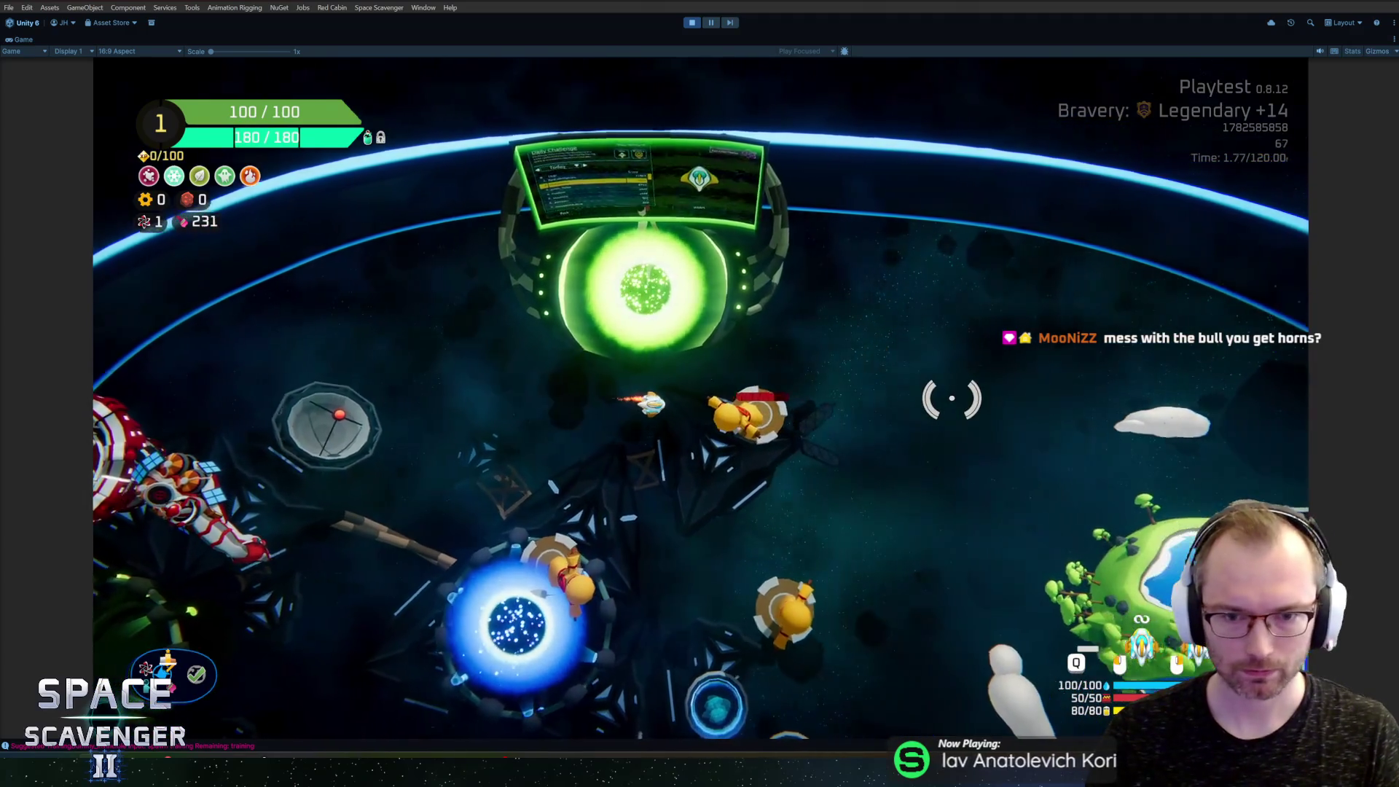
{"action": "key", "text": "a"}
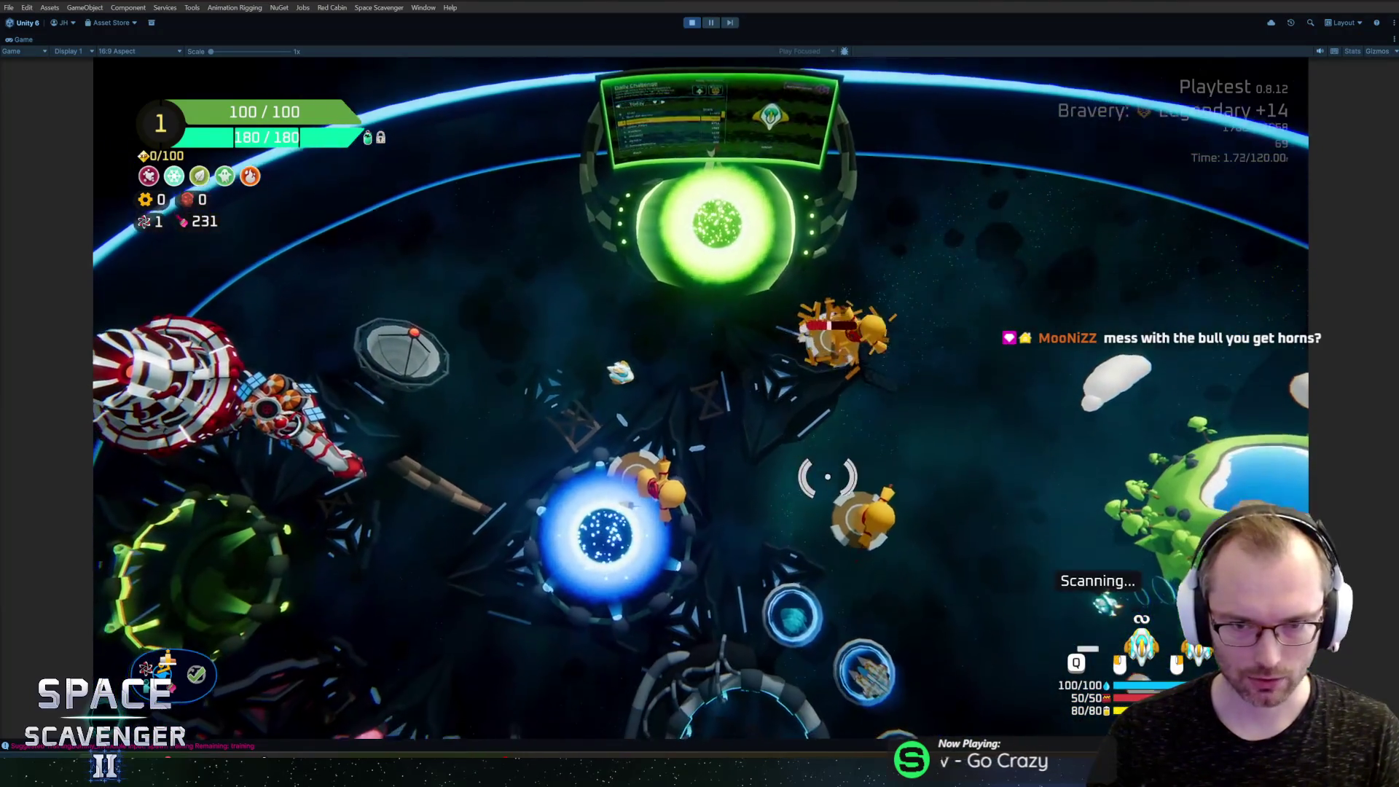
{"action": "key", "text": "w"}
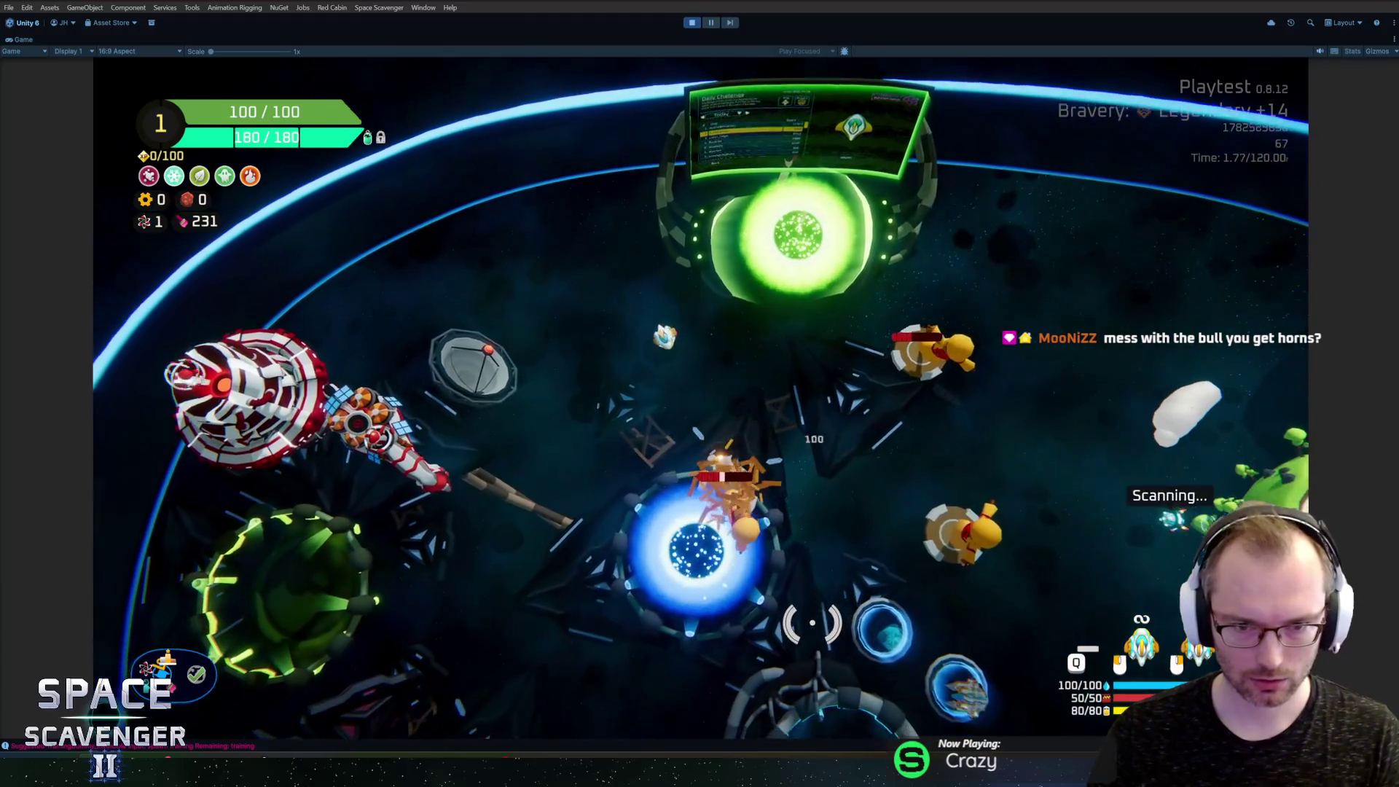
{"action": "key", "text": "a"}
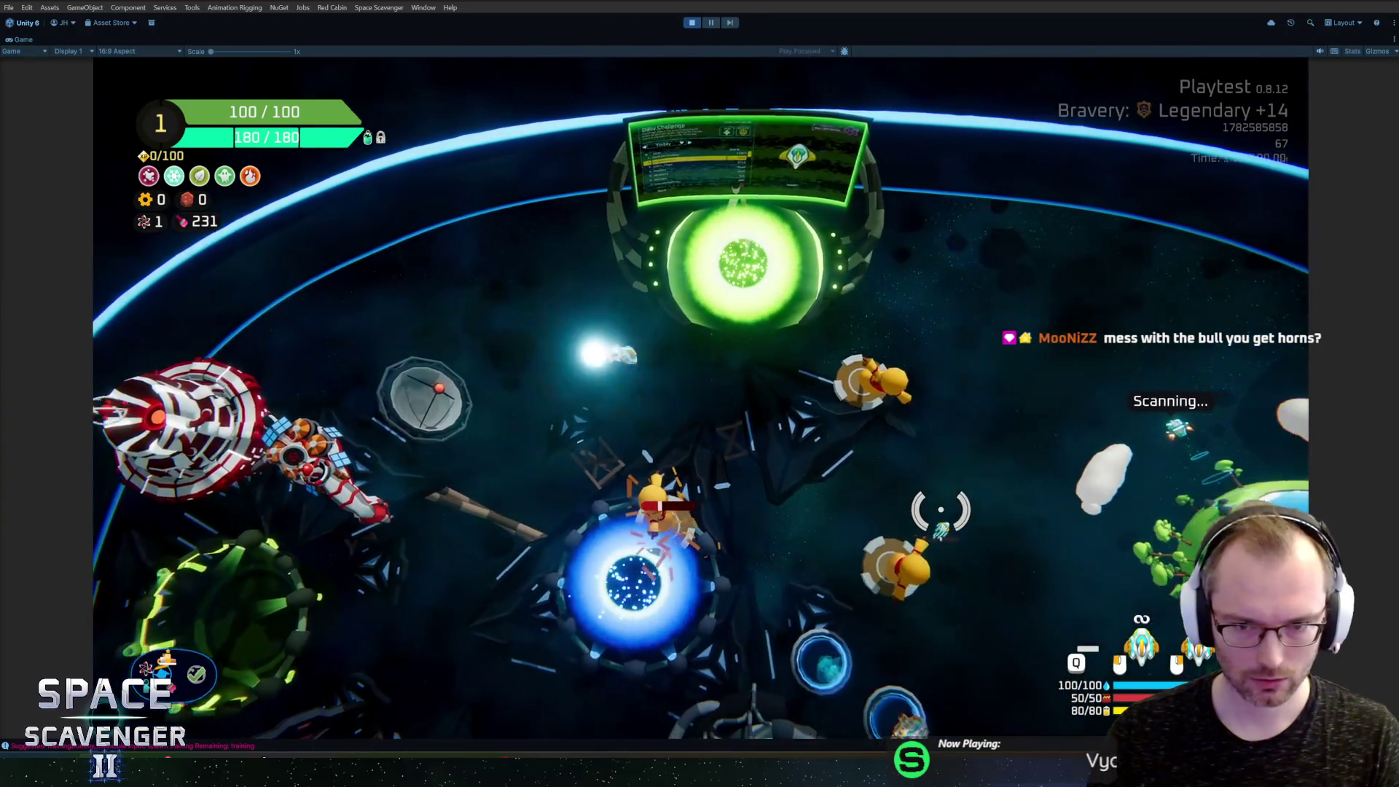
{"action": "key", "text": "s"}
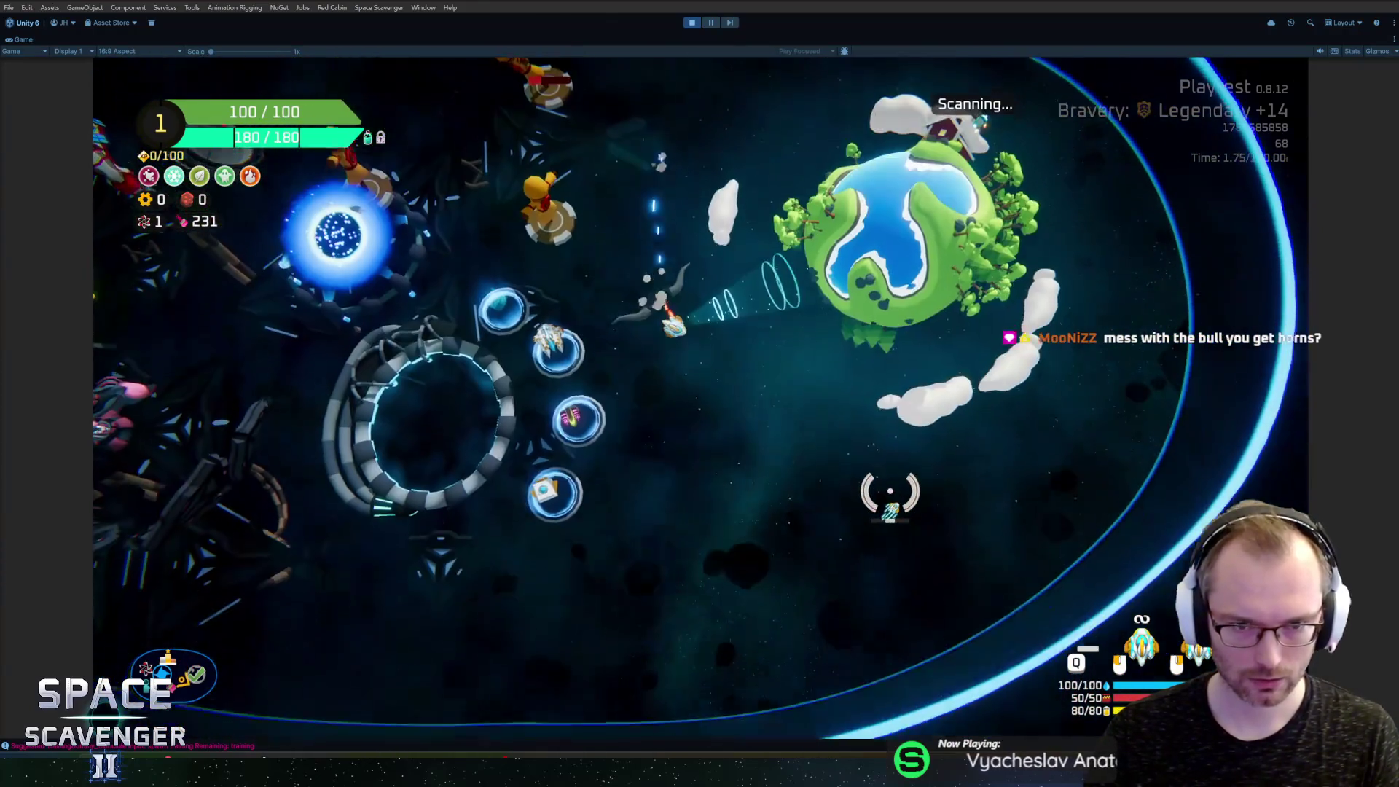
{"action": "key", "text": "s"}
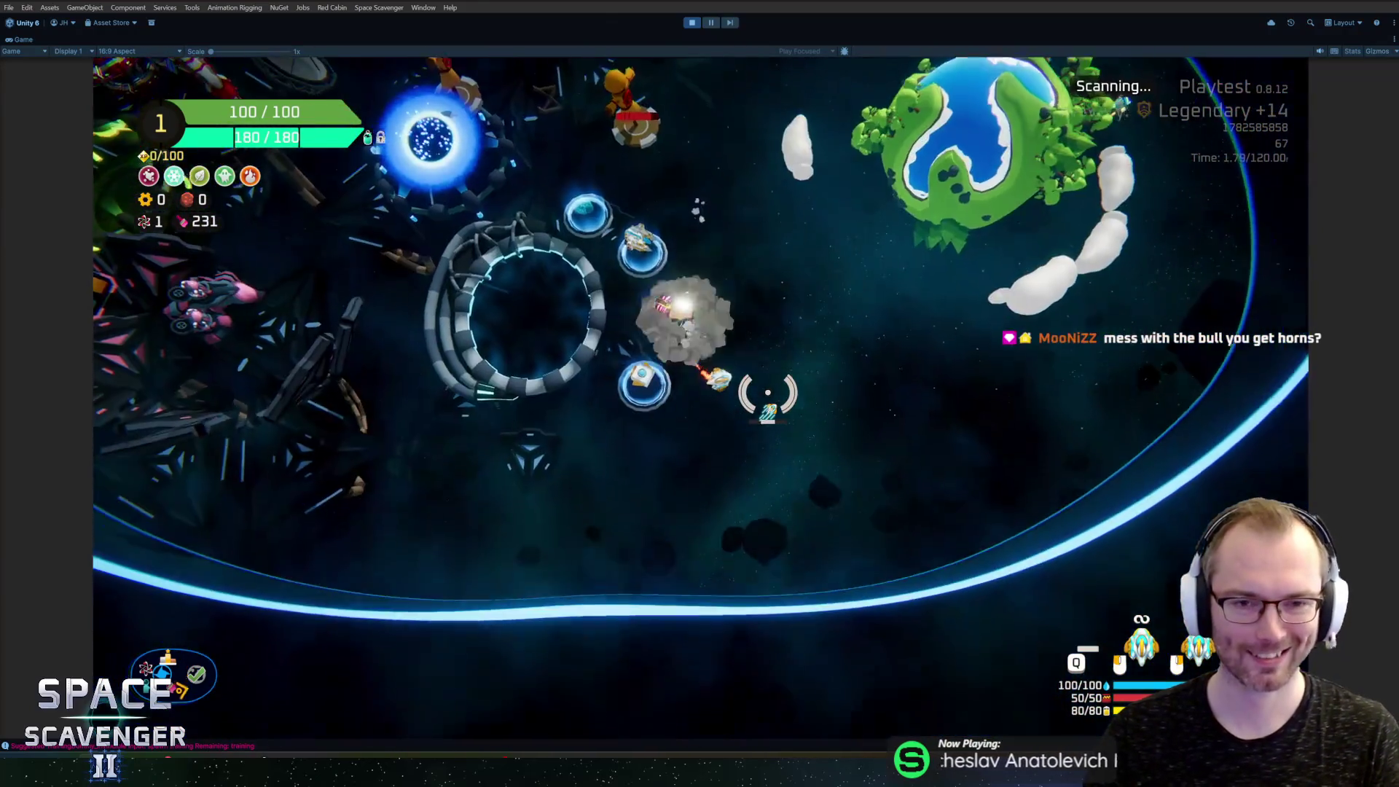
{"action": "key", "text": "w"}
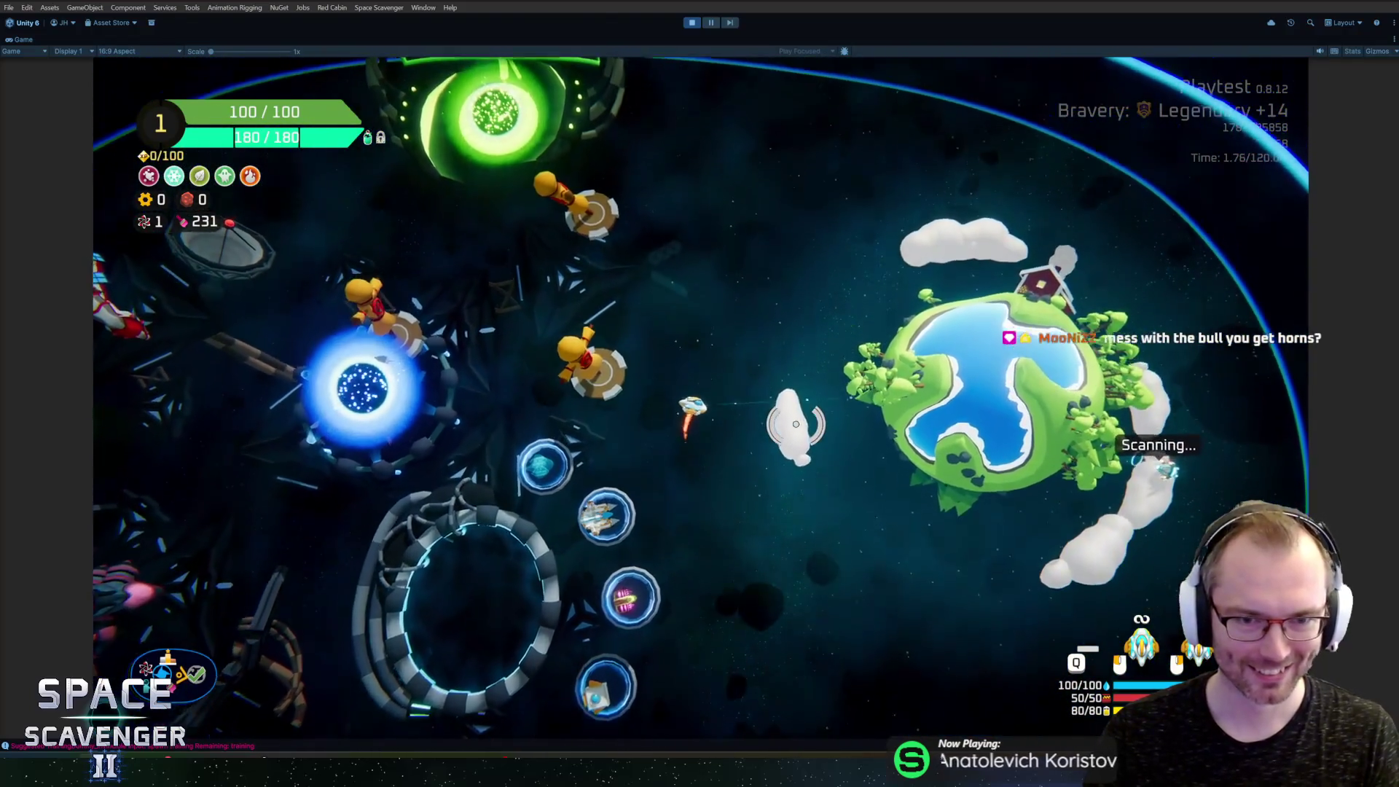
{"action": "key", "text": "d"}
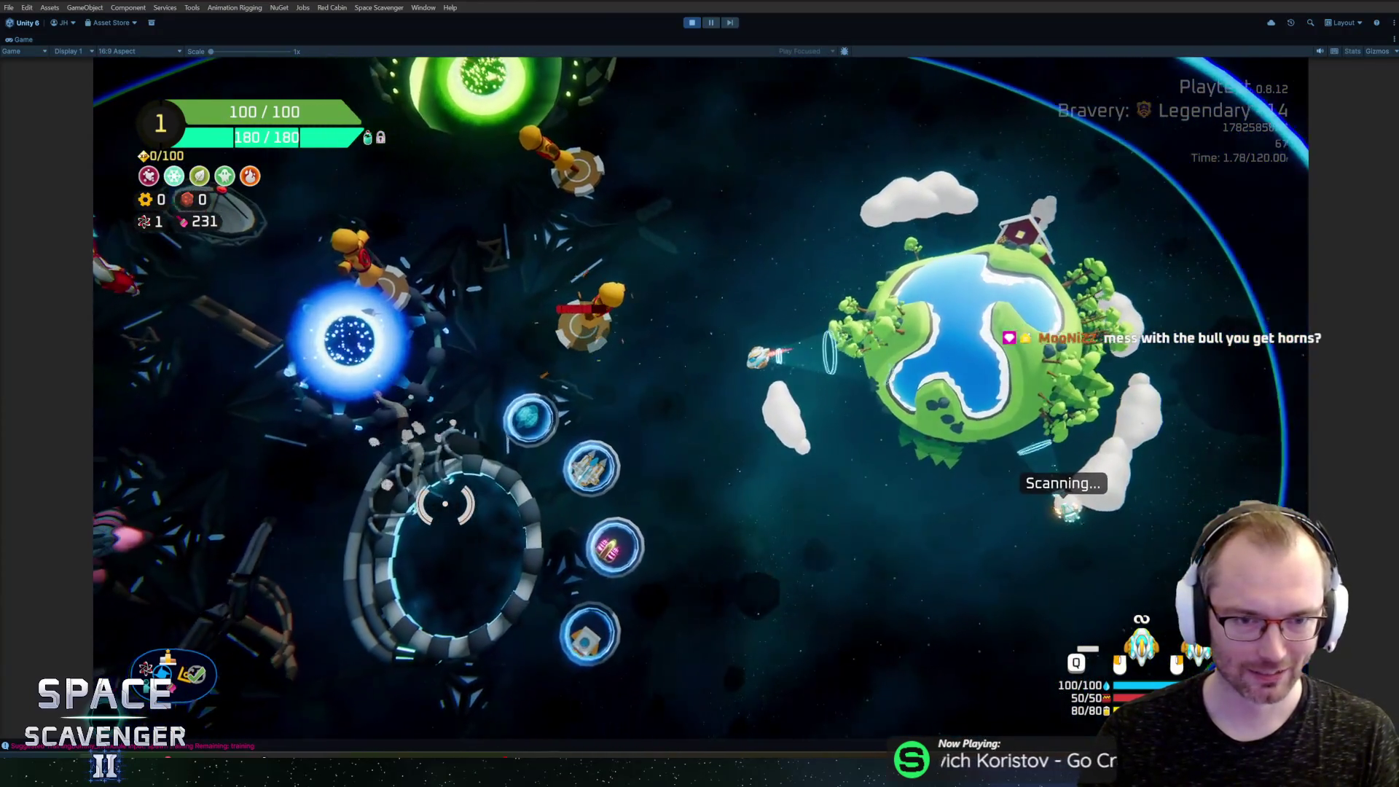
{"action": "key", "text": "a"}
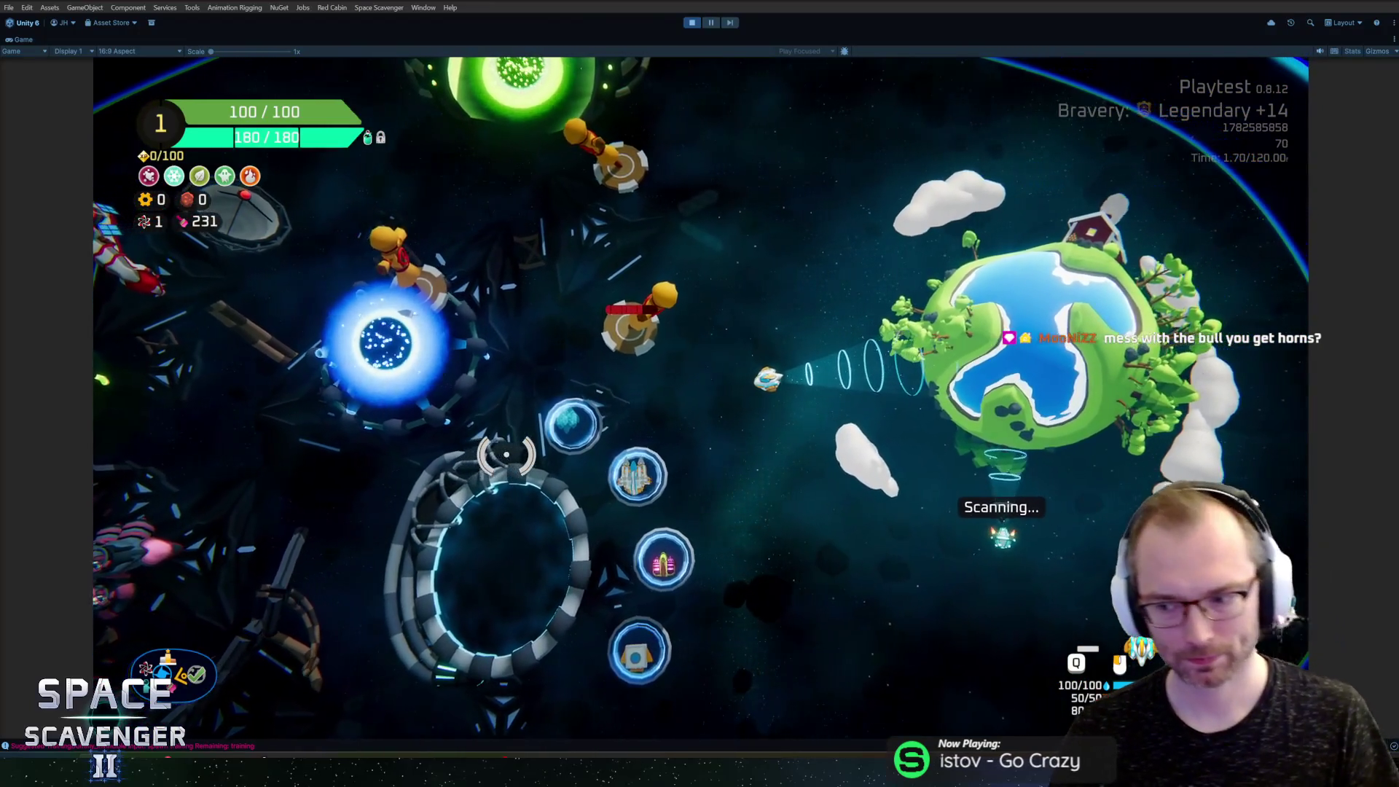
{"action": "key", "text": "a"}
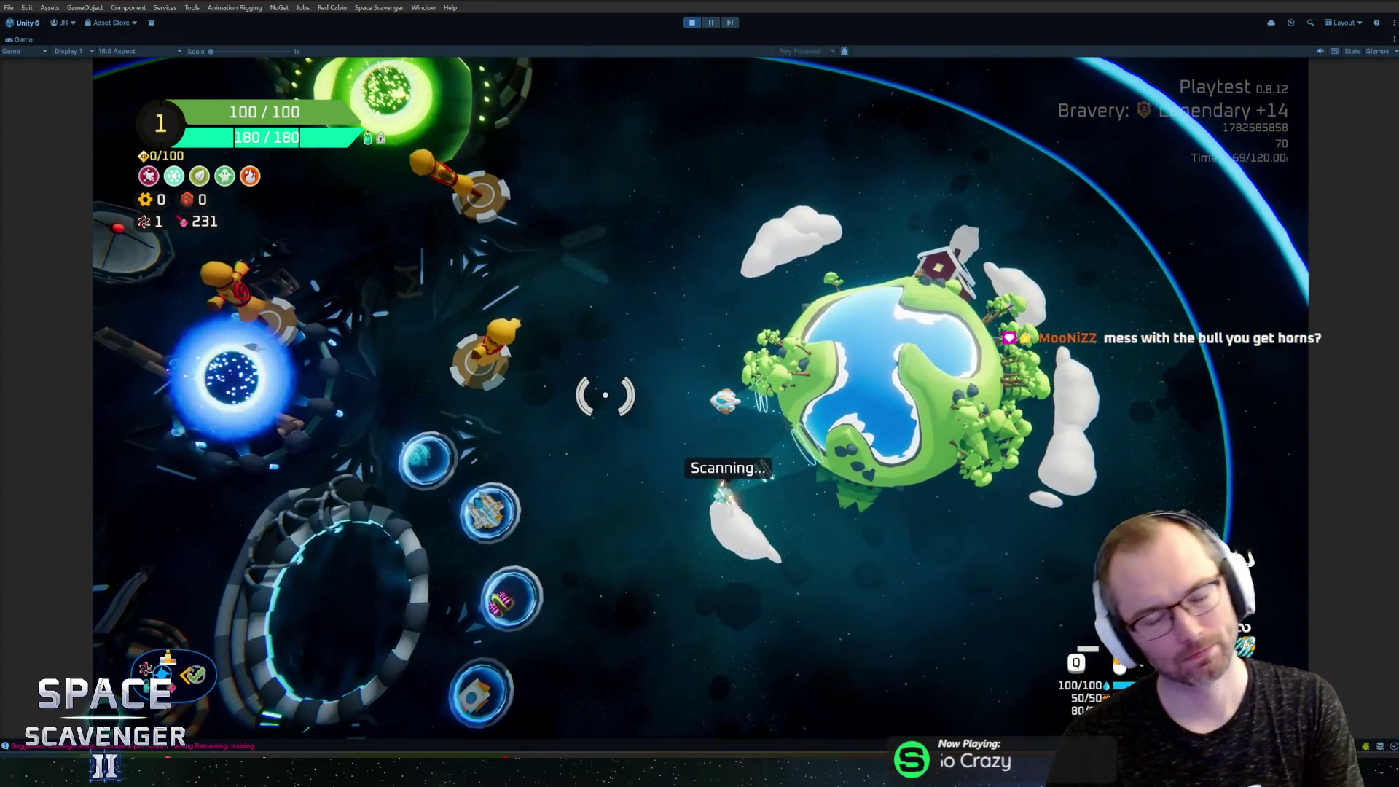
{"action": "key", "text": "w"}
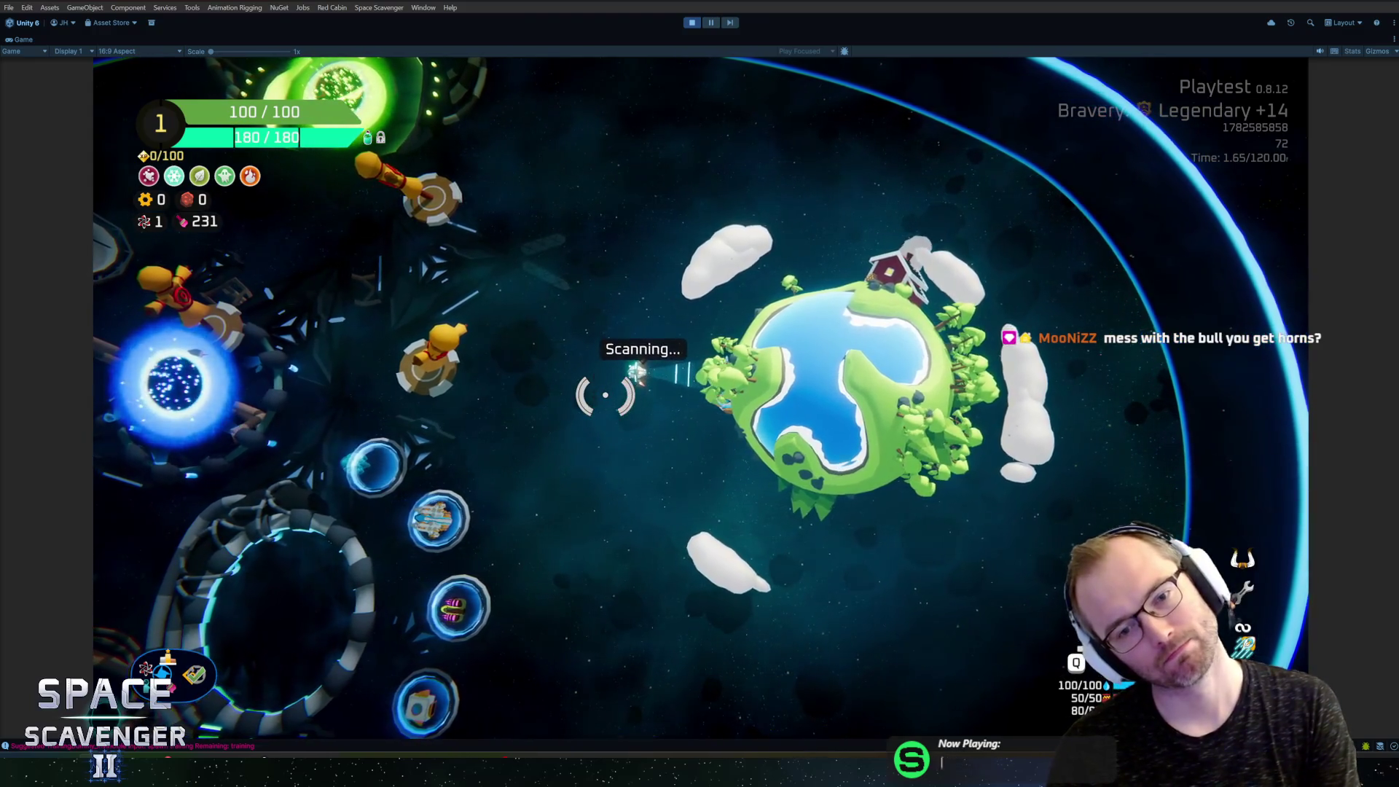
{"action": "key", "text": "w"}
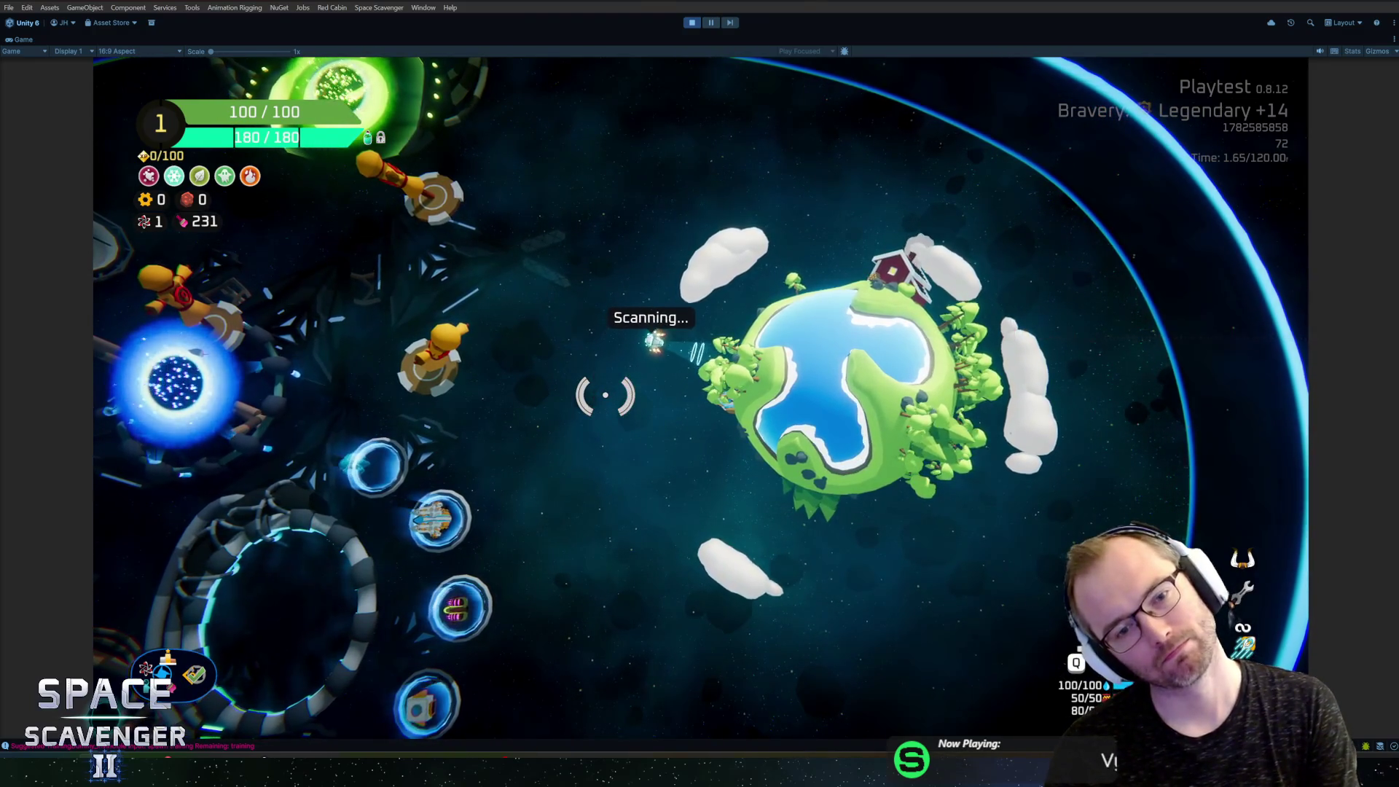
{"action": "key", "text": "w"}
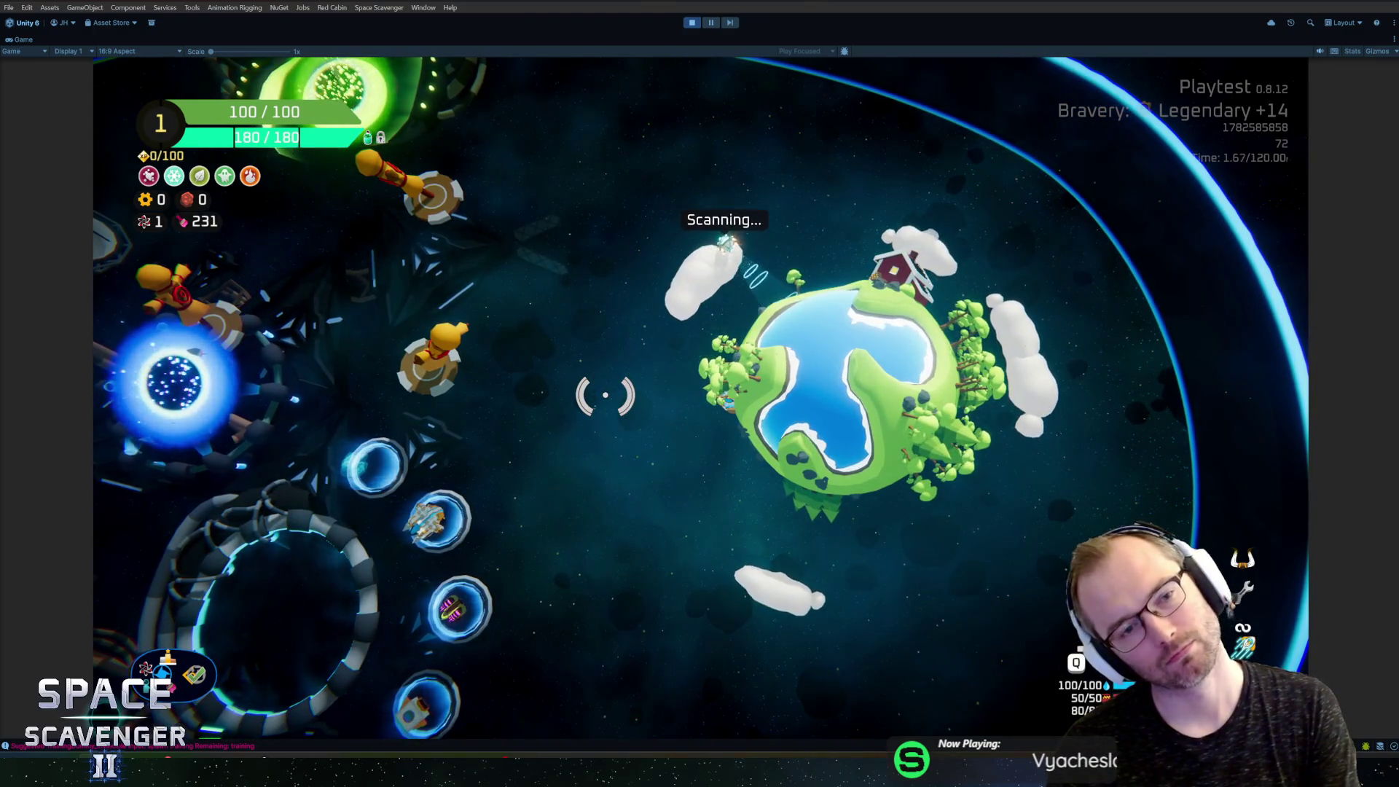
{"action": "key", "text": "ctrl+p"}
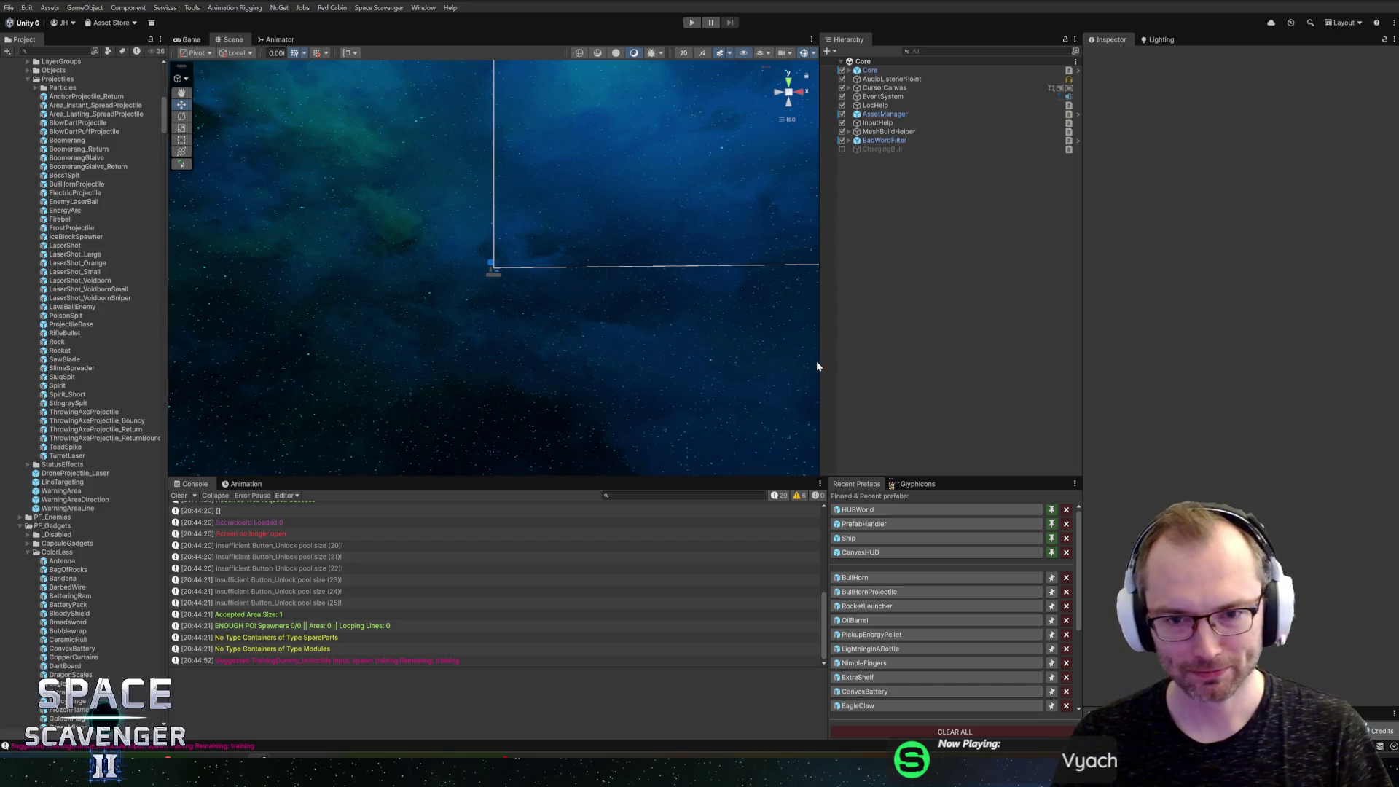
Step: Enlarge the Scene view, then open BullHorn and BullHornProjectile from Recent Prefabs
{"action": "mouse_move", "coordinate": [820, 362]}
{"action": "left_mouse_down"}
{"action": "mouse_move", "coordinate": [862, 362]}
{"action": "mouse_move", "coordinate": [842, 364]}
{"action": "left_mouse_up"}
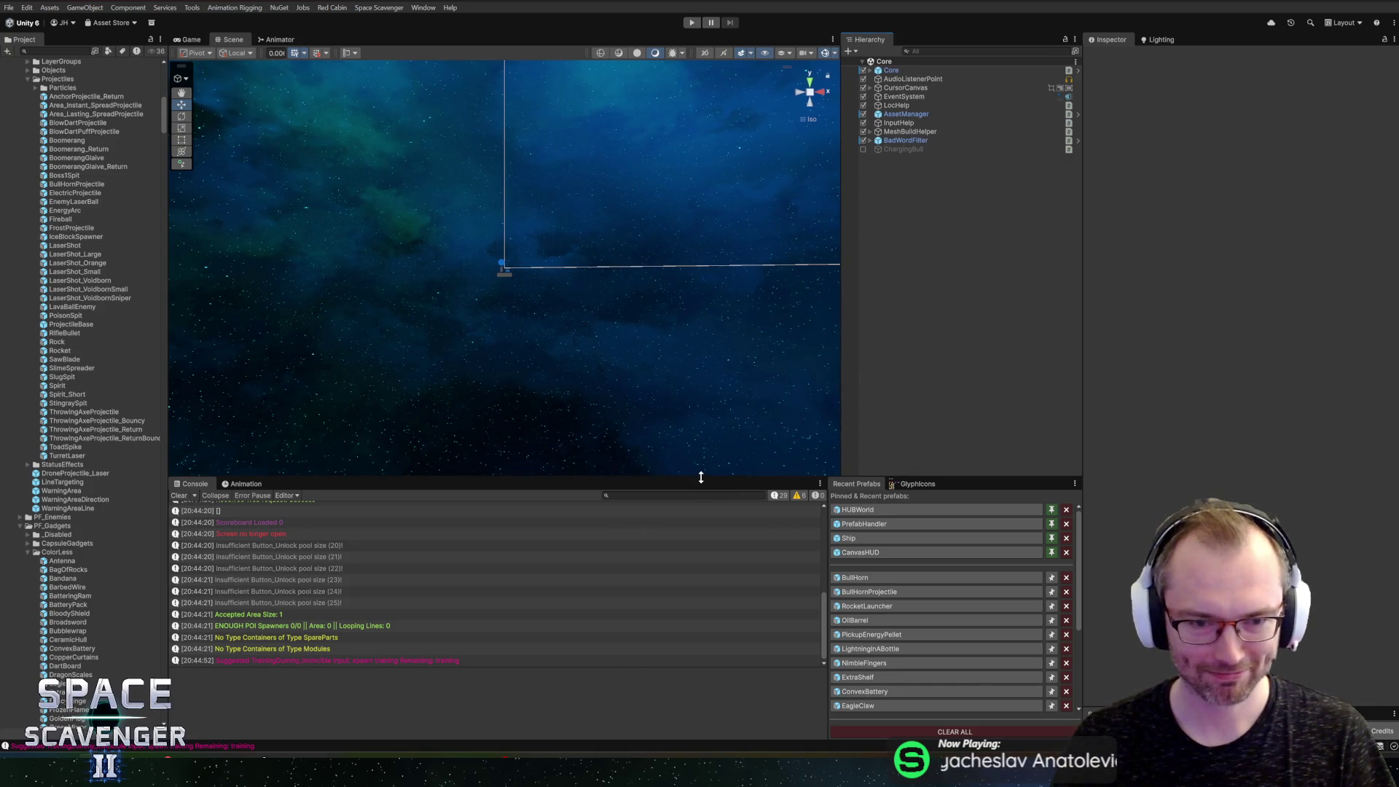
{"action": "left_click_drag", "start_coordinate": [698, 489], "coordinate": [686, 504]}
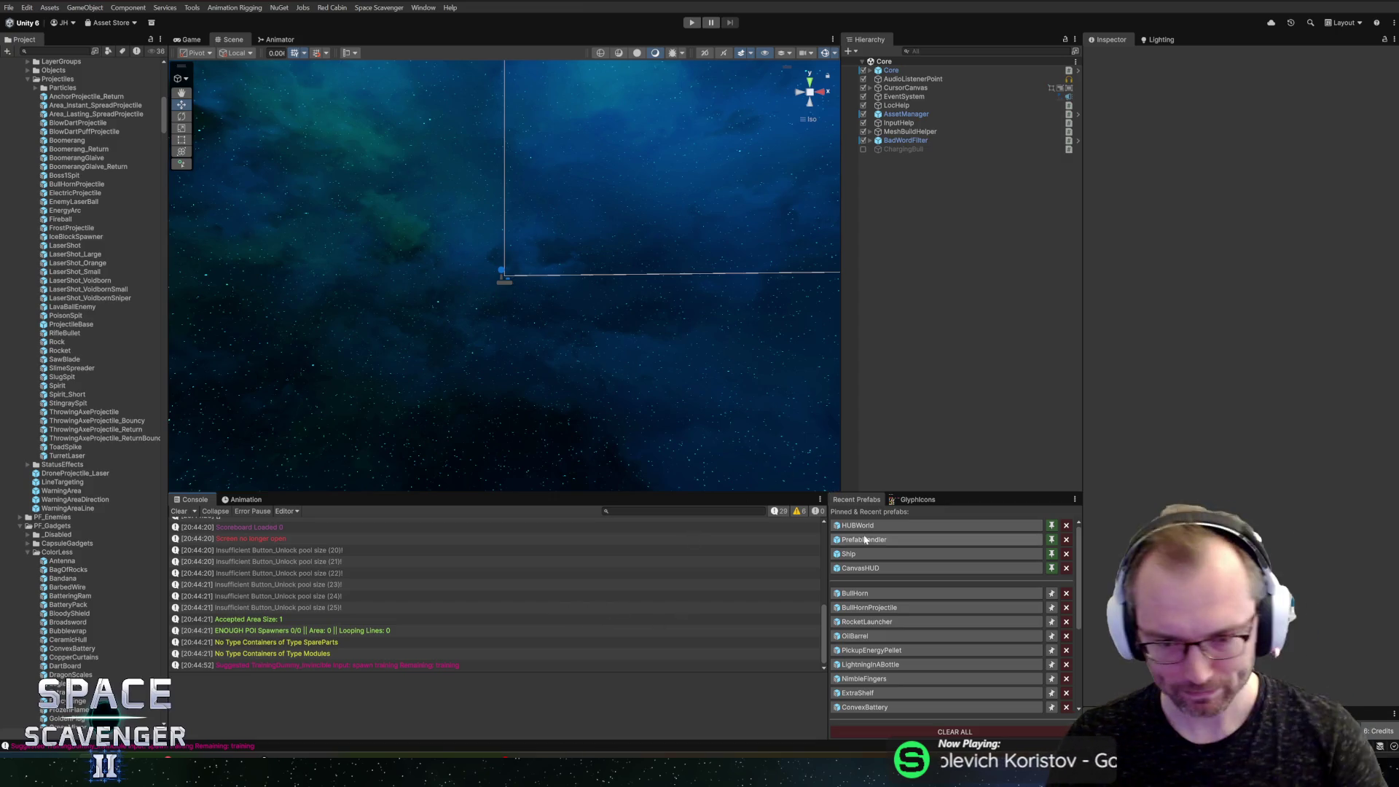
{"action": "left_click", "coordinate": [868, 593]}
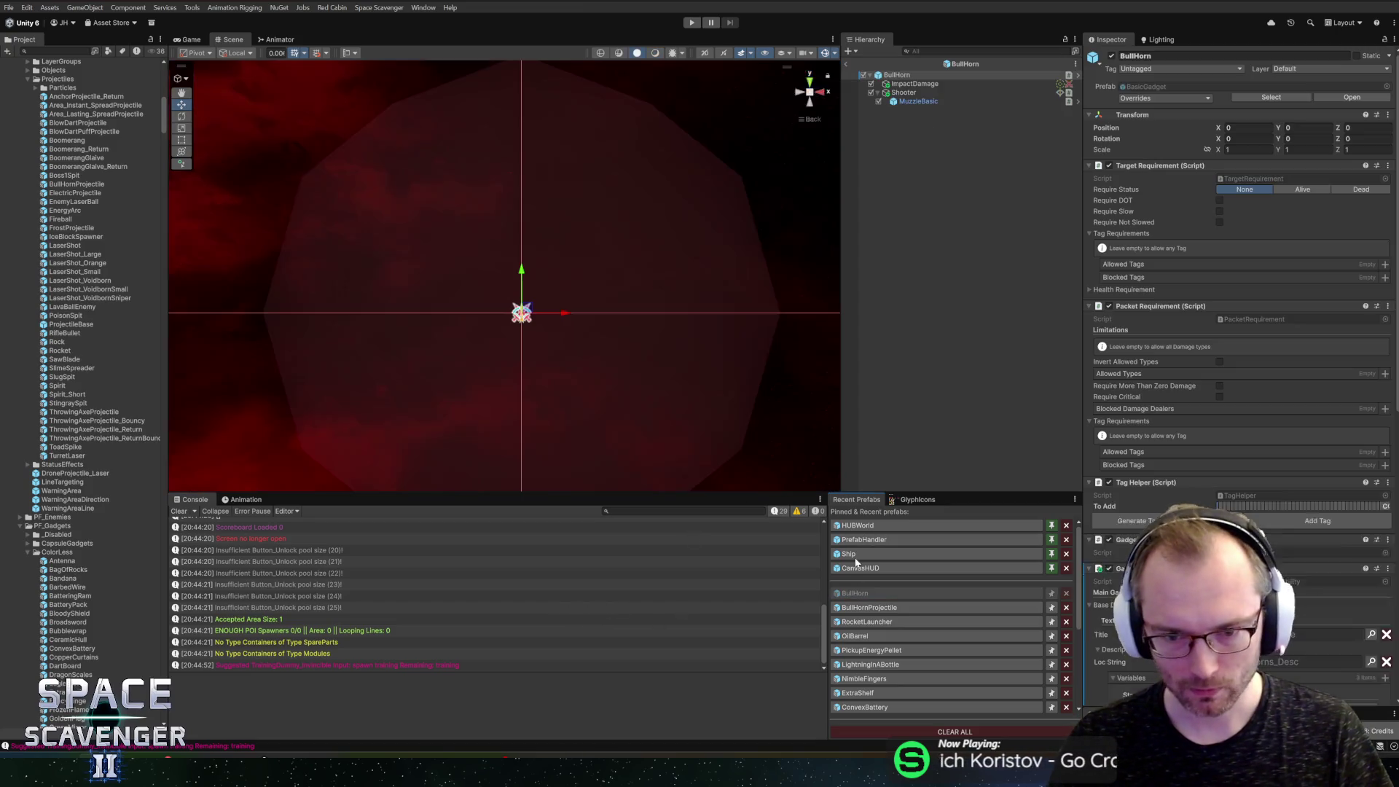
{"action": "left_click", "coordinate": [896, 609]}
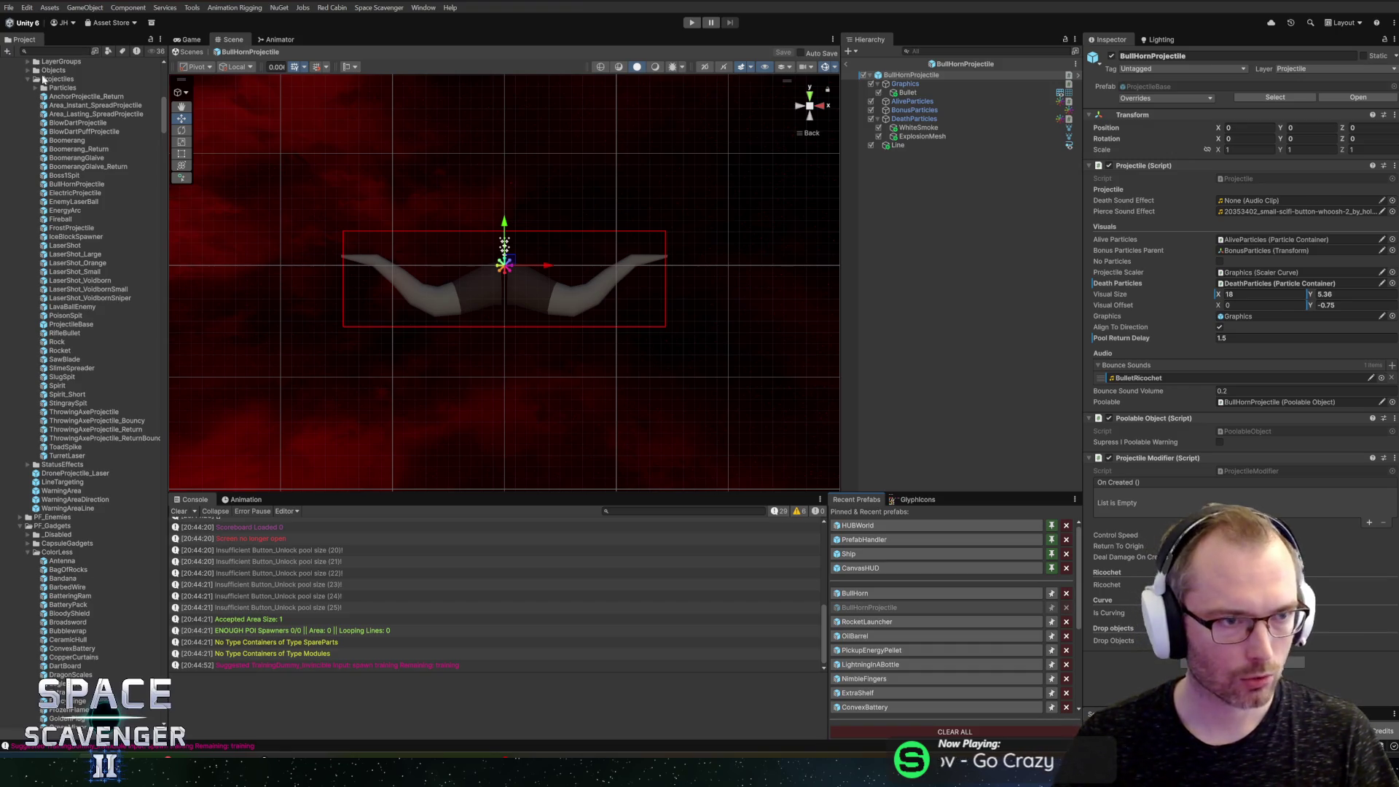
Step: Search the Project panel for 'throwing' and open the ThrowingAxeProjectile prefab
{"action": "left_click", "coordinate": [55, 51]}
{"action": "type", "text": "throwing"}
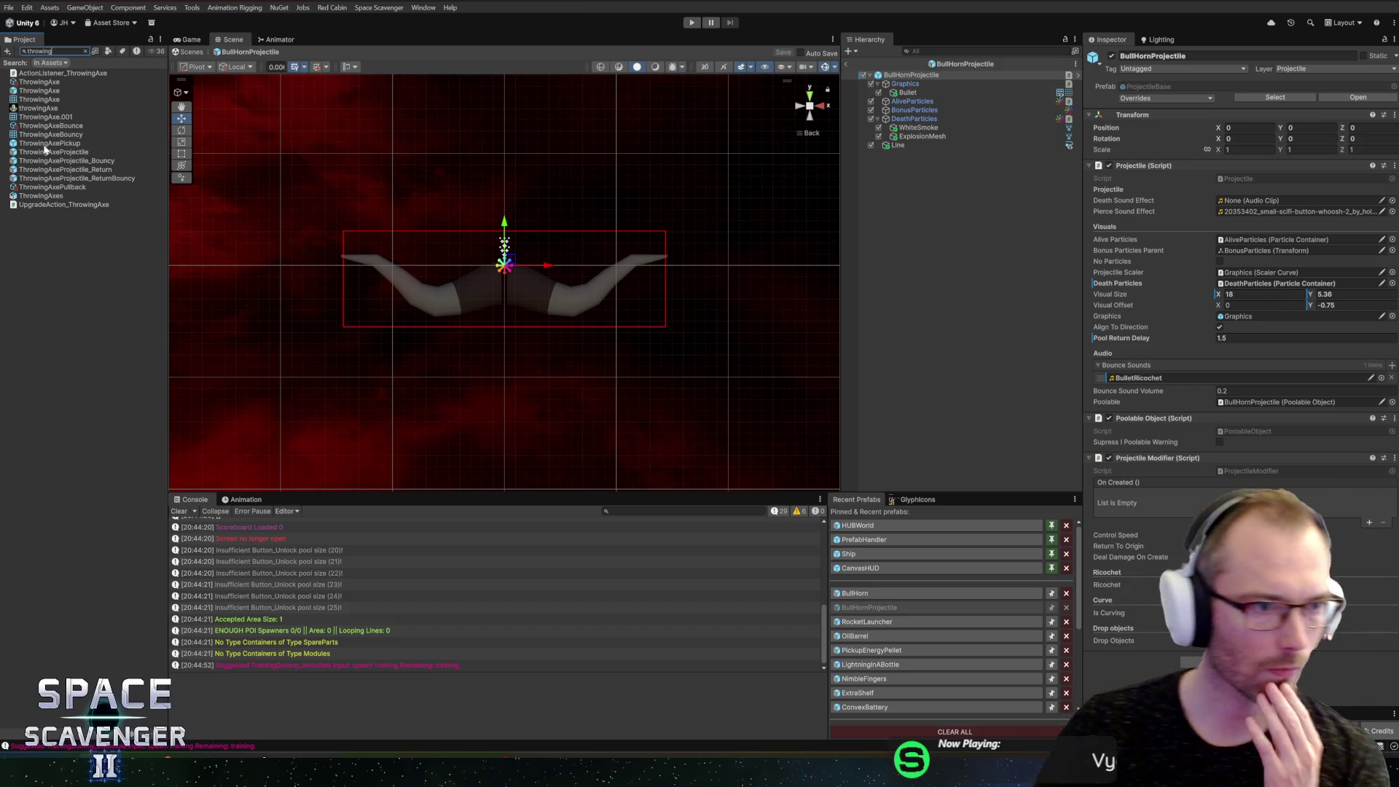
{"action": "double_click", "coordinate": [51, 151]}
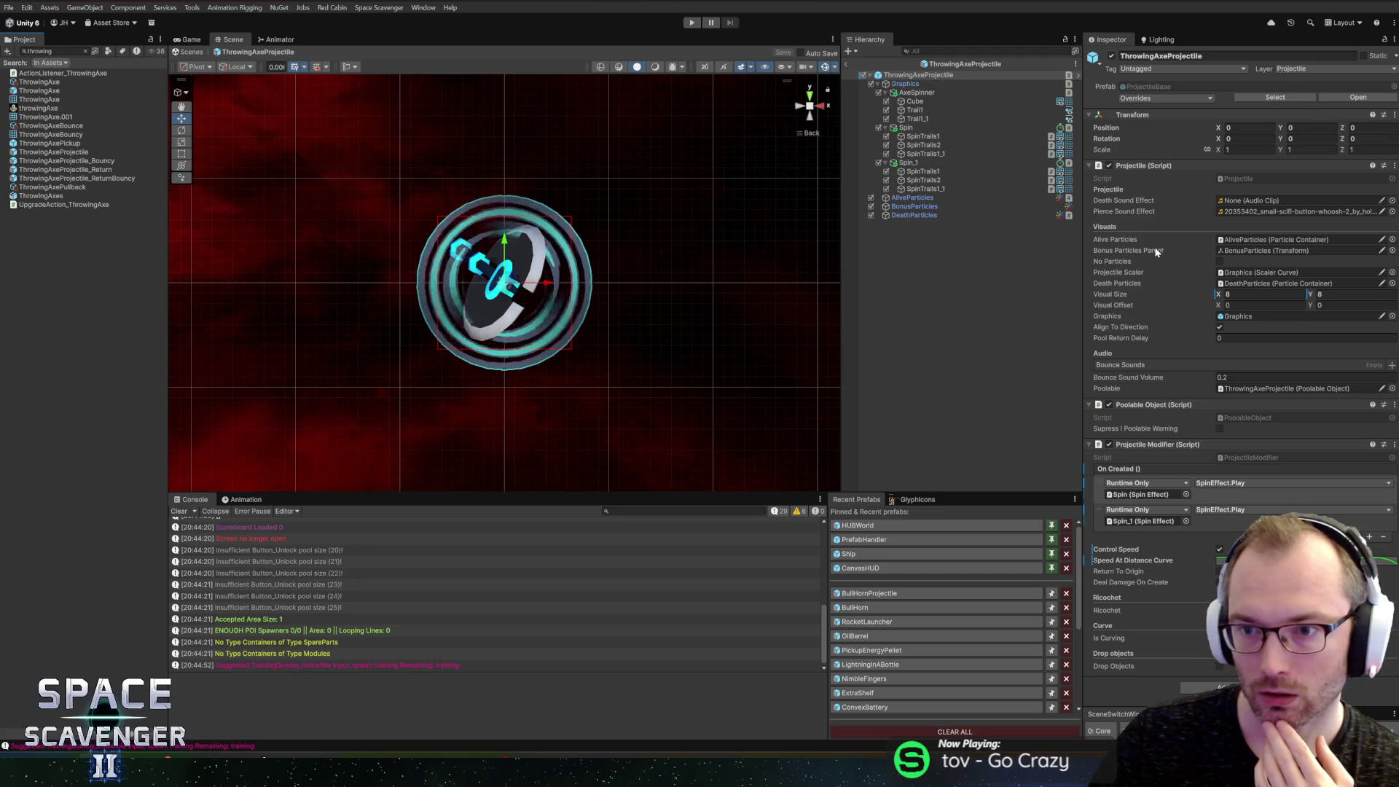
Step: Open the ThrowingAxe prefab and review its Shooter projectile and Damage Dealer settings in the Inspector
{"action": "left_click", "coordinate": [45, 91]}
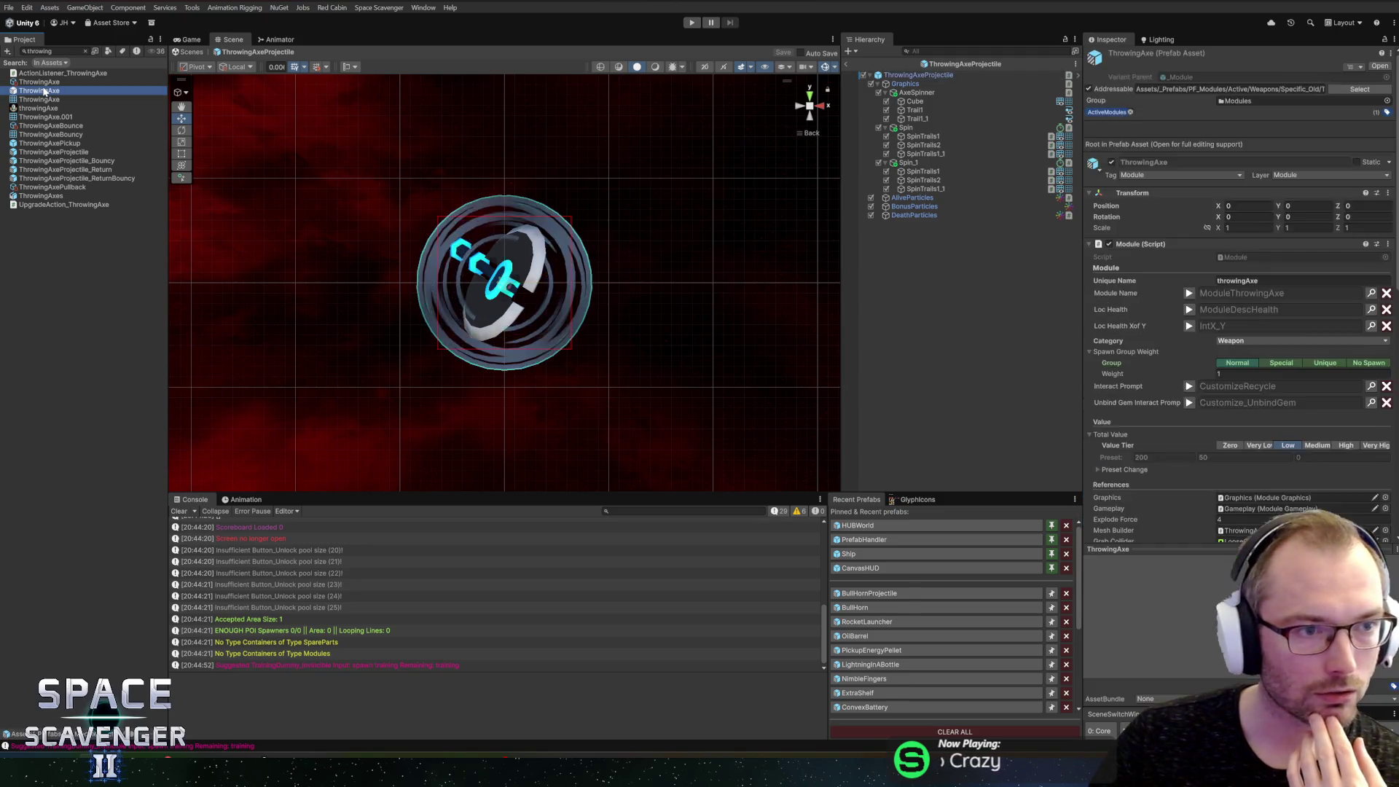
{"action": "double_click", "coordinate": [45, 91]}
{"action": "scroll", "coordinate": [939, 379], "scroll_direction": "down", "scroll_amount": 3}
{"action": "left_click", "coordinate": [911, 425]}
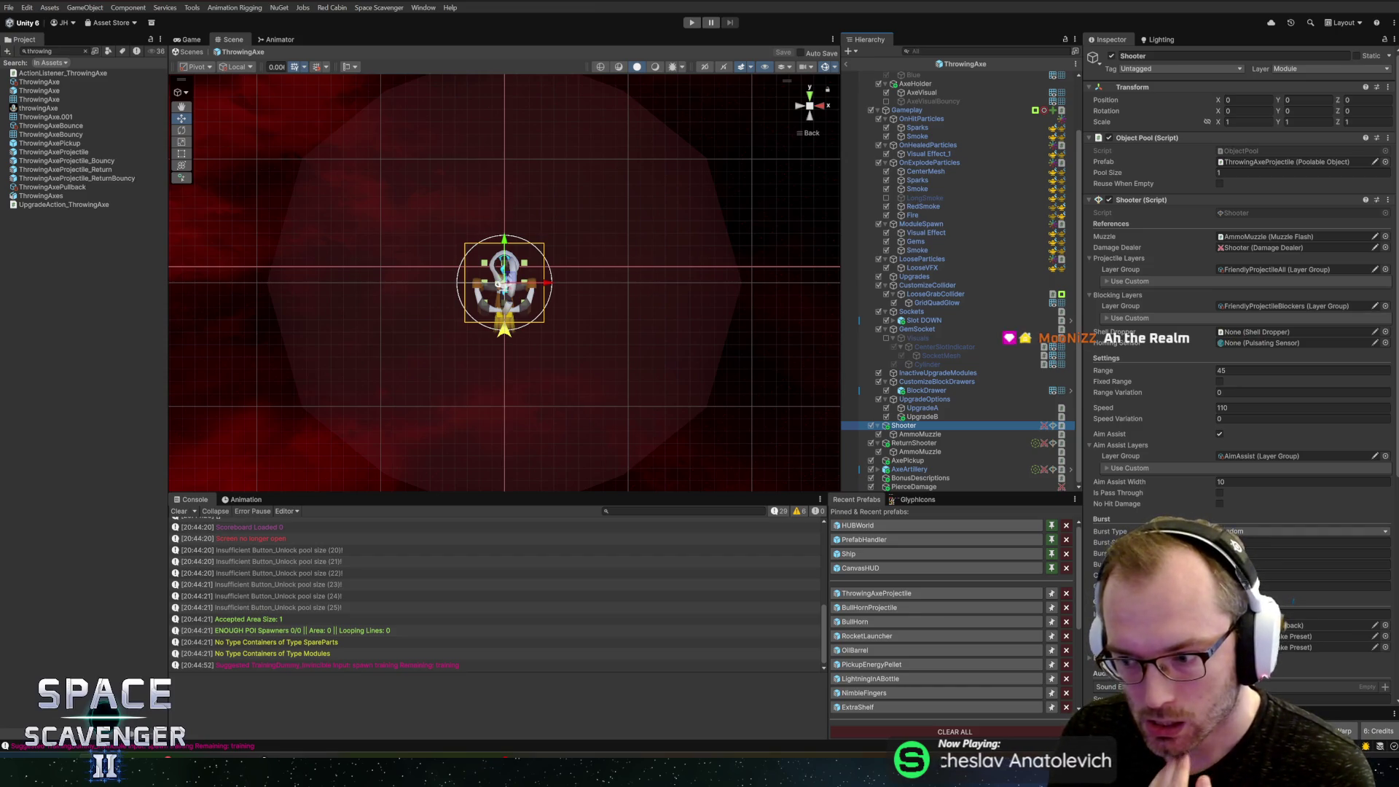
{"action": "scroll", "coordinate": [1239, 365], "scroll_direction": "down", "scroll_amount": 4}
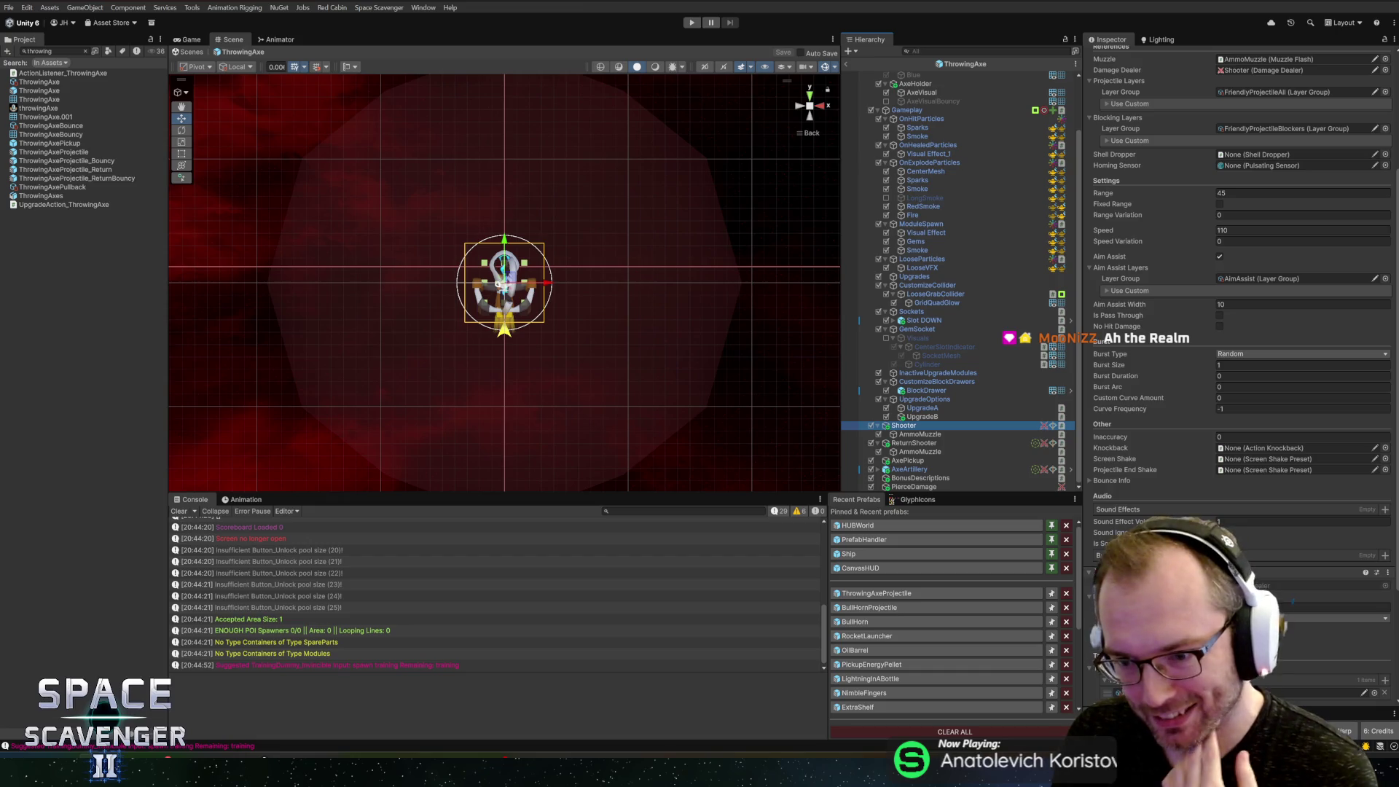
{"action": "scroll", "coordinate": [1239, 364], "scroll_direction": "up", "scroll_amount": 1}
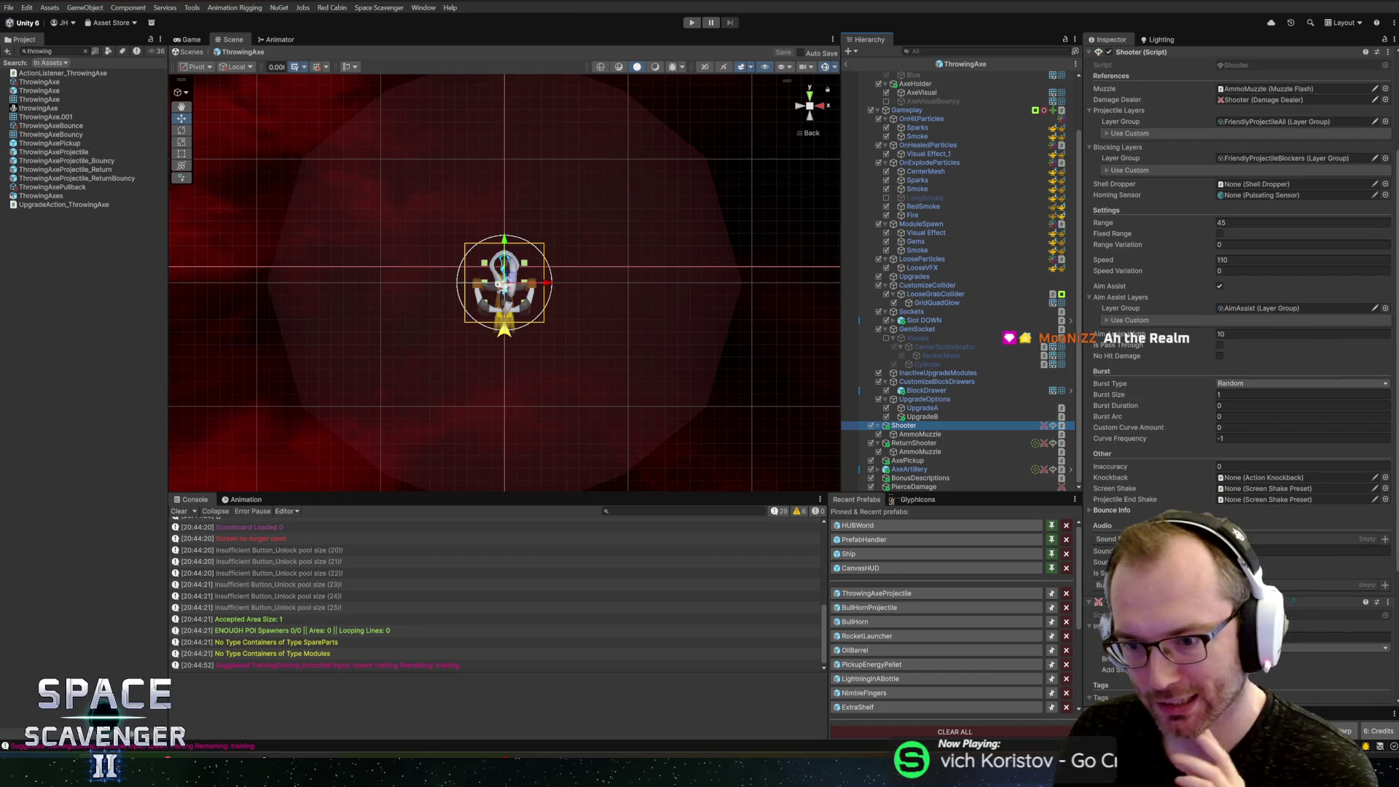
{"action": "scroll", "coordinate": [1239, 365], "scroll_direction": "down", "scroll_amount": 5}
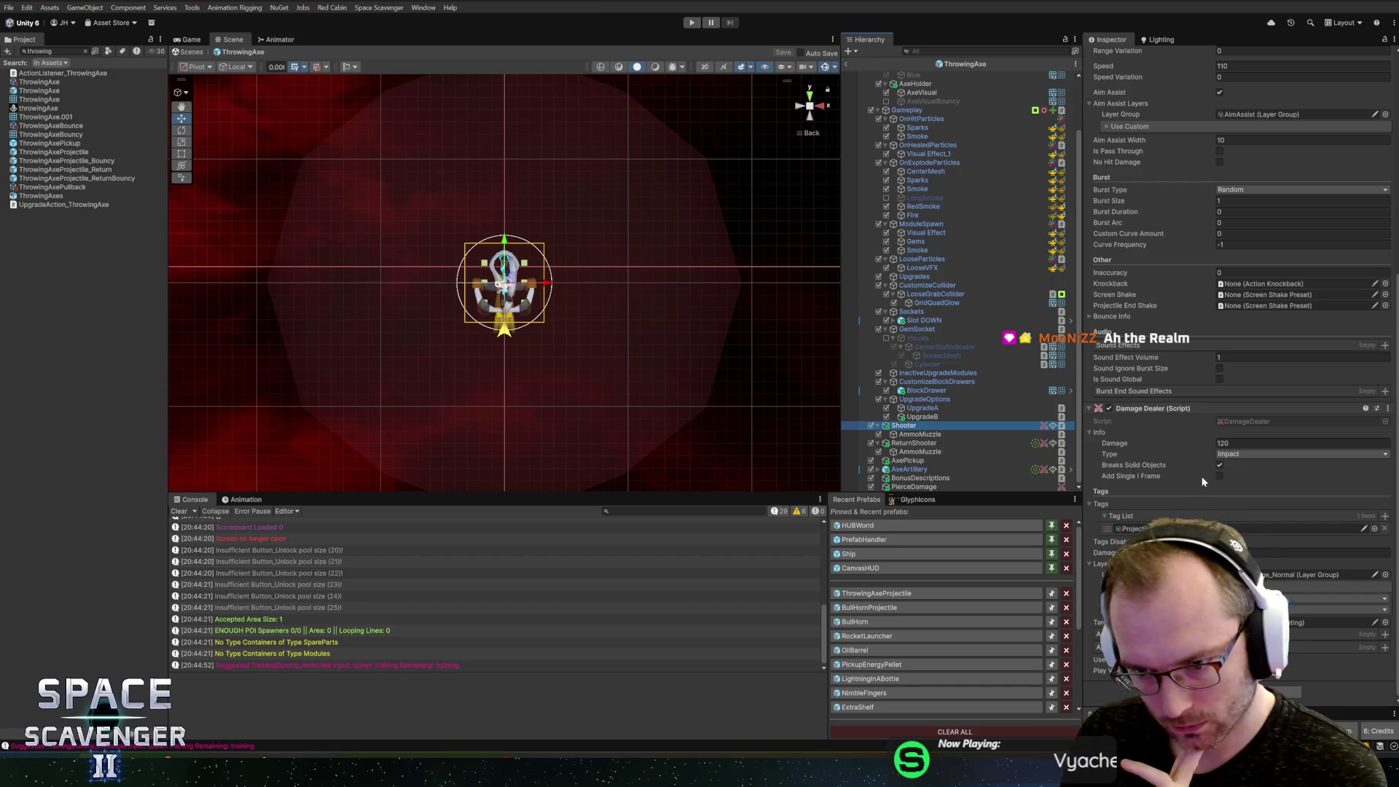
{"action": "scroll", "coordinate": [1203, 481], "scroll_direction": "up", "scroll_amount": 5}
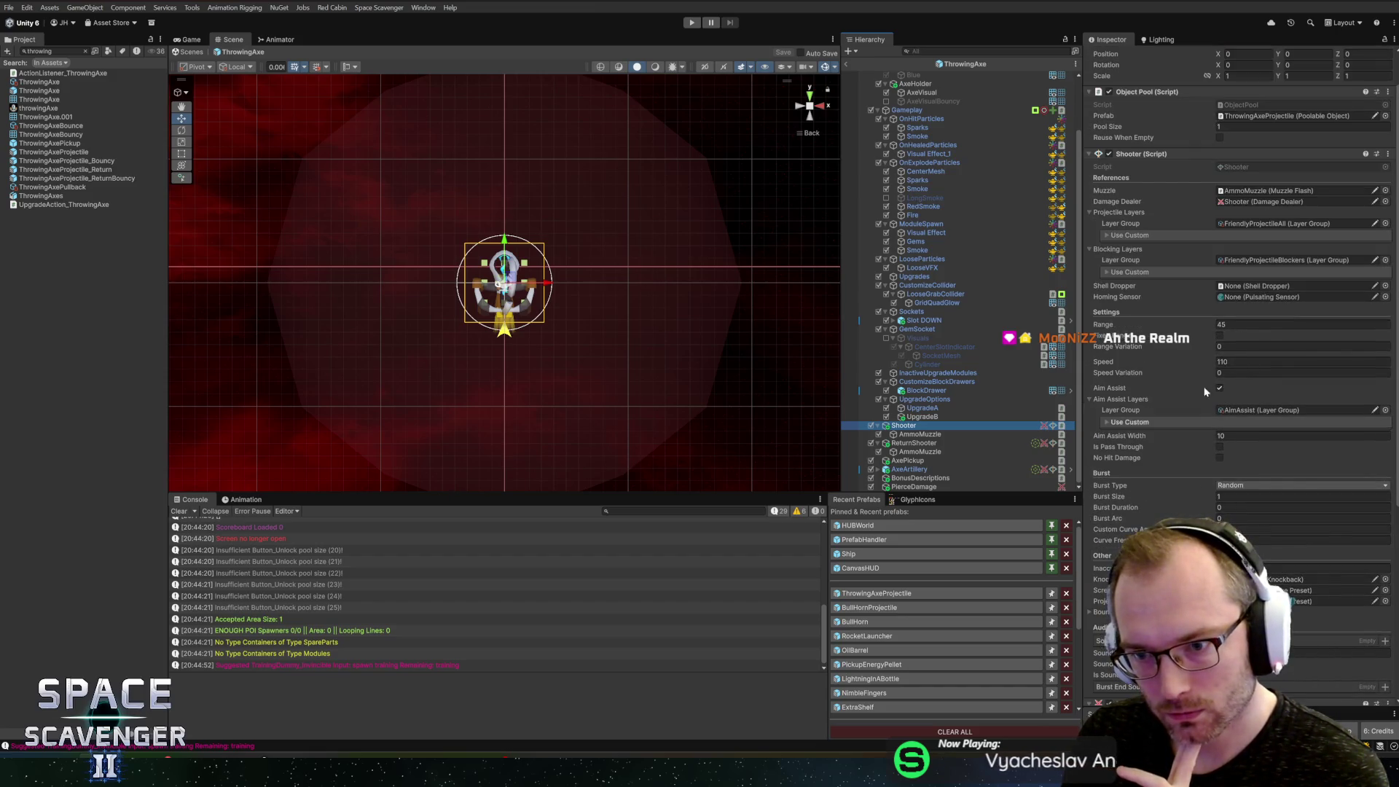
{"action": "scroll", "coordinate": [1177, 341], "scroll_direction": "up", "scroll_amount": 1}
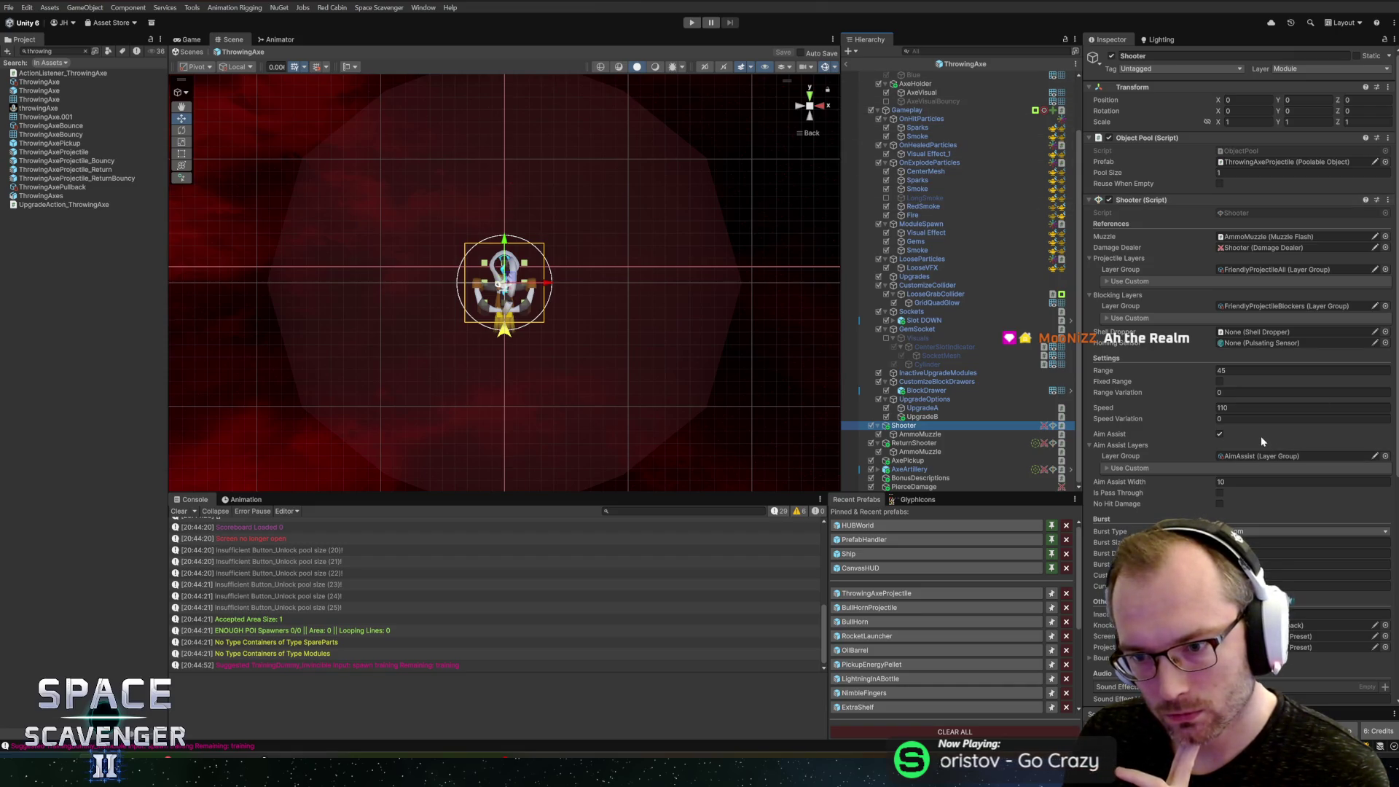
{"action": "scroll", "coordinate": [1225, 438], "scroll_direction": "down", "scroll_amount": 10}
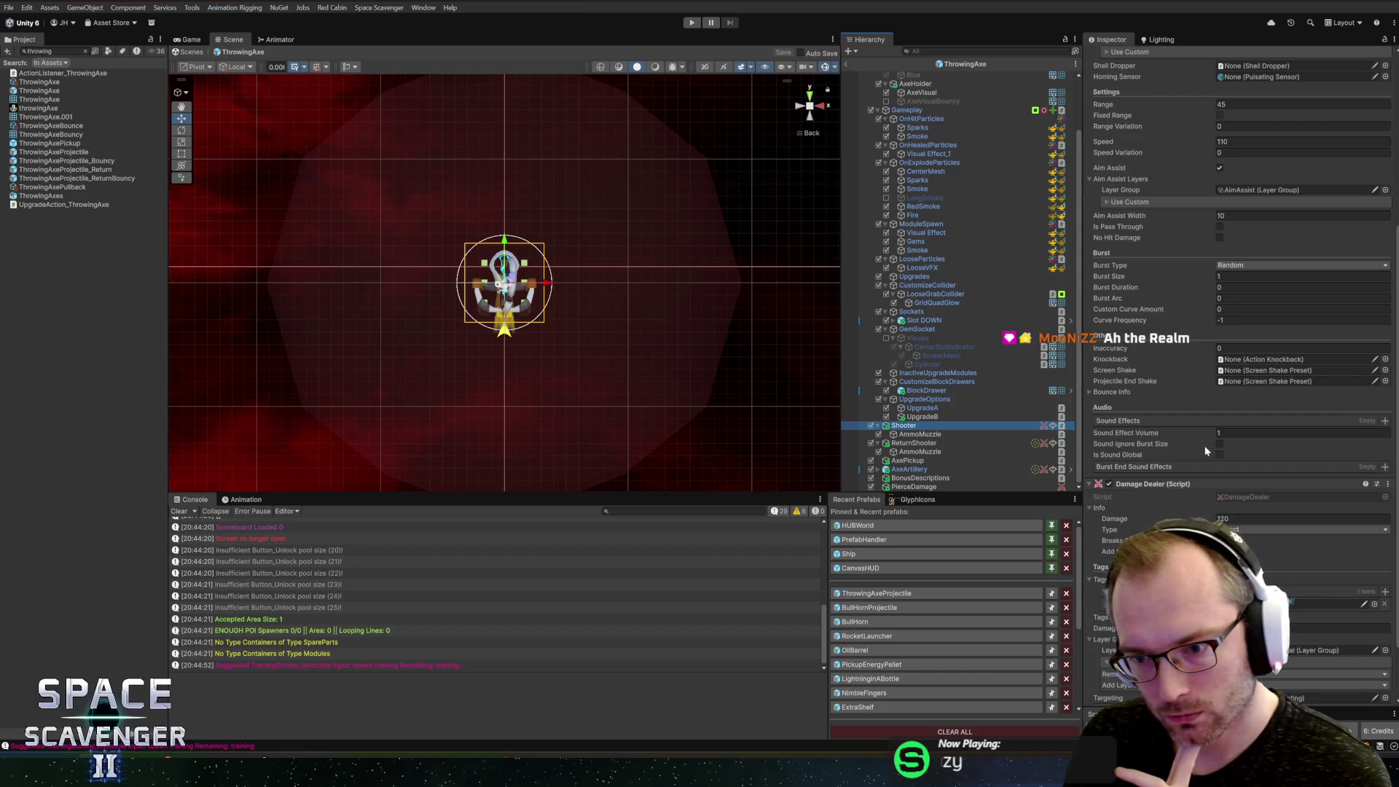
{"action": "scroll", "coordinate": [1205, 446], "scroll_direction": "down", "scroll_amount": 3}
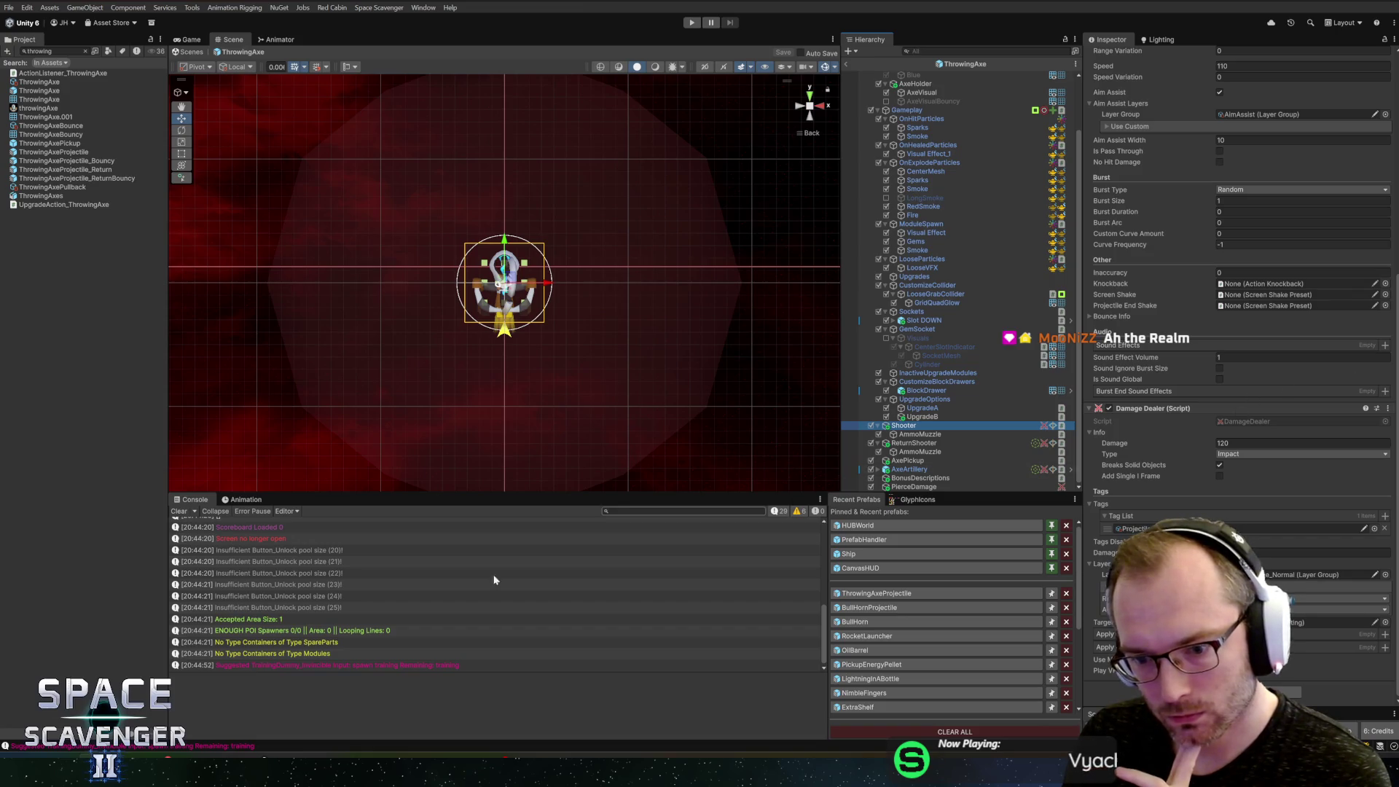
{"action": "key", "text": "alt+Tab"}
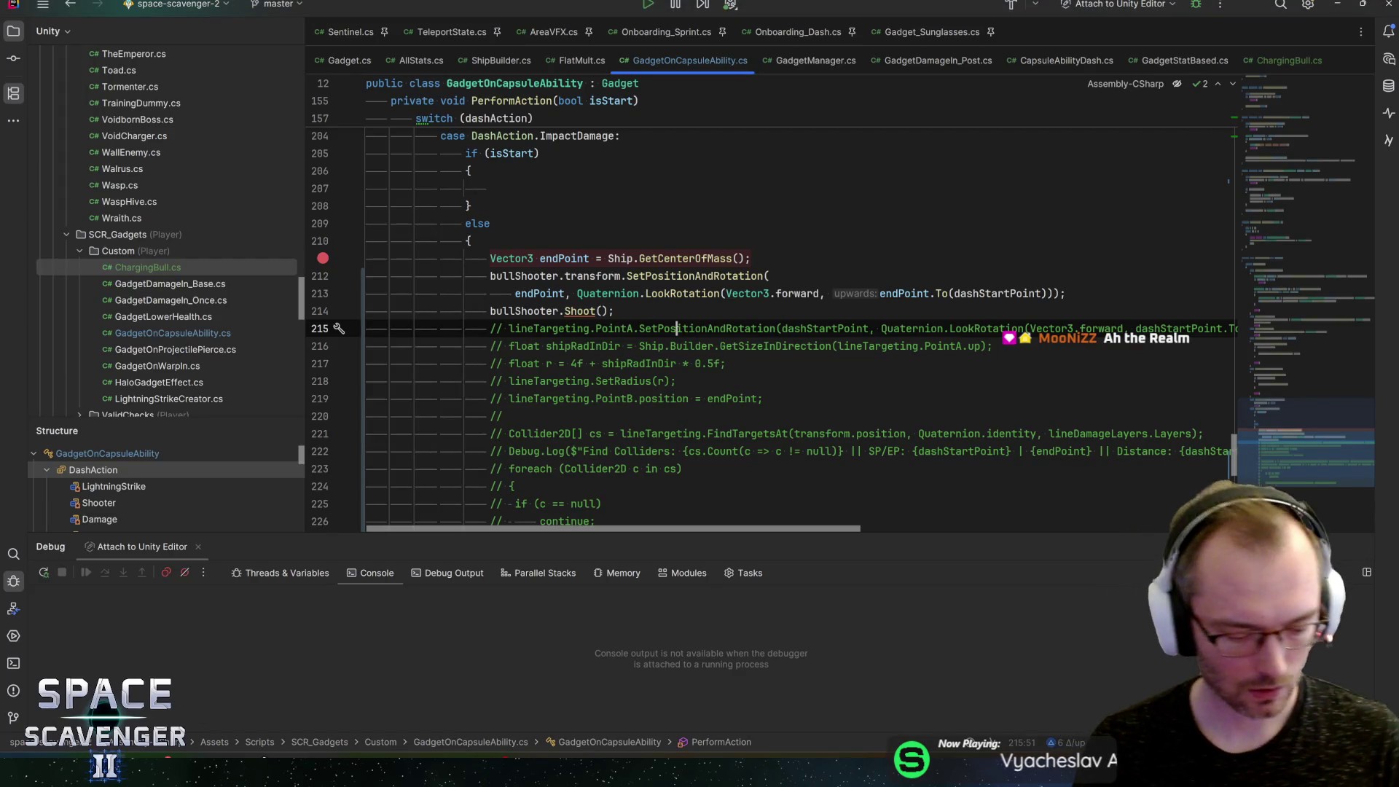
Step: Find and open the AxeThrower class via a 'throw' class search
{"action": "key", "text": "ctrl+n"}
{"action": "type", "text": "throw"}
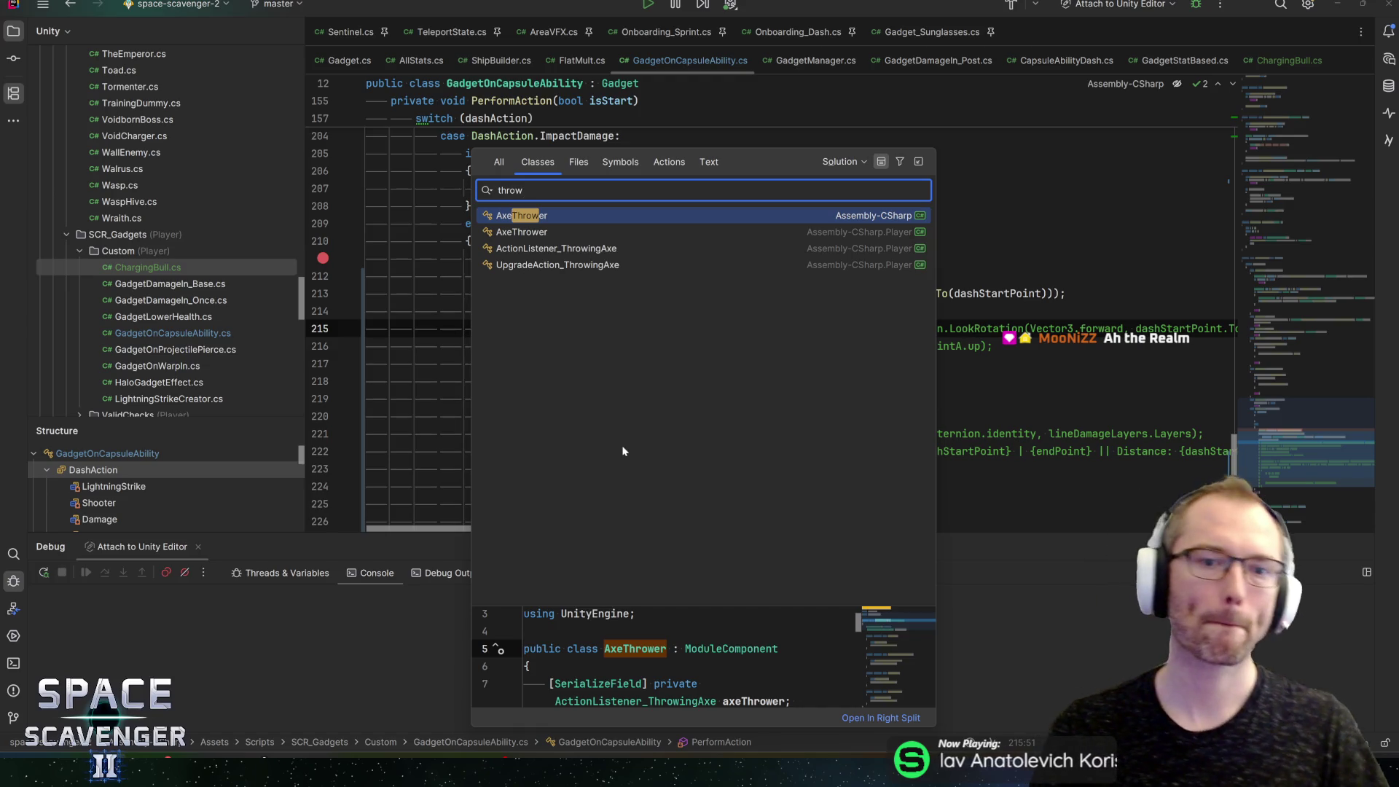
{"action": "key", "text": "Return"}
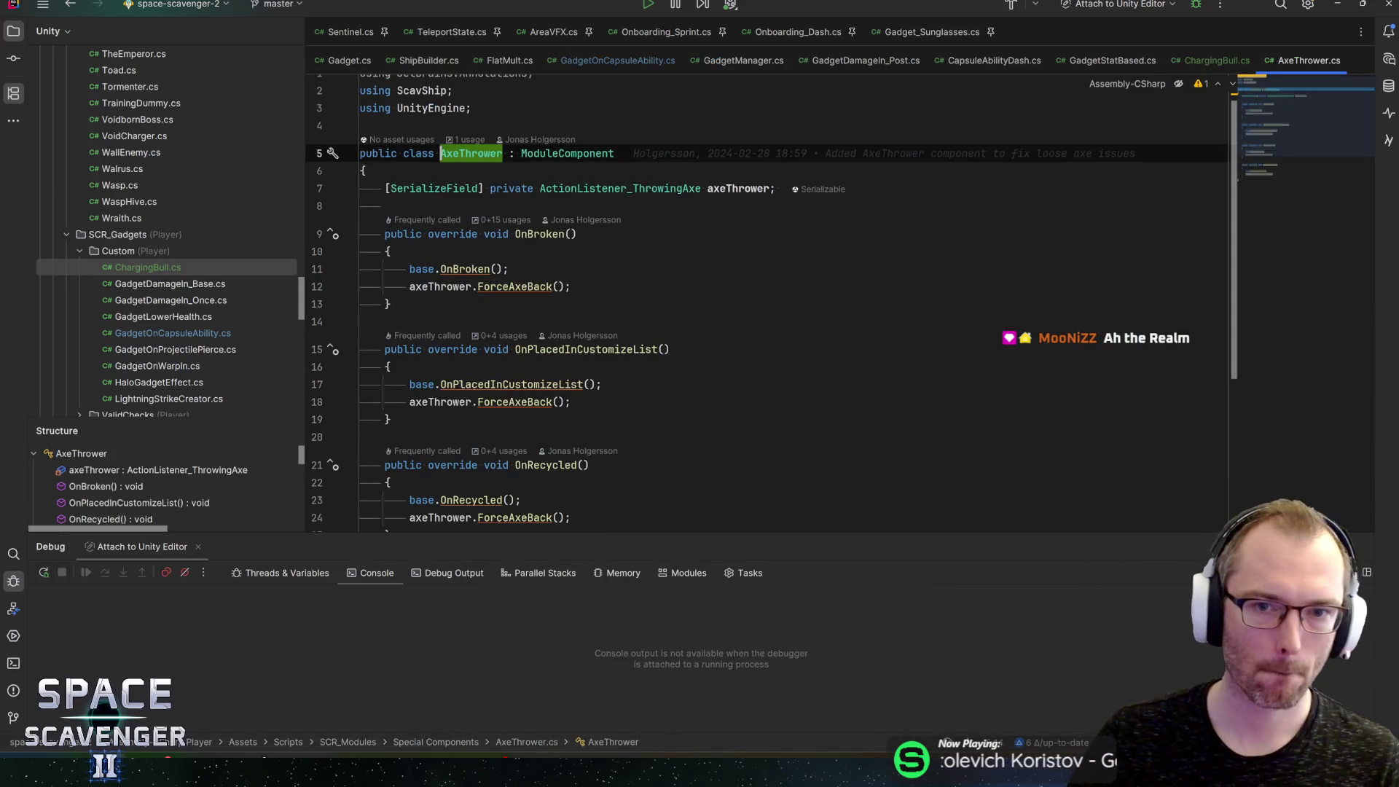
{"action": "scroll", "coordinate": [766, 299], "scroll_direction": "down", "scroll_amount": 5}
{"action": "scroll", "coordinate": [765, 299], "scroll_direction": "up", "scroll_amount": 4}
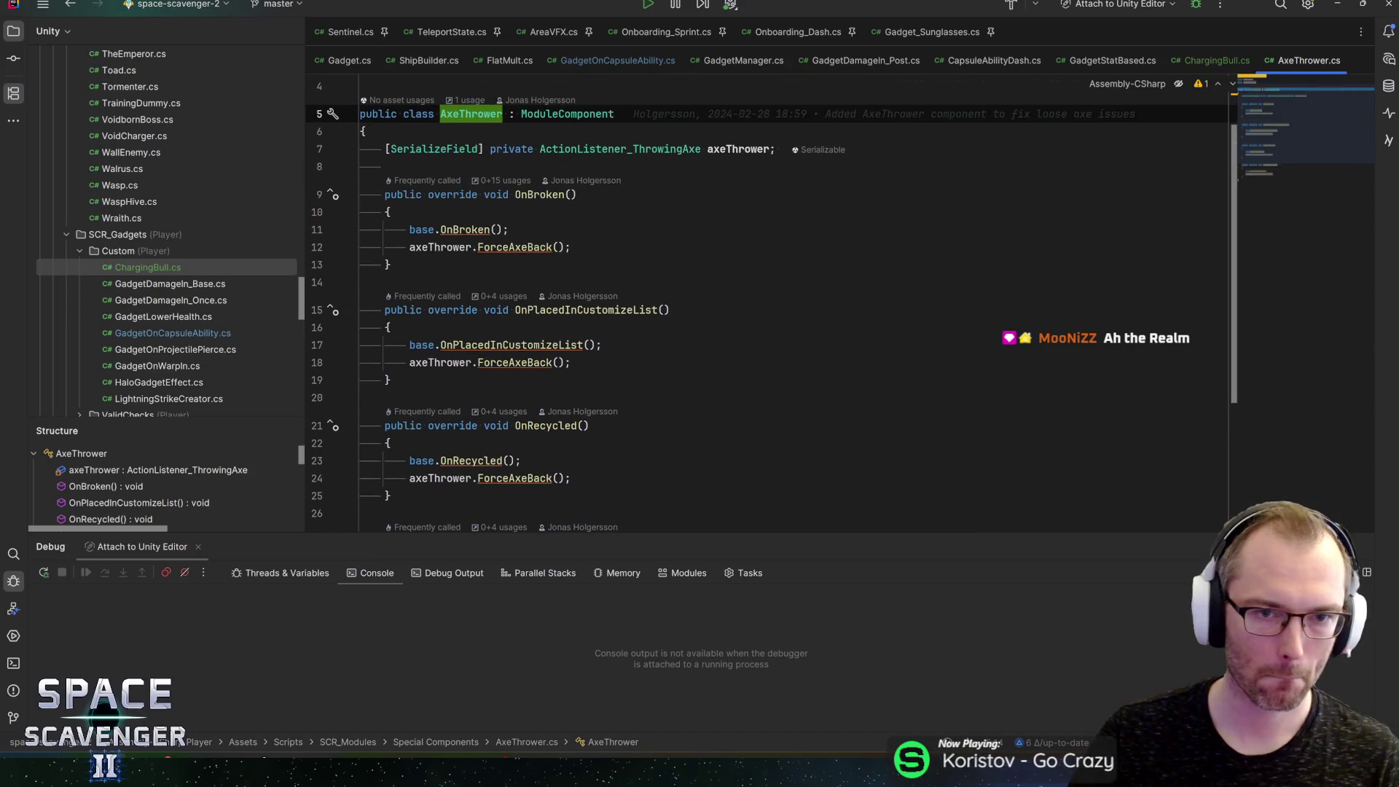
Step: Go to ActionListener_ThrowingAxe, highlight the shooter field, and jump to OnProjectilePierced
{"action": "key", "text": "ctrl+b"}
{"action": "scroll", "coordinate": [765, 313], "scroll_direction": "down", "scroll_amount": 3}
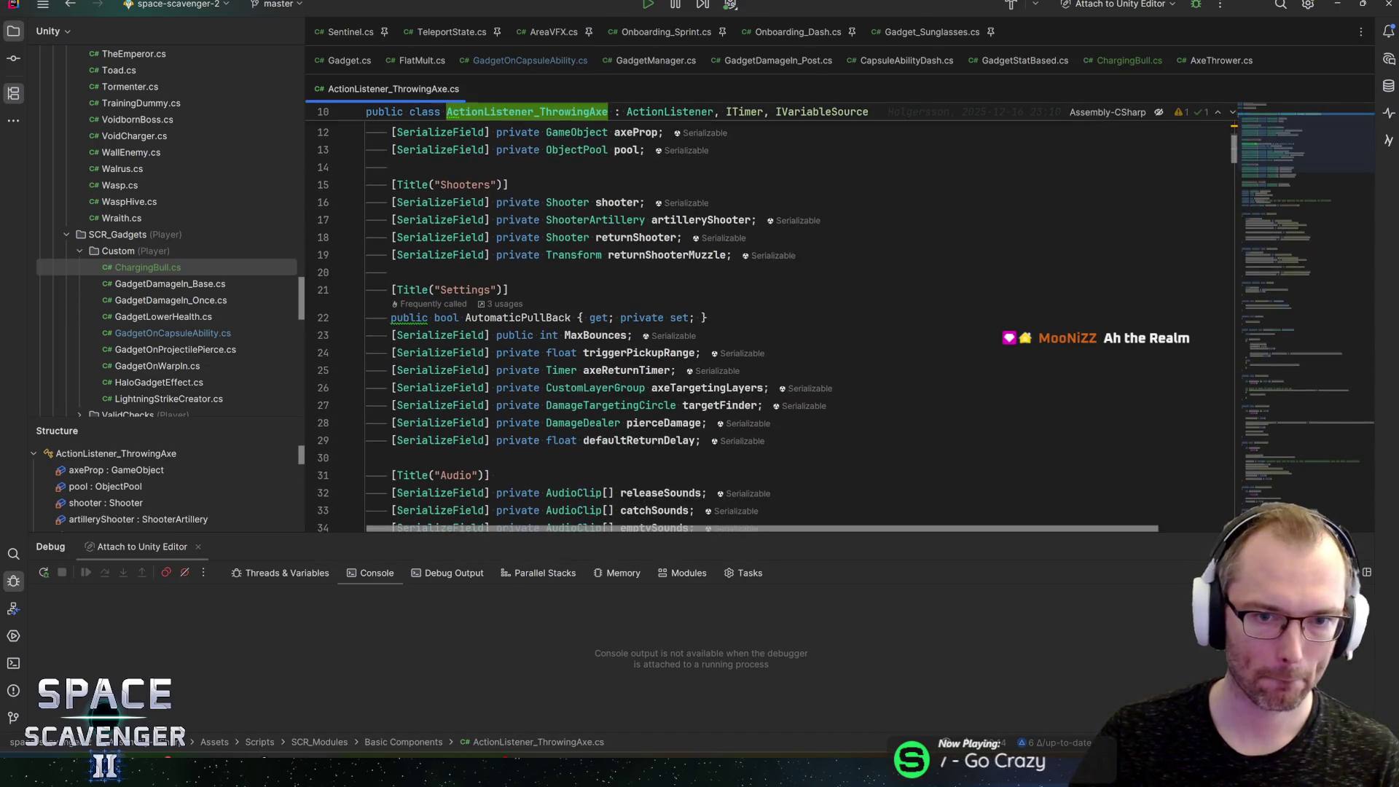
{"action": "left_click", "coordinate": [620, 202]}
{"action": "scroll", "coordinate": [765, 313], "scroll_direction": "down", "scroll_amount": 11}
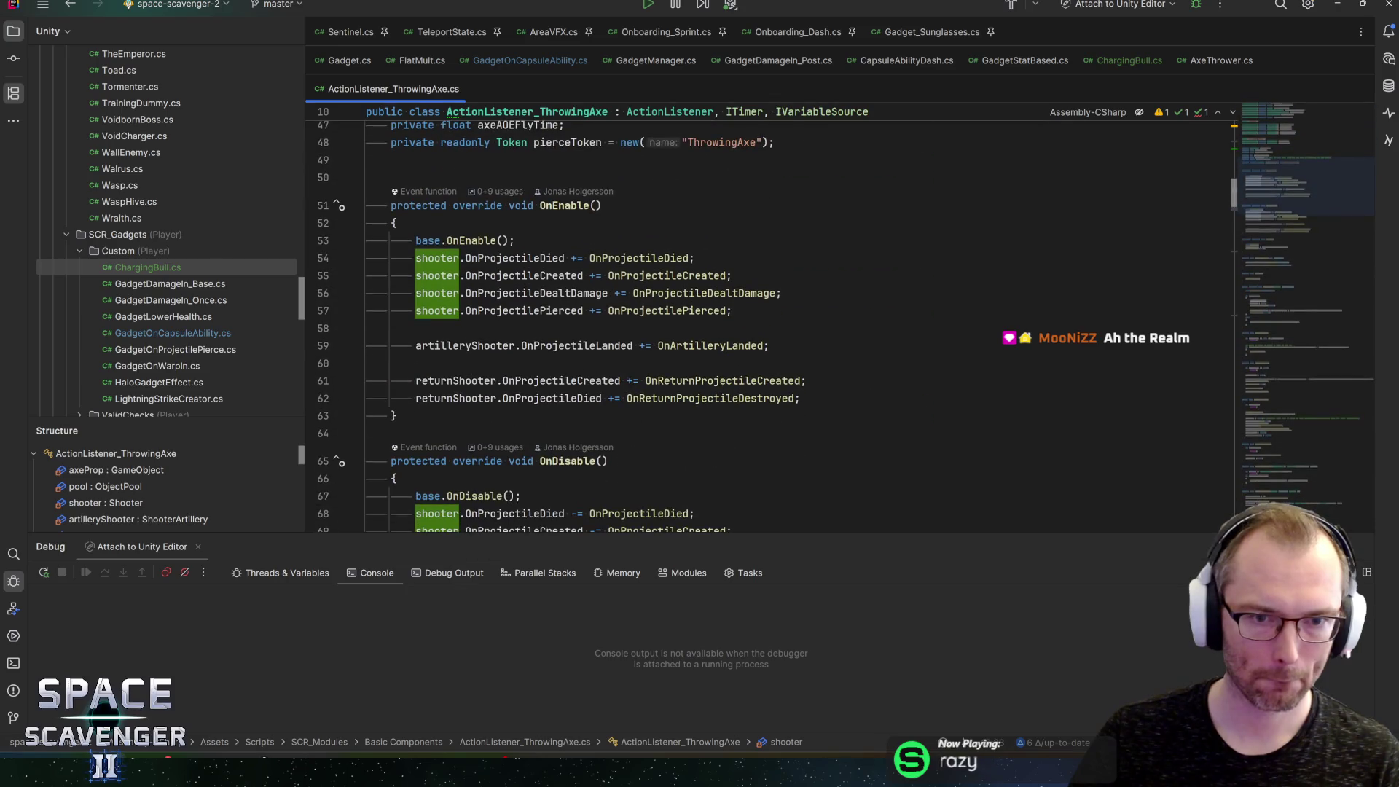
{"action": "left_click", "coordinate": [689, 310]}
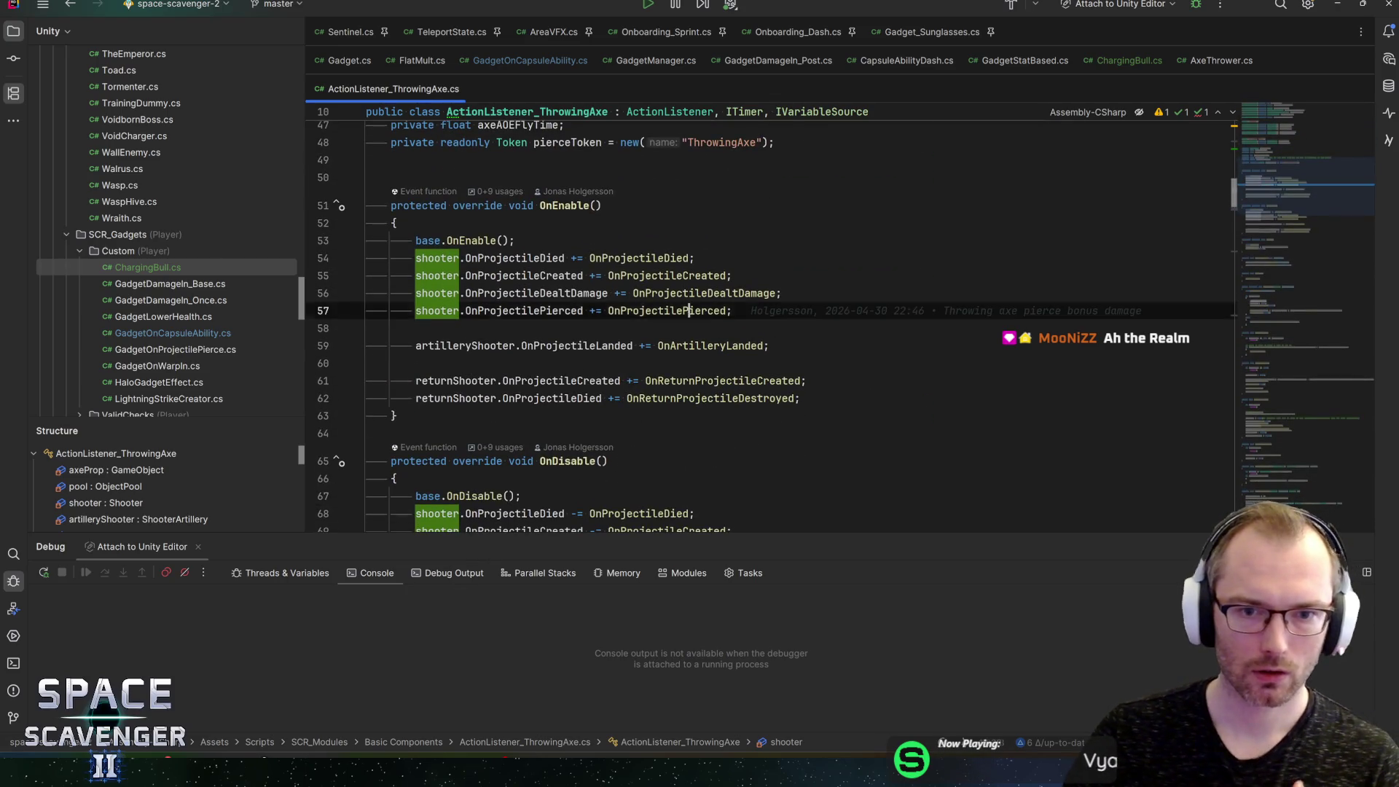
{"action": "key", "text": "ctrl+b"}
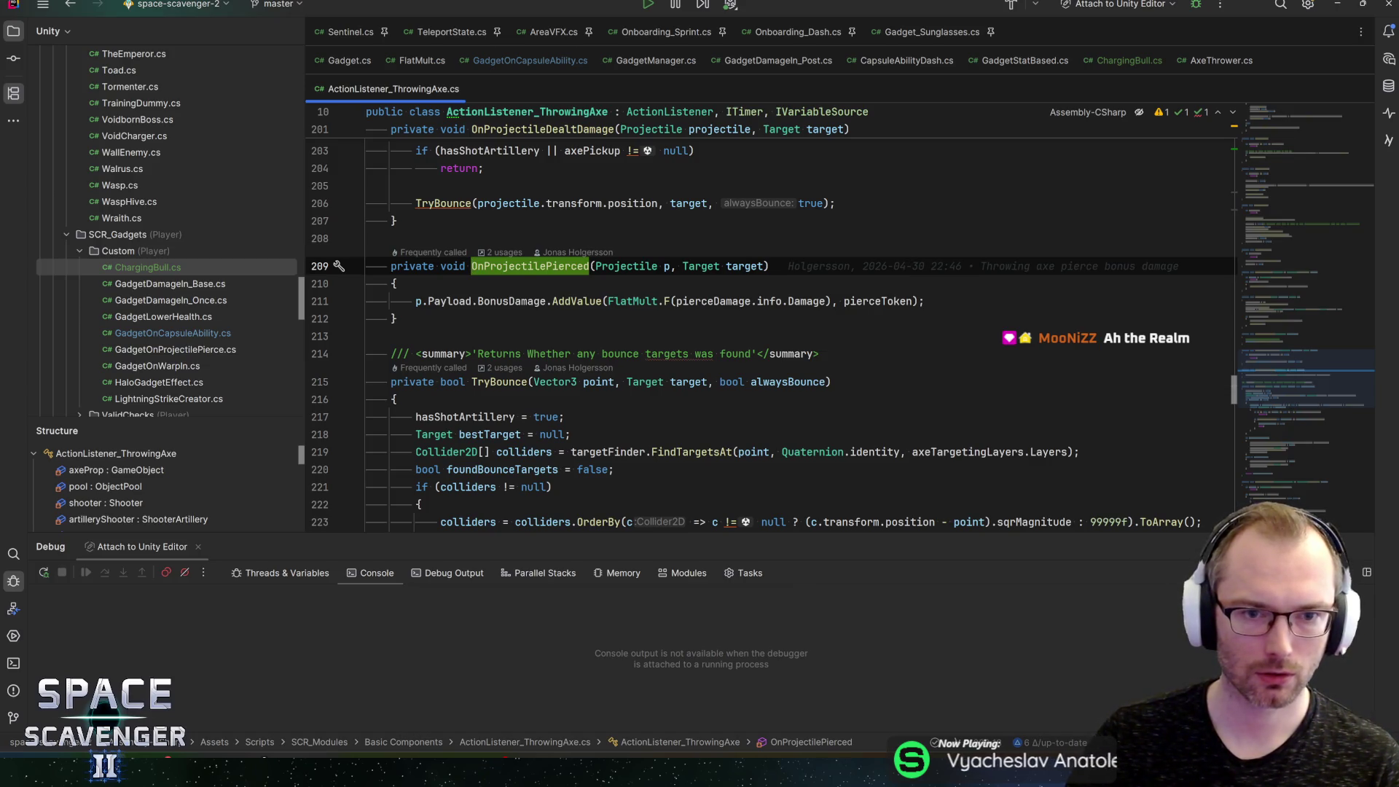
{"action": "mouse_move", "coordinate": [536, 302]}
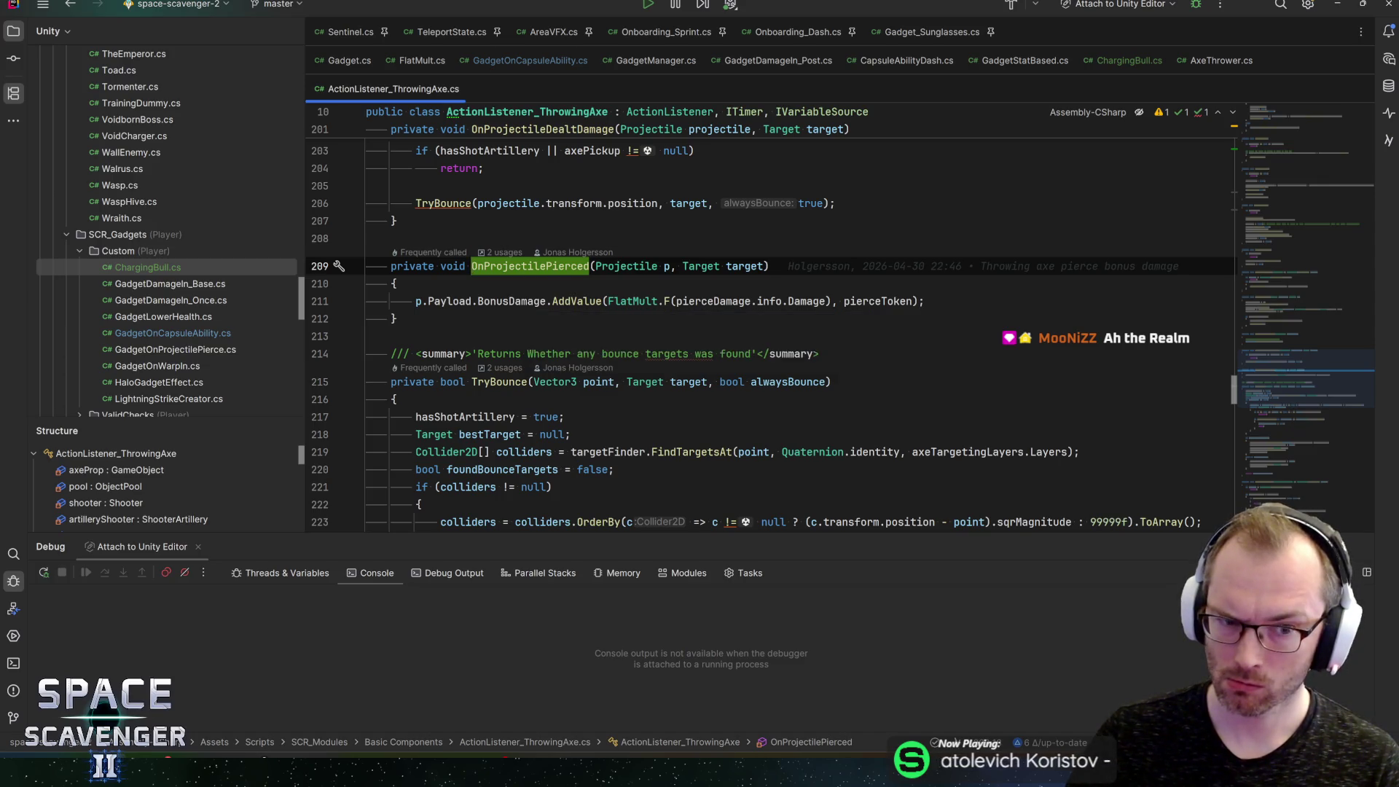
Step: Trace where OnProjectilePierced is subscribed and inspect its pierceToken argument and pierceDamage bonus
{"action": "key", "text": "ctrl+alt+Left"}
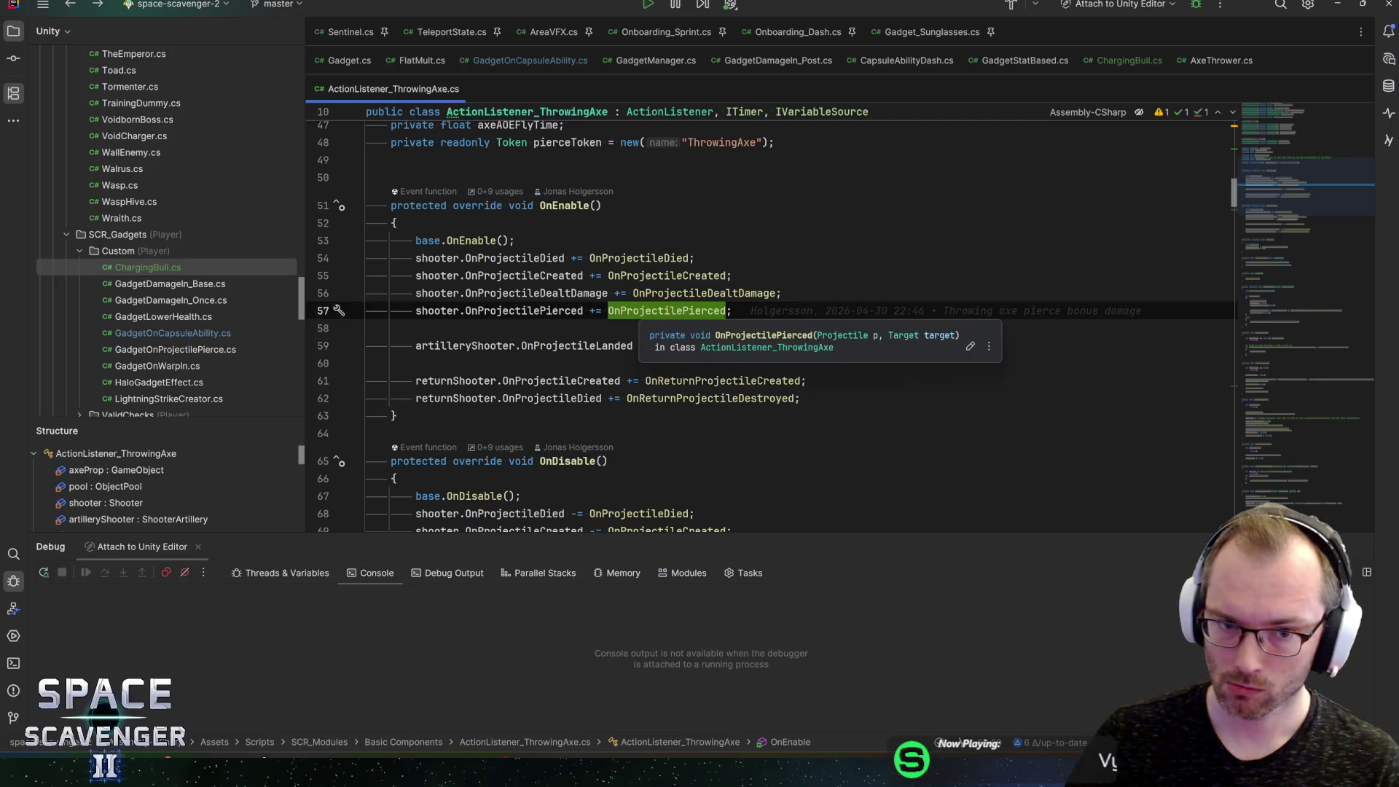
{"action": "left_click", "coordinate": [671, 311], "text": "ctrl"}
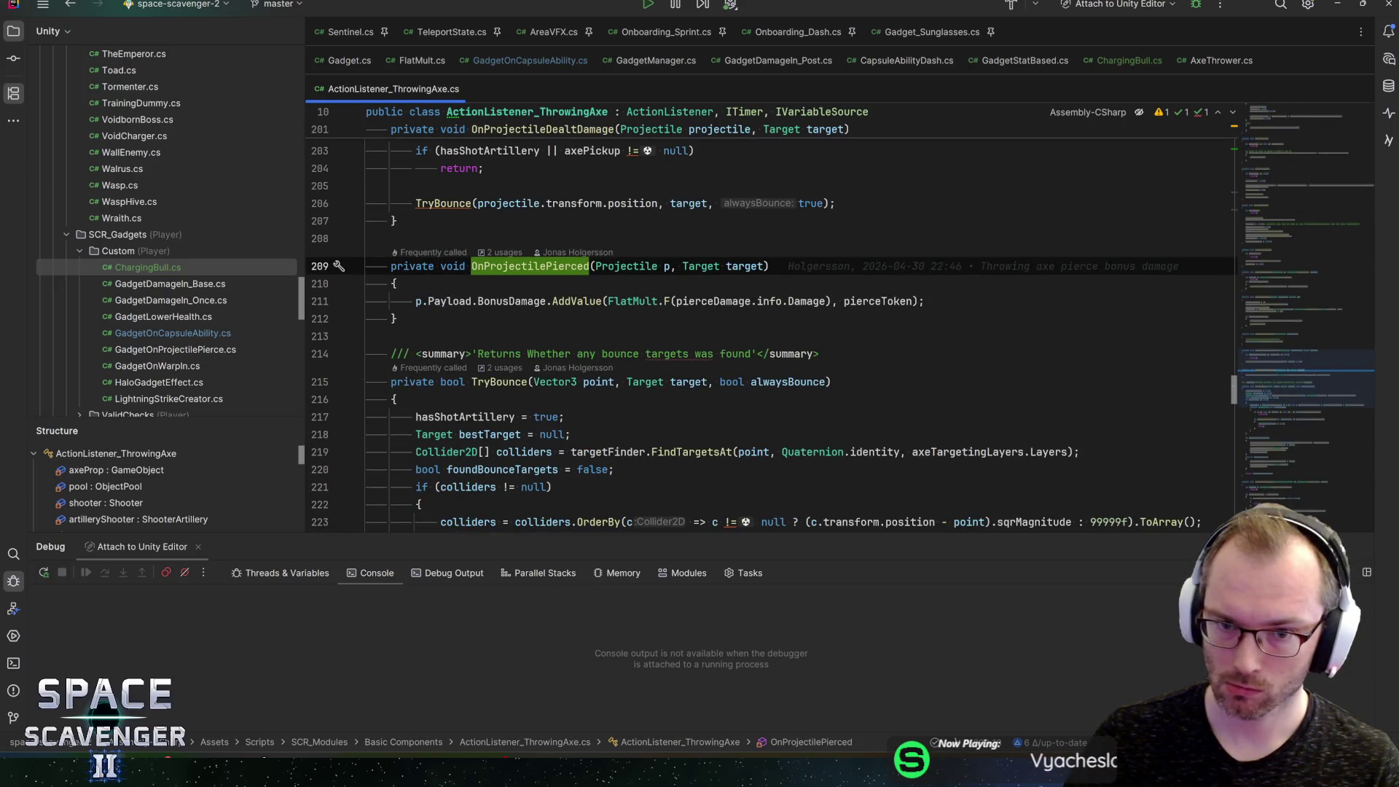
{"action": "left_click", "coordinate": [874, 301]}
{"action": "left_click", "coordinate": [547, 266]}
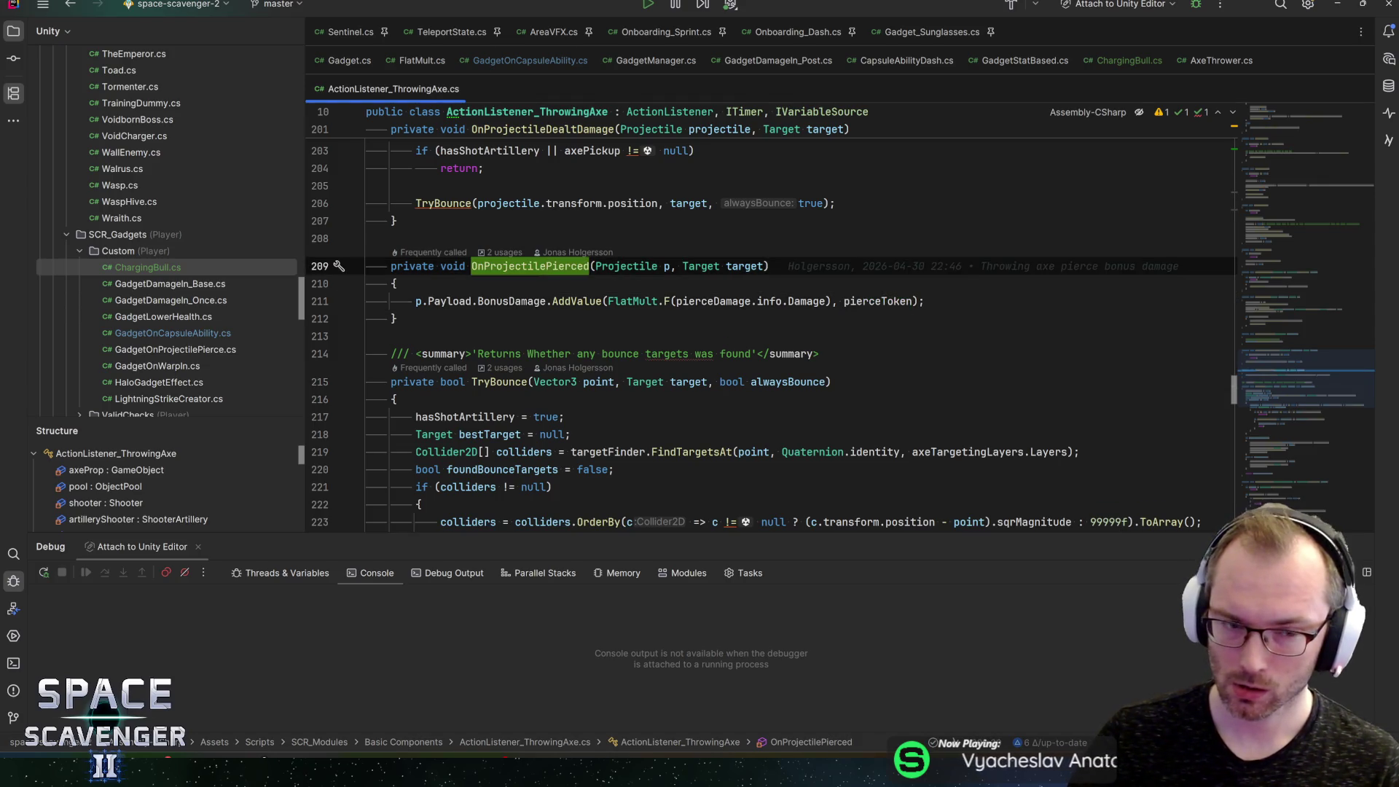
{"action": "scroll", "coordinate": [765, 321], "scroll_direction": "down", "scroll_amount": 2}
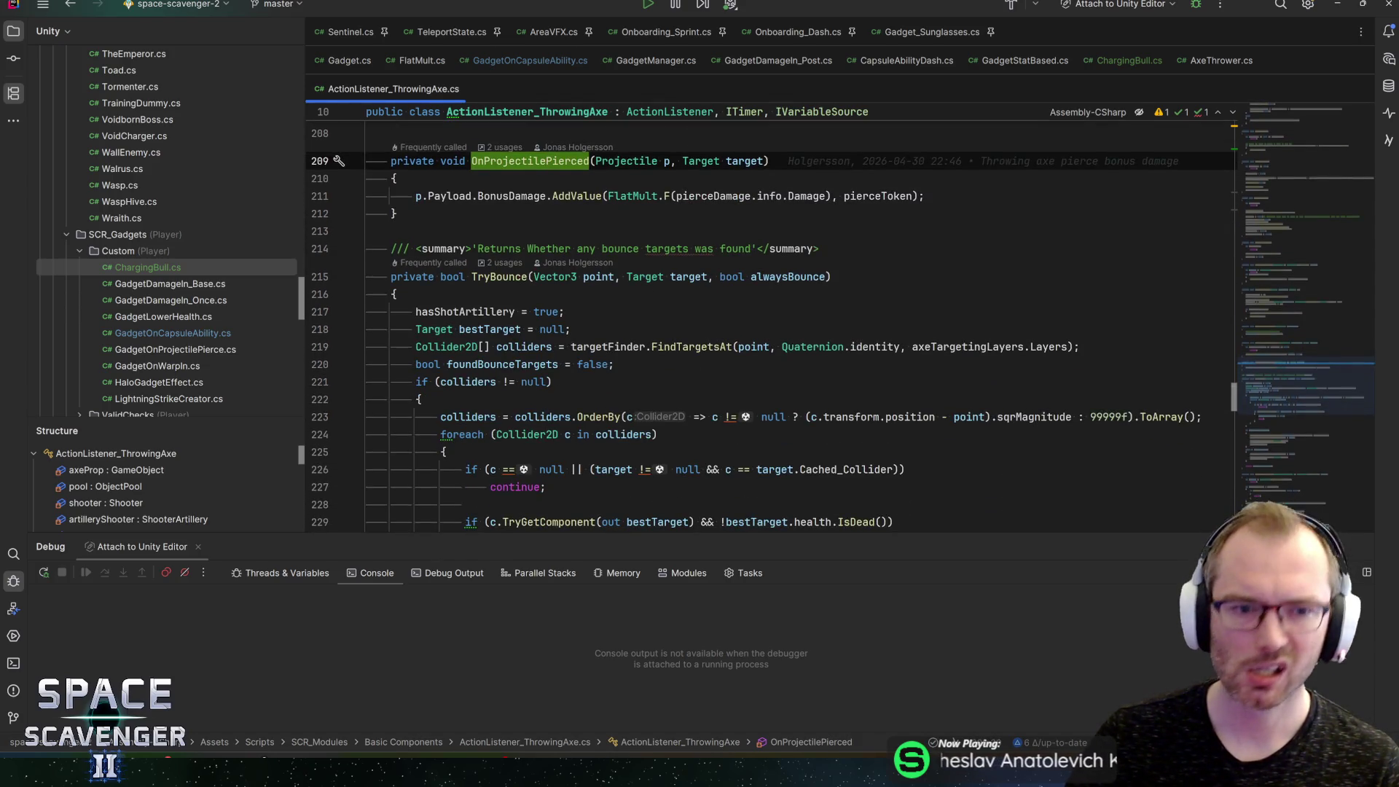
{"action": "scroll", "coordinate": [765, 321], "scroll_direction": "down", "scroll_amount": 15}
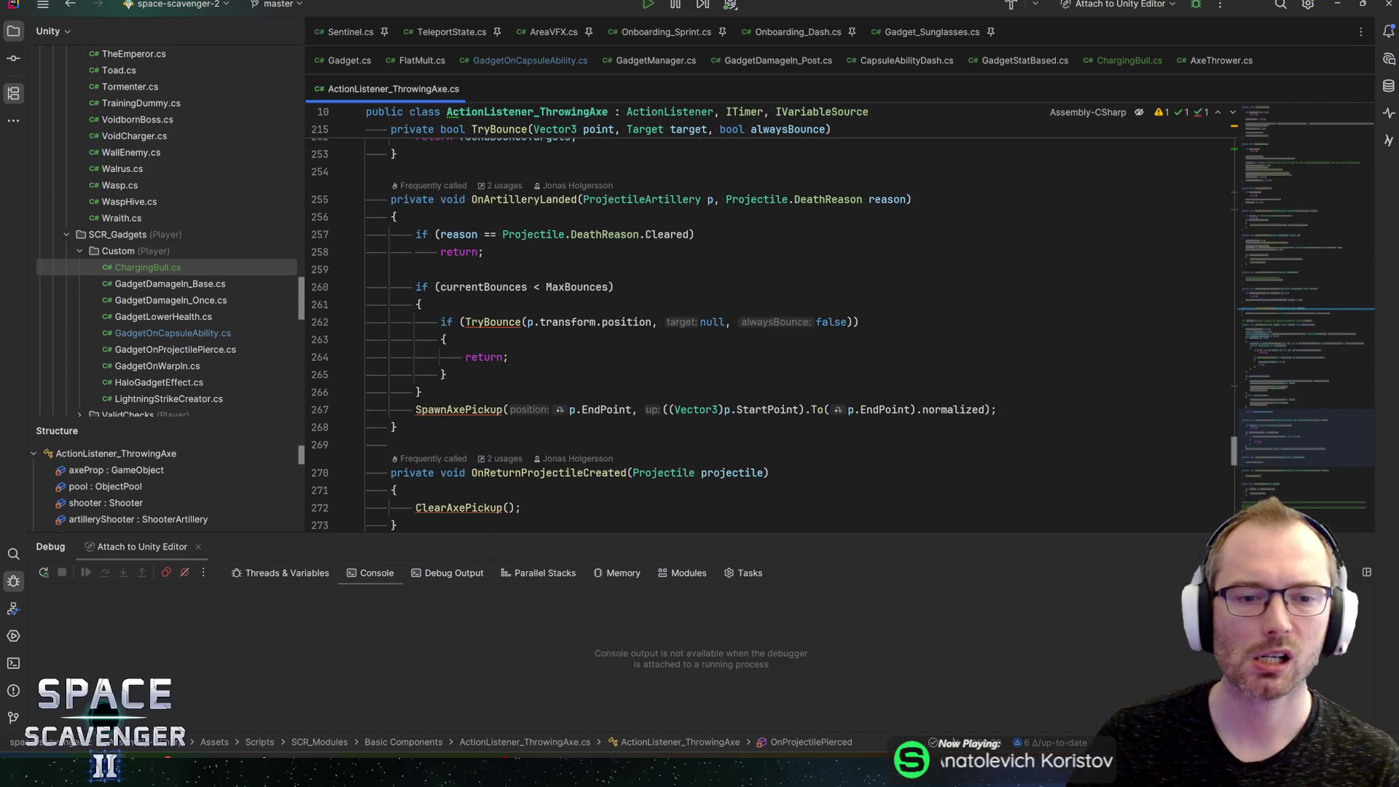
{"action": "key", "text": "ctrl+t"}
Step: Open Projectile.cs and step through its 'canpierce' matches
{"action": "type", "text": "projectile"}
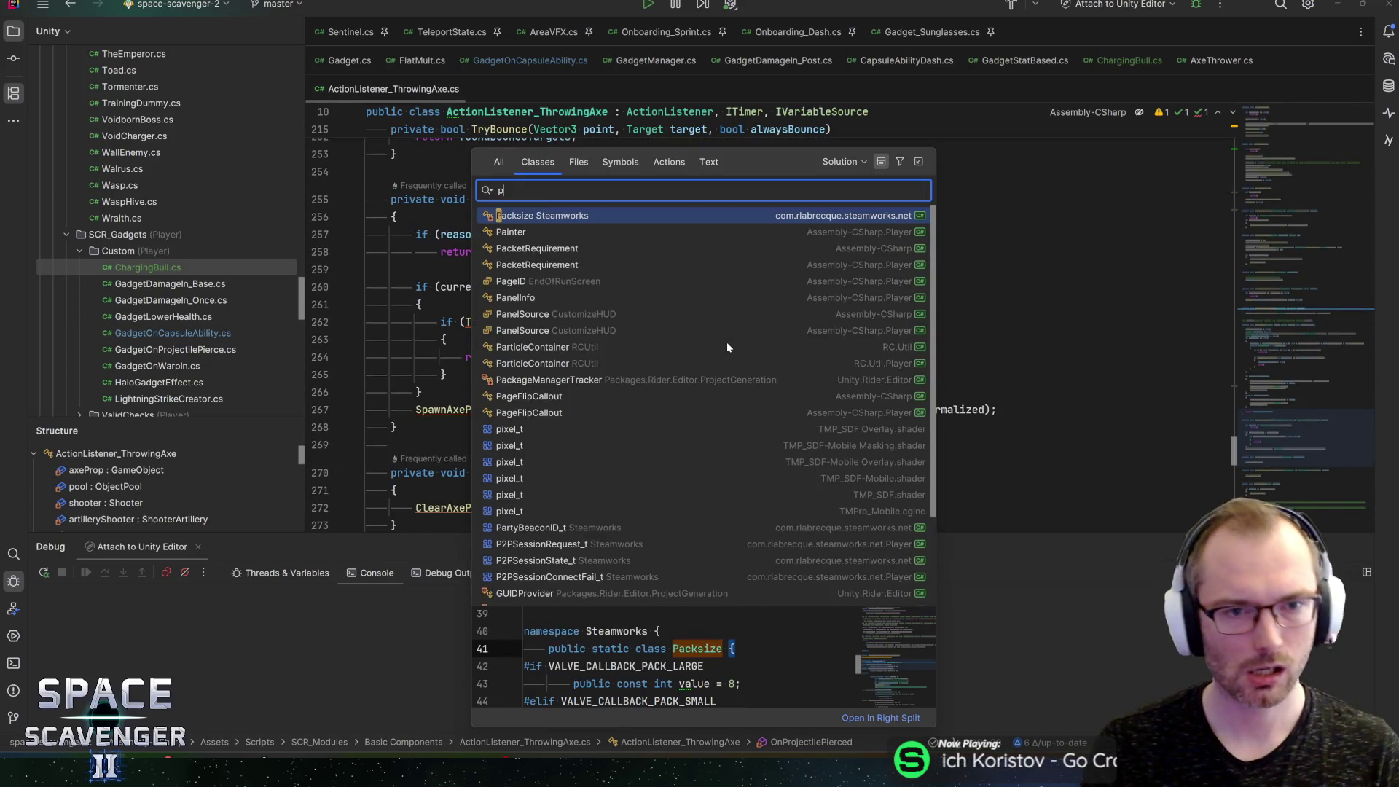
{"action": "key", "text": "Escape"}
{"action": "key", "text": "ctrl+f"}
{"action": "type", "text": "canpierce"}
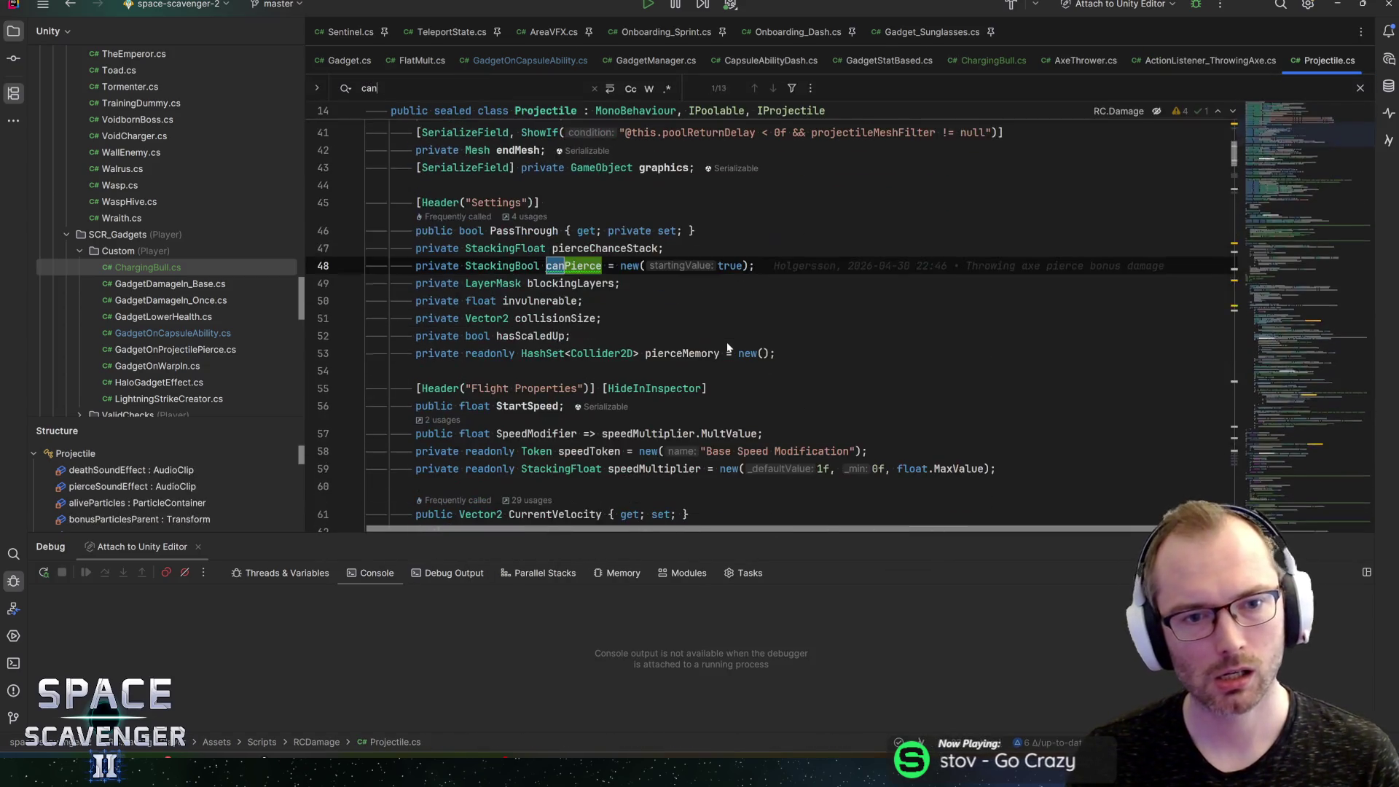
{"action": "key", "text": "Return"}
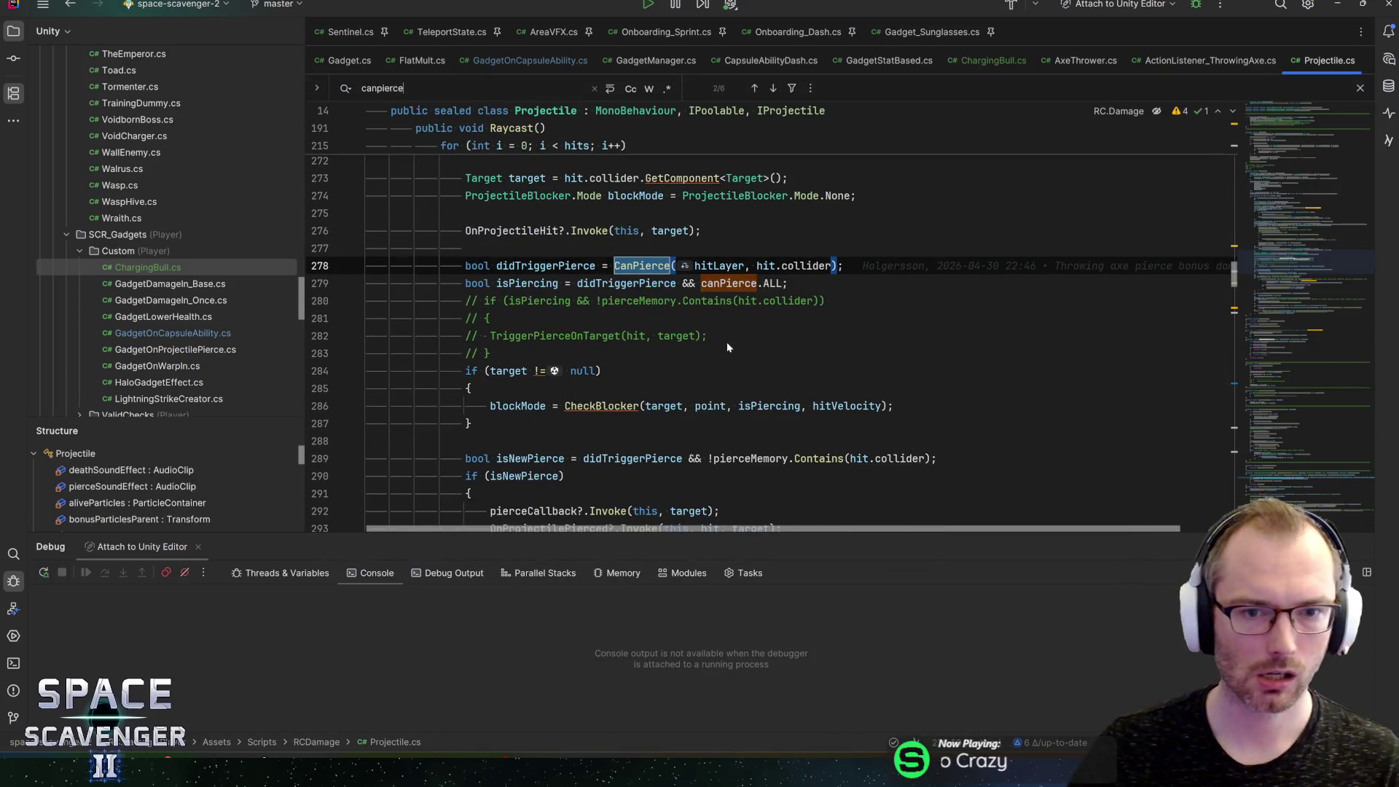
{"action": "key", "text": "Return"}
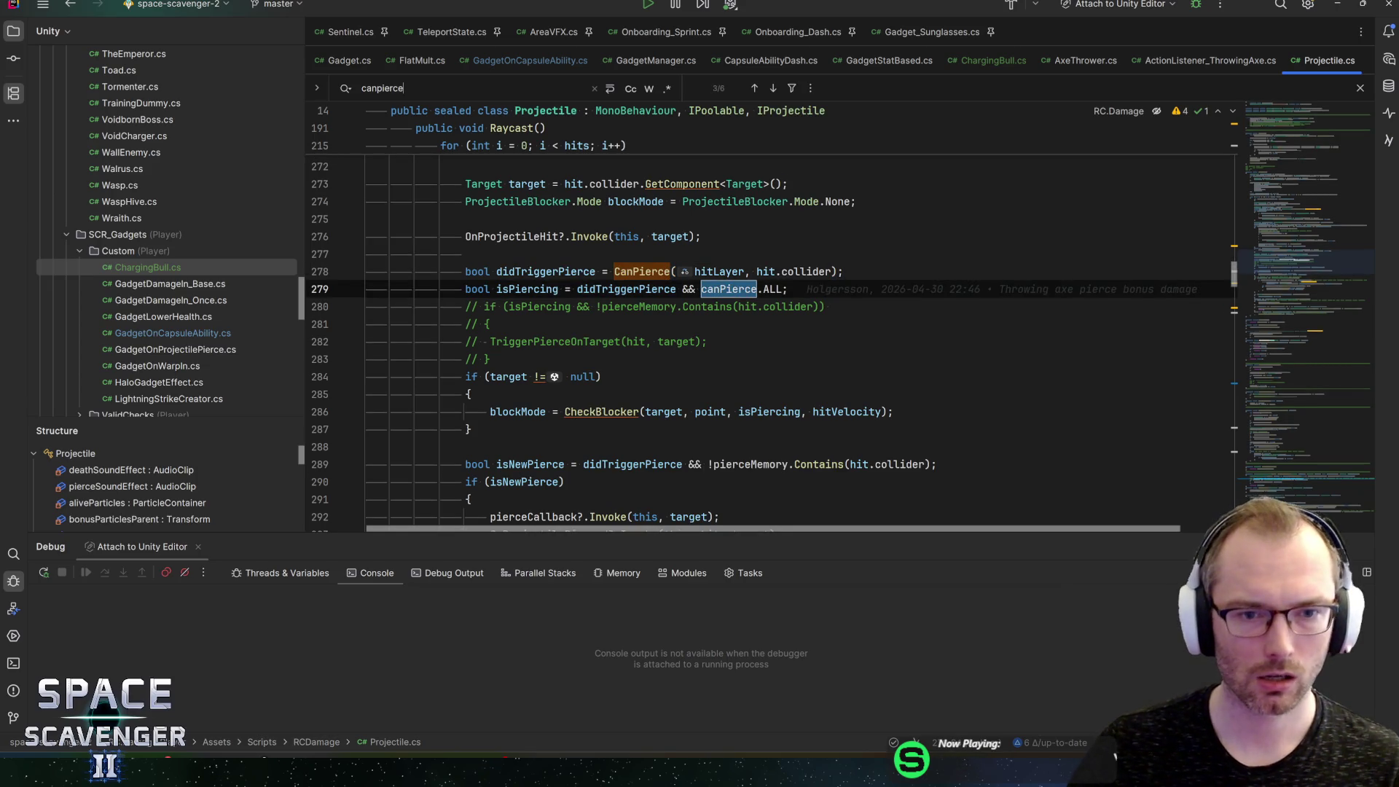
{"action": "key", "text": "Up"}
{"action": "key", "text": "Up"}
Step: Inspect CanPierce and BlockPierce, then find BlockPierce(pierceToken) called in ActionListener_ThrowingAxe's OnProjectileCreated
{"action": "left_click", "coordinate": [635, 278], "text": "ctrl"}
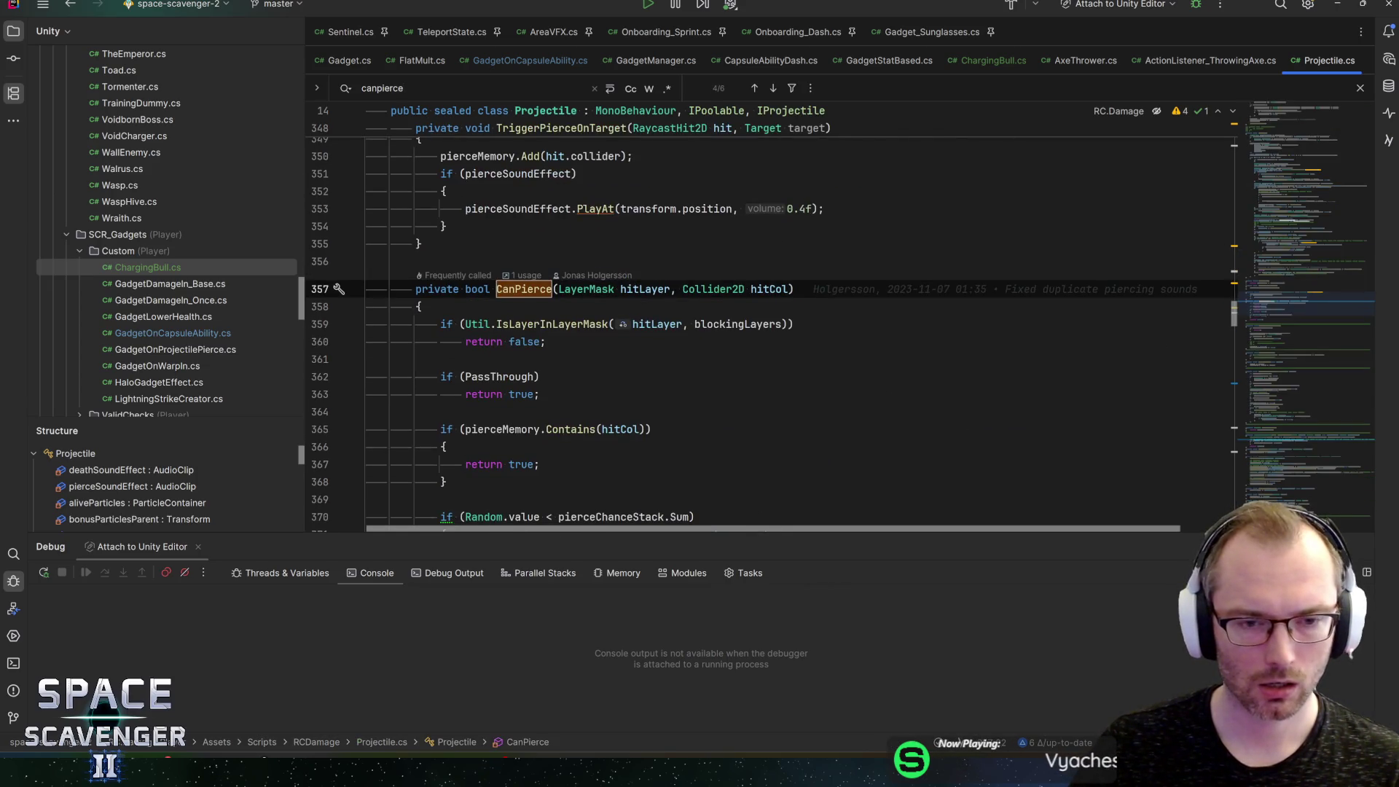
{"action": "key", "text": "ctrl+alt+Left"}
{"action": "key", "text": "ctrl+Home"}
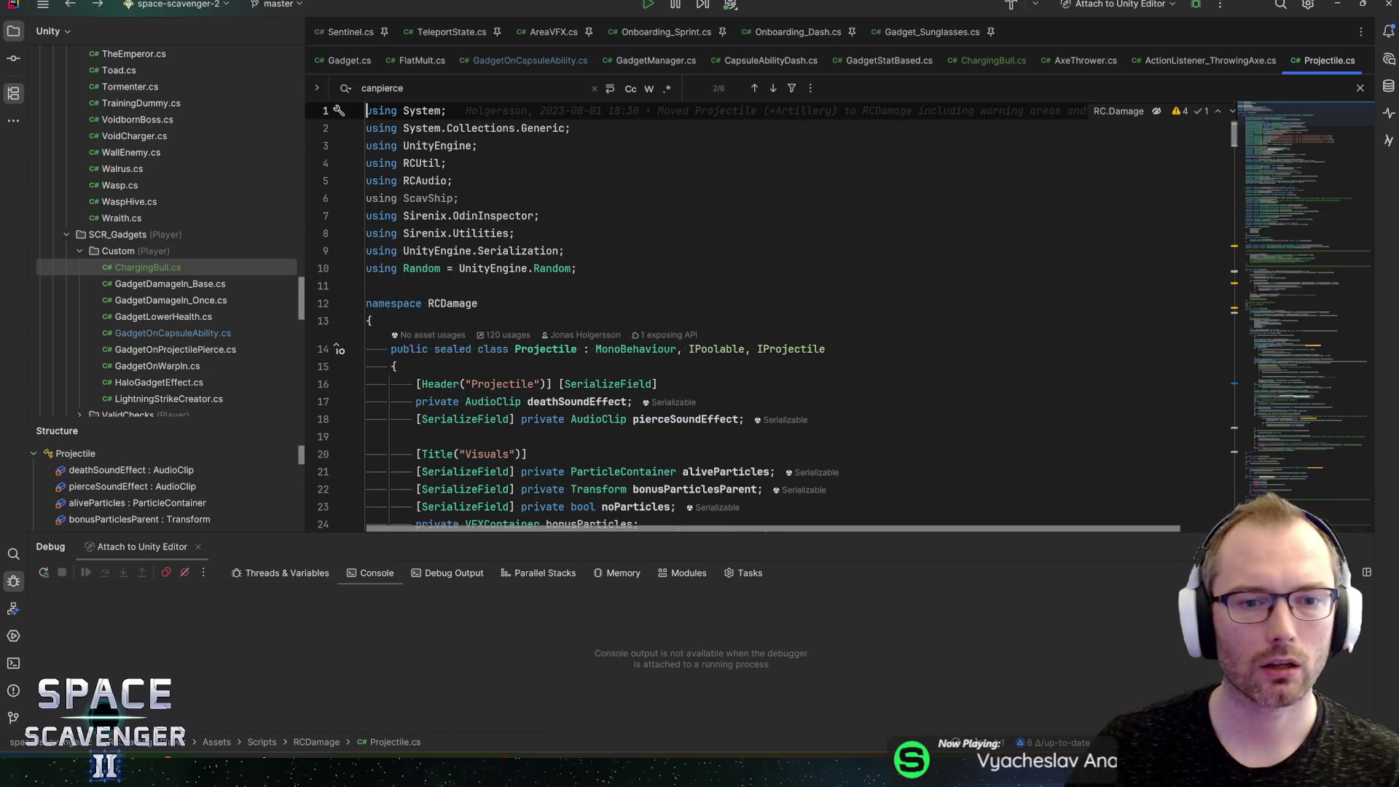
{"action": "key", "text": "ctrl+alt+Left"}
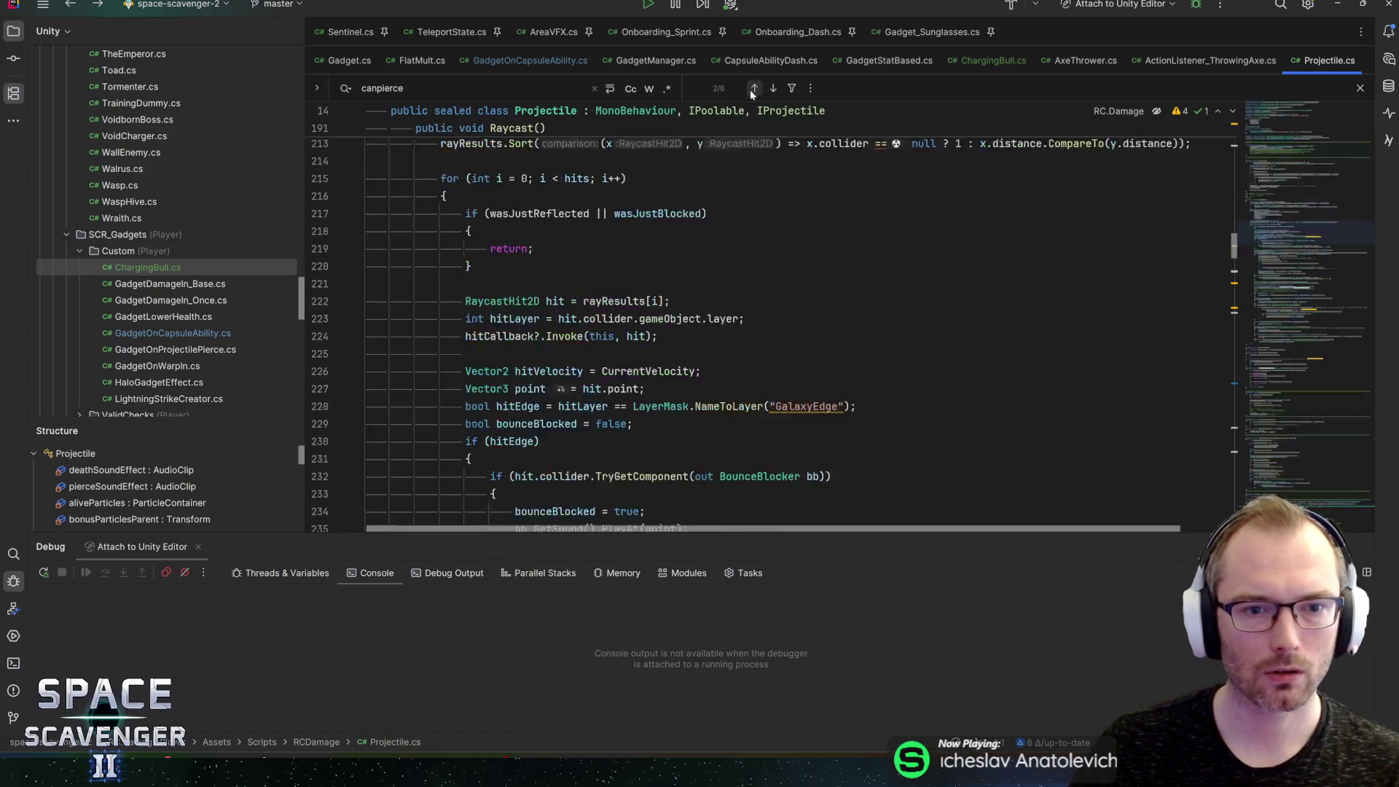
{"action": "left_click", "coordinate": [753, 88]}
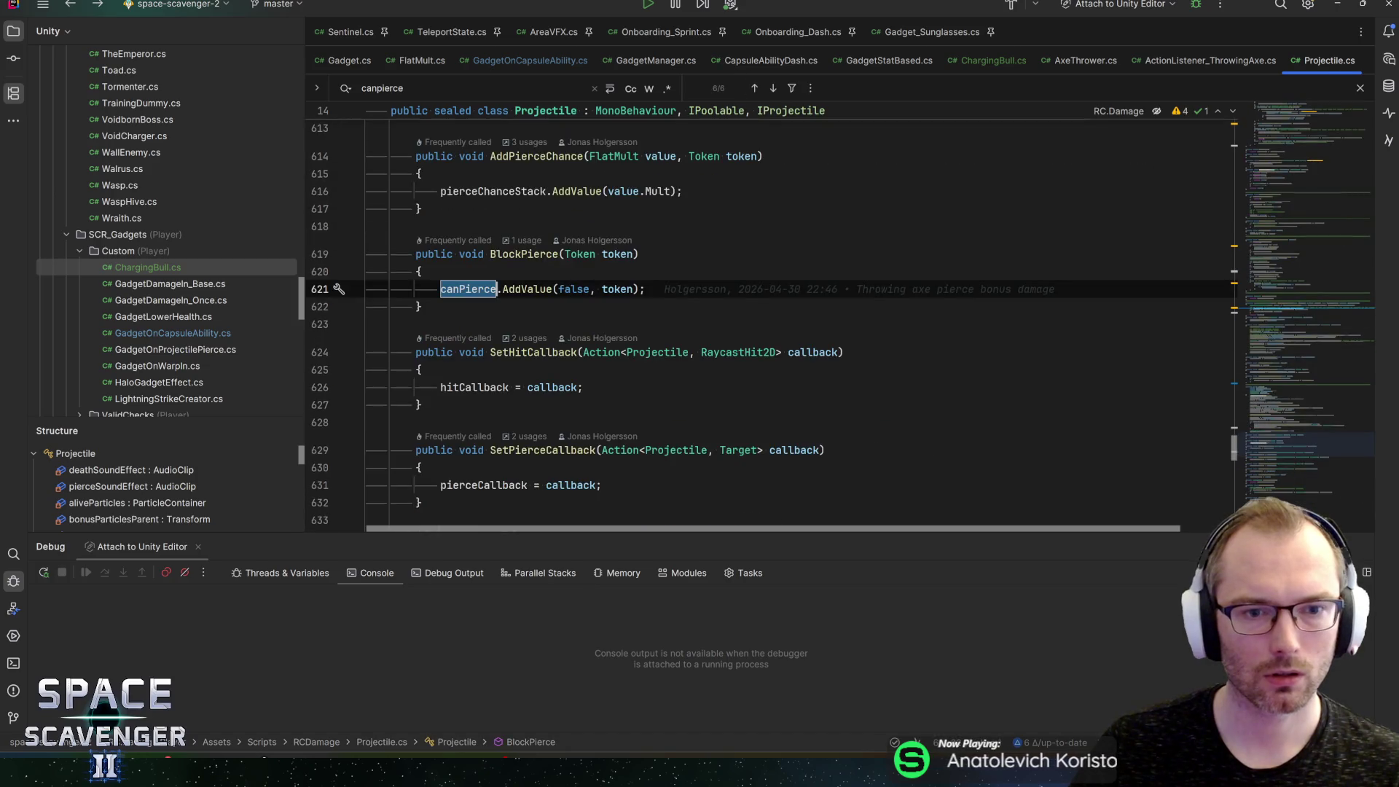
{"action": "left_click", "coordinate": [524, 253]}
{"action": "key", "text": "ctrl+b"}
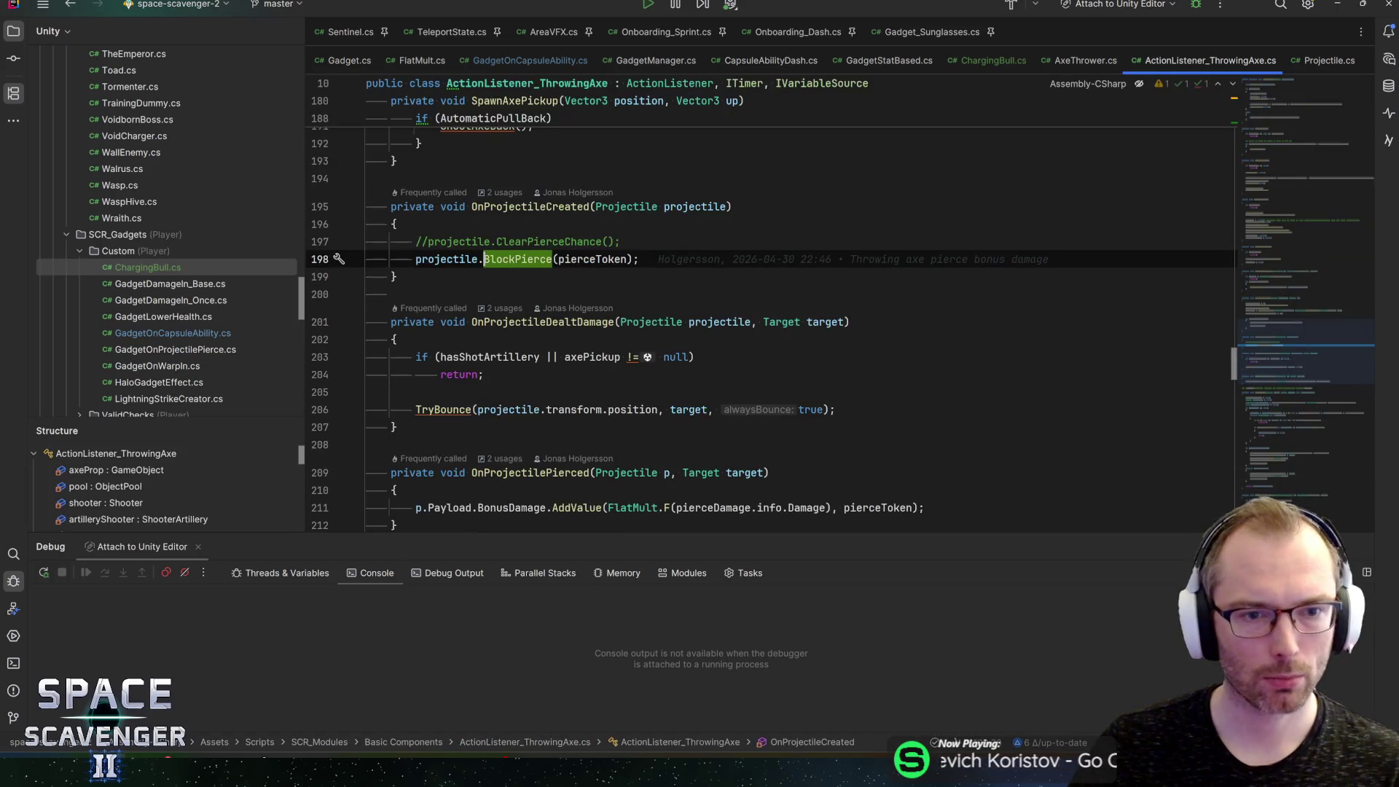
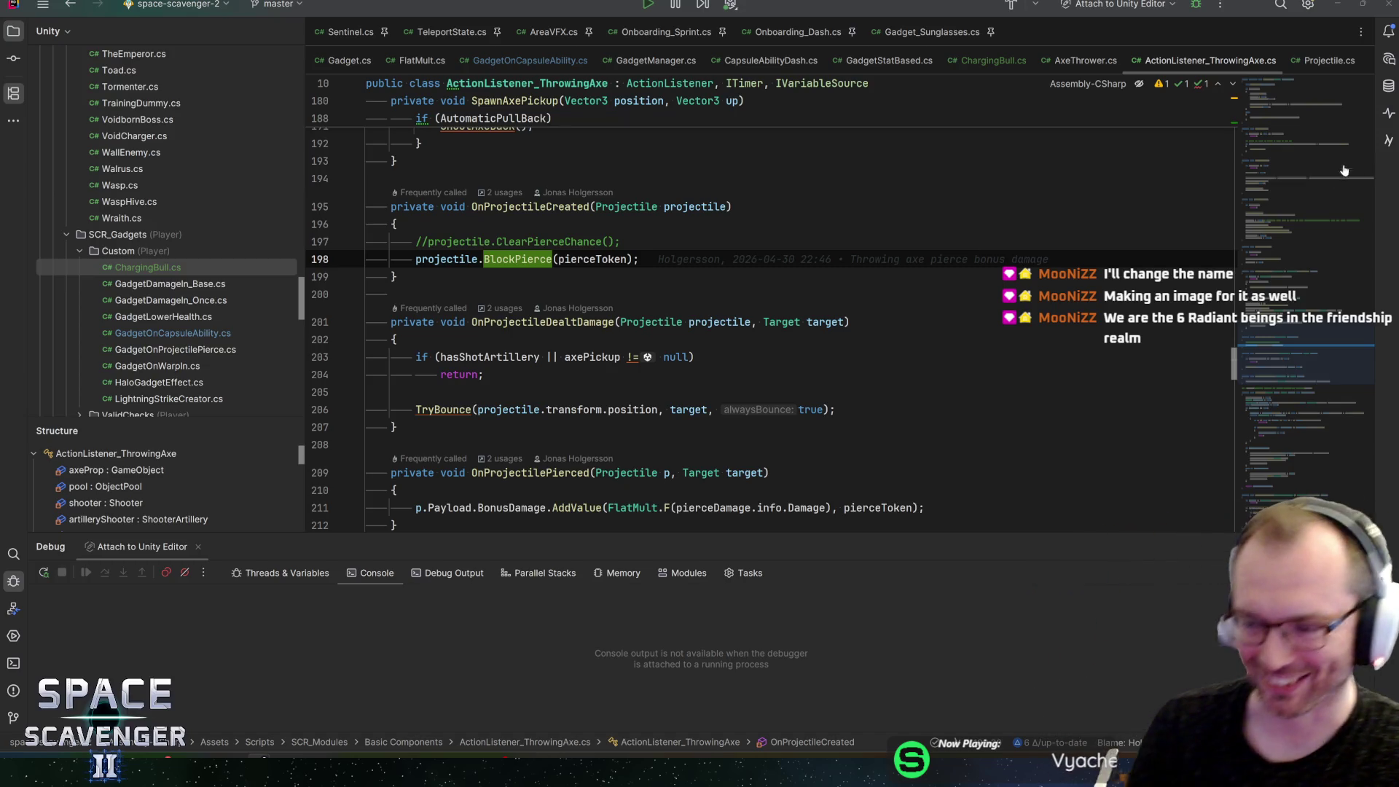
Step: Review the early-return check on lines 203–204 near the projectile creation code
{"action": "left_click", "coordinate": [696, 357]}
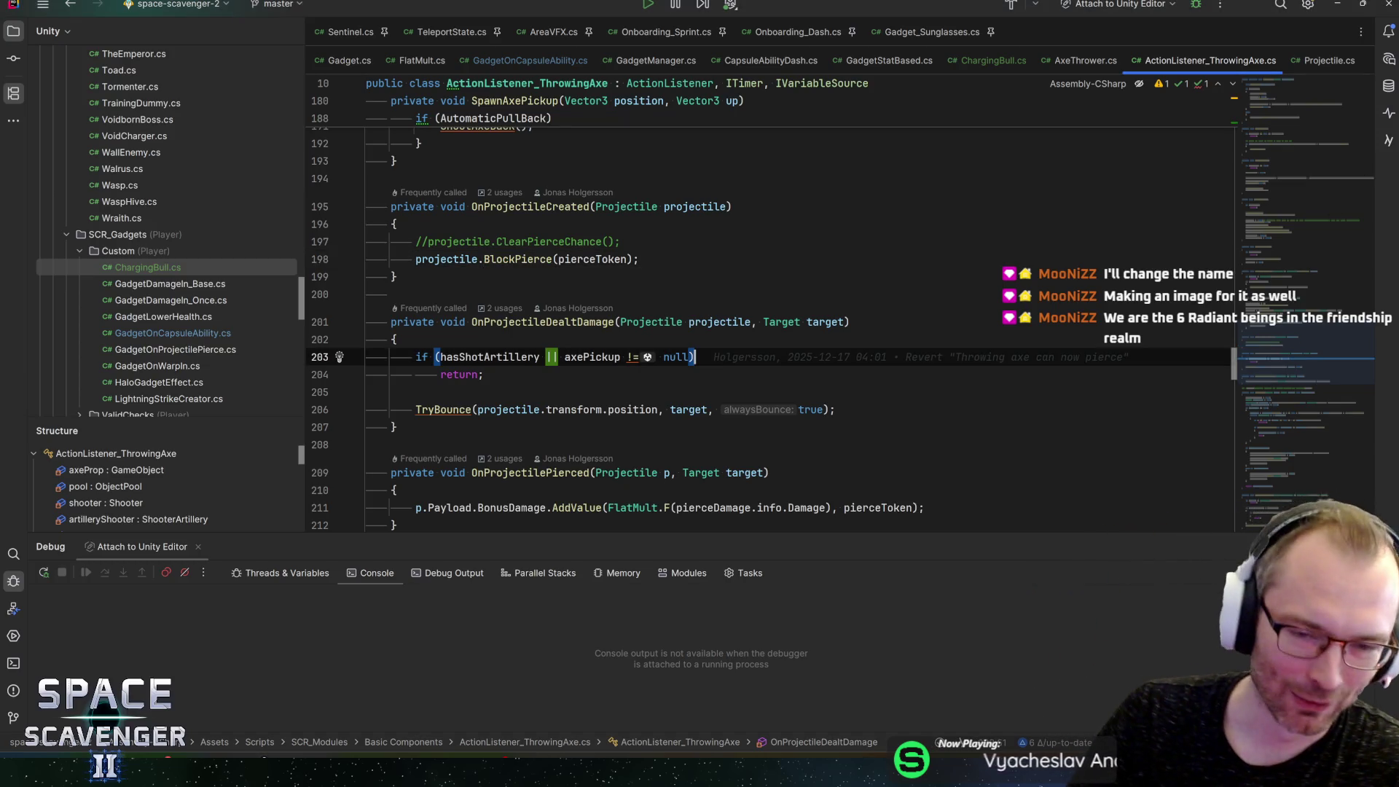
{"action": "left_click", "coordinate": [478, 375]}
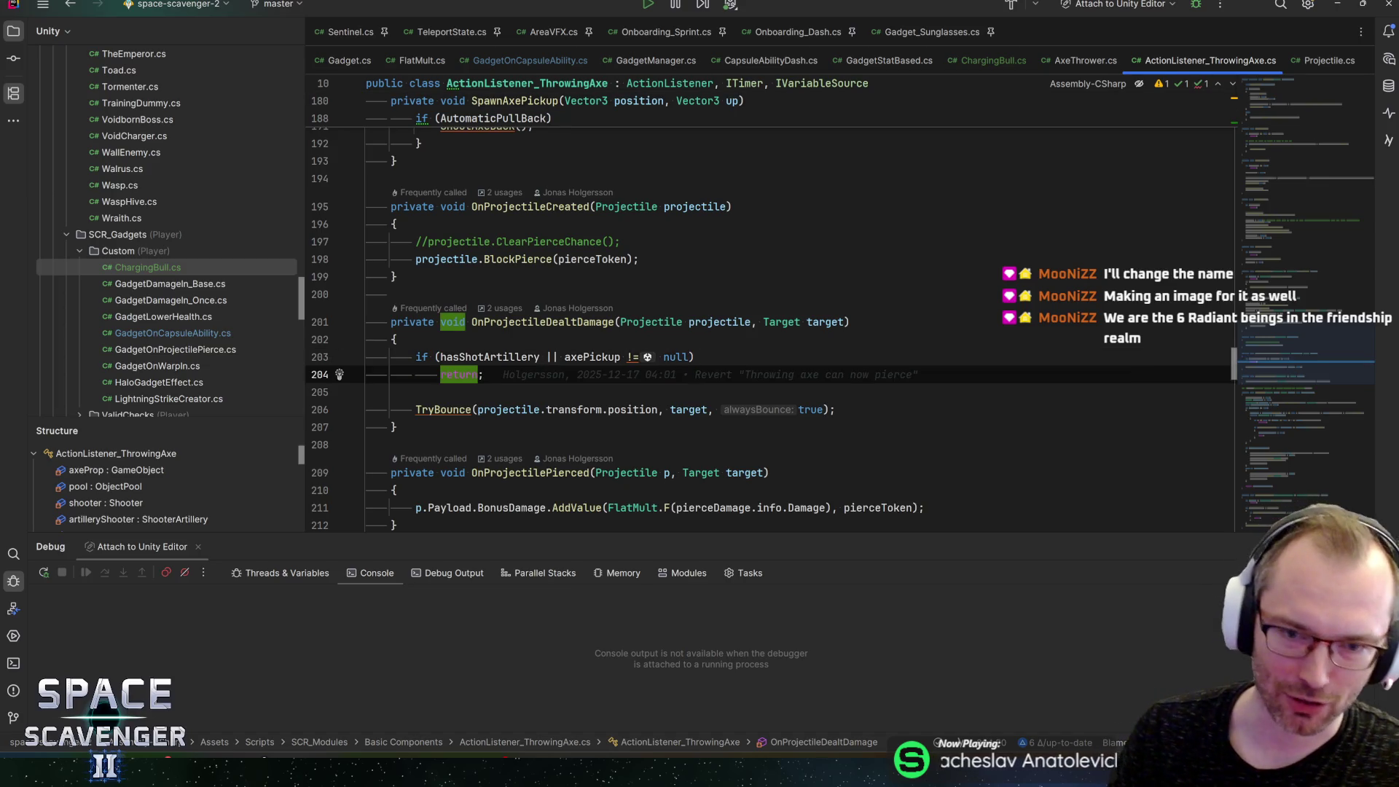
{"action": "key", "text": "Up"}
{"action": "key", "text": "Up"}
{"action": "key", "text": "Up"}
{"action": "key", "text": "Up"}
{"action": "key", "text": "Up"}
{"action": "key", "text": "Up"}
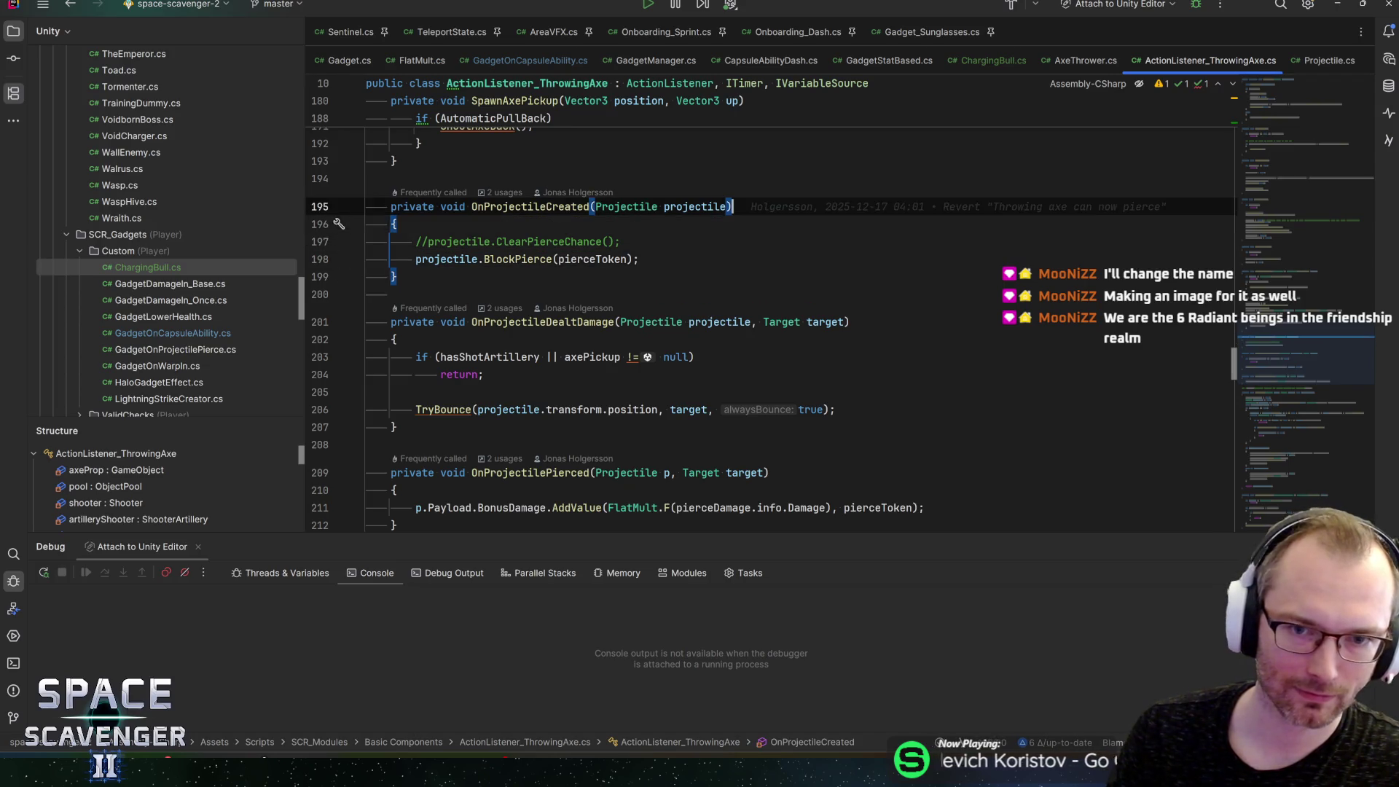
{"action": "scroll", "coordinate": [1310, 347], "scroll_direction": "up", "scroll_amount": 3}
{"action": "scroll", "coordinate": [1310, 348], "scroll_direction": "down", "scroll_amount": 1}
{"action": "scroll", "coordinate": [1310, 348], "scroll_direction": "up", "scroll_amount": 1}
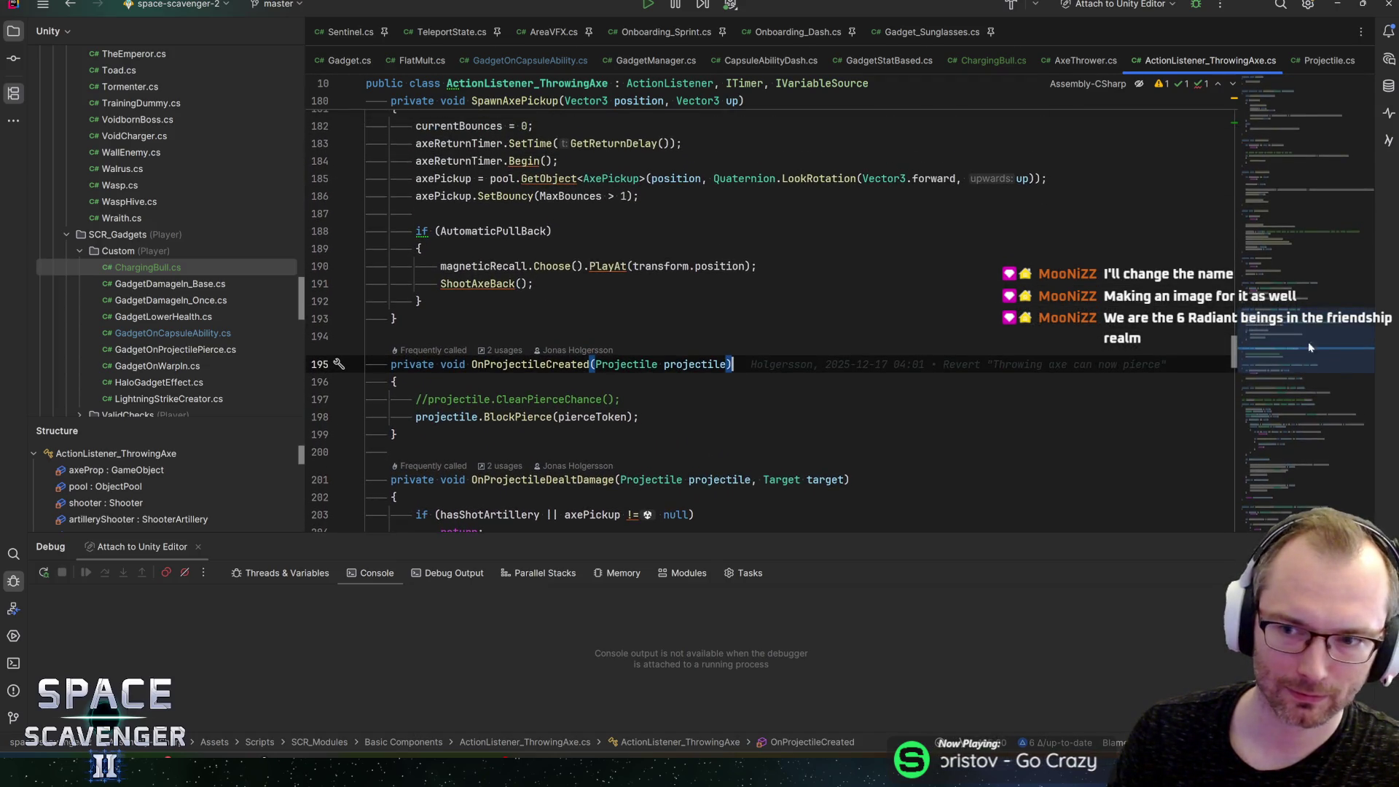
{"action": "scroll", "coordinate": [1310, 348], "scroll_direction": "down", "scroll_amount": 2}
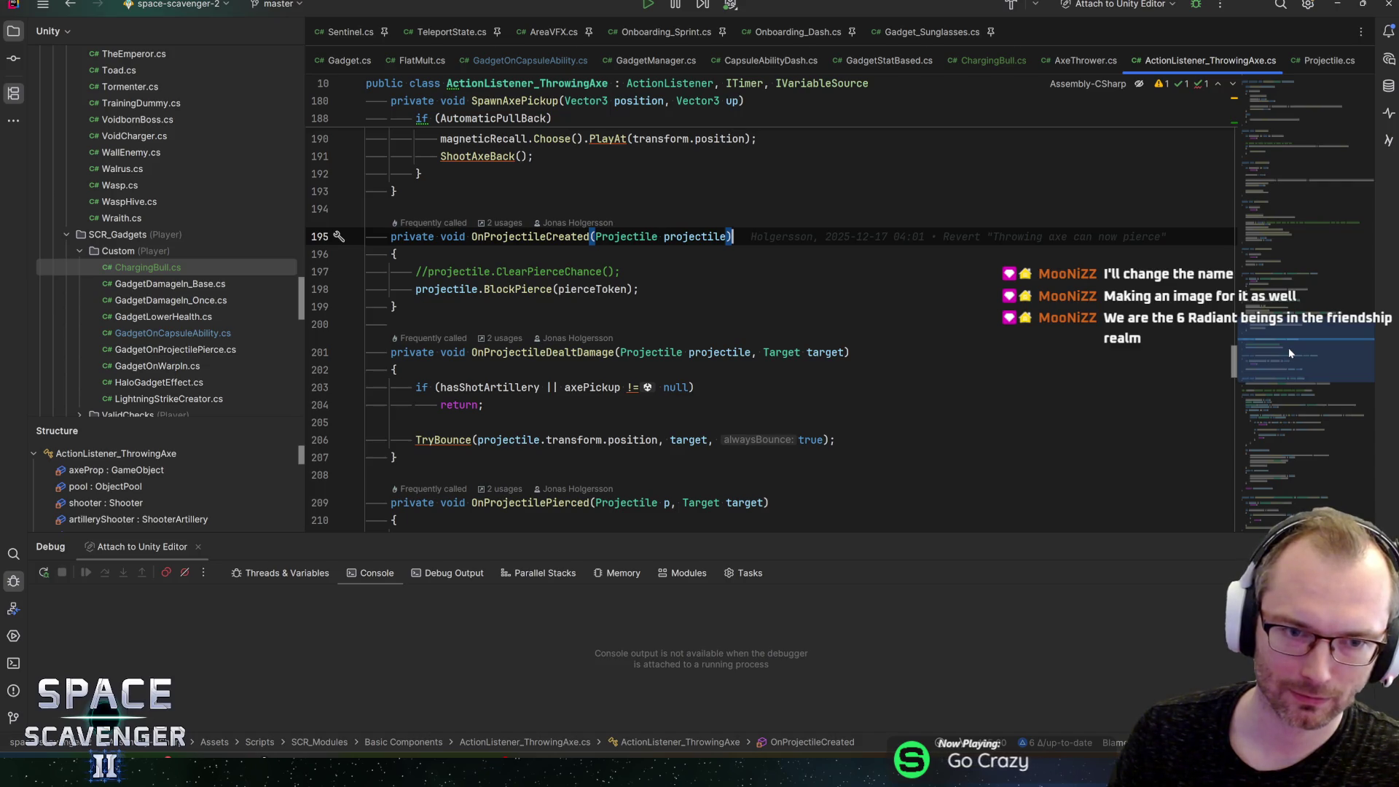
{"action": "scroll", "coordinate": [1290, 354], "scroll_direction": "down", "scroll_amount": 2}
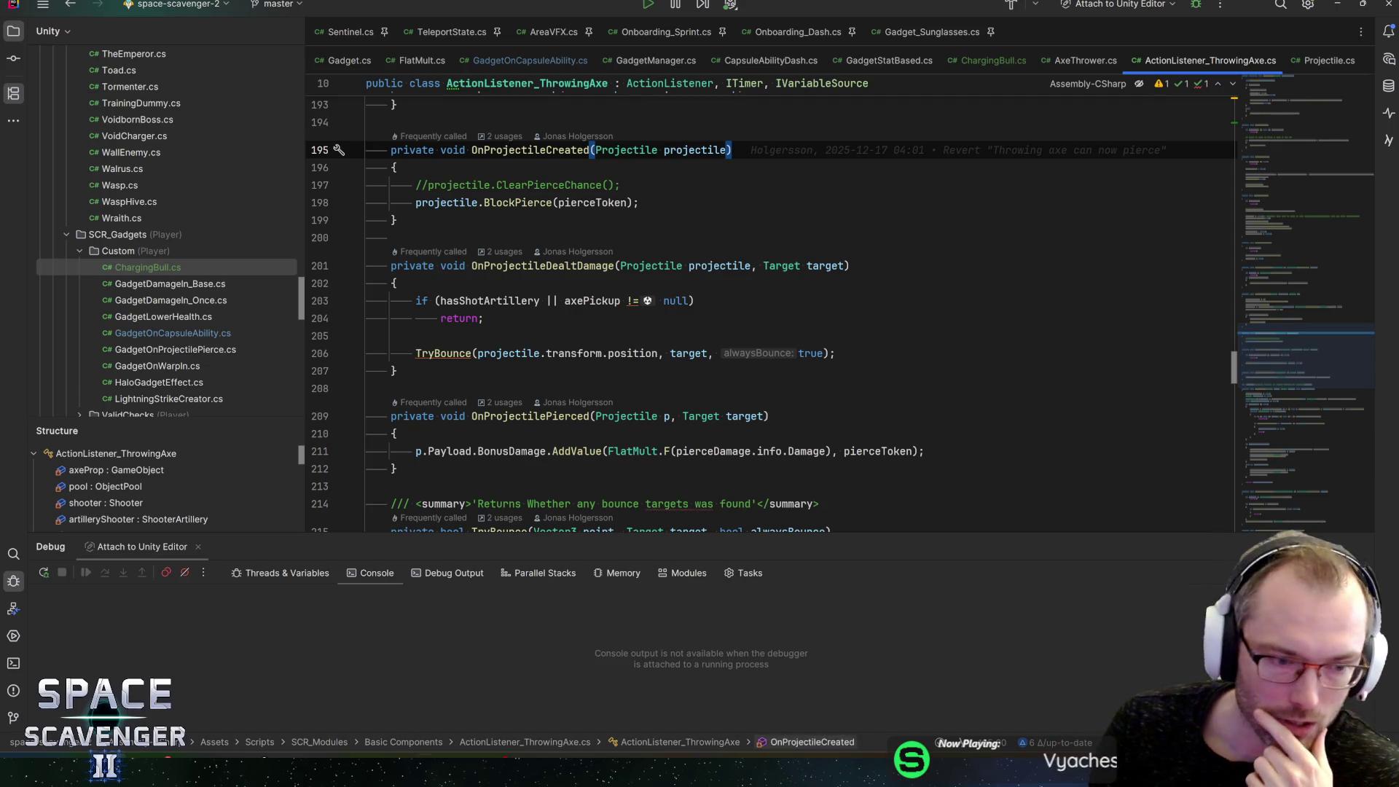
Step: Back in Unity, close the ThrowingAxe prefab and start Play mode with the Game view maximized
{"action": "left_click", "coordinate": [196, 758]}
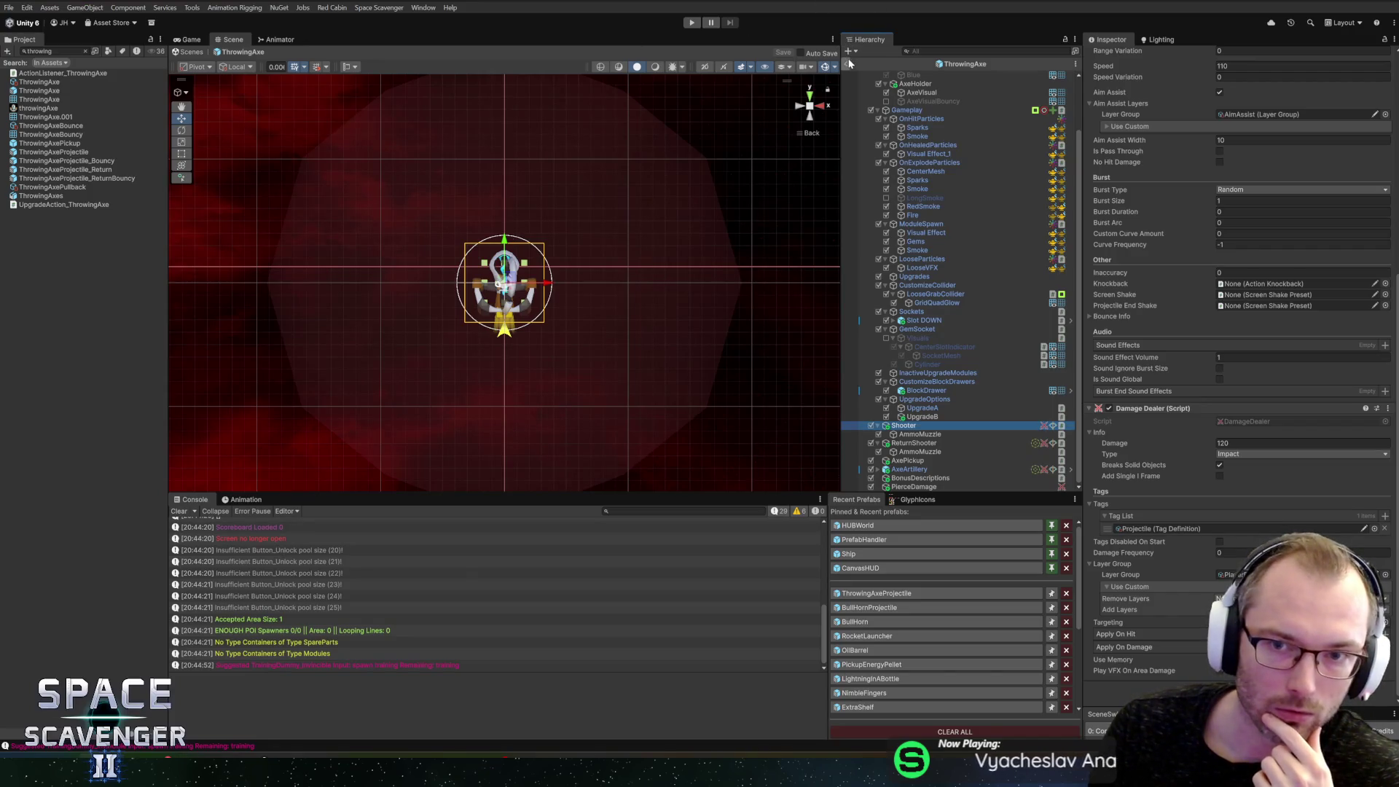
{"action": "left_click", "coordinate": [846, 63]}
{"action": "left_click", "coordinate": [691, 24]}
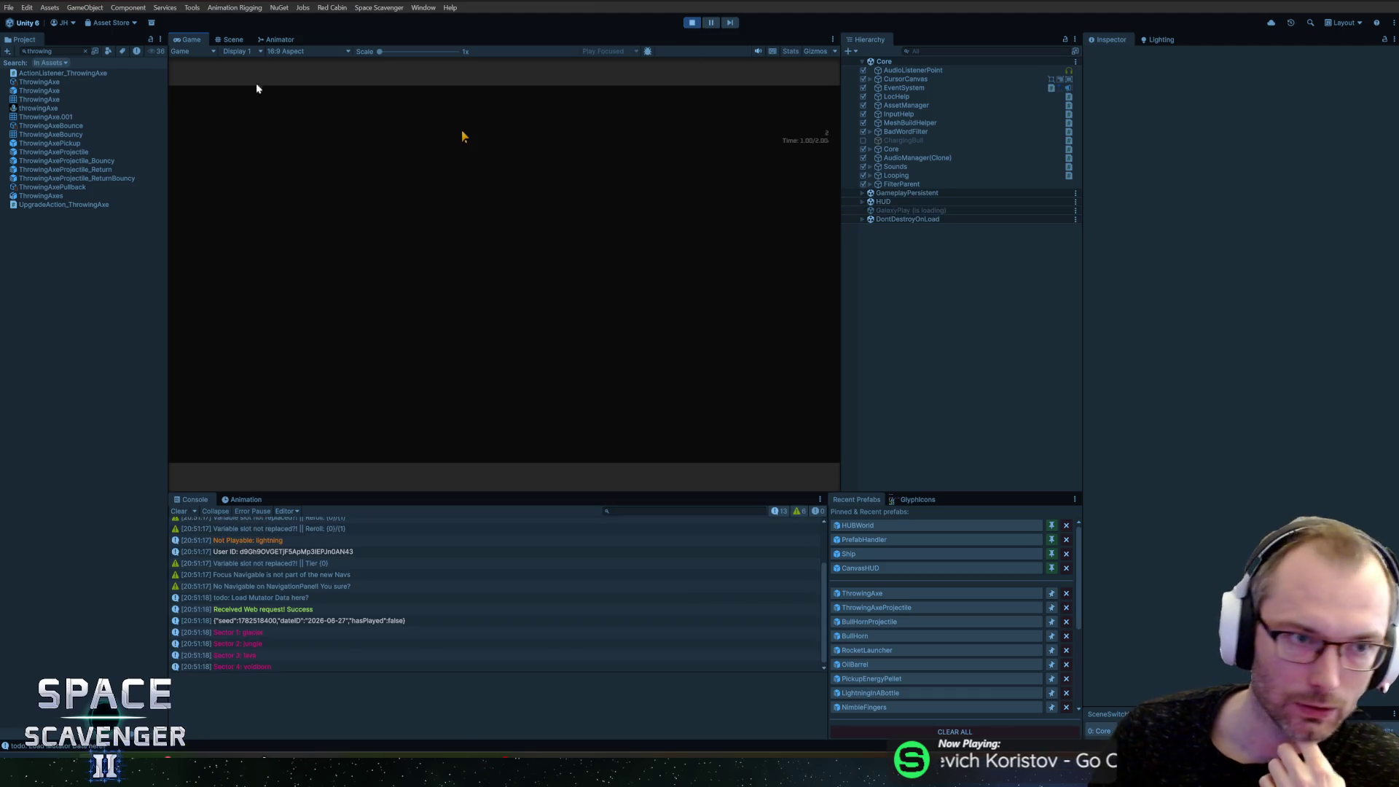
{"action": "double_click", "coordinate": [195, 38]}
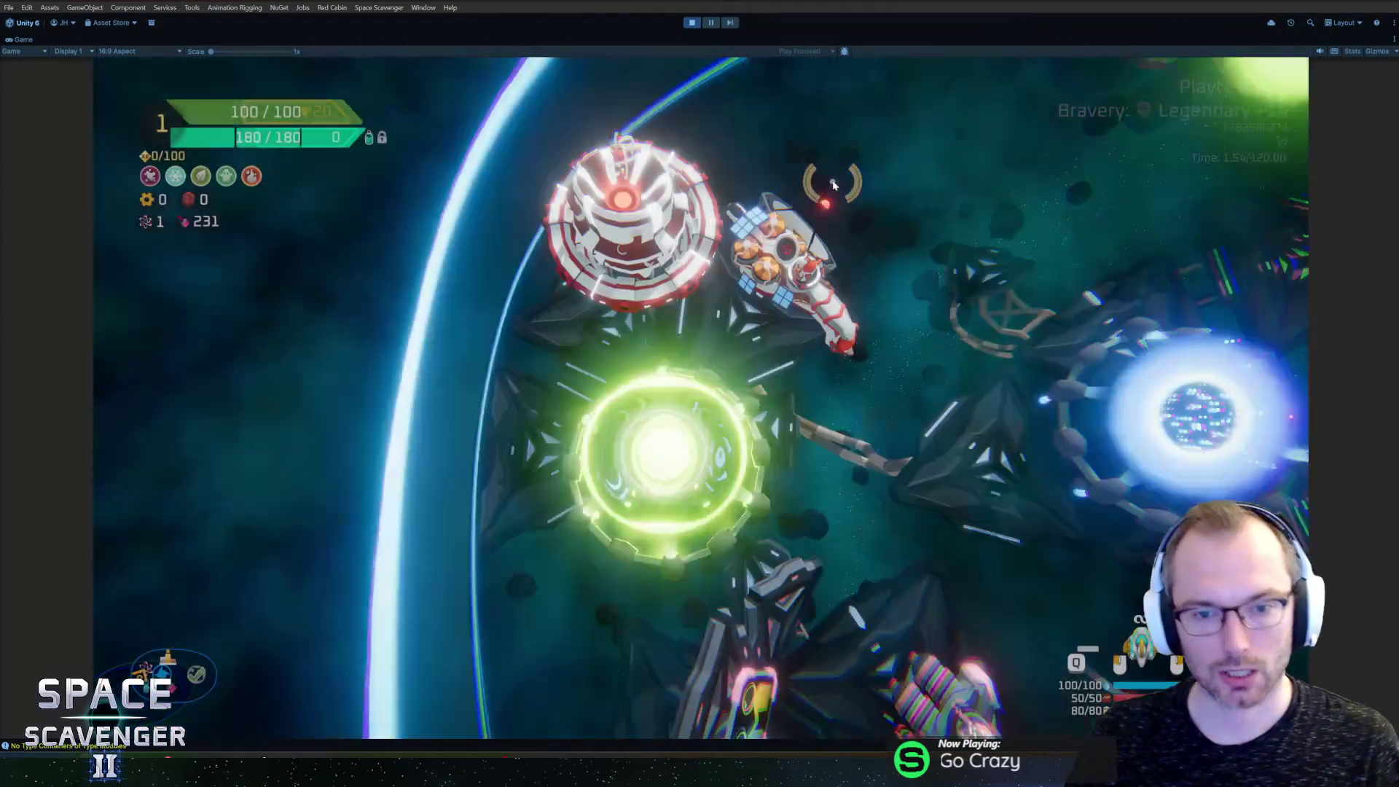
Step: Spawn a Cobra enemy with the debug console's spawn command
{"action": "key", "text": "grave"}
{"action": "type", "text": "spawn"}
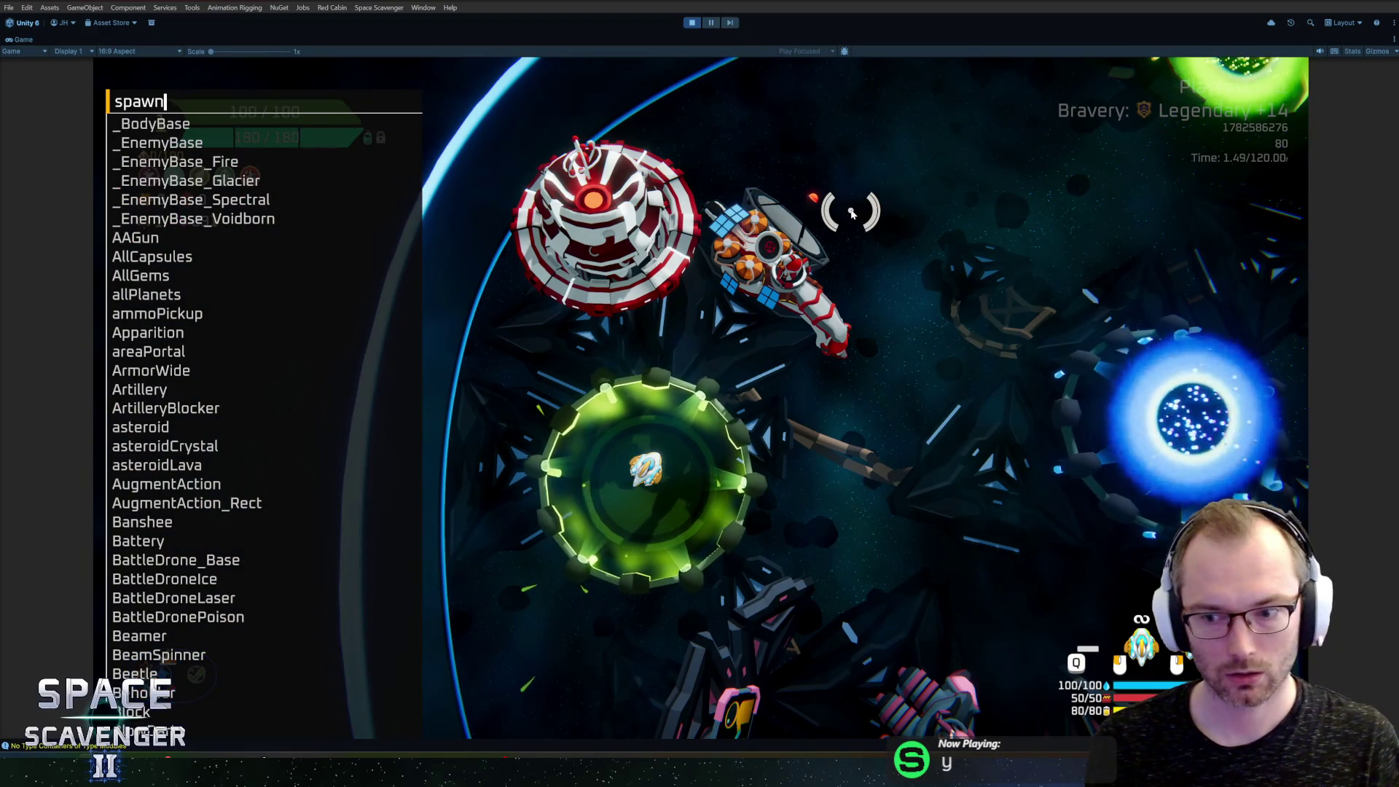
{"action": "key", "text": "BackSpace"}
{"action": "key", "text": "BackSpace"}
{"action": "key", "text": "BackSpace"}
{"action": "type", "text": "p"}
{"action": "key", "text": "Tab"}
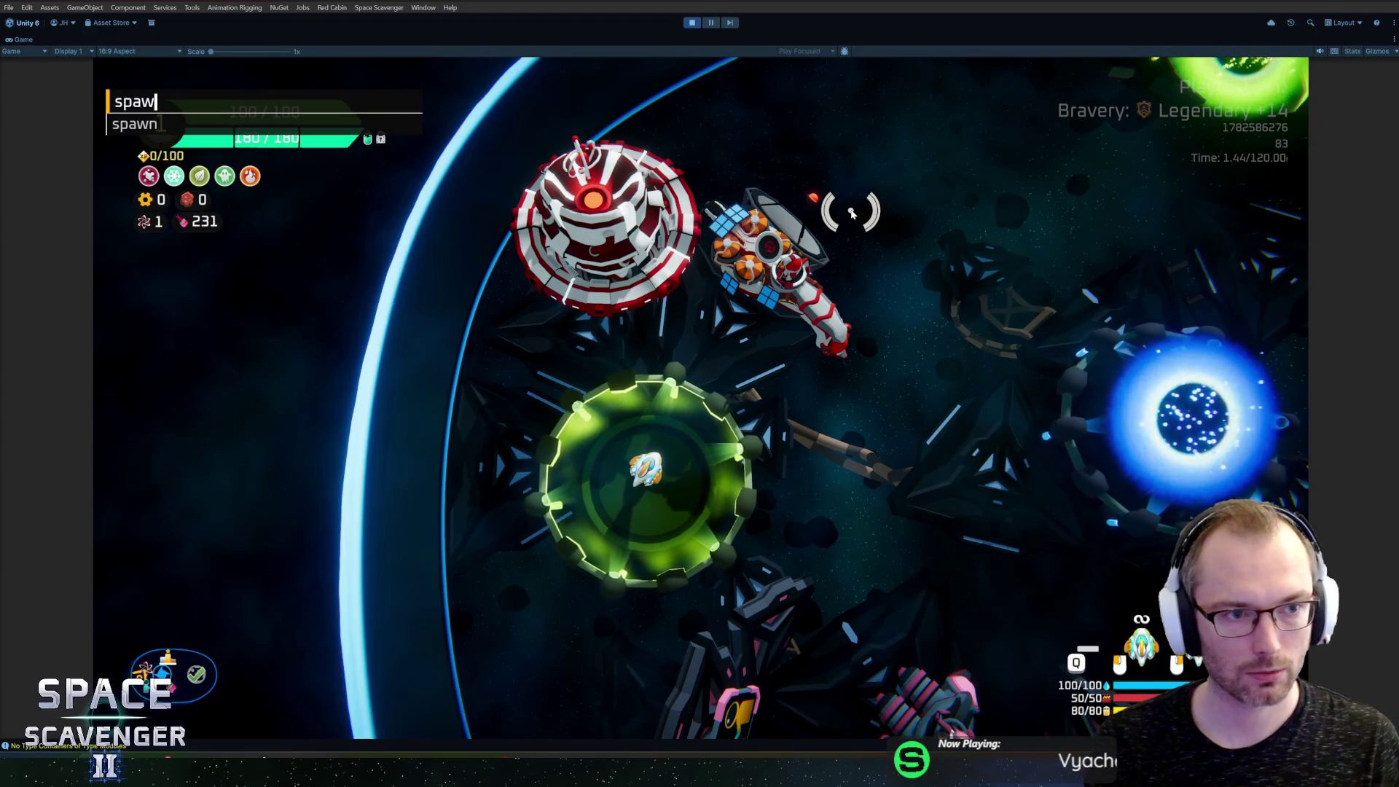
{"action": "type", "text": "cob"}
{"action": "key", "text": "Tab"}
{"action": "key", "text": "Return"}
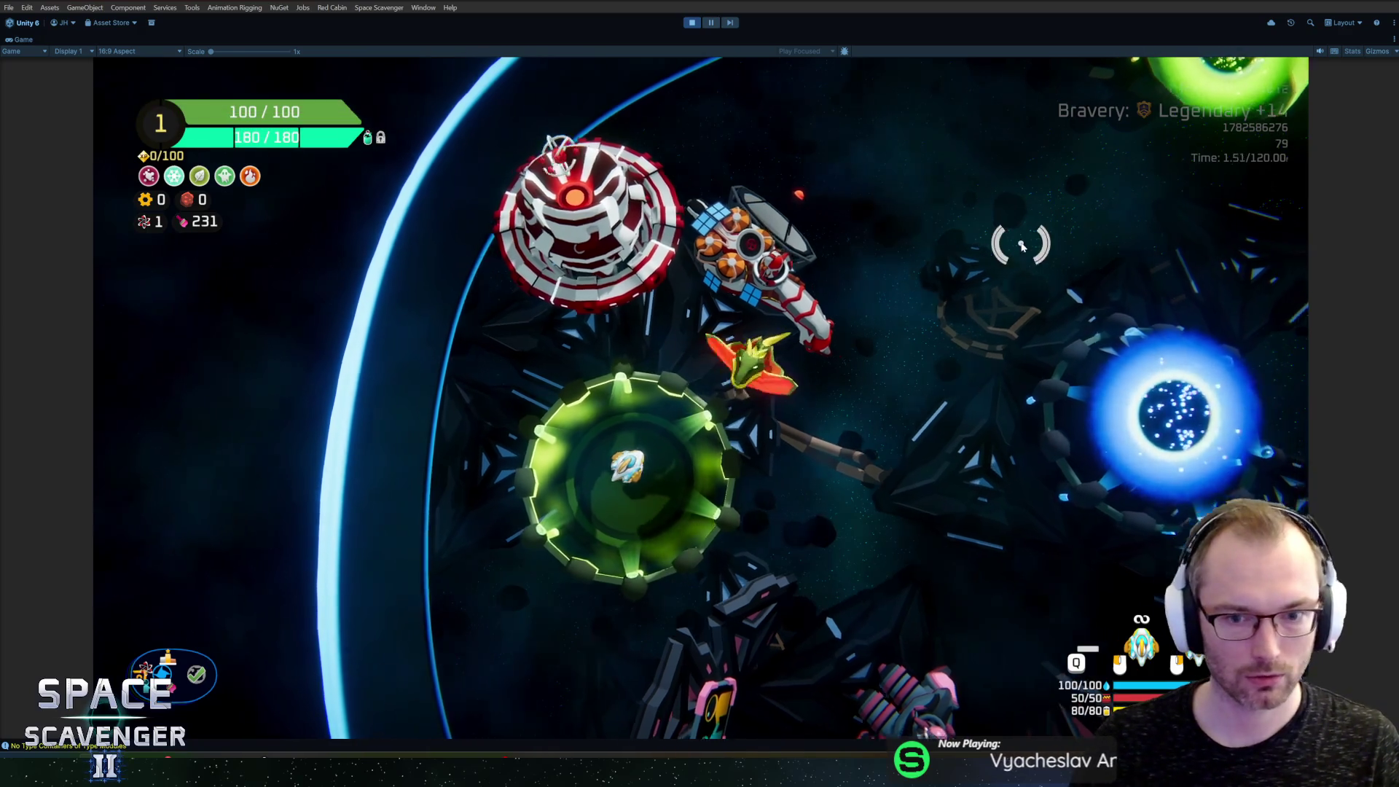
Step: Fly the ship around the arena and blue portal with WASD, then stop the playtest
{"action": "key", "text": "a"}
{"action": "key", "text": "s"}
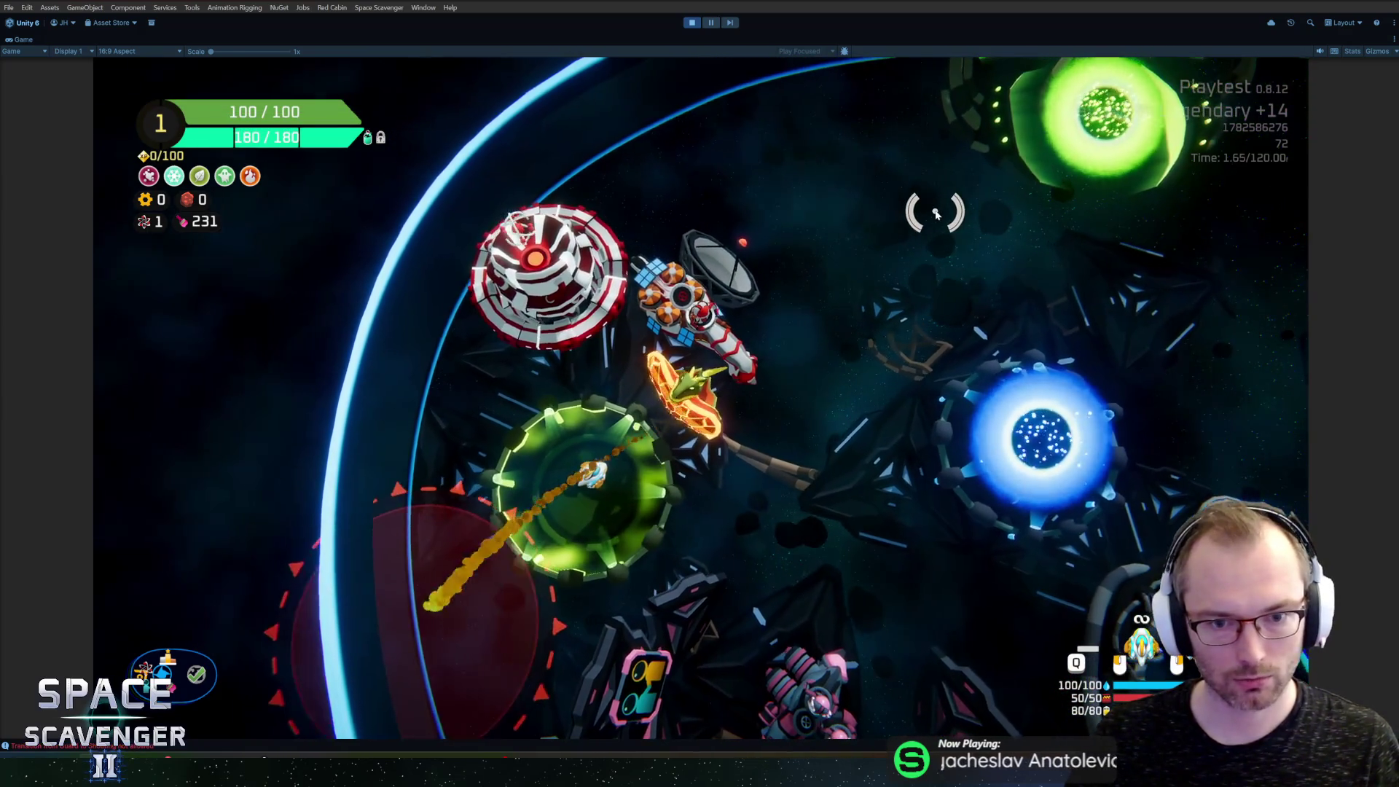
{"action": "key", "text": "w"}
{"action": "key", "text": "d"}
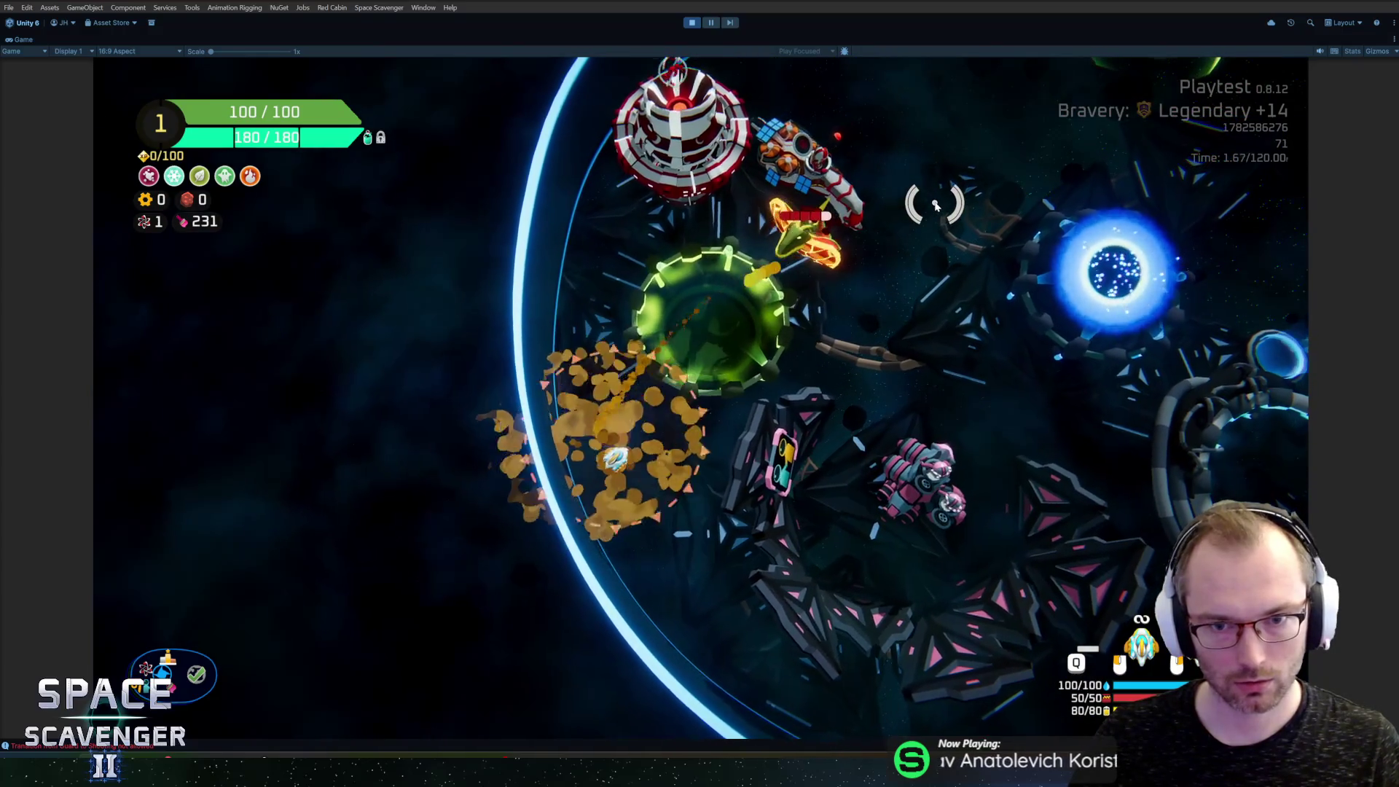
{"action": "key", "text": "a"}
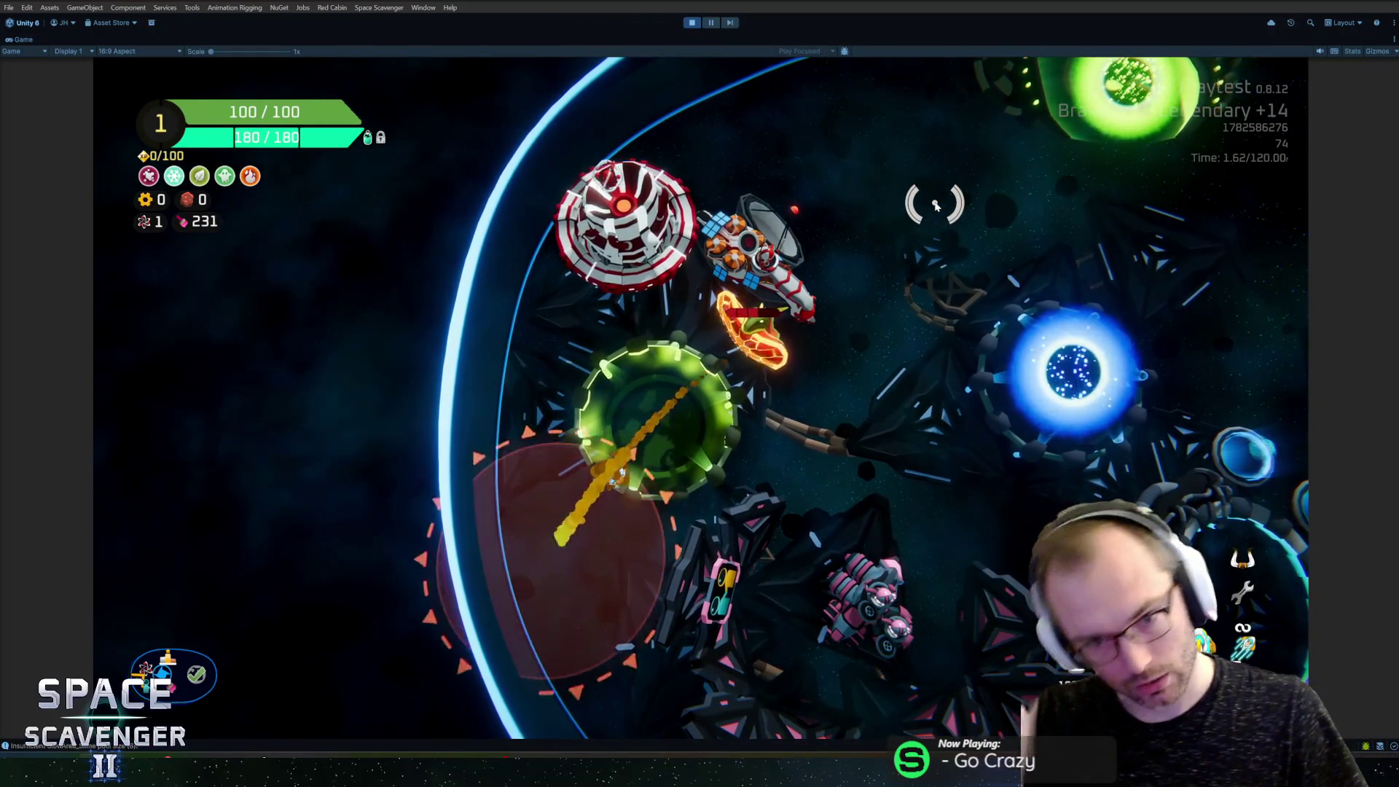
{"action": "key", "text": "a"}
{"action": "key", "text": "s"}
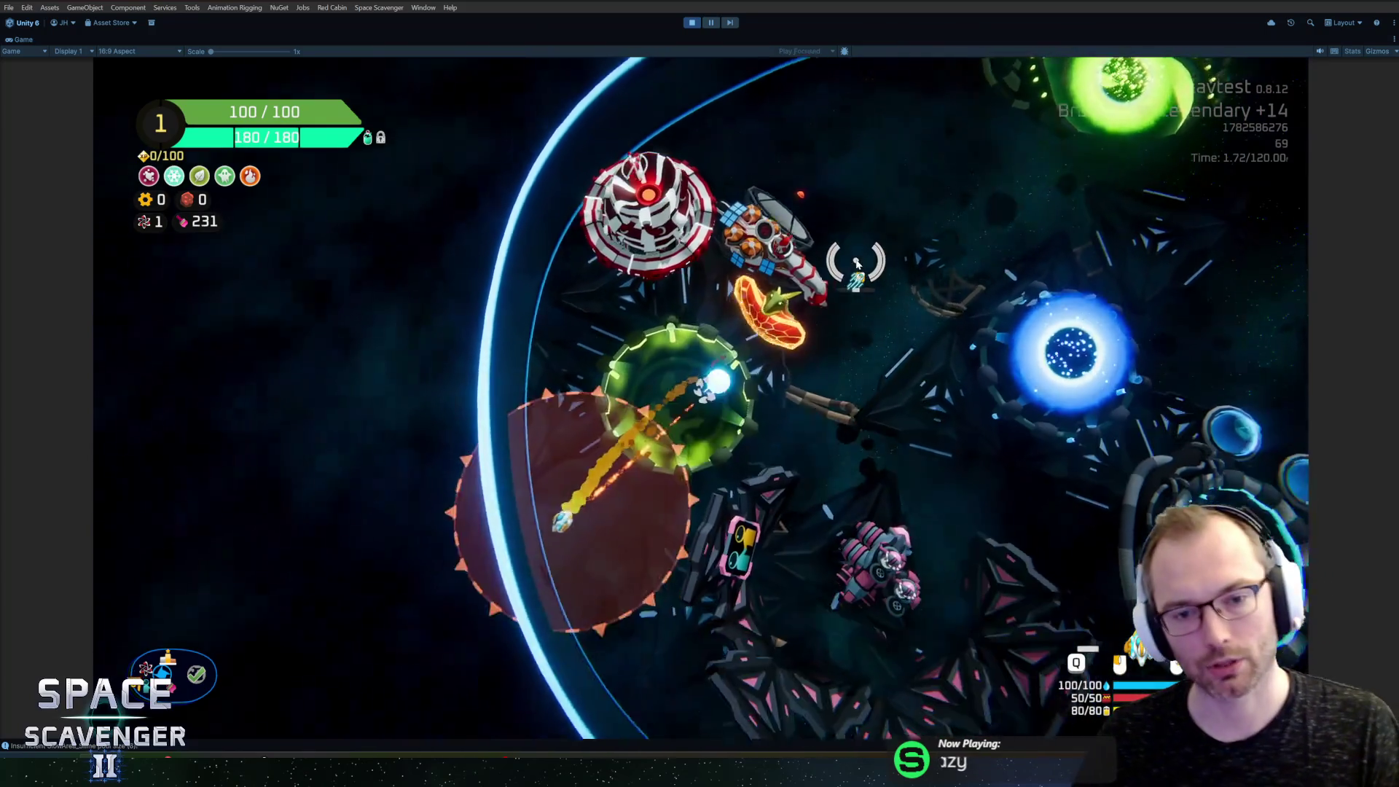
{"action": "key", "text": "w"}
{"action": "key", "text": "d"}
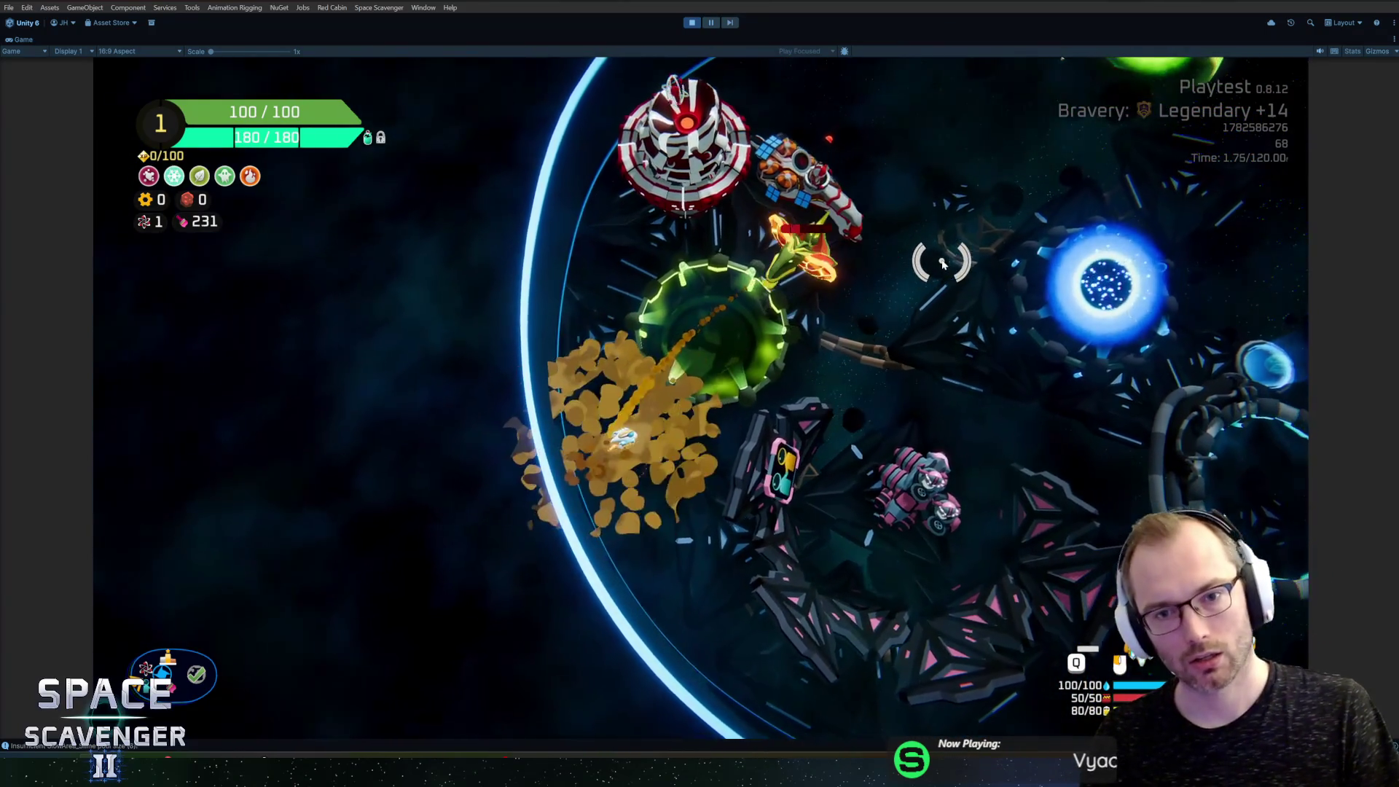
{"action": "key", "text": "w"}
{"action": "key", "text": "d"}
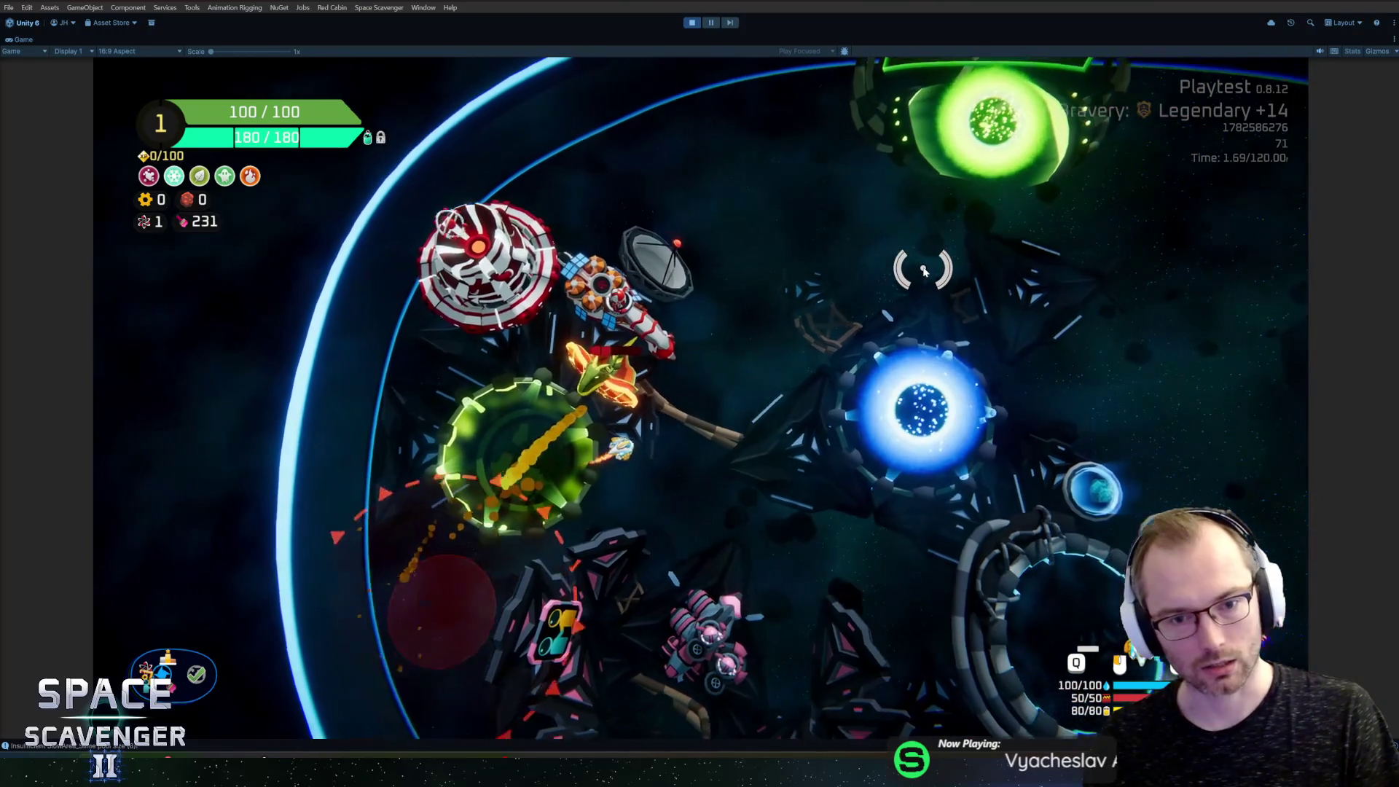
{"action": "key", "text": "d"}
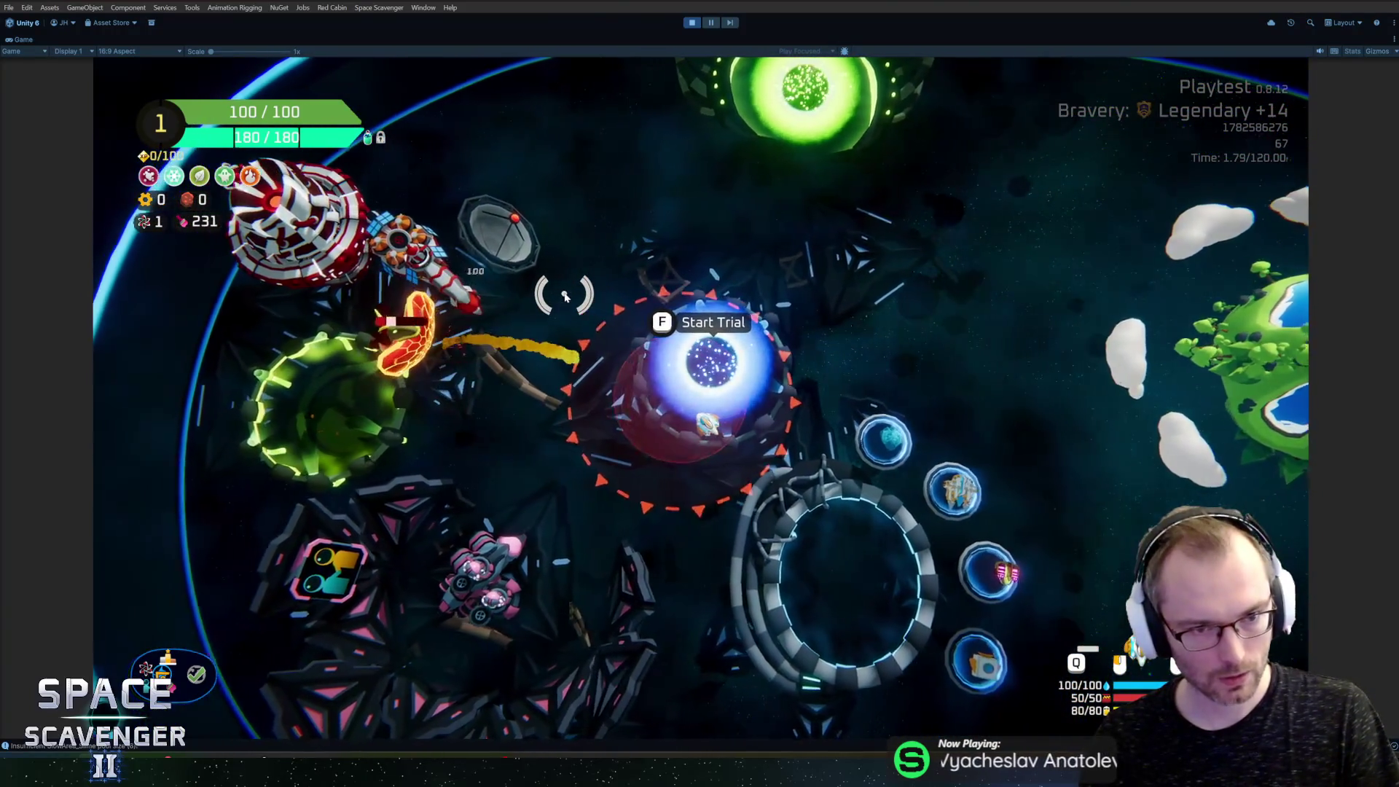
{"action": "key", "text": "w"}
{"action": "key", "text": "a"}
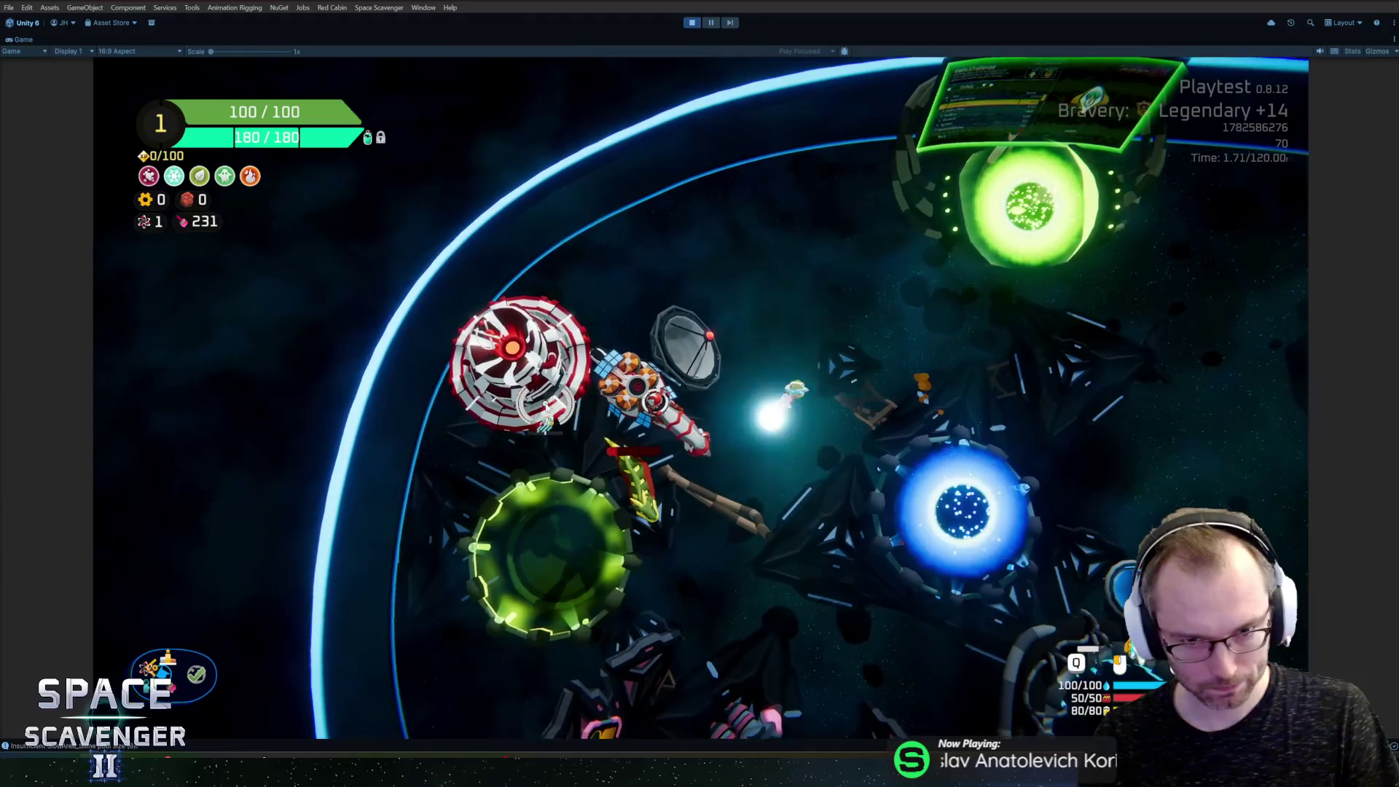
{"action": "key", "text": "s"}
{"action": "key", "text": "d"}
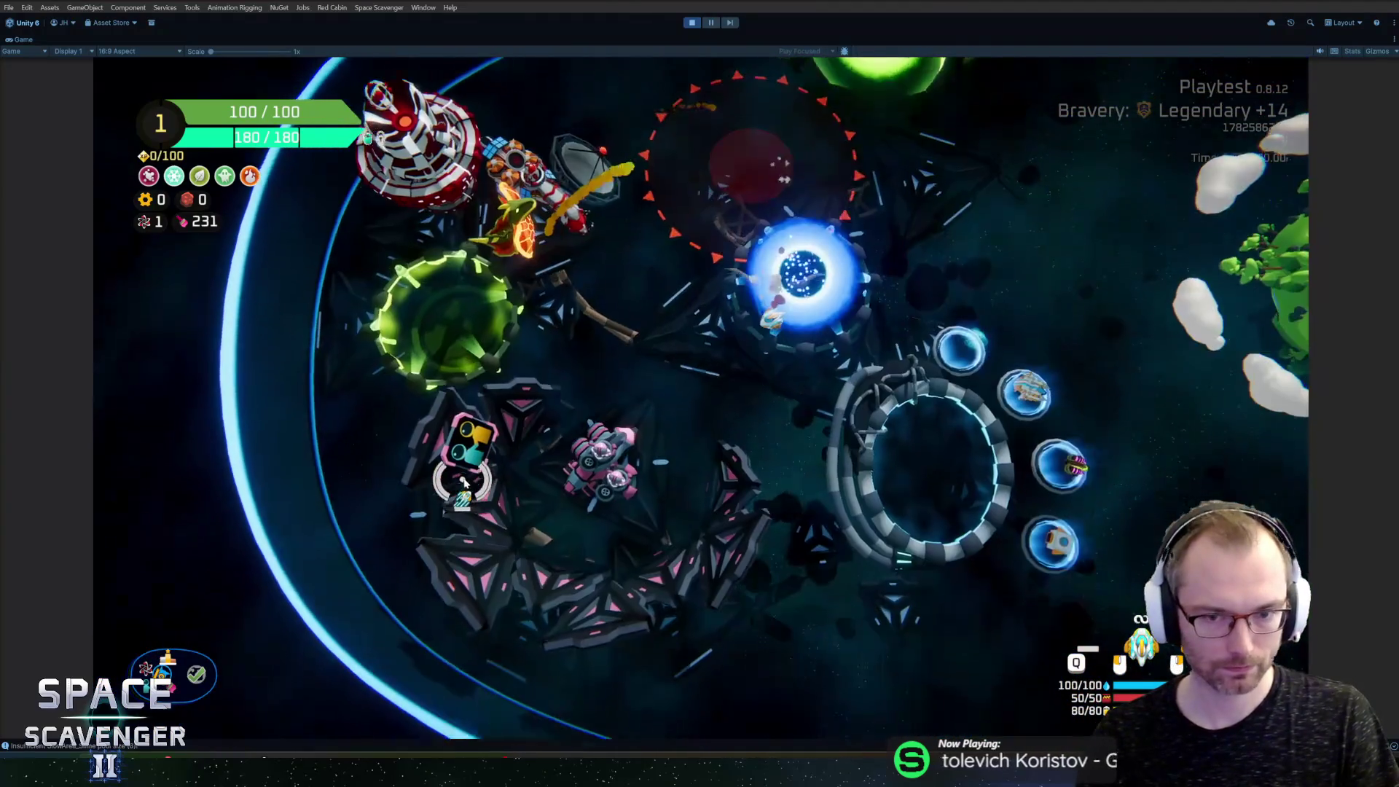
{"action": "key", "text": "w"}
{"action": "key", "text": "d"}
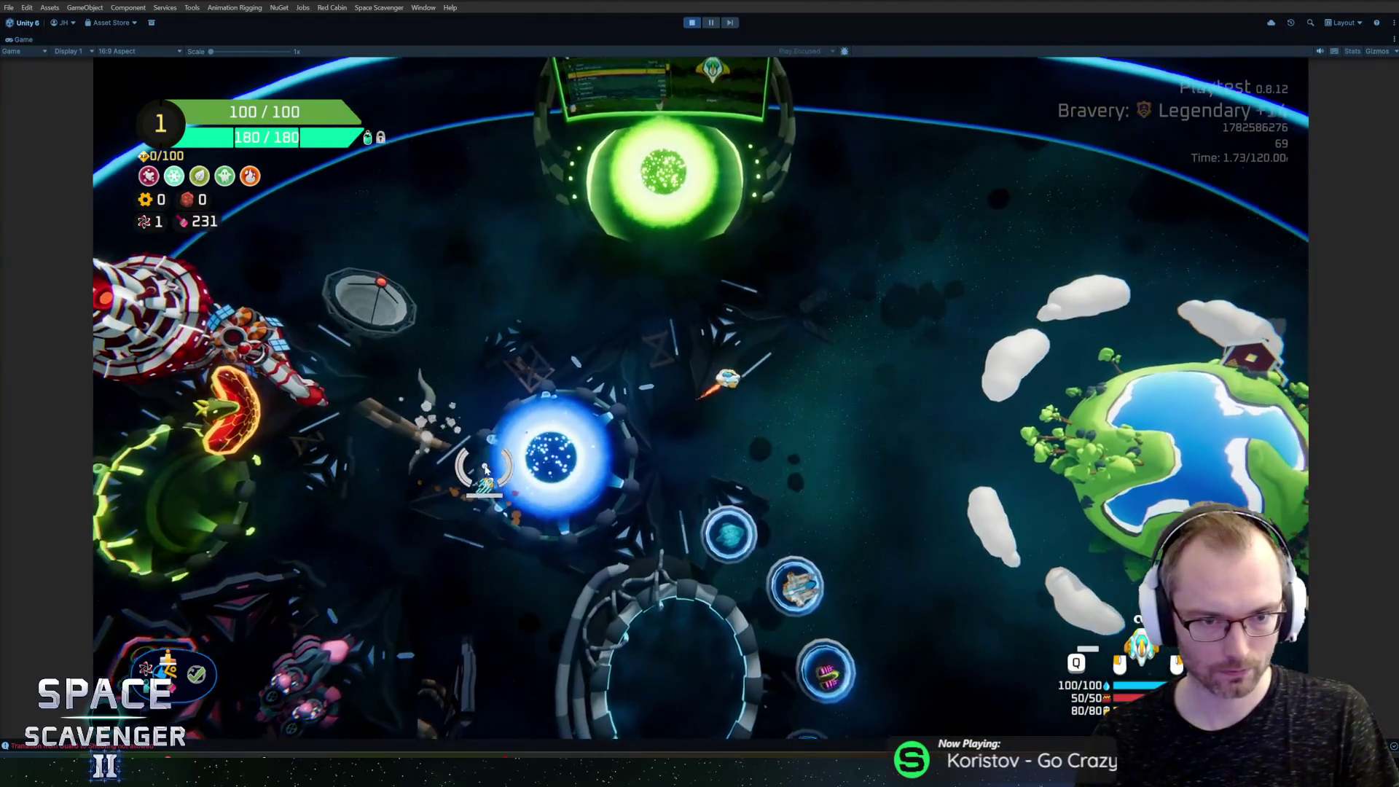
{"action": "key", "text": "w"}
{"action": "key", "text": "a"}
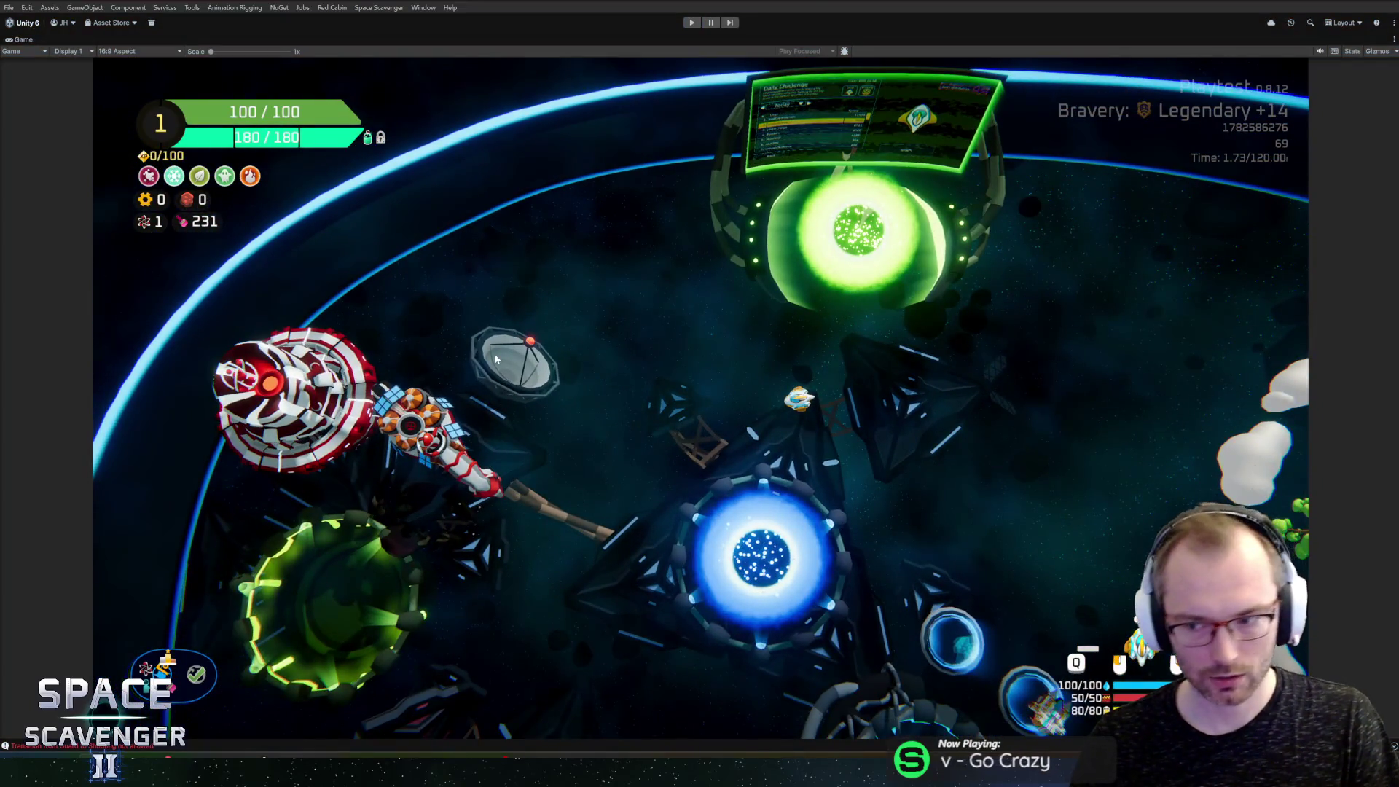
{"action": "key", "text": "ctrl+p"}
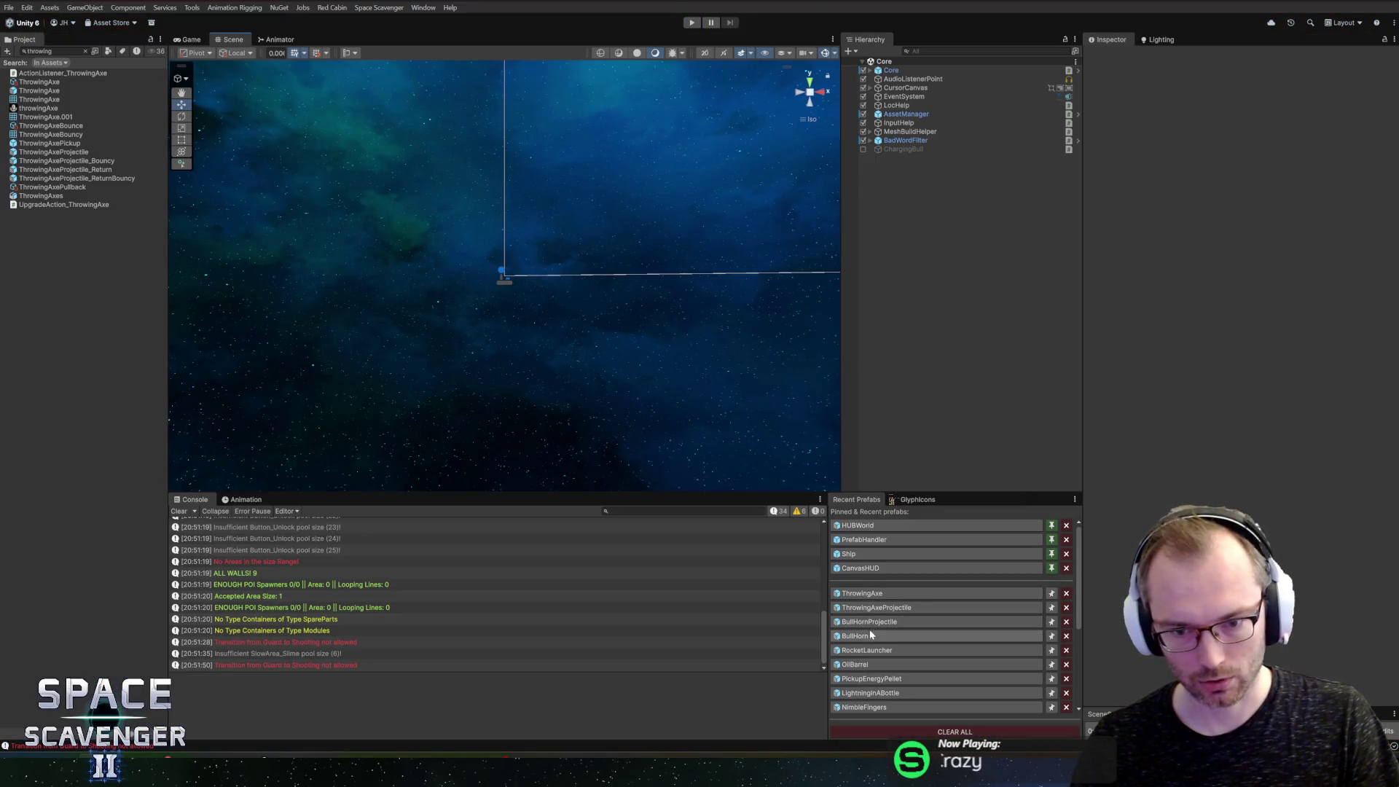
Step: Open the BullHorn prefab and give its Shooter Range 70 with Fixed Range enabled
{"action": "left_click", "coordinate": [871, 634]}
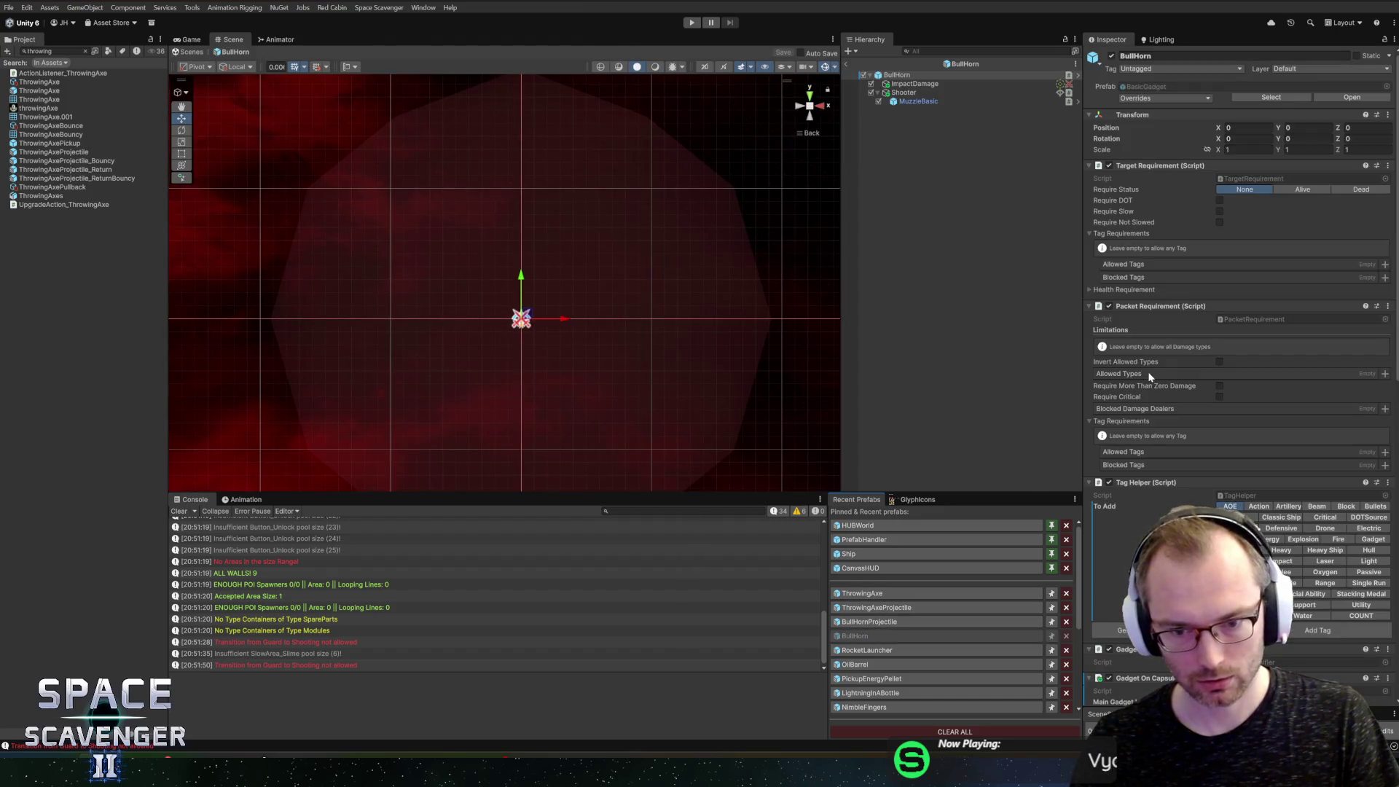
{"action": "left_click", "coordinate": [902, 92]}
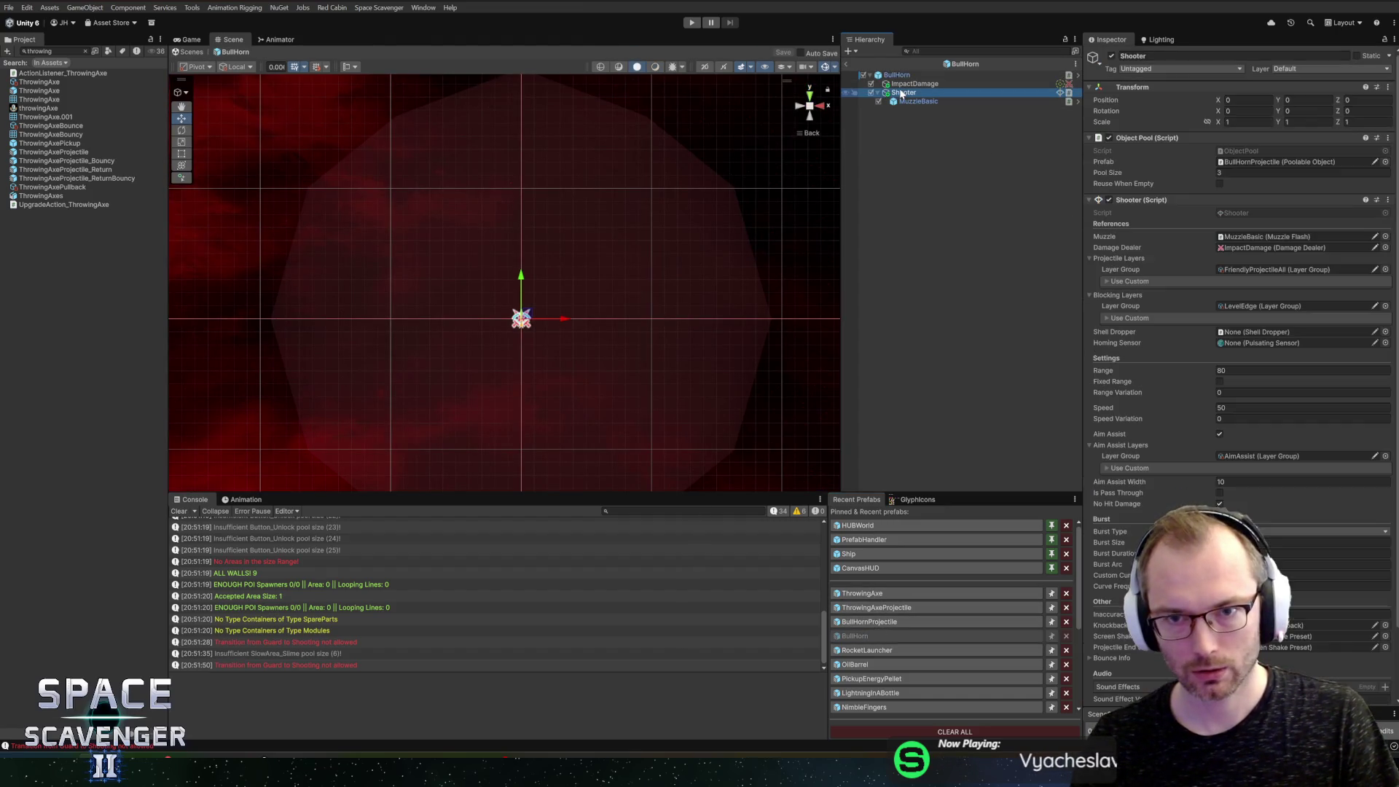
{"action": "left_click", "coordinate": [1235, 371]}
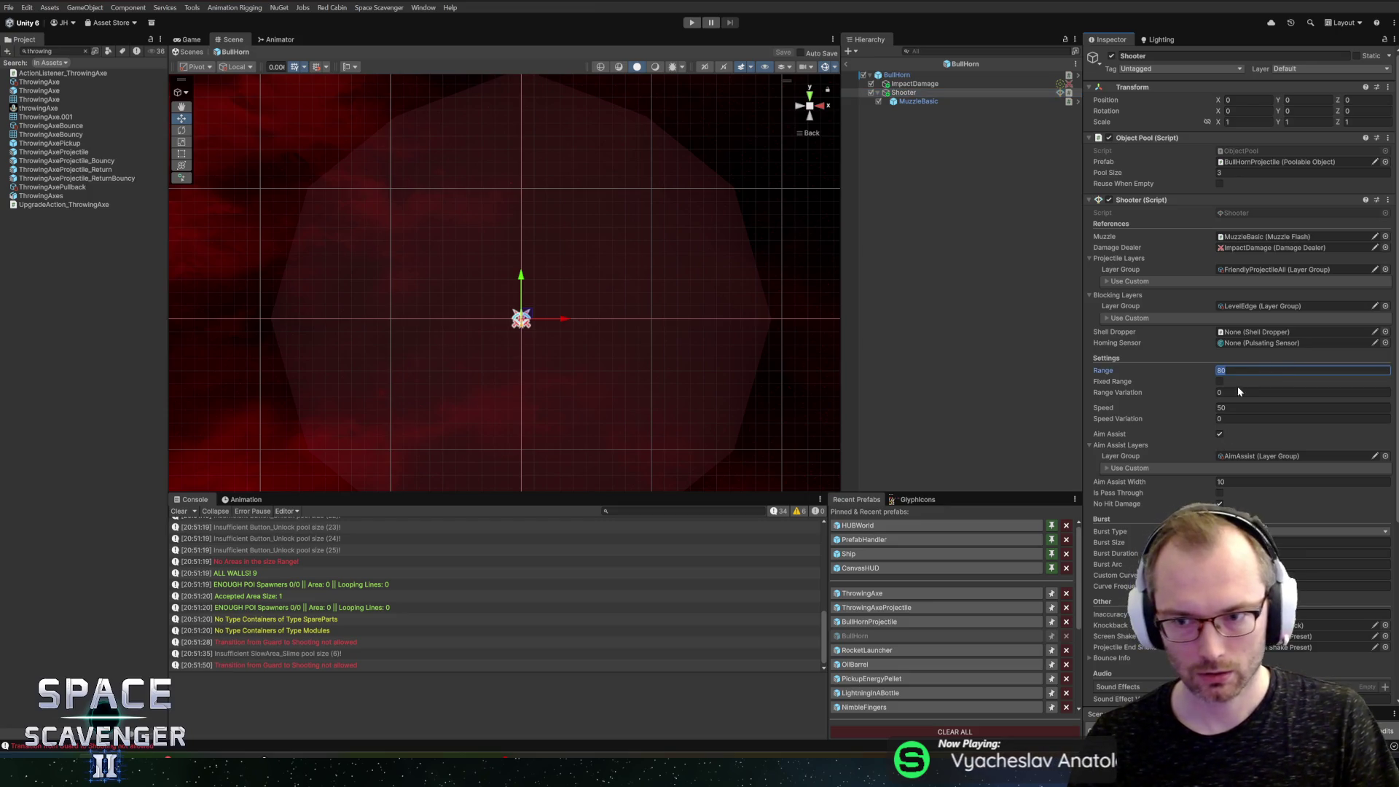
{"action": "type", "text": "70"}
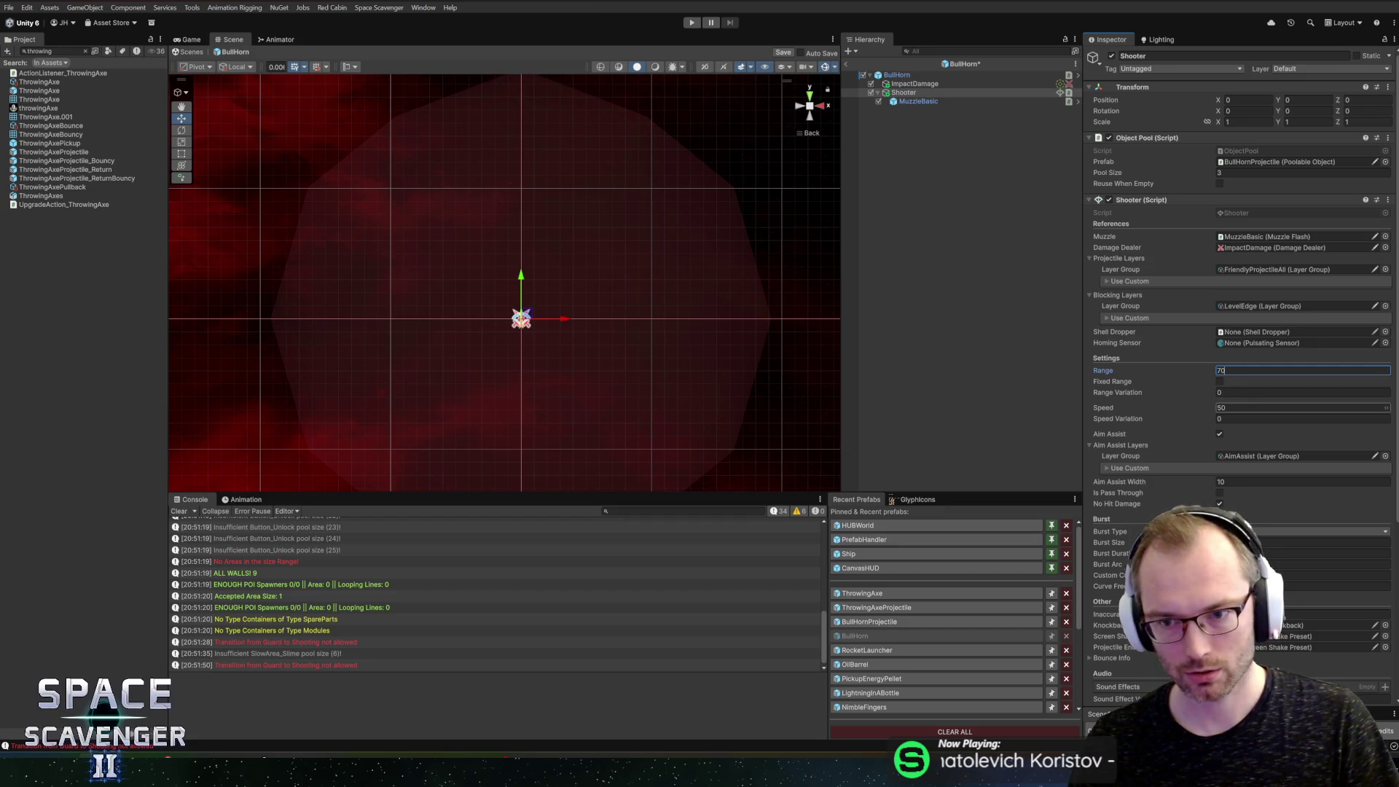
{"action": "left_click", "coordinate": [1232, 407]}
{"action": "left_click", "coordinate": [1220, 382]}
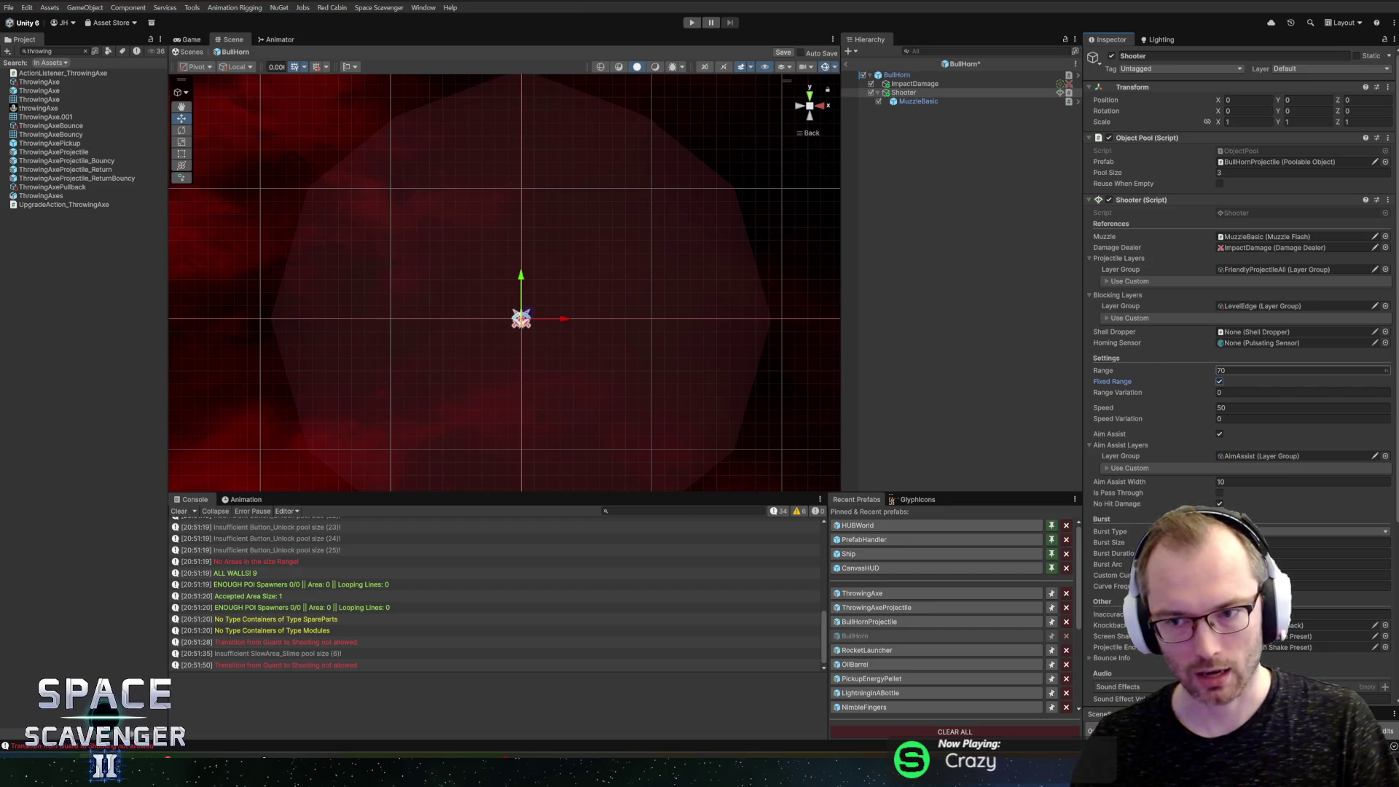
Step: Set the Shooter Speed to 100, save, and start Play mode
{"action": "left_click", "coordinate": [1301, 408]}
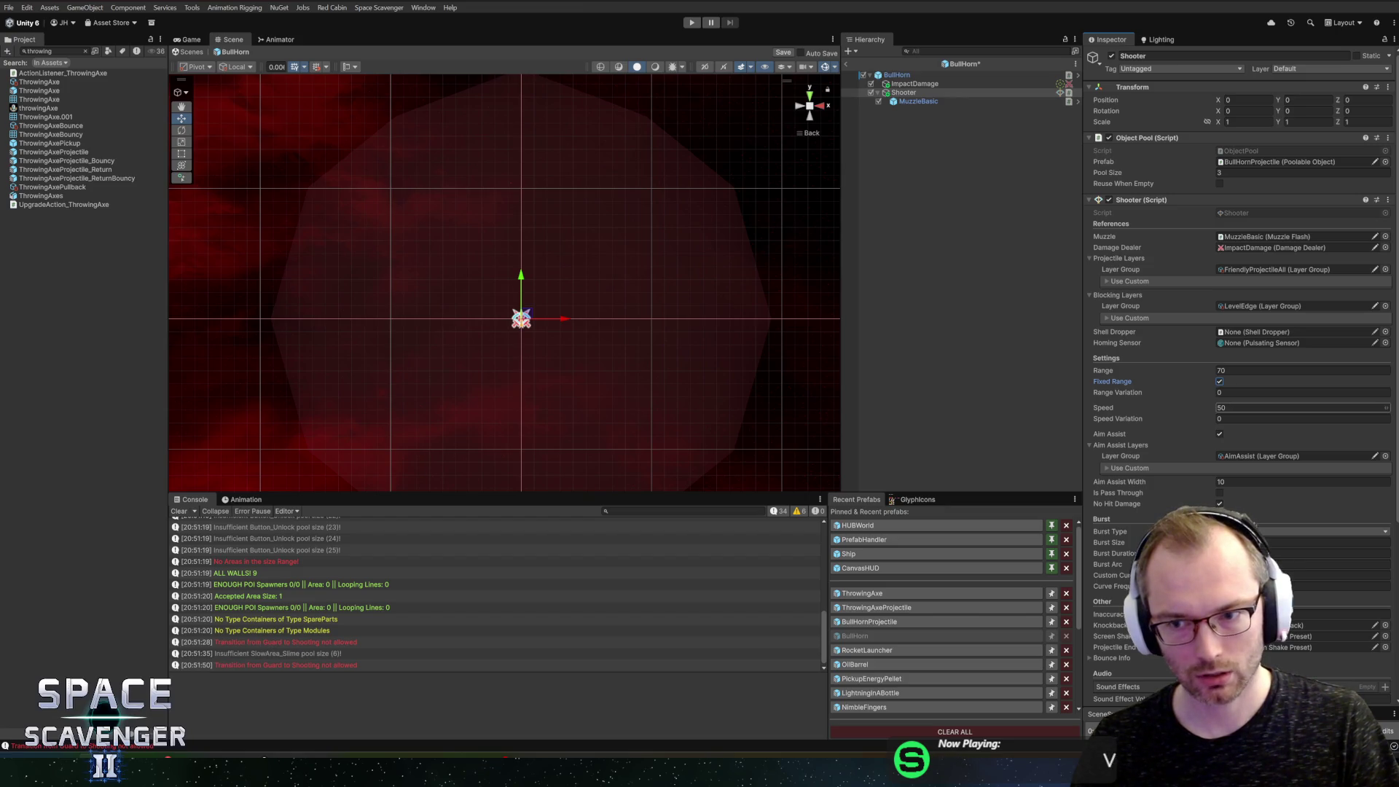
{"action": "type", "text": "100"}
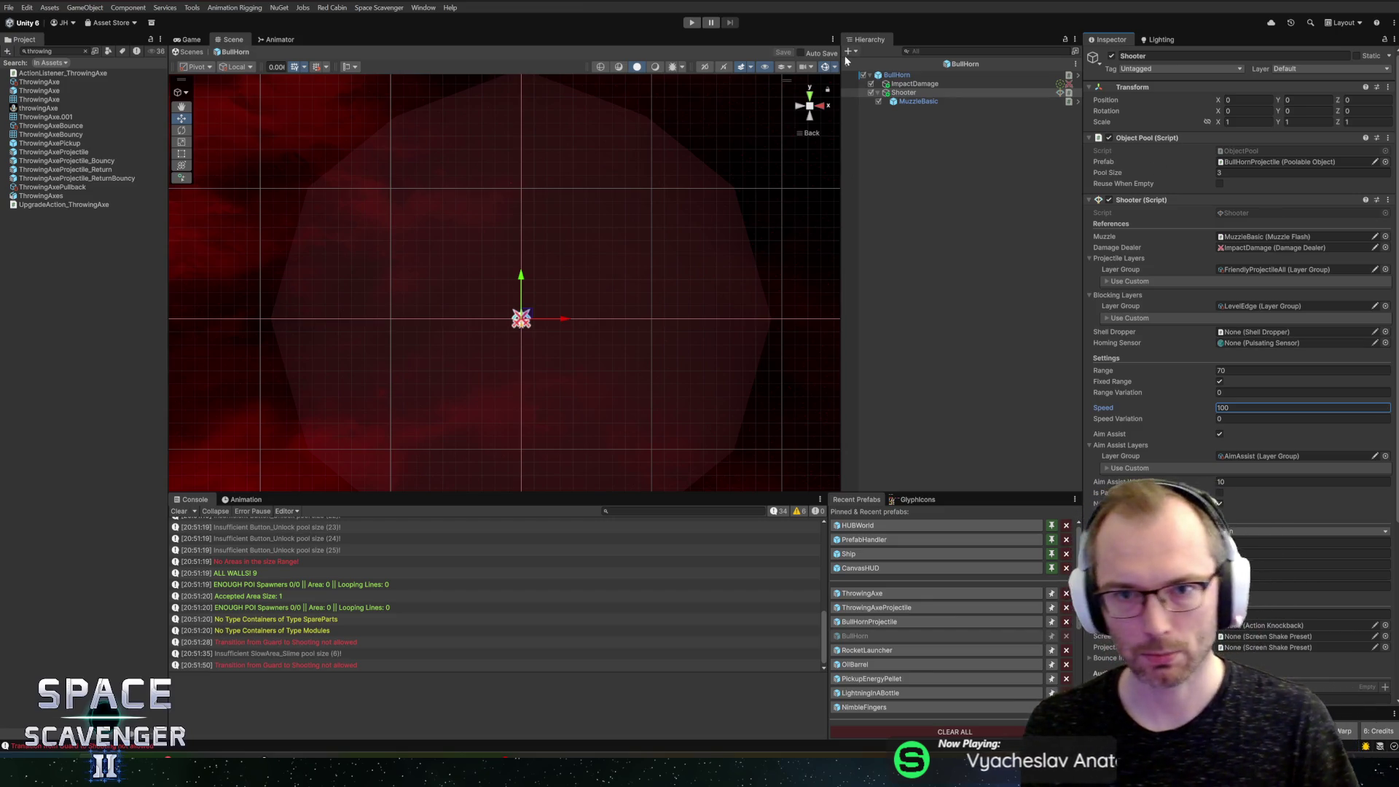
{"action": "key", "text": "ctrl+s"}
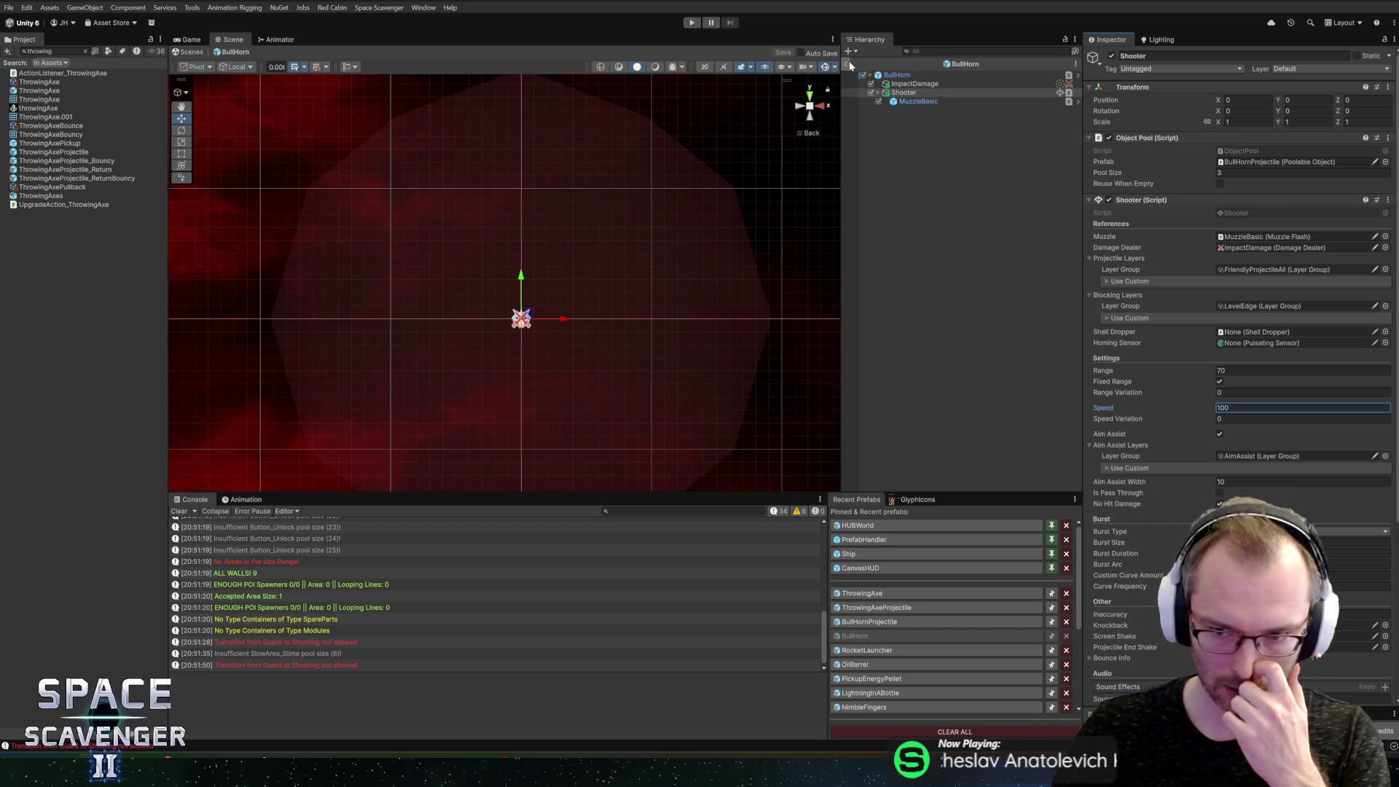
{"action": "scroll", "coordinate": [1161, 475], "scroll_direction": "down", "scroll_amount": 5}
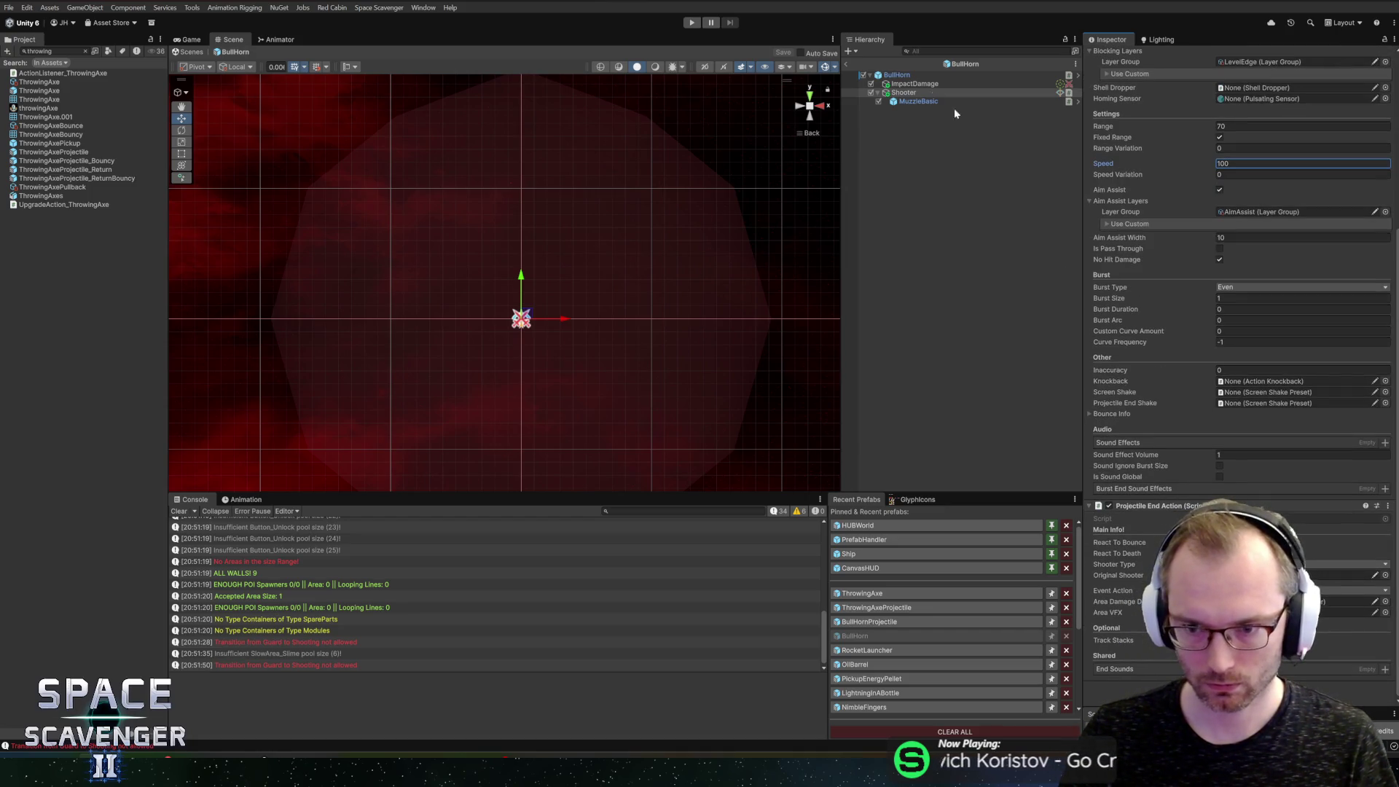
{"action": "left_click", "coordinate": [848, 69]}
{"action": "left_click", "coordinate": [693, 23]}
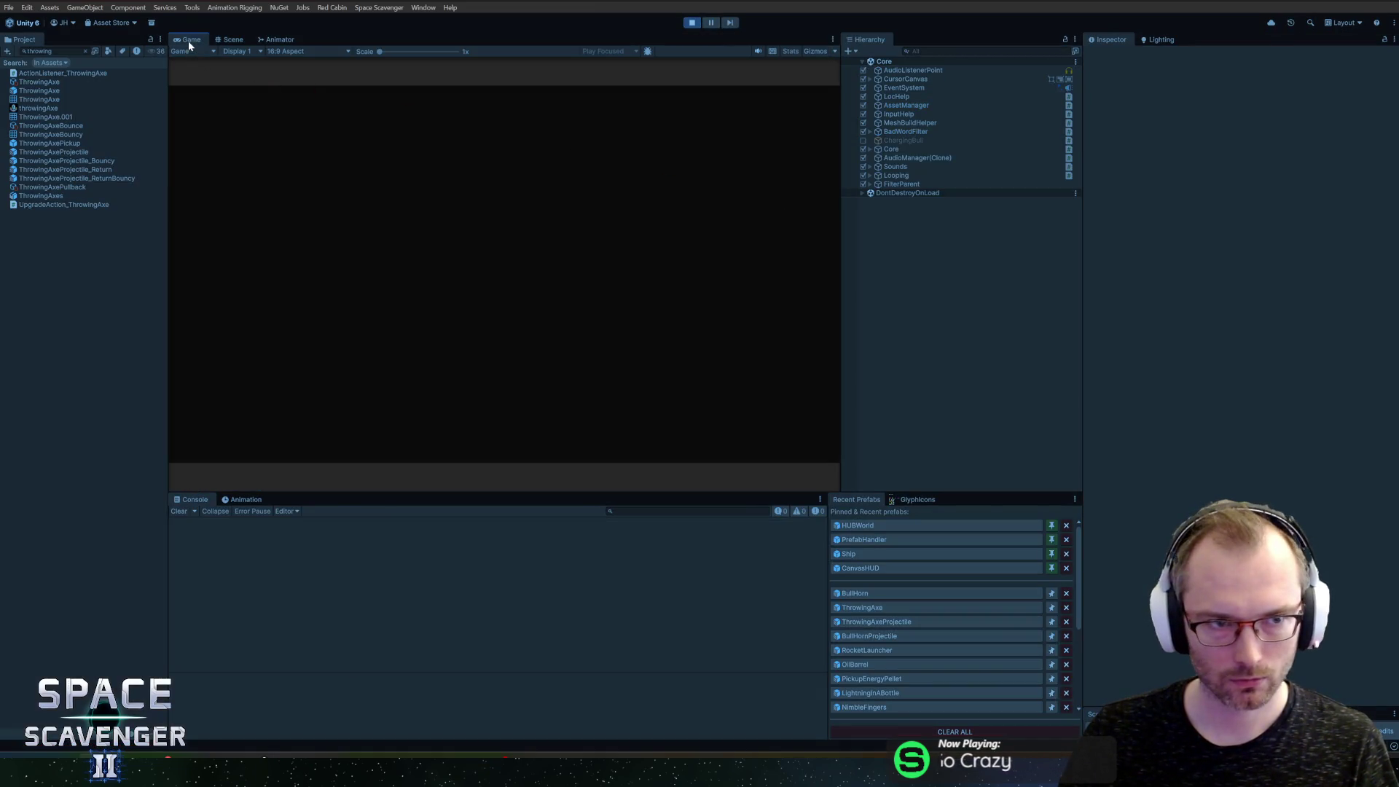
Step: Maximize the Game view and spawn a Cobra from the debug console
{"action": "double_click", "coordinate": [188, 41]}
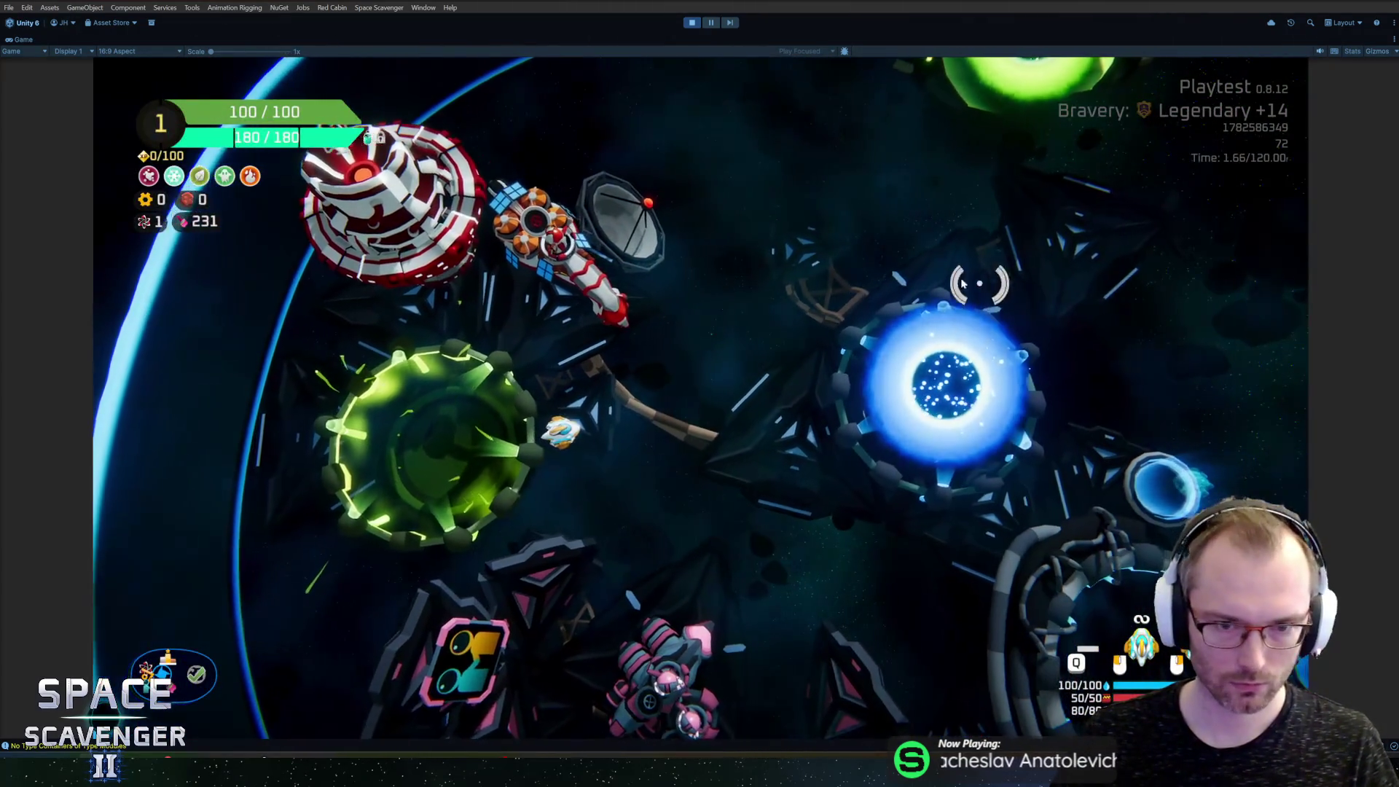
{"action": "key", "text": "grave"}
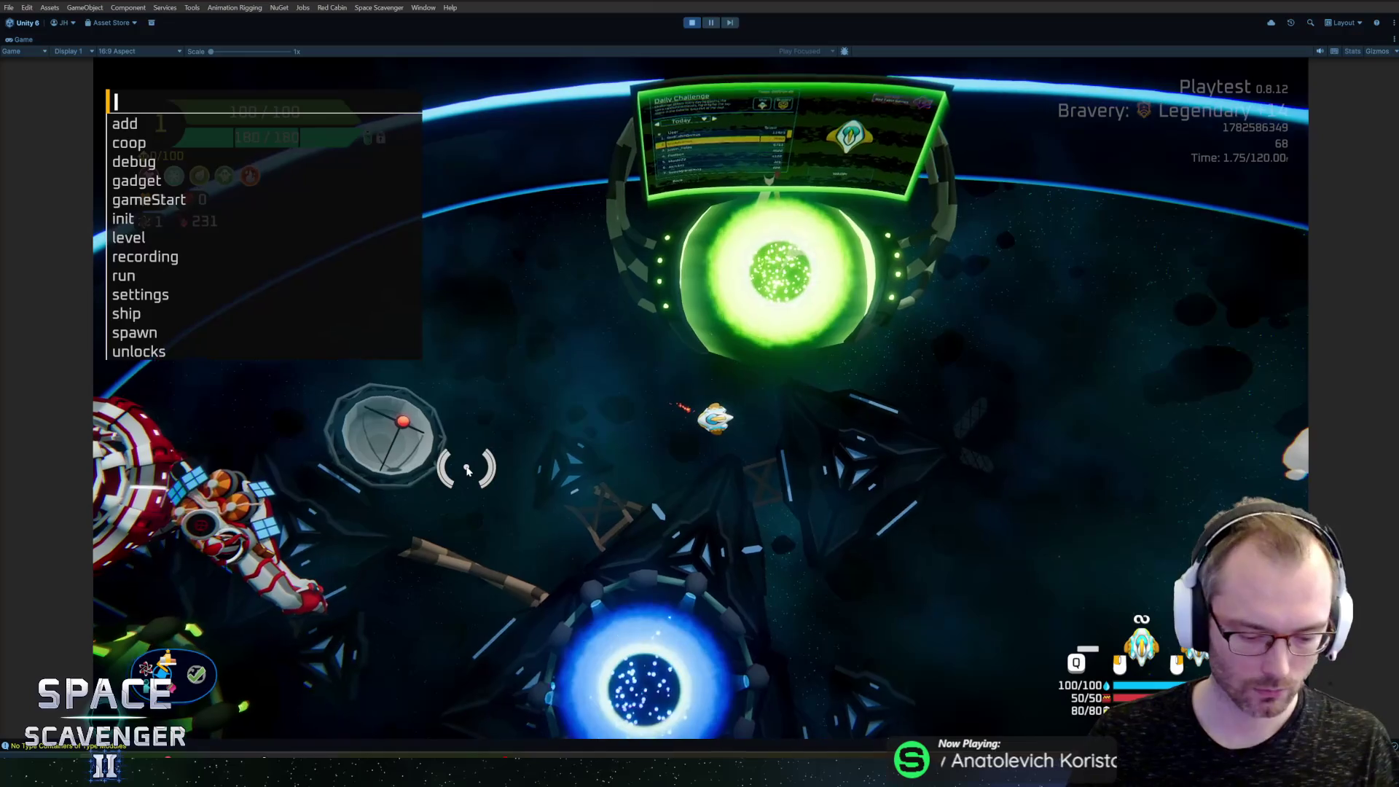
{"action": "type", "text": "spawn training"}
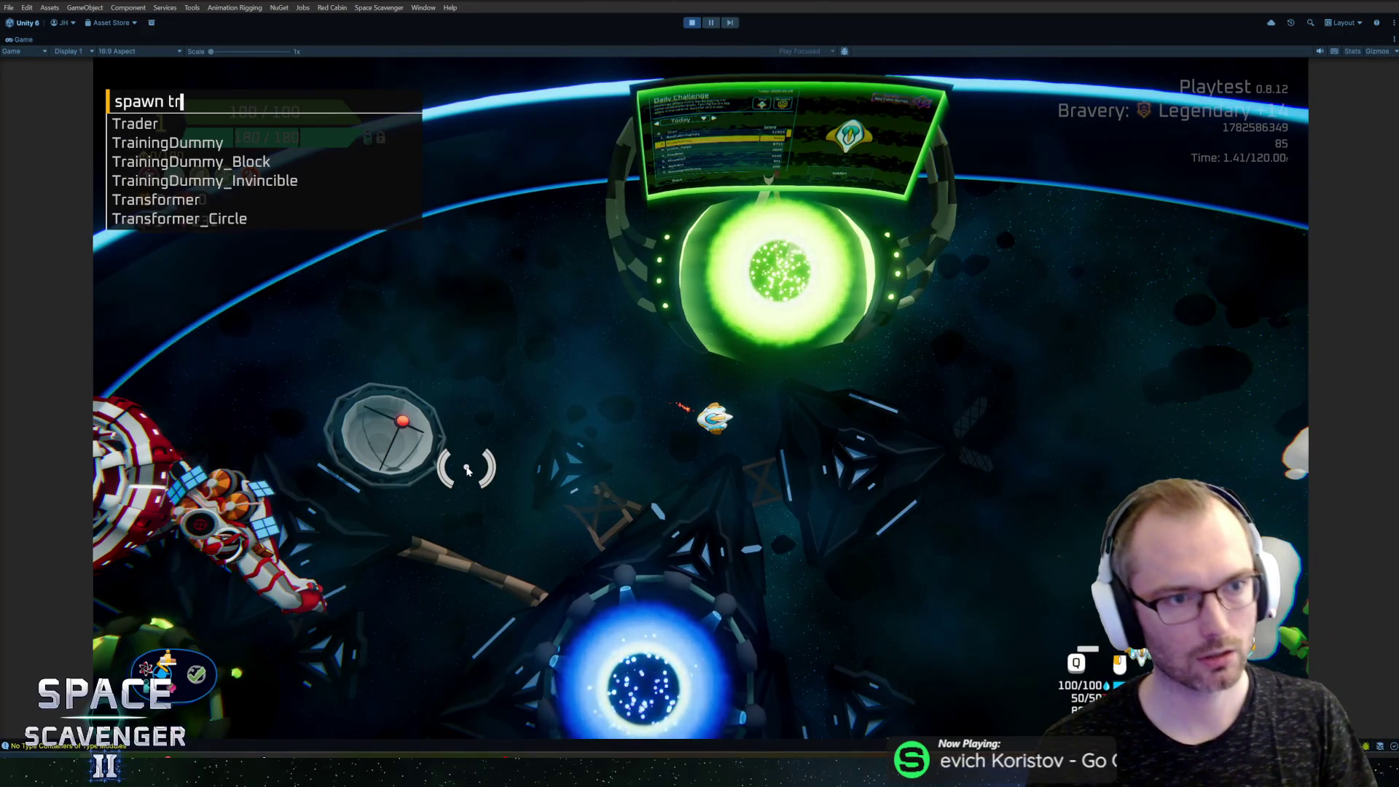
{"action": "key", "text": "BackSpace"}
{"action": "key", "text": "BackSpace"}
{"action": "key", "text": "BackSpace"}
{"action": "type", "text": "cib"}
{"action": "key", "text": "BackSpace"}
{"action": "key", "text": "BackSpace"}
{"action": "type", "text": "ob"}
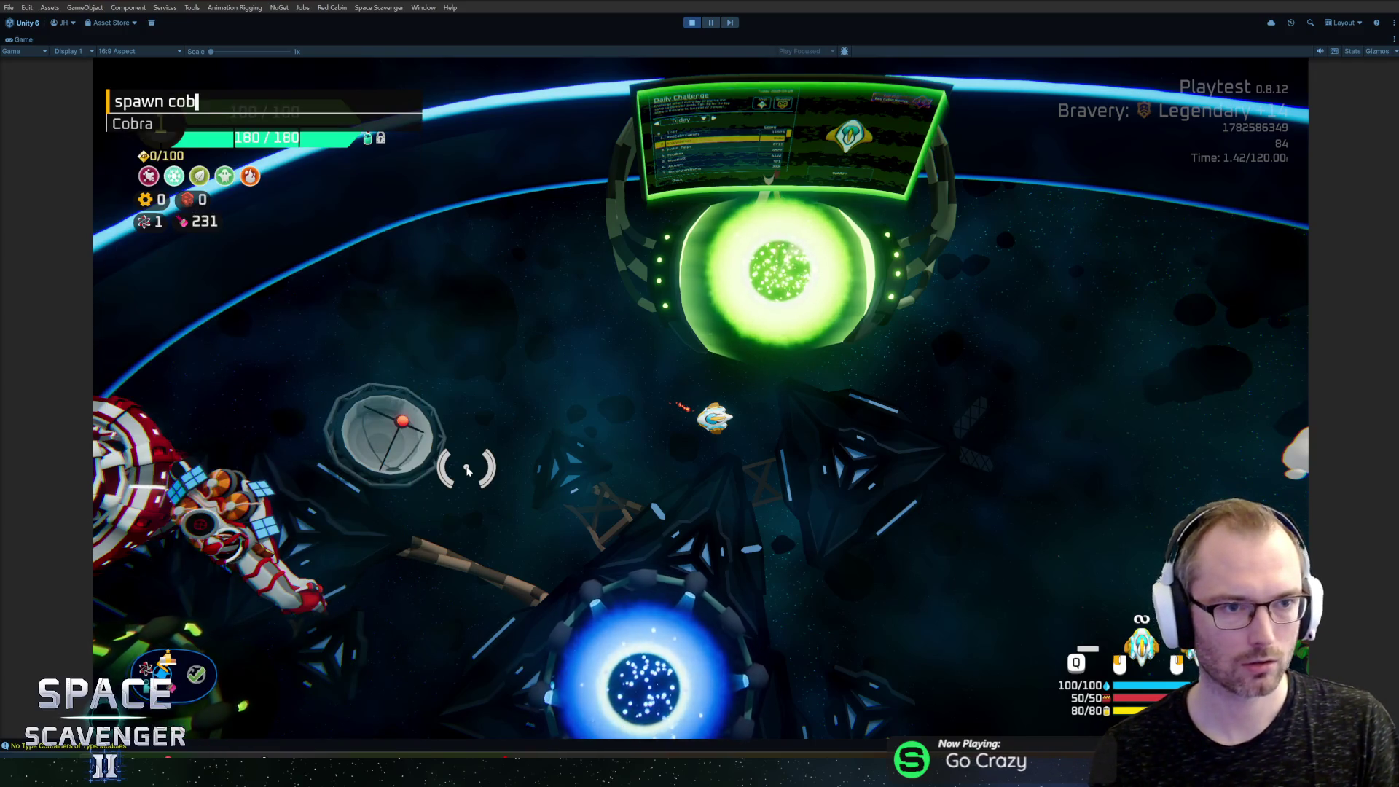
{"action": "key", "text": "Return"}
Step: Spawn a training dummy and fly the ship toward the portal
{"action": "type", "text": "spawn train"}
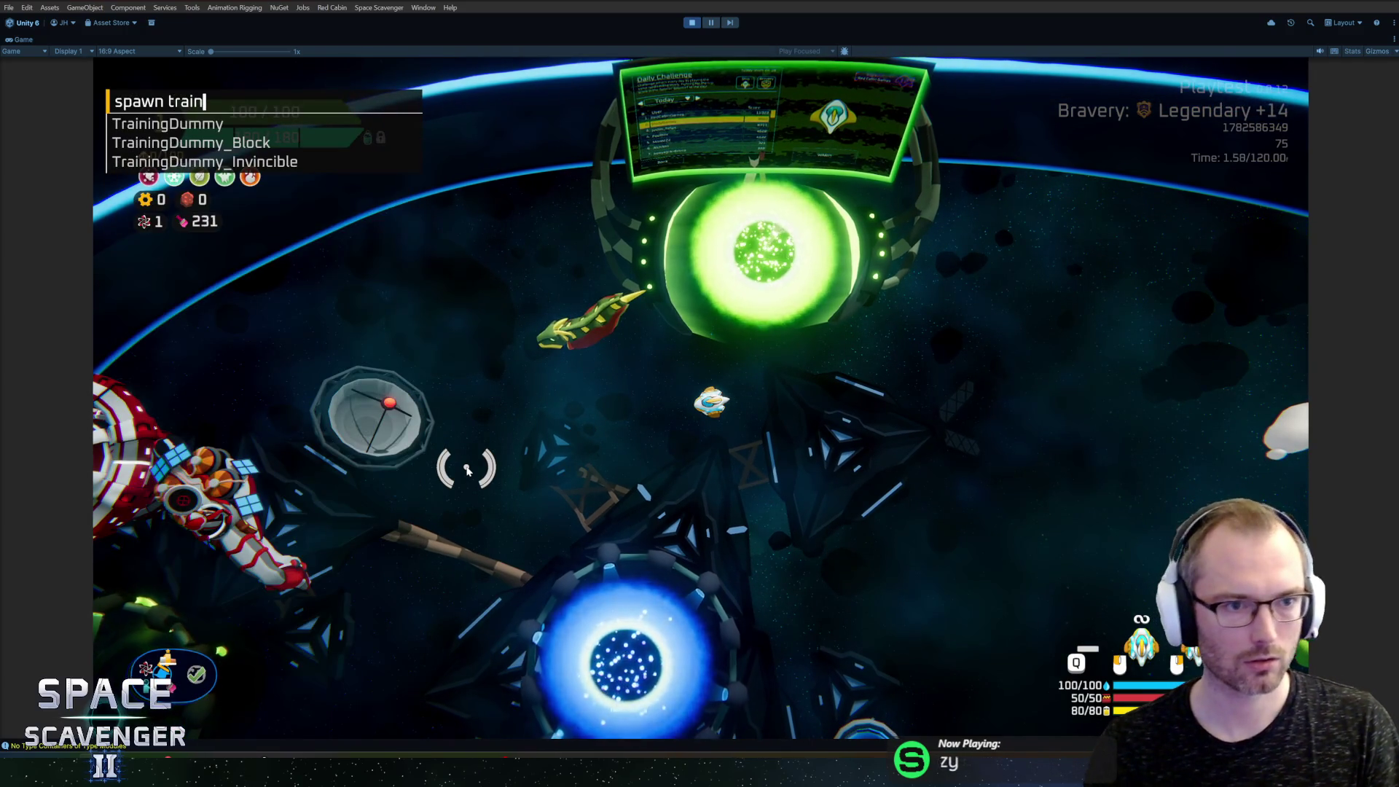
{"action": "key", "text": "Return"}
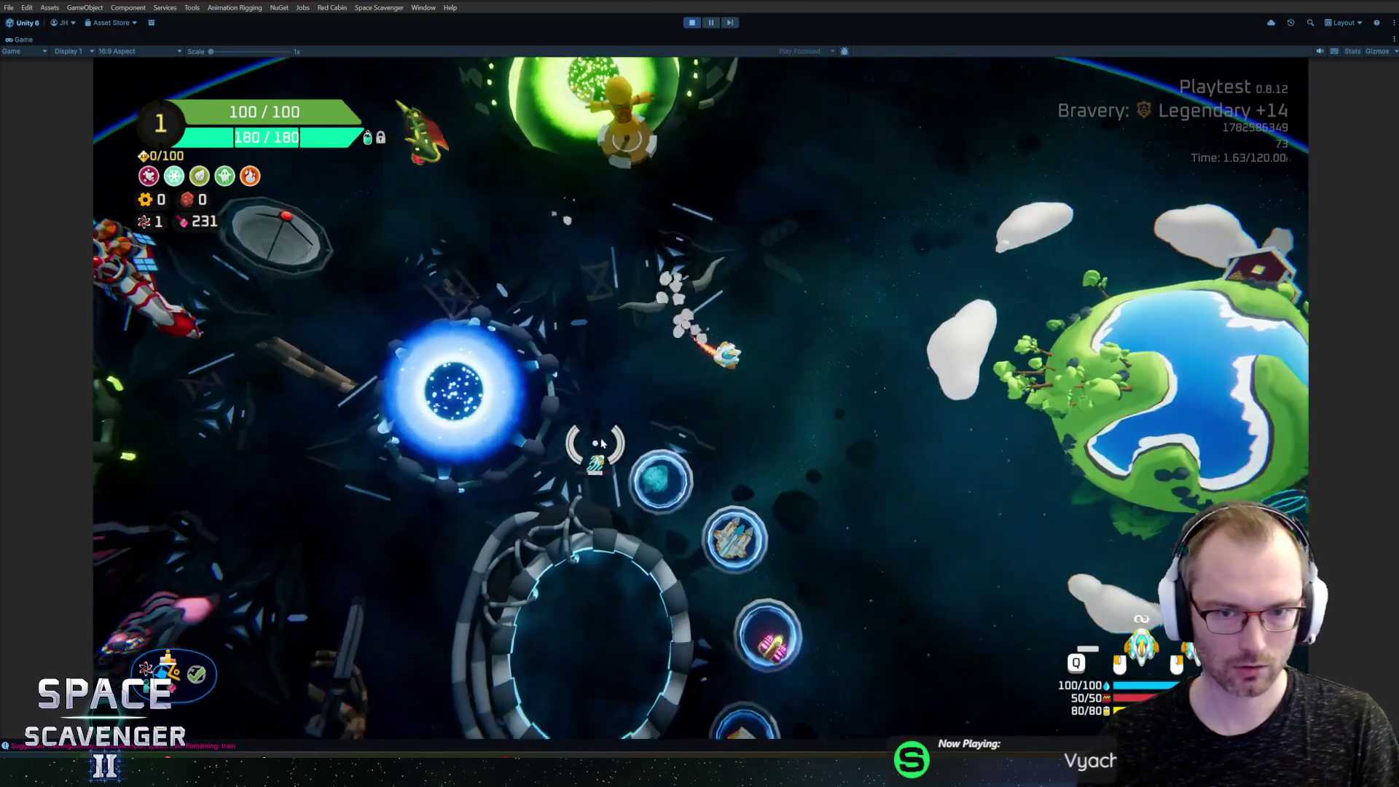
{"action": "key", "text": "w"}
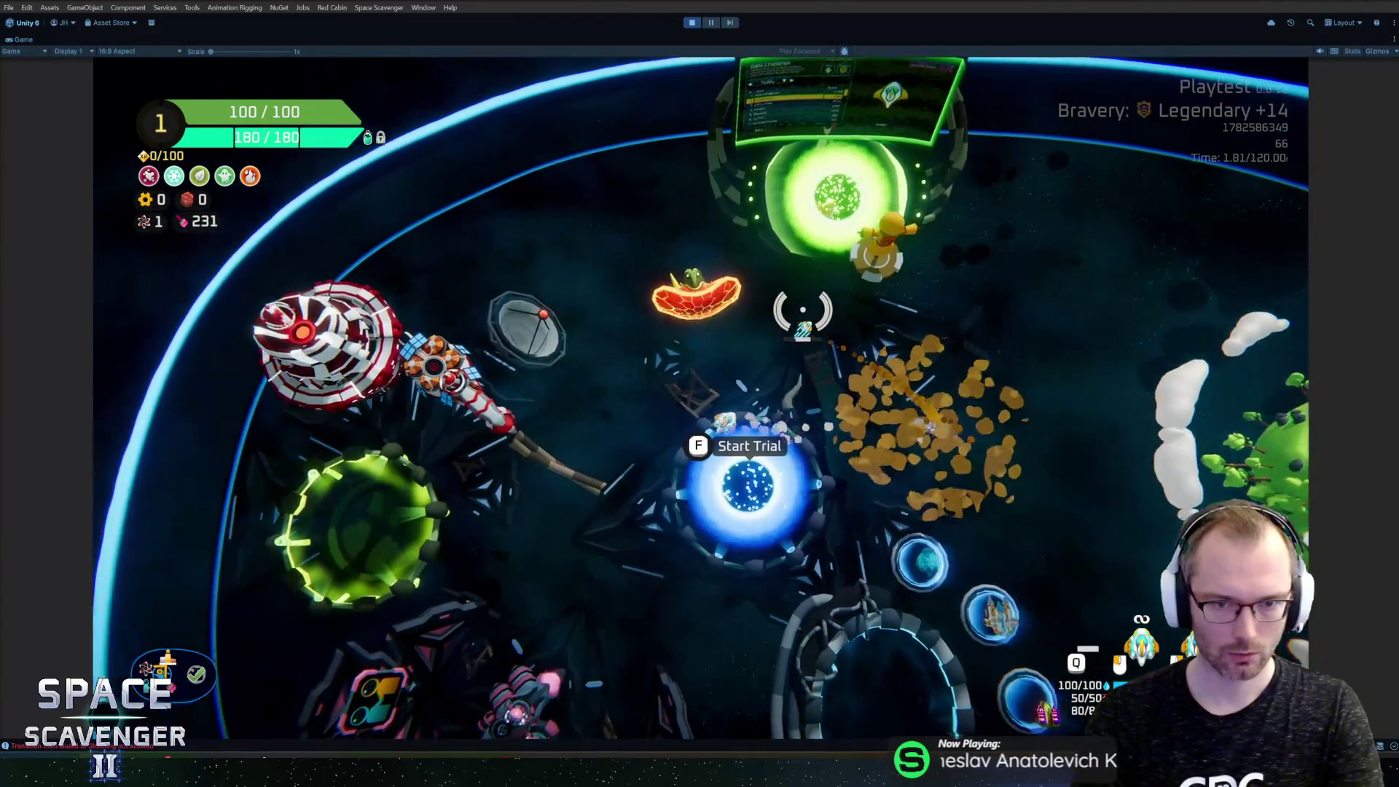
Step: Enter a gadget add command ('gadet add magn') in the debug console
{"action": "key", "text": "grave"}
{"action": "type", "text": "spaw"}
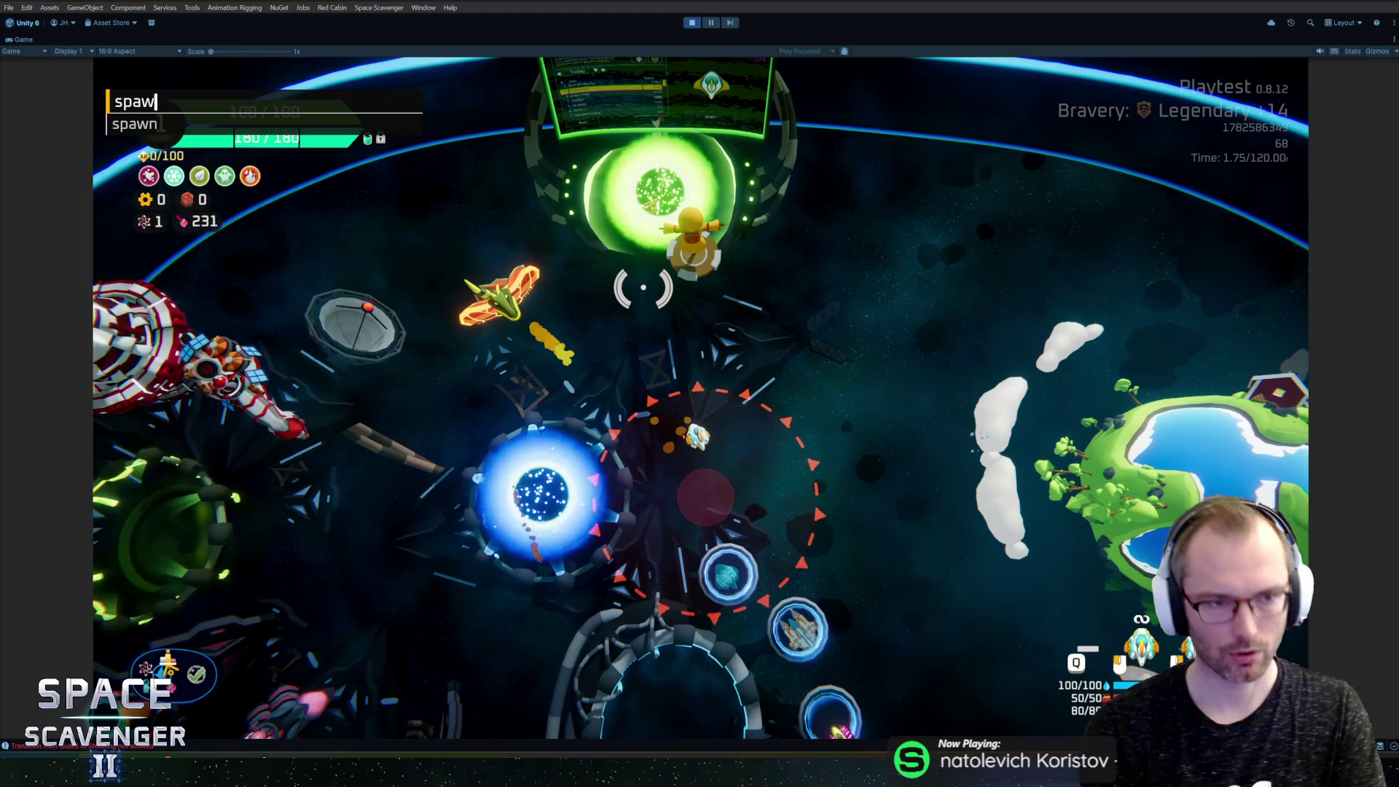
{"action": "type", "text": "n "}
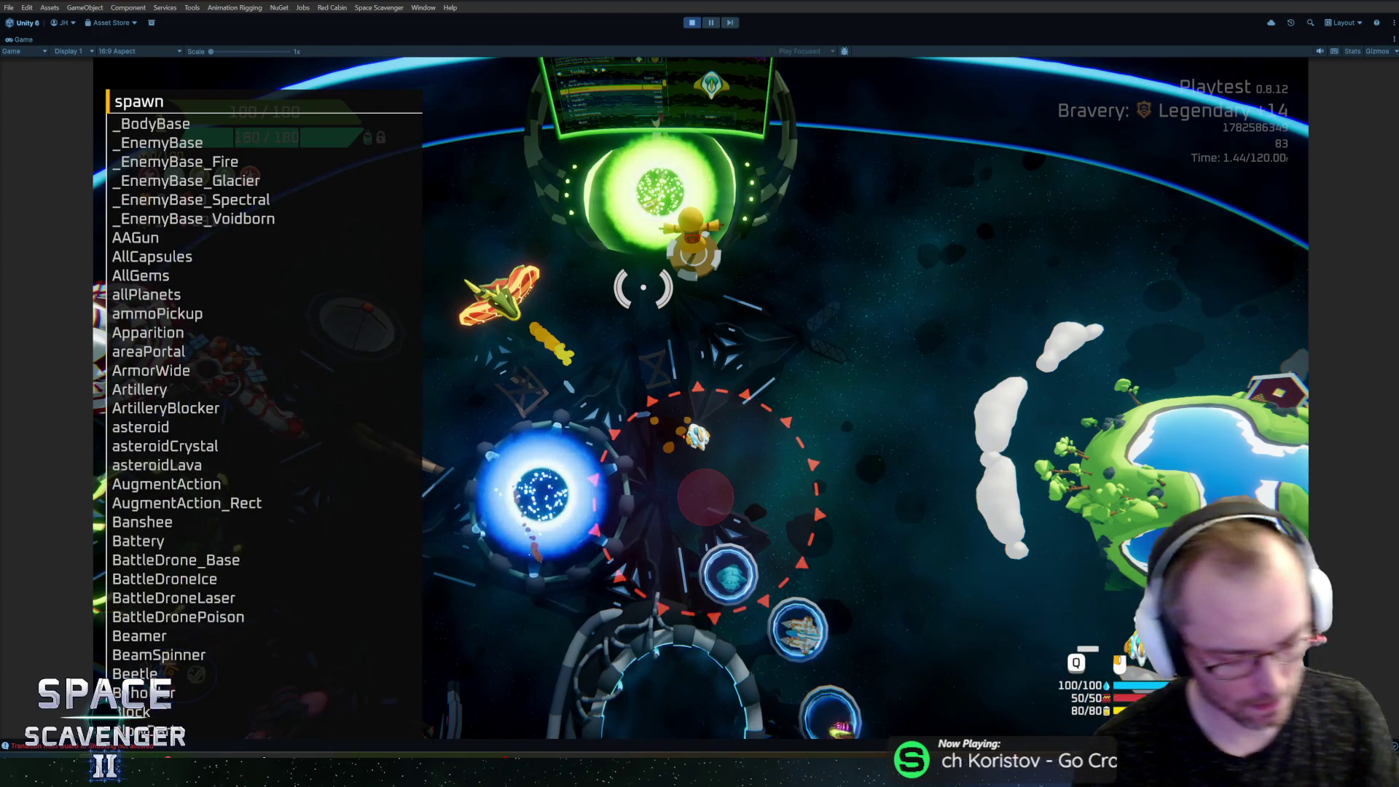
{"action": "type", "text": "mag"}
{"action": "key", "text": "BackSpace"}
{"action": "key", "text": "BackSpace"}
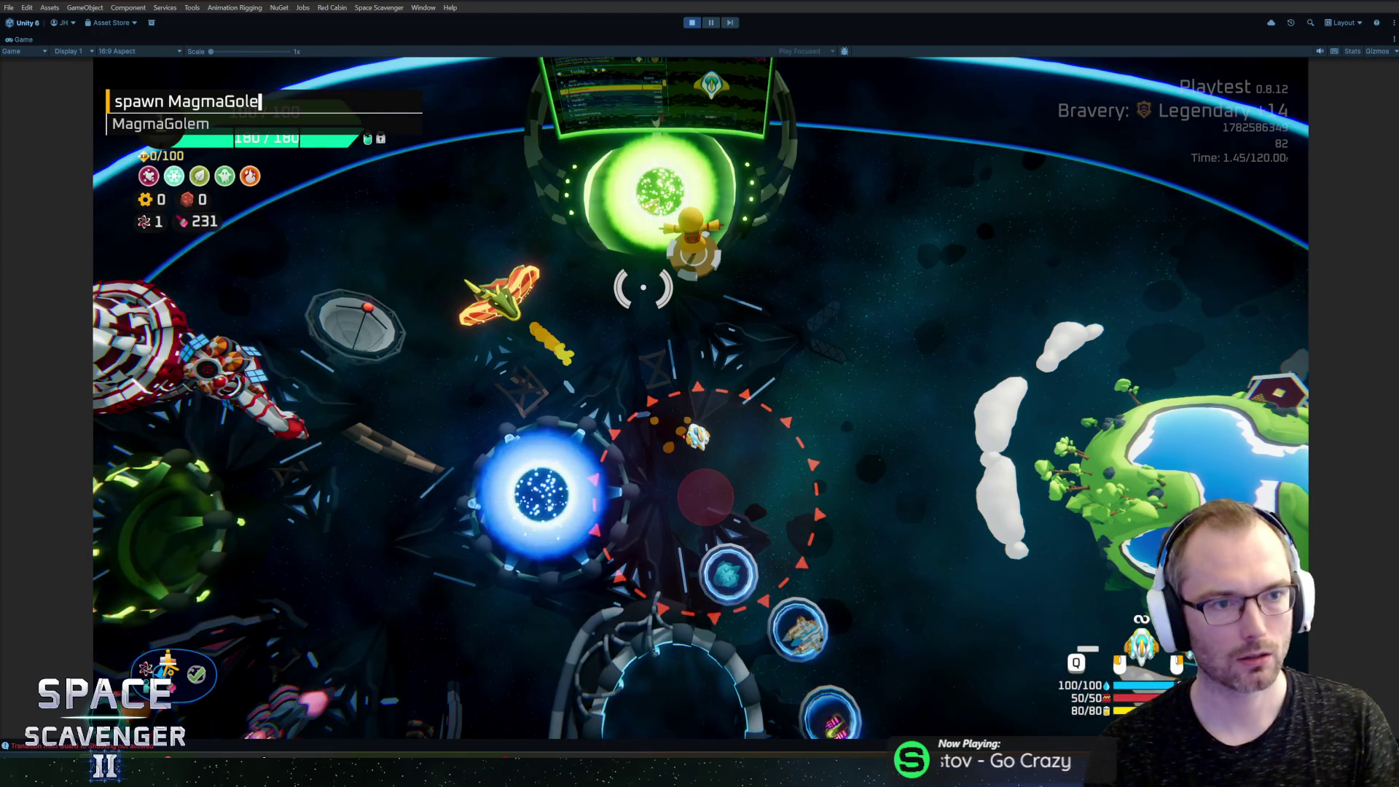
{"action": "key", "text": "BackSpace"}
{"action": "key", "text": "BackSpace"}
{"action": "type", "text": "gad"}
{"action": "type", "text": "et add magn"}
{"action": "key", "text": "Tab"}
{"action": "key", "text": "Return"}
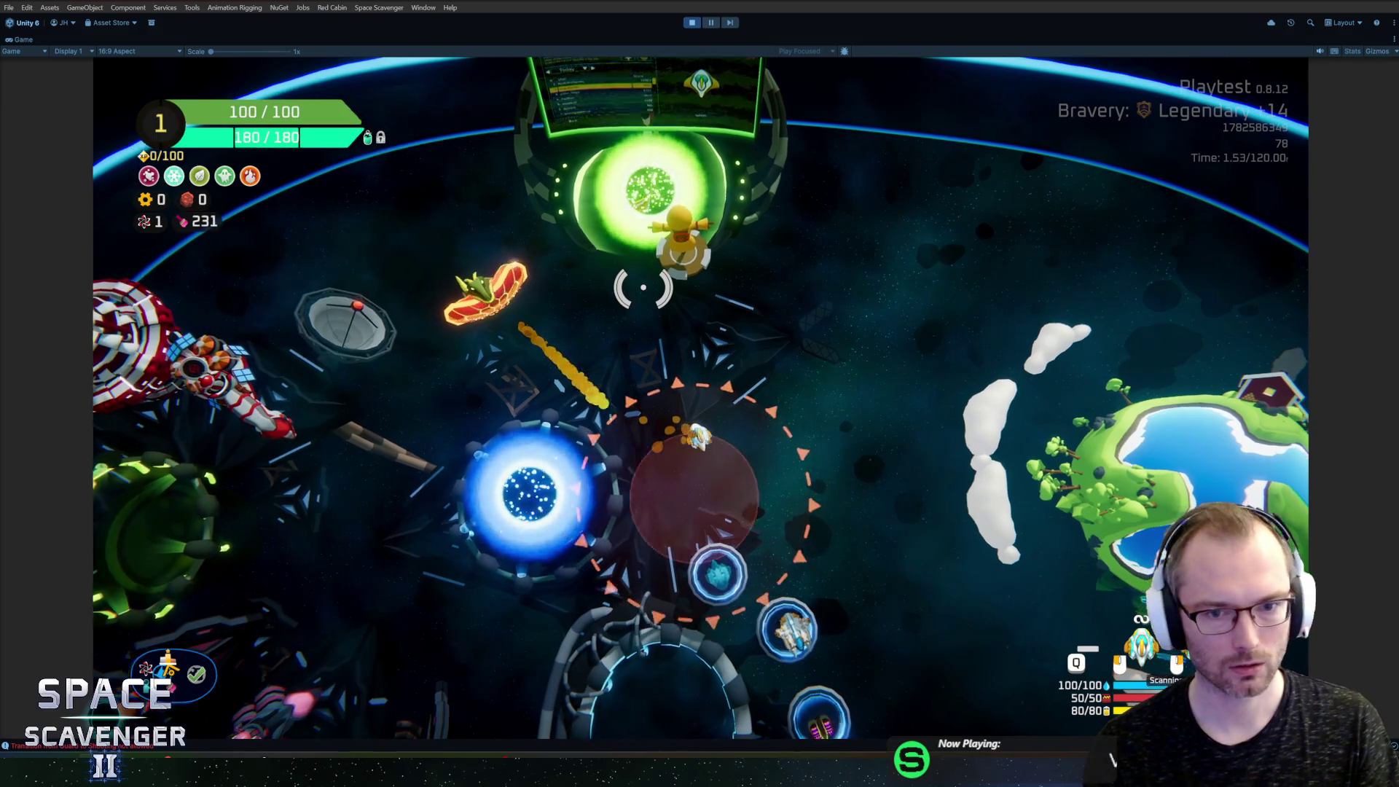
Step: Fly past the green planet and stations fighting enemies, then pause with Escape and exit Play mode
{"action": "key", "text": "w"}
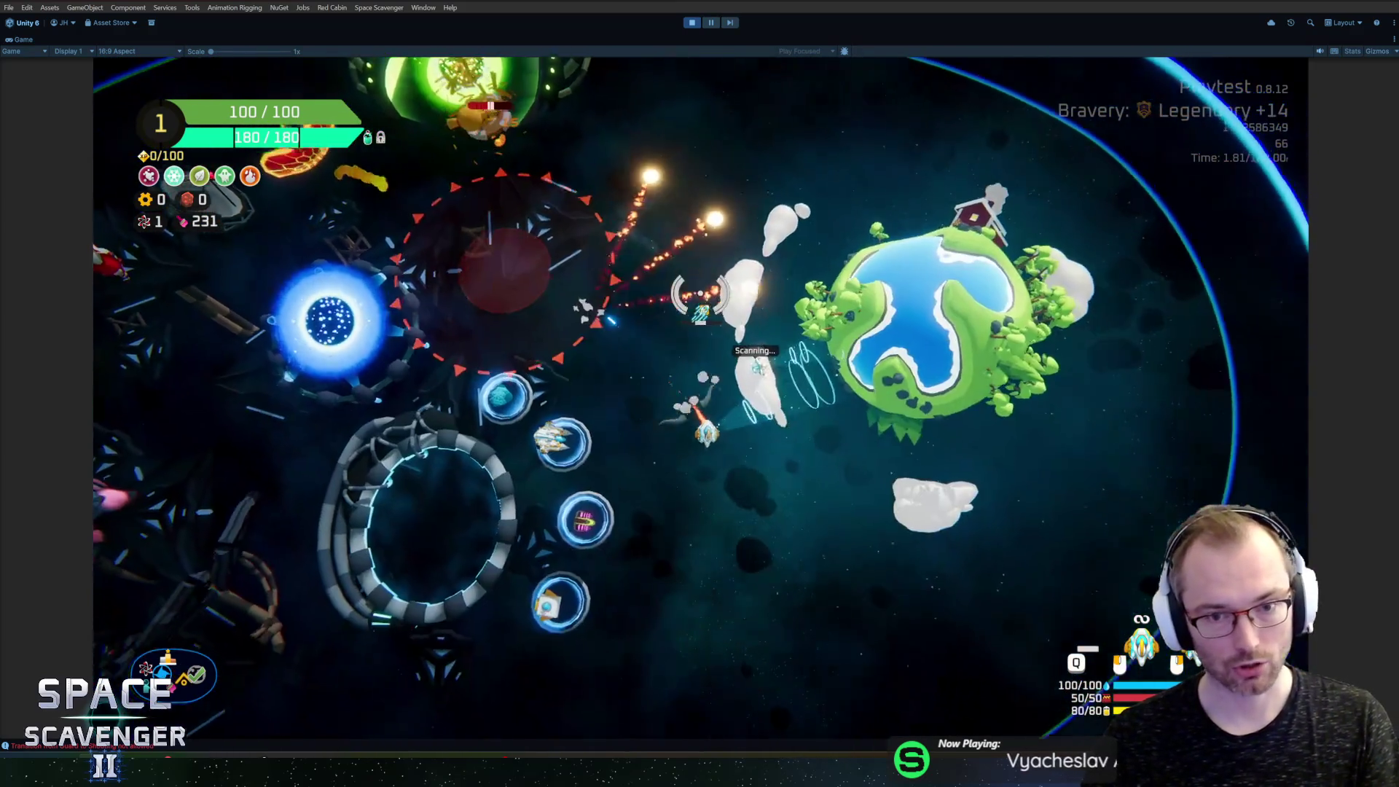
{"action": "key", "text": "w"}
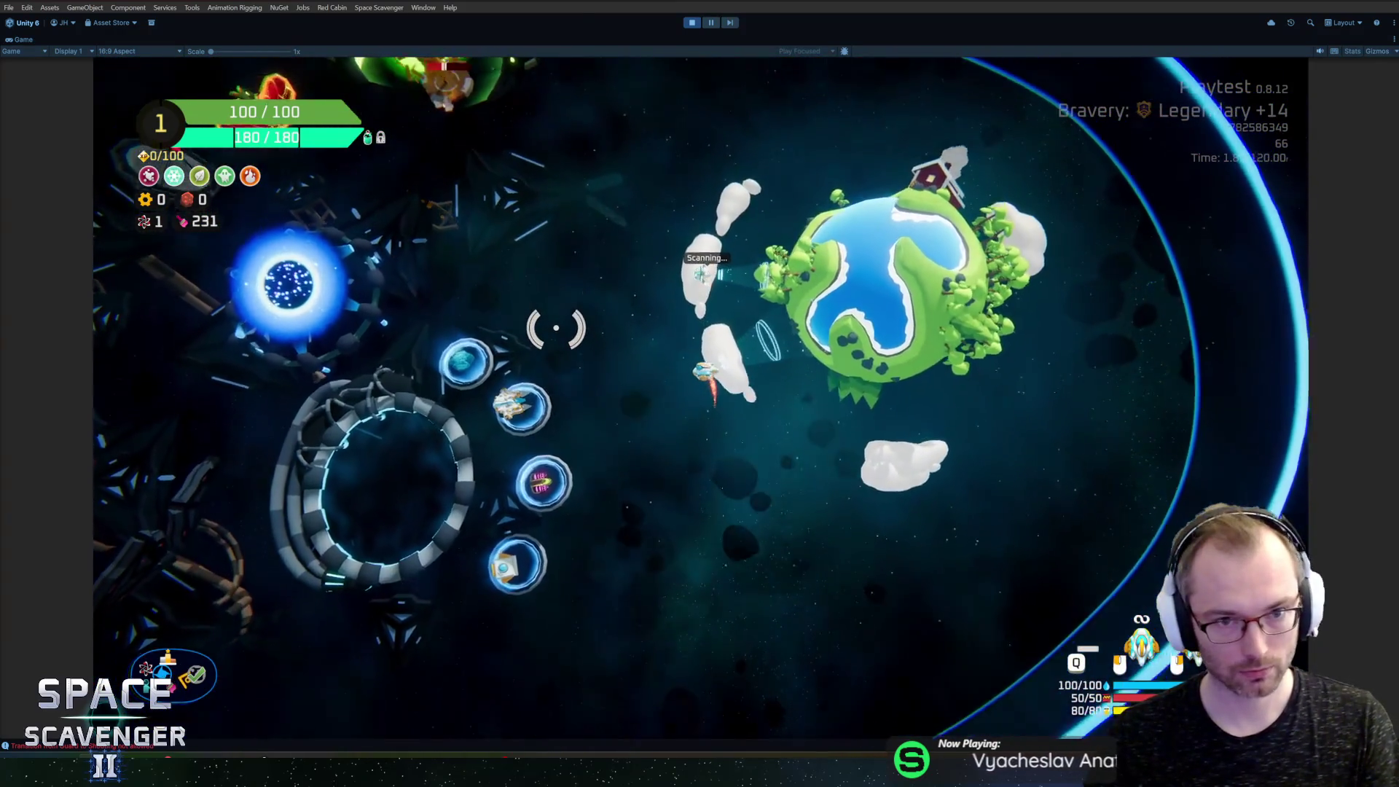
{"action": "key", "text": "w"}
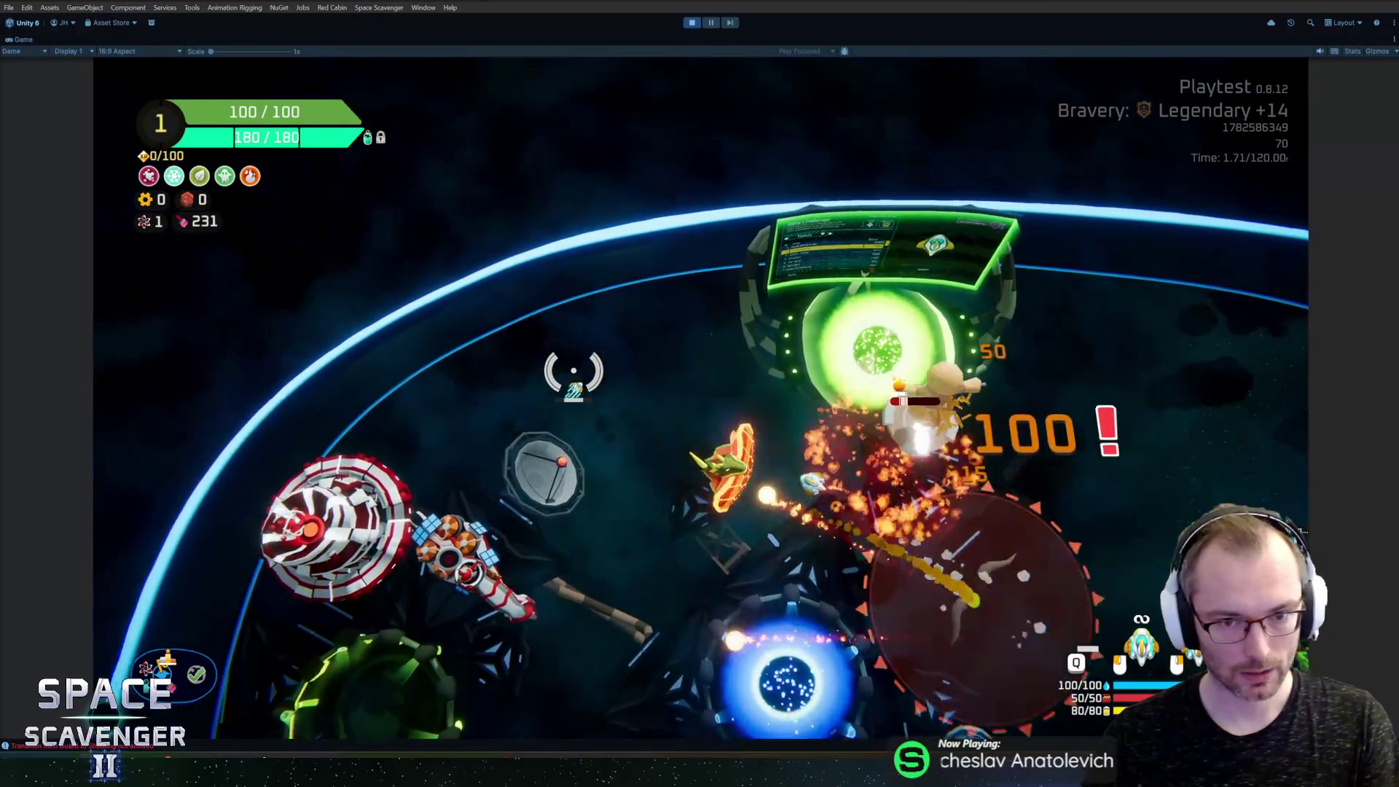
{"action": "key", "text": "w"}
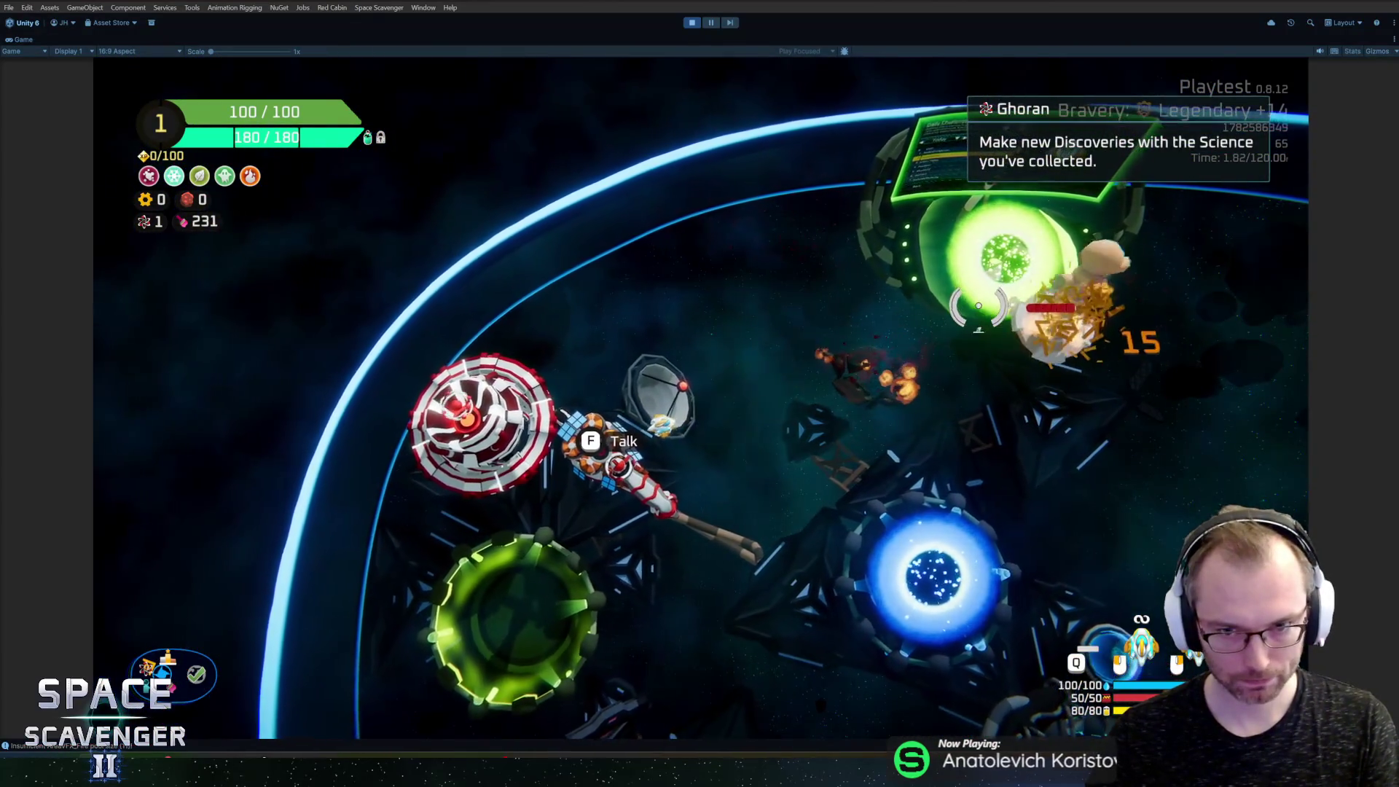
{"action": "key", "text": "w"}
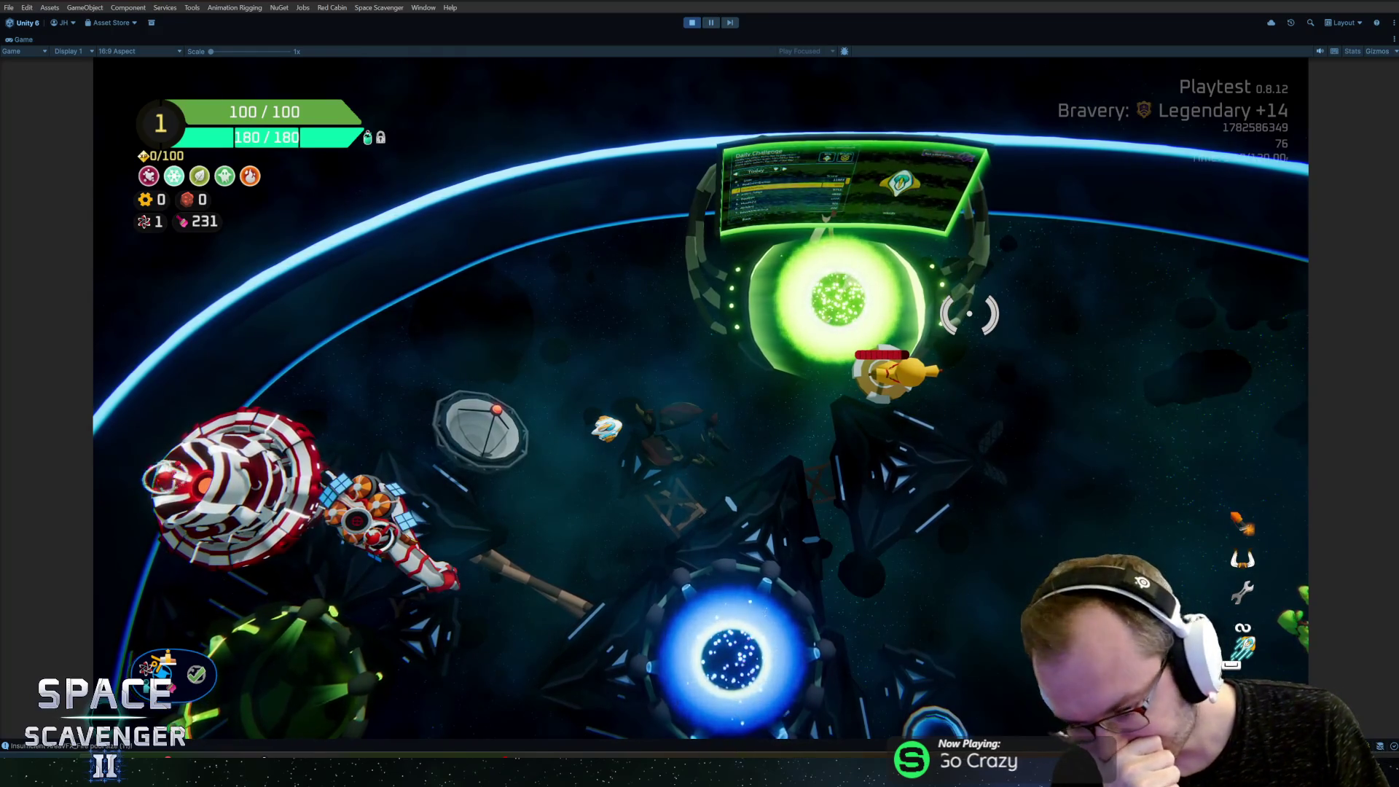
{"action": "key", "text": "d"}
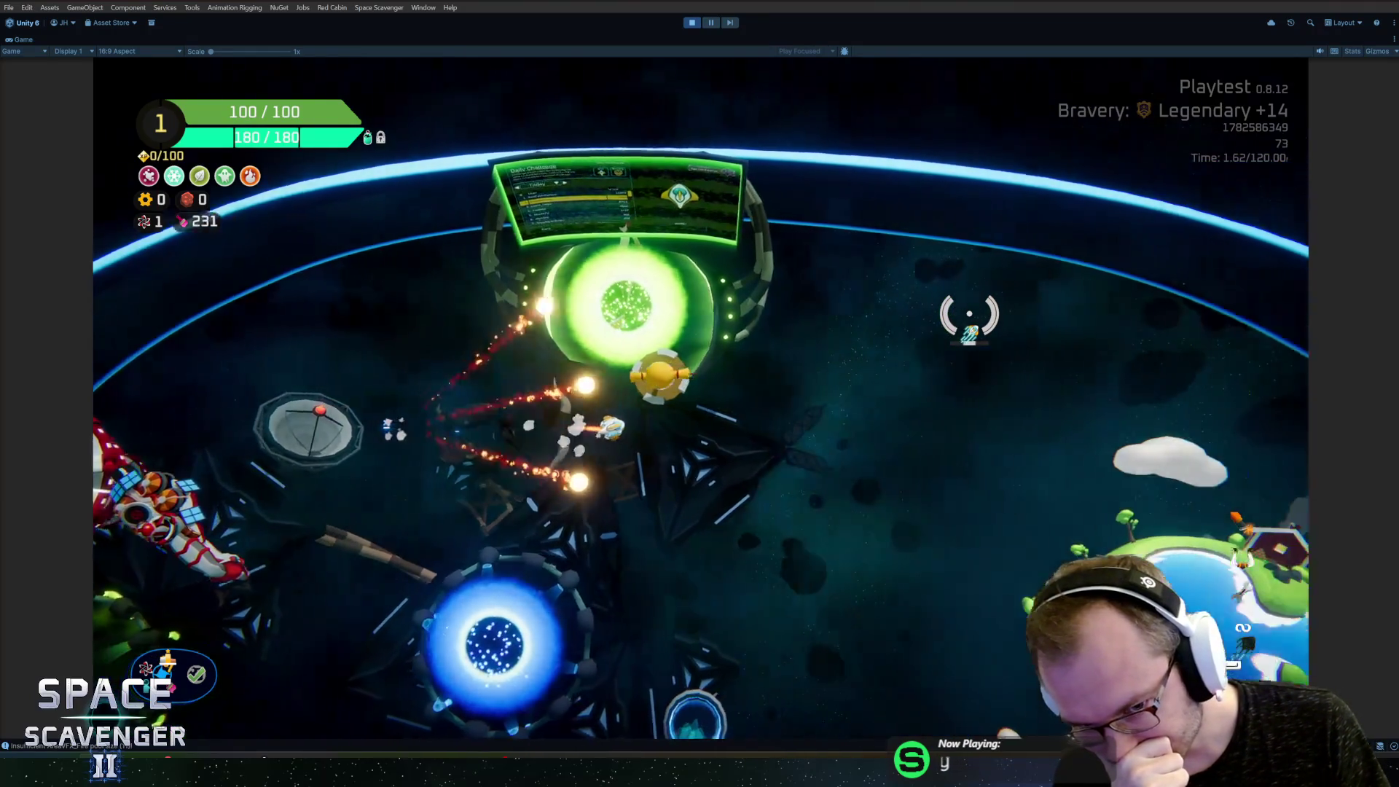
{"action": "key", "text": "a"}
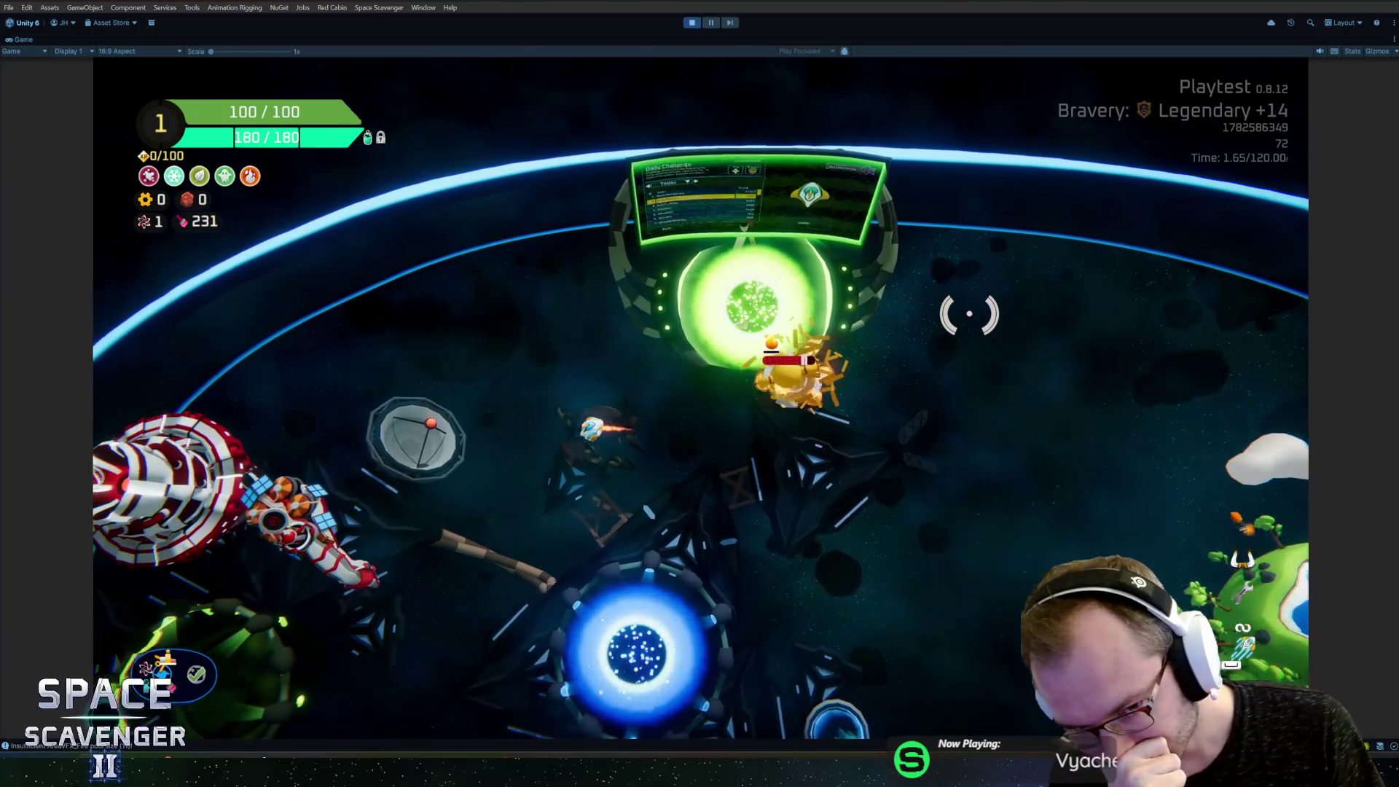
{"action": "key", "text": "d"}
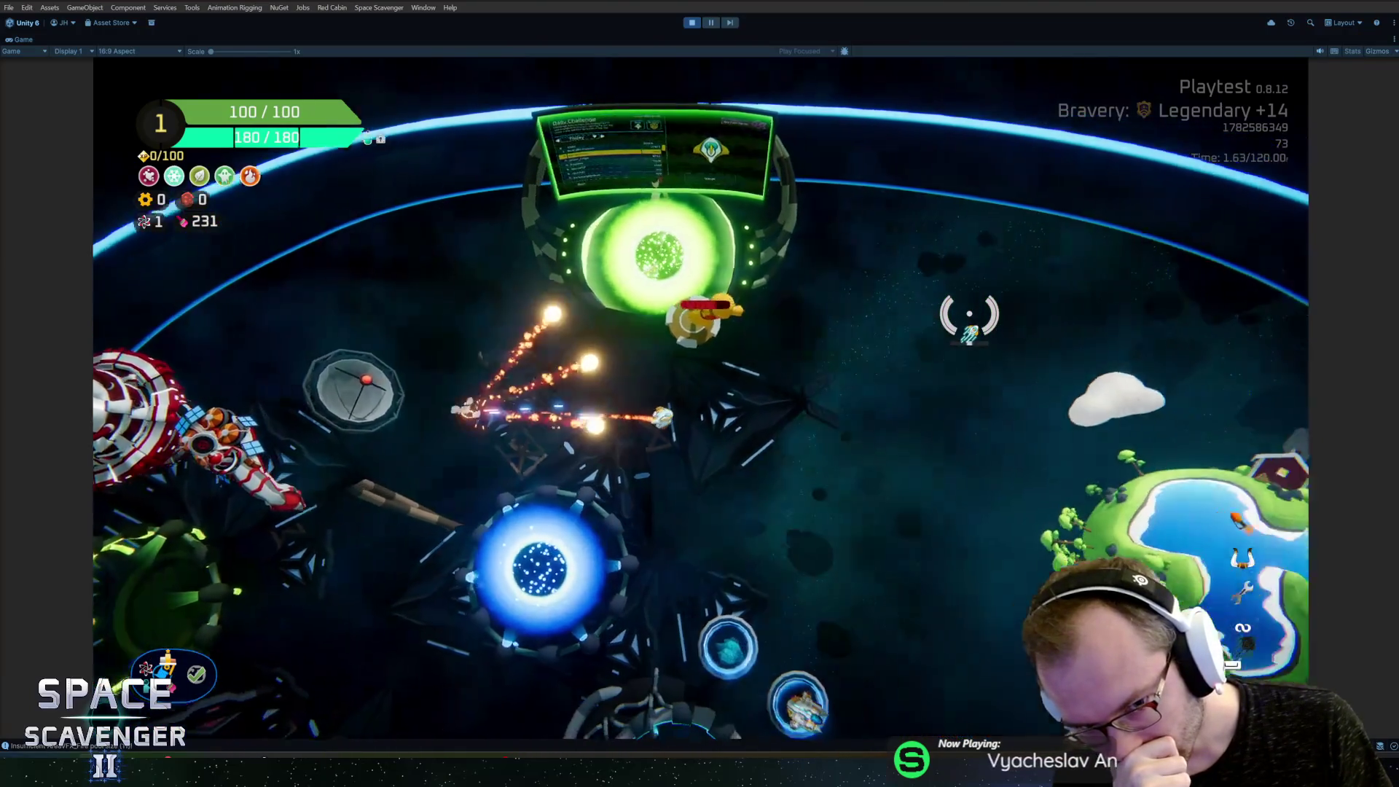
{"action": "key", "text": "a"}
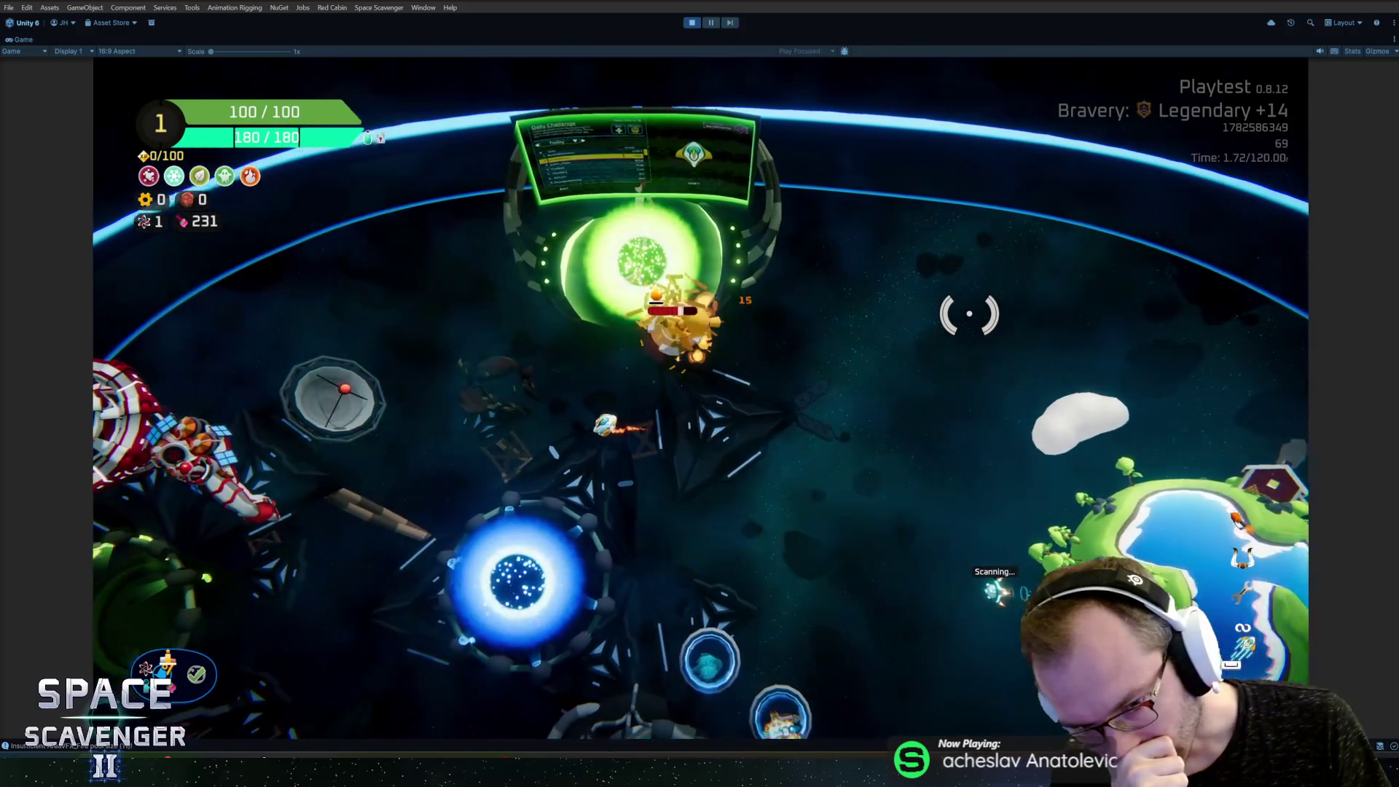
{"action": "key", "text": "Escape"}
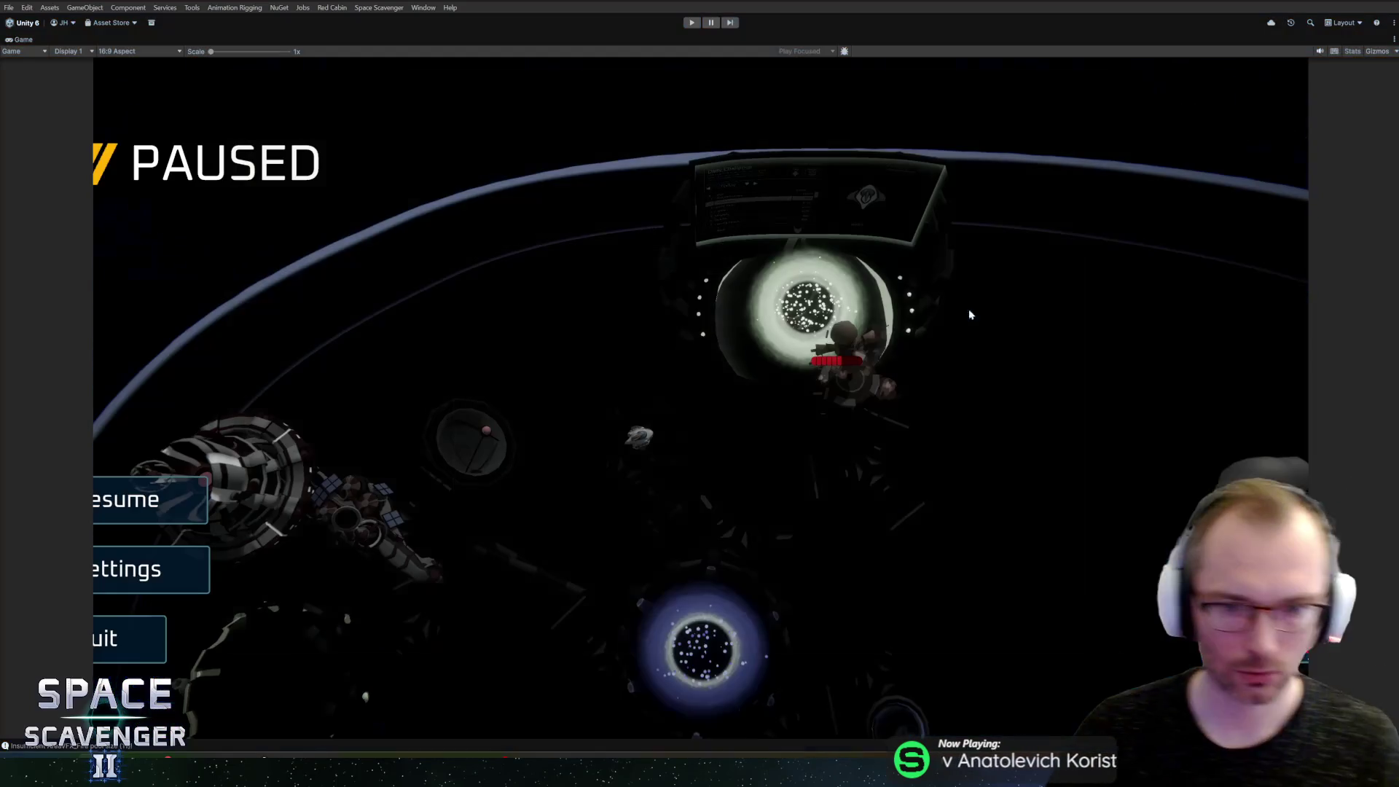
{"action": "key", "text": "ctrl+p"}
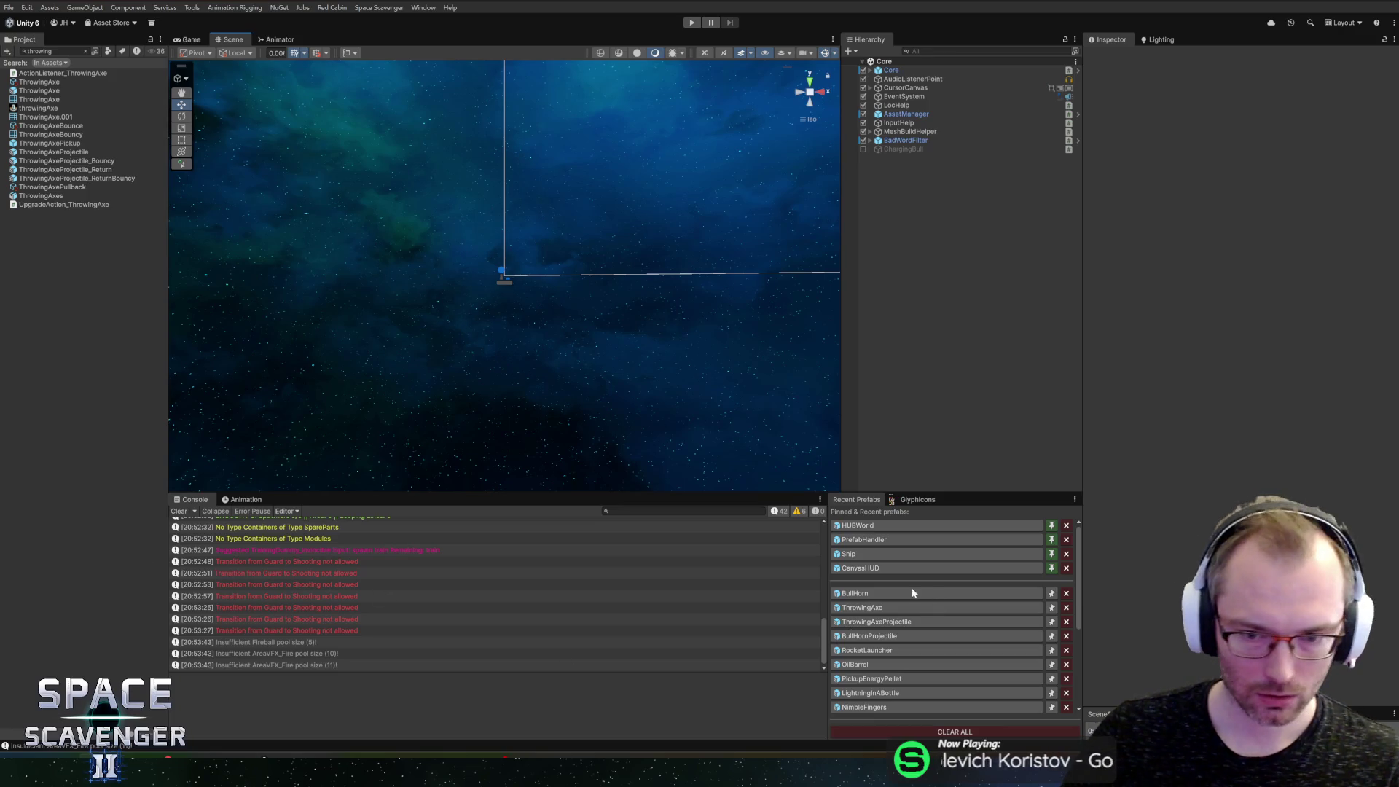
Step: Open the BullHorn prefab, inspect its Shooter, MuzzleBasic and ImpactDamage objects, then switch to Rider
{"action": "left_click", "coordinate": [897, 593]}
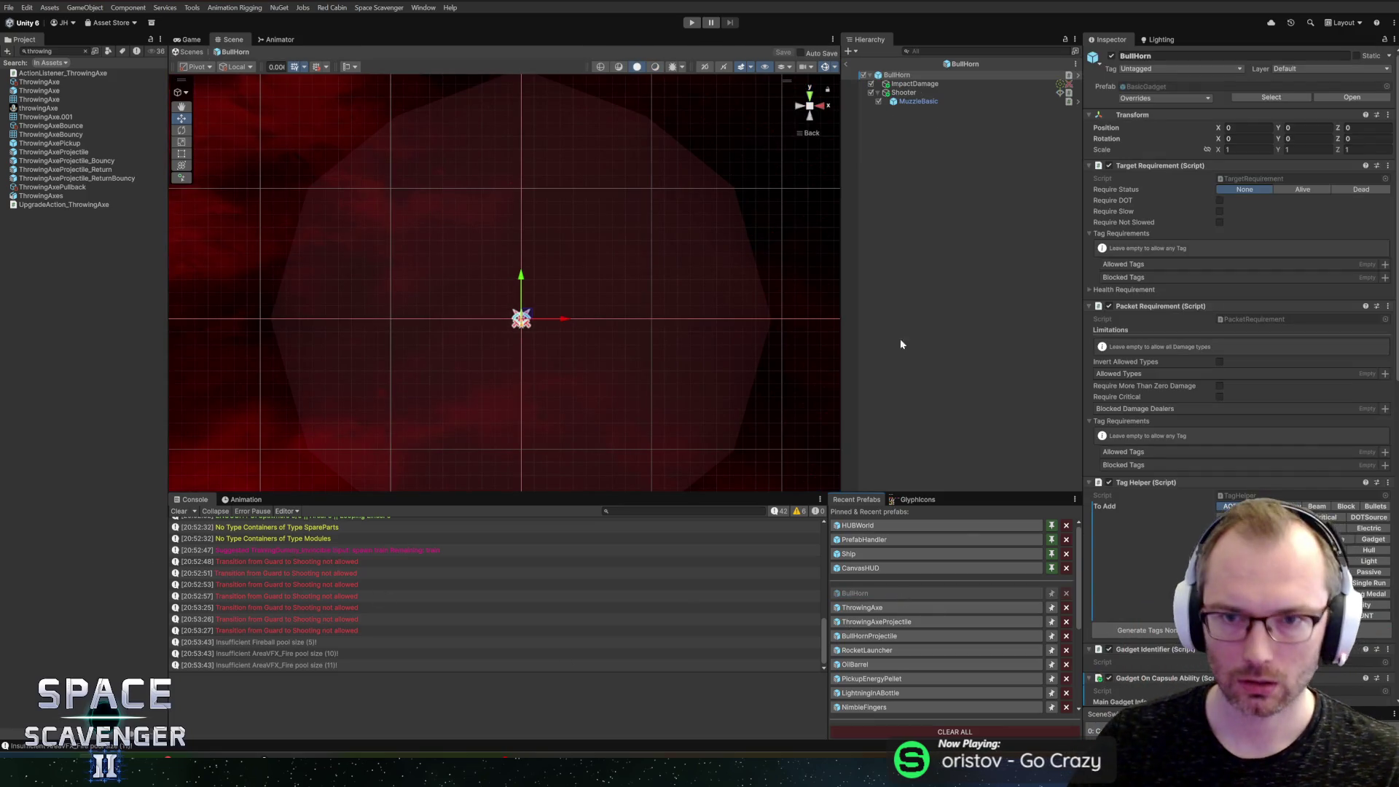
{"action": "left_click", "coordinate": [904, 92]}
{"action": "left_click", "coordinate": [917, 102]}
{"action": "left_click", "coordinate": [904, 92]}
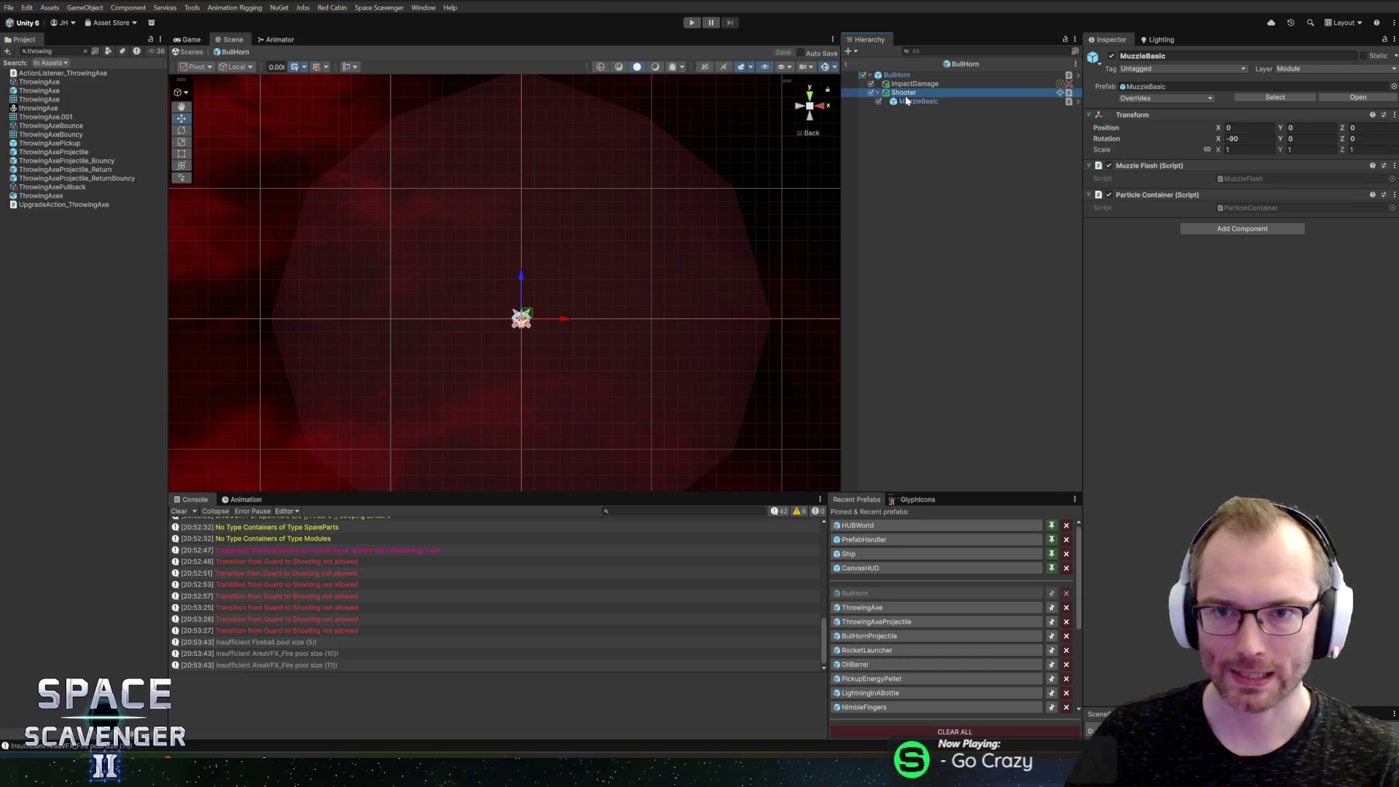
{"action": "left_click", "coordinate": [955, 102]}
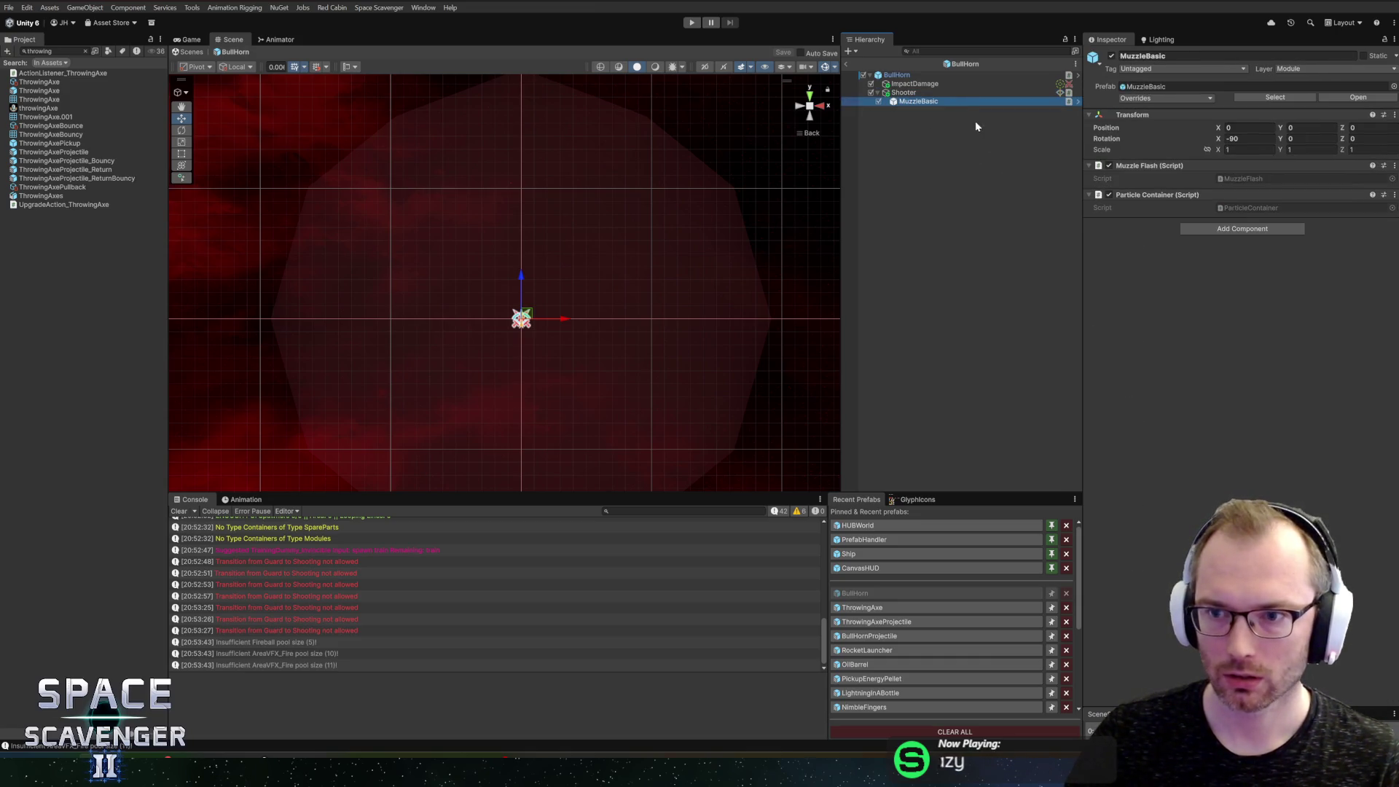
{"action": "left_click", "coordinate": [938, 91]}
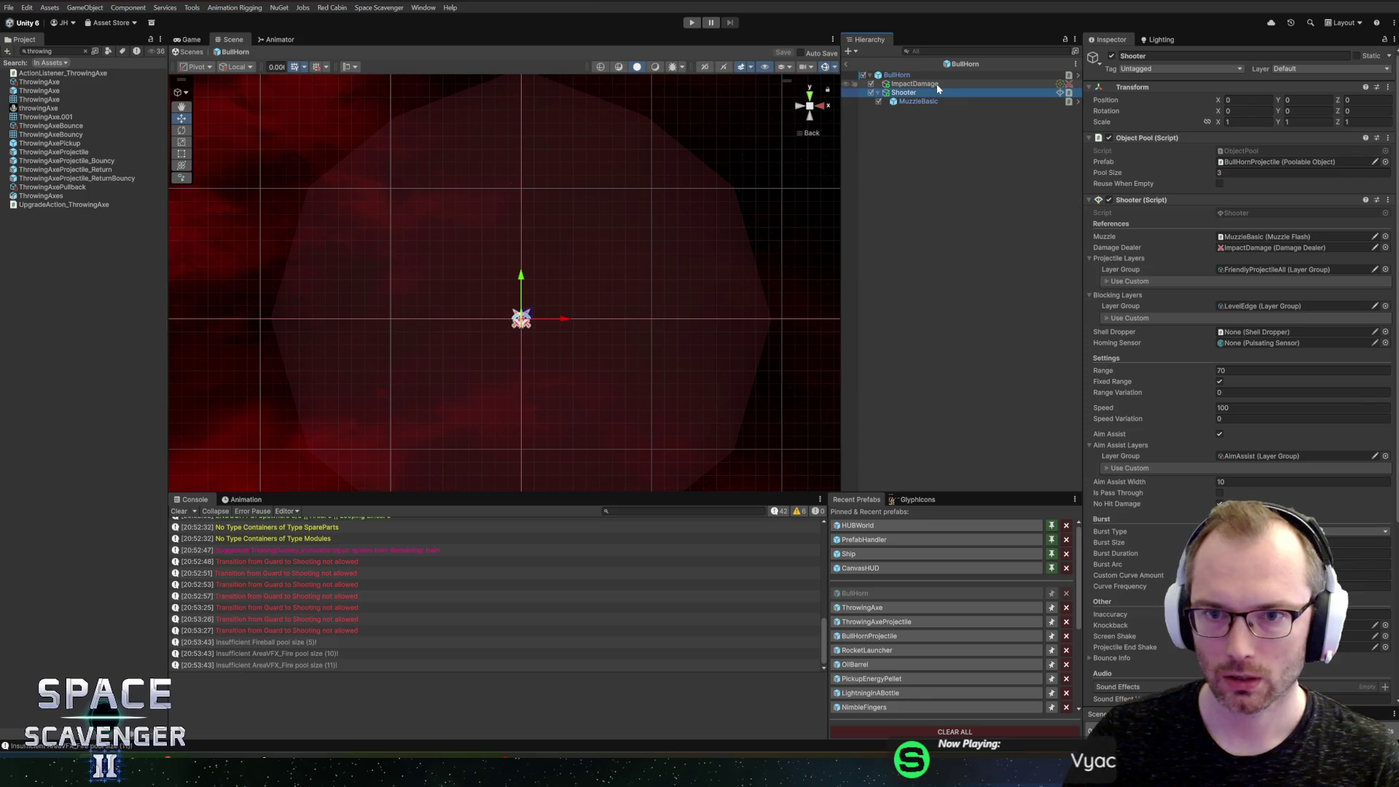
{"action": "left_click", "coordinate": [937, 84]}
{"action": "key", "text": "alt+Tab"}
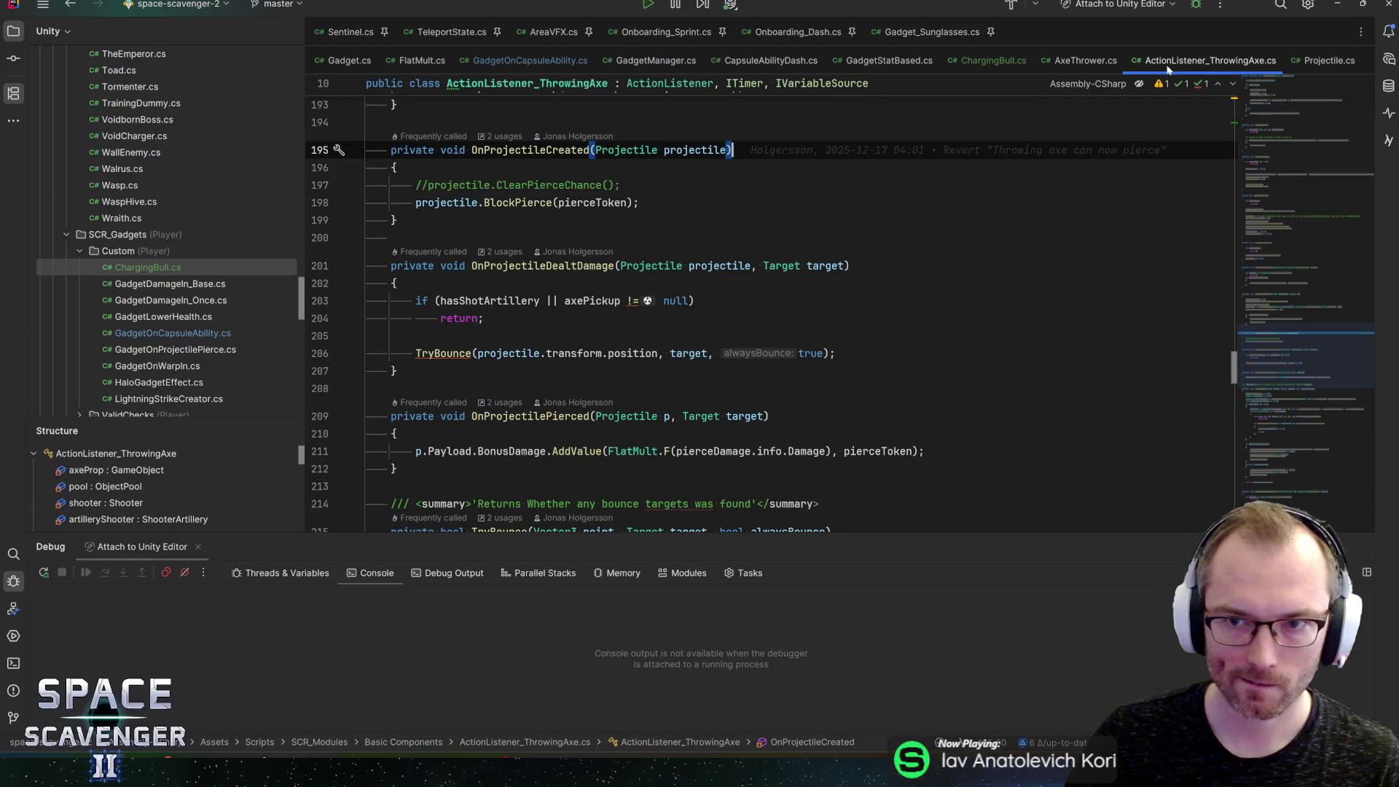
Step: Look through the ChargingBull and Projectile scripts, then open GadgetOnCapsuleAbility.cs
{"action": "left_click", "coordinate": [972, 63]}
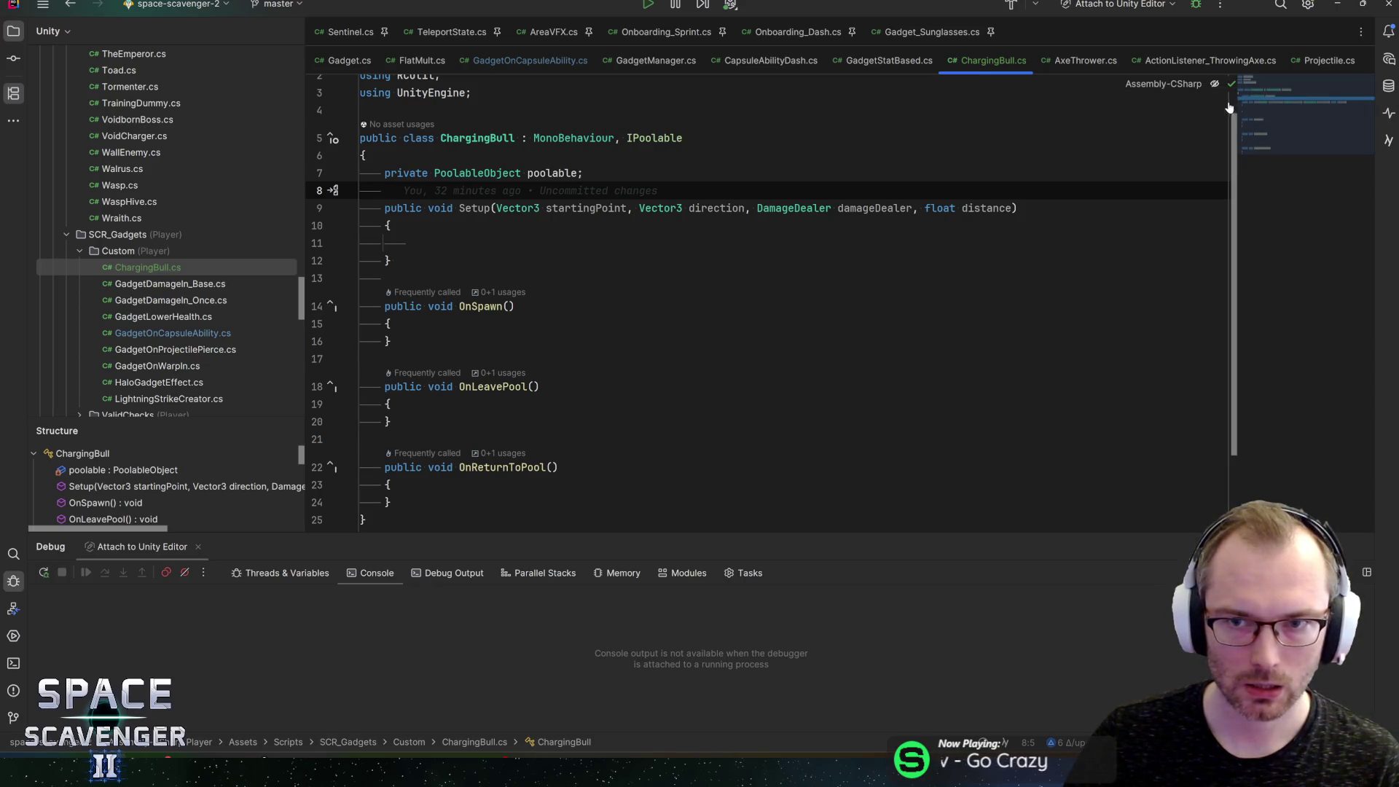
{"action": "left_click", "coordinate": [1321, 64]}
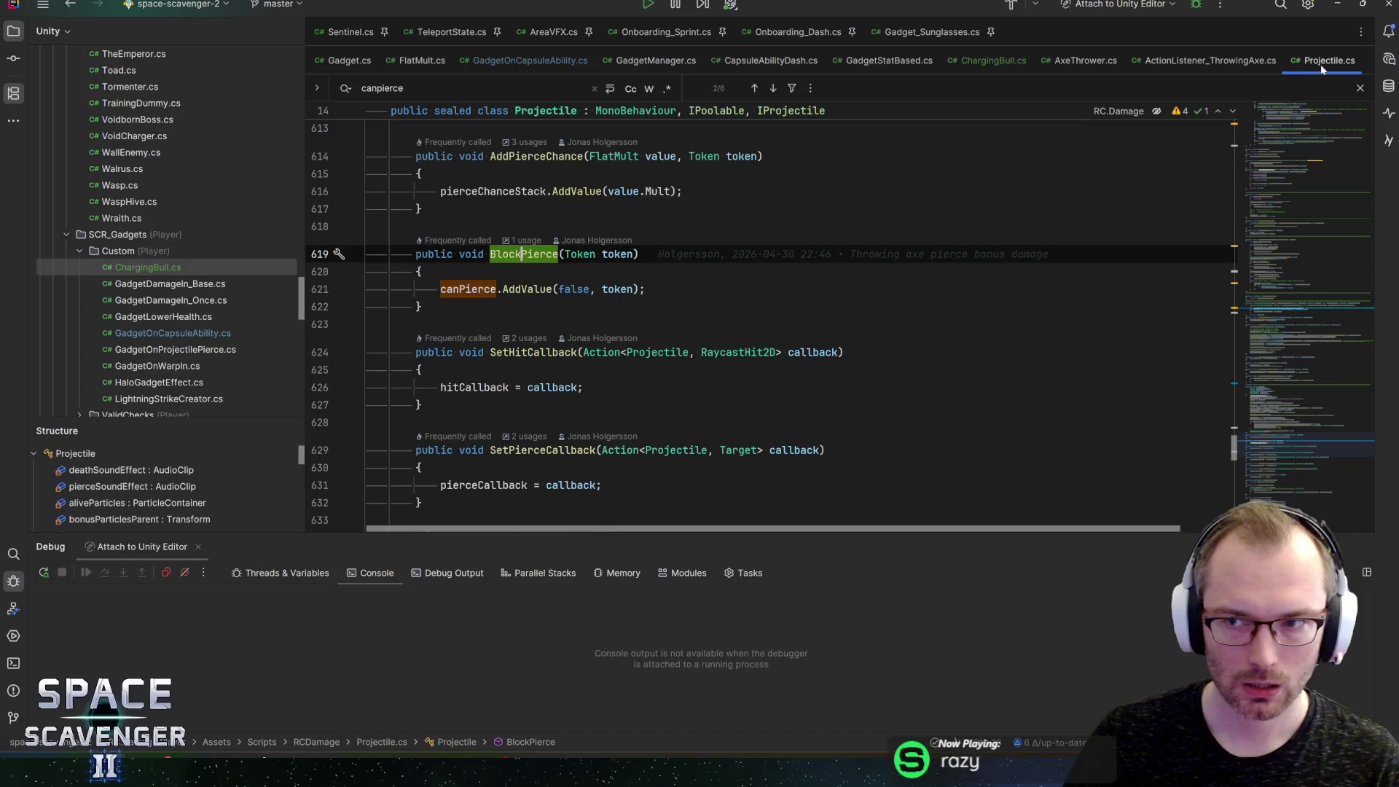
{"action": "left_click", "coordinate": [527, 61]}
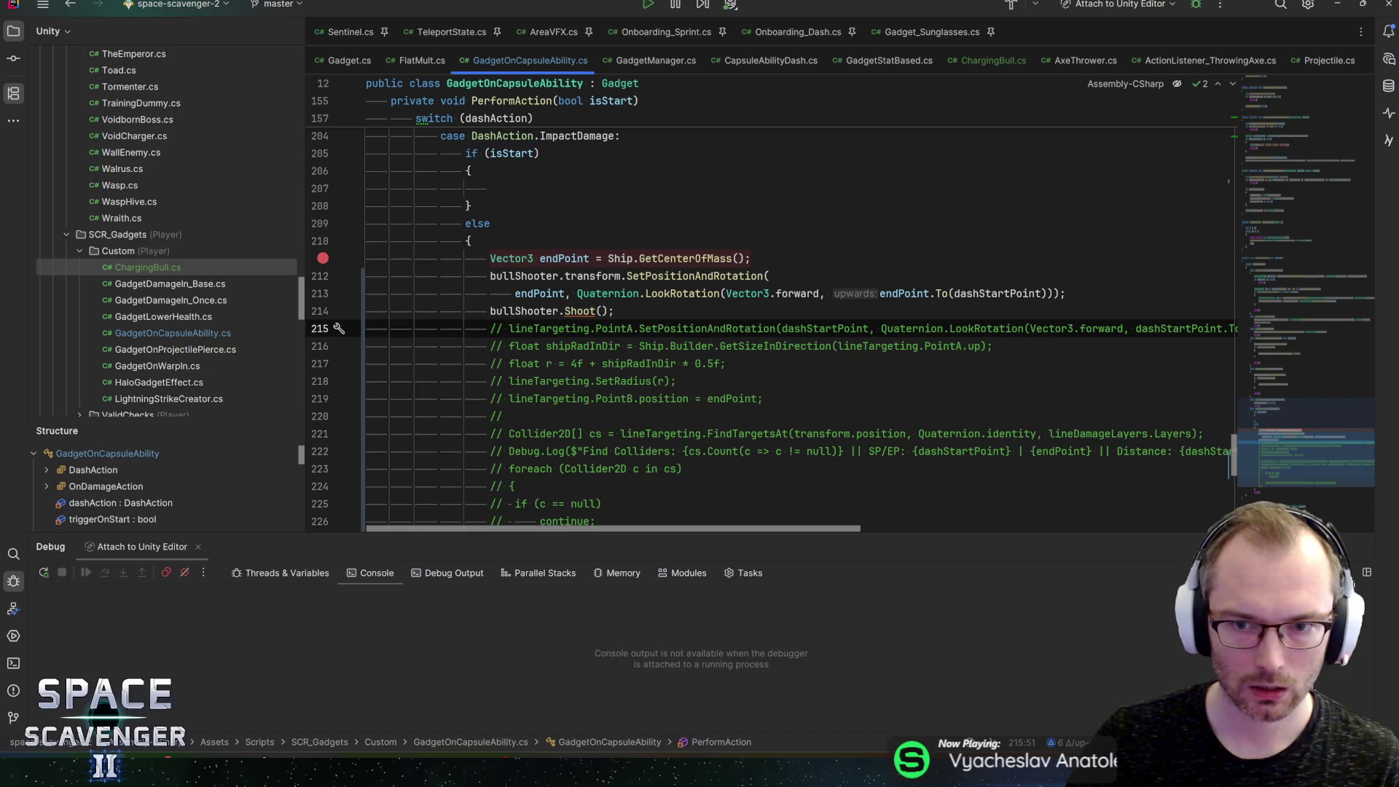
Step: Swap line 213's aim to dashStartPoint.To(endPoint), save, and return to Unity
{"action": "double_click", "coordinate": [999, 293]}
{"action": "key", "text": "ctrl+c"}
{"action": "key", "text": "BackSpace"}
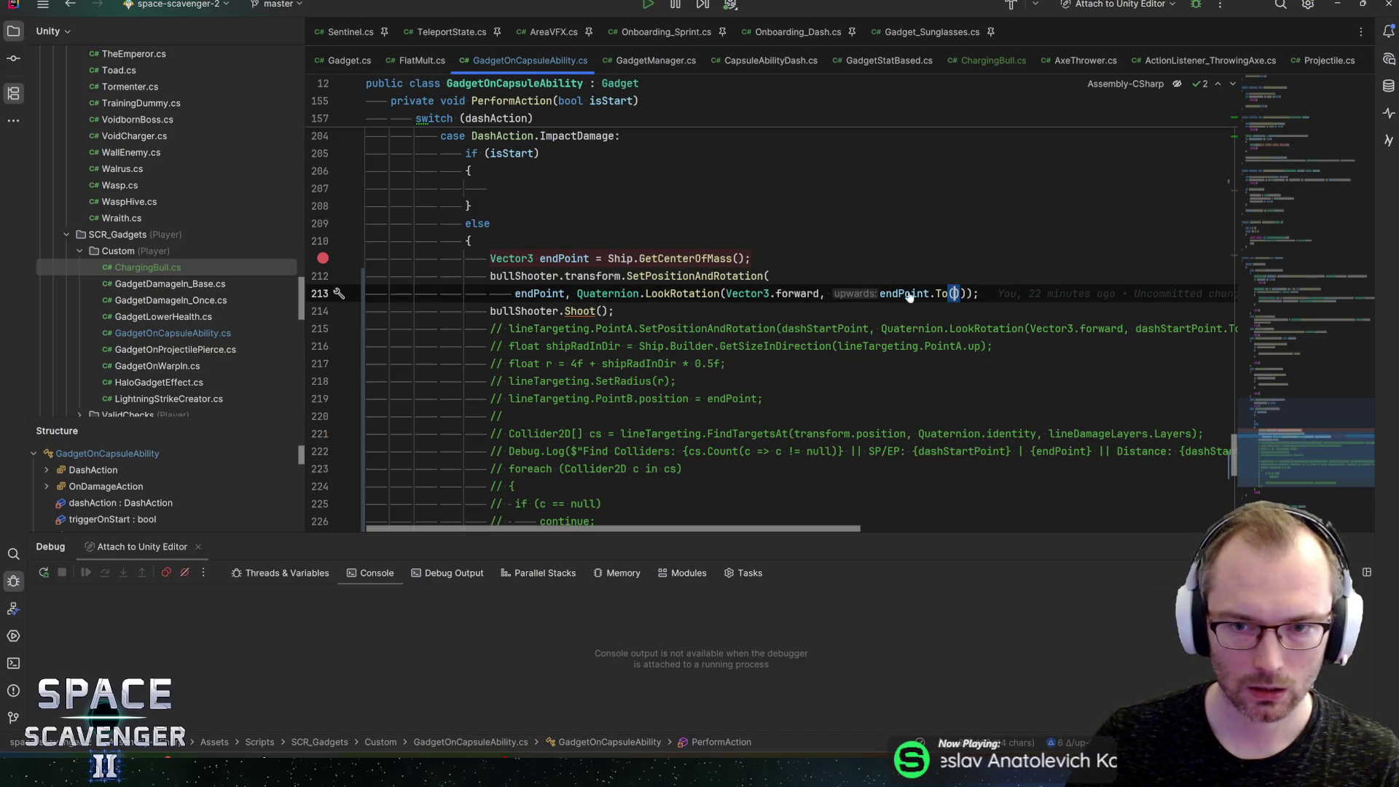
{"action": "left_click", "coordinate": [881, 293]}
{"action": "key", "text": "ctrl+w"}
{"action": "key", "text": "ctrl+v"}
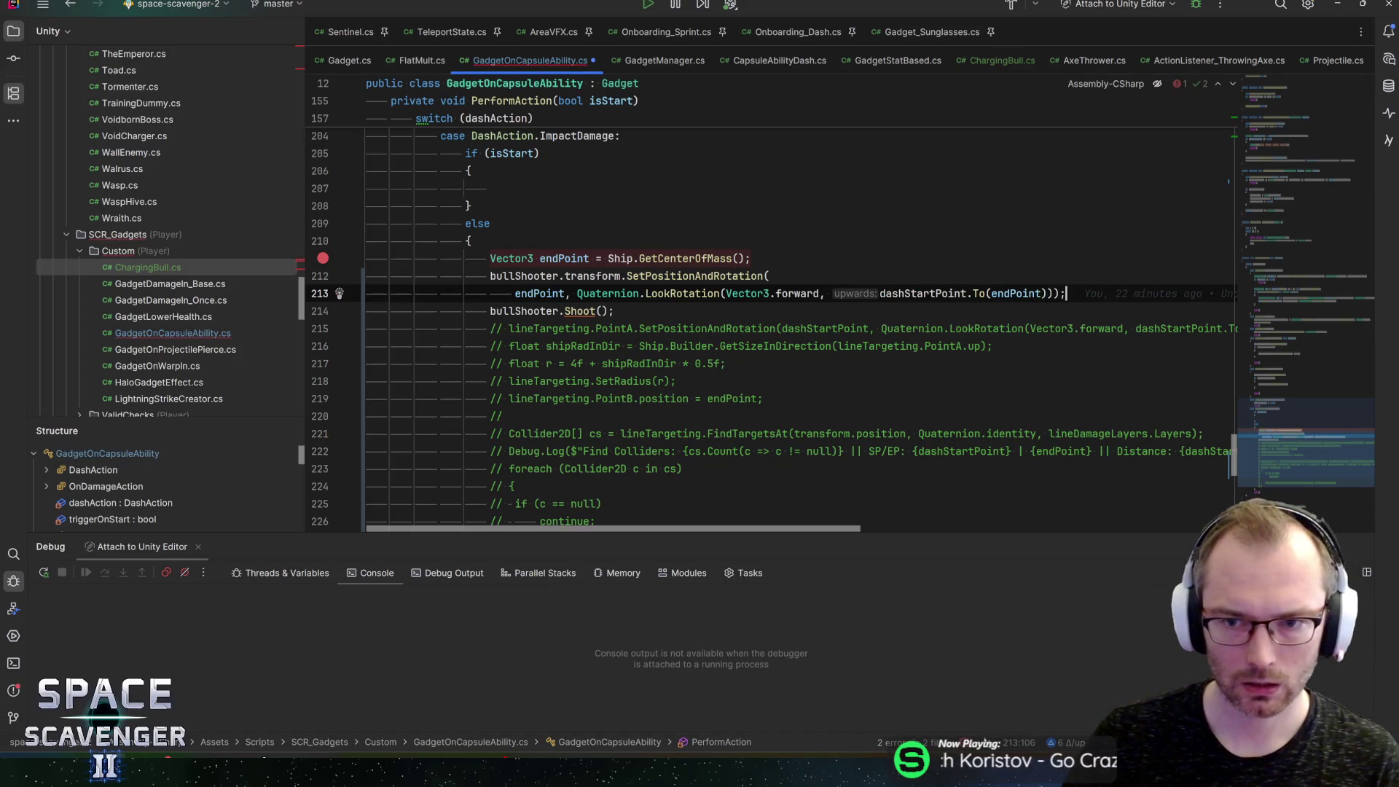
{"action": "key", "text": "ctrl+s"}
{"action": "key", "text": "alt+Tab"}
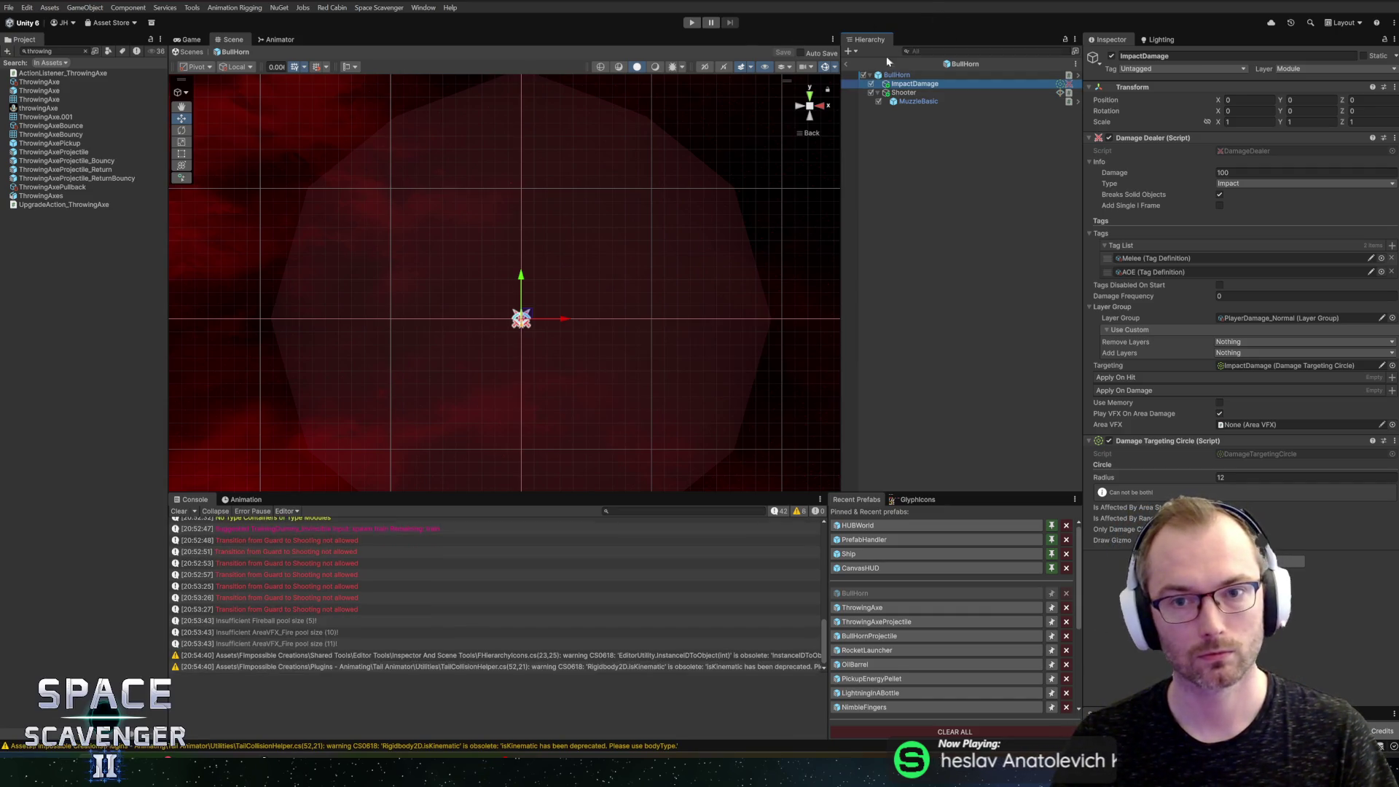
Step: Recheck the Shooter's Speed in the Inspector and start Play mode
{"action": "left_click", "coordinate": [904, 93]}
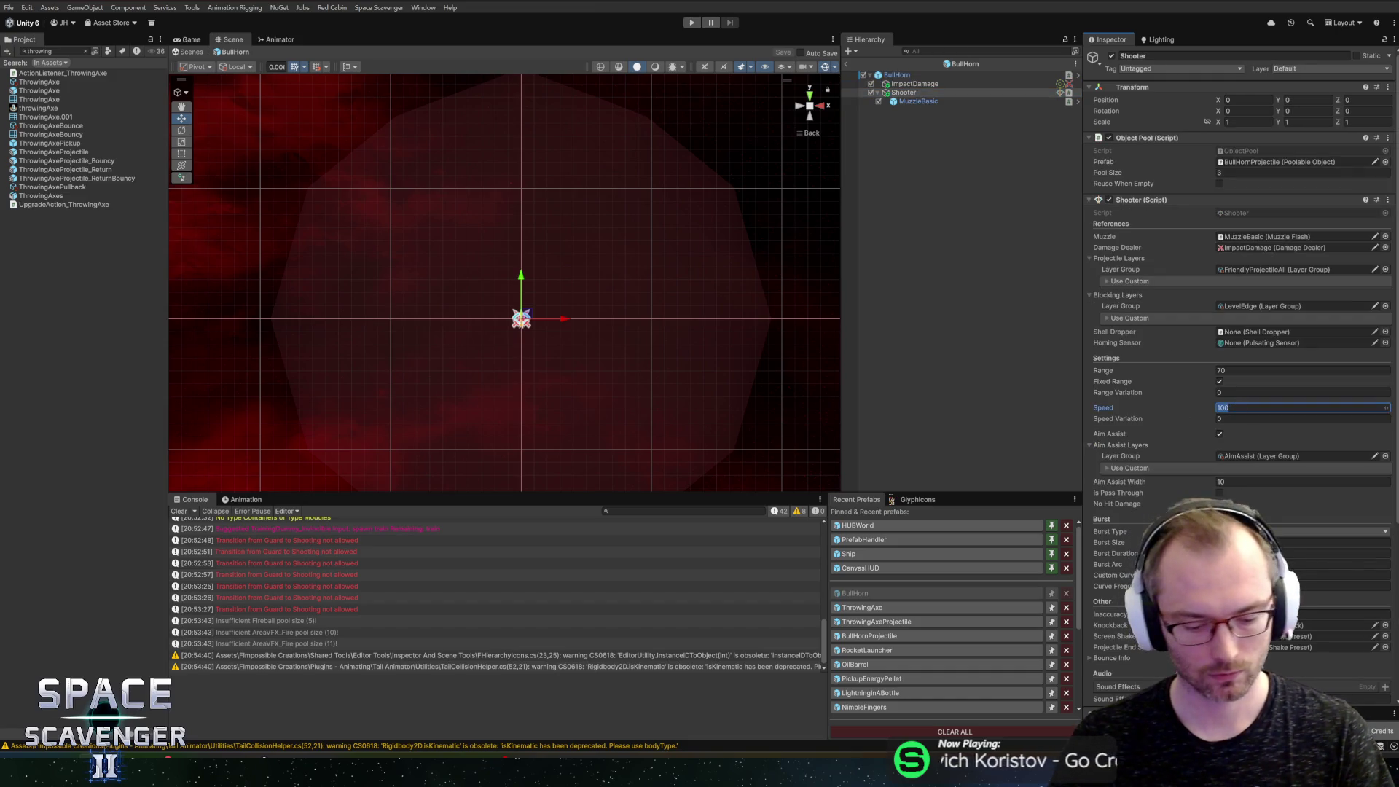
{"action": "left_click", "coordinate": [692, 22]}
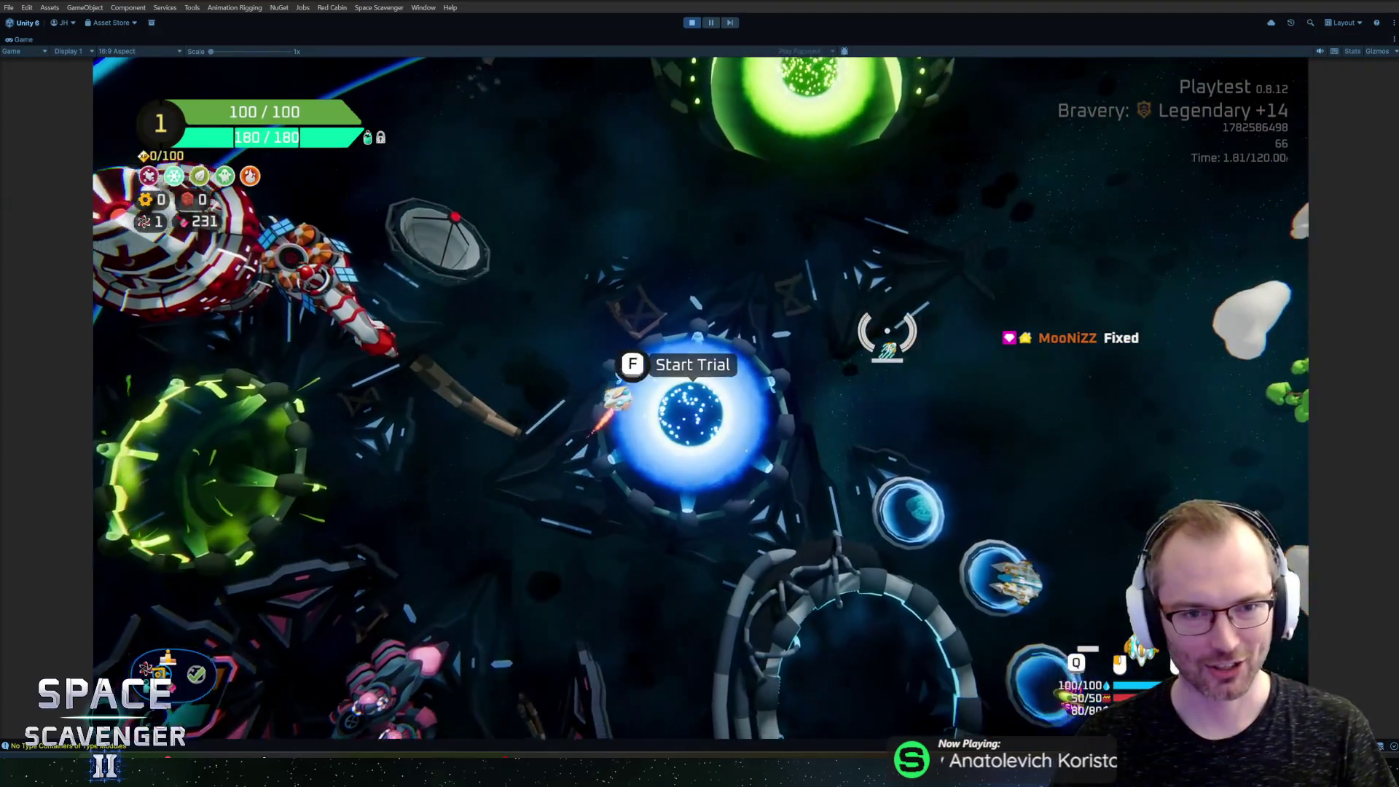
Step: Spawn TrainingDummy_Invincible from the in-game console
{"action": "key", "text": "grave"}
{"action": "type", "text": "spaw"}
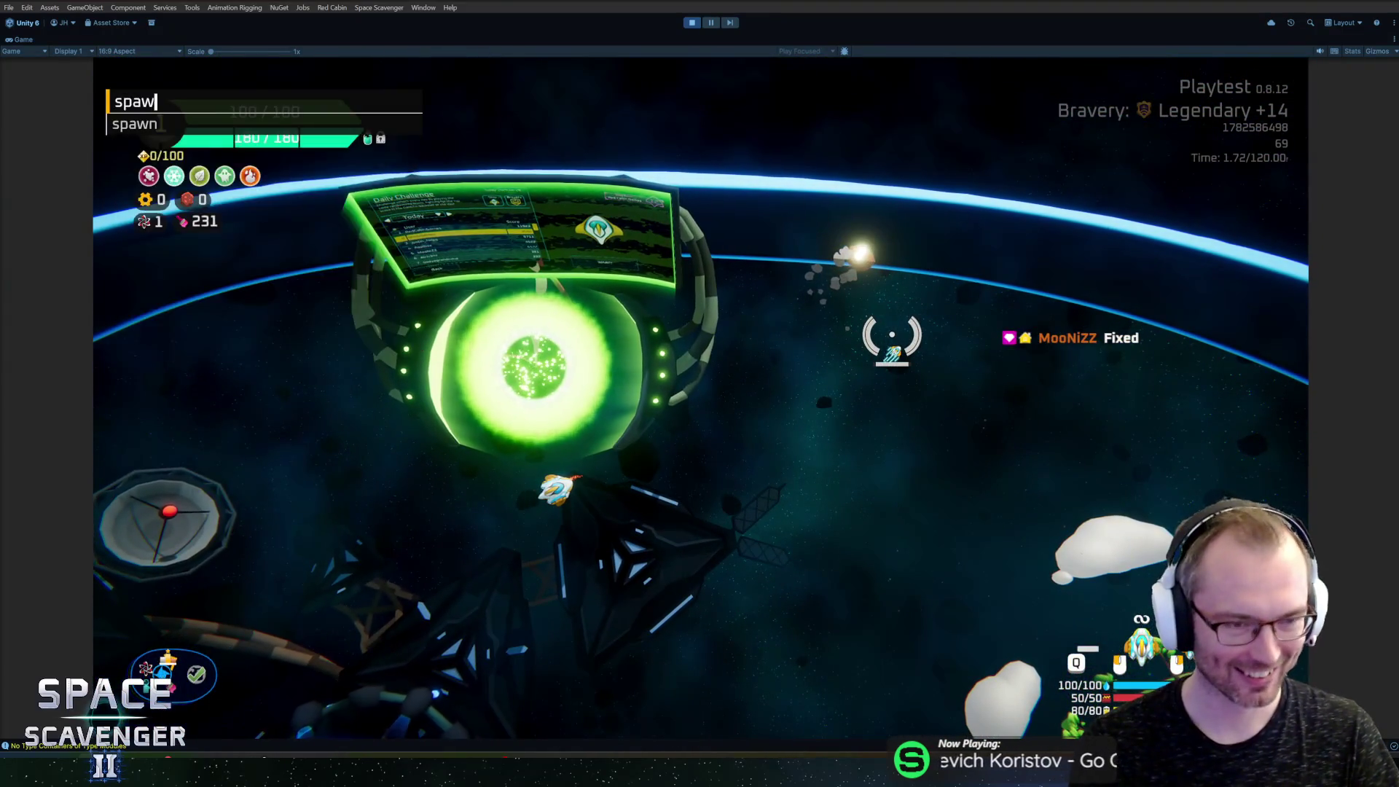
{"action": "type", "text": "n trainin"}
{"action": "key", "text": "Up"}
{"action": "key", "text": "Tab"}
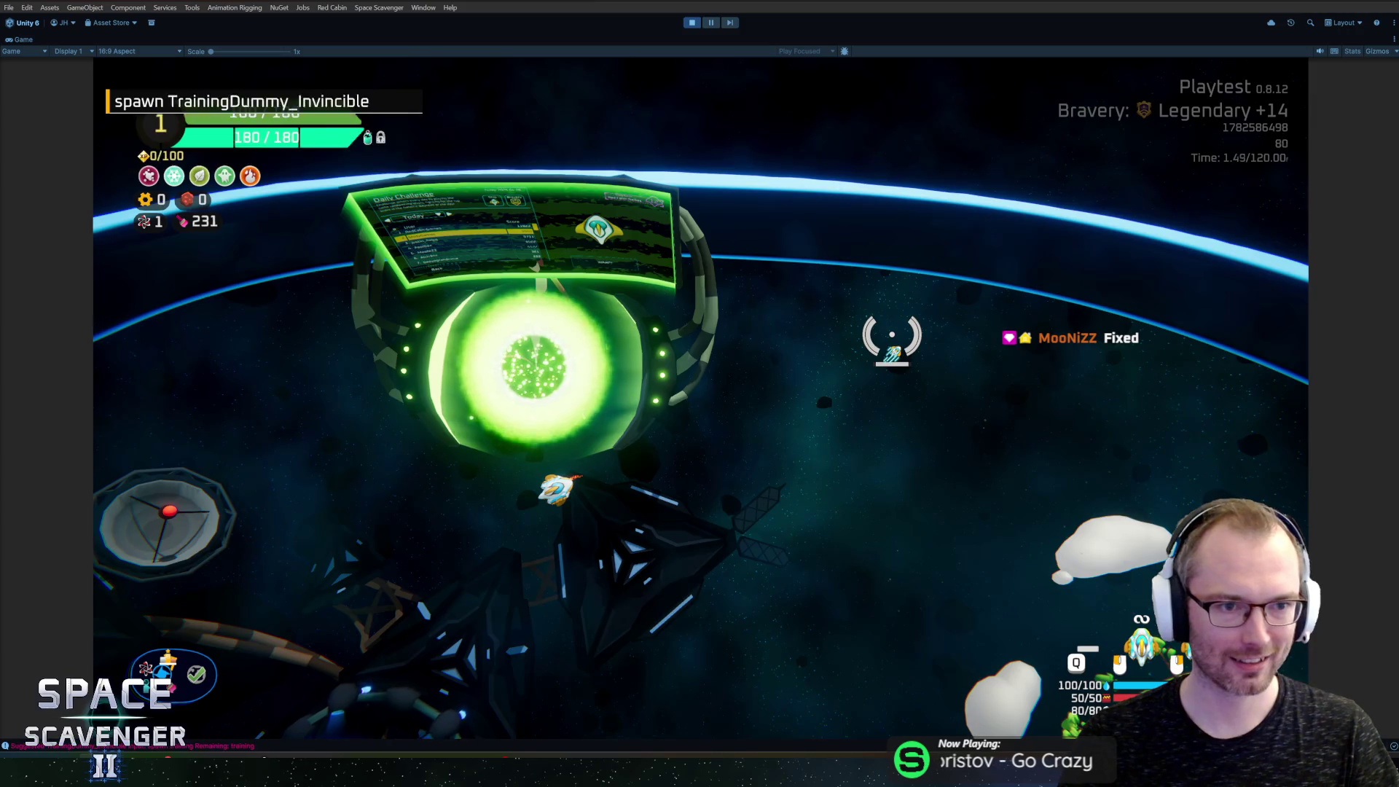
{"action": "key", "text": "Return"}
Step: Fly to the dummy and fire at it, landing hits of 15 and 100 damage
{"action": "key", "text": "a"}
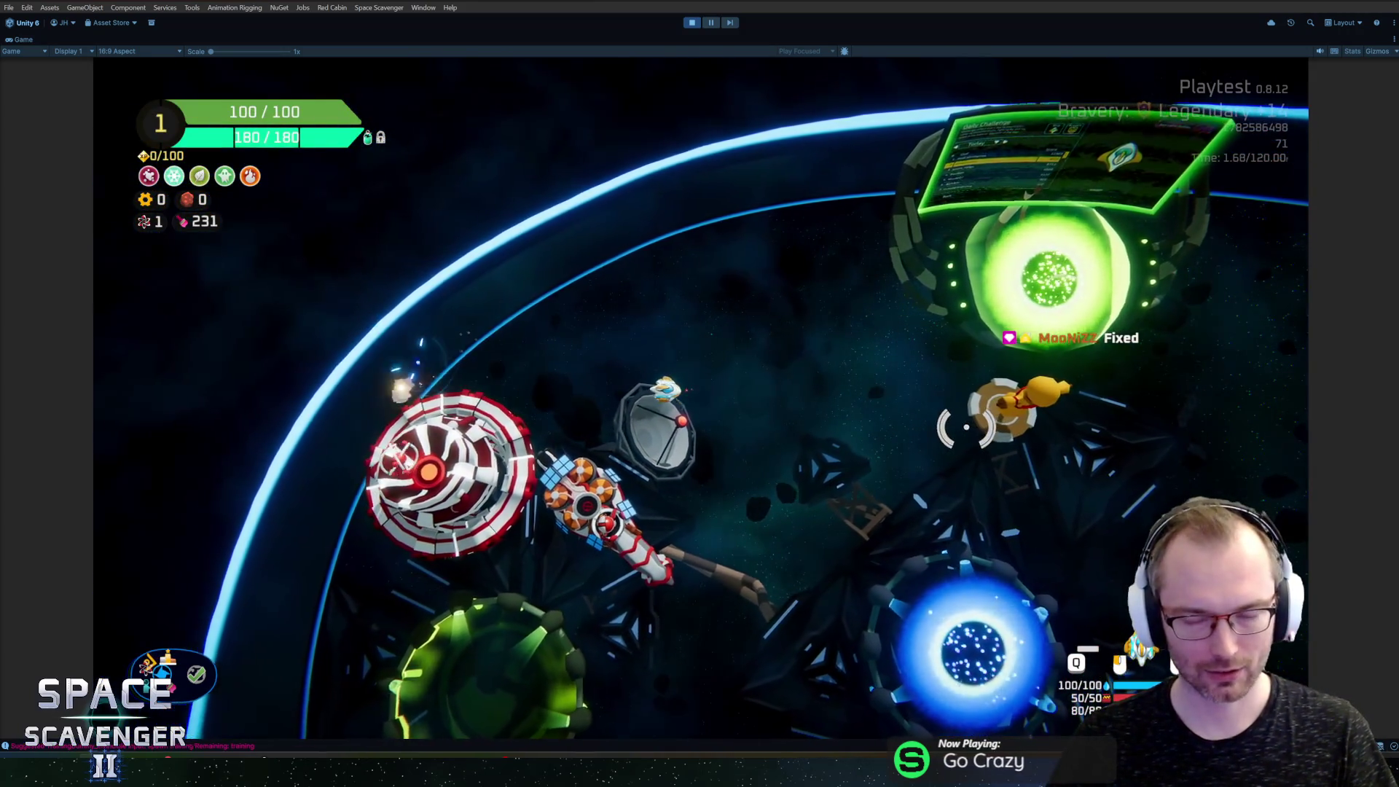
{"action": "left_click", "coordinate": [1002, 397]}
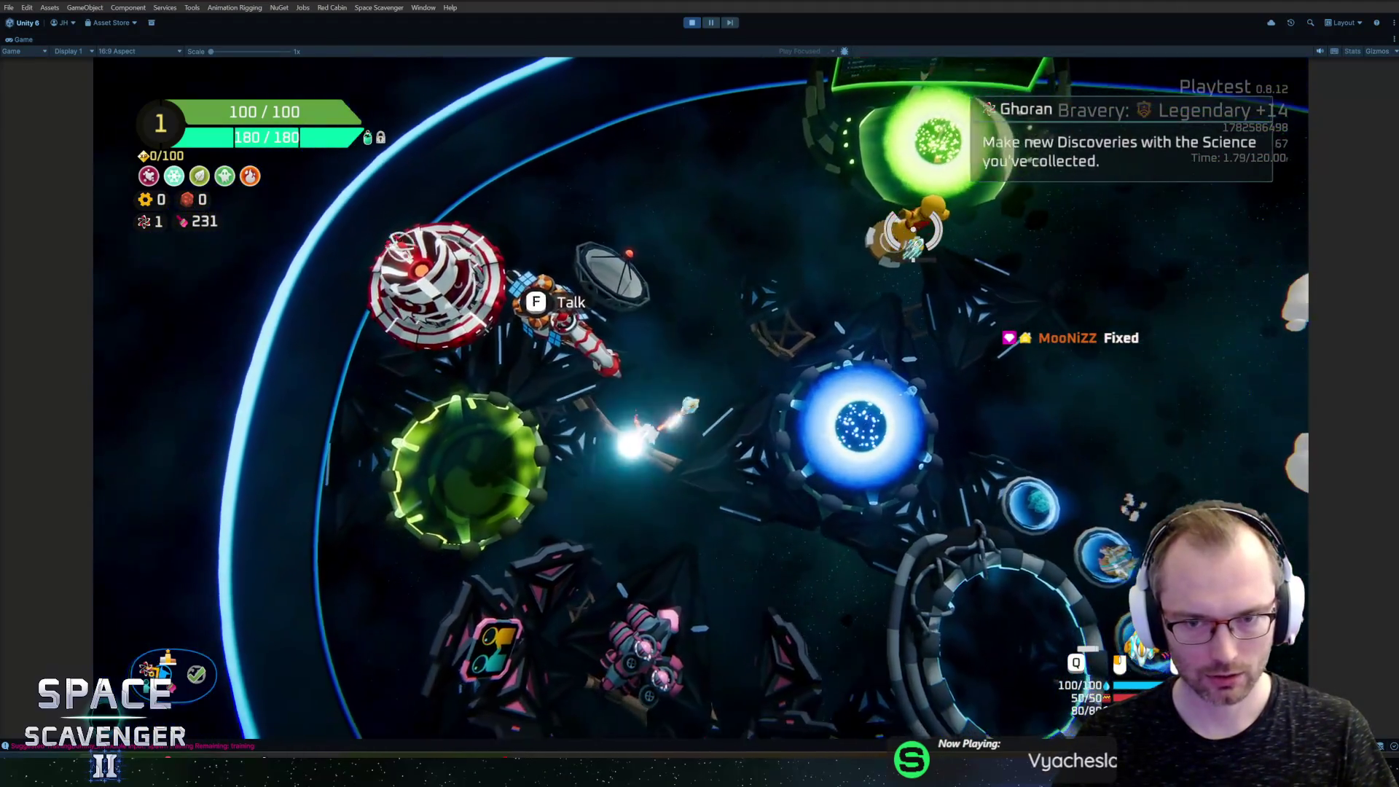
{"action": "left_click", "coordinate": [834, 247]}
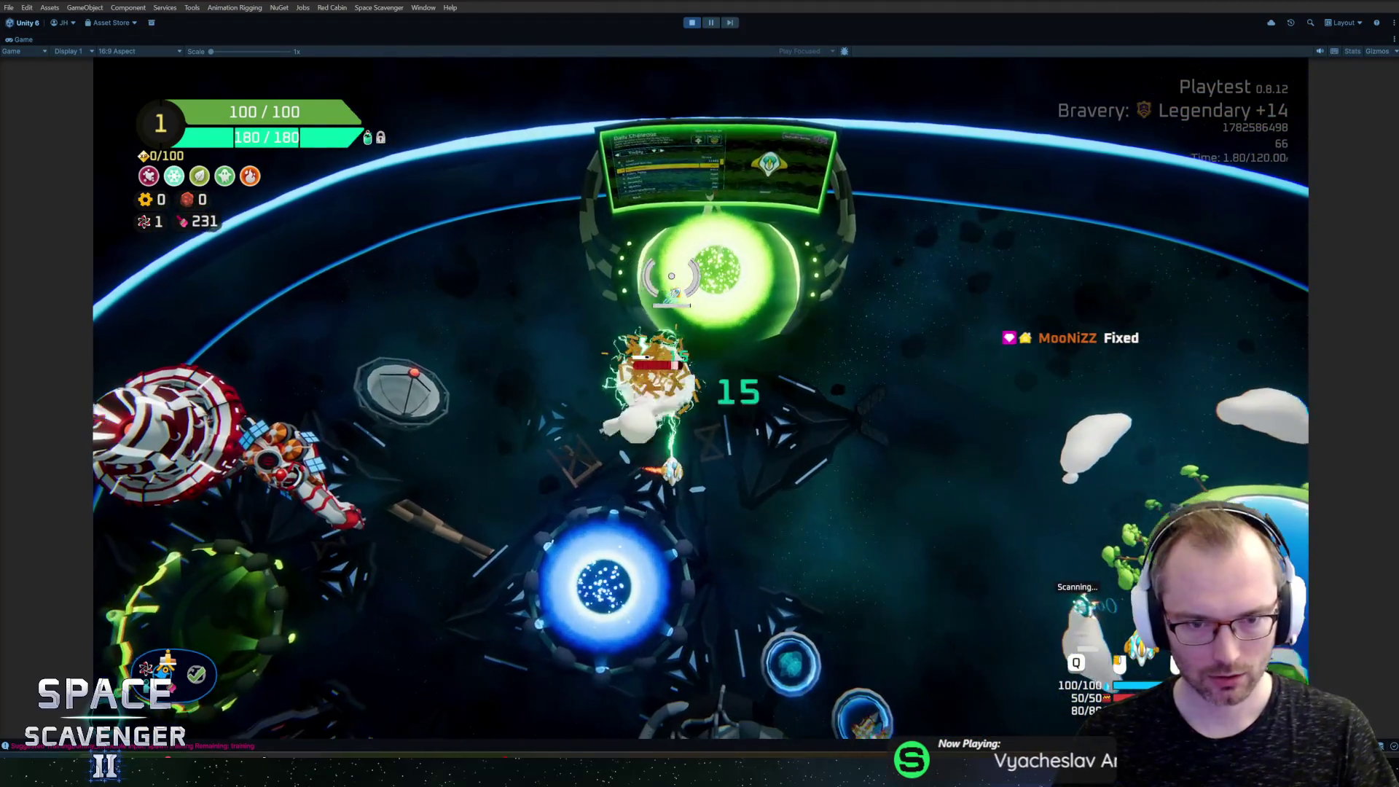
{"action": "key", "text": "d"}
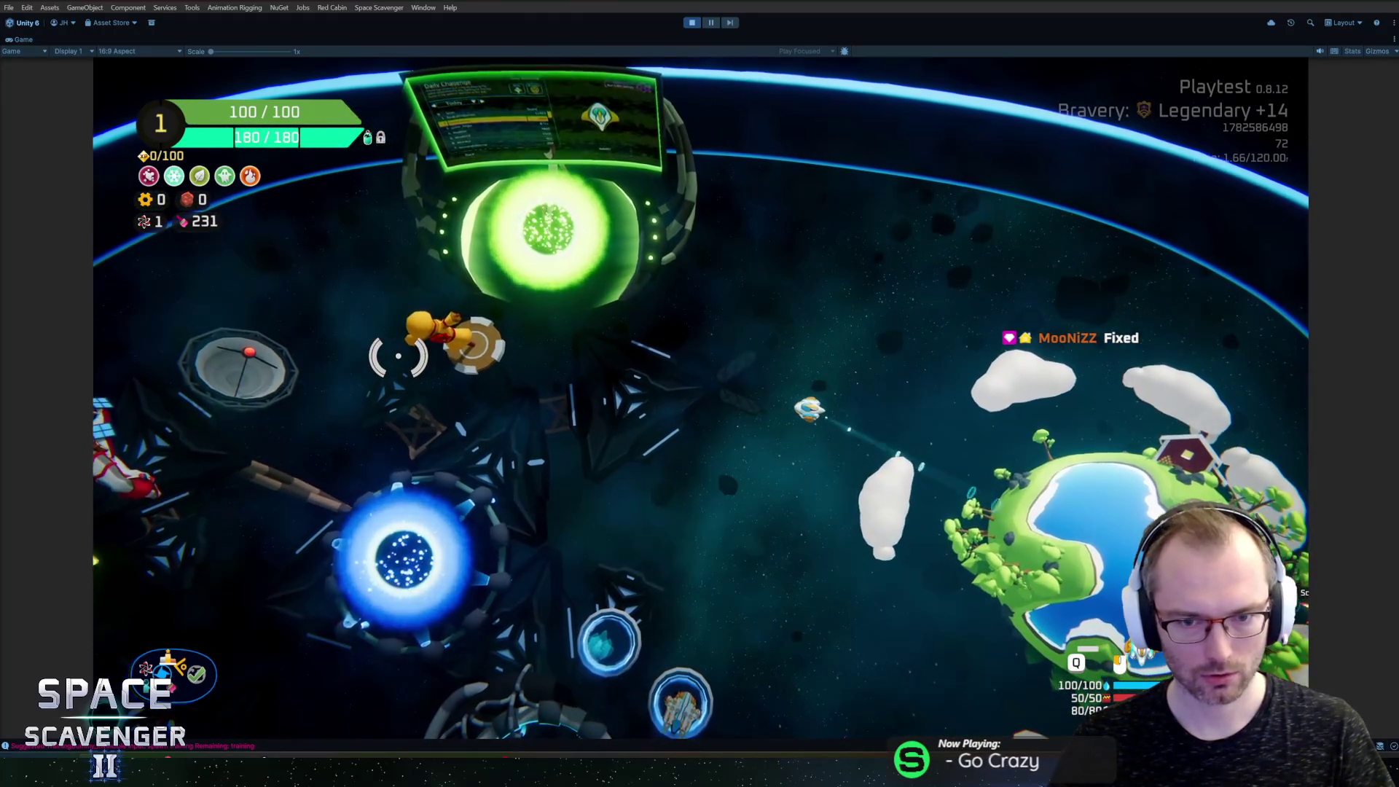
{"action": "key", "text": "w"}
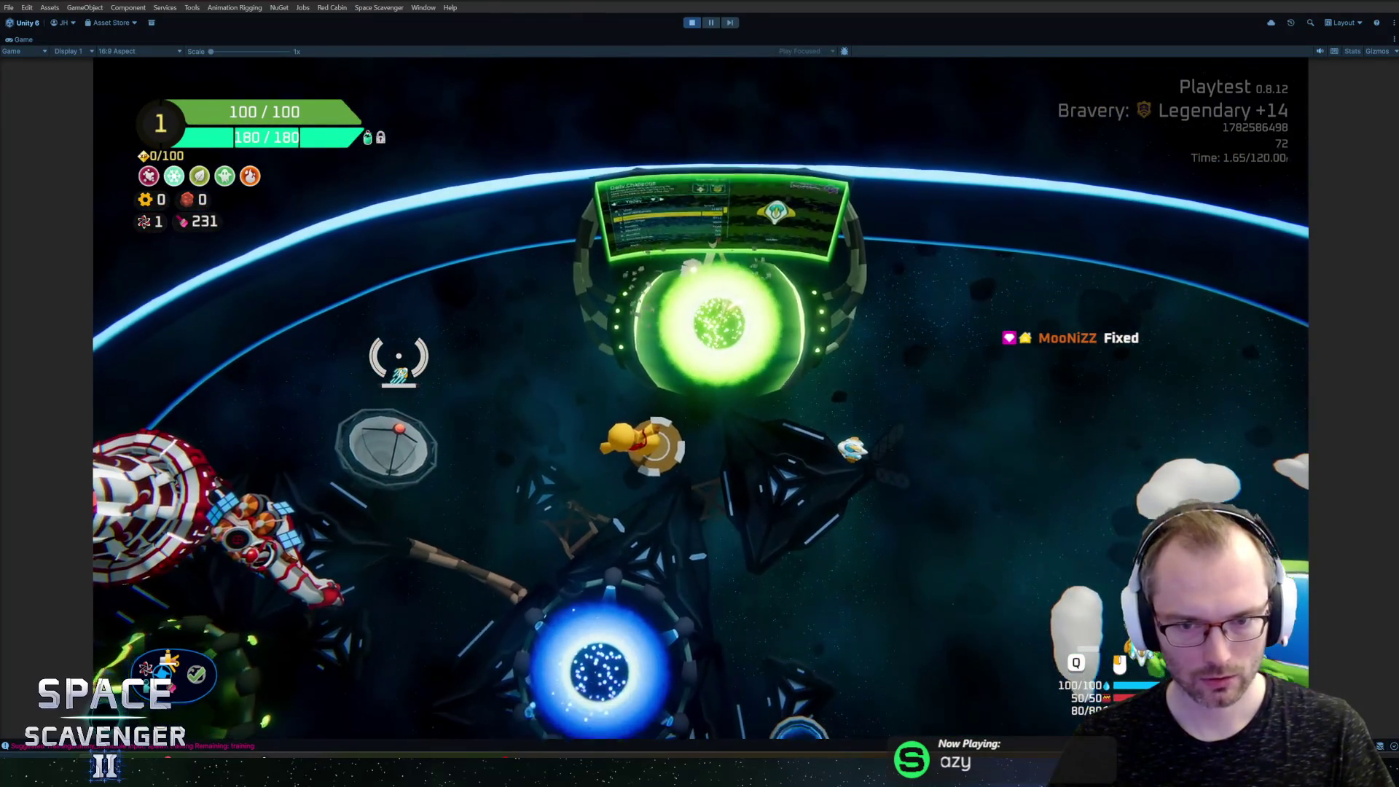